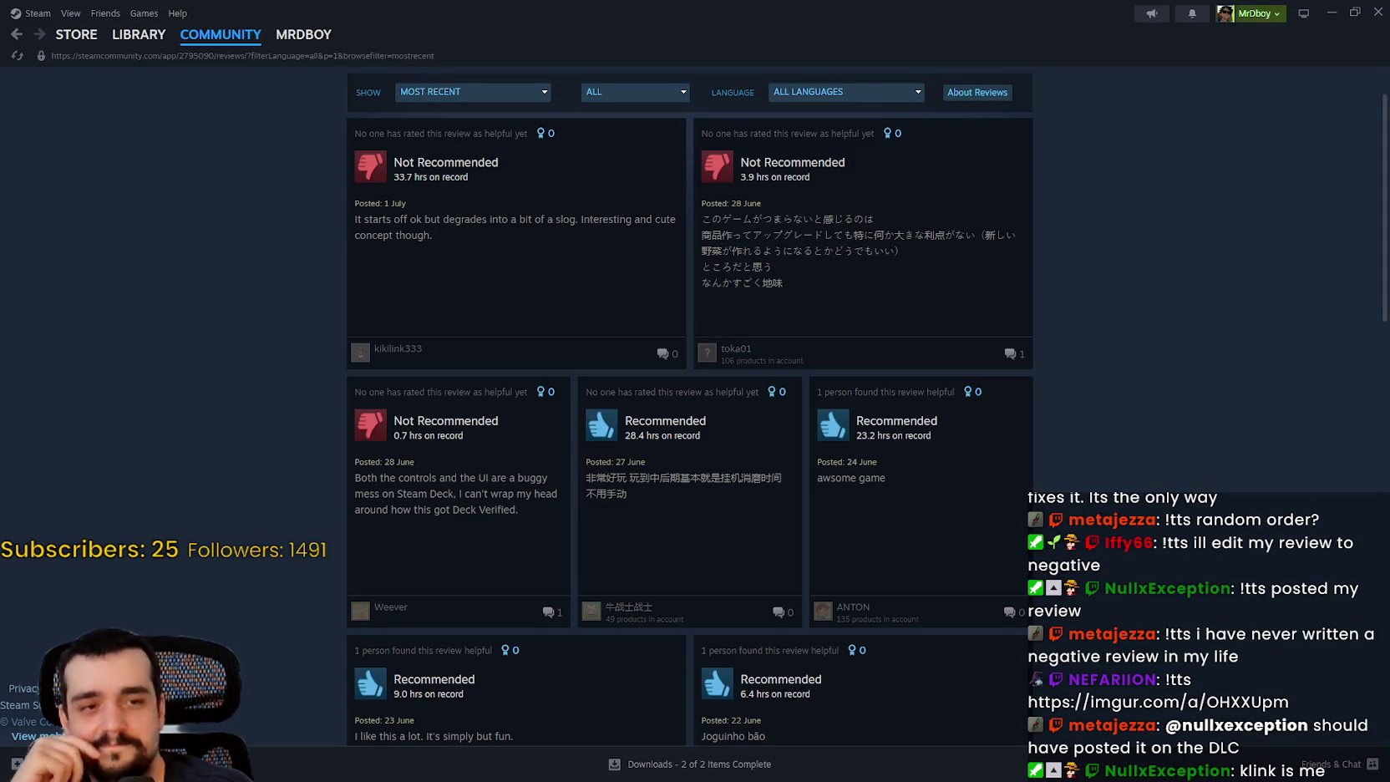
- Bring the Brave window showing the imgur meme post over the Steam reviews page
{"action": "mouse_move", "coordinate": [1389, 47]}
{"action": "left_mouse_down"}
{"action": "mouse_move", "coordinate": [760, 37]}
{"action": "mouse_move", "coordinate": [665, 48]}
{"action": "left_mouse_up"}
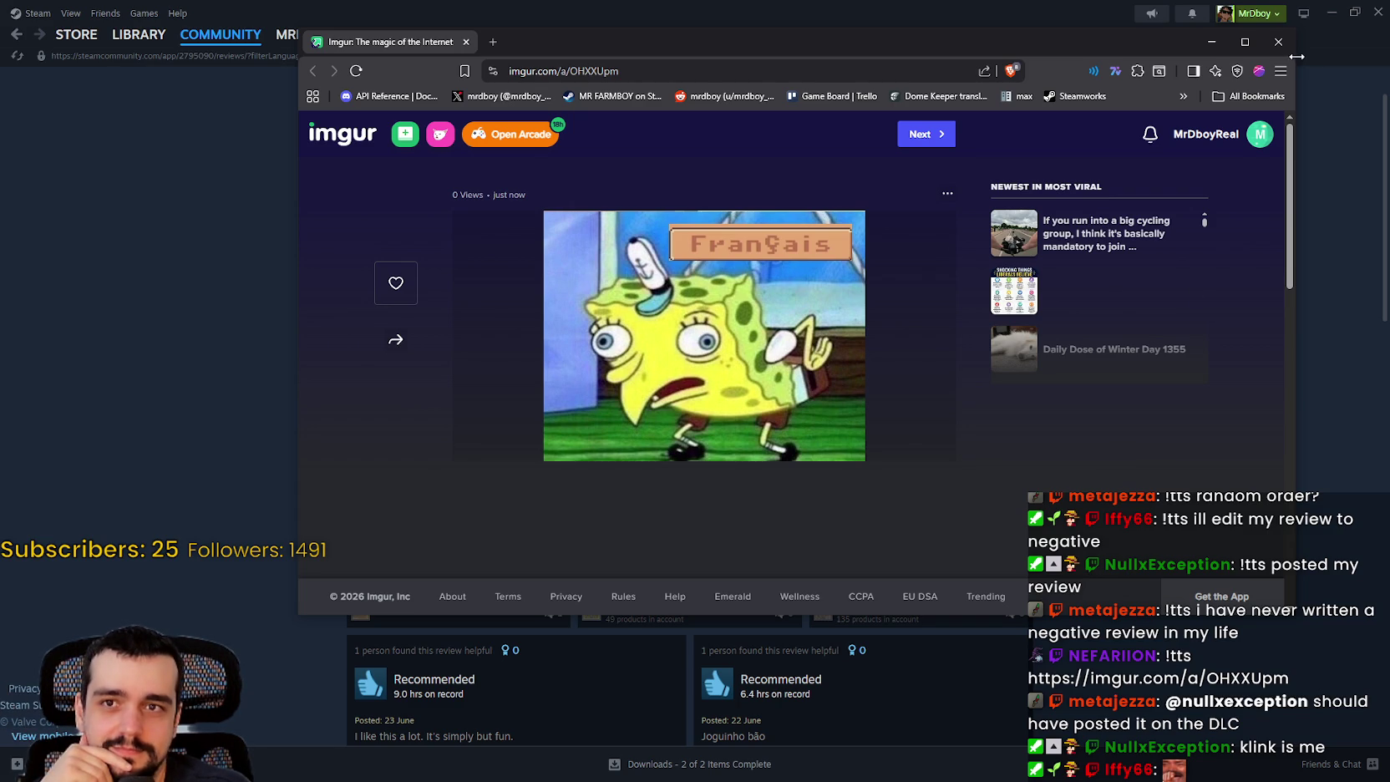
- Nudge the imgur browser window left, enlarge it, then close it
{"action": "left_click_drag", "start_coordinate": [1143, 53], "coordinate": [1079, 59]}
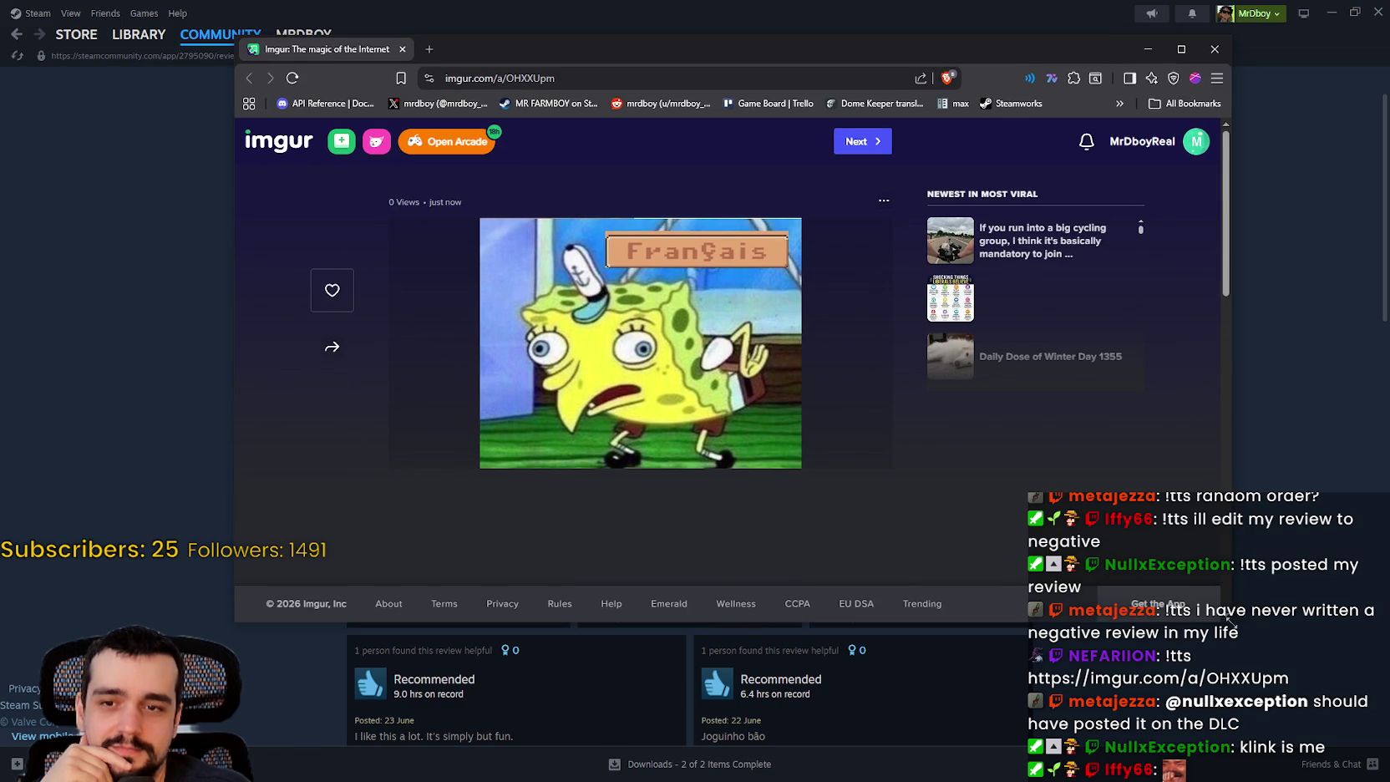
{"action": "left_click_drag", "start_coordinate": [1232, 622], "coordinate": [1272, 675]}
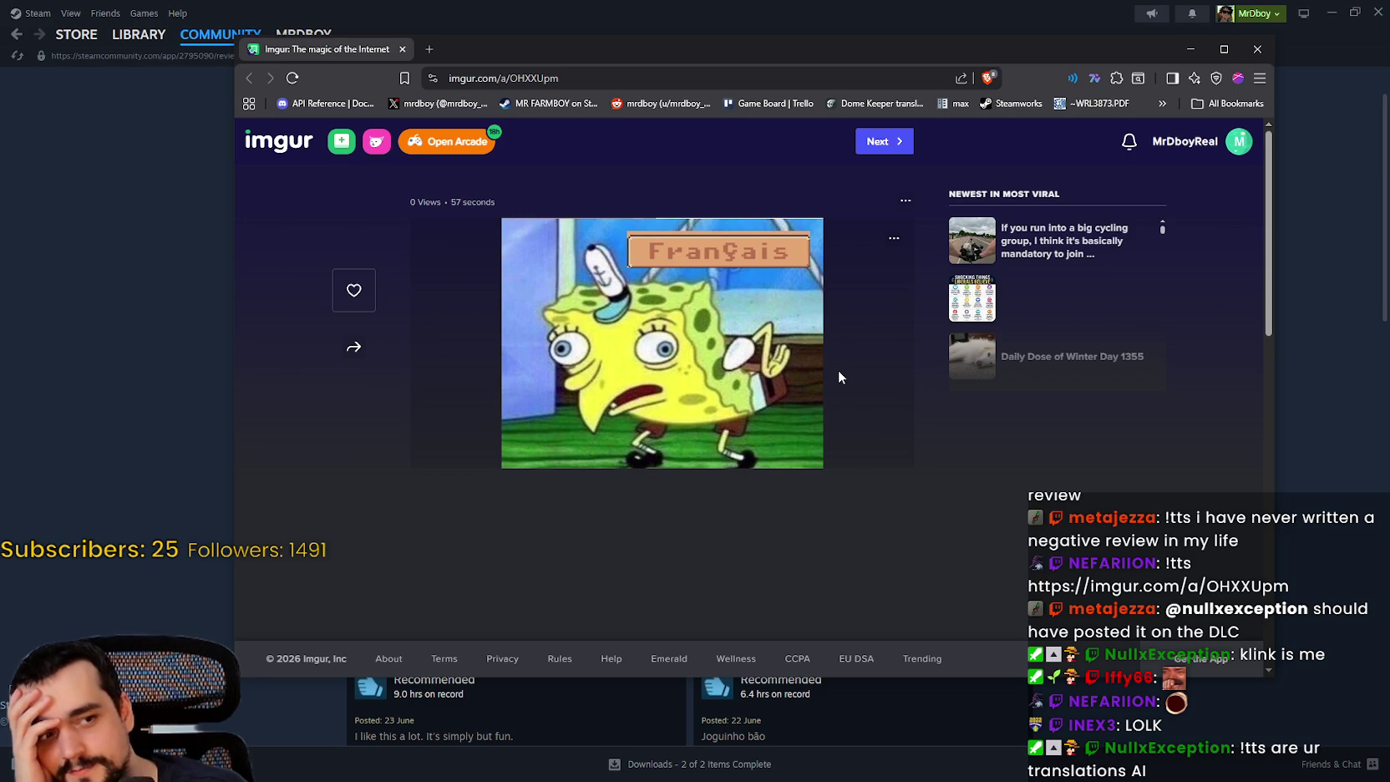
{"action": "left_click", "coordinate": [1259, 53]}
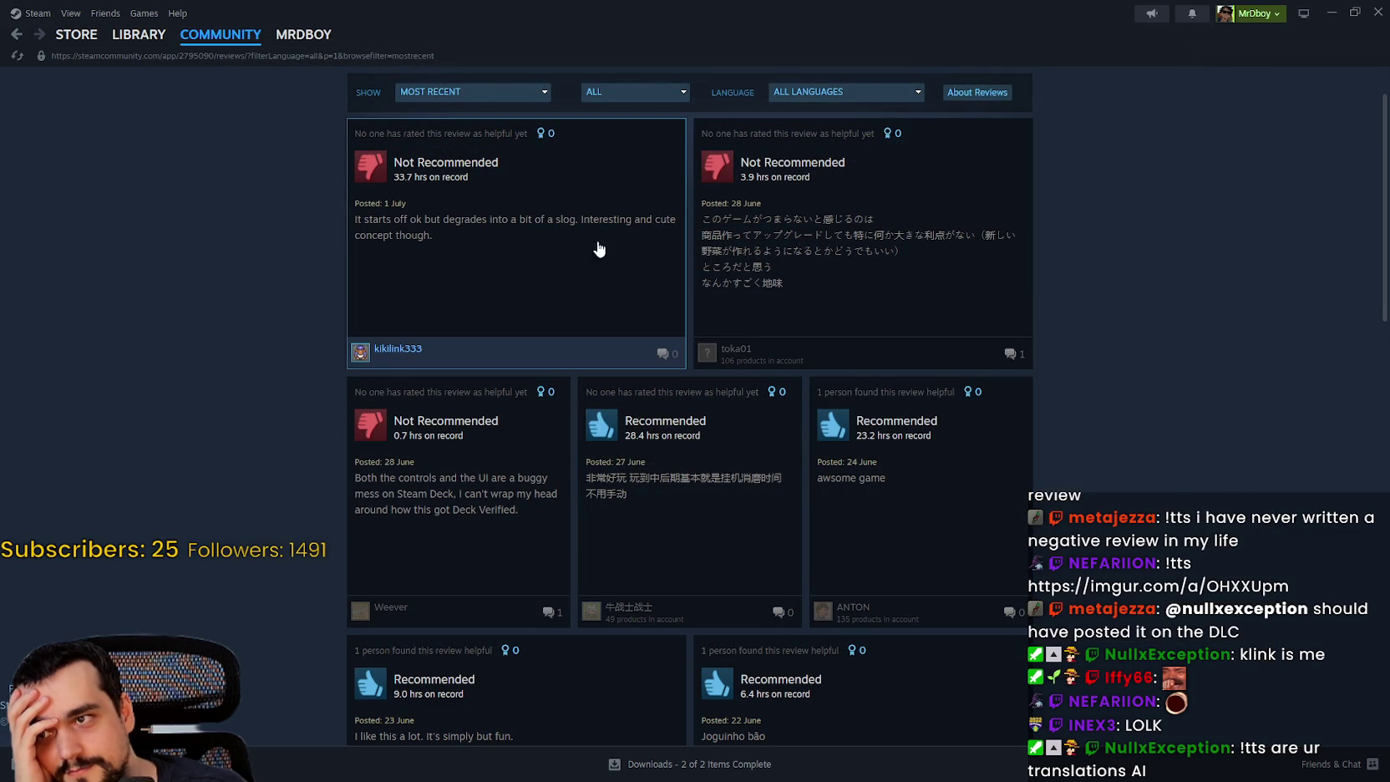
- Scroll to the top, open the Decorations scarcity thread, and return to the discussions list
{"action": "scroll", "coordinate": [1086, 372], "scroll_direction": "up", "scroll_amount": 2}
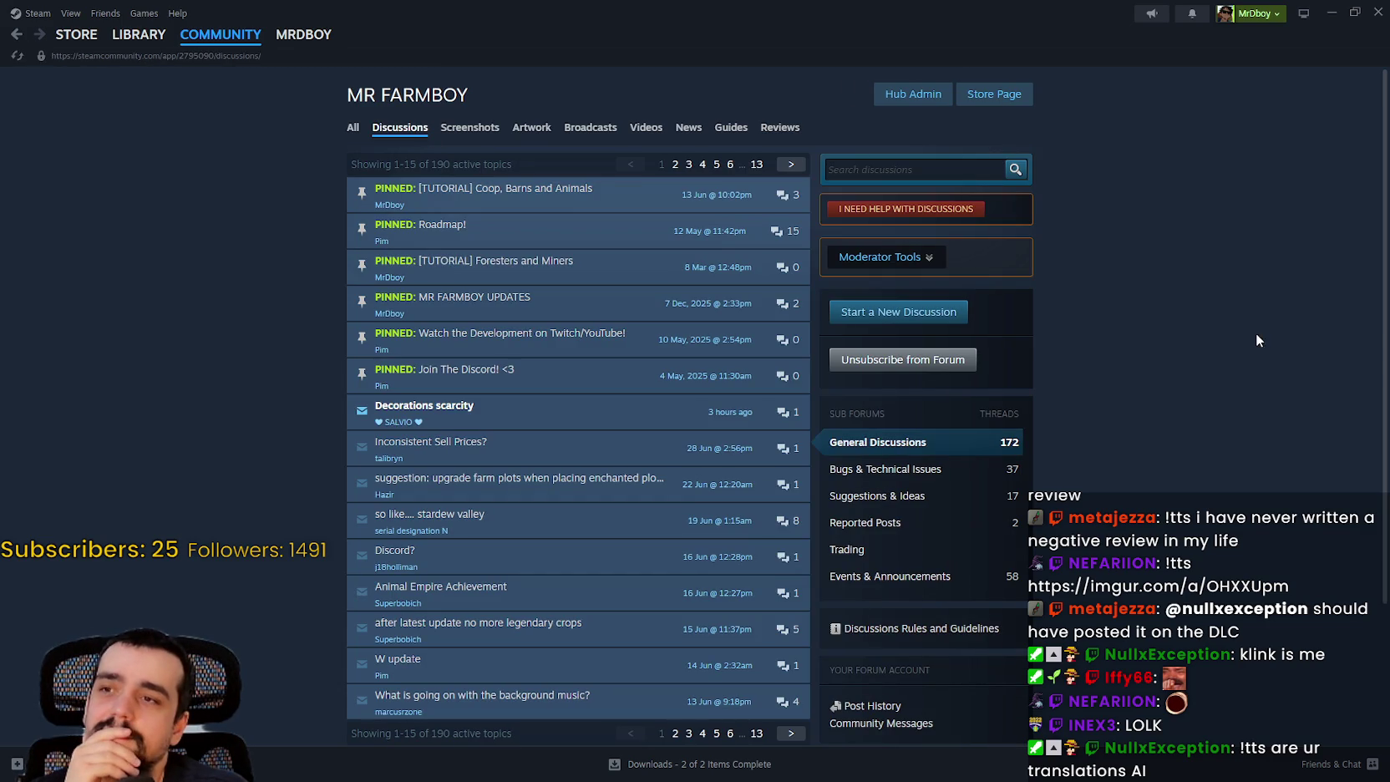
{"action": "left_click", "coordinate": [467, 409]}
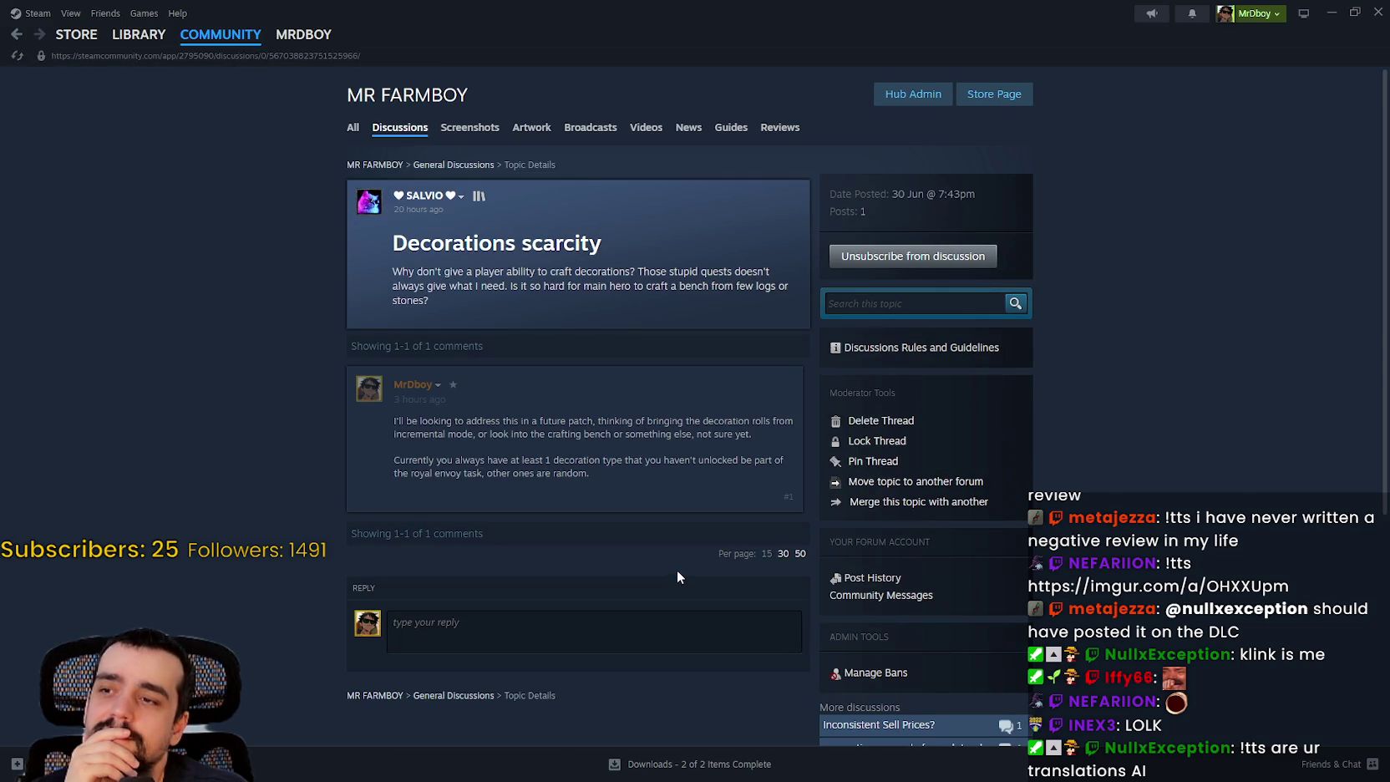
{"action": "left_click", "coordinate": [14, 35]}
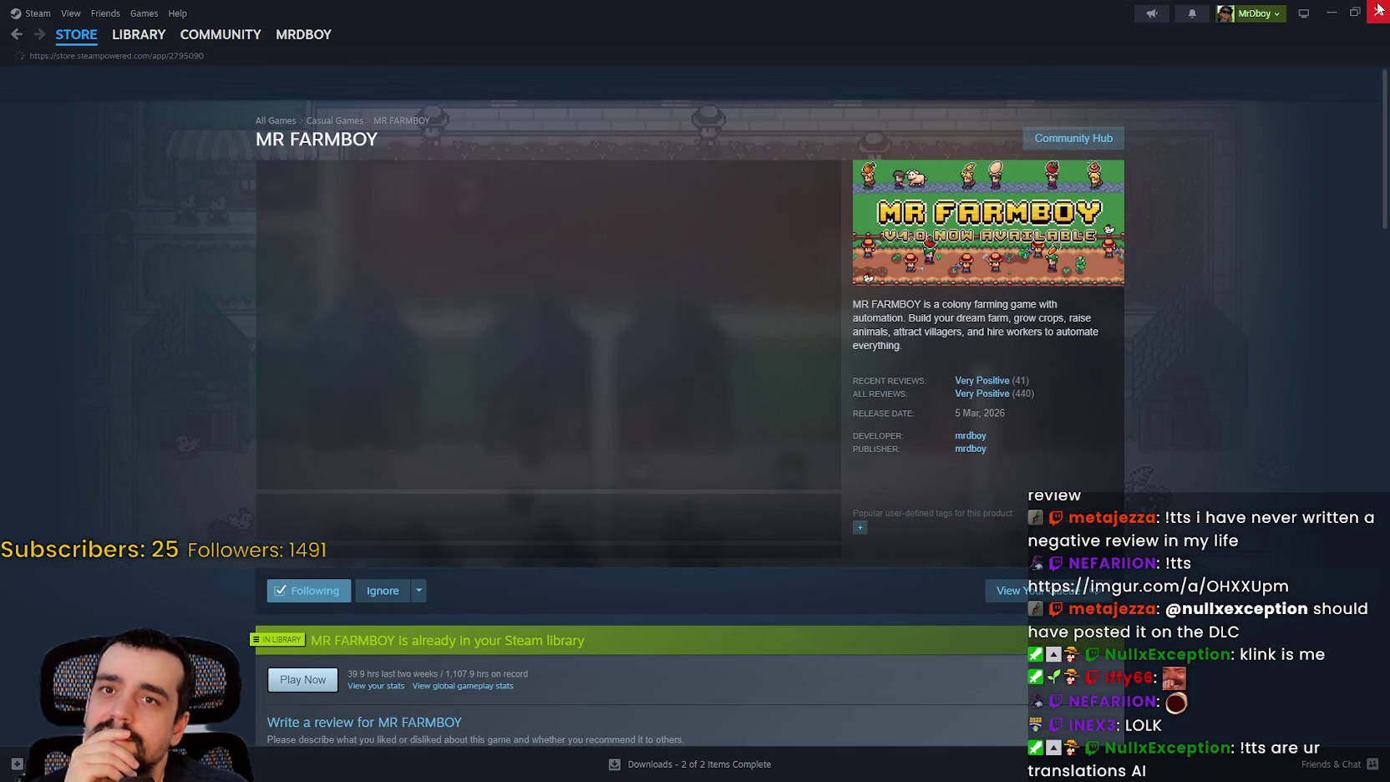
- Minimize Steam, toggle the game's language choices, close Options, and open and close the pause menu
{"action": "left_click", "coordinate": [1378, 9]}
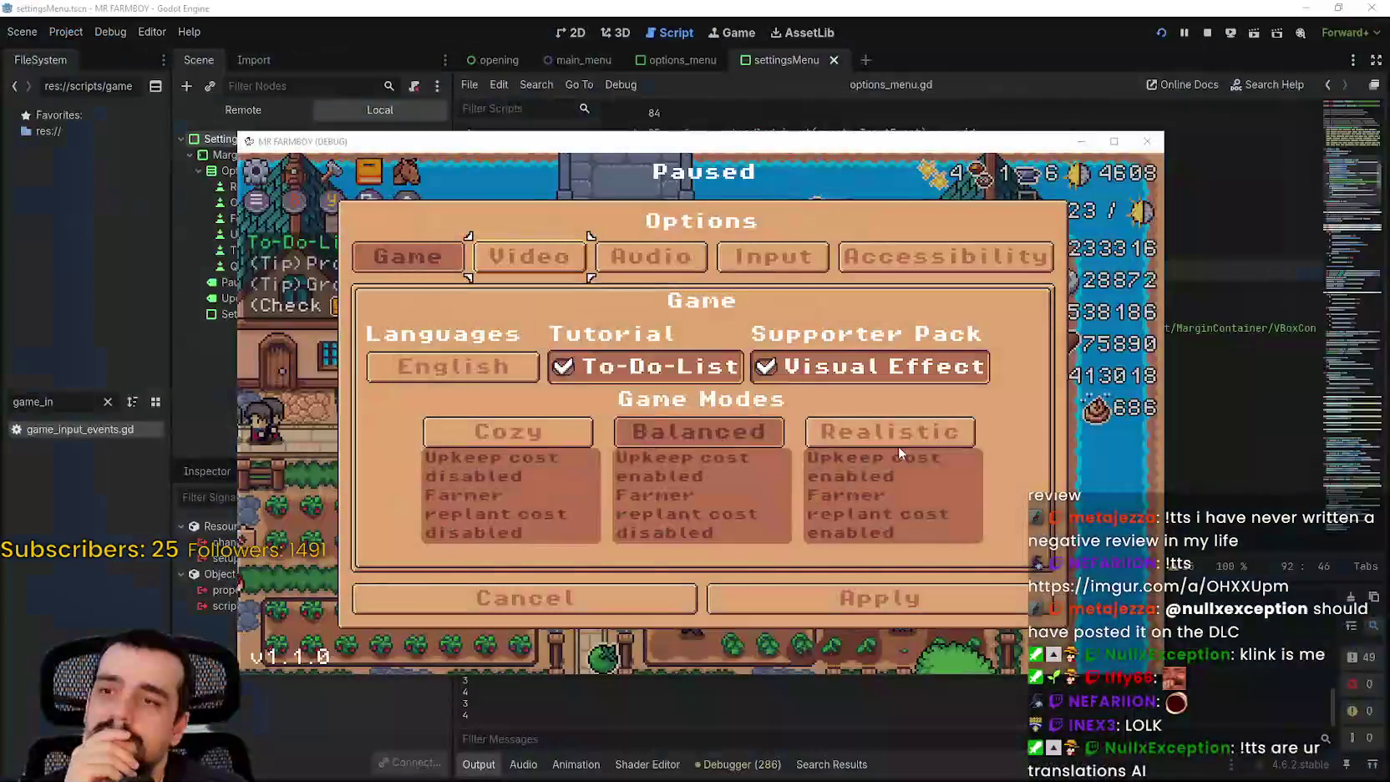
{"action": "left_click", "coordinate": [515, 349]}
{"action": "key", "text": "Escape"}
{"action": "key", "text": "Escape"}
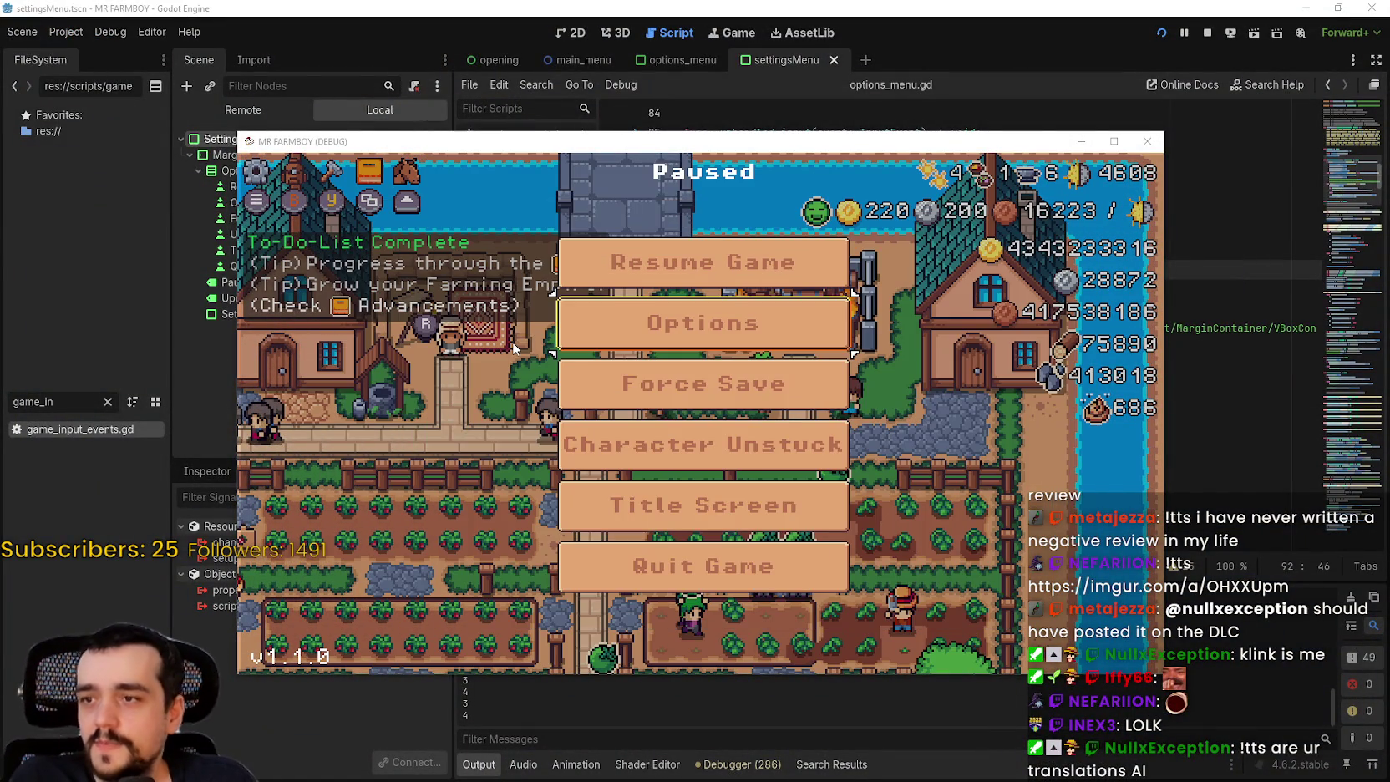
{"action": "key", "text": "Escape"}
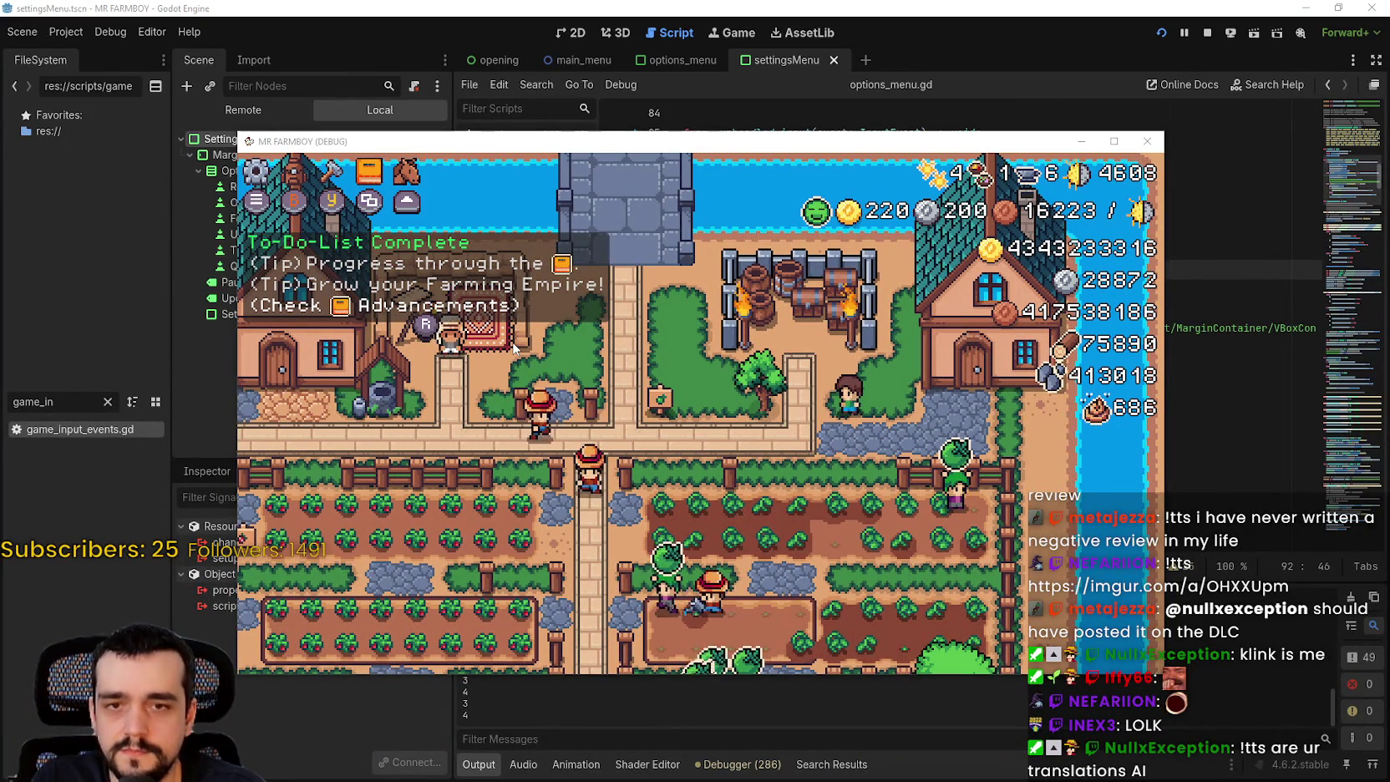
{"action": "key", "text": "Escape"}
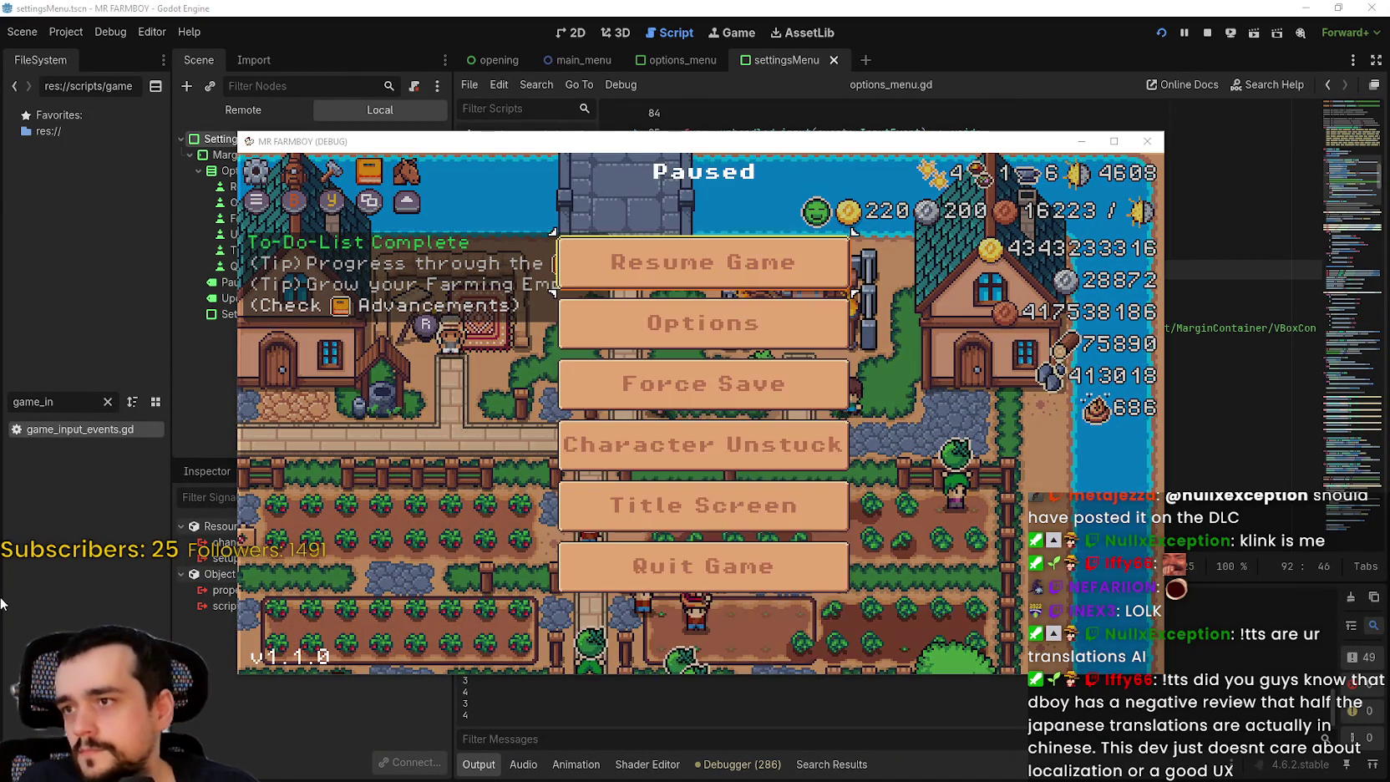
{"action": "key", "text": "Escape"}
- Open Advancements, browse Player House Upgrade 1, Barn and Merchant's Outpost, then close via Stats & Inventory
{"action": "key", "text": "a"}
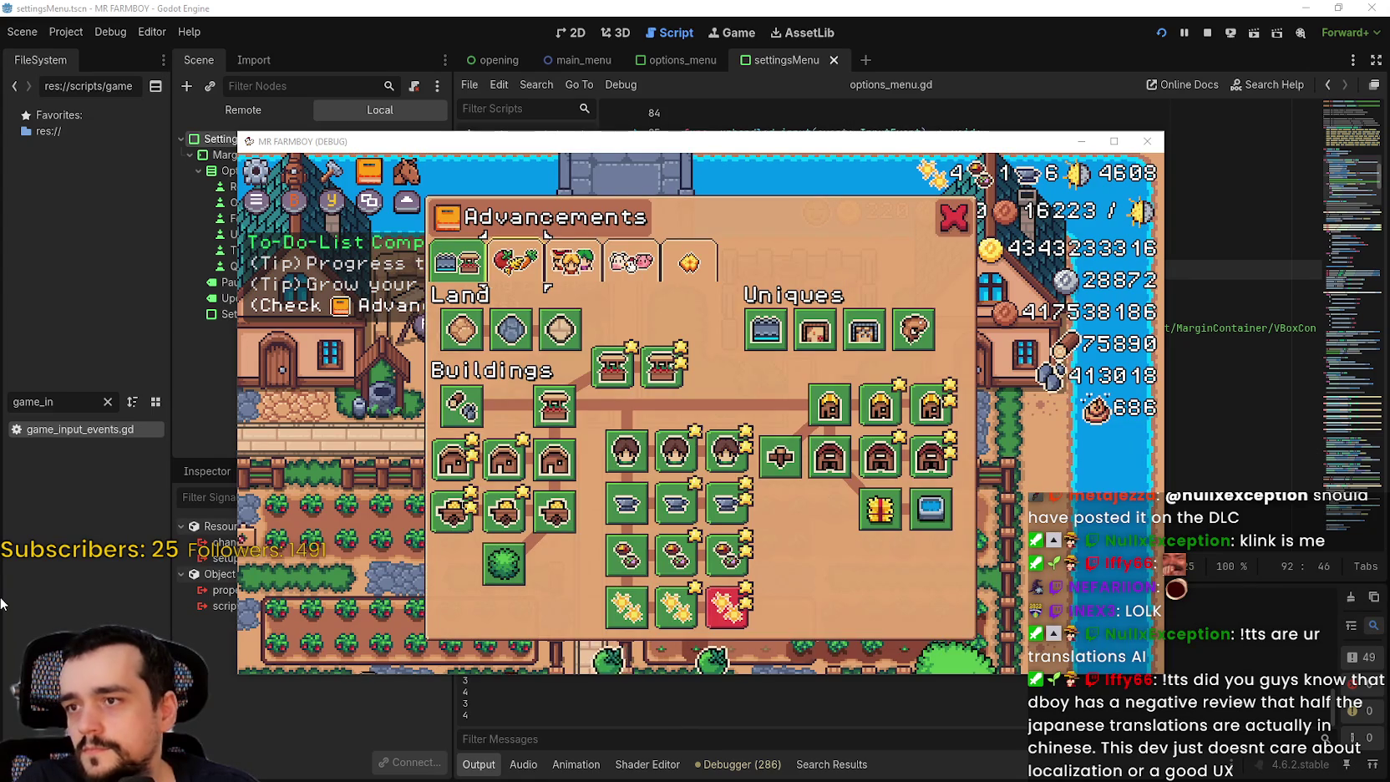
{"action": "key", "text": "Right"}
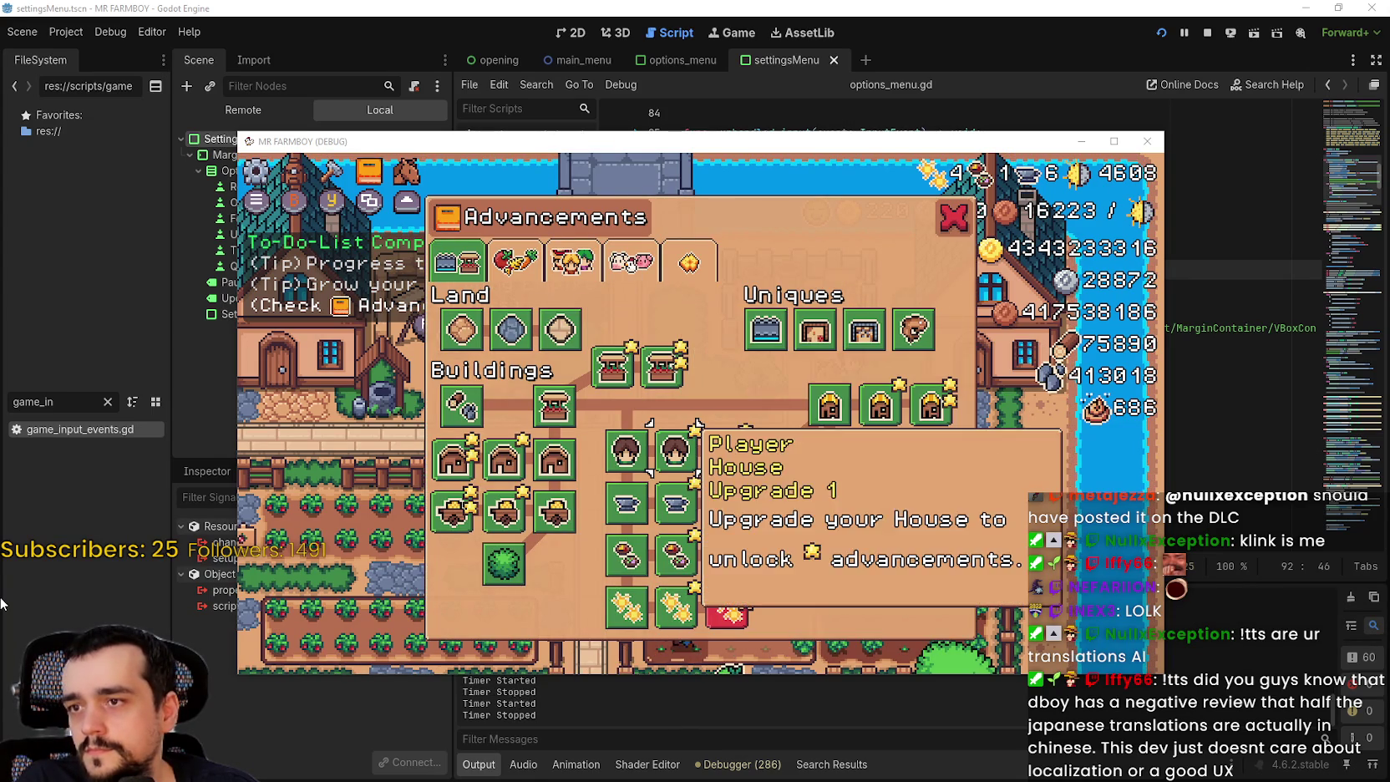
{"action": "key", "text": "Down"}
{"action": "key", "text": "Down"}
{"action": "key", "text": "Up"}
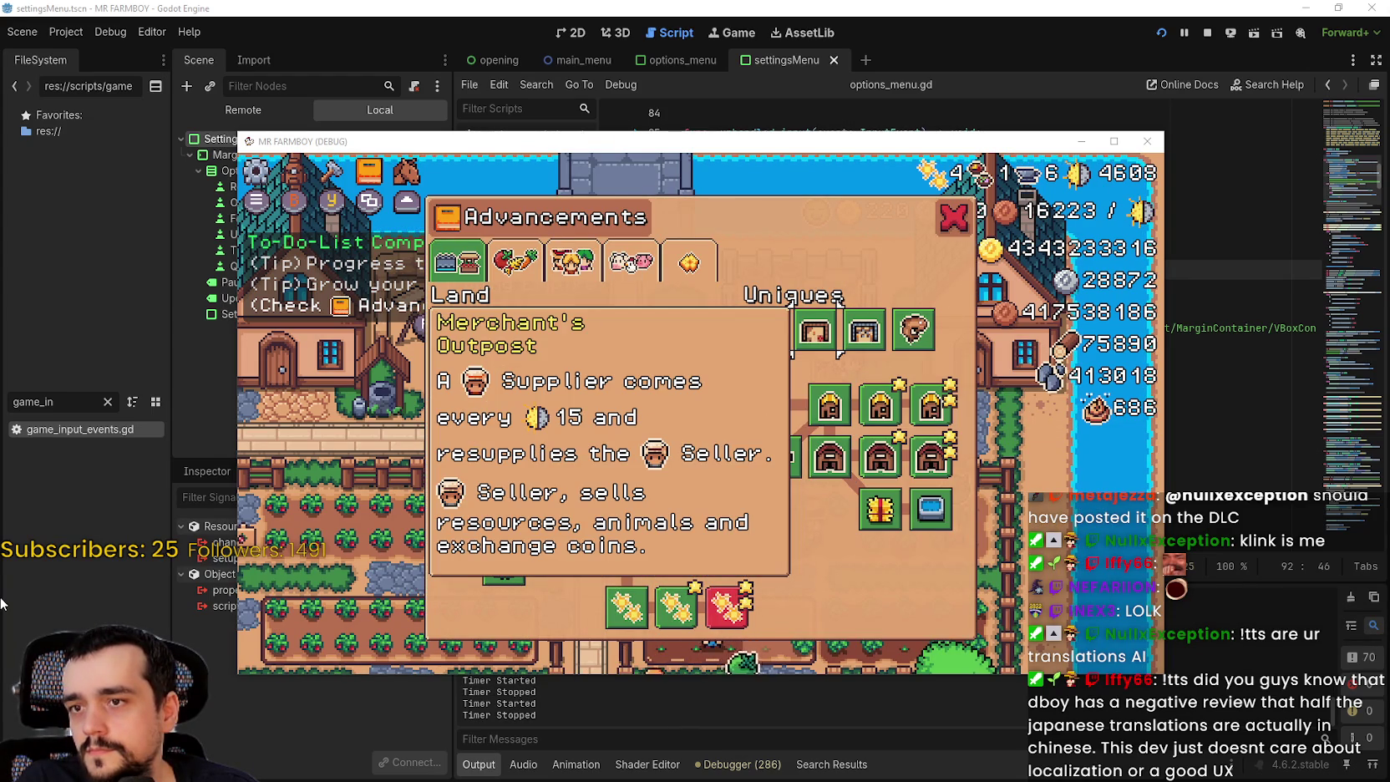
{"action": "key", "text": "i"}
{"action": "key", "text": "Escape"}
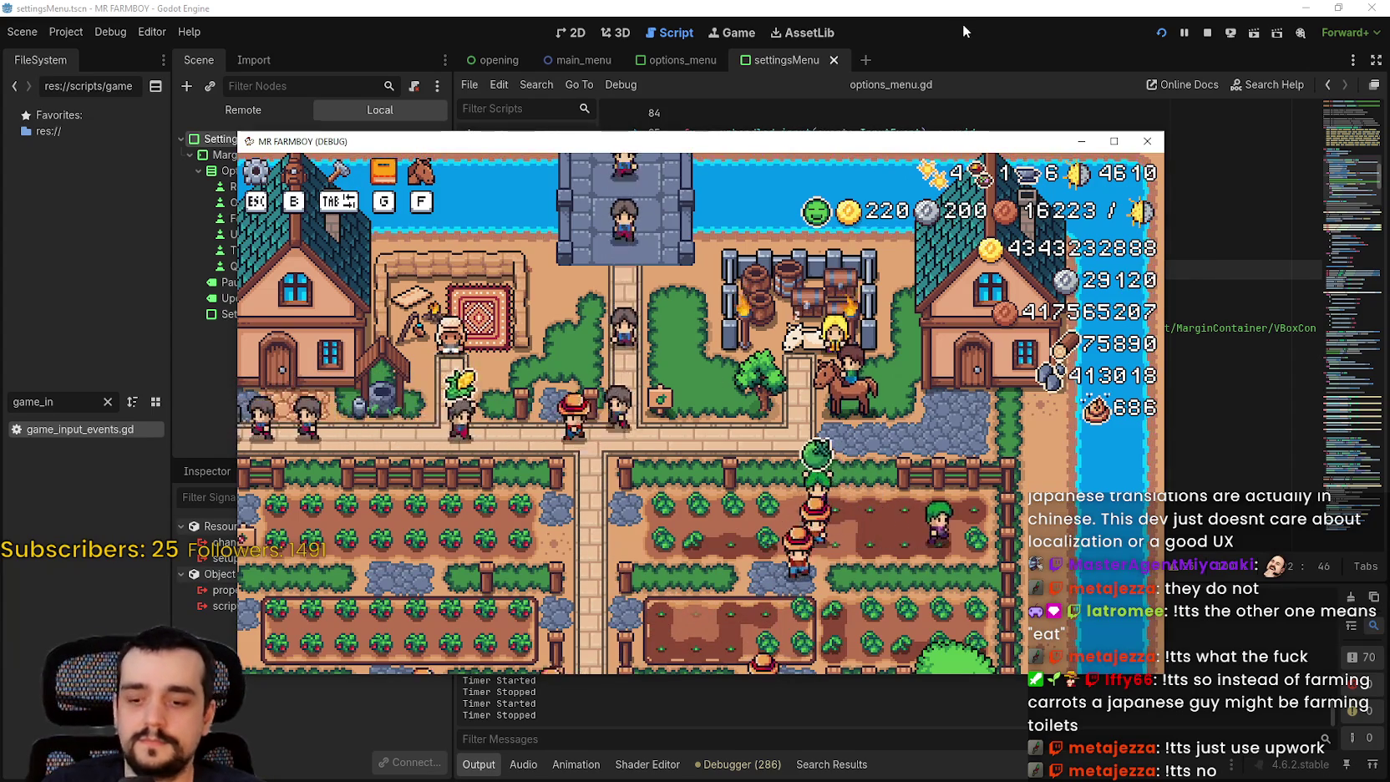
- Stop the debug game and open AdvancementSystem.tscn by filtering FileSystem for 'adva'
{"action": "key", "text": "F8"}
{"action": "left_click_drag", "start_coordinate": [994, 266], "coordinate": [733, 269]}
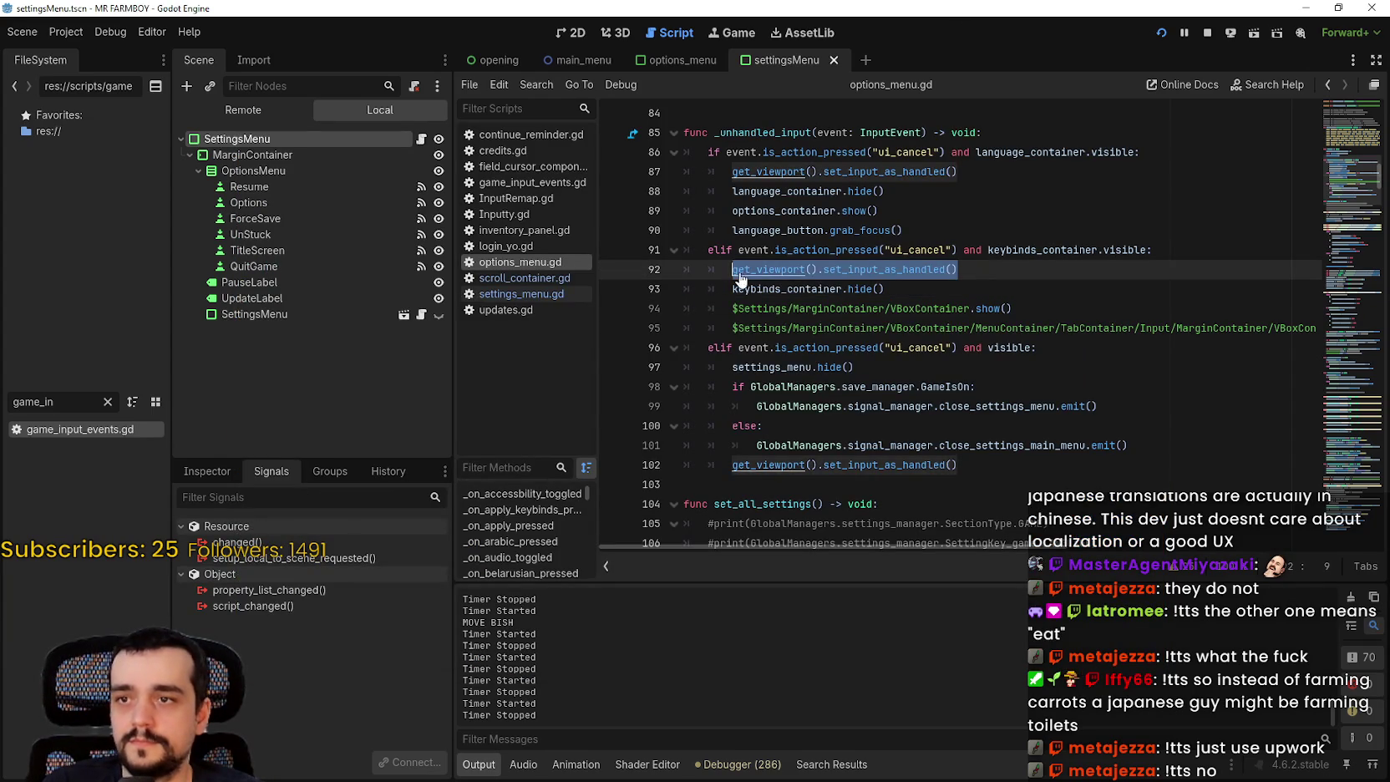
{"action": "left_click", "coordinate": [761, 269]}
{"action": "type", "text": "adva"}
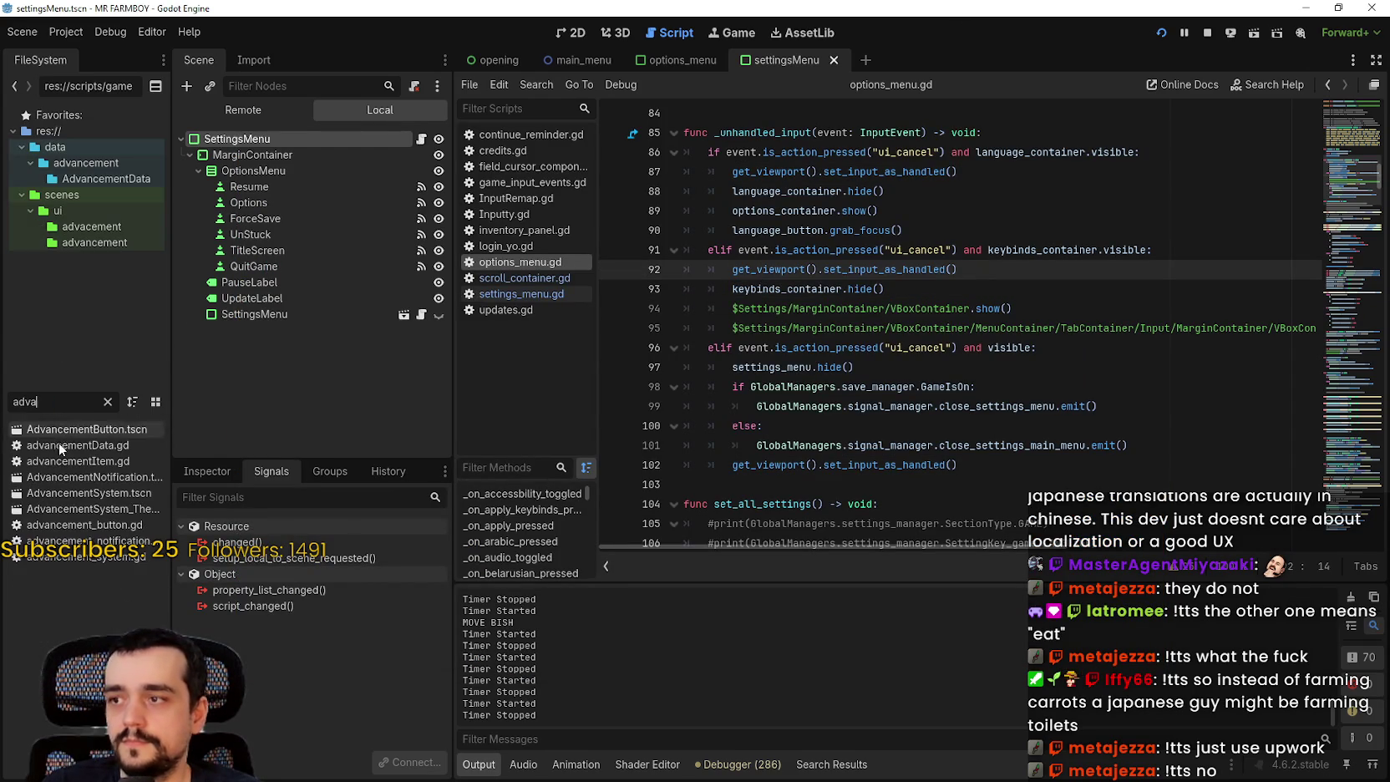
{"action": "double_click", "coordinate": [83, 494]}
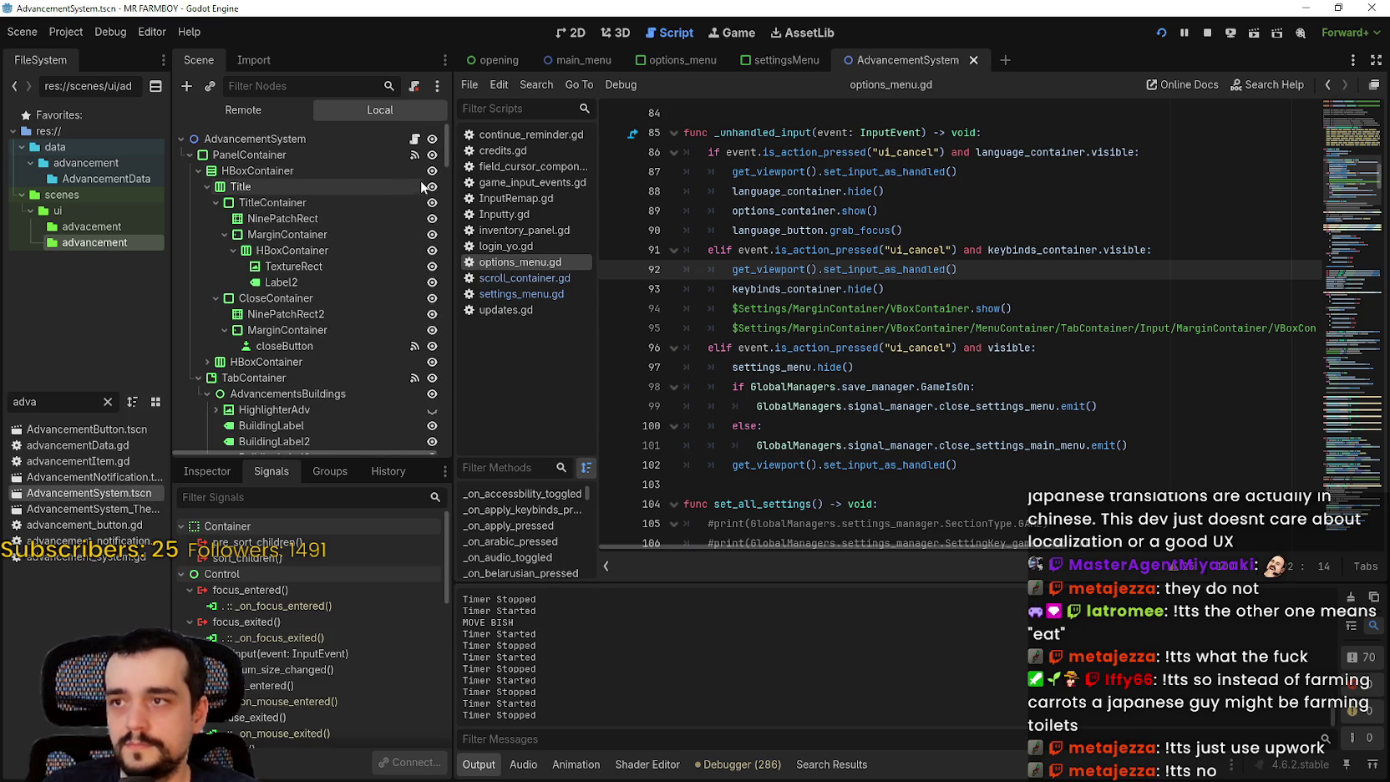
- Open the AdvancementSystem script and find the craft_cancel and esc_menu branches around line 89
{"action": "scroll", "coordinate": [412, 359], "scroll_direction": "up", "scroll_amount": 2}
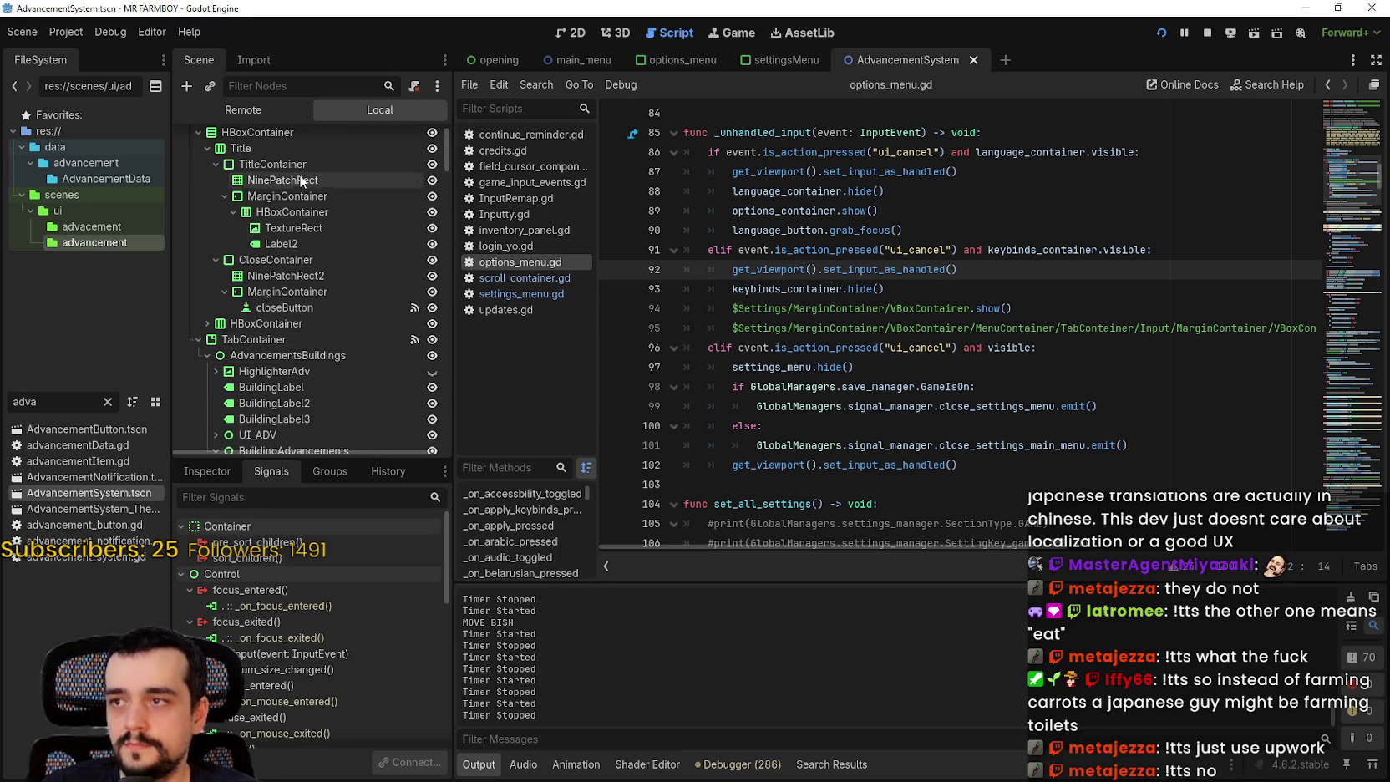
{"action": "scroll", "coordinate": [299, 174], "scroll_direction": "up", "scroll_amount": 2}
{"action": "left_click", "coordinate": [414, 139]}
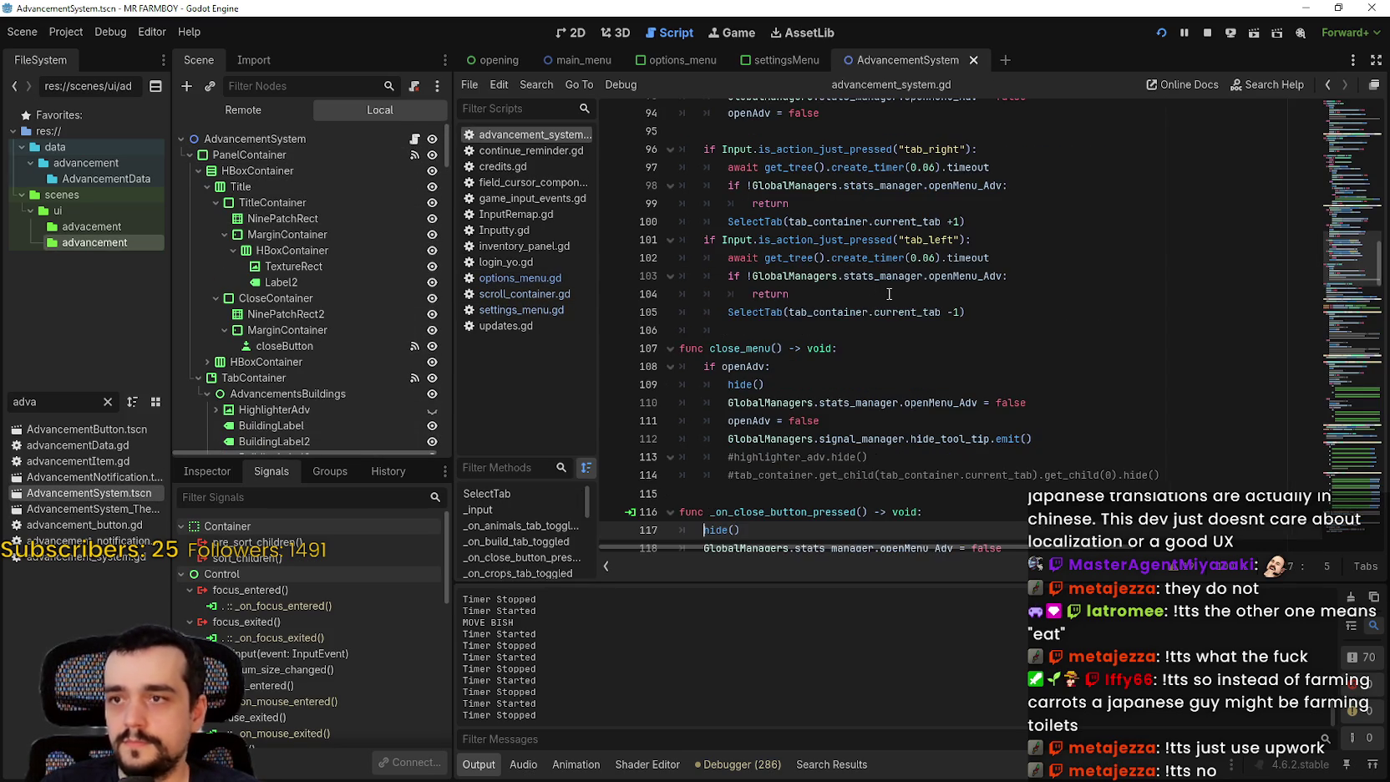
{"action": "scroll", "coordinate": [1054, 369], "scroll_direction": "up", "scroll_amount": 9}
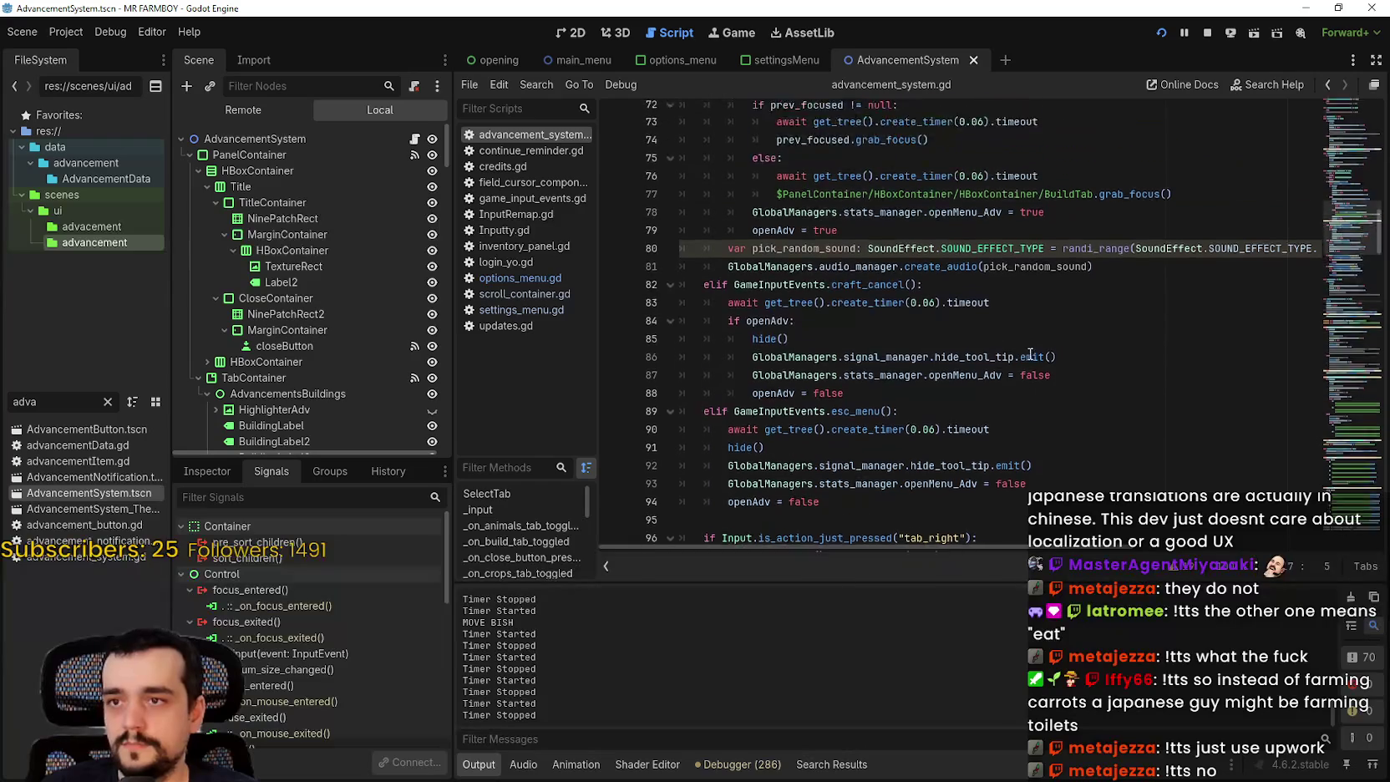
{"action": "scroll", "coordinate": [944, 309], "scroll_direction": "up", "scroll_amount": 3}
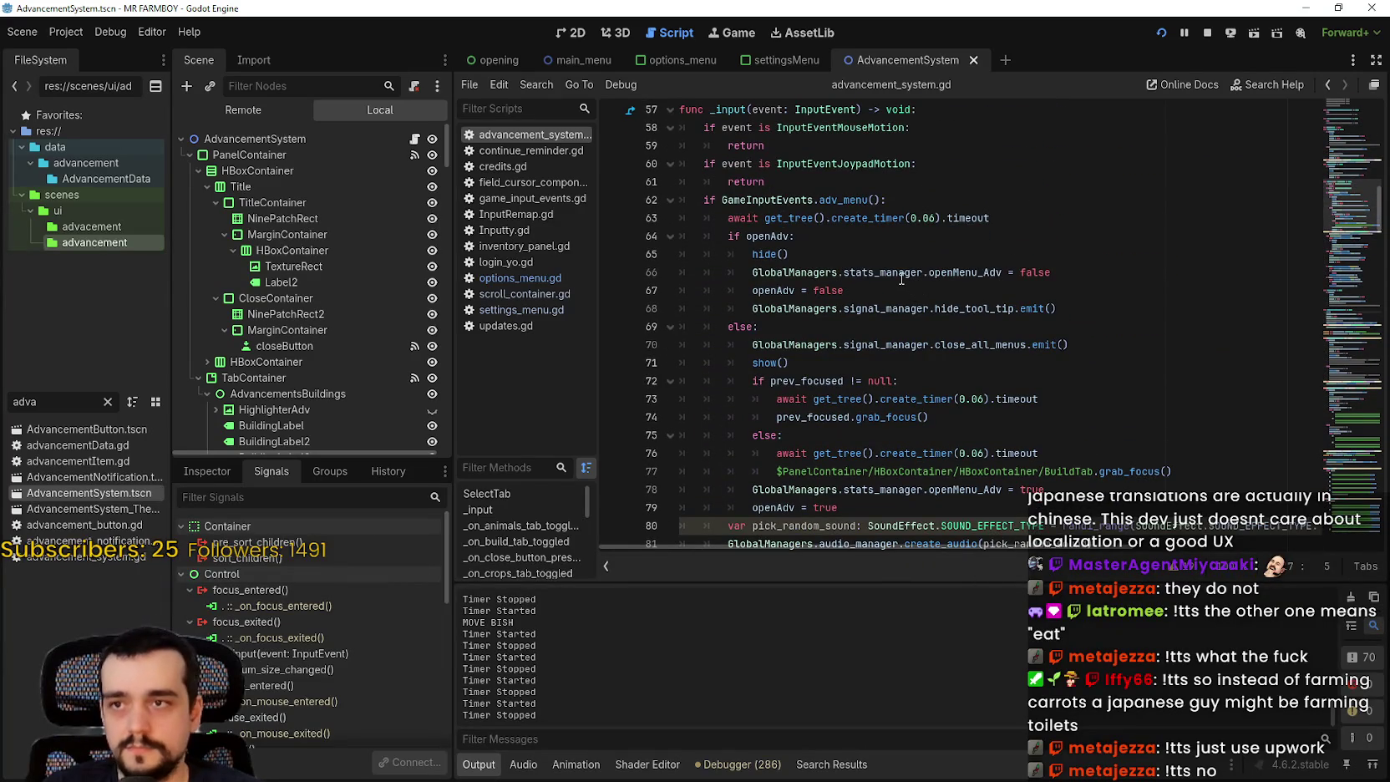
{"action": "scroll", "coordinate": [897, 287], "scroll_direction": "down", "scroll_amount": 2}
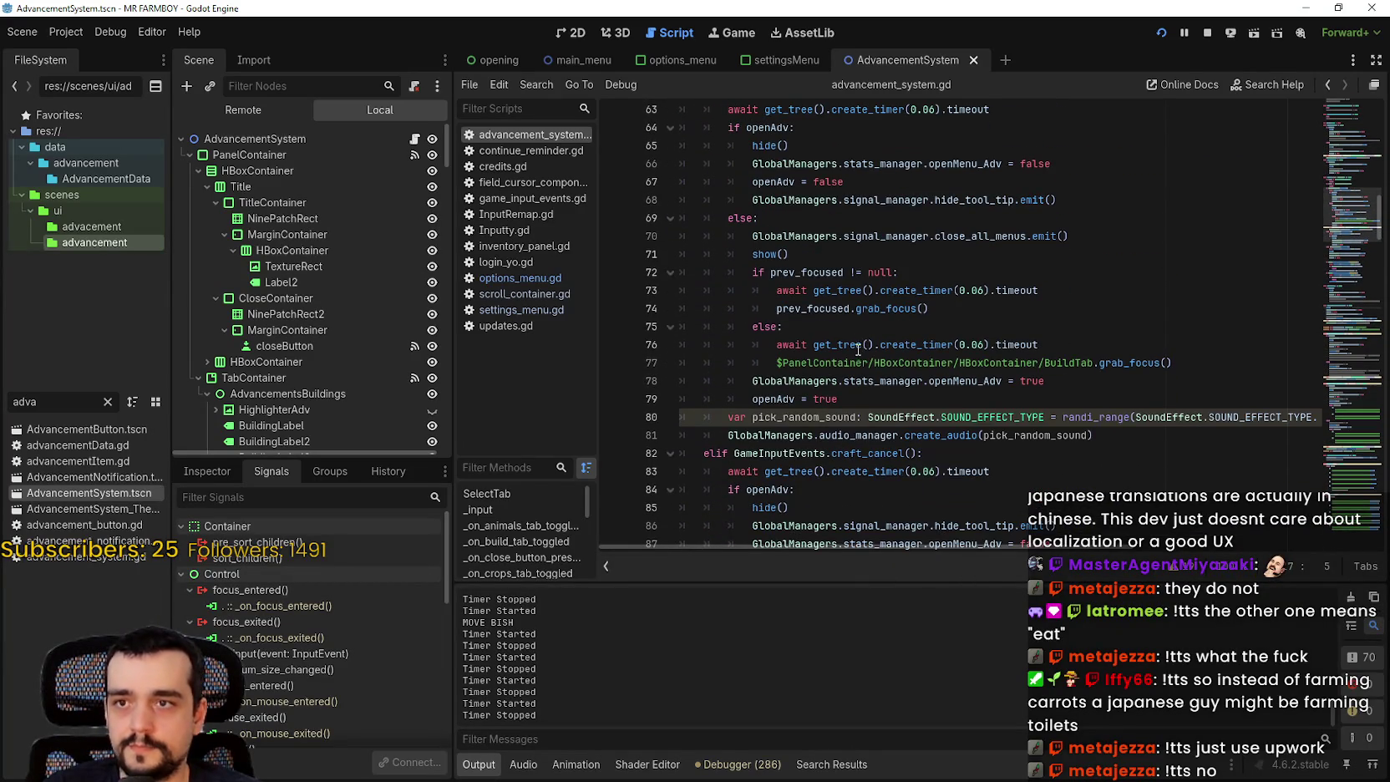
{"action": "scroll", "coordinate": [864, 386], "scroll_direction": "down", "scroll_amount": 2}
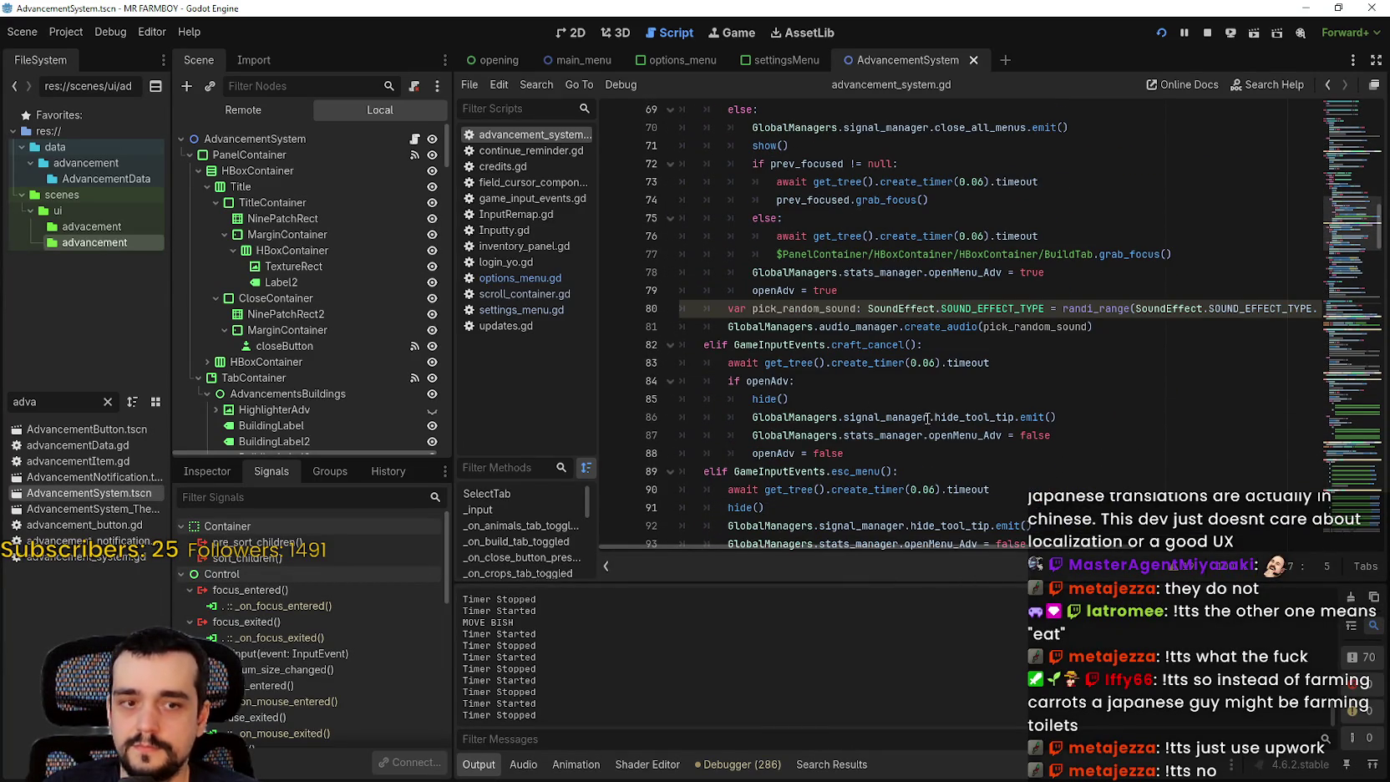
{"action": "scroll", "coordinate": [923, 410], "scroll_direction": "down", "scroll_amount": 2}
{"action": "left_click", "coordinate": [906, 308]}
{"action": "left_click", "coordinate": [882, 363]}
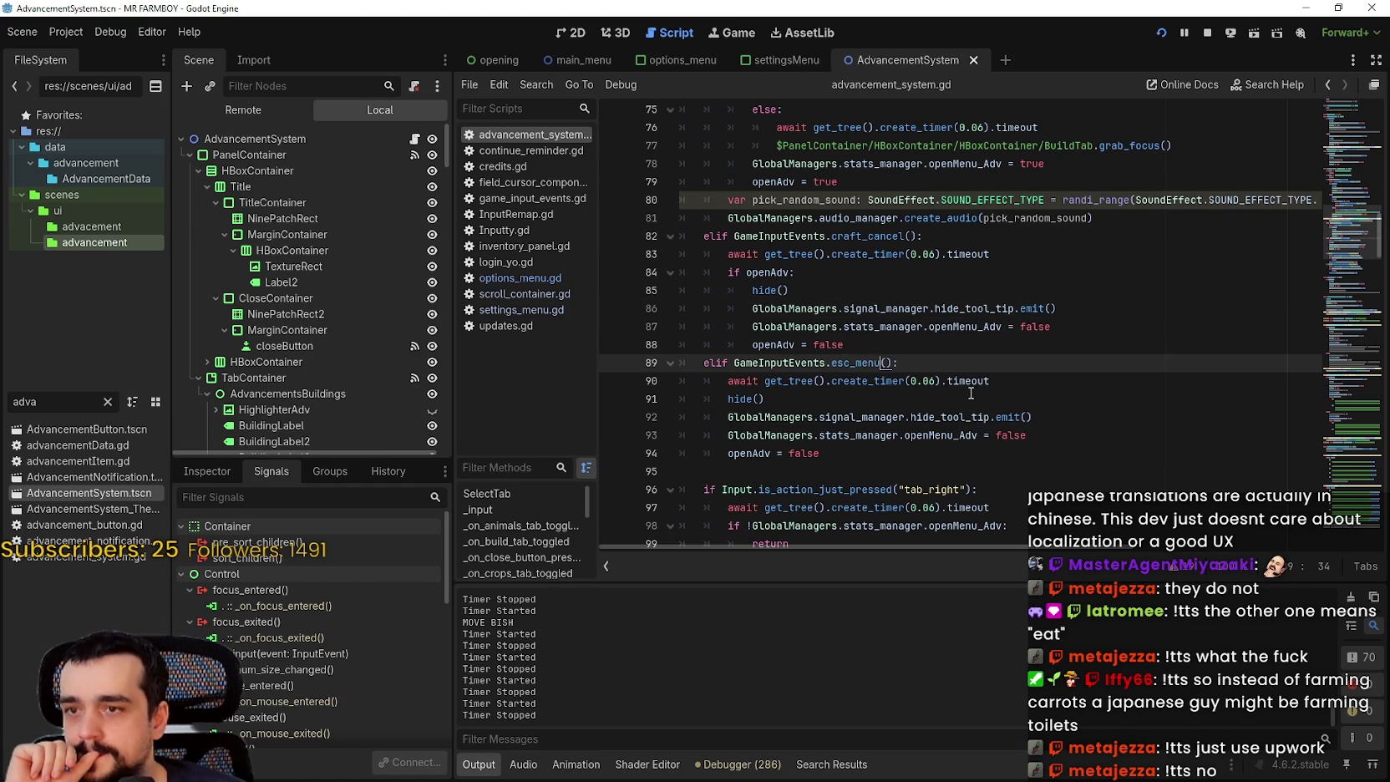
- Add get_viewport().set_input_as_handled() under the esc_menu condition on line 89 and save
{"action": "scroll", "coordinate": [970, 393], "scroll_direction": "down", "scroll_amount": 1}
{"action": "left_click", "coordinate": [952, 308]}
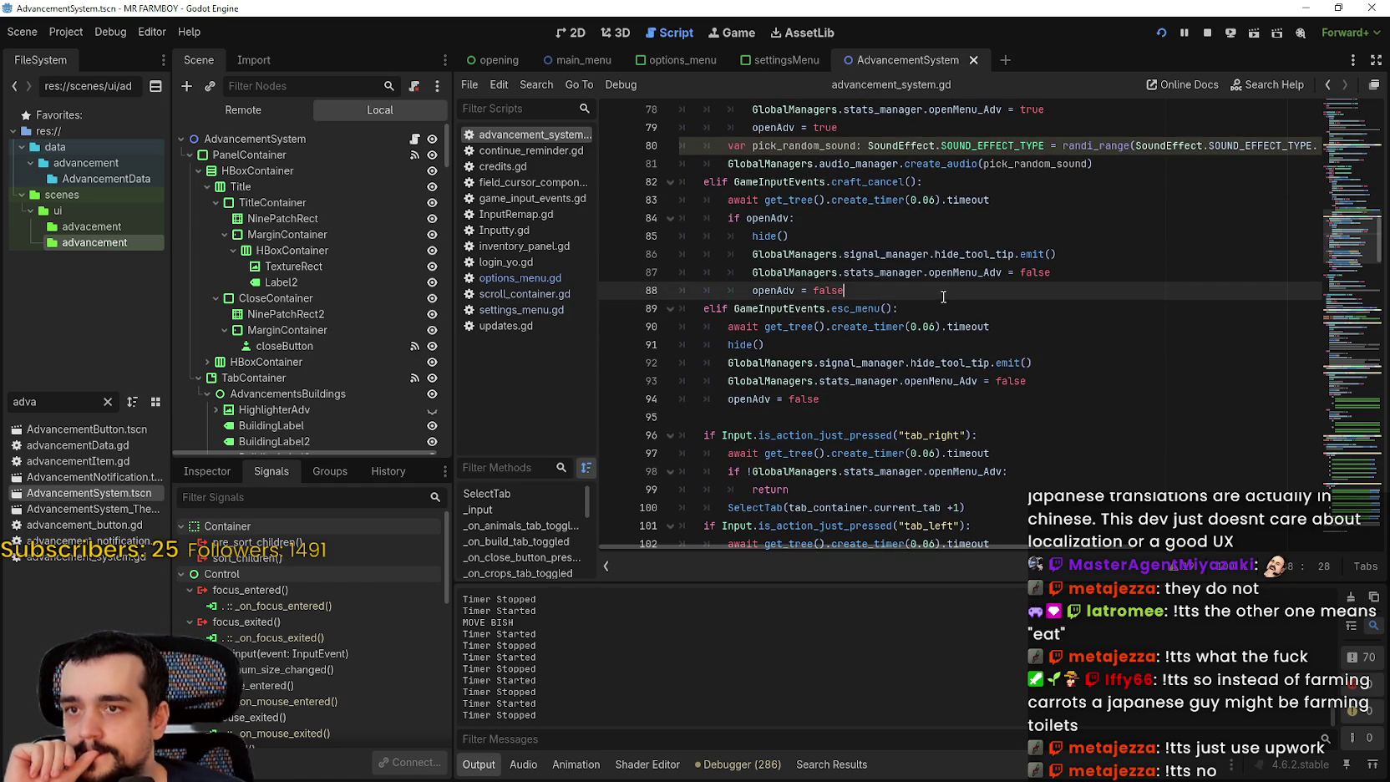
{"action": "key", "text": "Return"}
{"action": "type", "text": "get_viewport().set_input_as_handled()"}
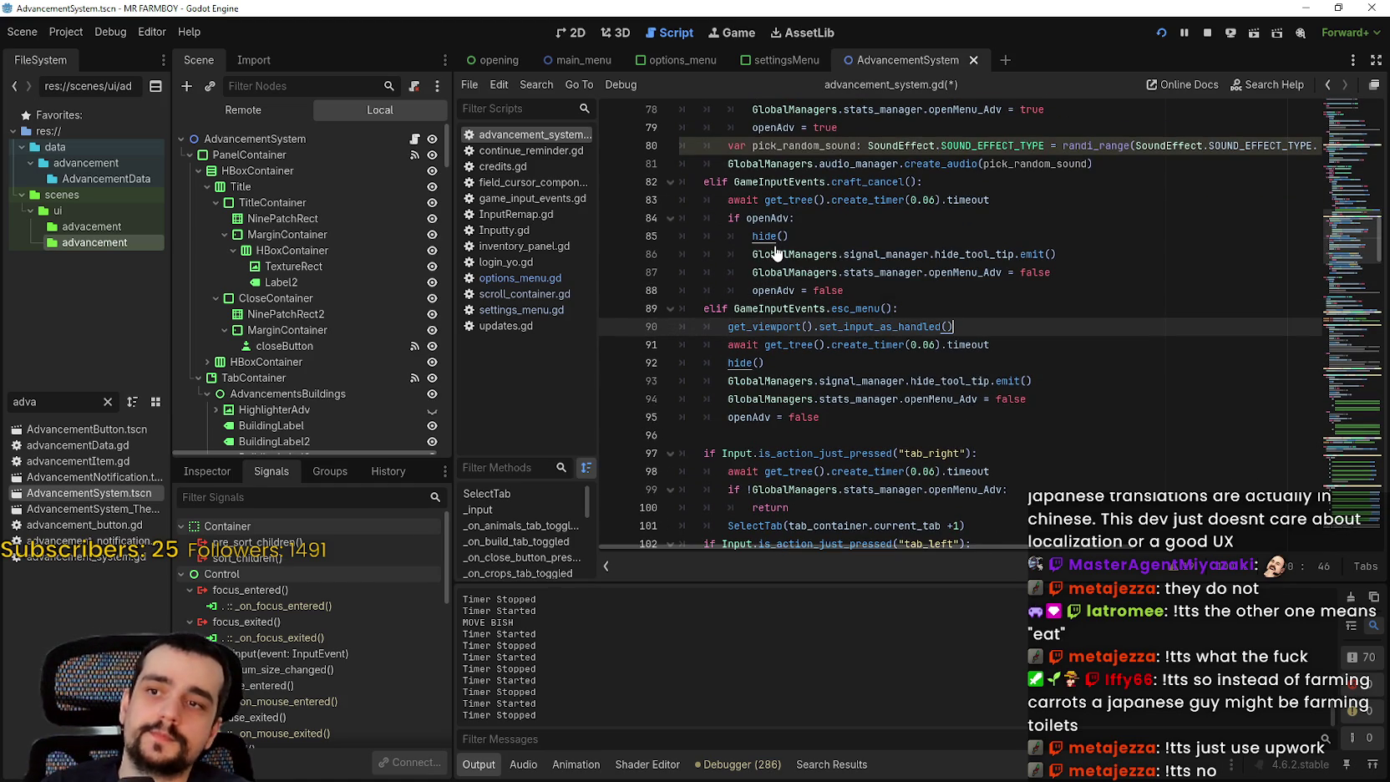
{"action": "key", "text": "ctrl+s"}
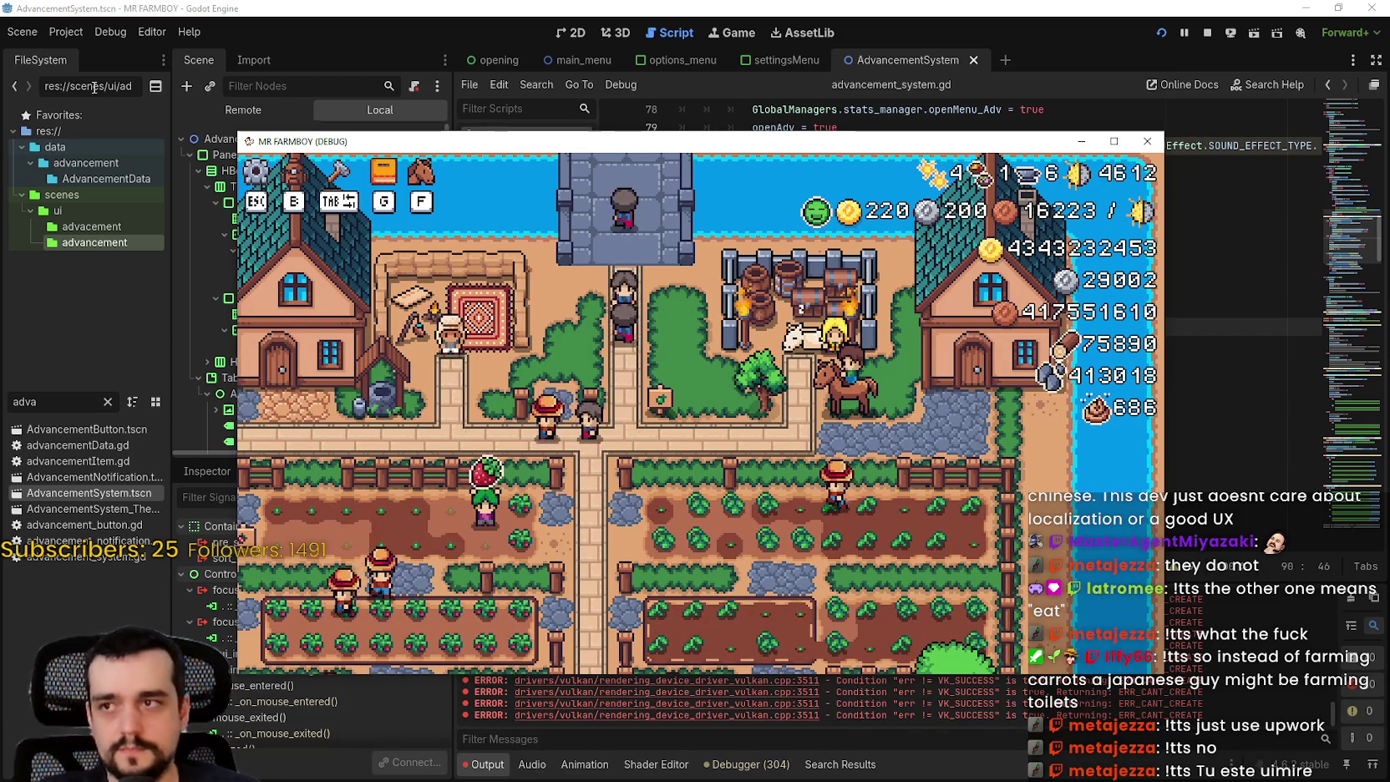
- Switch to controller controls, open Advancements, move to Stats & Inventory, close it, and quit with Alt+F4
{"action": "key", "text": "Left"}
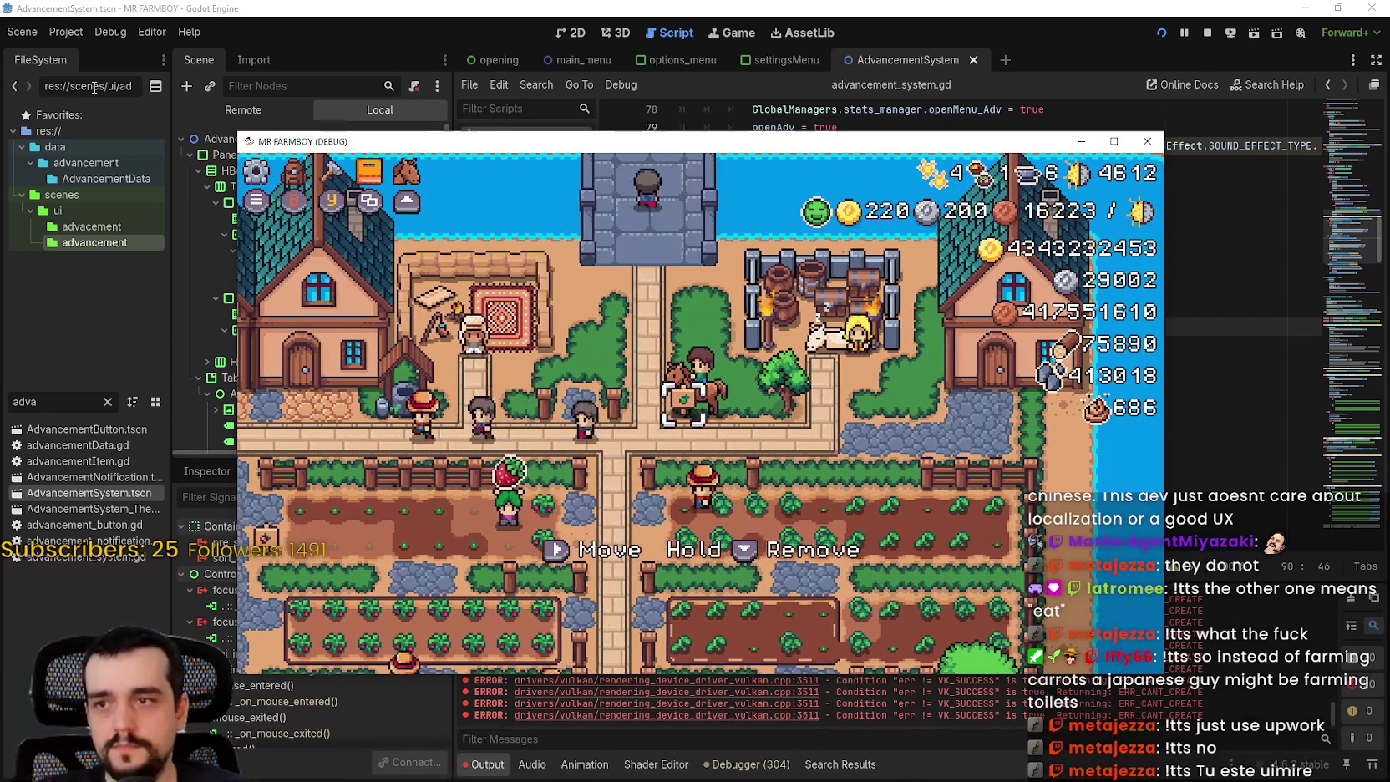
{"action": "key", "text": "Tab"}
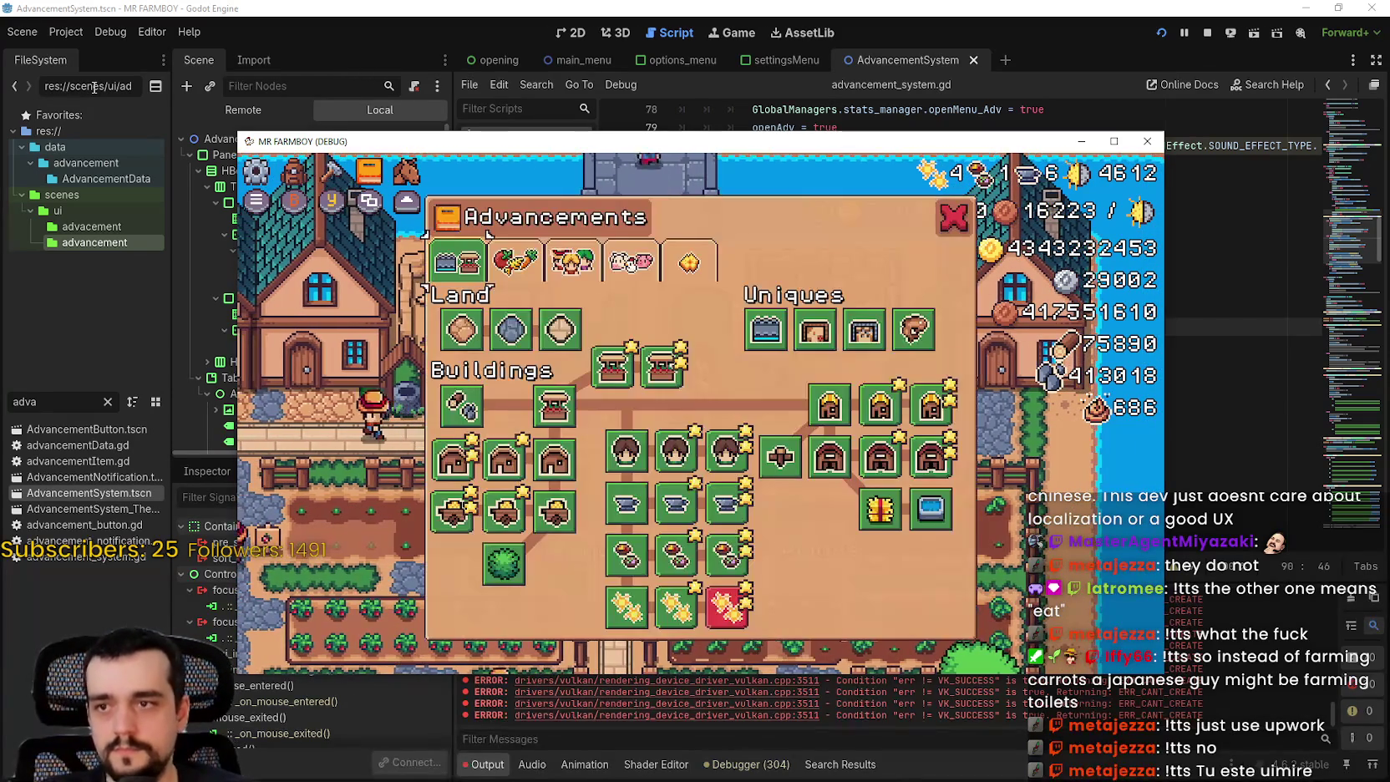
{"action": "key", "text": "Right"}
{"action": "key", "text": "Right"}
{"action": "key", "text": "Tab"}
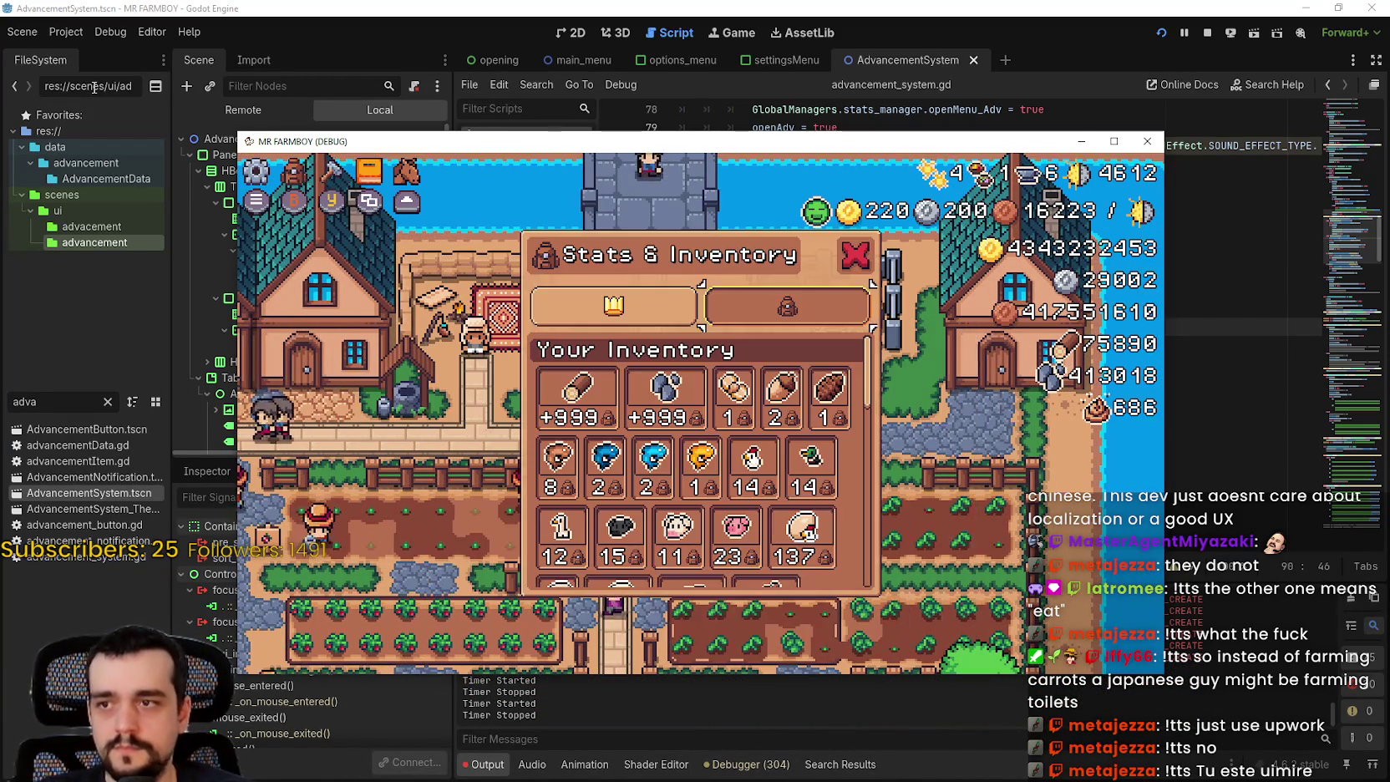
{"action": "key", "text": "Escape"}
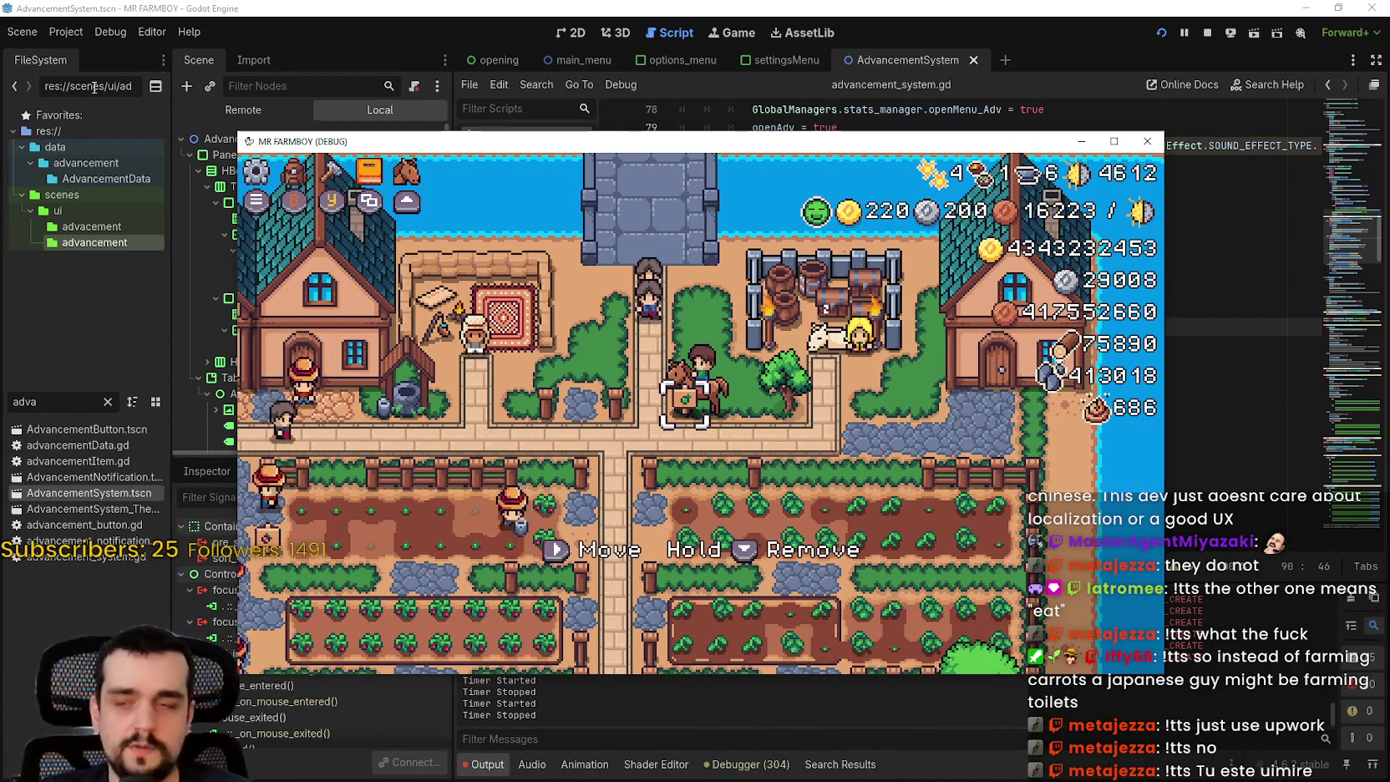
{"action": "key", "text": "alt+F4"}
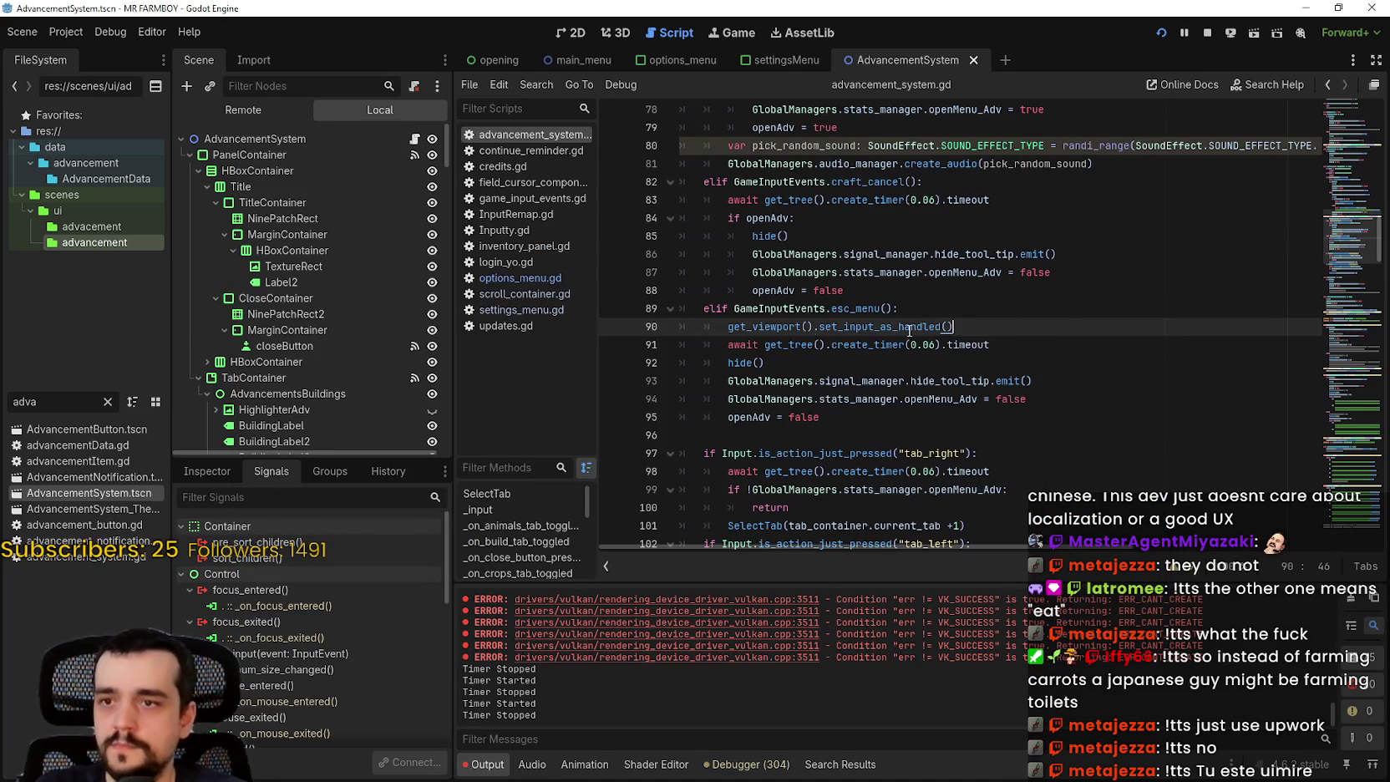
- Prefix line 90's set_input_as_handled() call with # and save
{"action": "left_click_drag", "start_coordinate": [728, 327], "coordinate": [942, 326]}
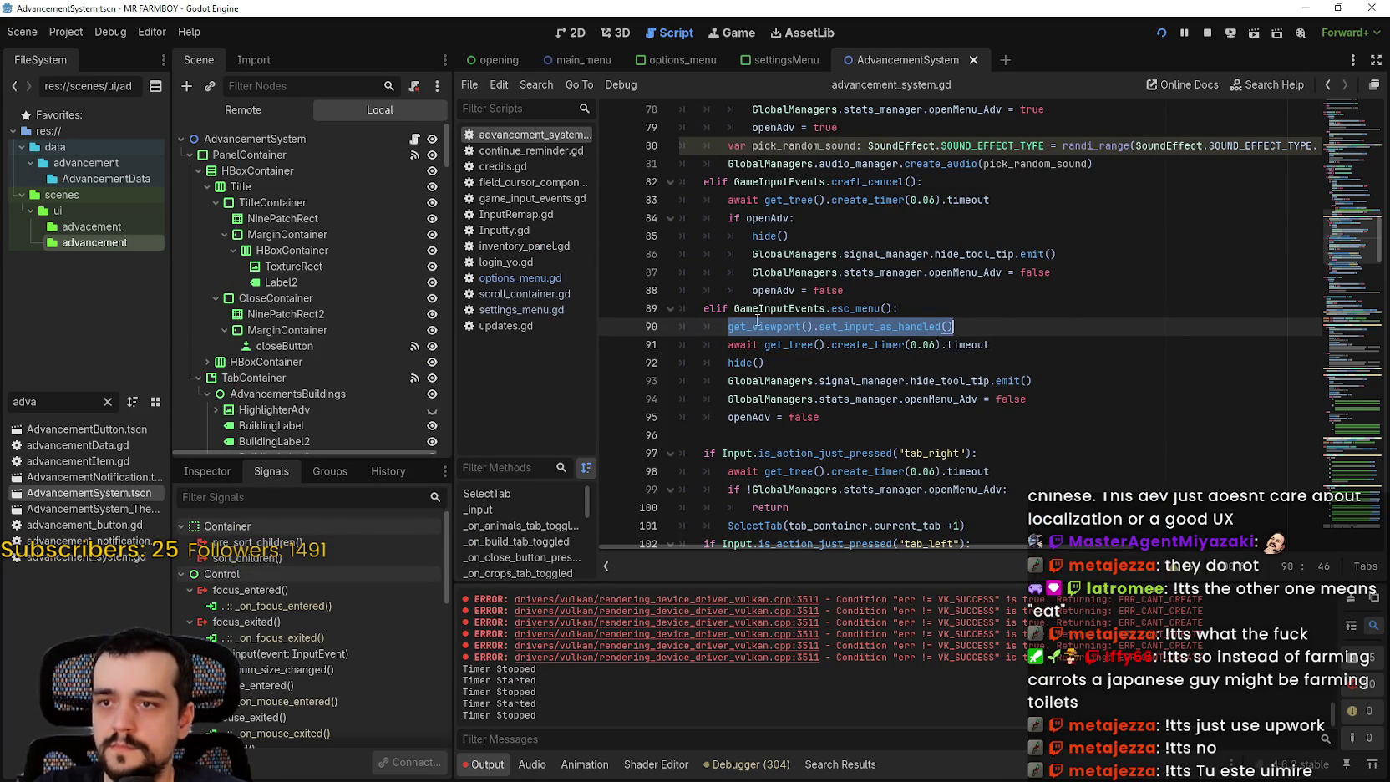
{"action": "left_click", "coordinate": [727, 326]}
{"action": "type", "text": "#"}
{"action": "key", "text": "ctrl+s"}
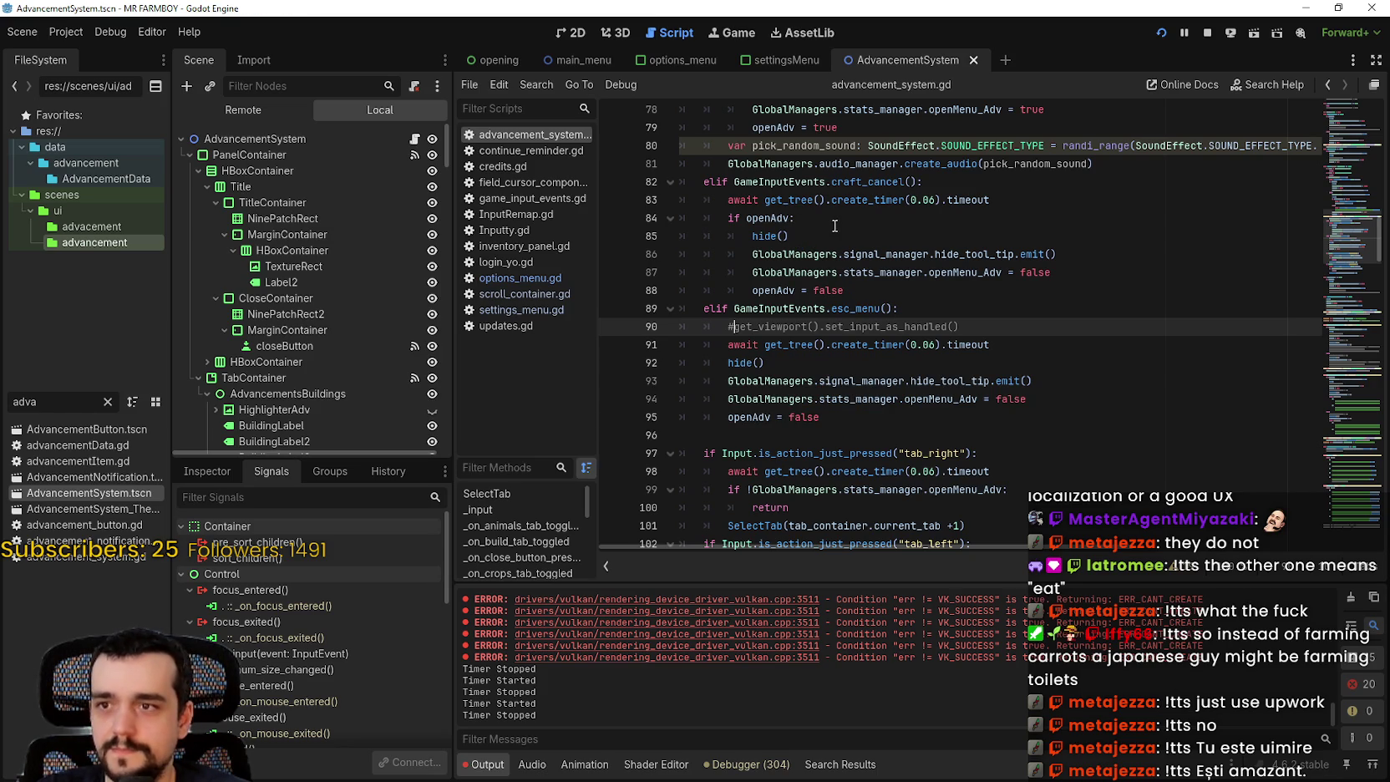
- Glance at the Project menu, then review the adv_menu handler code on lines 62–71
{"action": "left_click", "coordinate": [111, 32]}
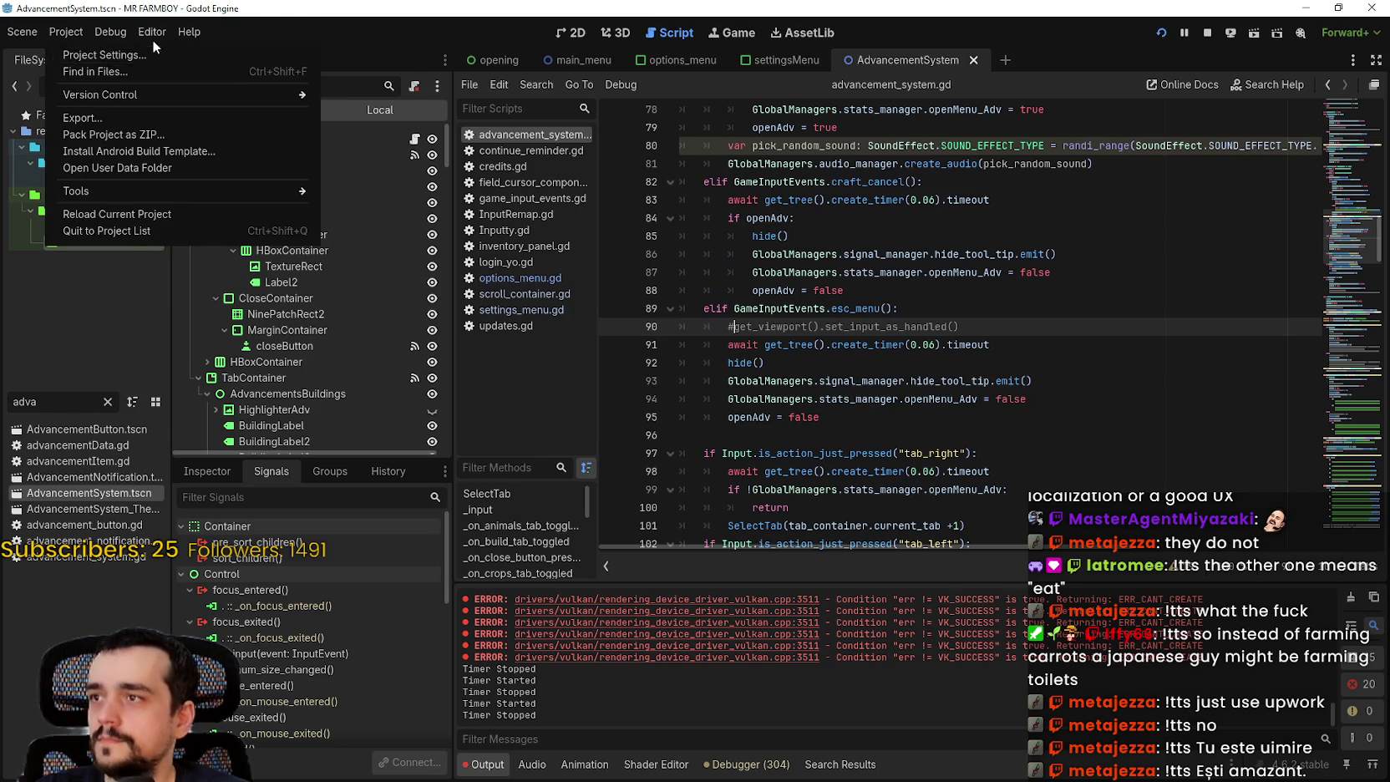
{"action": "mouse_move", "coordinate": [186, 33]}
{"action": "scroll", "coordinate": [881, 325], "scroll_direction": "up", "scroll_amount": 4}
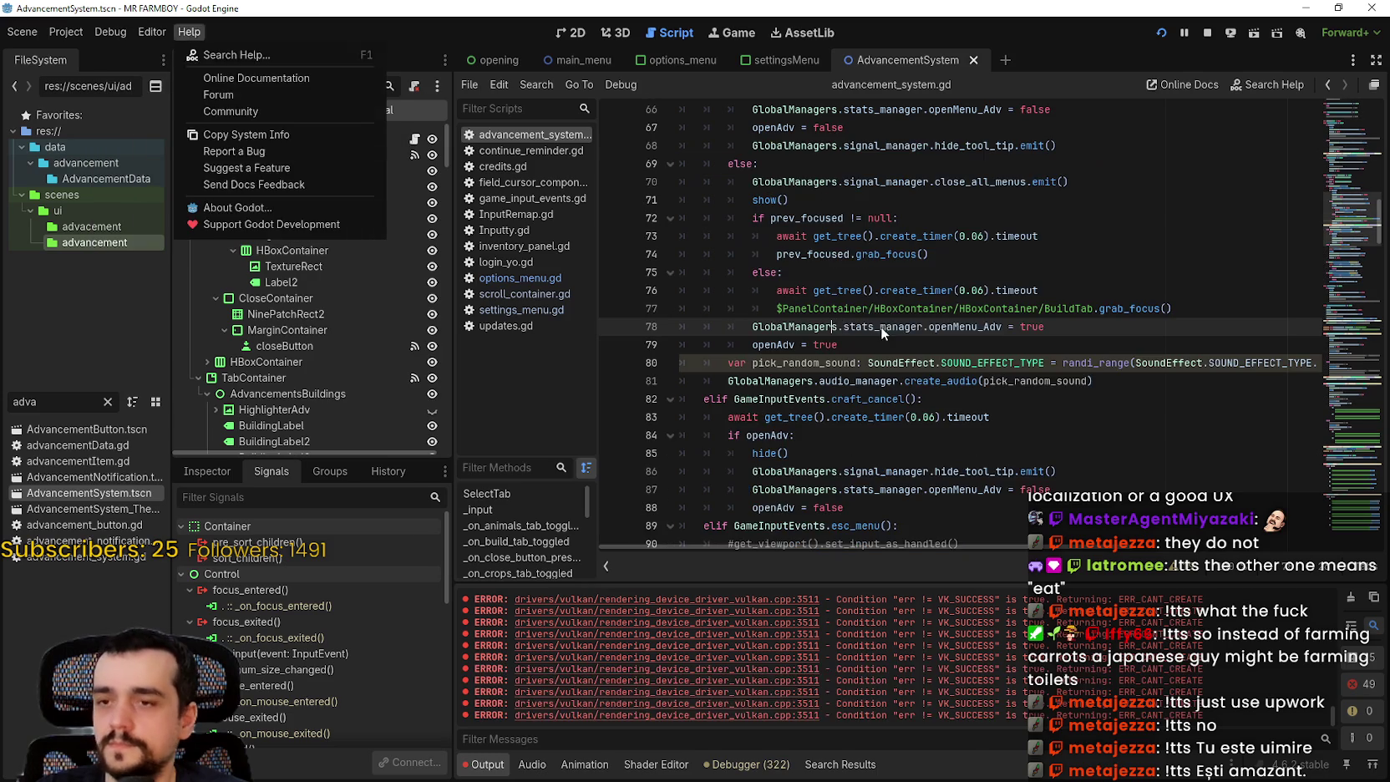
{"action": "left_click", "coordinate": [880, 325]}
{"action": "scroll", "coordinate": [835, 292], "scroll_direction": "up", "scroll_amount": 4}
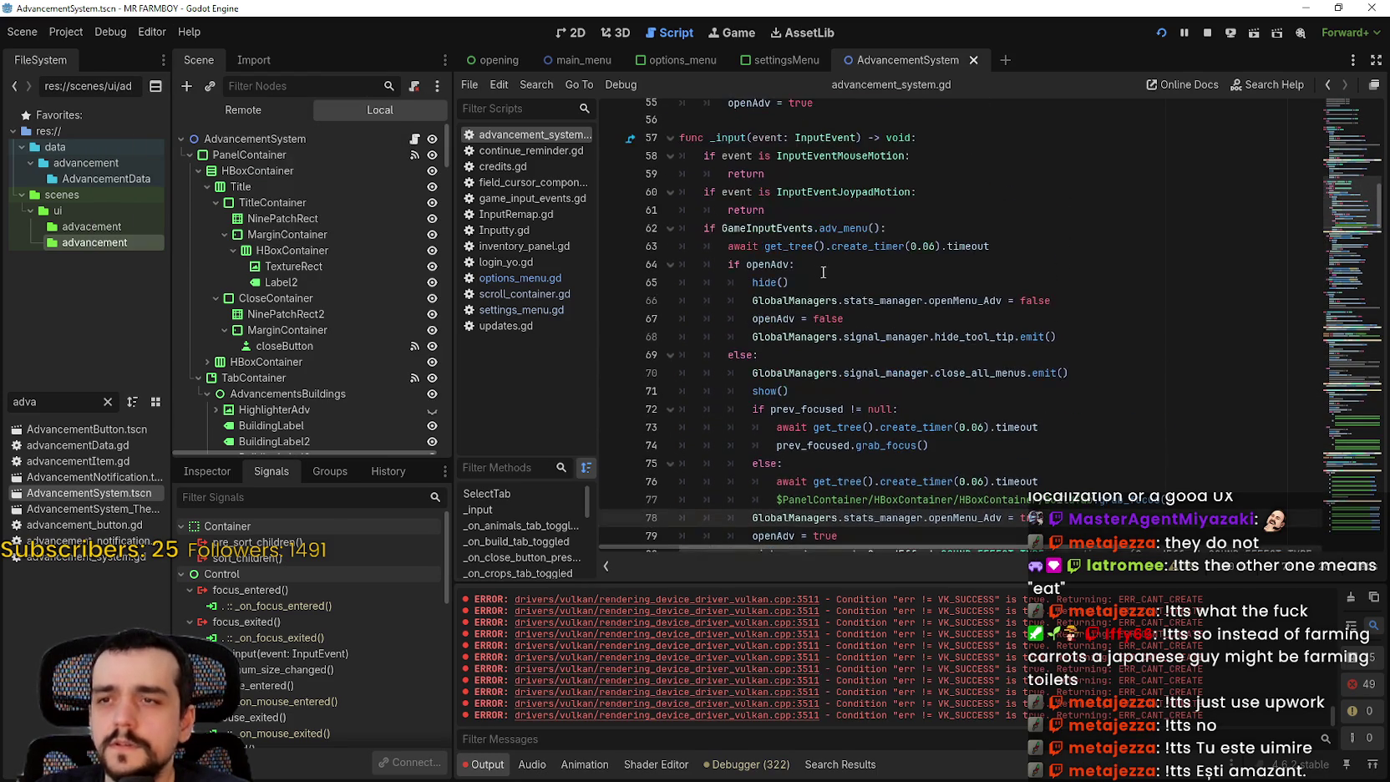
{"action": "scroll", "coordinate": [802, 250], "scroll_direction": "down", "scroll_amount": 1}
{"action": "left_click", "coordinate": [842, 174]}
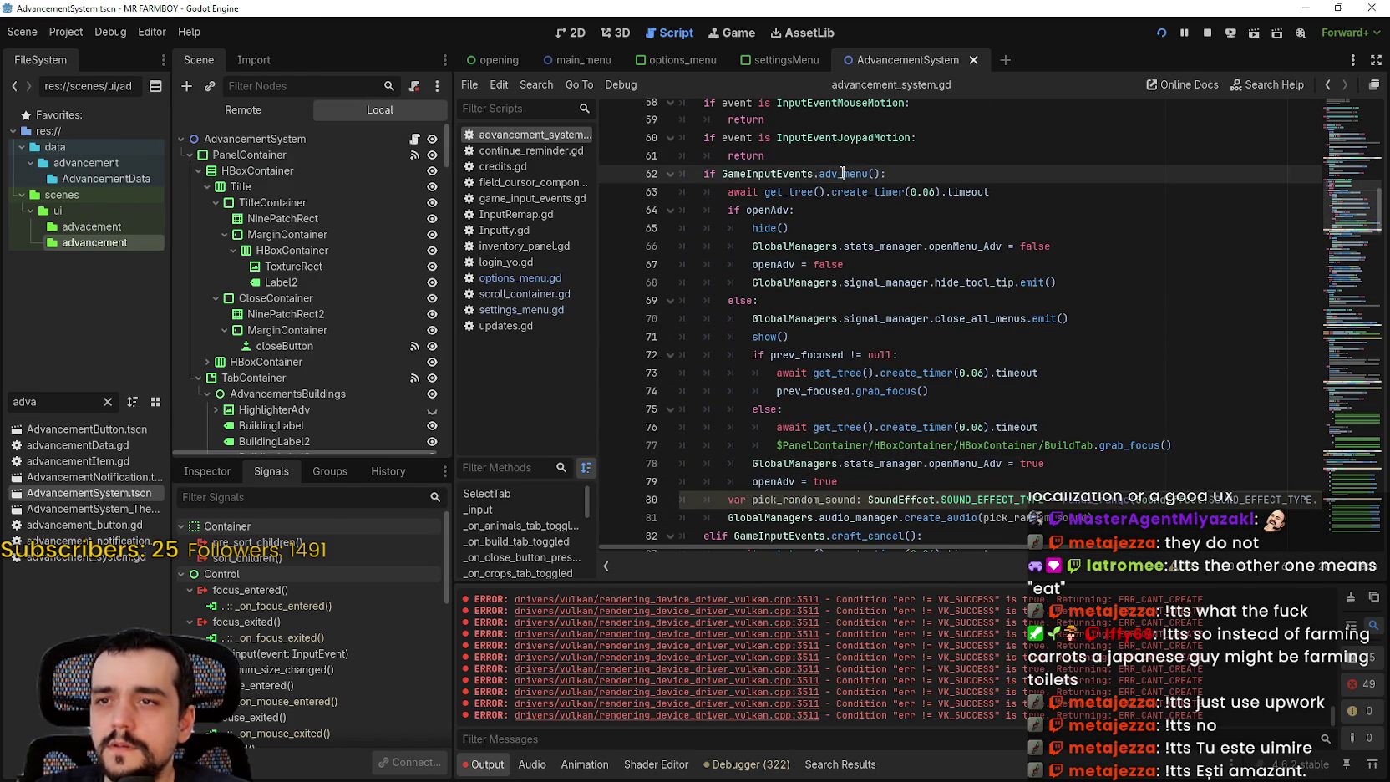
{"action": "scroll", "coordinate": [735, 325], "scroll_direction": "down", "scroll_amount": 1}
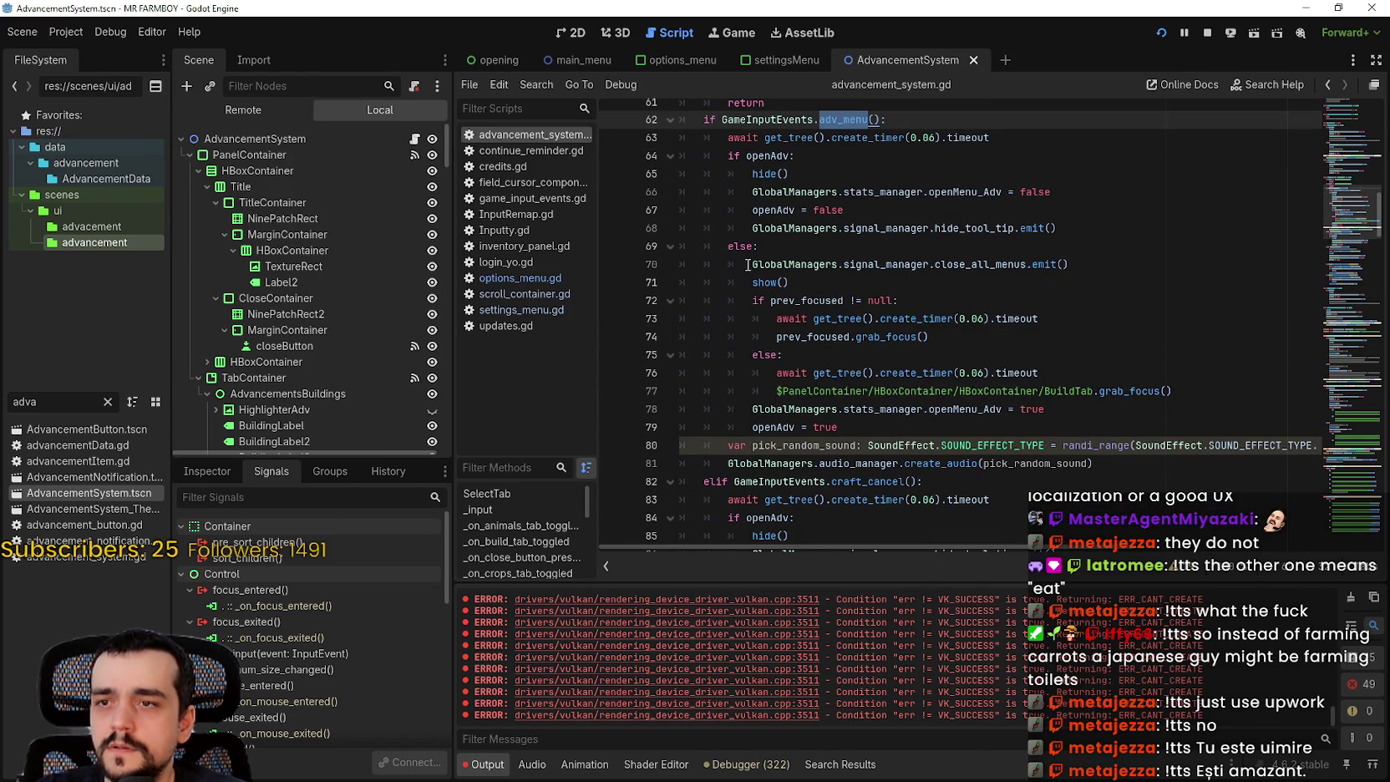
{"action": "left_click", "coordinate": [766, 281]}
{"action": "left_click", "coordinate": [820, 228]}
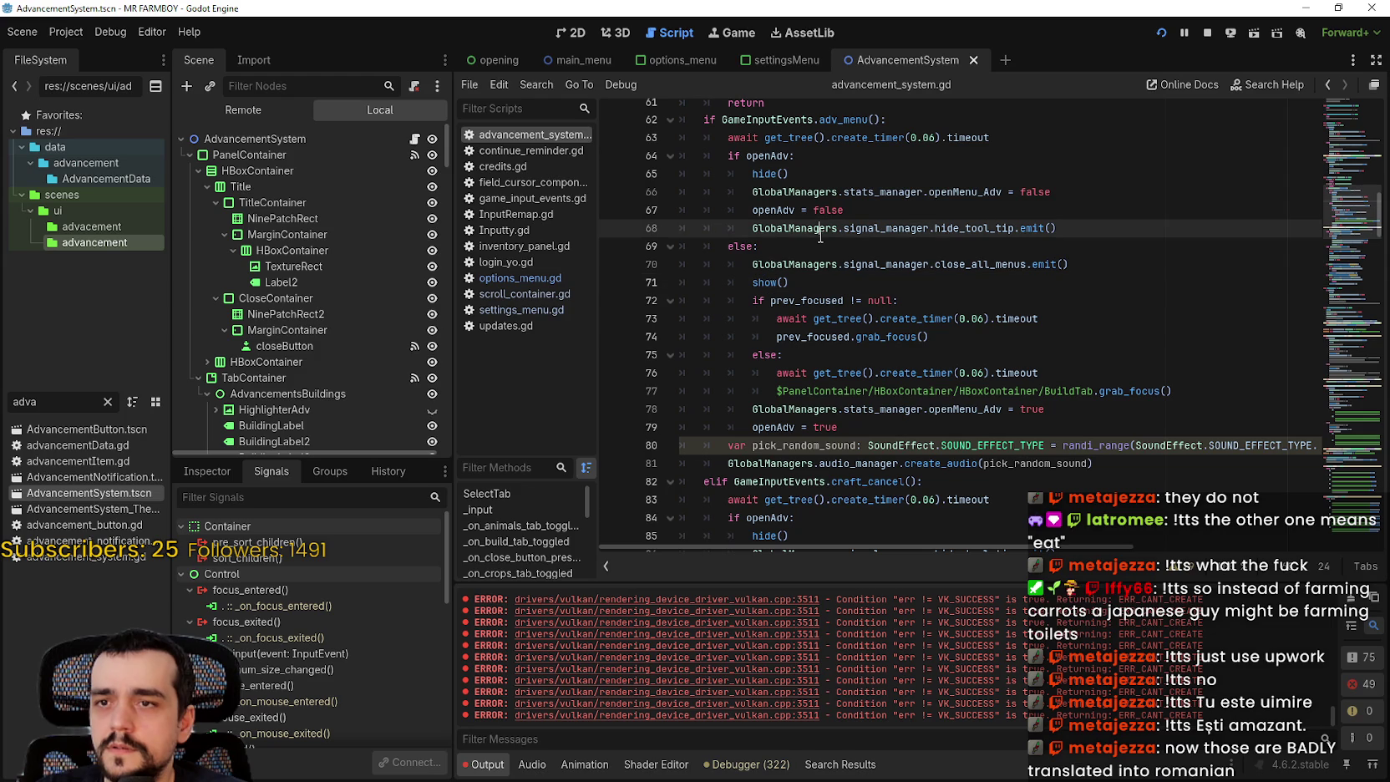
- Set breakpoints on lines 68 and 70 of the adv_menu handler and run the game with F5
{"action": "mouse_move", "coordinate": [736, 155]}
{"action": "left_mouse_down"}
{"action": "mouse_move", "coordinate": [827, 213]}
{"action": "mouse_move", "coordinate": [965, 232]}
{"action": "left_mouse_up"}
{"action": "left_click", "coordinate": [970, 230]}
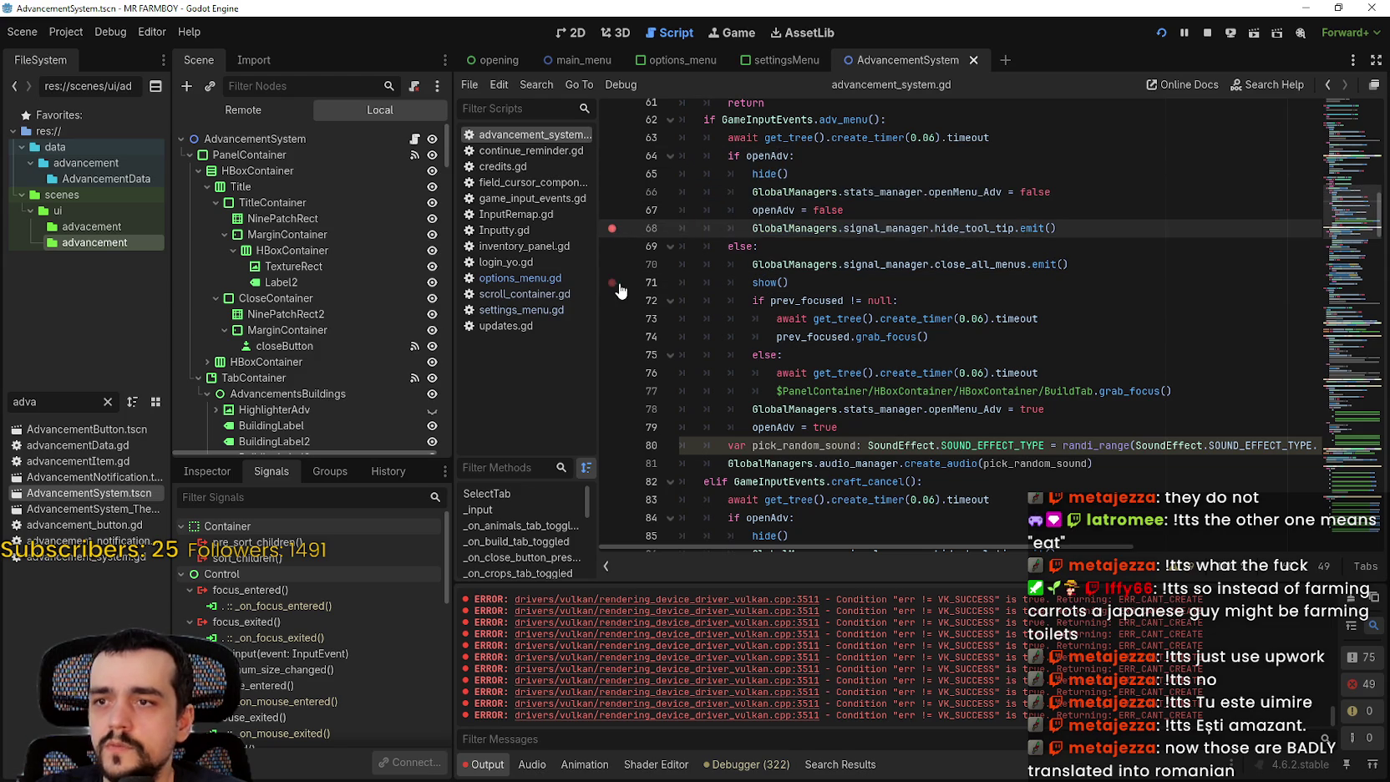
{"action": "key", "text": "F5"}
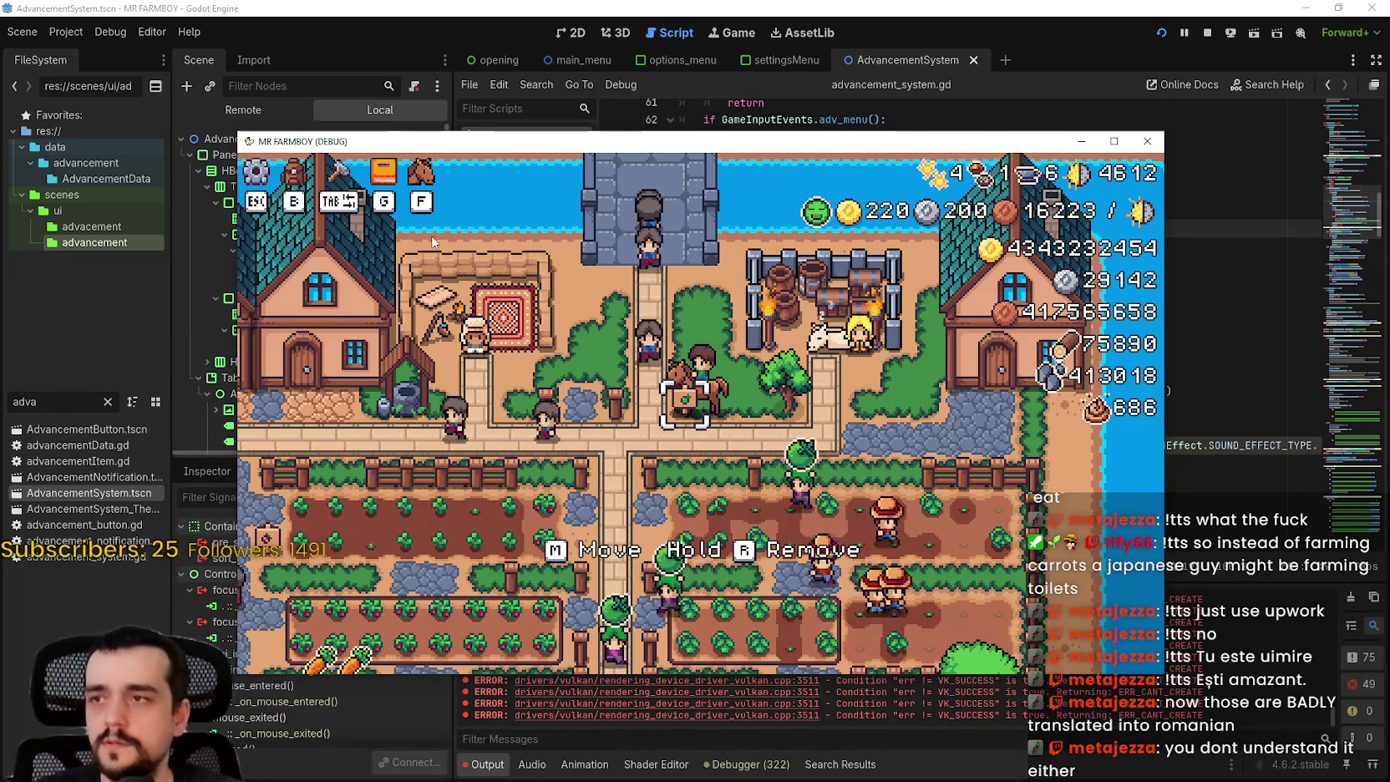
- Open Advancements with G, continue past the breakpoint, switch to Stats & Inventory, close it, and return to the editor
{"action": "key", "text": "g"}
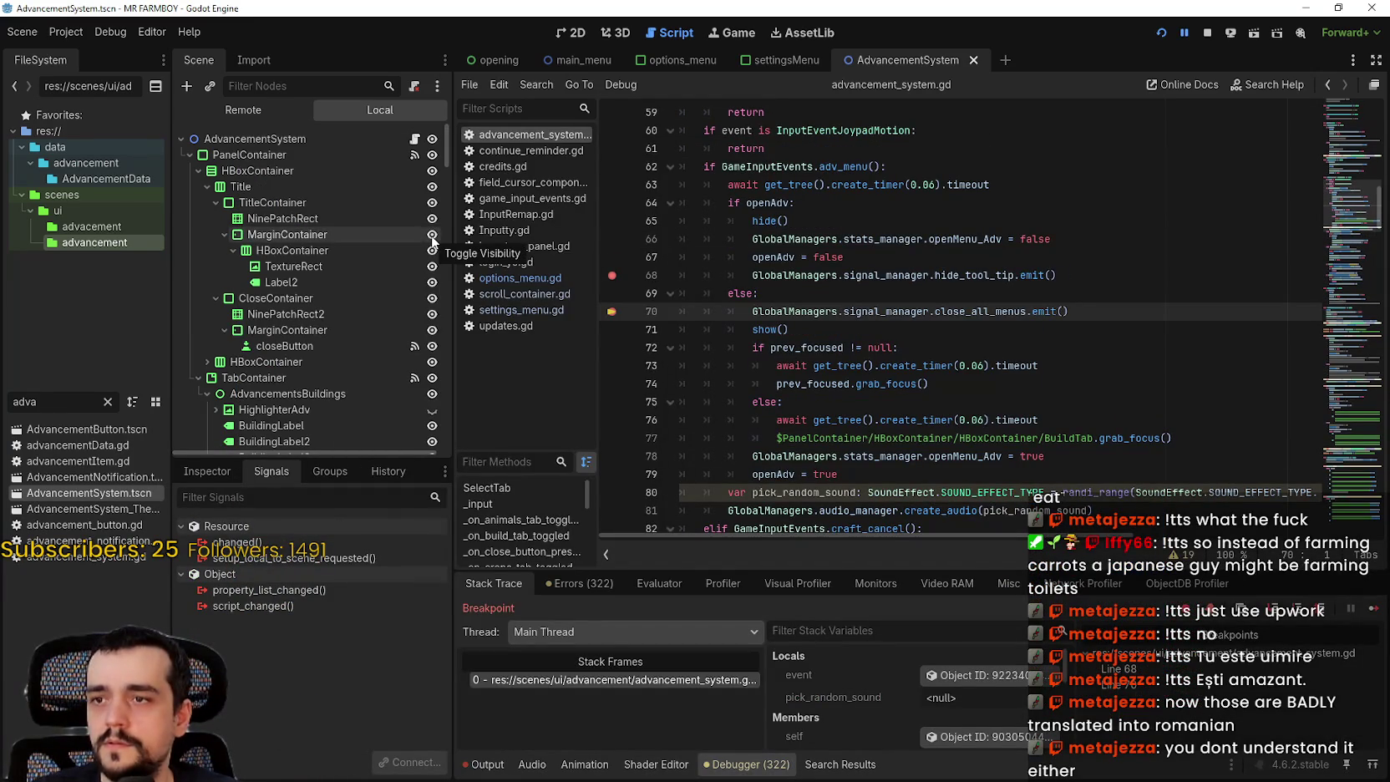
{"action": "key", "text": "F12"}
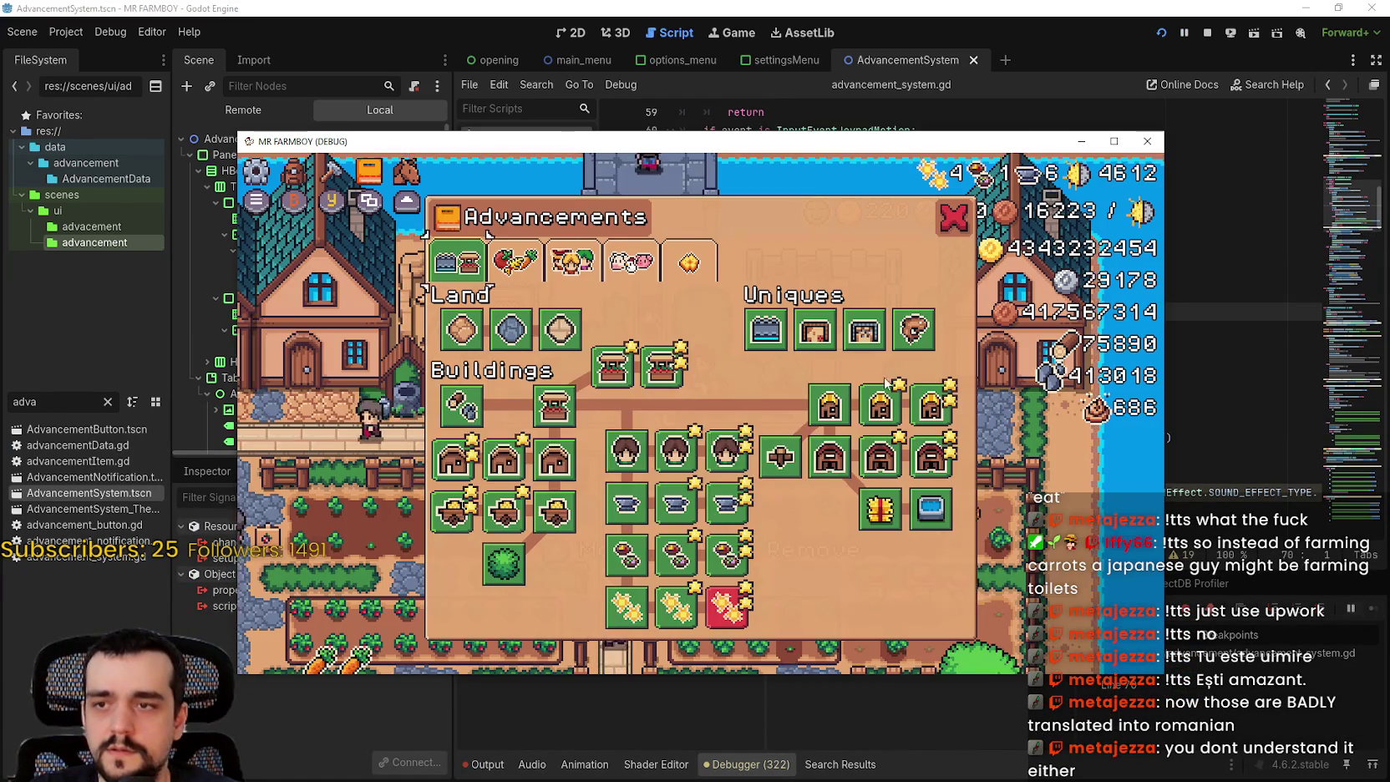
{"action": "key", "text": "i"}
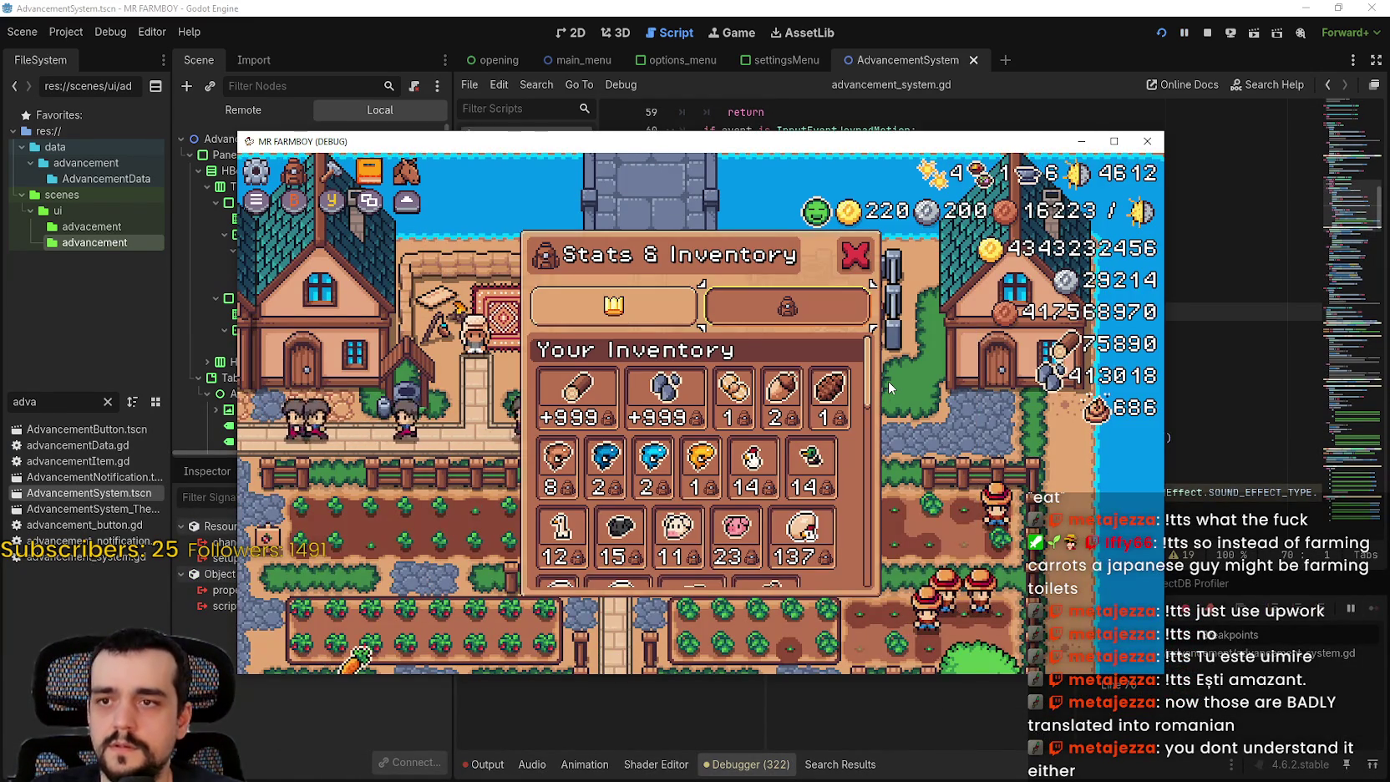
{"action": "key", "text": "Escape"}
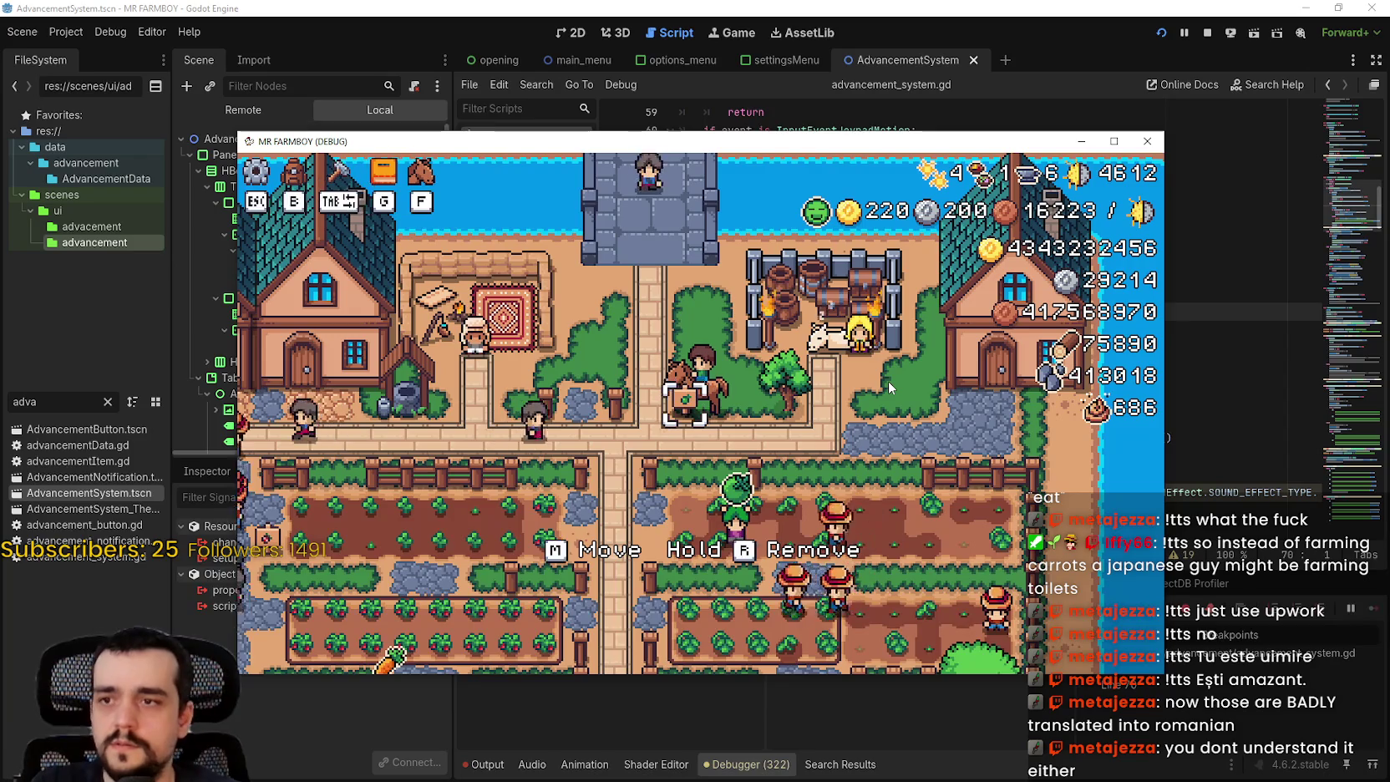
{"action": "key", "text": "alt+Tab"}
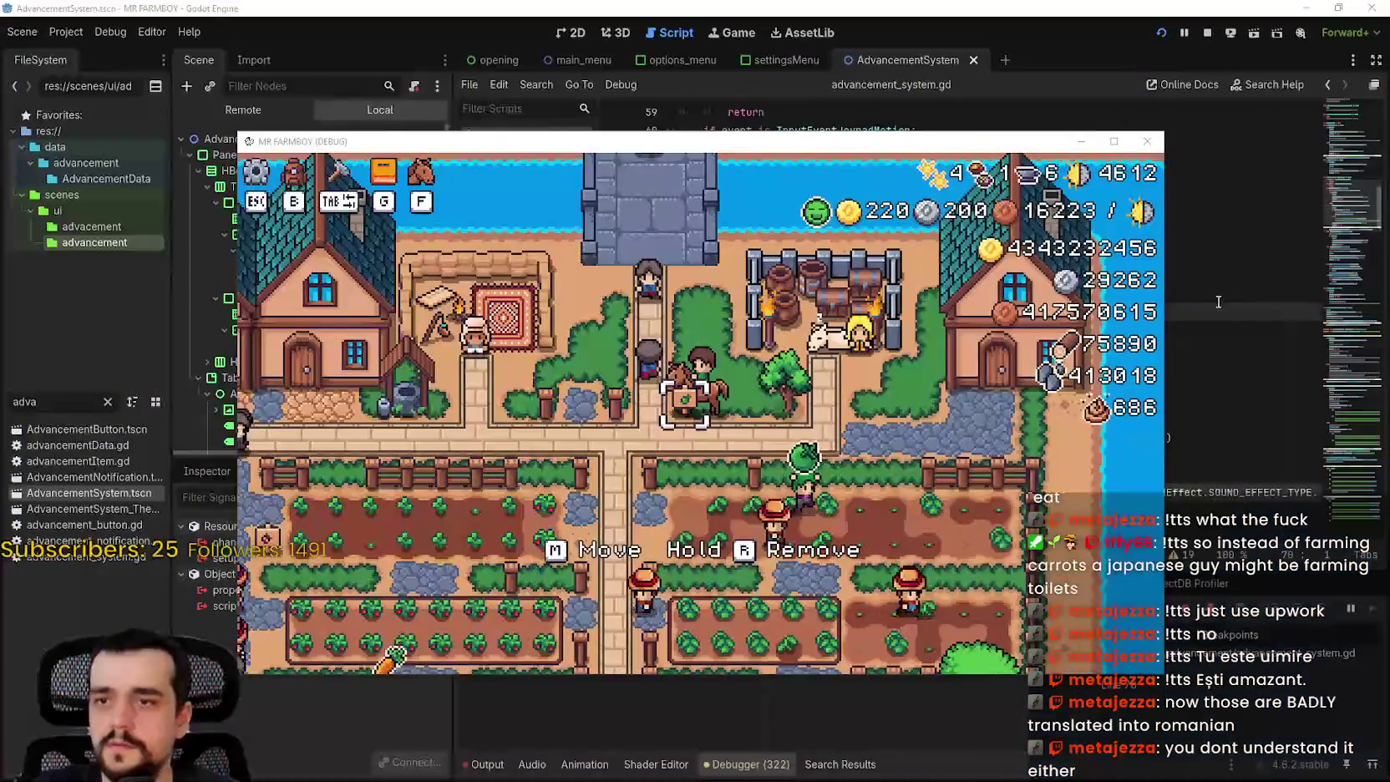
- Move to the craft_cancel branch on line 82 and set a breakpoint on line 83
{"action": "left_click", "coordinate": [1168, 309]}
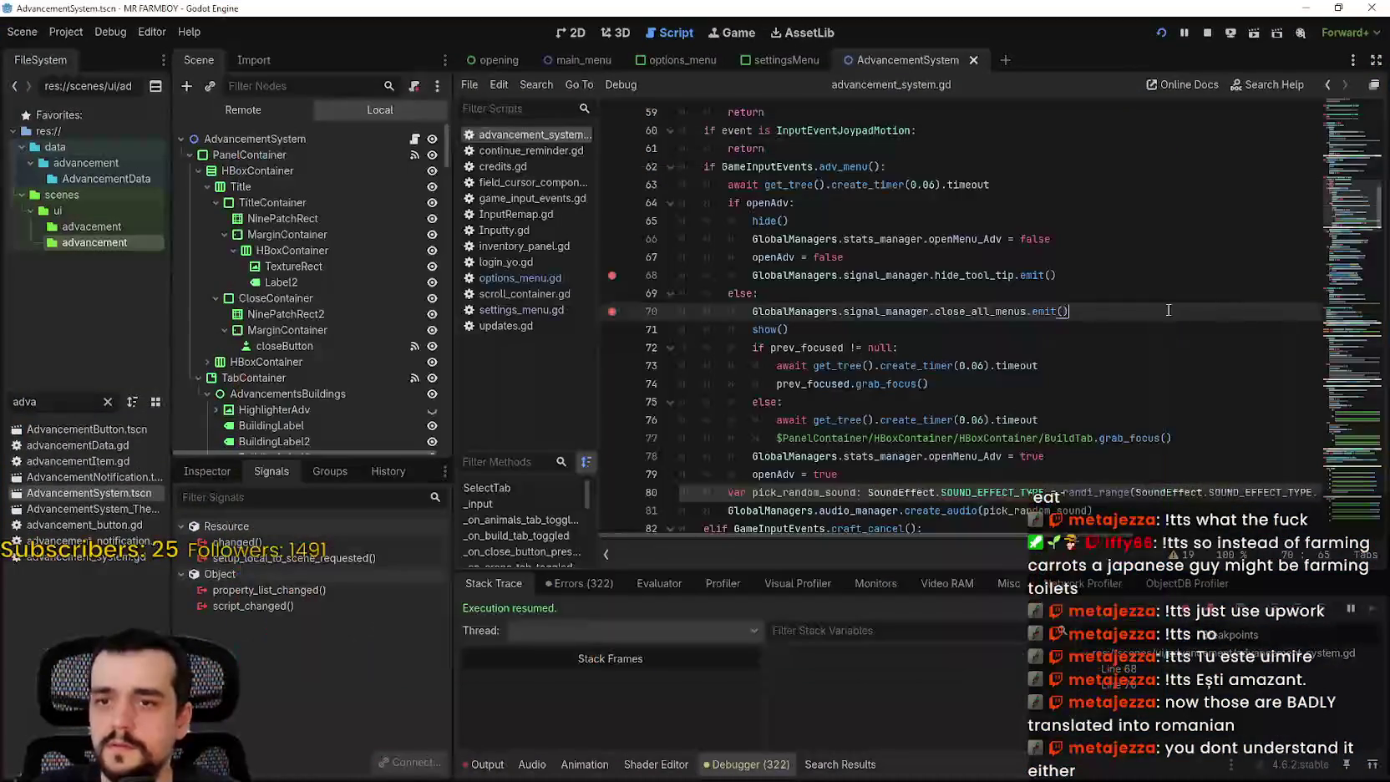
{"action": "scroll", "coordinate": [701, 309], "scroll_direction": "down", "scroll_amount": 4}
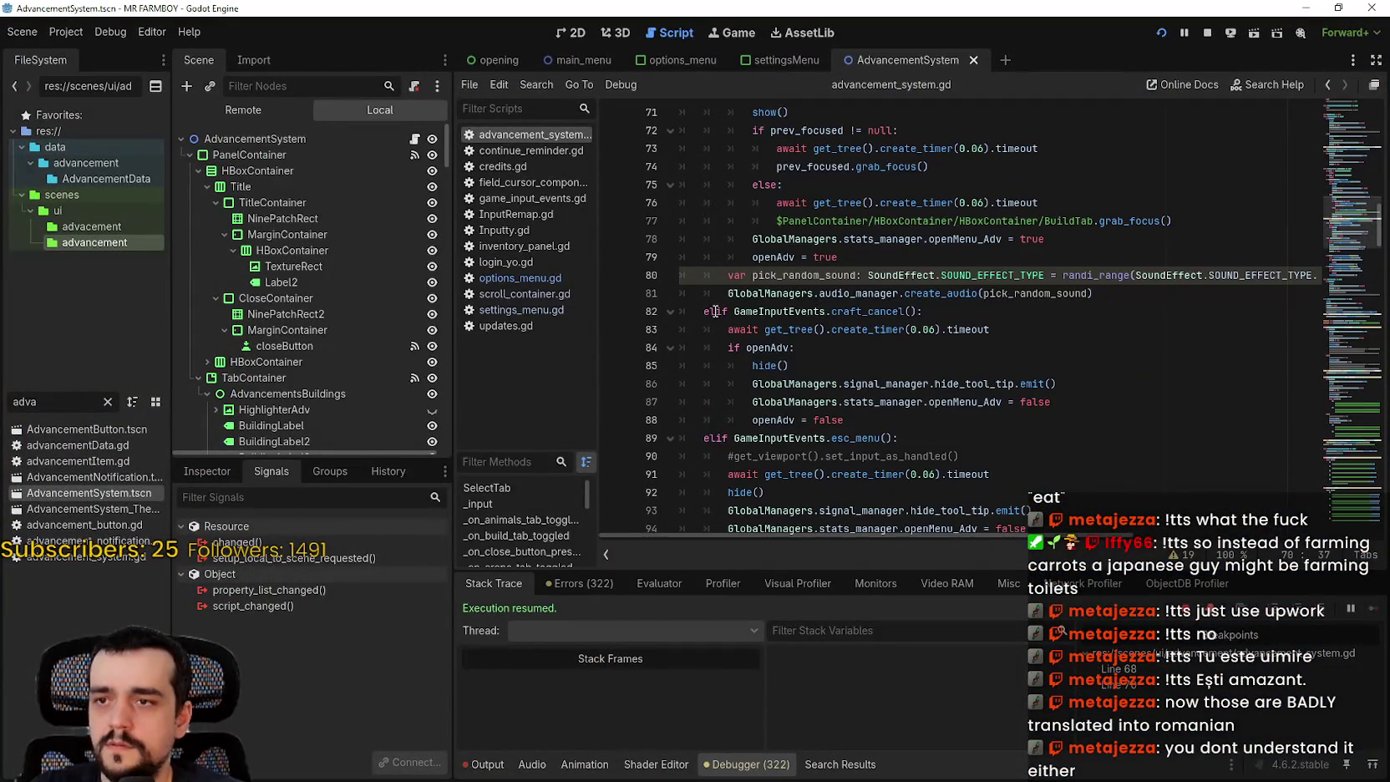
{"action": "left_click", "coordinate": [714, 312]}
{"action": "scroll", "coordinate": [710, 318], "scroll_direction": "down", "scroll_amount": 1}
{"action": "left_click", "coordinate": [620, 276]}
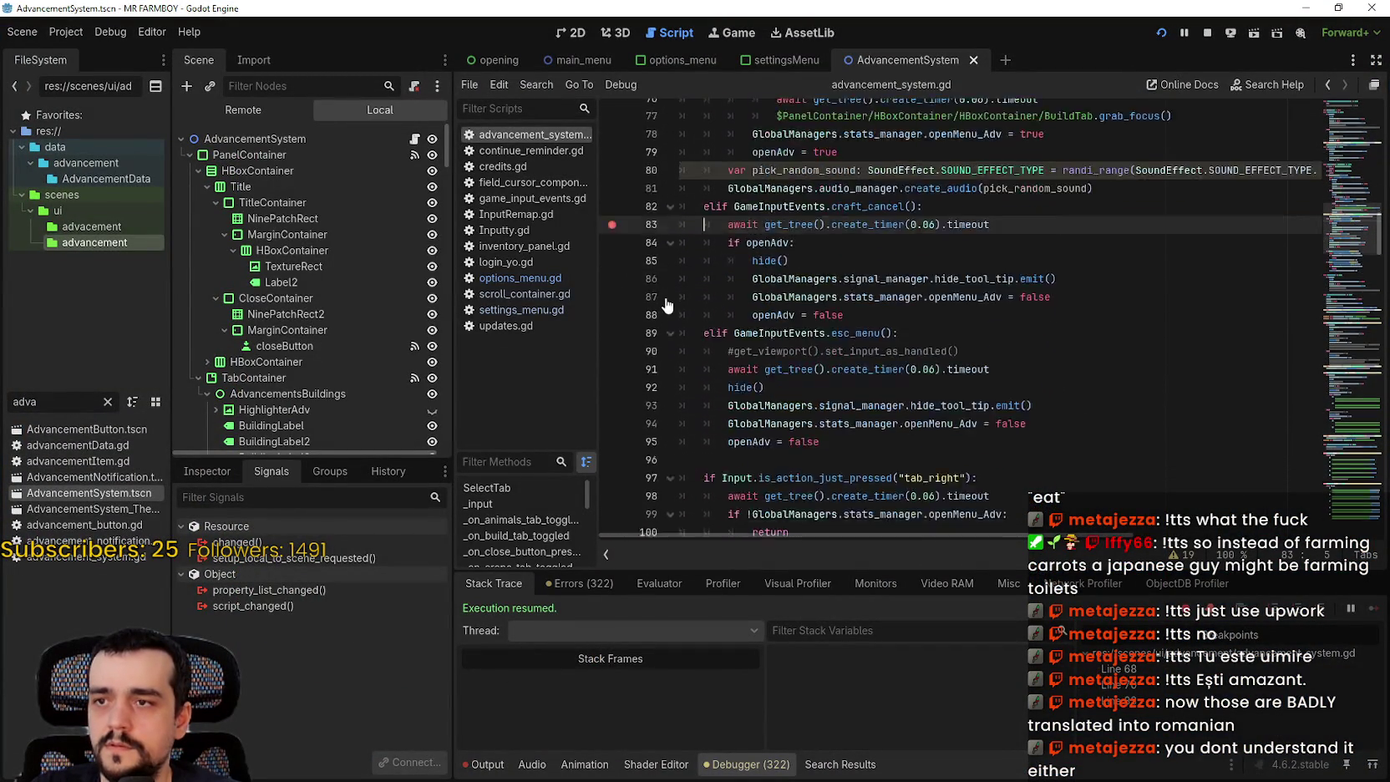
{"action": "scroll", "coordinate": [665, 328], "scroll_direction": "down", "scroll_amount": 4}
{"action": "scroll", "coordinate": [727, 268], "scroll_direction": "up", "scroll_amount": 4}
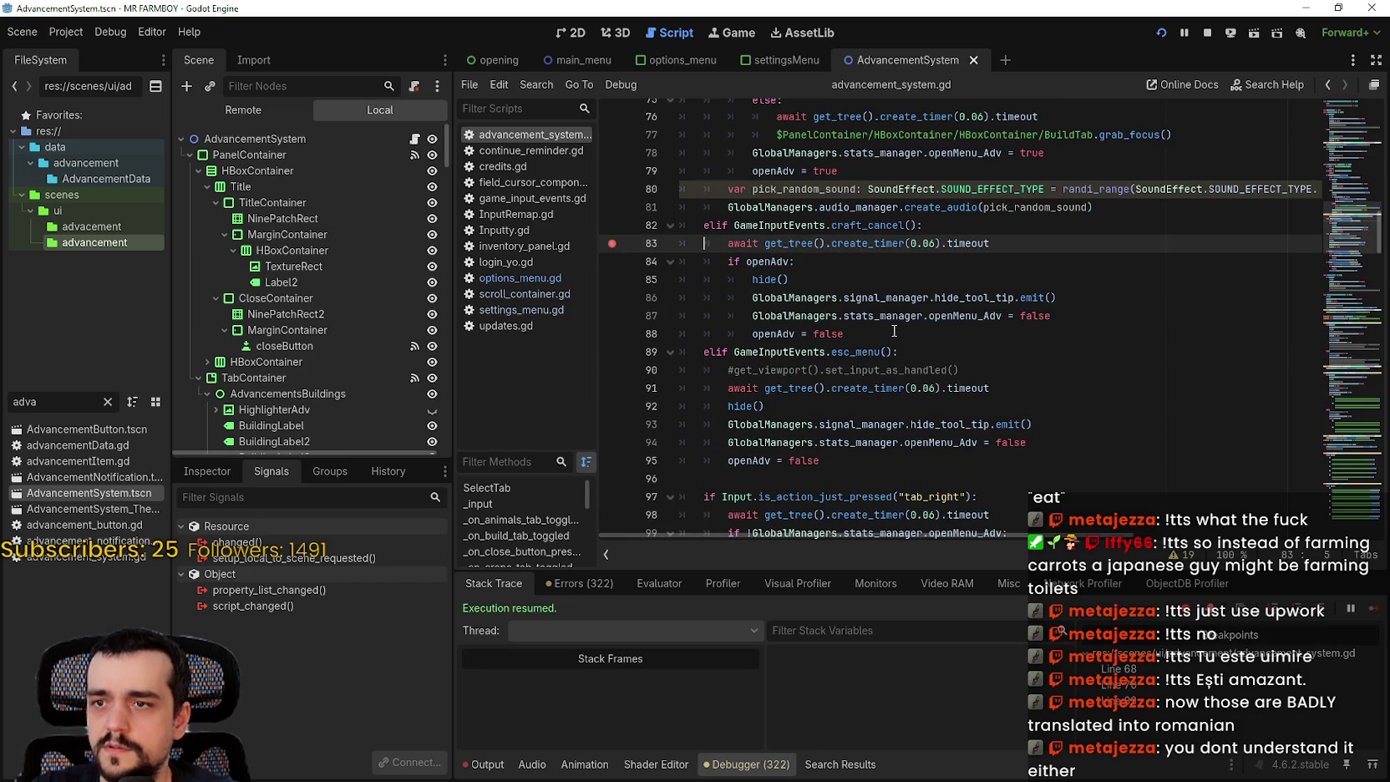
- Copy line 90's set_input_as_handled() call, paste it on a new line after line 82, and save
{"action": "left_click_drag", "start_coordinate": [734, 370], "coordinate": [972, 368]}
{"action": "key", "text": "ctrl+c"}
{"action": "left_click", "coordinate": [1006, 225]}
{"action": "key", "text": "Return"}
{"action": "key", "text": "ctrl+v"}
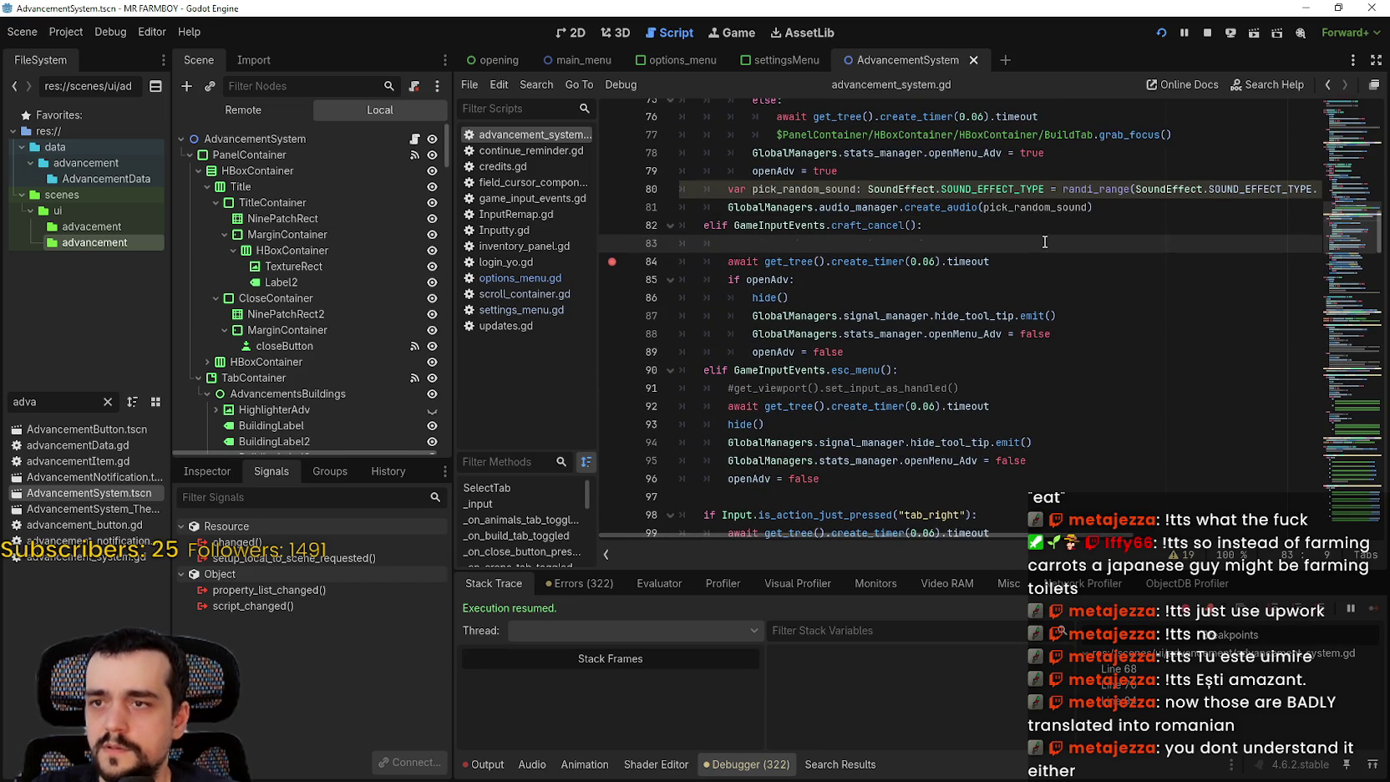
{"action": "key", "text": "ctrl+s"}
- Remove the breakpoint on line 84
{"action": "left_click", "coordinate": [1040, 280]}
{"action": "scroll", "coordinate": [635, 304], "scroll_direction": "up", "scroll_amount": 1}
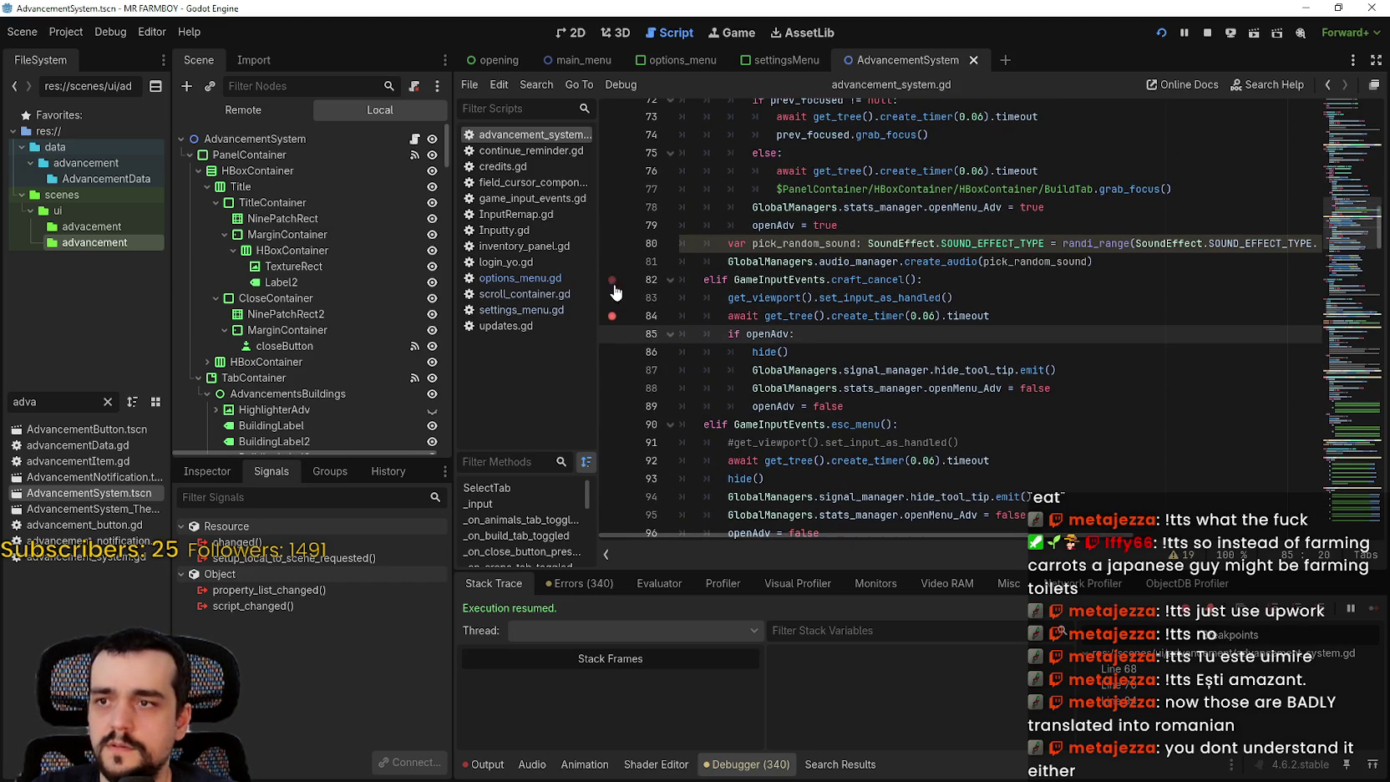
{"action": "left_click", "coordinate": [614, 290]}
{"action": "scroll", "coordinate": [636, 326], "scroll_direction": "up", "scroll_amount": 3}
{"action": "scroll", "coordinate": [636, 310], "scroll_direction": "down", "scroll_amount": 1}
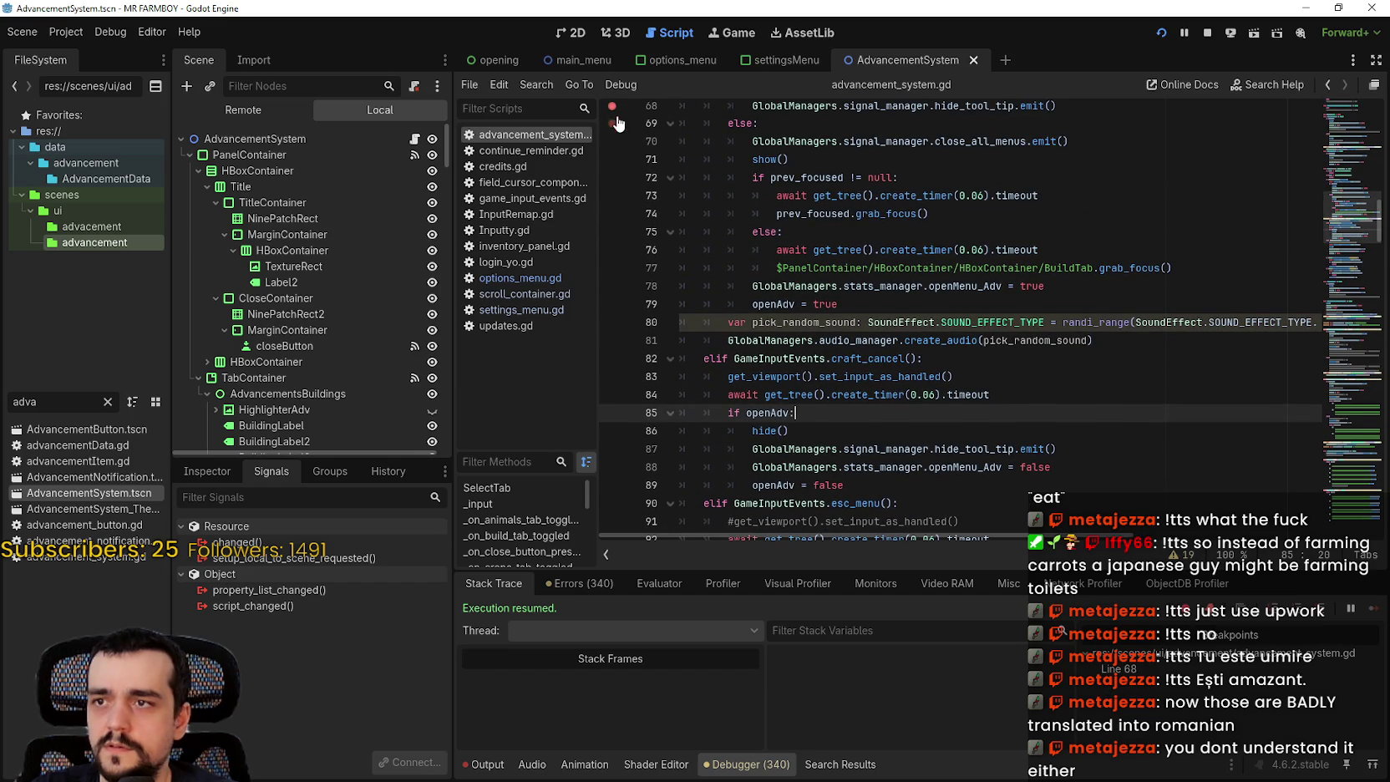
{"action": "left_click", "coordinate": [856, 449]}
- Save, retest the Advancements and Stats & Inventory menus in-game, then stop the game with F8
{"action": "key", "text": "ctrl+s"}
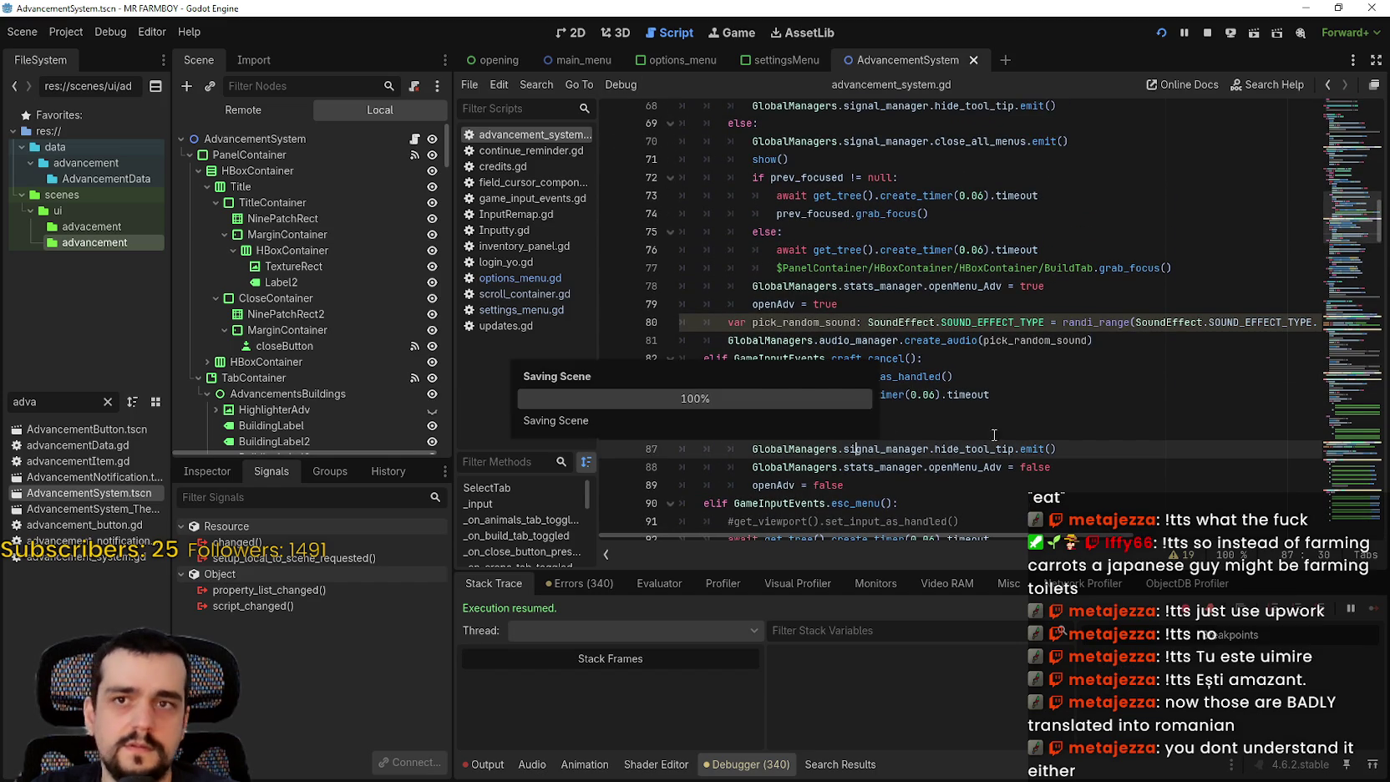
{"action": "key", "text": "alt+Tab"}
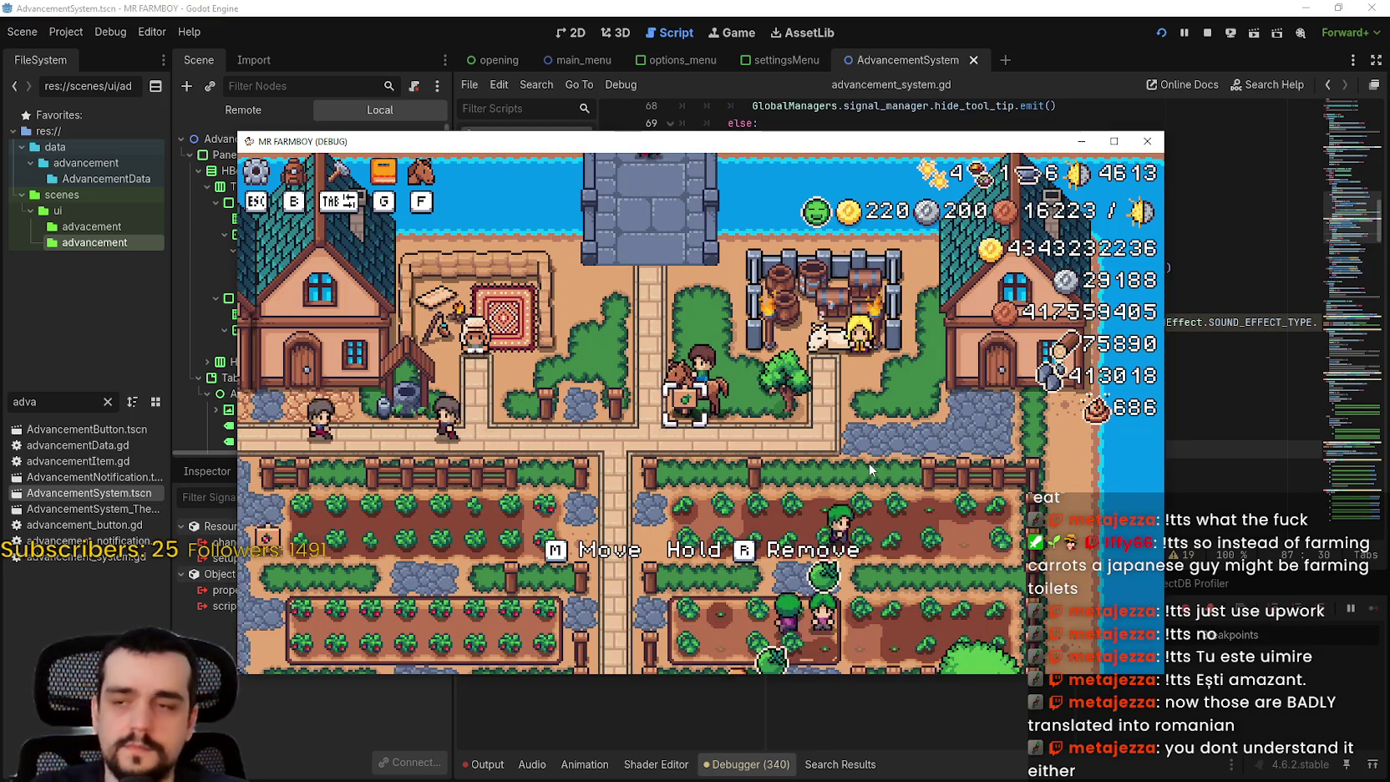
{"action": "key", "text": "a"}
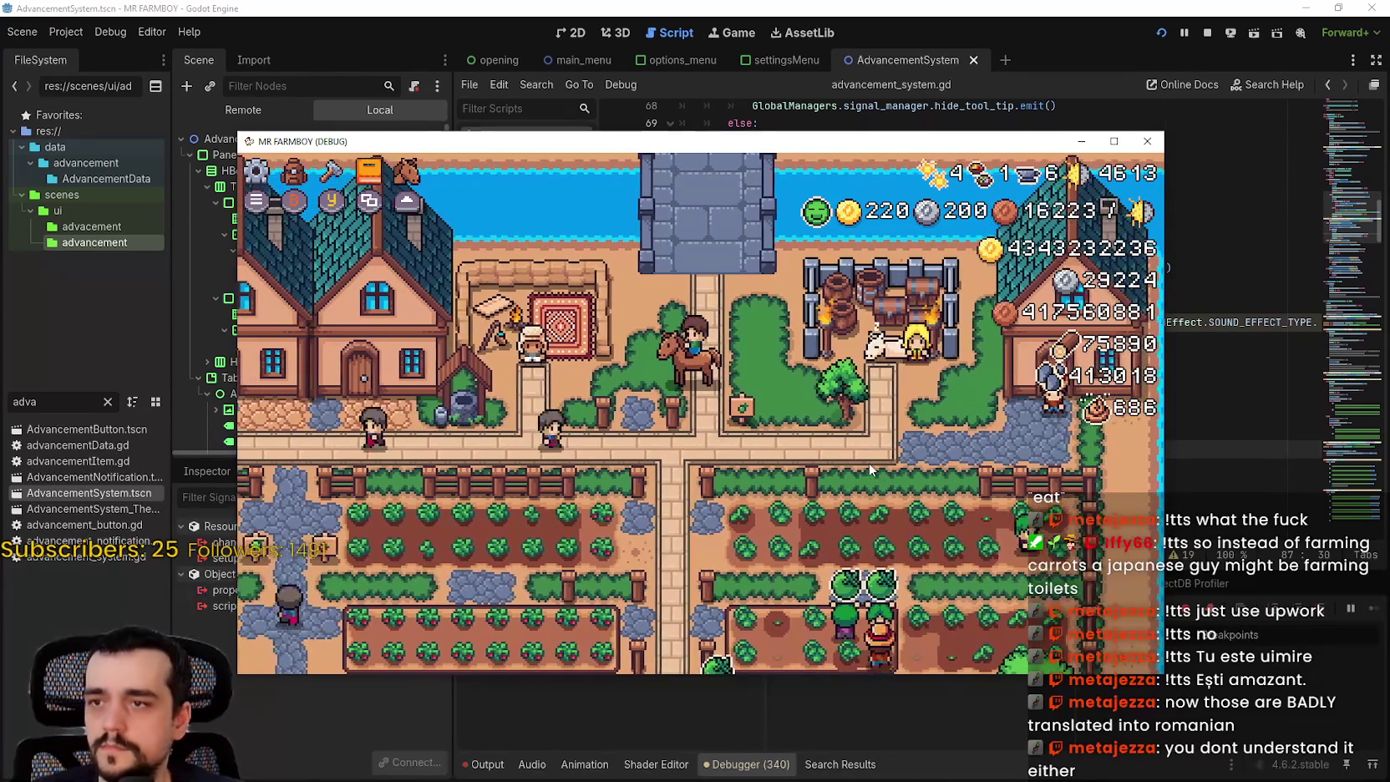
{"action": "key", "text": "Tab"}
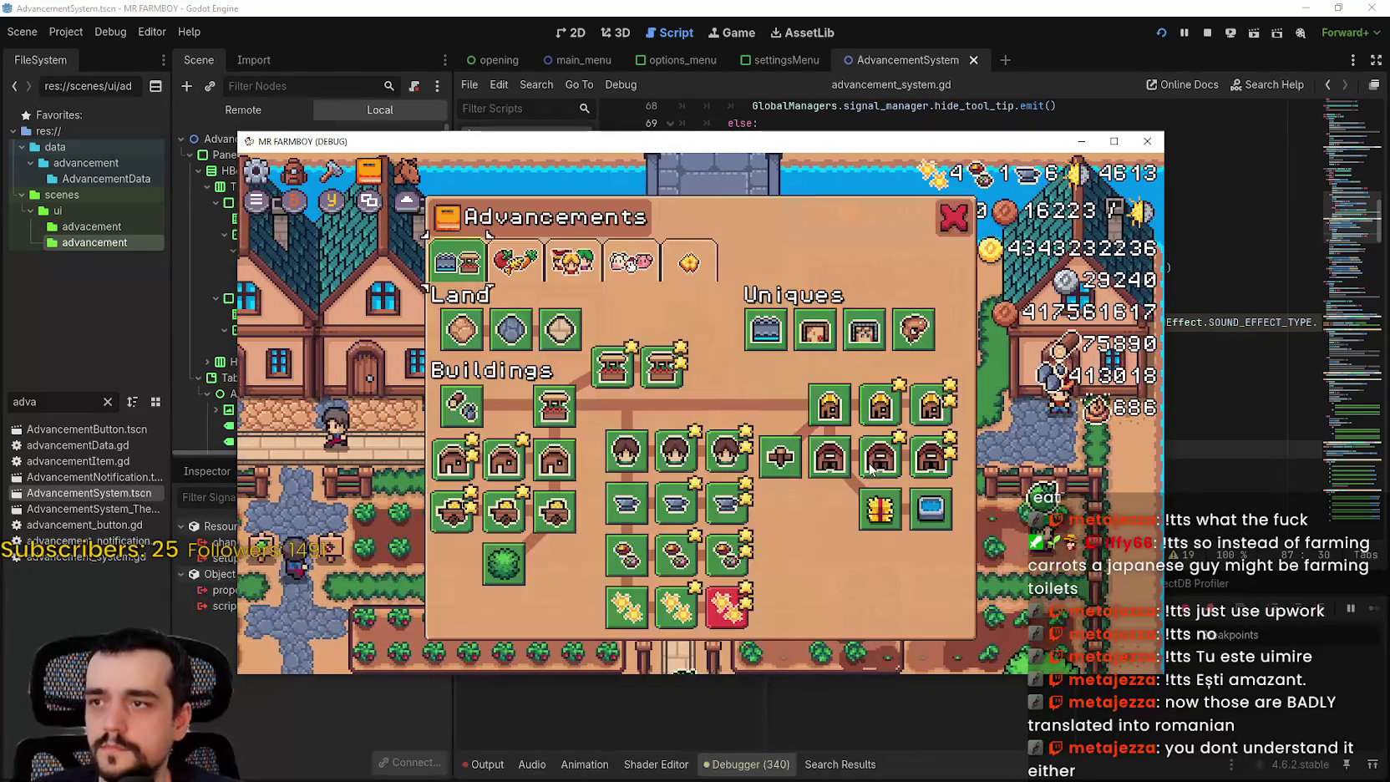
{"action": "key", "text": "Down"}
{"action": "key", "text": "Down"}
{"action": "key", "text": "Down"}
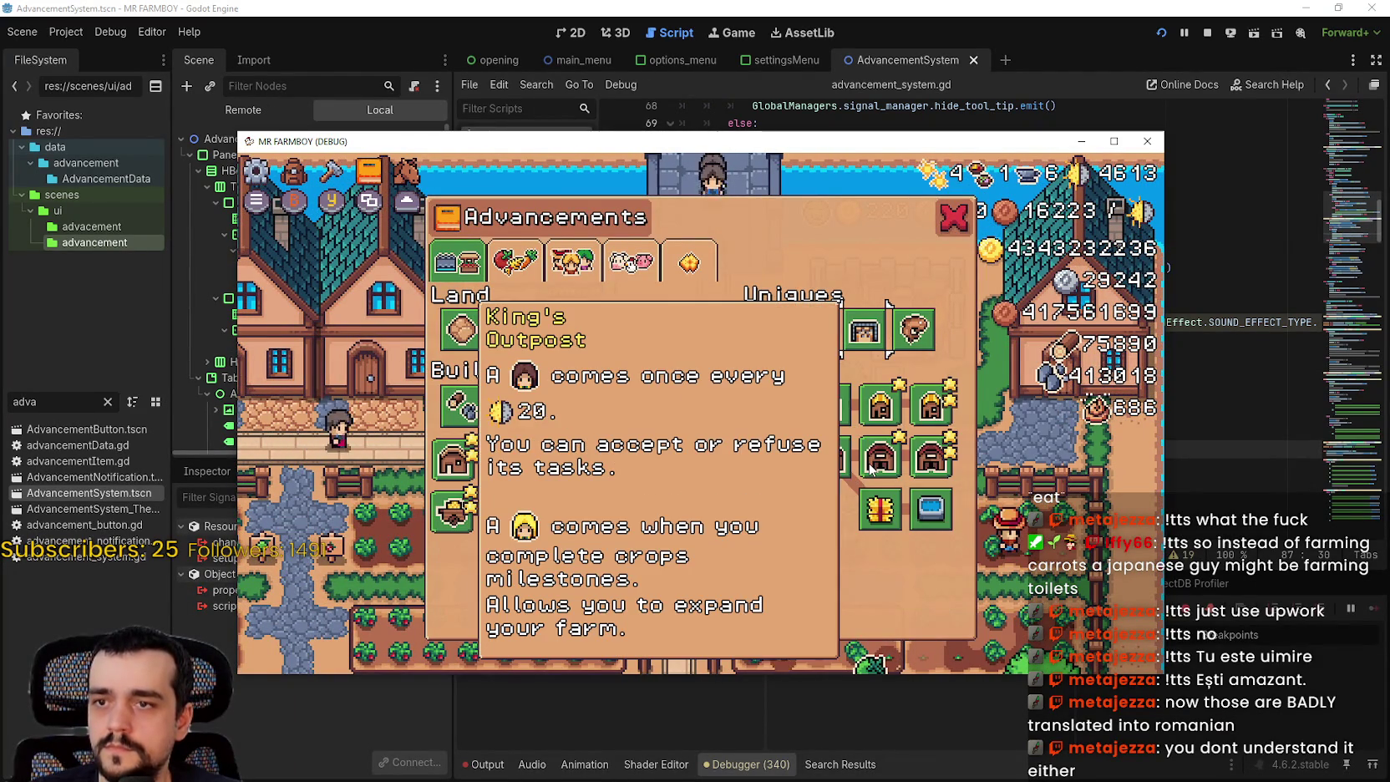
{"action": "key", "text": "Tab"}
{"action": "key", "text": "Escape"}
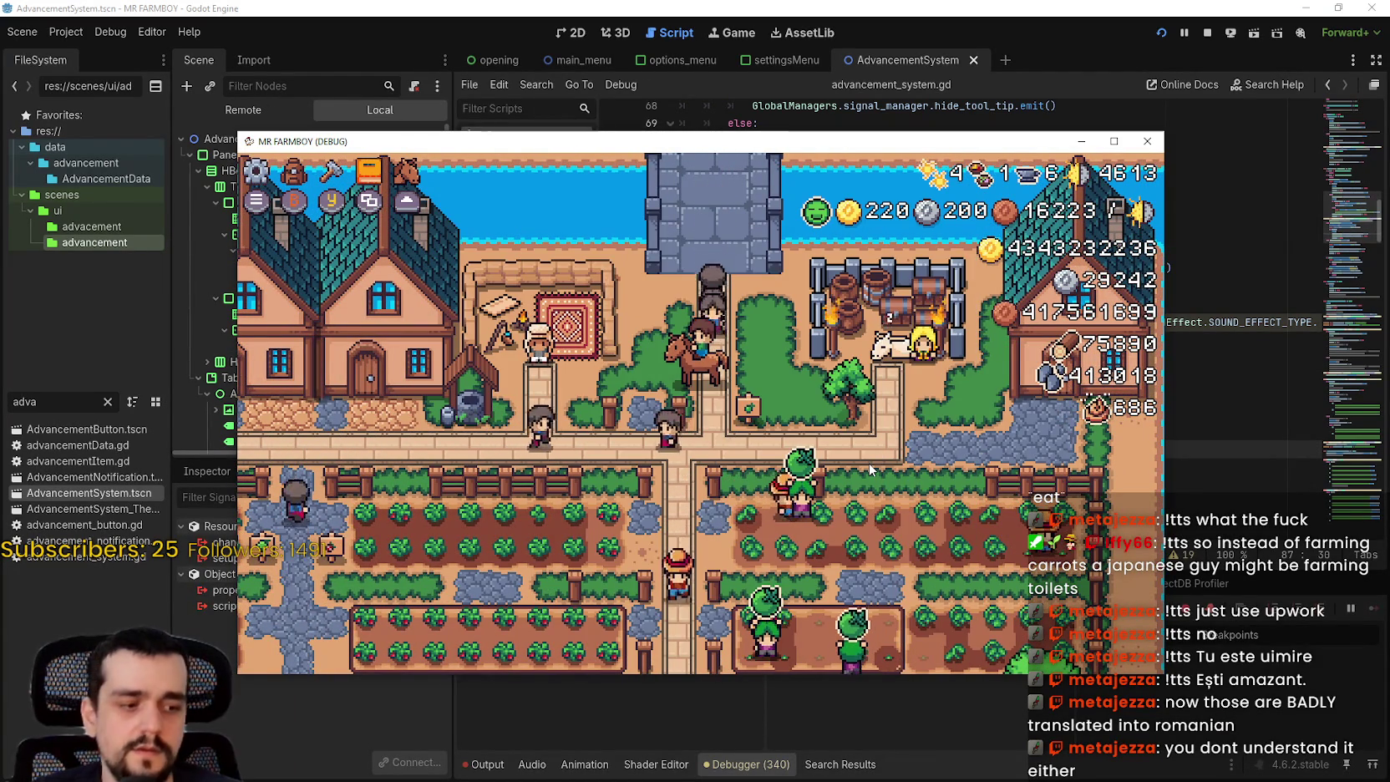
{"action": "key", "text": "F8"}
- Add a breakpoint on line 83 of advancement_system.gd
{"action": "scroll", "coordinate": [827, 434], "scroll_direction": "down", "scroll_amount": 1}
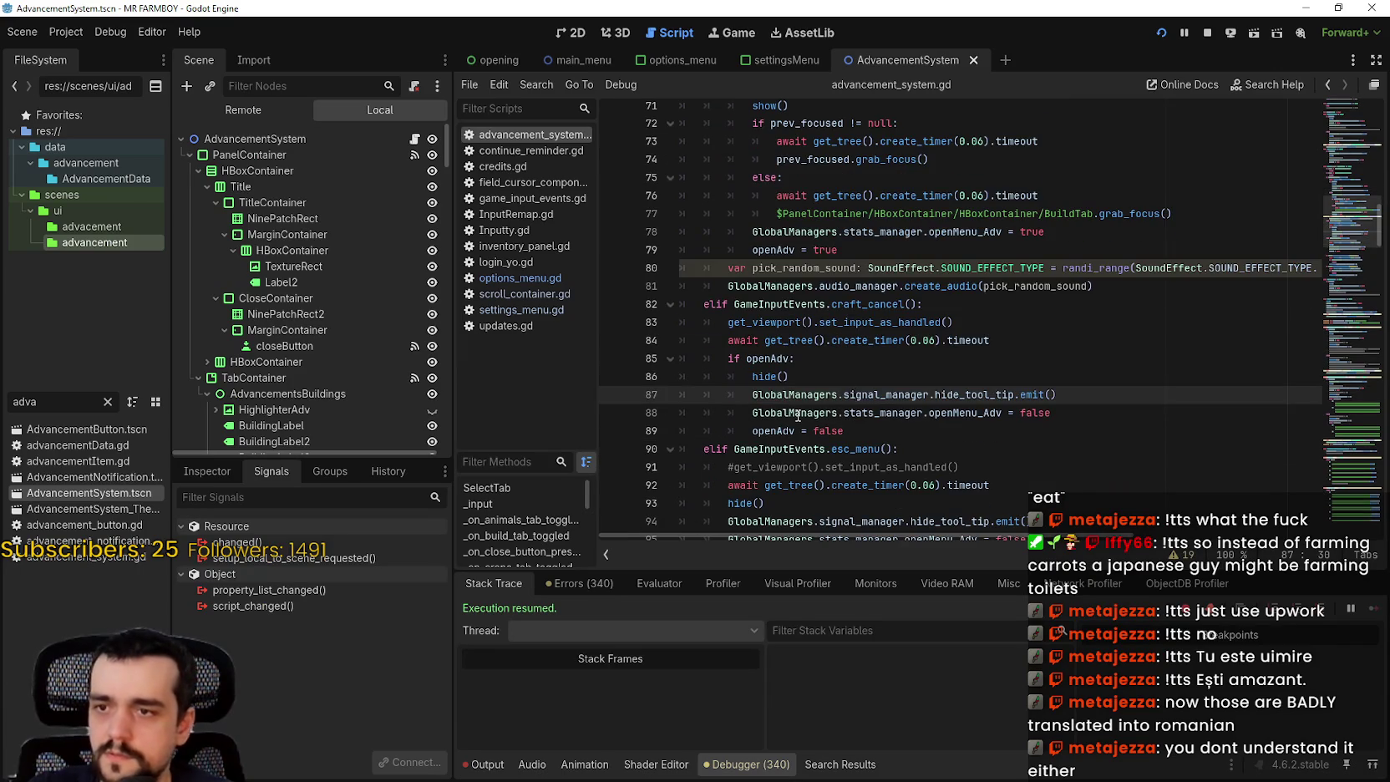
{"action": "left_click", "coordinate": [727, 340]}
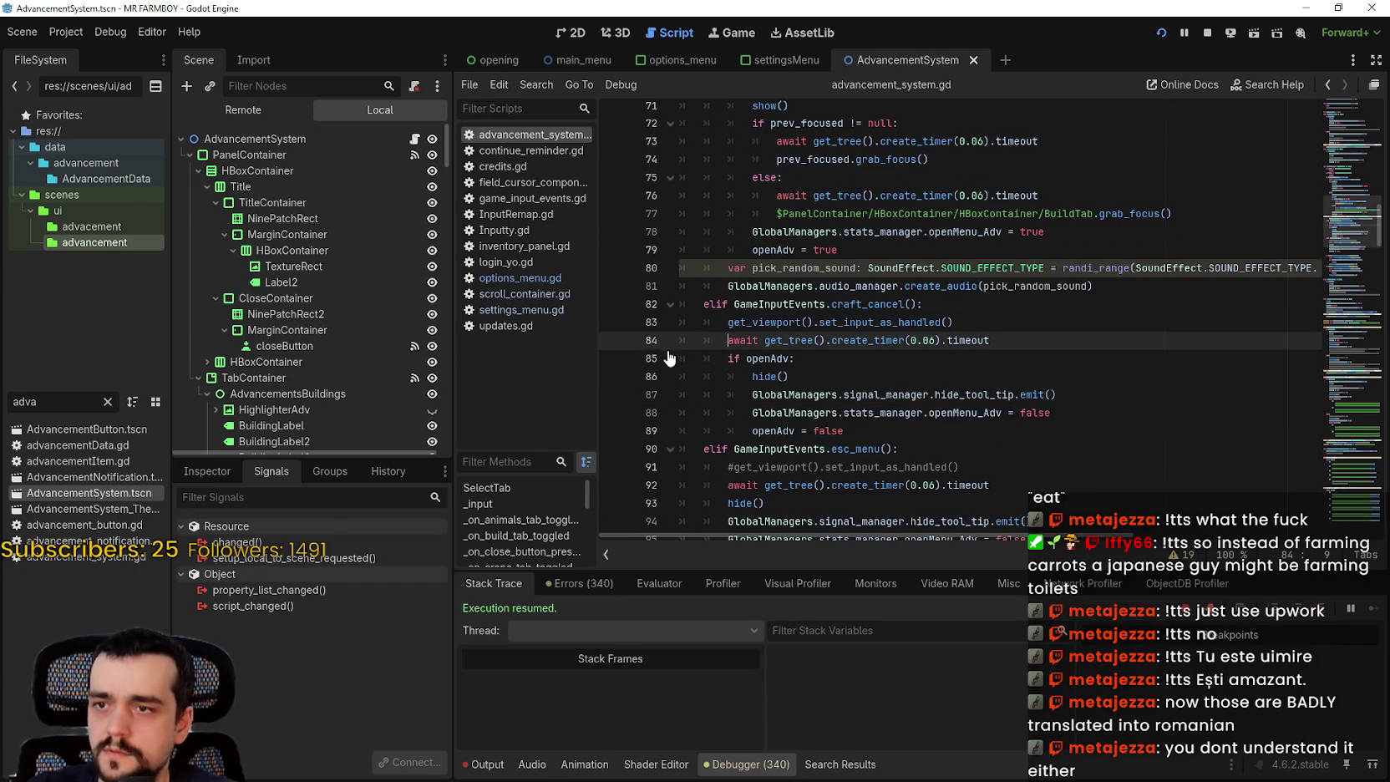
{"action": "left_click", "coordinate": [613, 324]}
{"action": "left_click", "coordinate": [878, 323]}
- Open and close the pause menu and Advancements to hit the breakpoint, continue, then stop the game
{"action": "key", "text": "alt+Tab"}
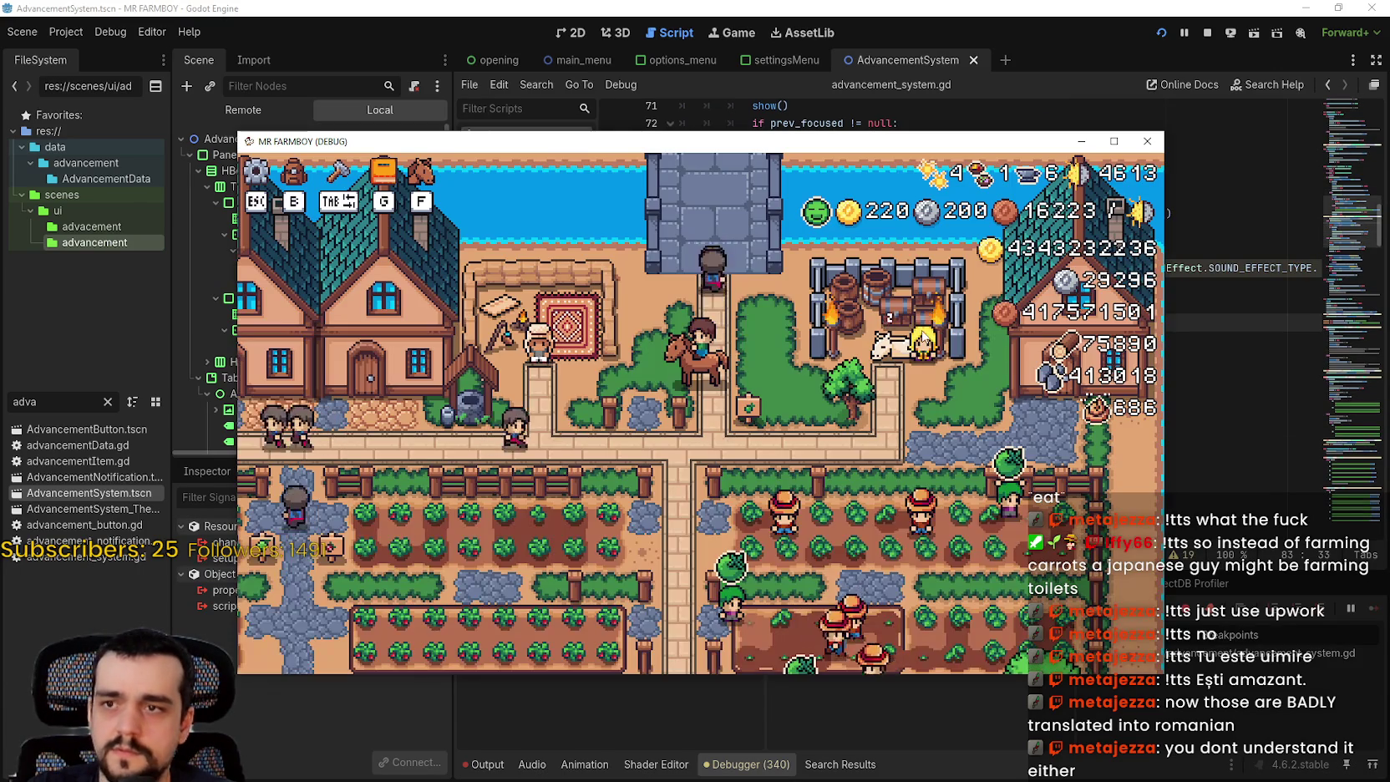
{"action": "key", "text": "Escape"}
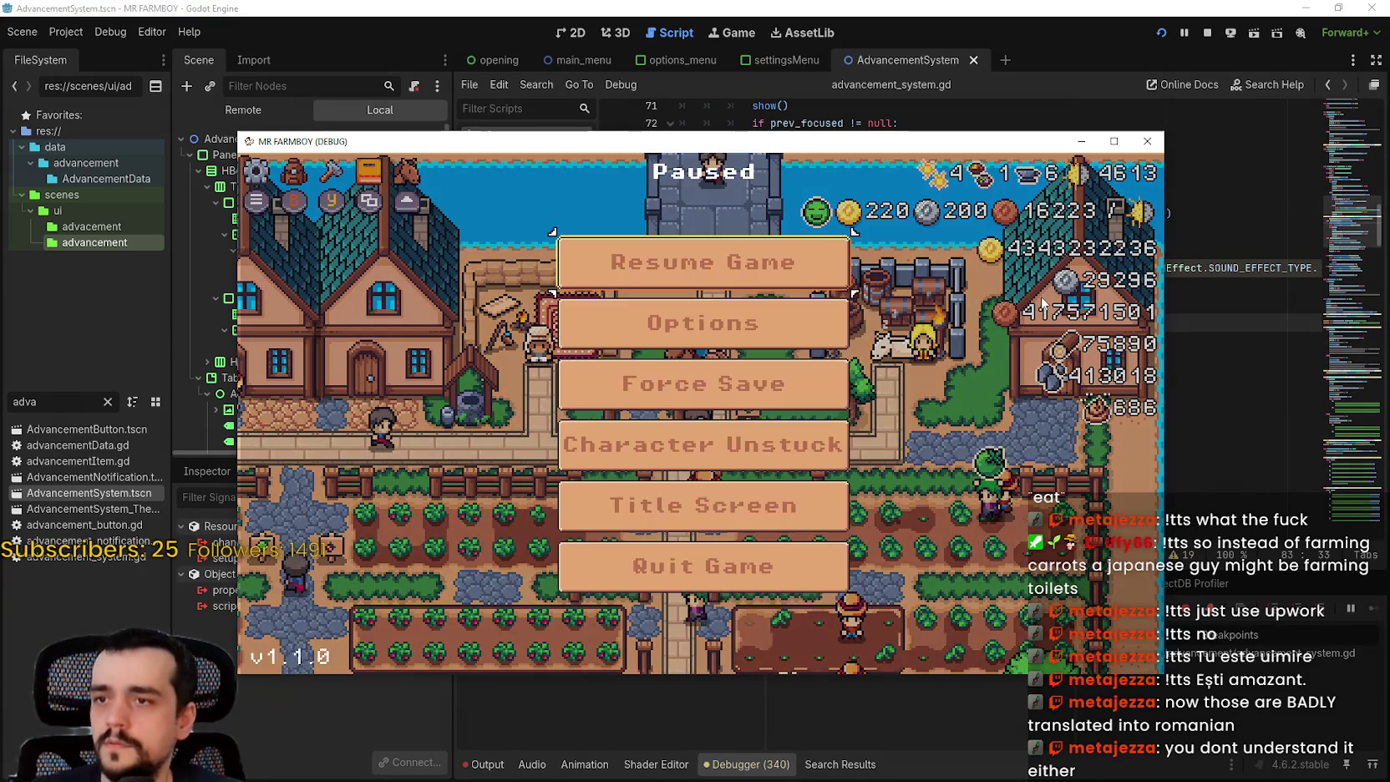
{"action": "key", "text": "Escape"}
{"action": "key", "text": "g"}
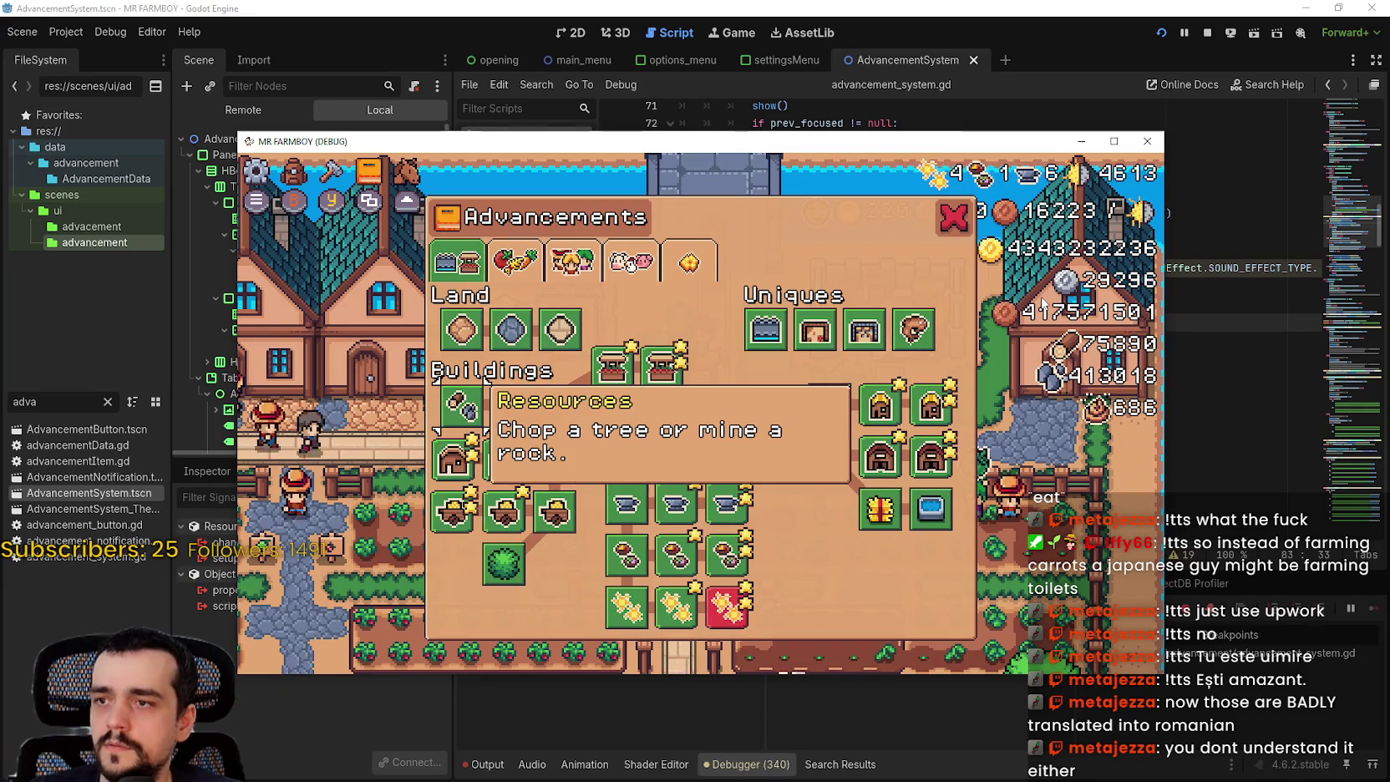
{"action": "key", "text": "Escape"}
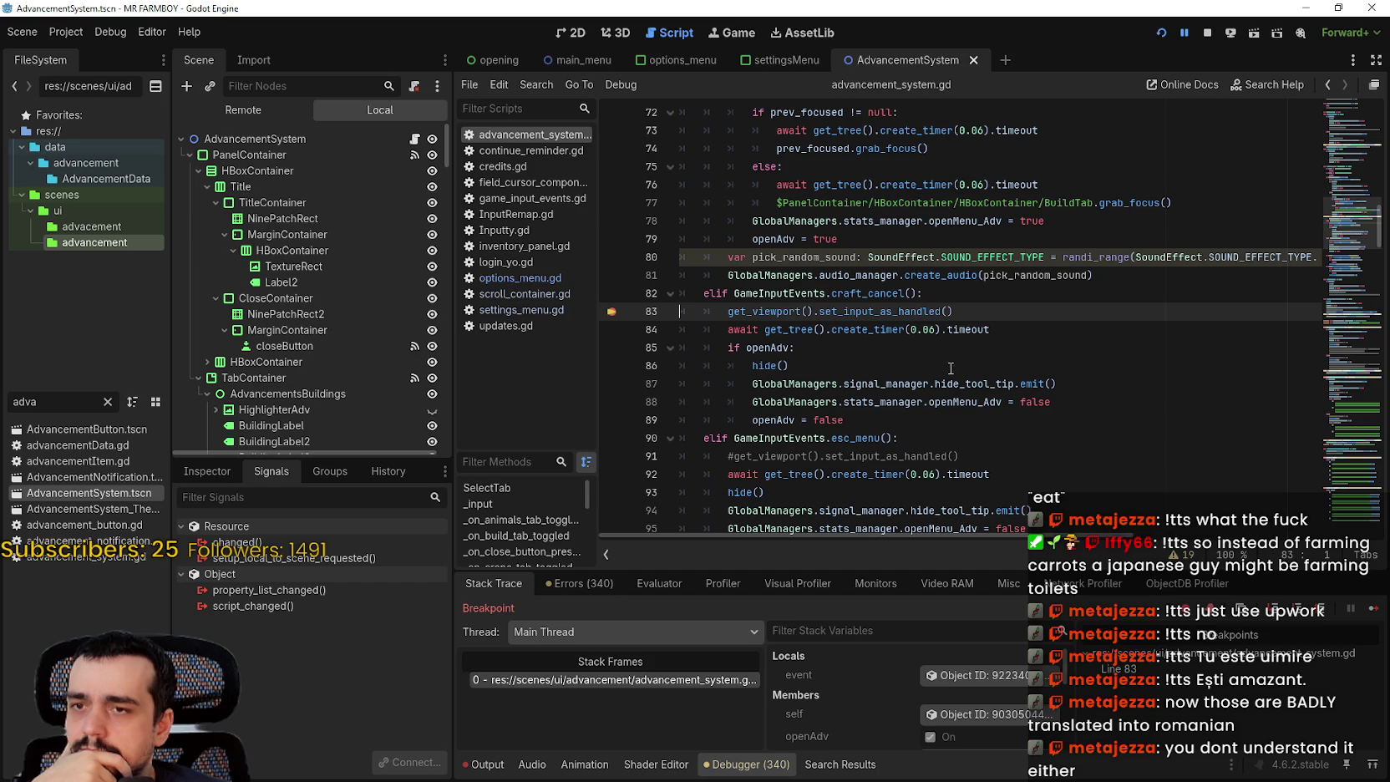
{"action": "mouse_move", "coordinate": [895, 308]}
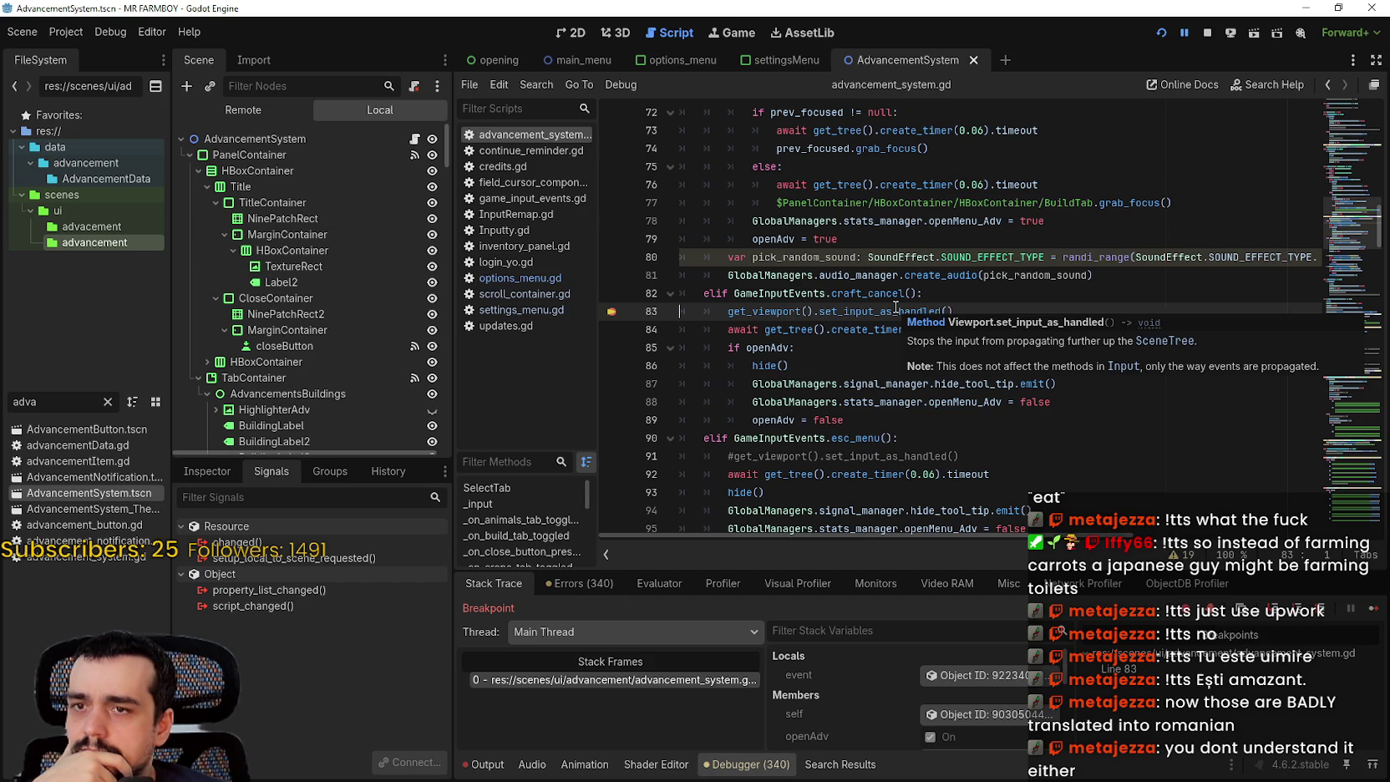
{"action": "left_click", "coordinate": [1371, 614]}
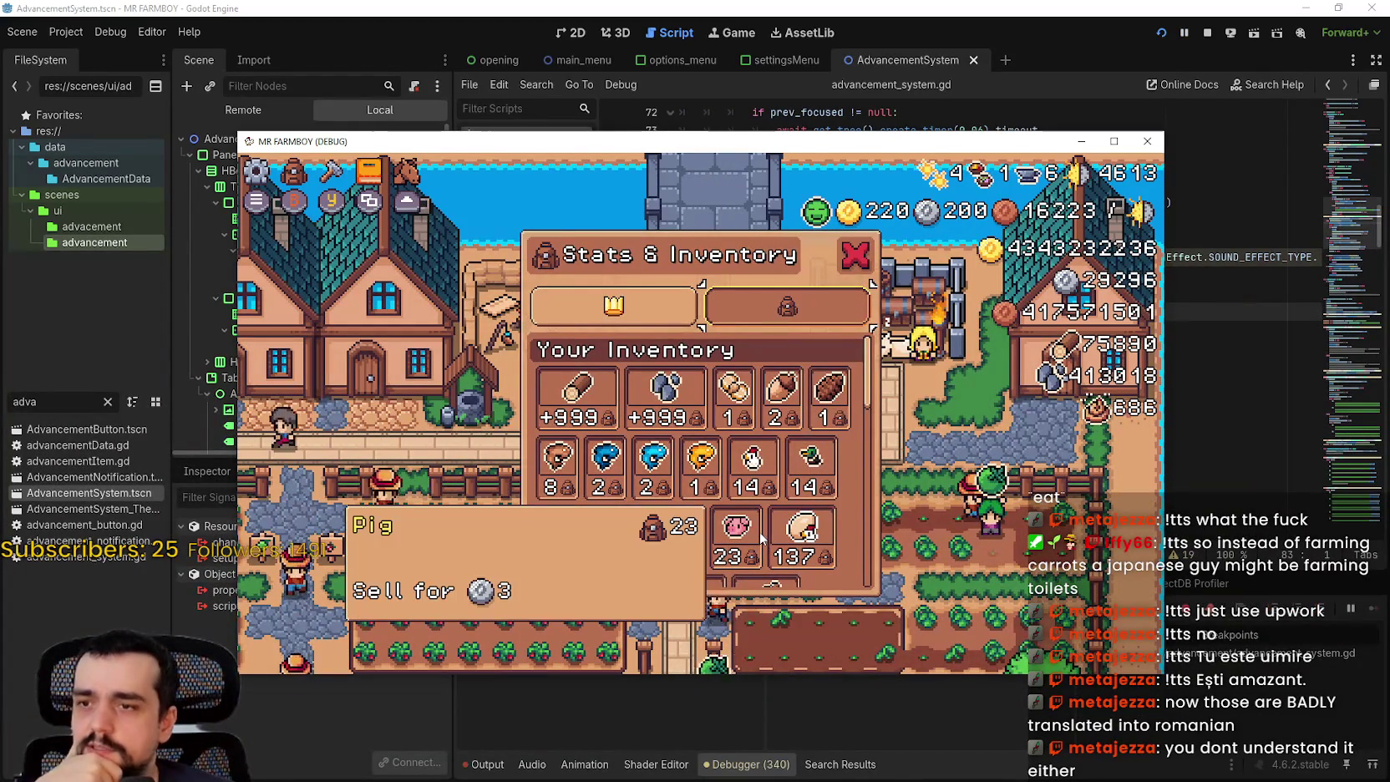
{"action": "left_click", "coordinate": [1206, 32]}
{"action": "scroll", "coordinate": [994, 344], "scroll_direction": "up", "scroll_amount": 5}
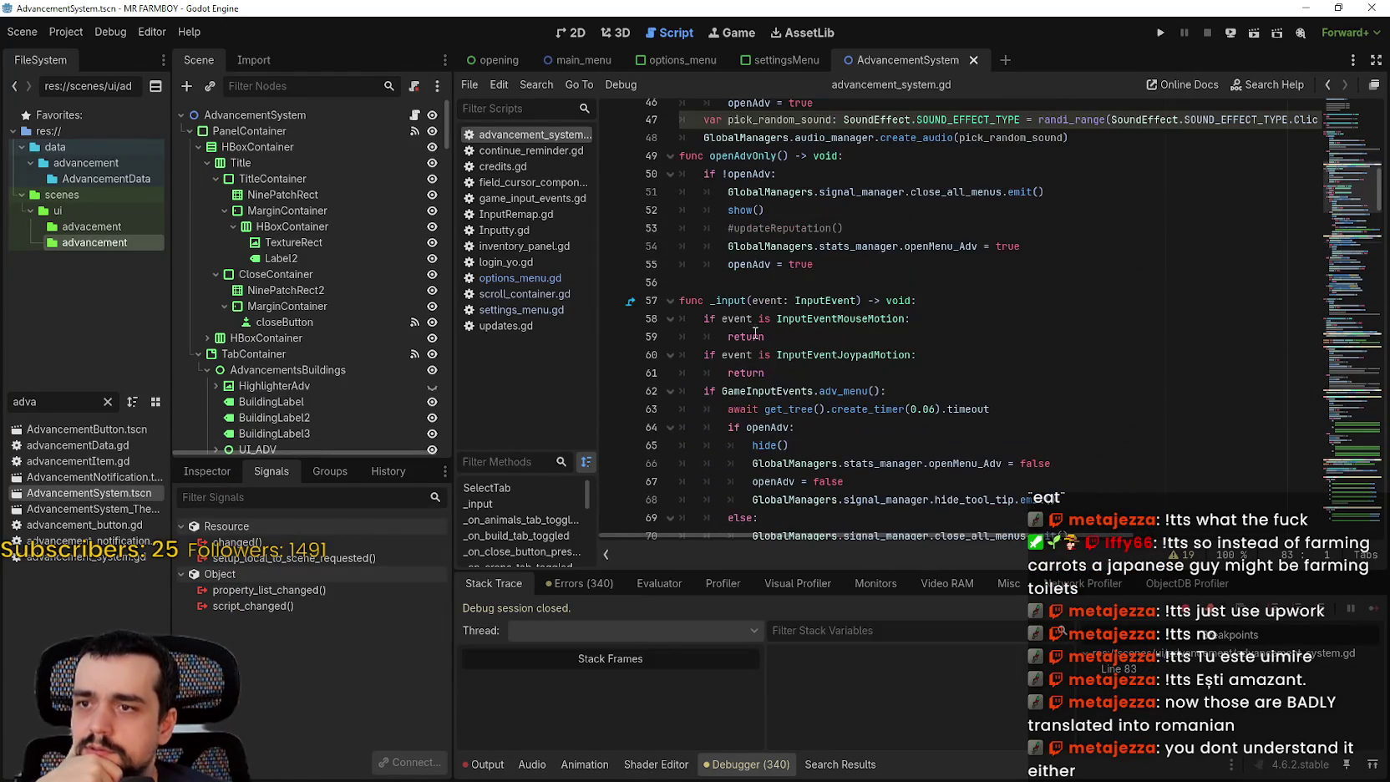
- Check the _unhandled_input handler on line 85 of options_menu.gd for comparison
{"action": "double_click", "coordinate": [729, 301]}
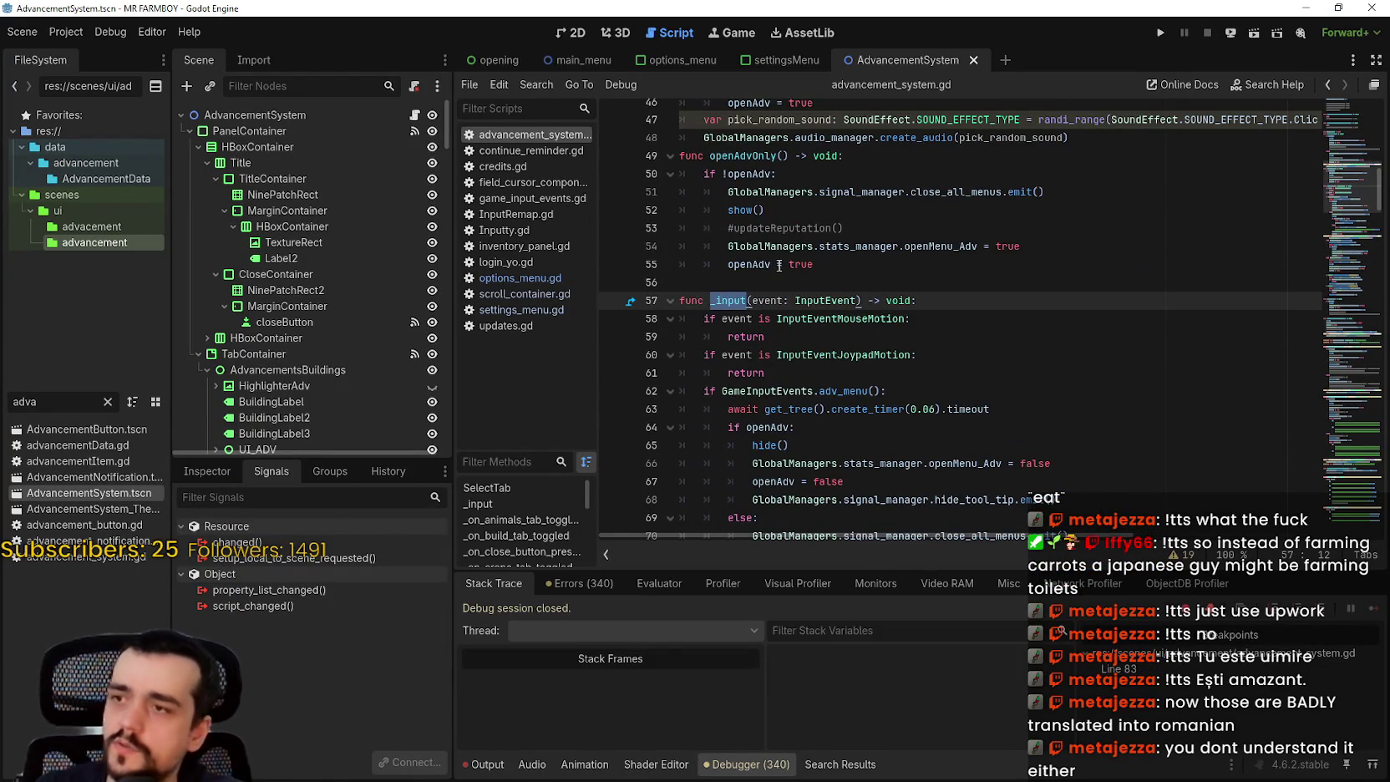
{"action": "left_click", "coordinate": [535, 278]}
{"action": "scroll", "coordinate": [752, 334], "scroll_direction": "up", "scroll_amount": 3}
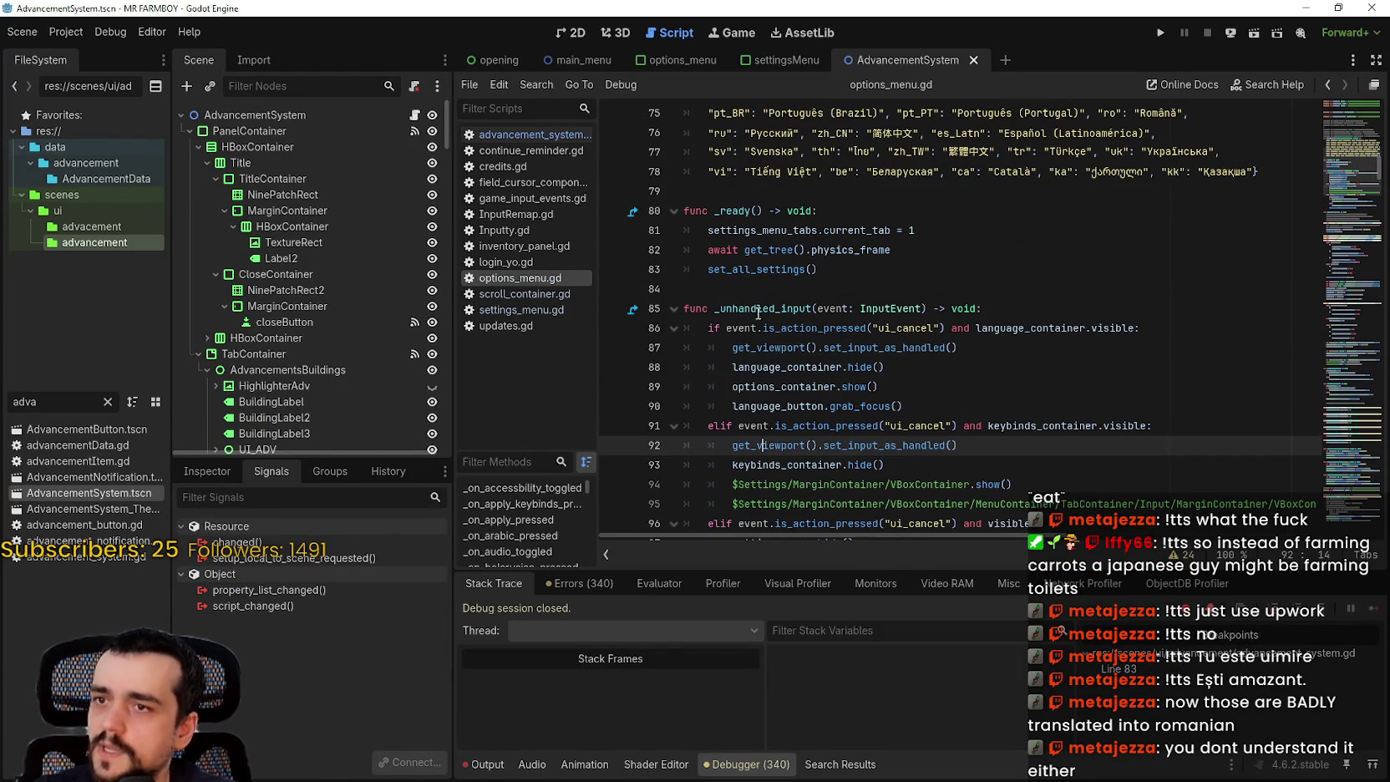
{"action": "double_click", "coordinate": [760, 308]}
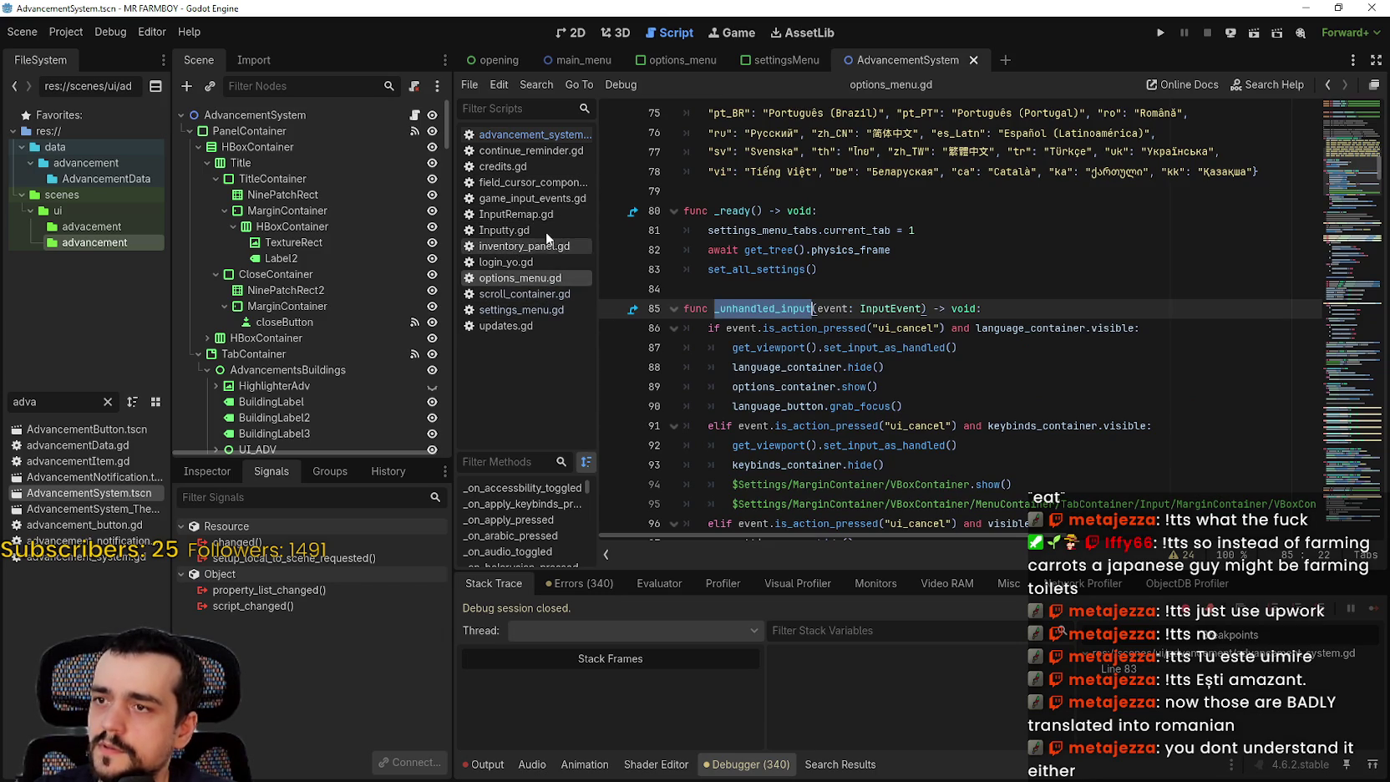
- Rename advancement_system.gd's line-57 _input to _unhandled_input and save the script
{"action": "left_click", "coordinate": [538, 133]}
{"action": "scroll", "coordinate": [741, 312], "scroll_direction": "down", "scroll_amount": 8}
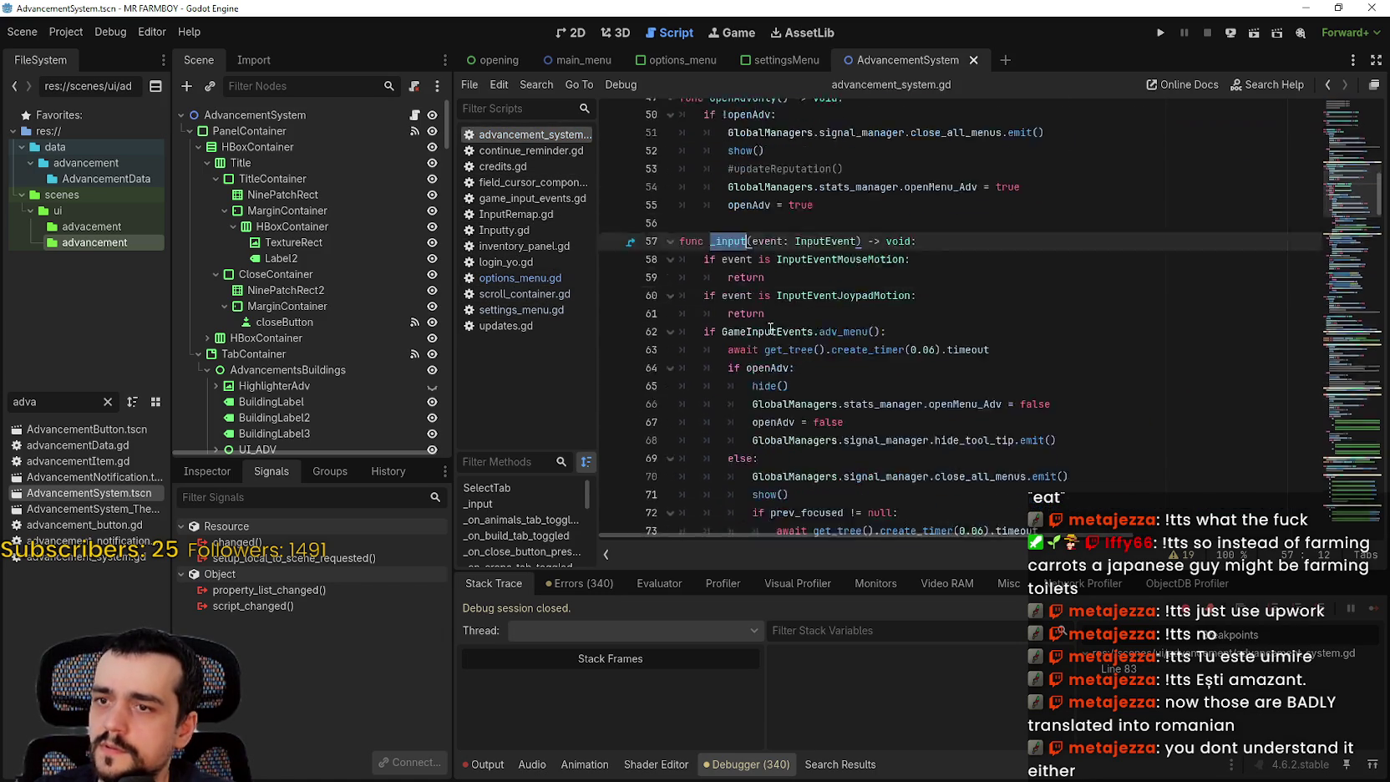
{"action": "scroll", "coordinate": [795, 315], "scroll_direction": "down", "scroll_amount": 3}
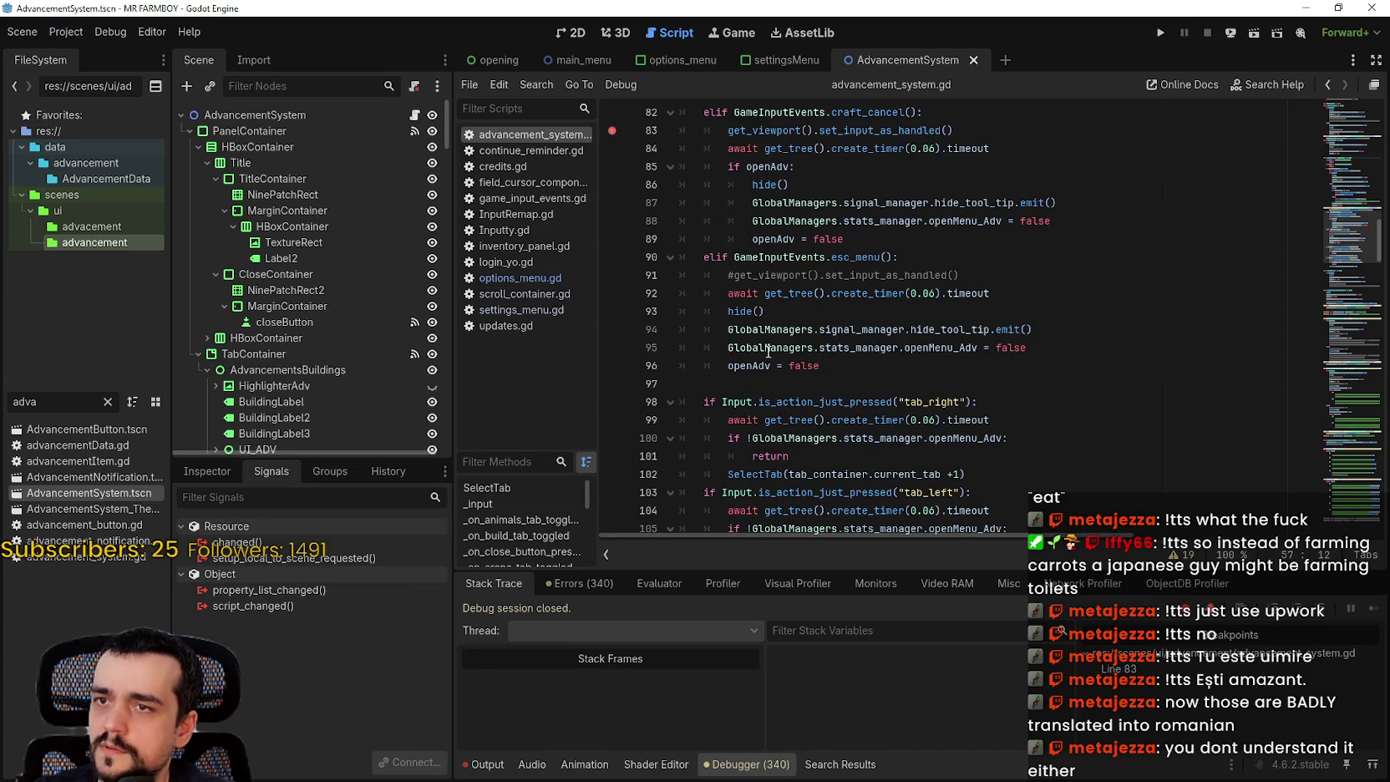
{"action": "scroll", "coordinate": [781, 367], "scroll_direction": "down", "scroll_amount": 1}
{"action": "left_click", "coordinate": [769, 327]}
{"action": "scroll", "coordinate": [752, 301], "scroll_direction": "up", "scroll_amount": 9}
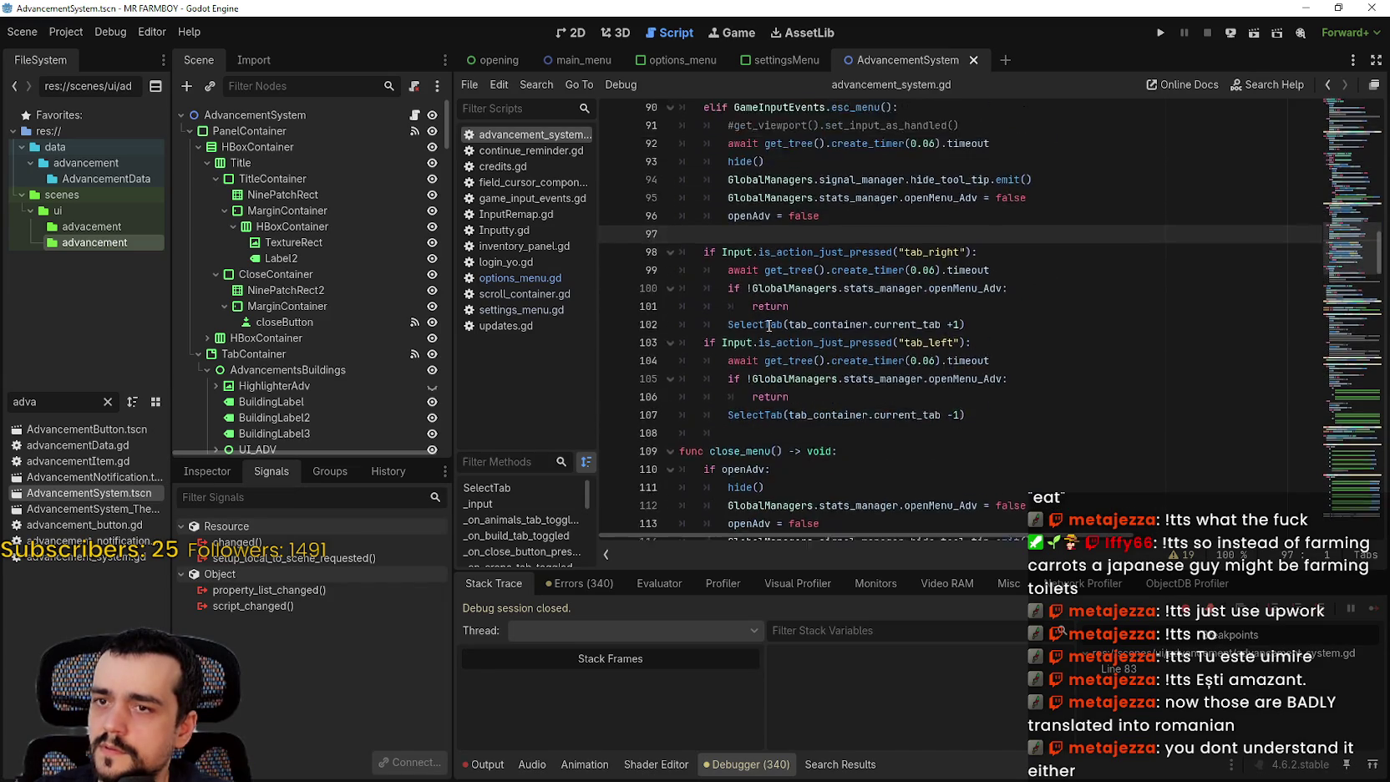
{"action": "scroll", "coordinate": [731, 274], "scroll_direction": "up", "scroll_amount": 3}
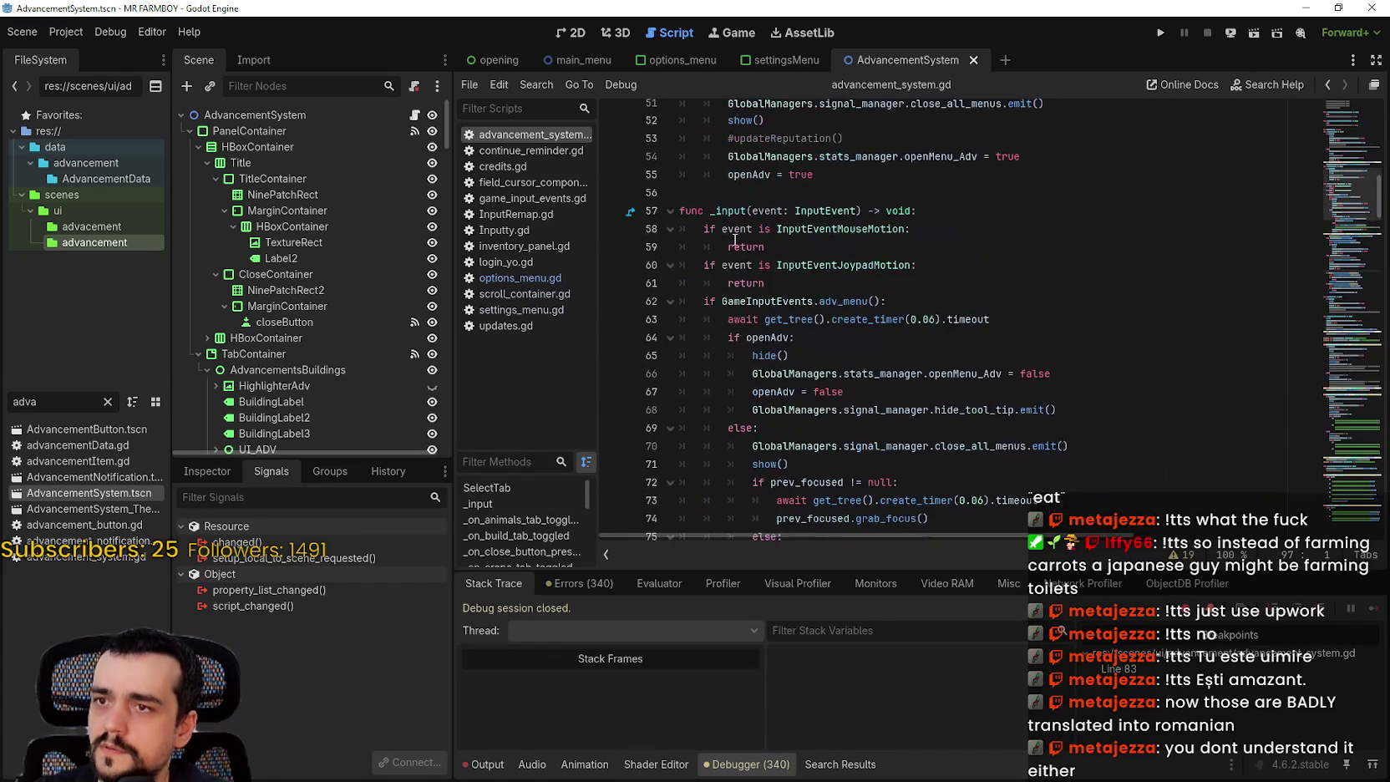
{"action": "double_click", "coordinate": [729, 211]}
{"action": "type", "text": "_unhandled_input"}
{"action": "key", "text": "ctrl+s"}
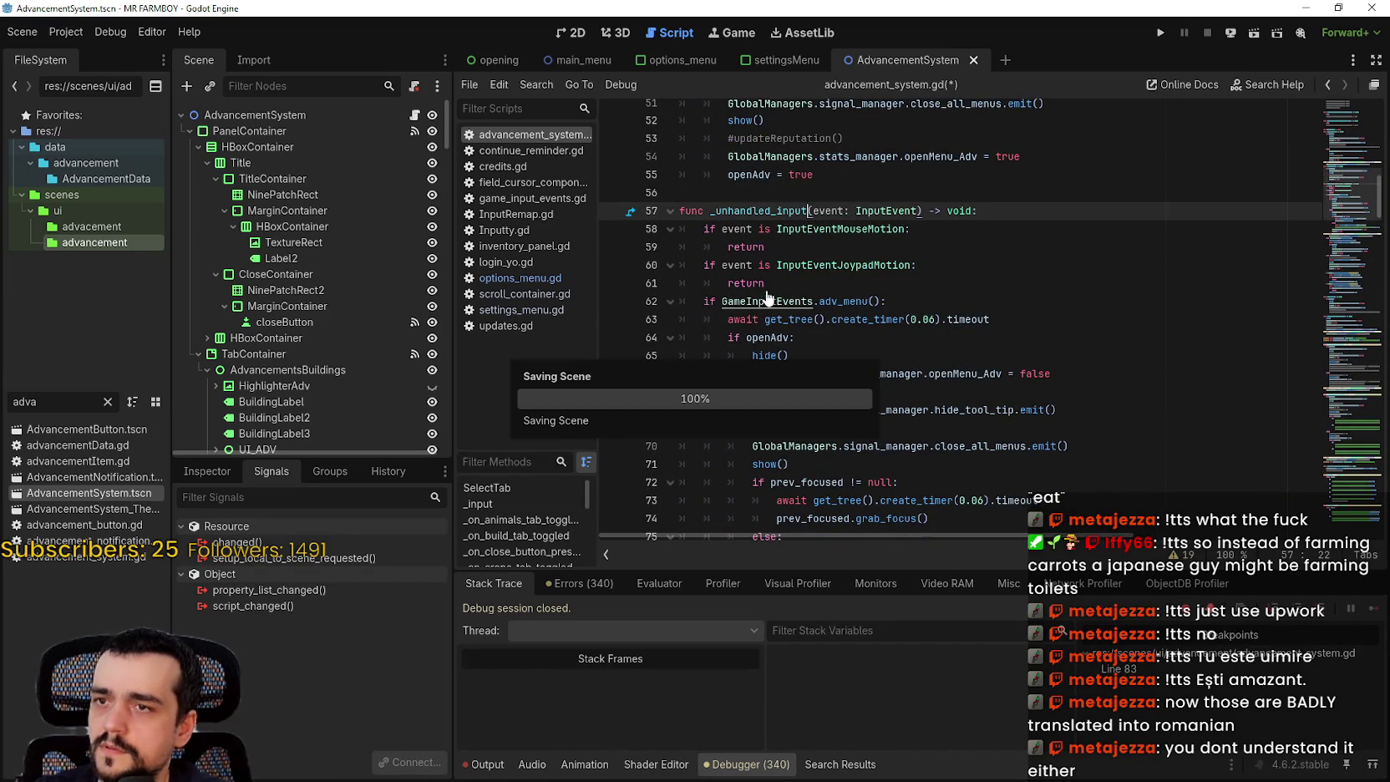
{"action": "scroll", "coordinate": [636, 322], "scroll_direction": "down", "scroll_amount": 5}
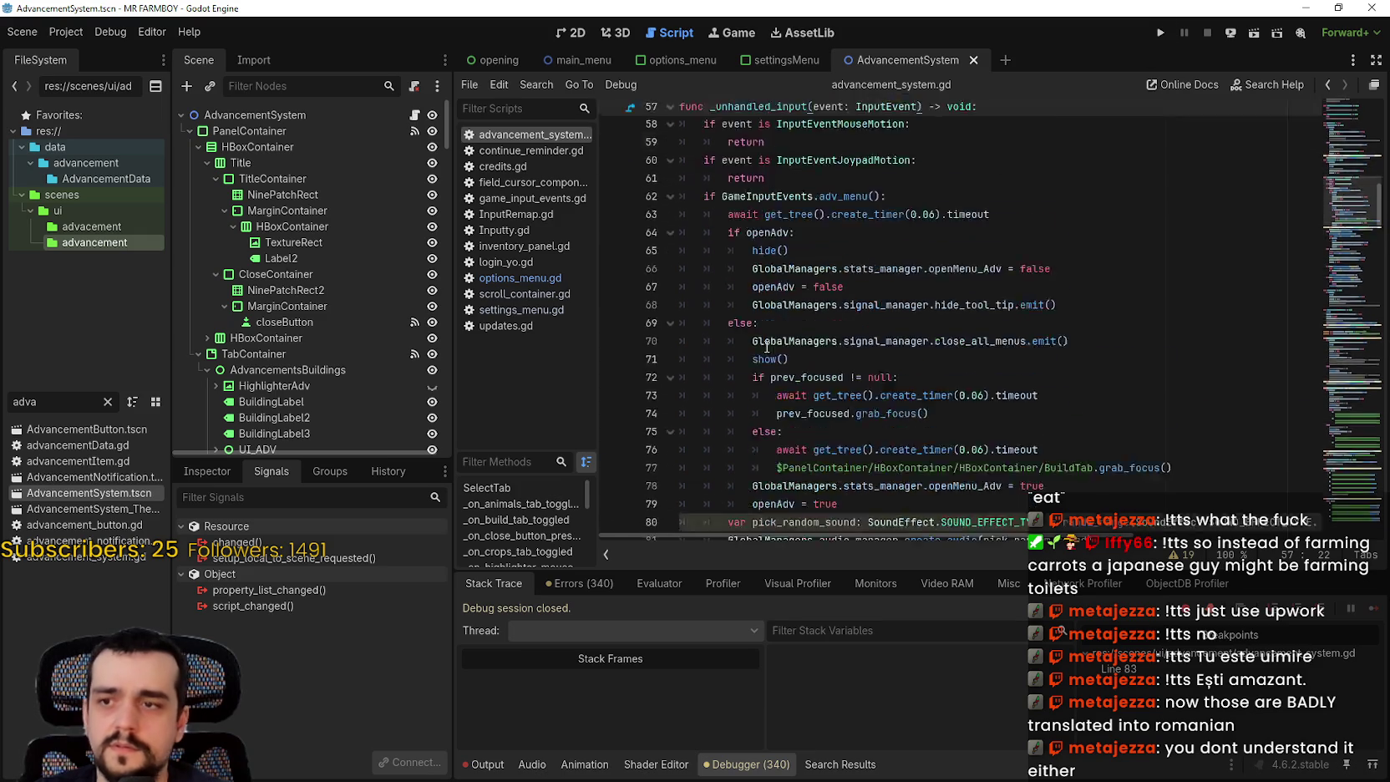
{"action": "scroll", "coordinate": [921, 254], "scroll_direction": "up", "scroll_amount": 4}
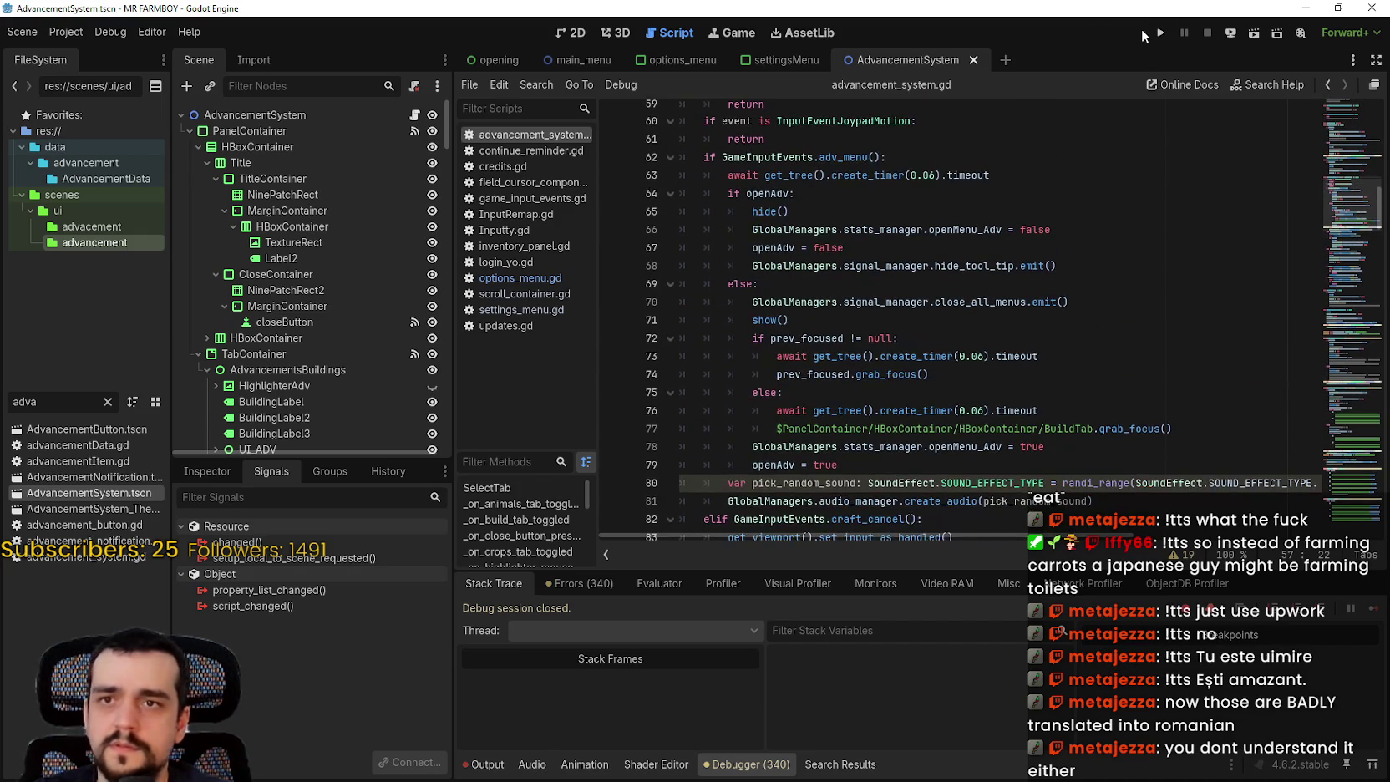
- Run the game with F5 and load Save 1 from the Continue menu
{"action": "key", "text": "F5"}
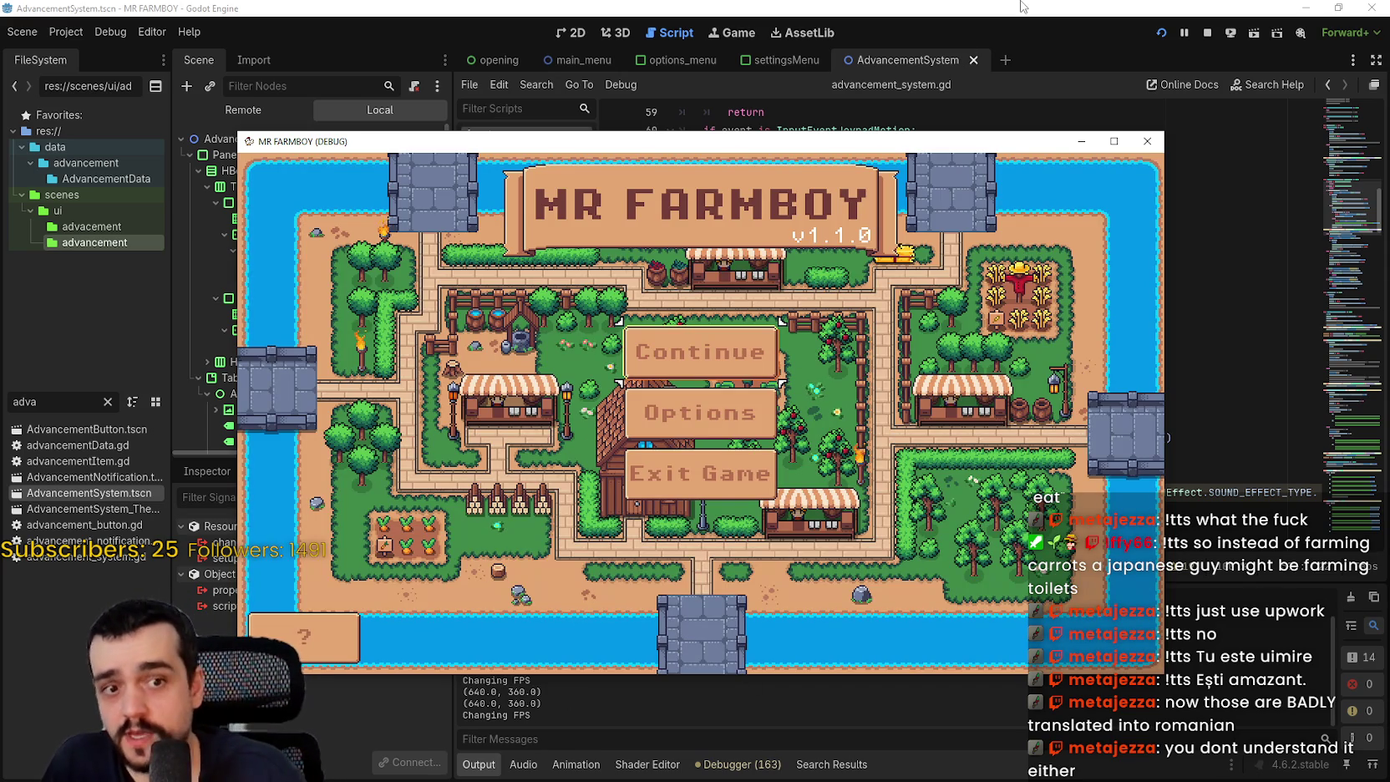
{"action": "key", "text": "Down"}
{"action": "key", "text": "Up"}
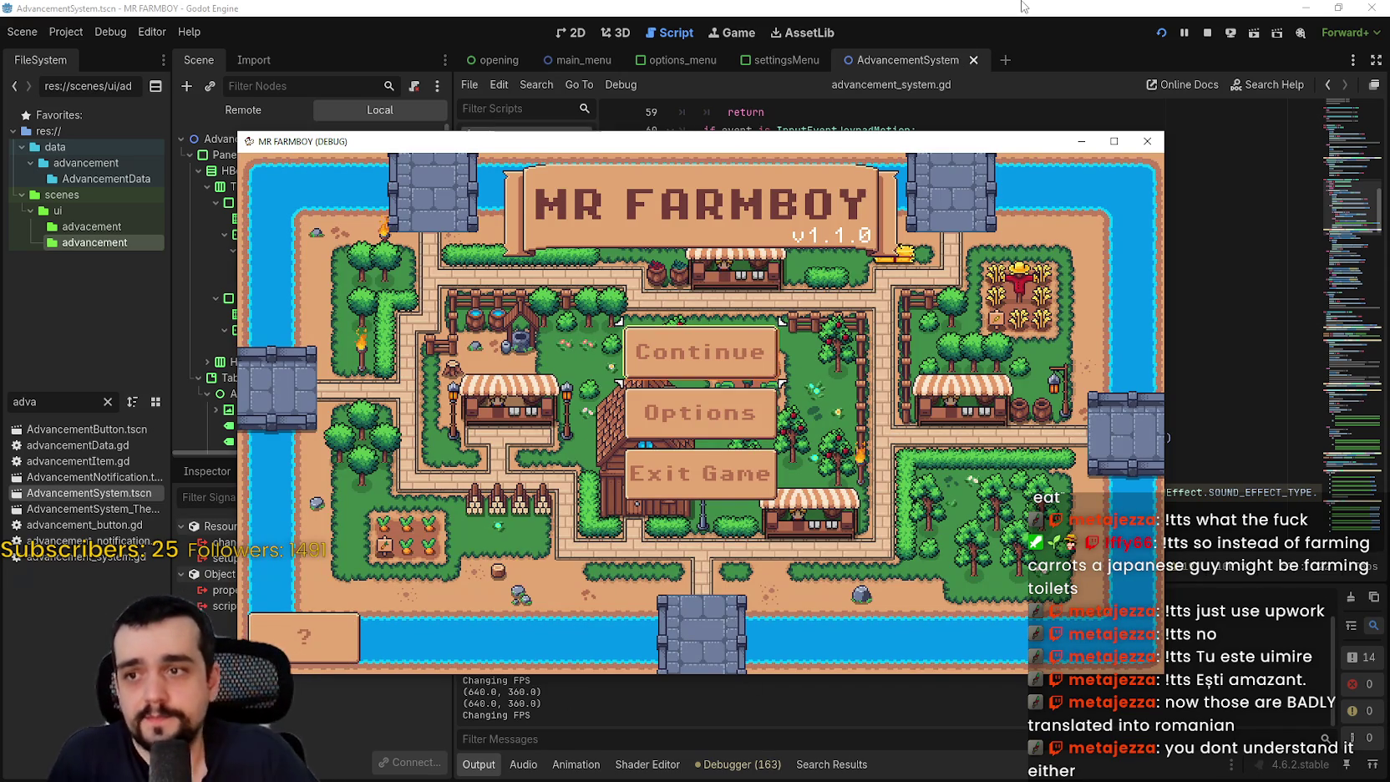
{"action": "key", "text": "Return"}
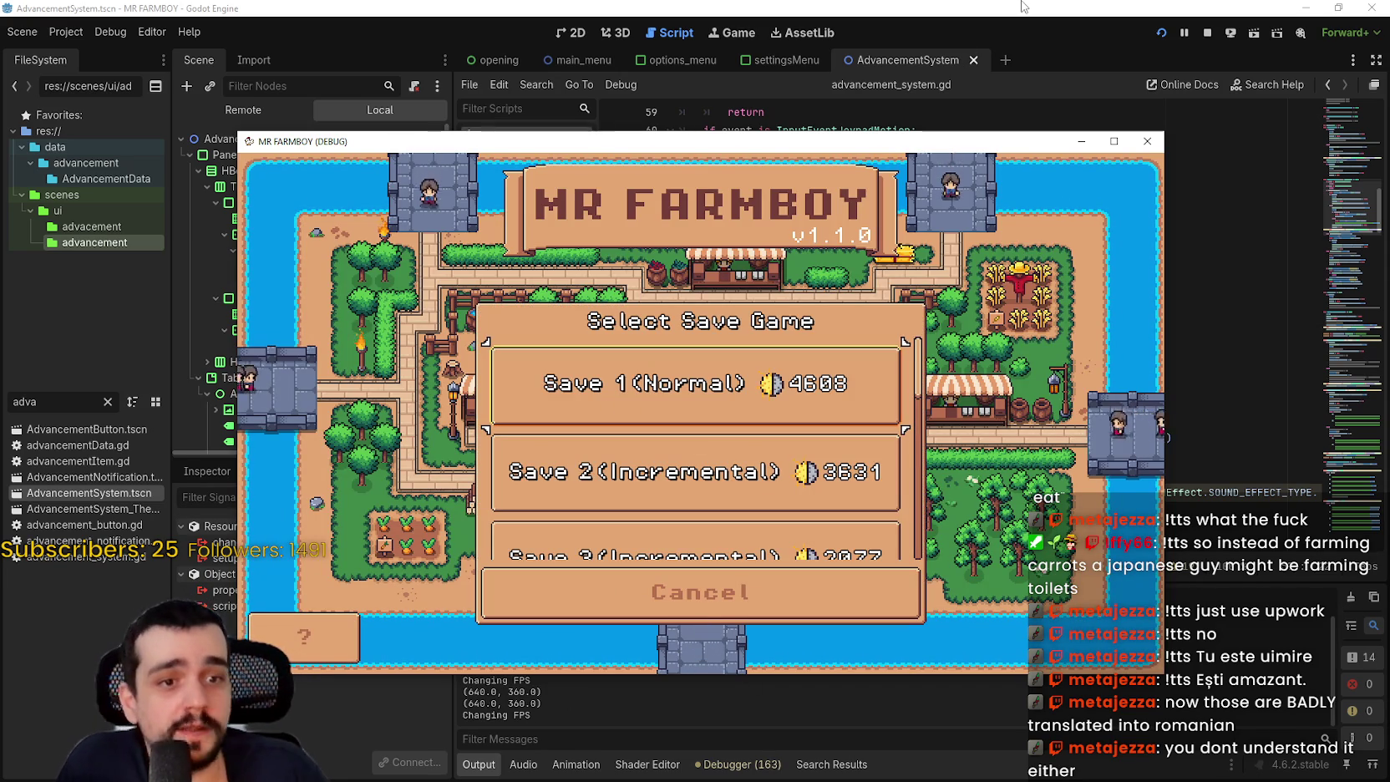
{"action": "key", "text": "Return"}
{"action": "key", "text": "Return"}
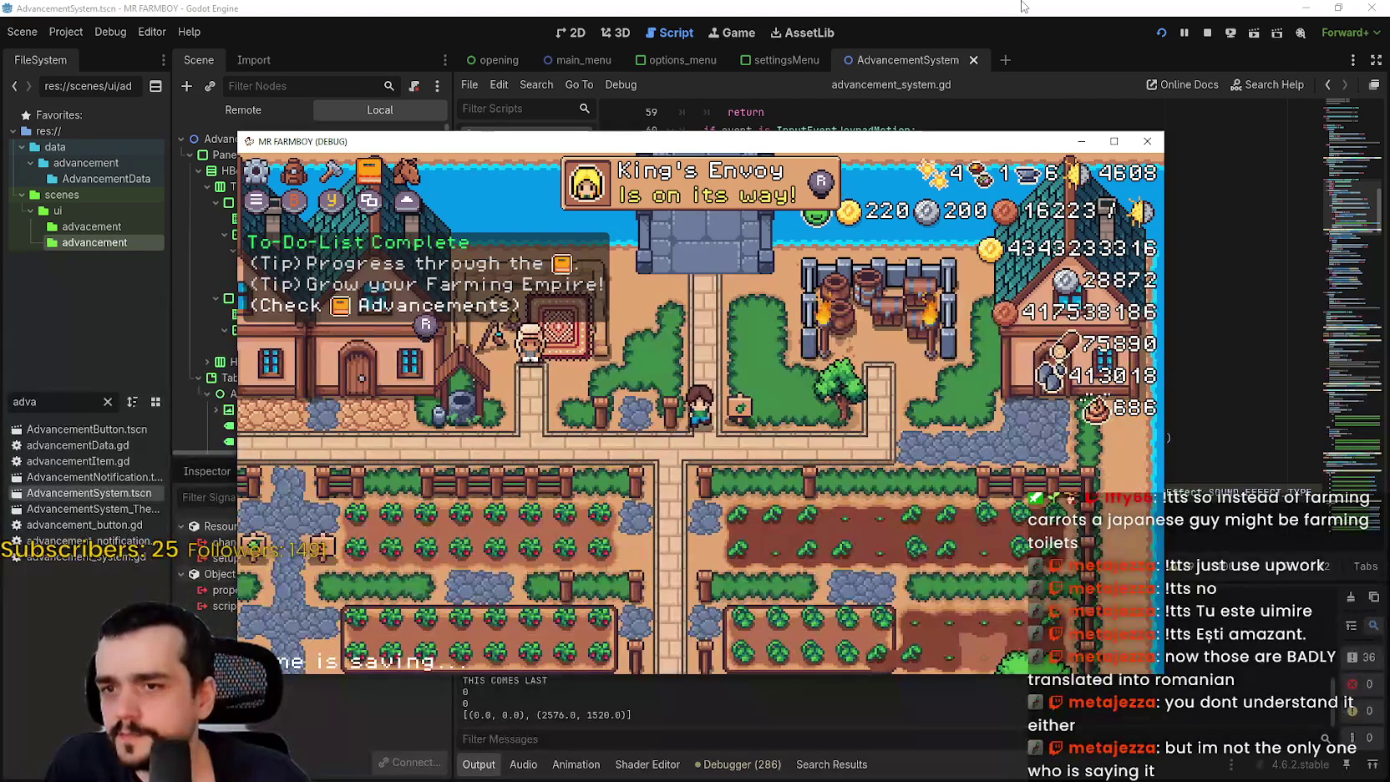
- Test opening Advancements, switching to Stats & Inventory and closing it, twice over
{"action": "key", "text": "r"}
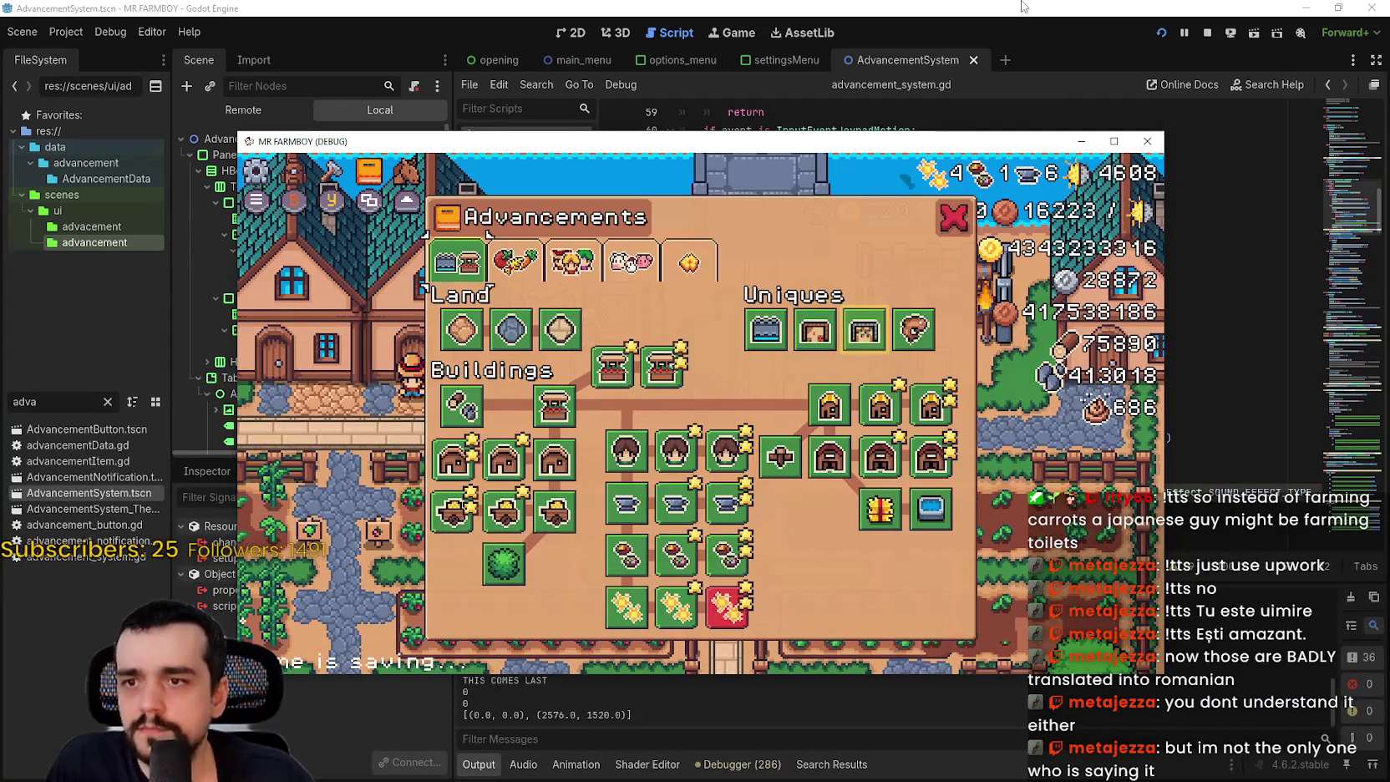
{"action": "key", "text": "i"}
{"action": "key", "text": "Escape"}
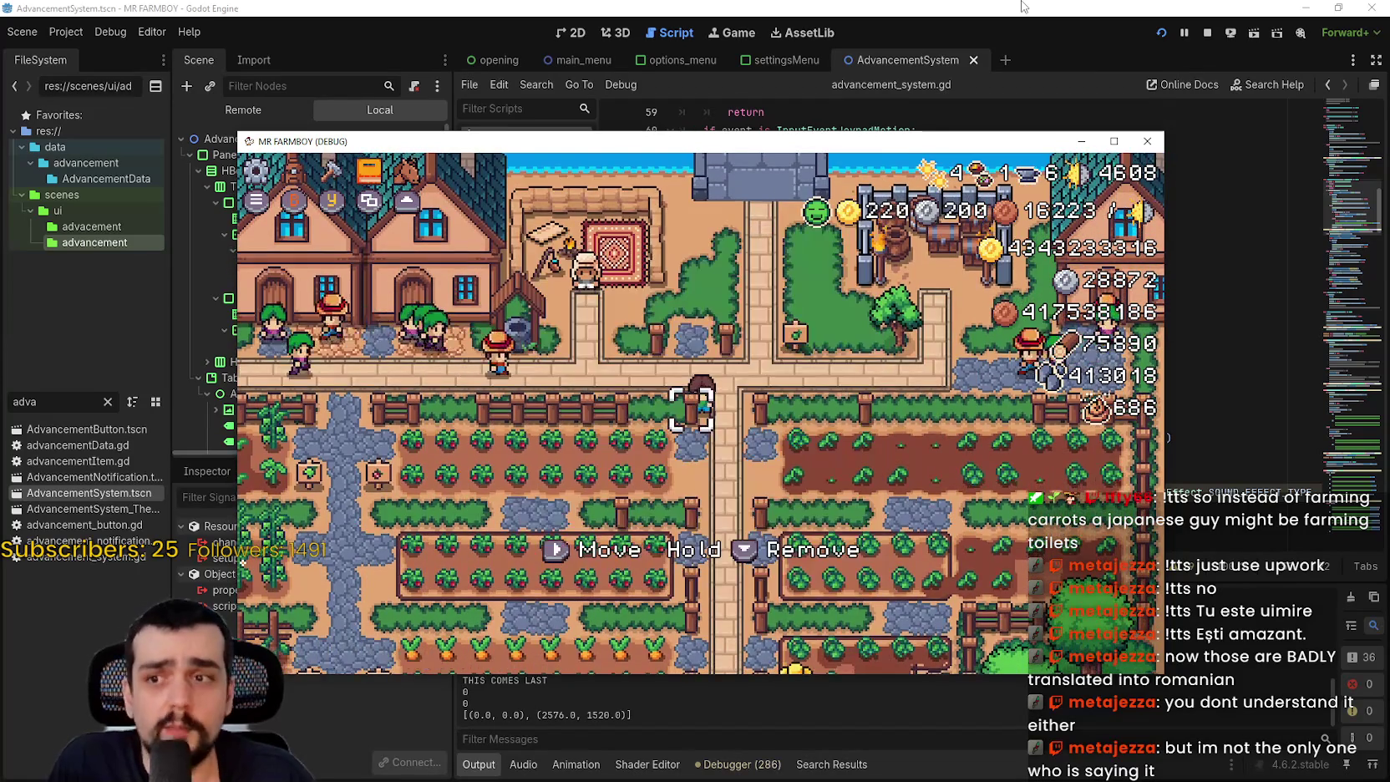
{"action": "key", "text": "Escape"}
{"action": "key", "text": "Escape"}
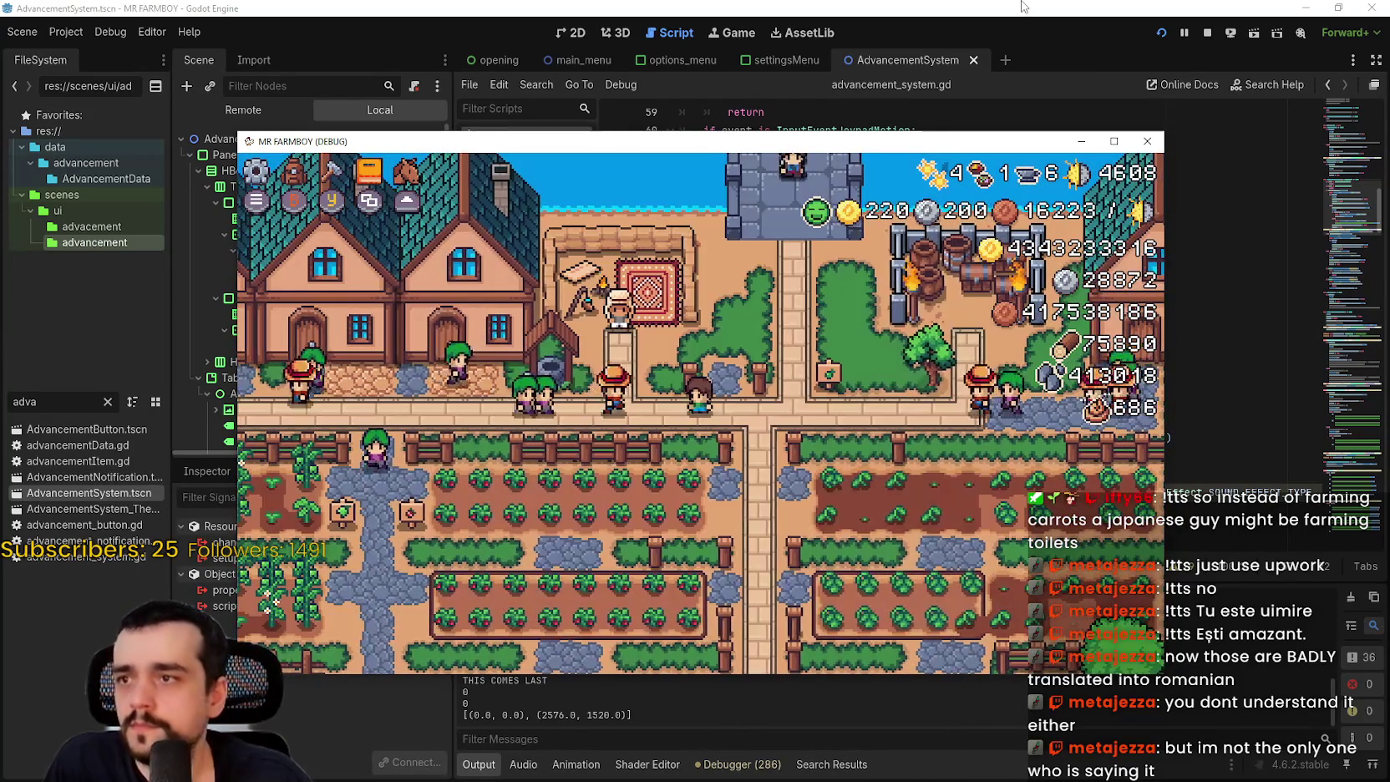
{"action": "key", "text": "r"}
{"action": "key", "text": "i"}
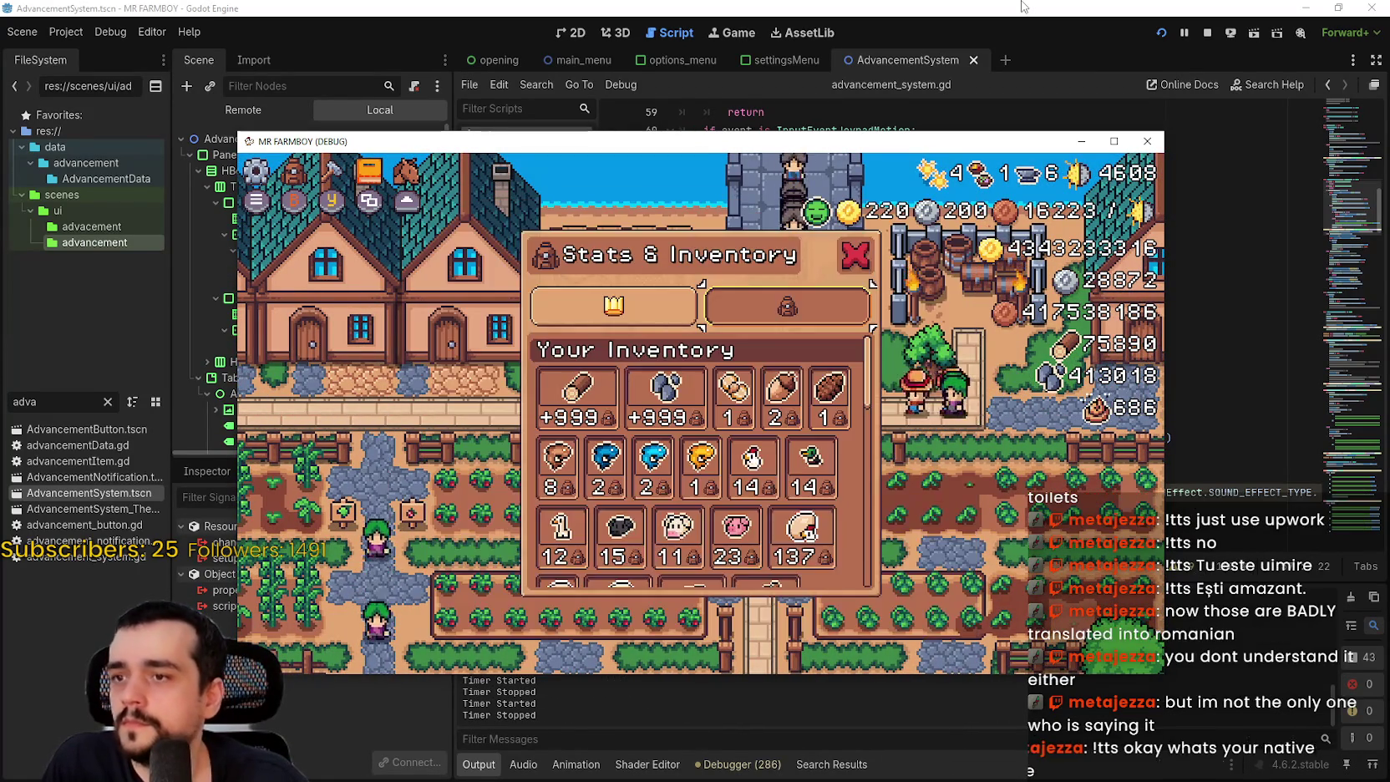
{"action": "key", "text": "Escape"}
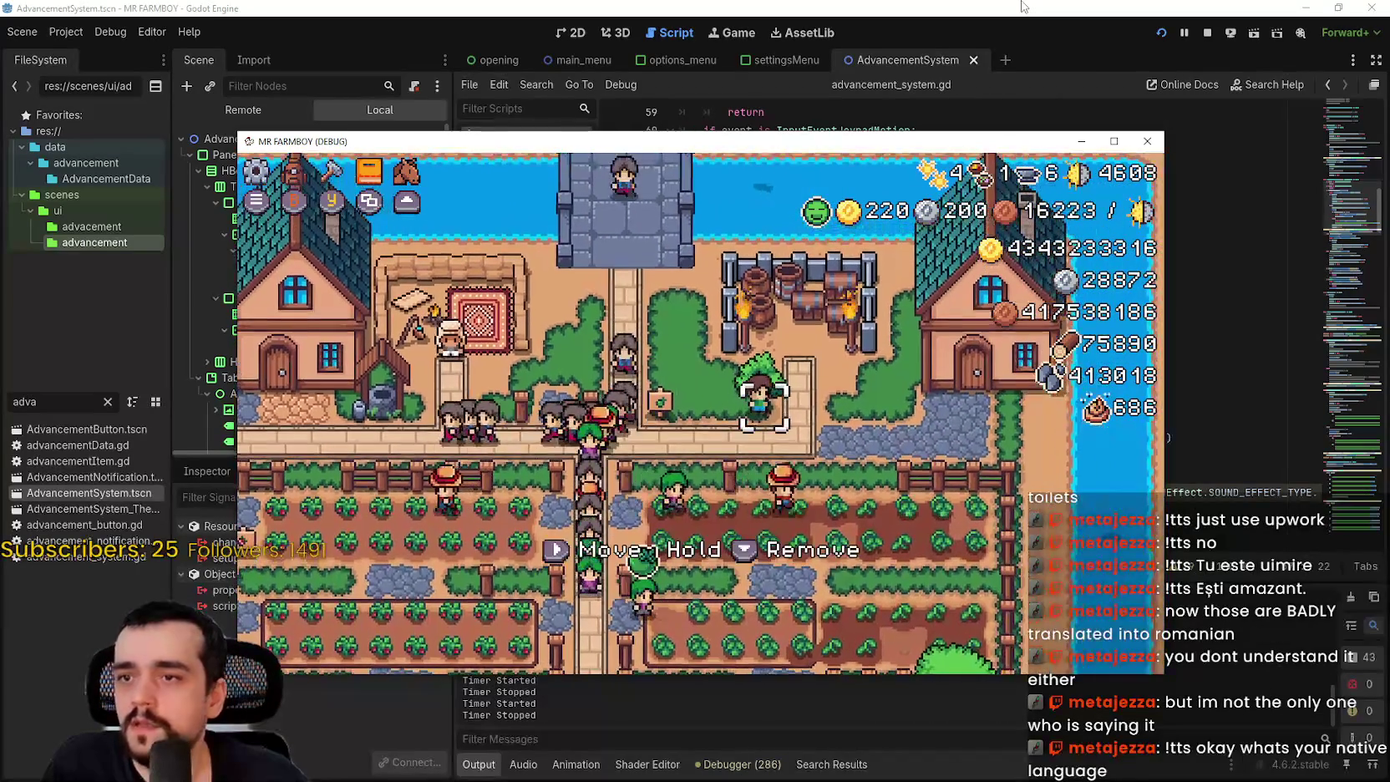
- Walk the character, toggle the pause menu open and closed, then return to advancement_system.gd
{"action": "key", "text": "a"}
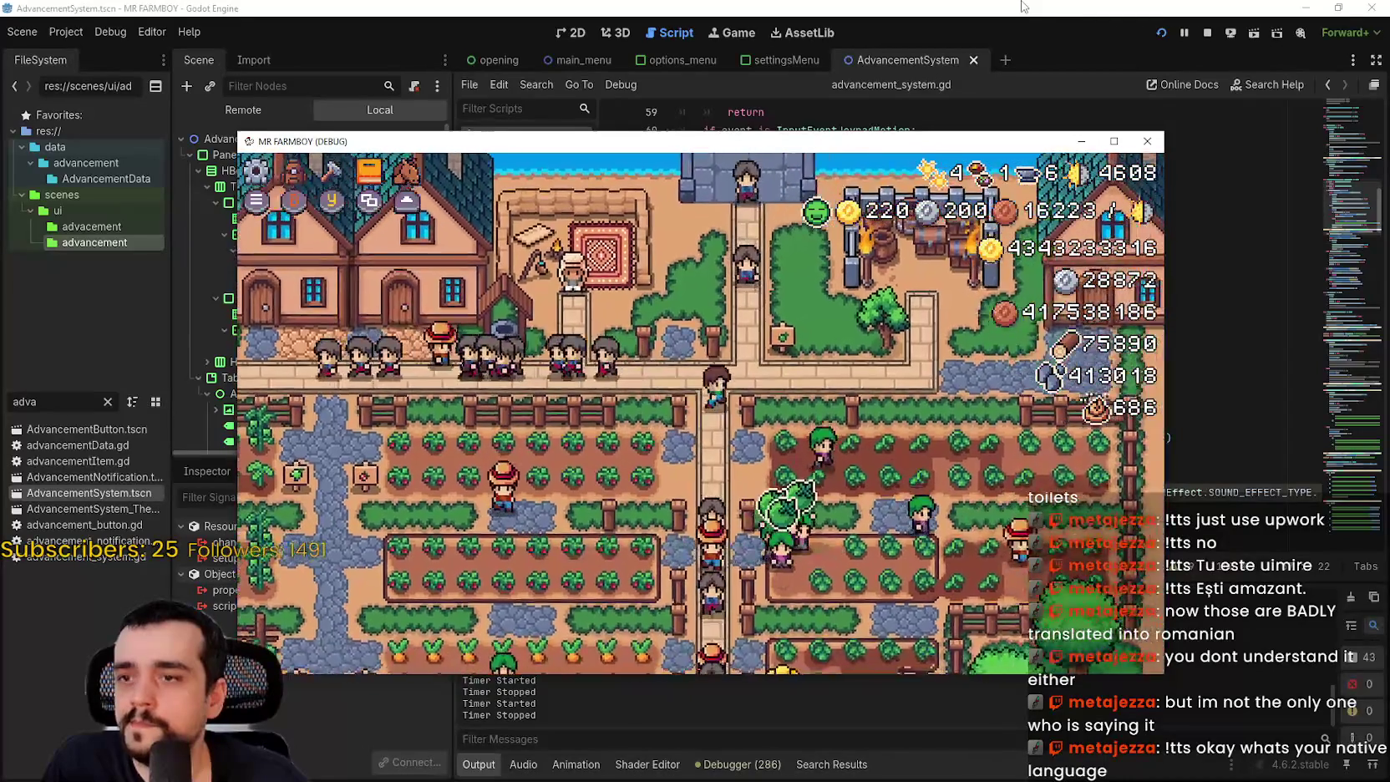
{"action": "key", "text": "w"}
{"action": "key", "text": "Escape"}
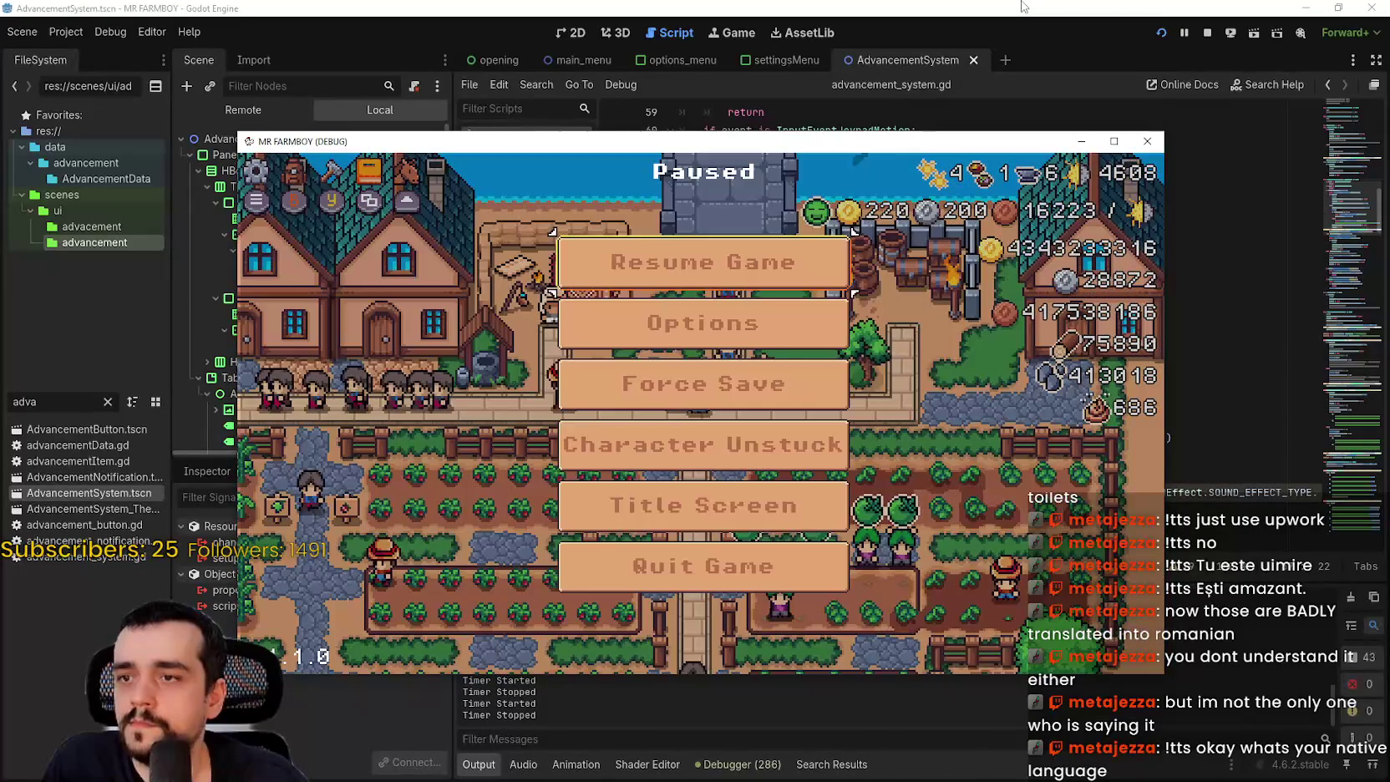
{"action": "key", "text": "Escape"}
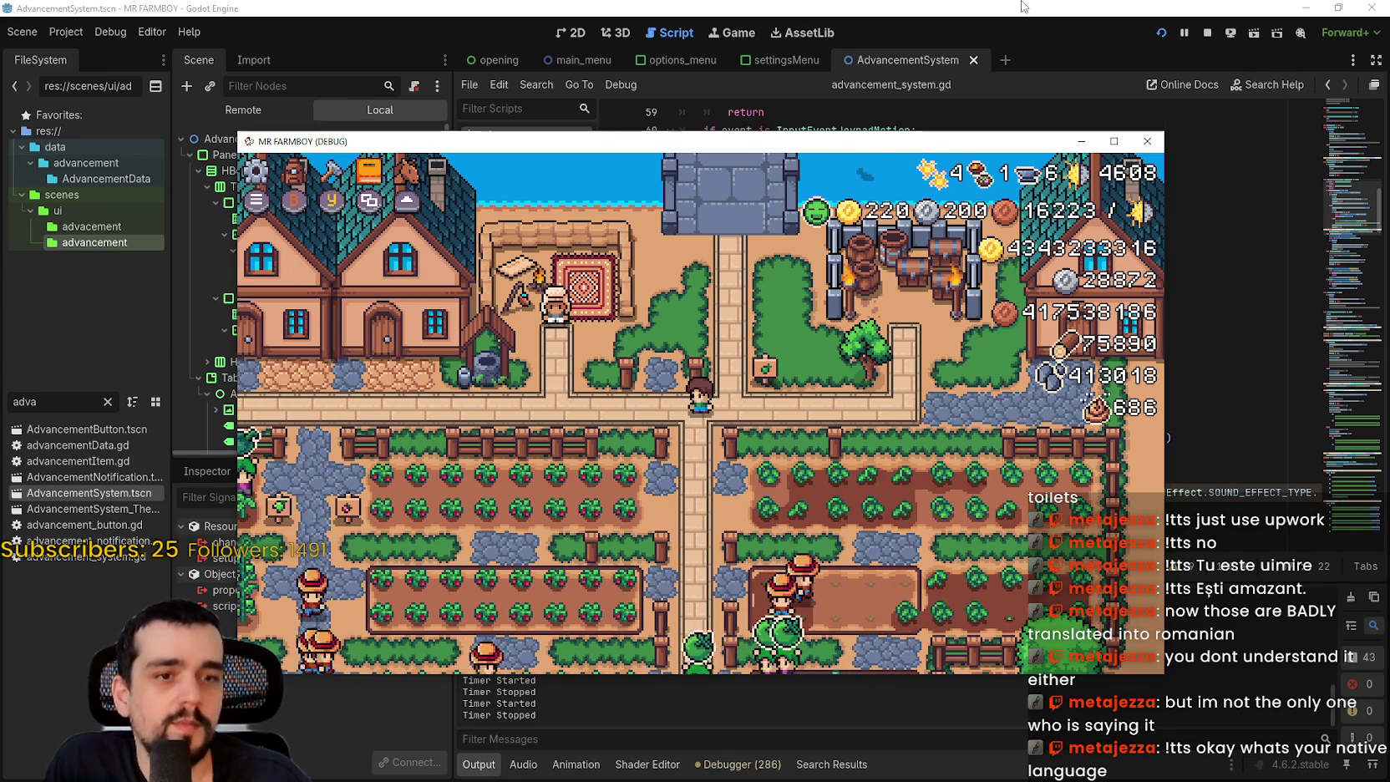
{"action": "key", "text": "Escape"}
{"action": "key", "text": "Escape"}
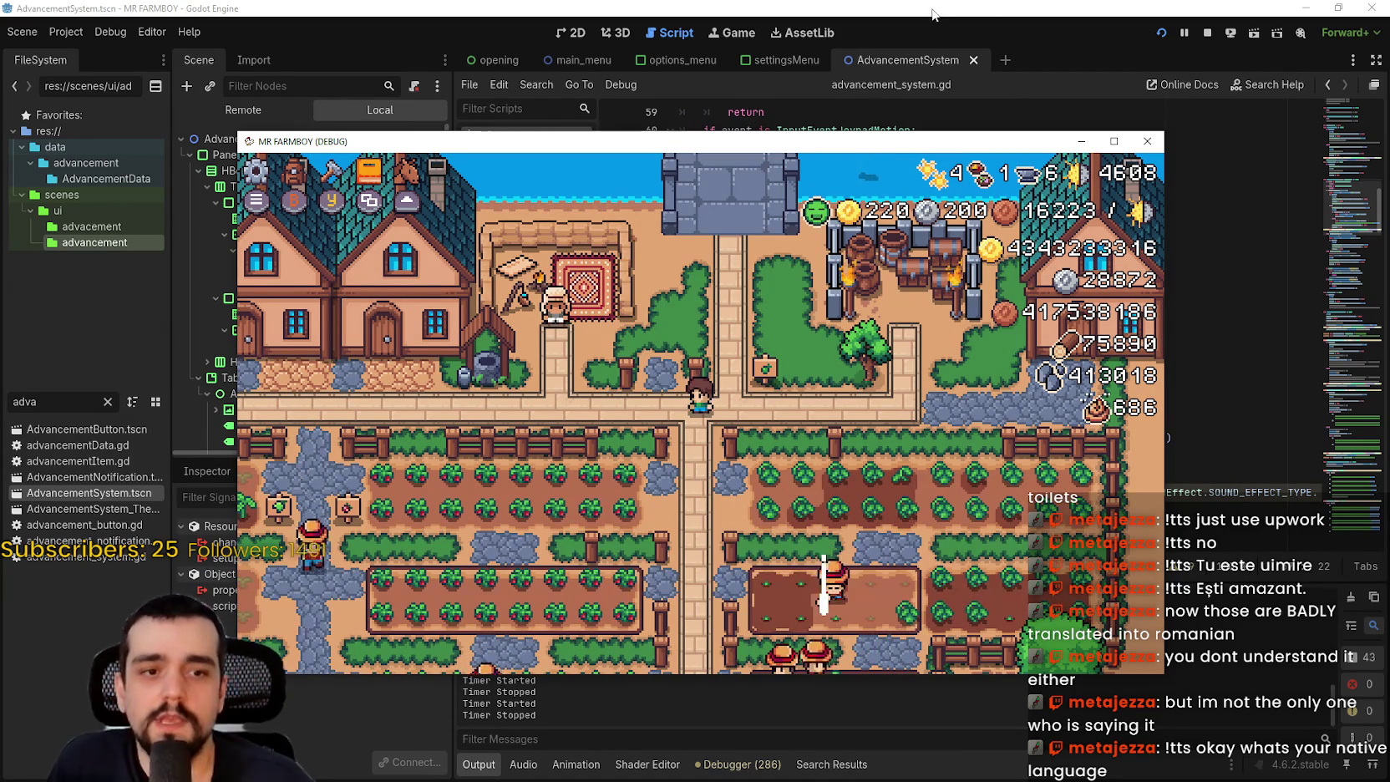
{"action": "left_click", "coordinate": [947, 253]}
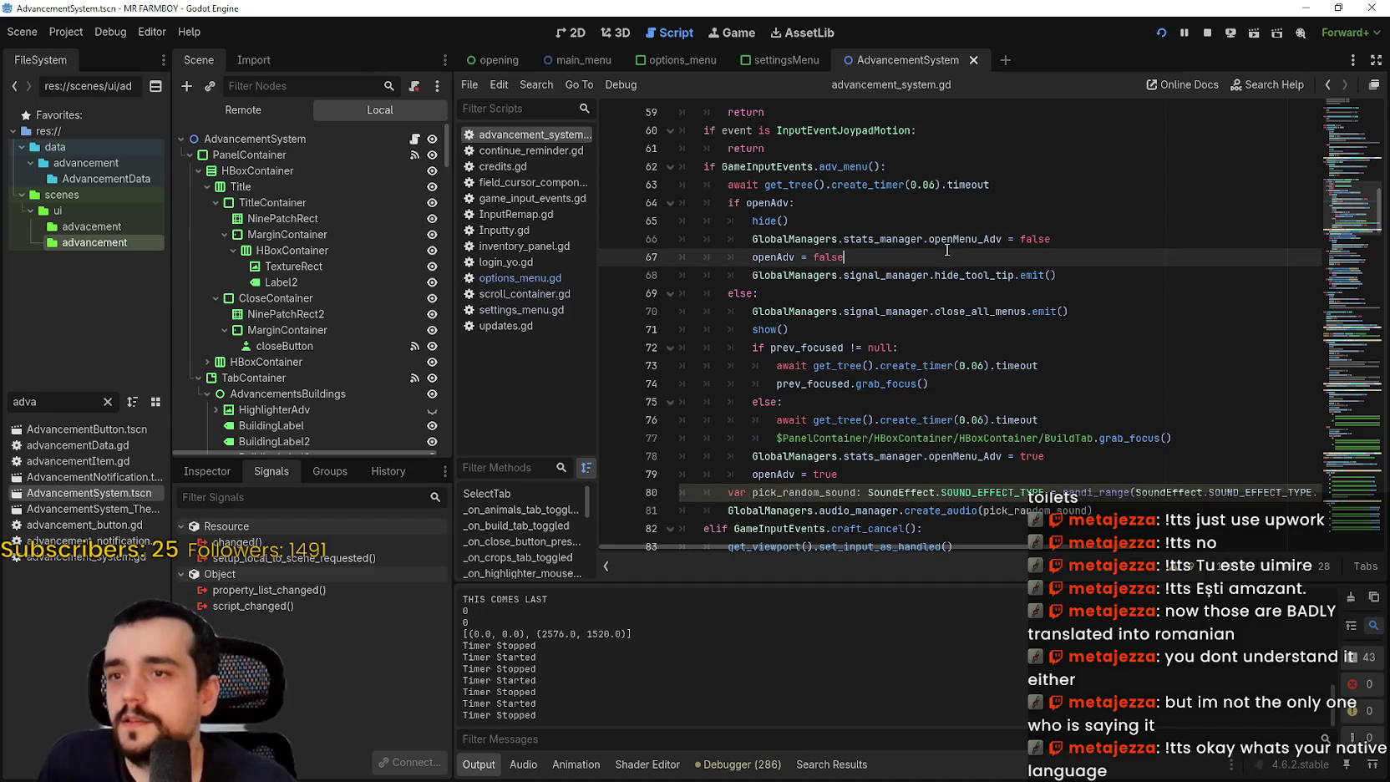
{"action": "key", "text": "Down"}
{"action": "key", "text": "Down"}
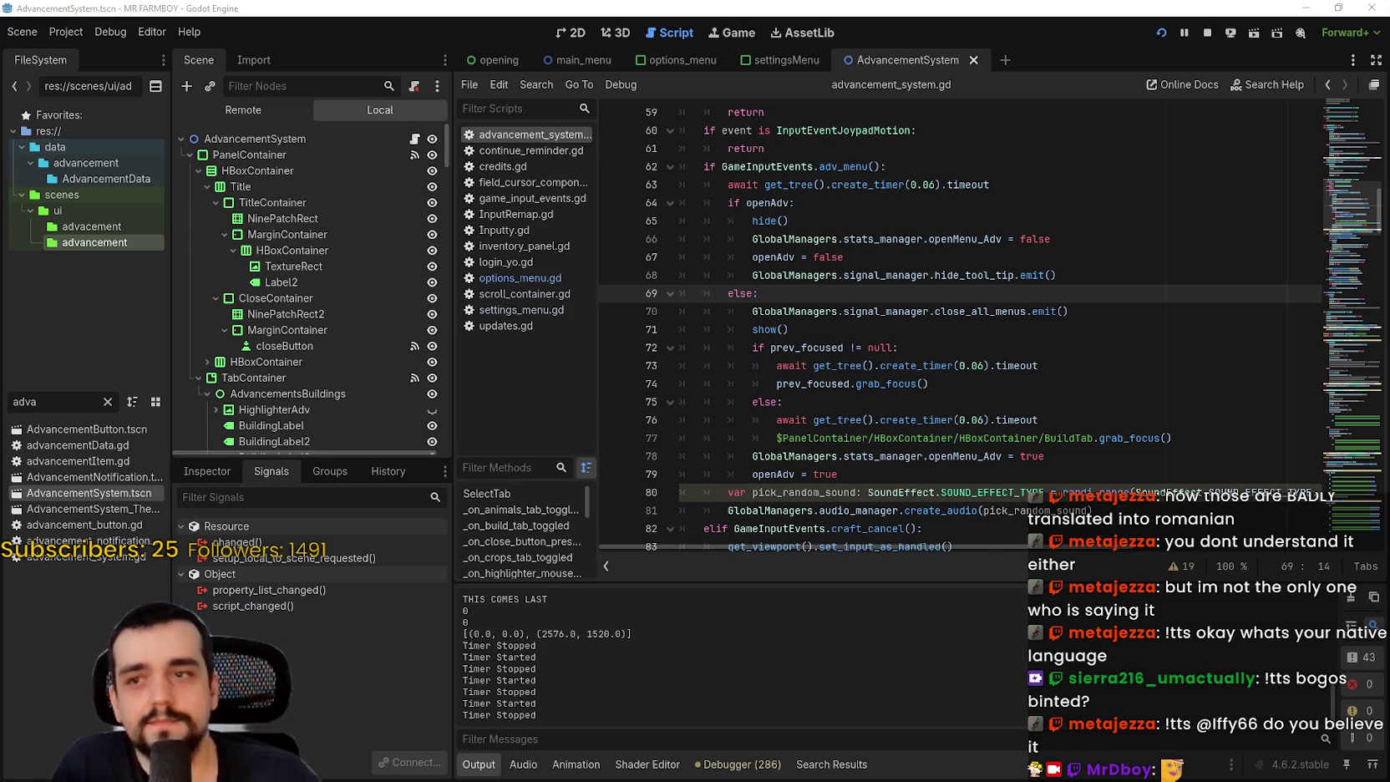
{"action": "left_click", "coordinate": [1092, 386]}
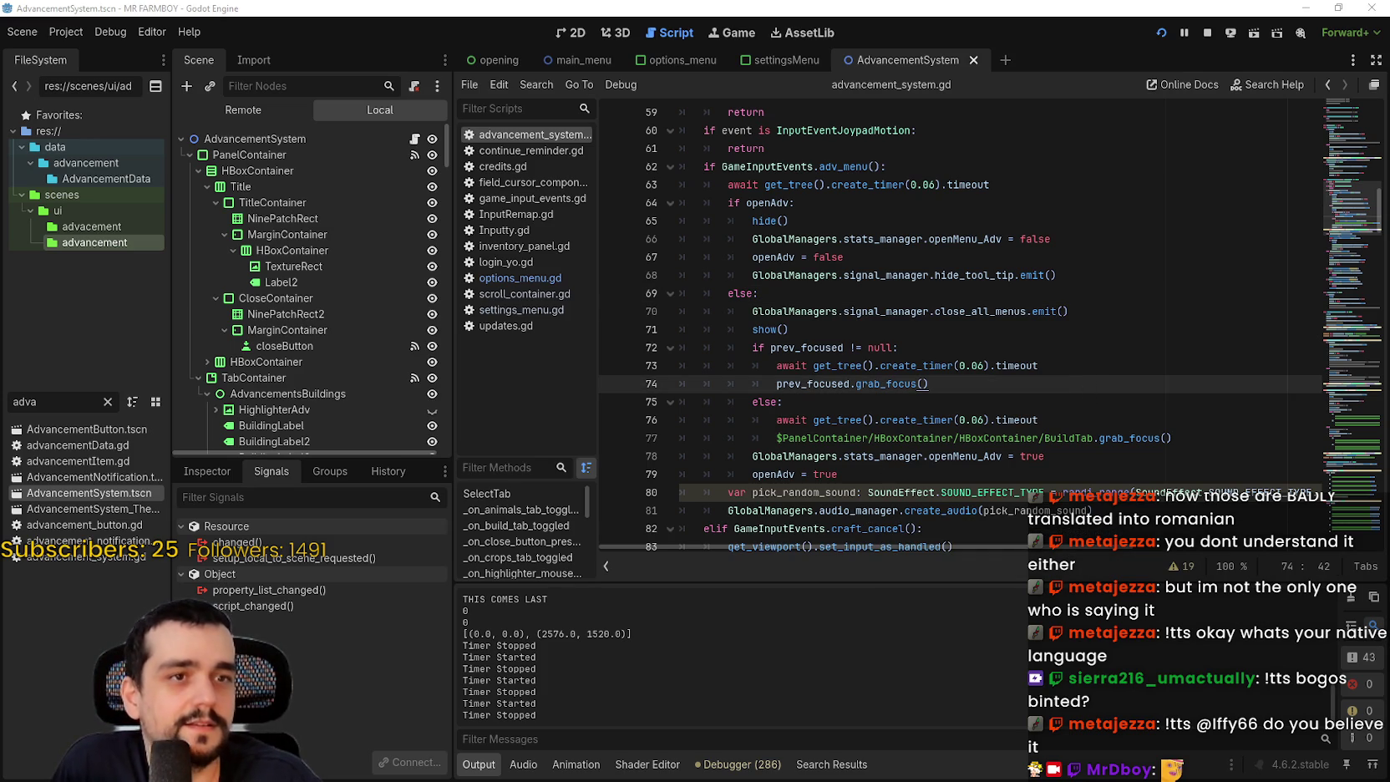
{"action": "left_click", "coordinate": [1073, 311]}
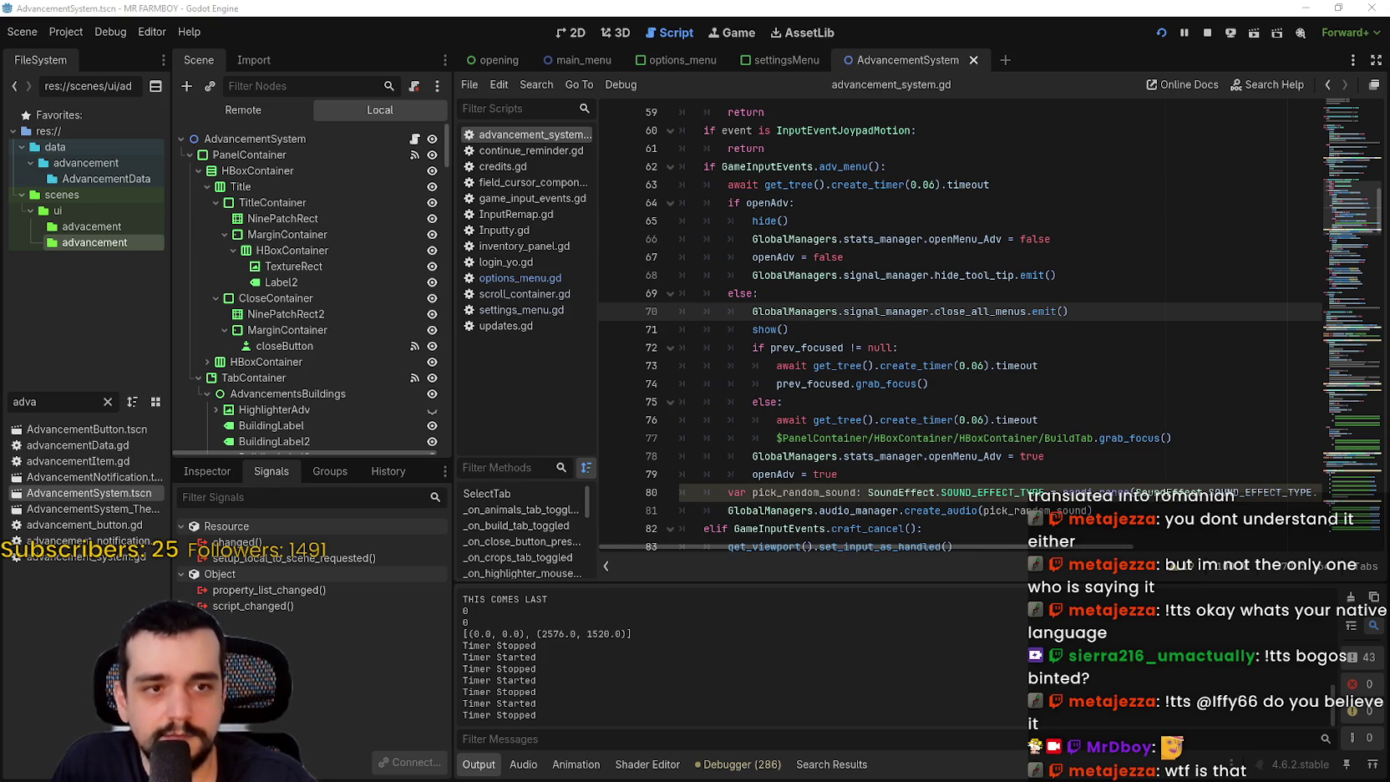
{"action": "left_click", "coordinate": [1027, 293]}
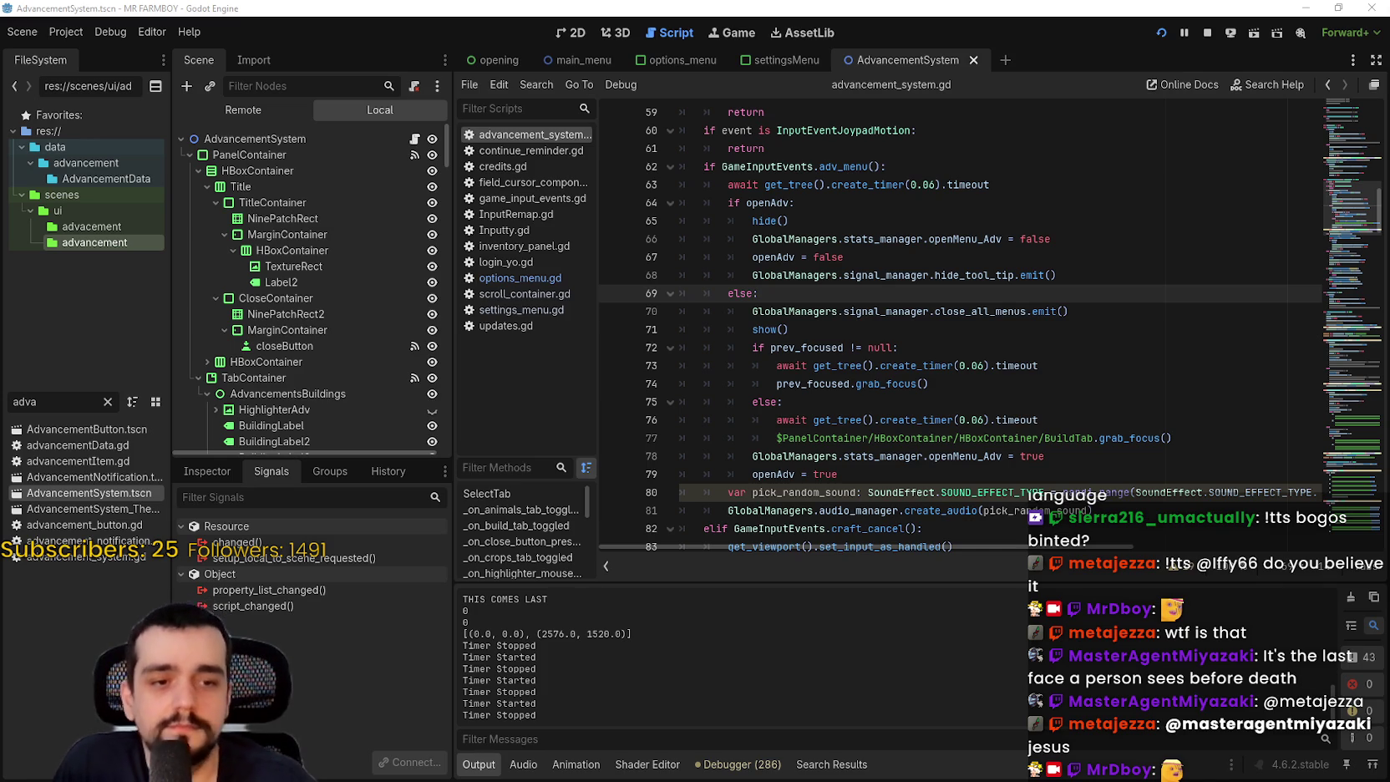
{"action": "left_click", "coordinate": [950, 327]}
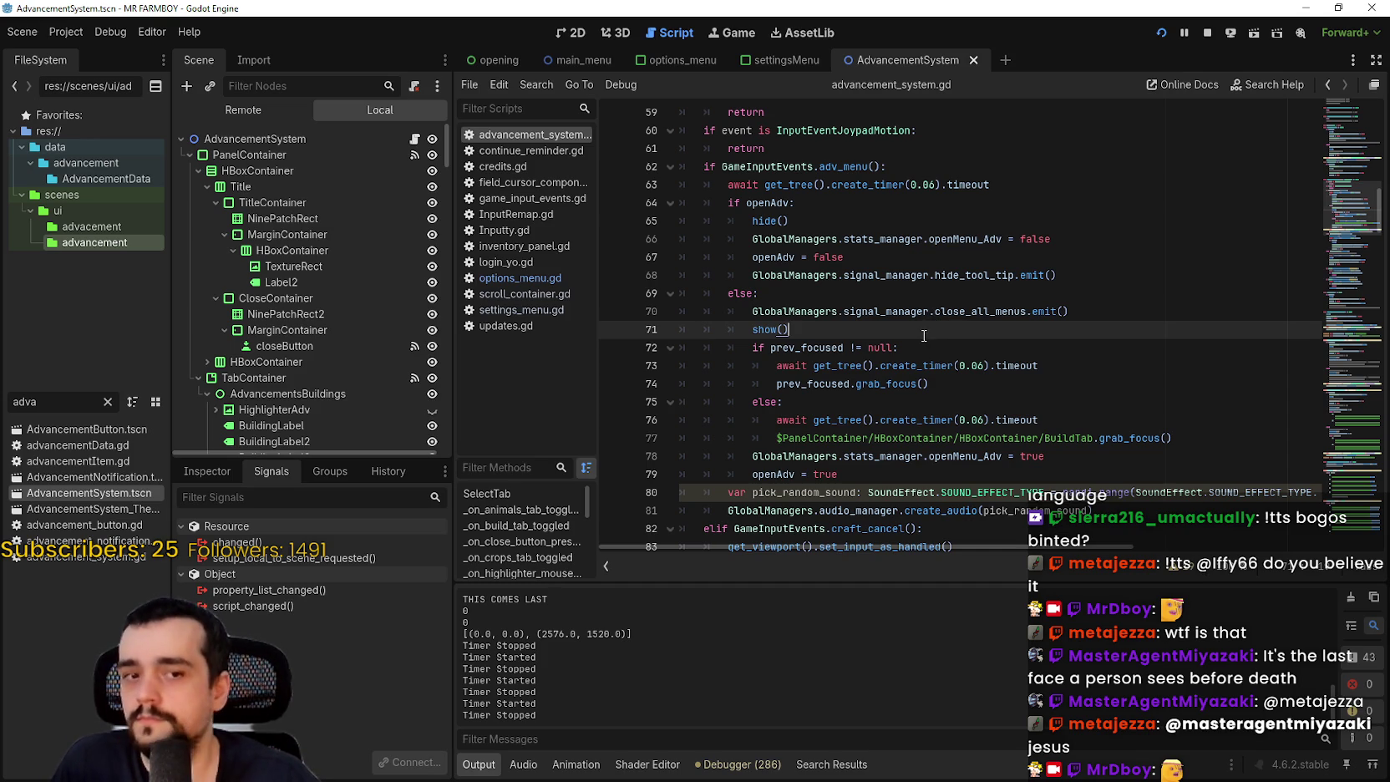
{"action": "scroll", "coordinate": [926, 341], "scroll_direction": "down", "scroll_amount": 2}
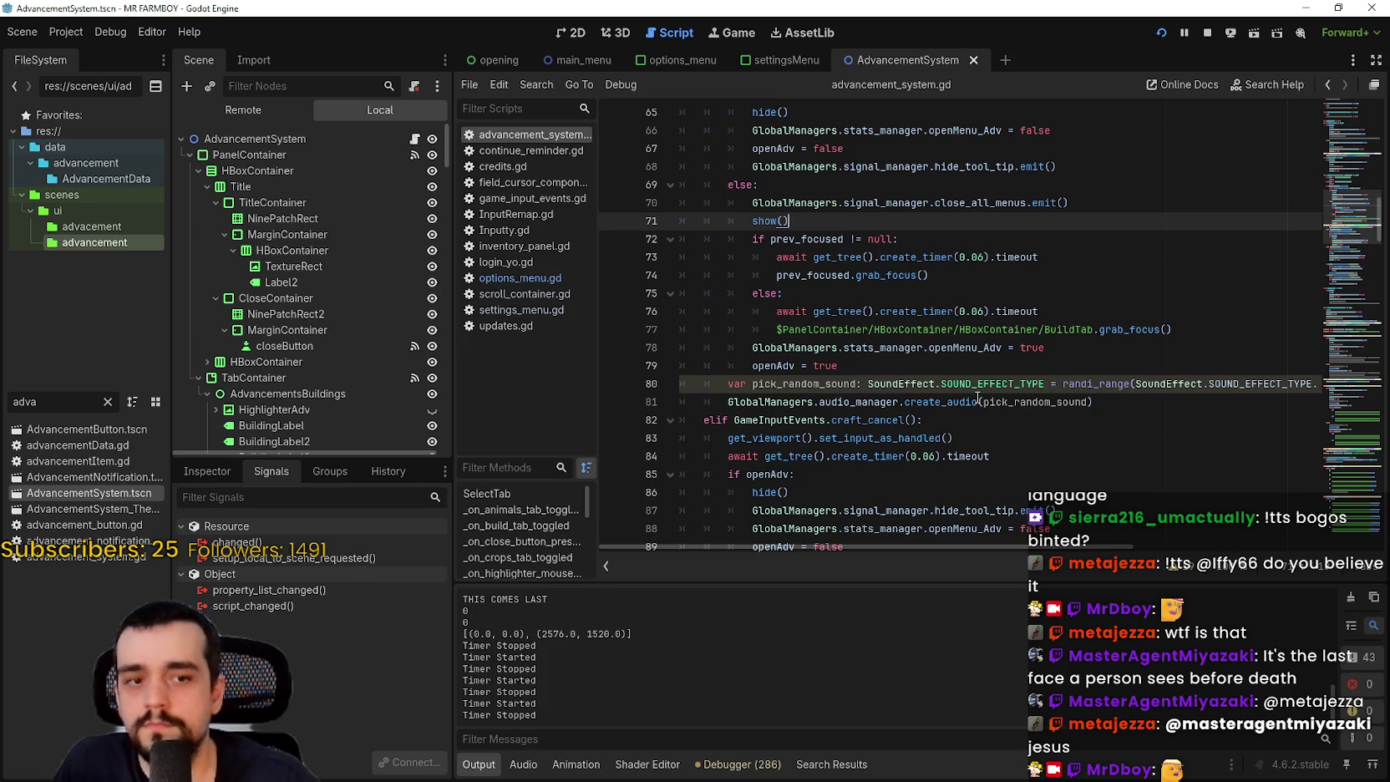
{"action": "scroll", "coordinate": [978, 398], "scroll_direction": "down", "scroll_amount": 2}
{"action": "left_click", "coordinate": [971, 390]}
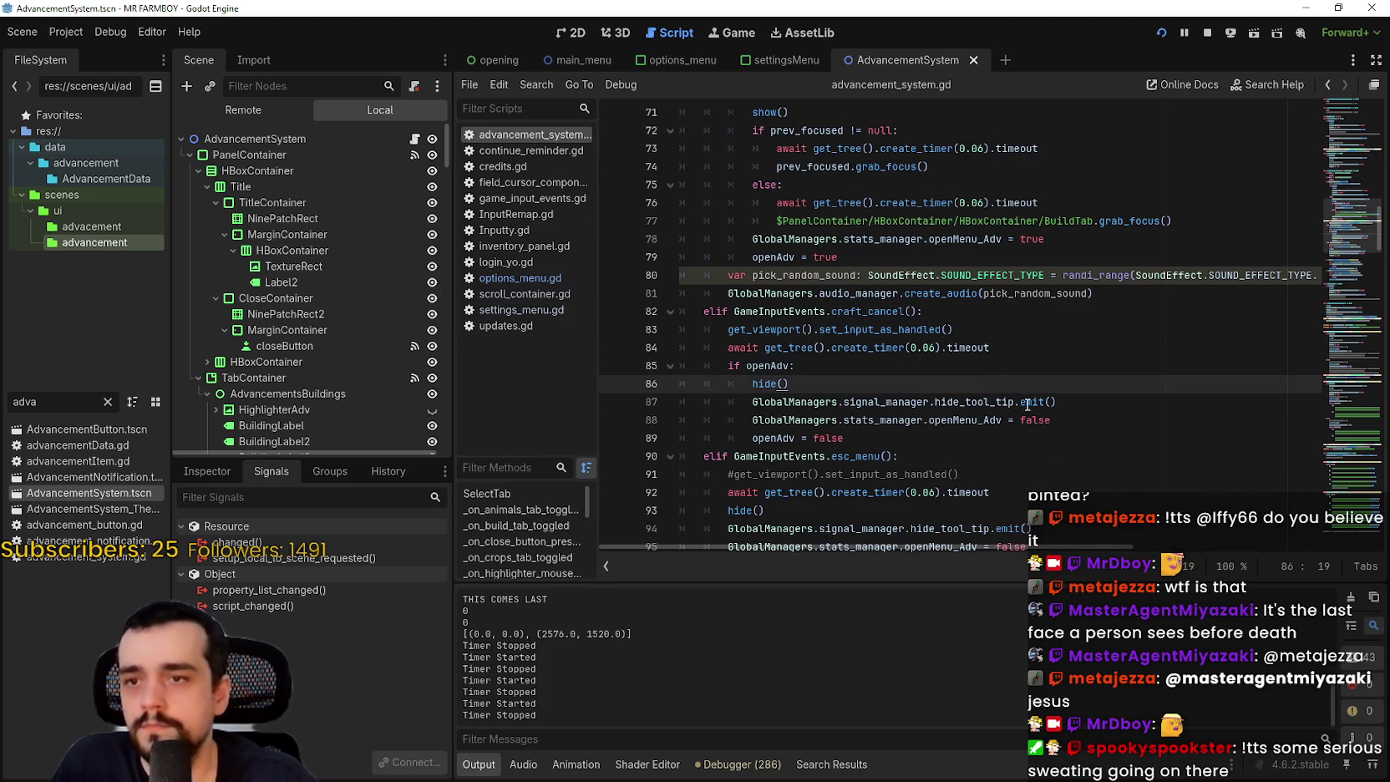
- Review the craft_cancel block on lines 83–89 and its set_input_as_handled call
{"action": "left_click", "coordinate": [968, 434]}
{"action": "left_click_drag", "start_coordinate": [922, 442], "coordinate": [672, 327]}
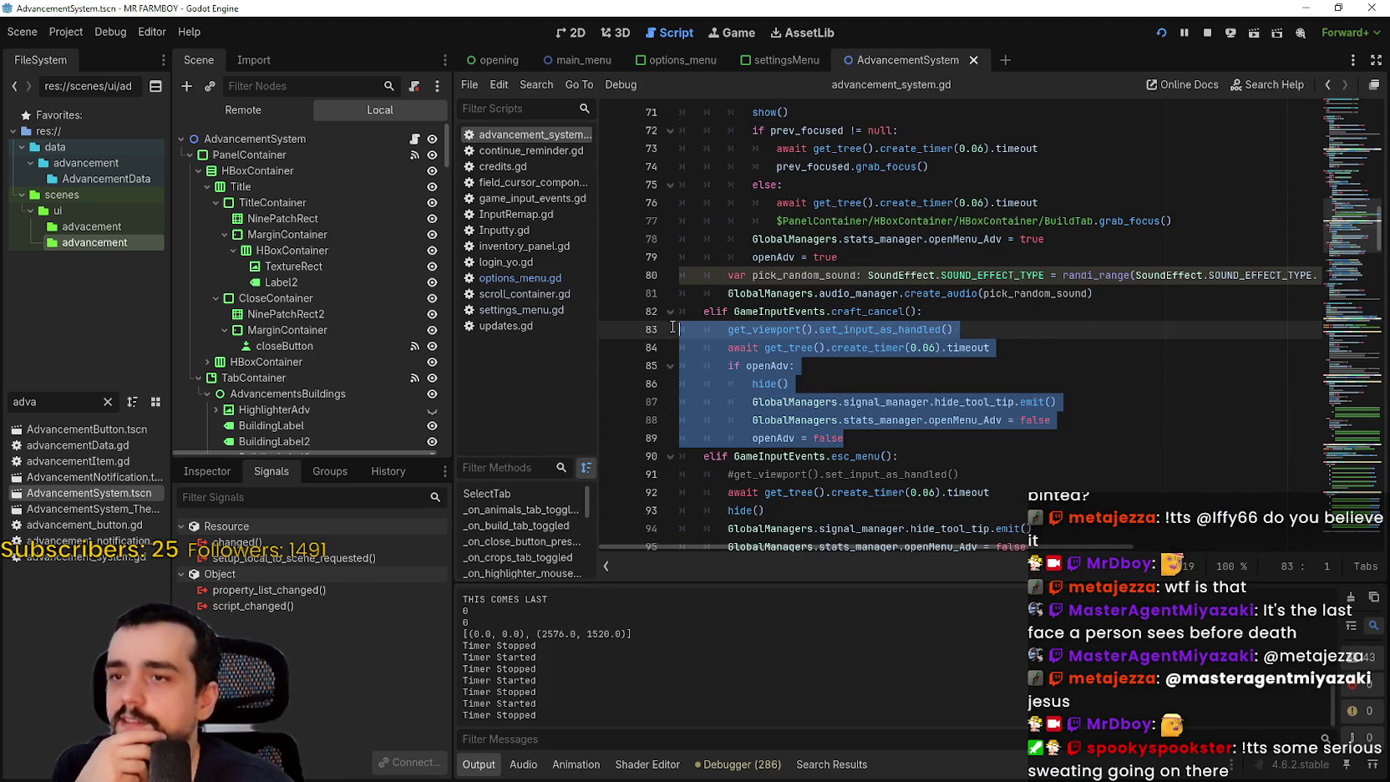
{"action": "scroll", "coordinate": [910, 415], "scroll_direction": "up", "scroll_amount": 1}
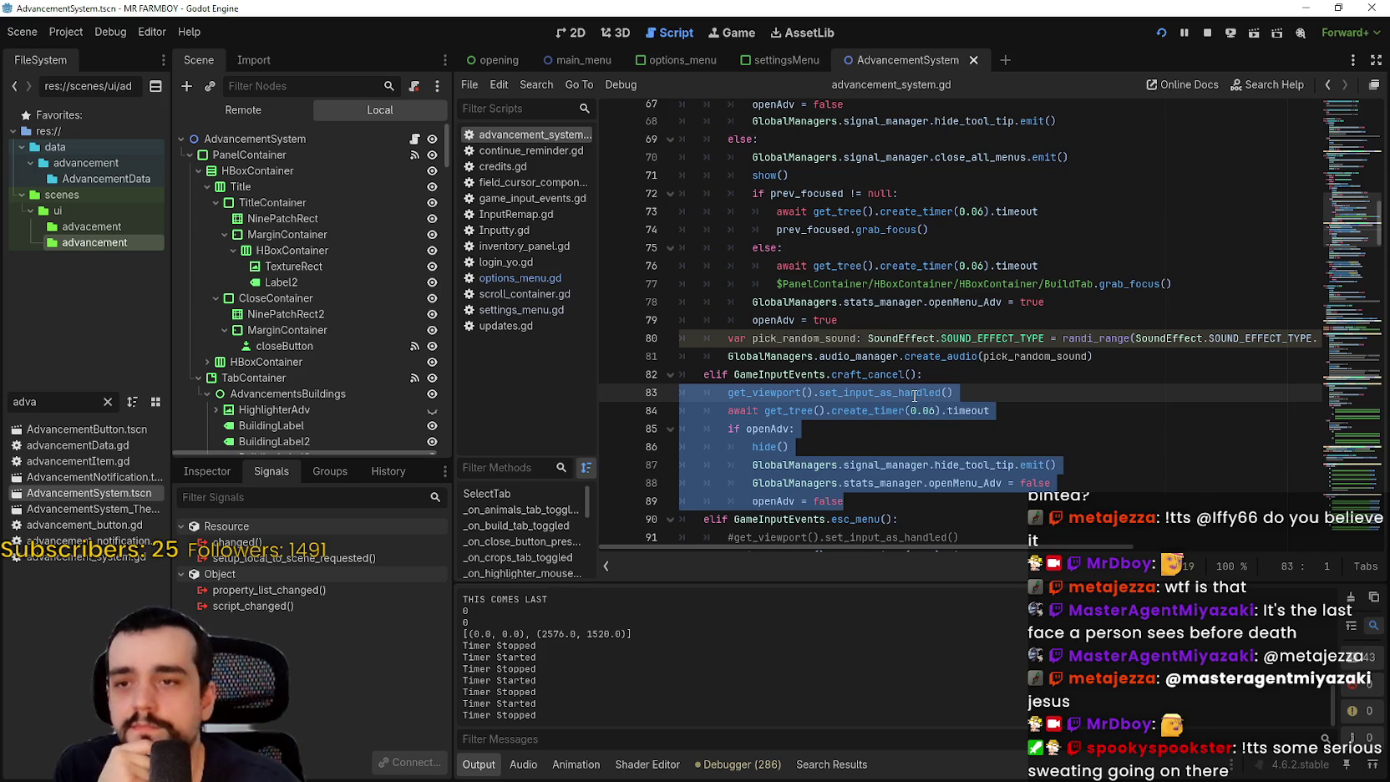
{"action": "left_click", "coordinate": [908, 322]}
{"action": "scroll", "coordinate": [906, 325], "scroll_direction": "up", "scroll_amount": 3}
{"action": "scroll", "coordinate": [902, 334], "scroll_direction": "up", "scroll_amount": 1}
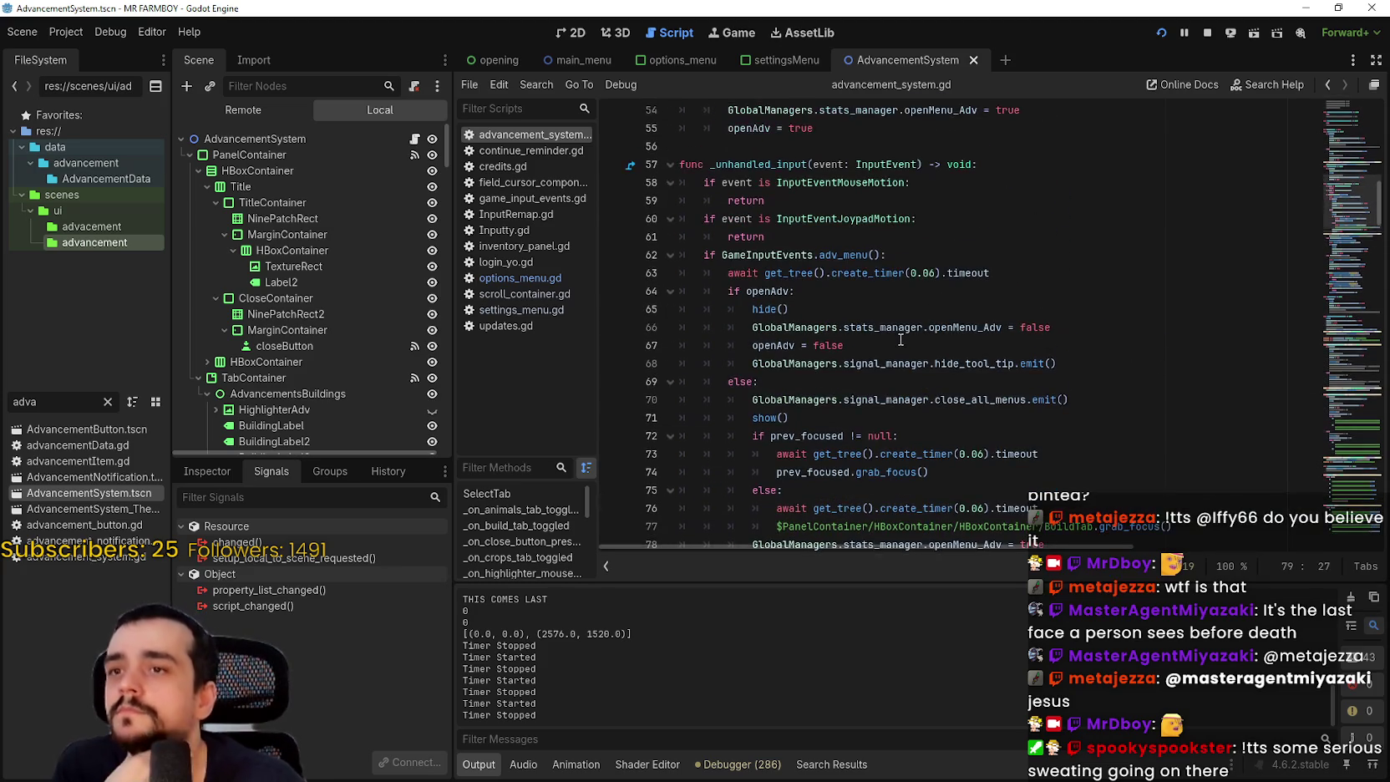
{"action": "scroll", "coordinate": [904, 354], "scroll_direction": "down", "scroll_amount": 1}
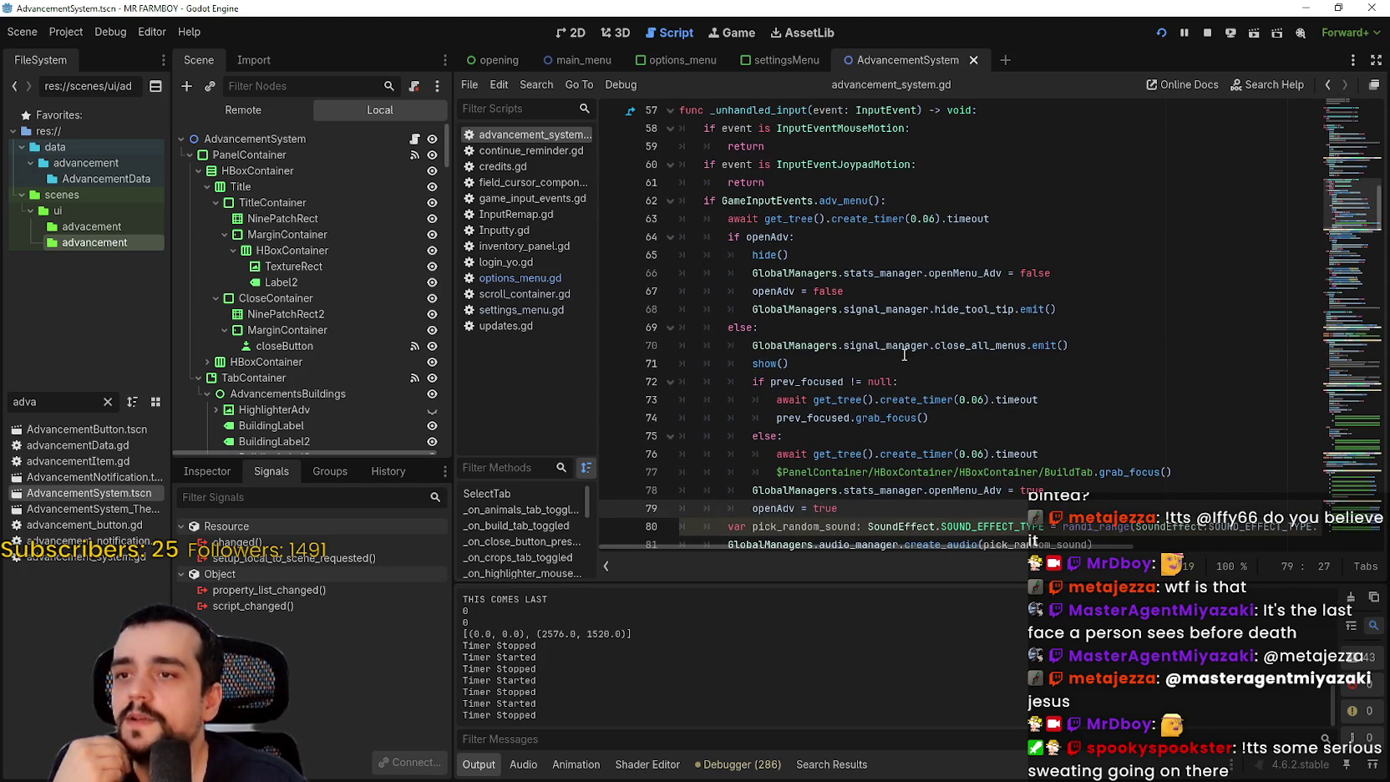
{"action": "scroll", "coordinate": [903, 364], "scroll_direction": "down", "scroll_amount": 1}
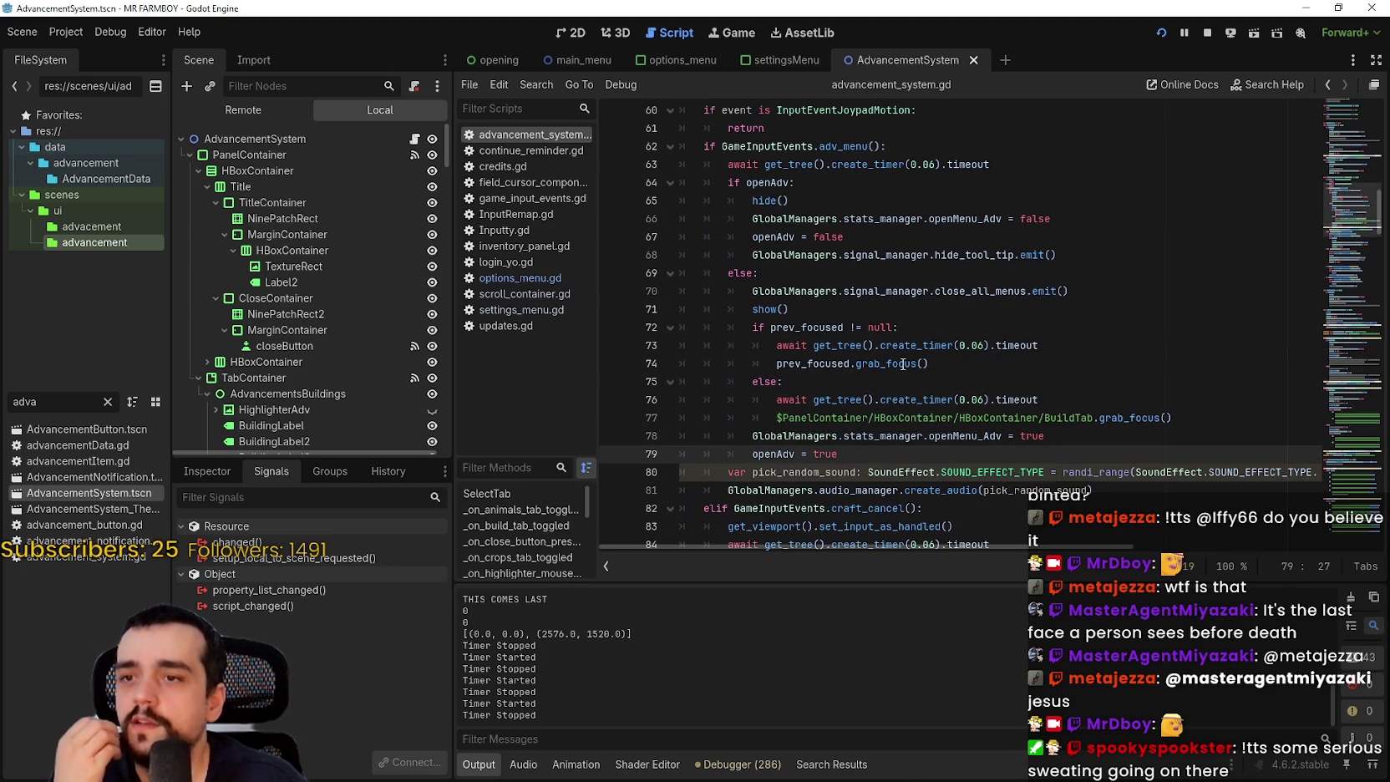
{"action": "scroll", "coordinate": [903, 364], "scroll_direction": "down", "scroll_amount": 4}
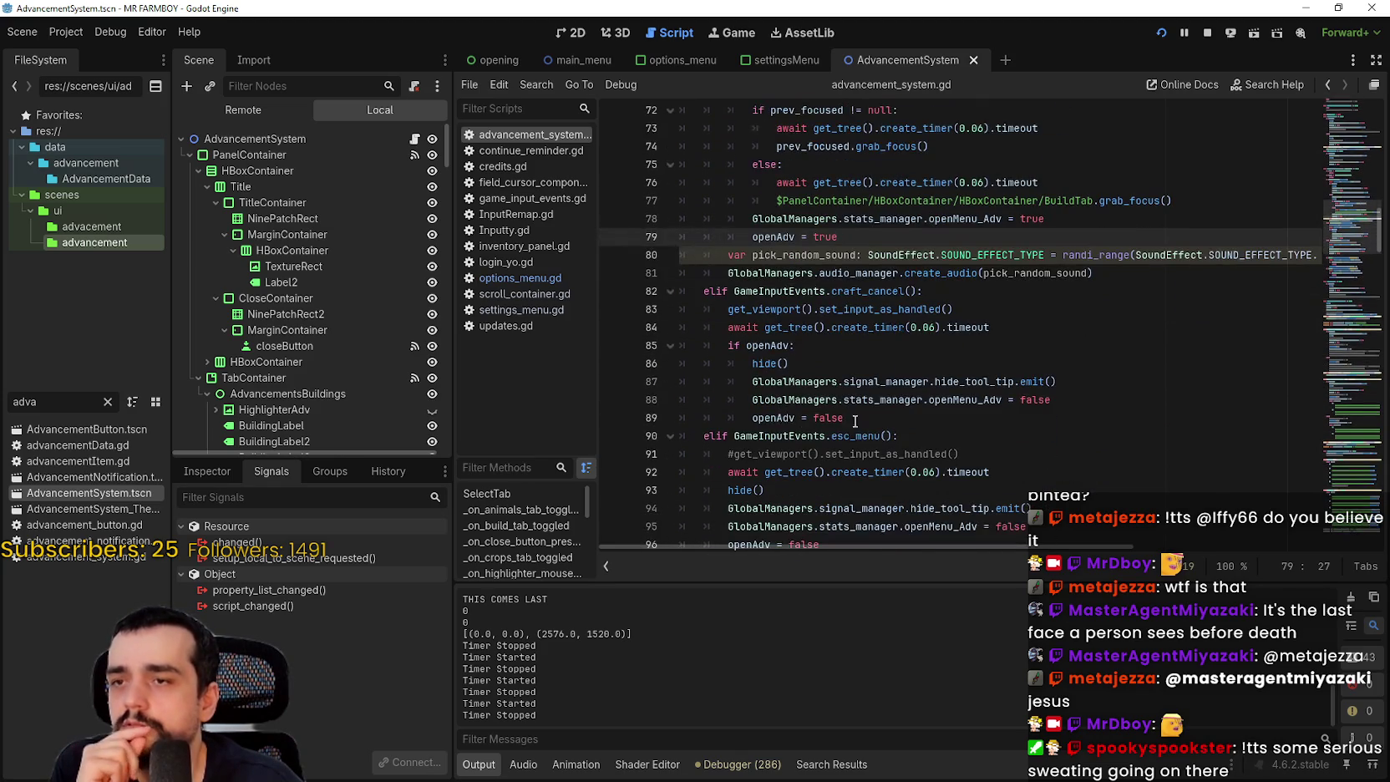
{"action": "mouse_move", "coordinate": [886, 401]}
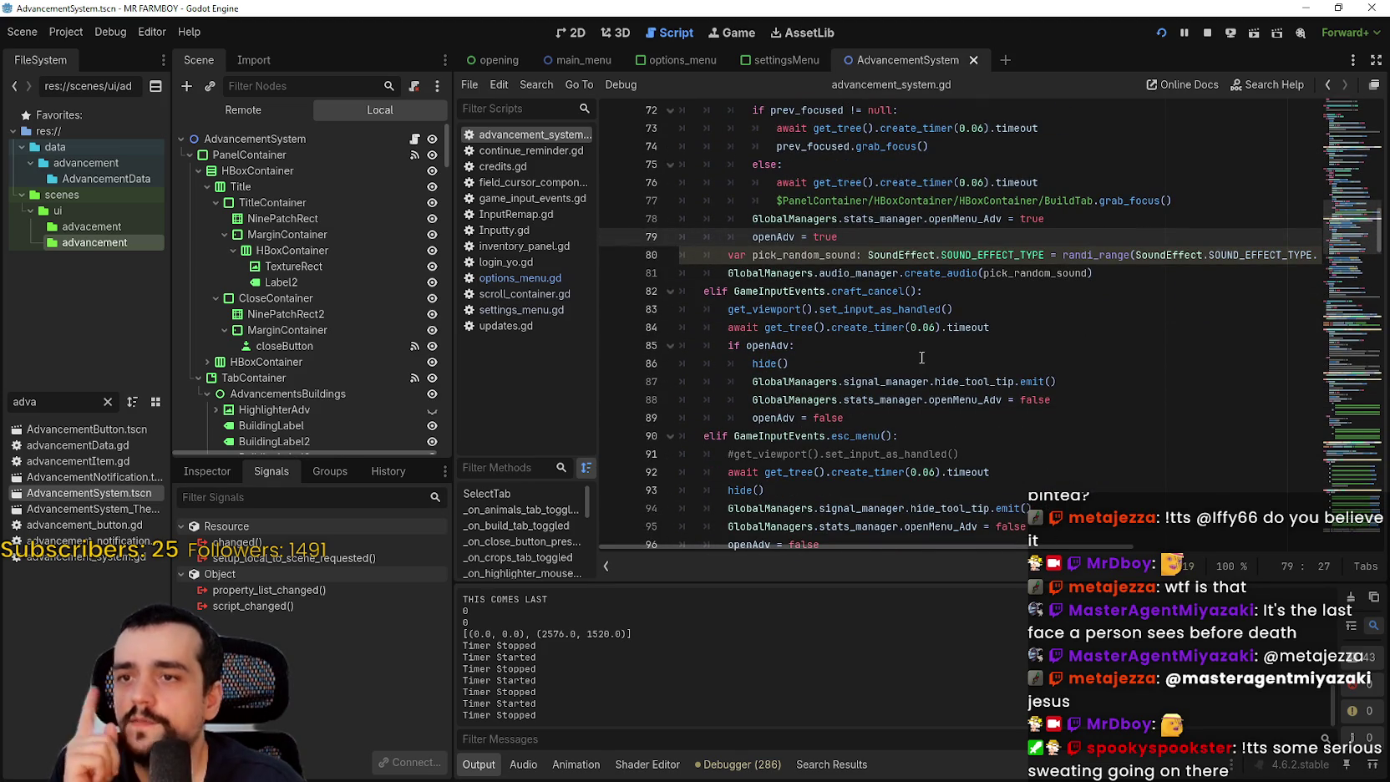
{"action": "left_click_drag", "start_coordinate": [953, 309], "coordinate": [721, 308]}
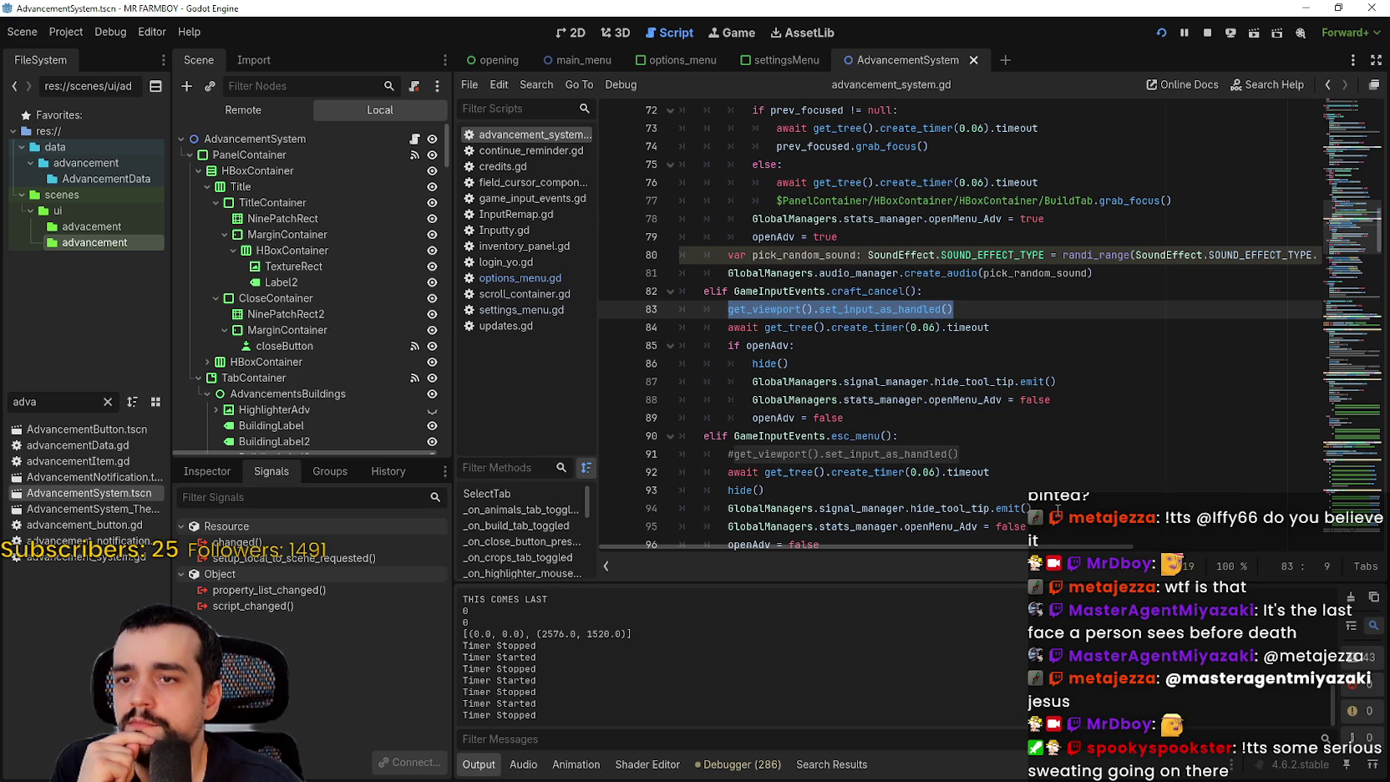
{"action": "left_click", "coordinate": [969, 420]}
- Clear the 'adva' FileSystem filter, uncomment set_input_as_handled on line 91, and save
{"action": "left_click", "coordinate": [107, 402]}
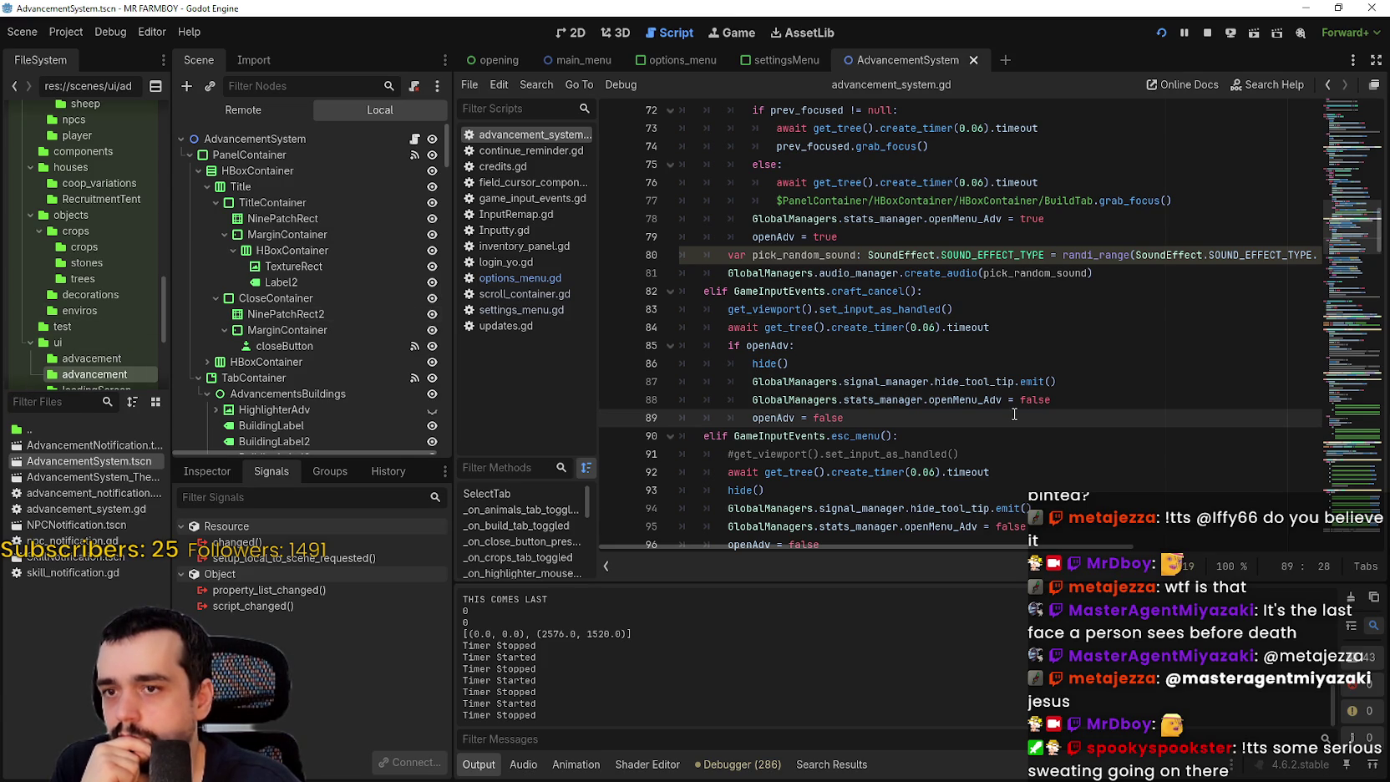
{"action": "scroll", "coordinate": [1014, 414], "scroll_direction": "down", "scroll_amount": 2}
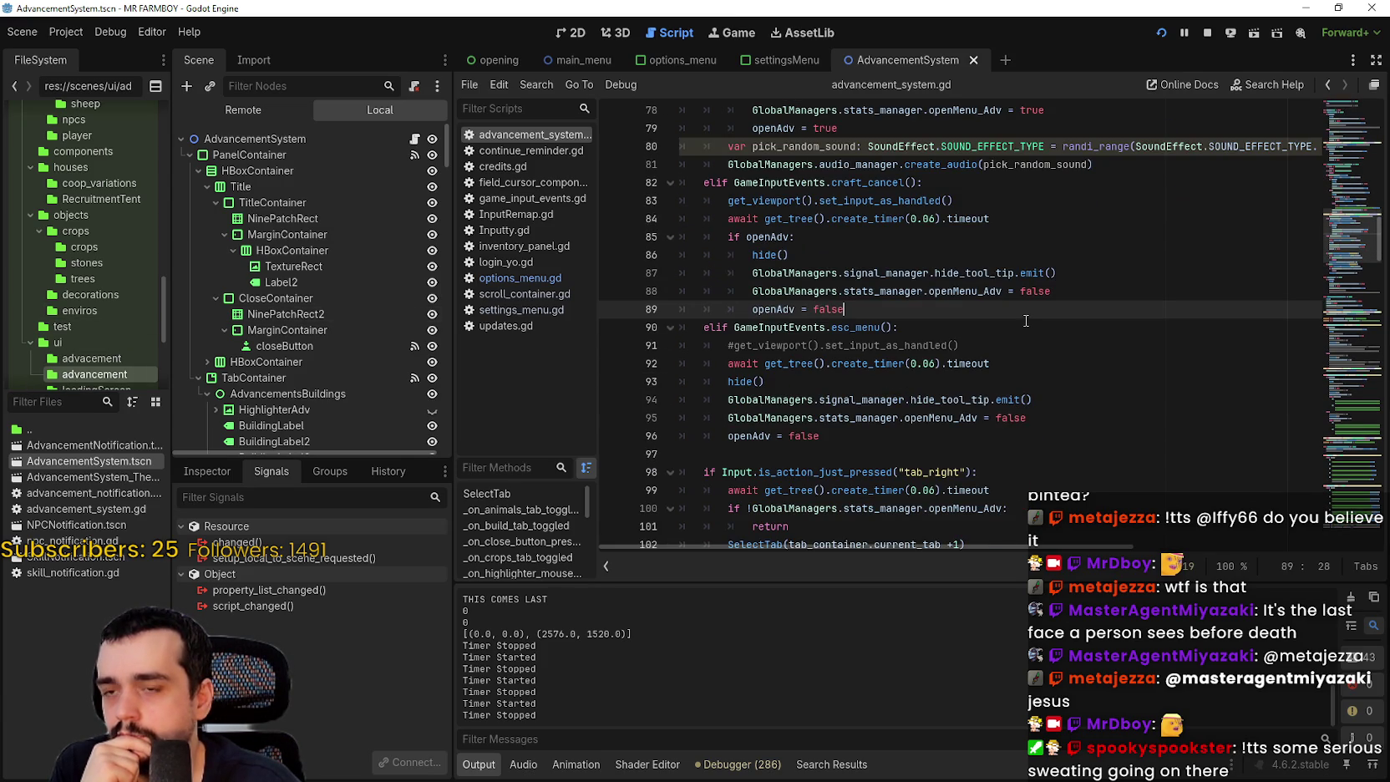
{"action": "left_click", "coordinate": [1007, 343]}
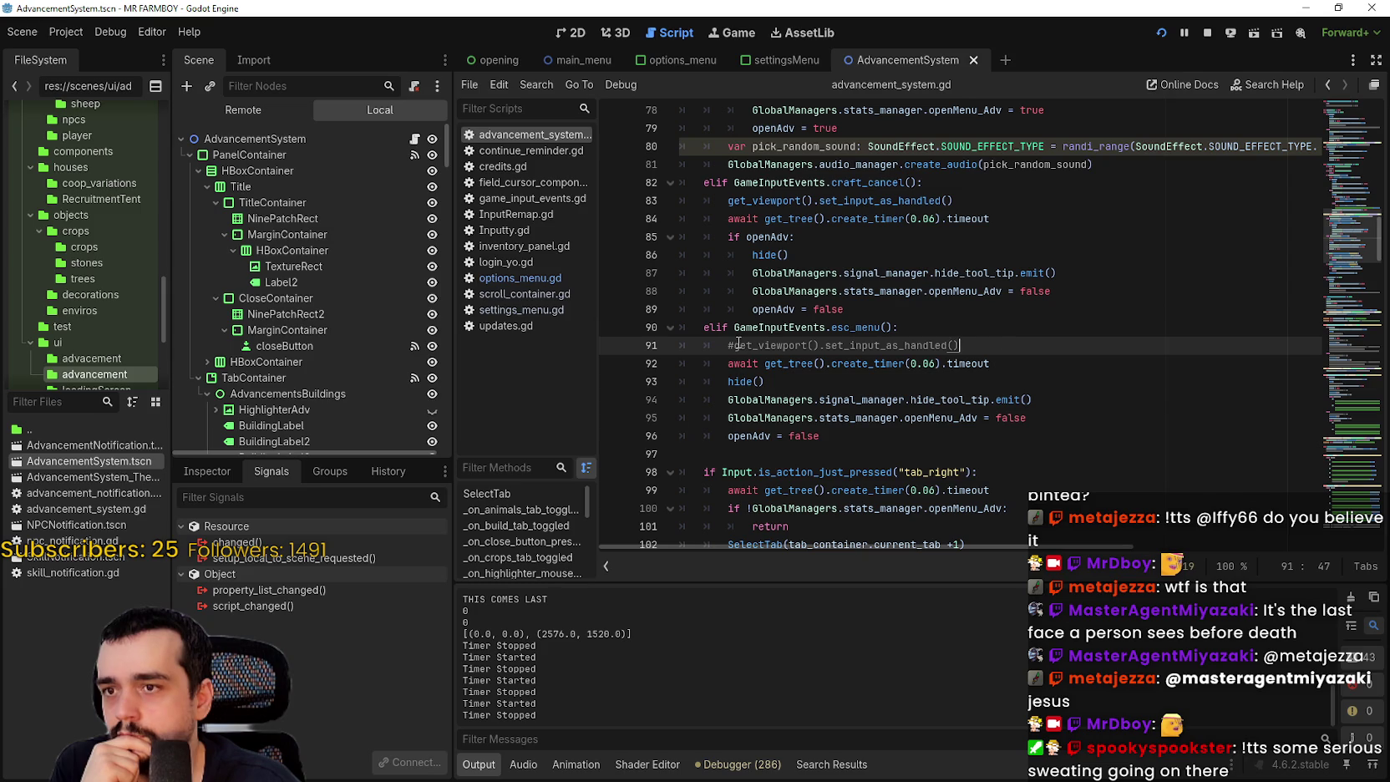
{"action": "key", "text": "BackSpace"}
{"action": "scroll", "coordinate": [839, 485], "scroll_direction": "down", "scroll_amount": 6}
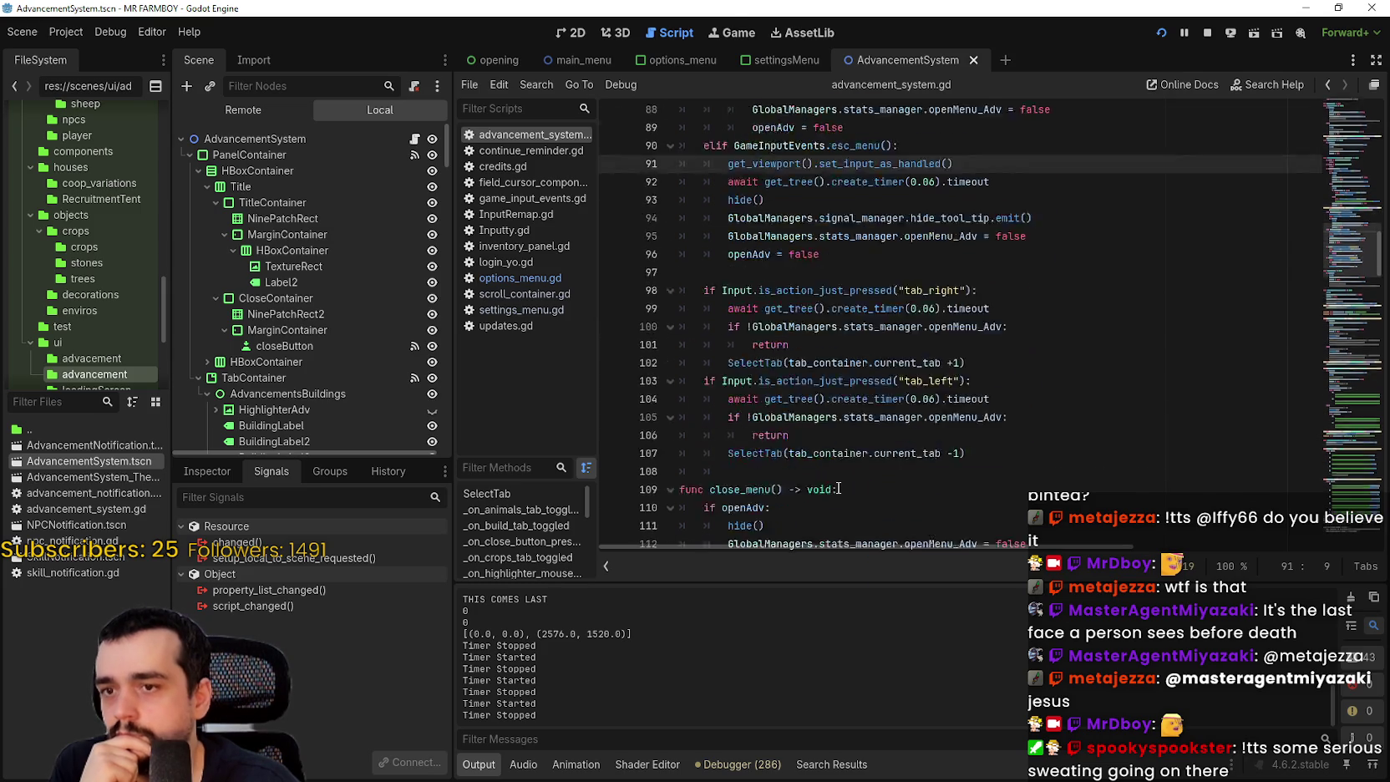
{"action": "scroll", "coordinate": [835, 487], "scroll_direction": "up", "scroll_amount": 3}
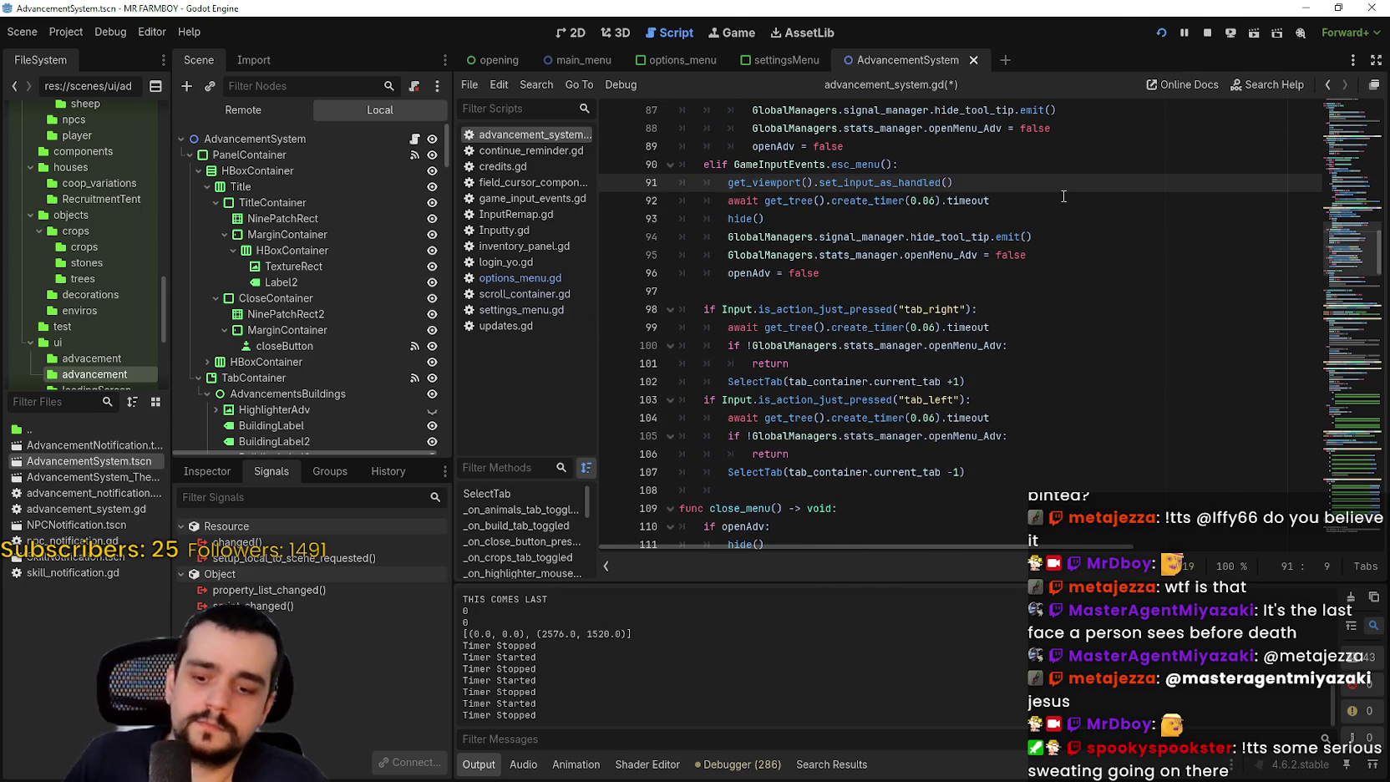
{"action": "key", "text": "ctrl+s"}
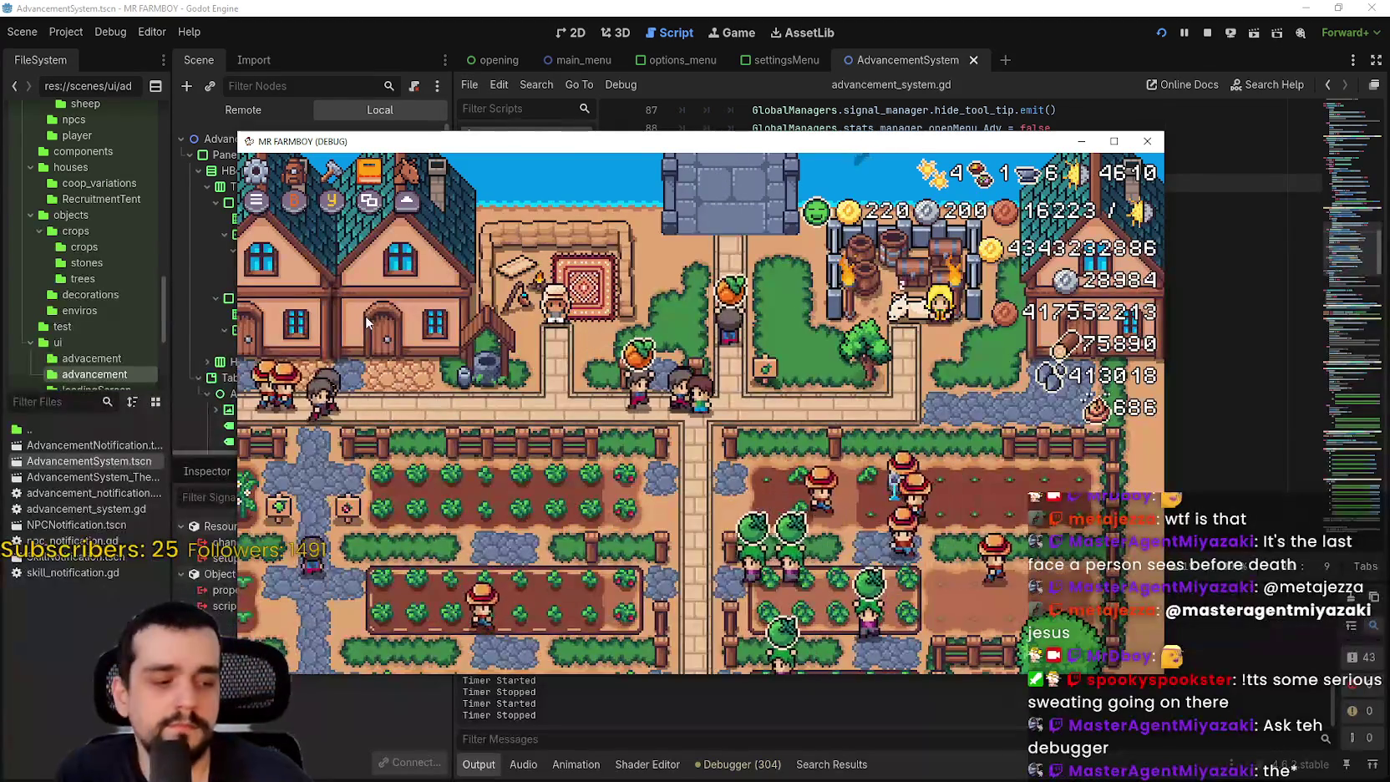
{"action": "key", "text": "s"}
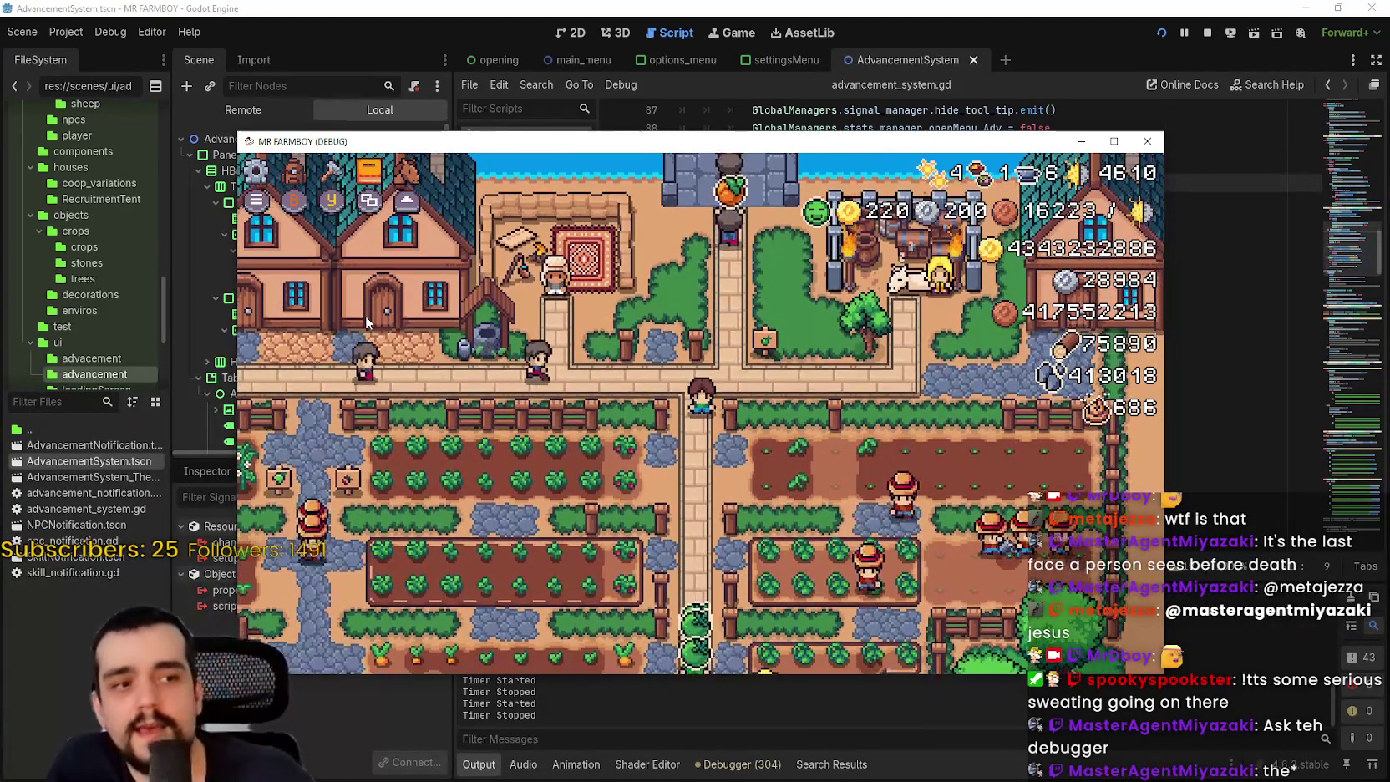
{"action": "key", "text": "Escape"}
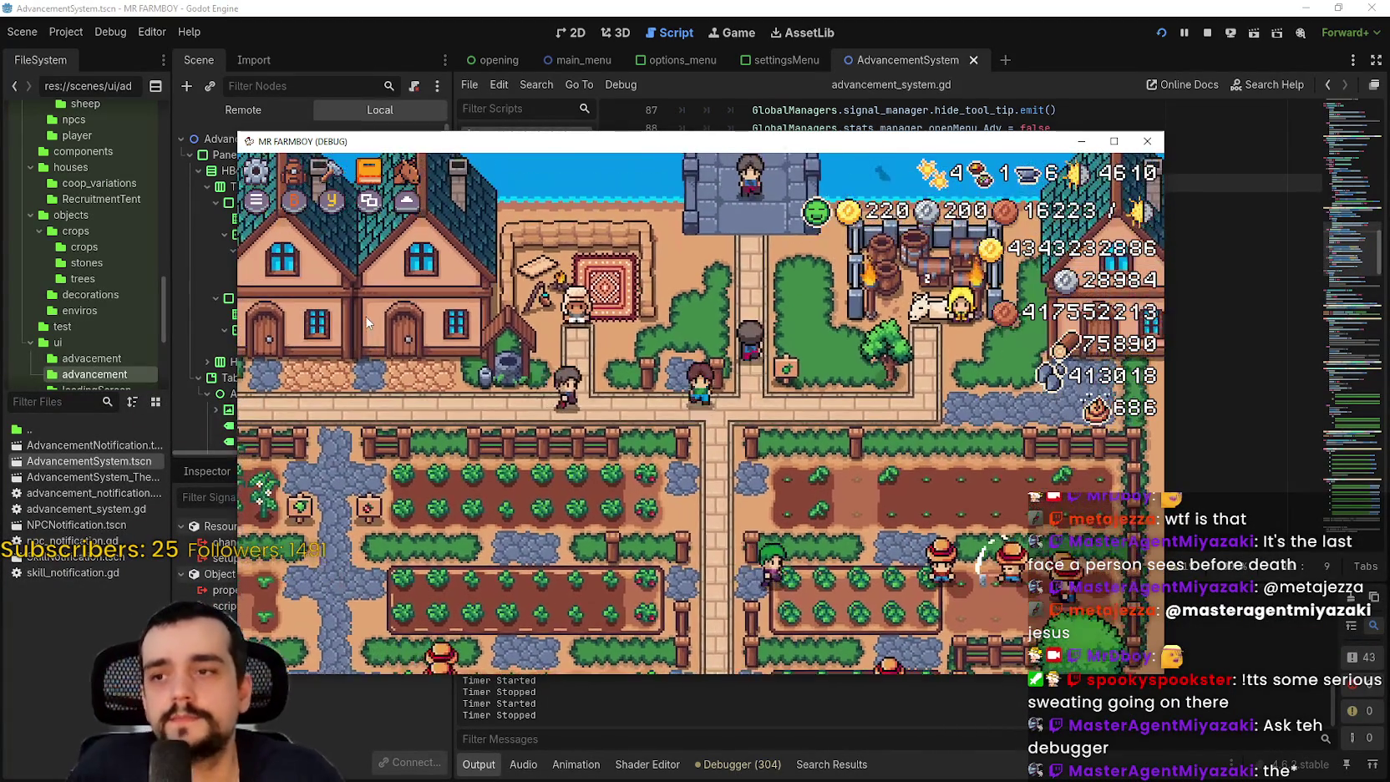
{"action": "key", "text": "Escape"}
{"action": "key", "text": "i"}
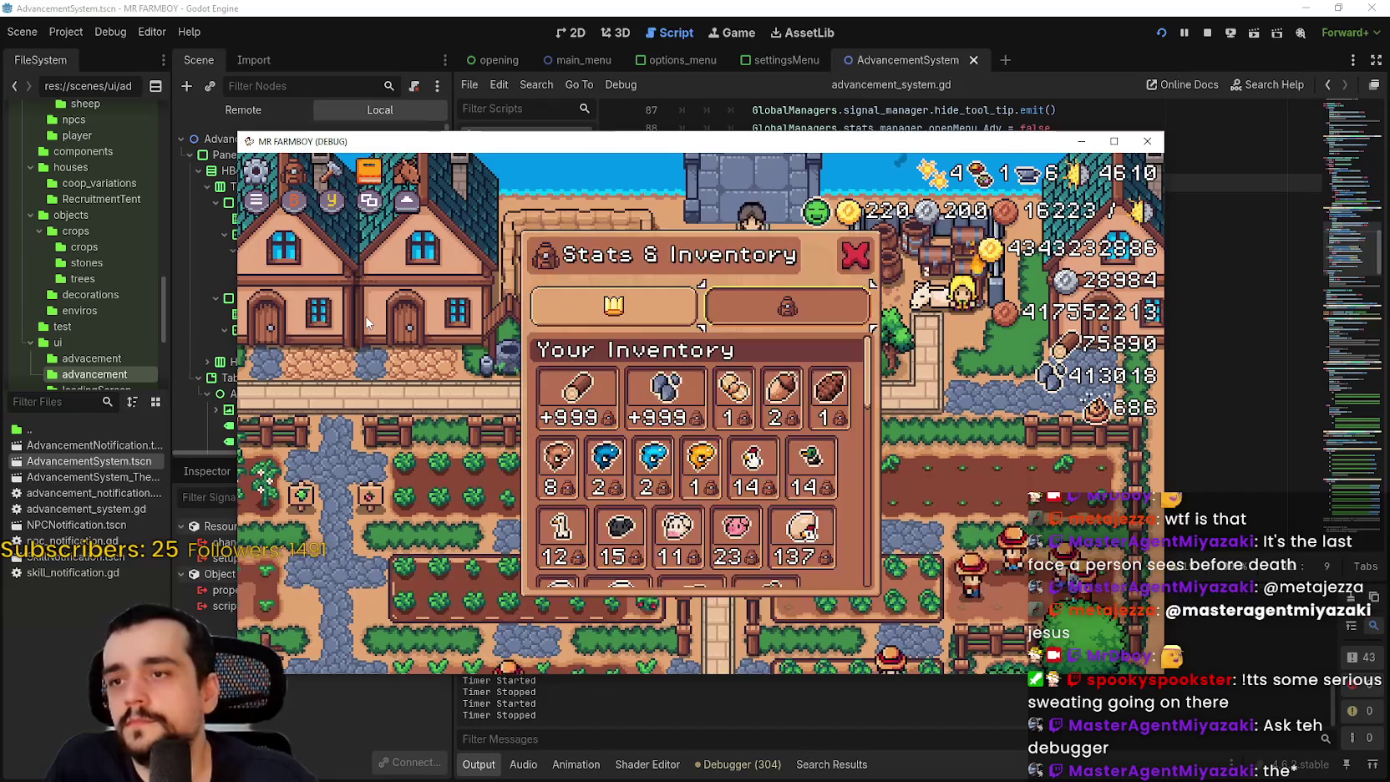
{"action": "key", "text": "i"}
{"action": "key", "text": "k"}
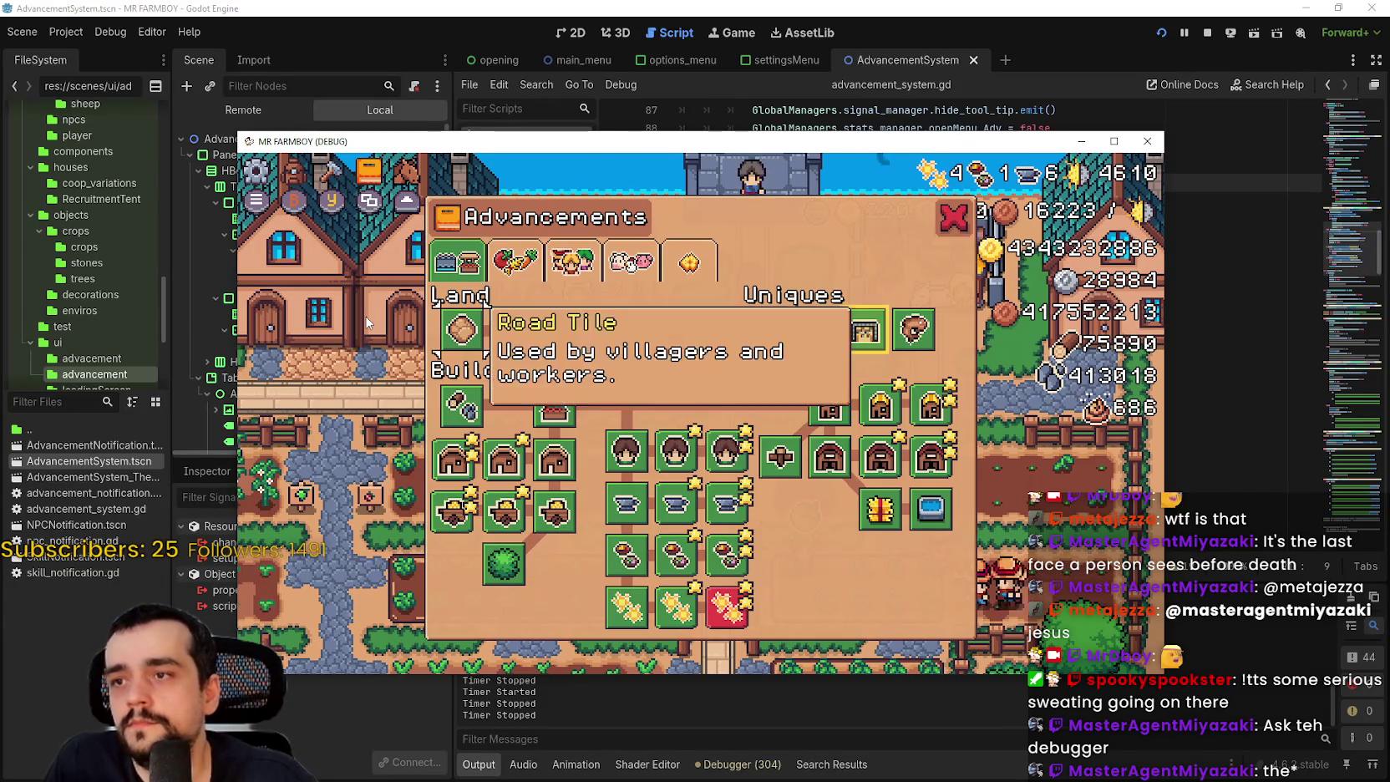
{"action": "key", "text": "i"}
{"action": "key", "text": "i"}
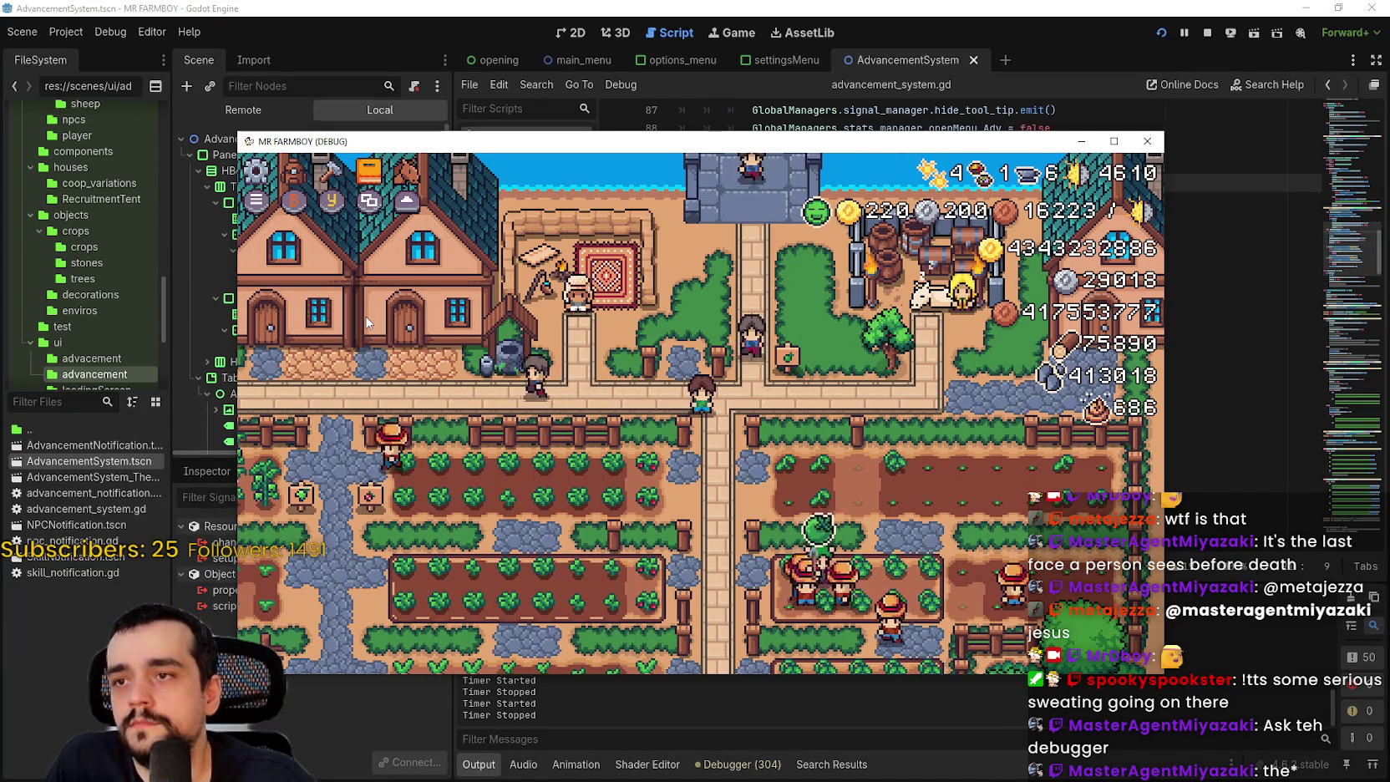
- Stop the game and search the project for GameInputEvents.craft_cancel from line 82
{"action": "key", "text": "F8"}
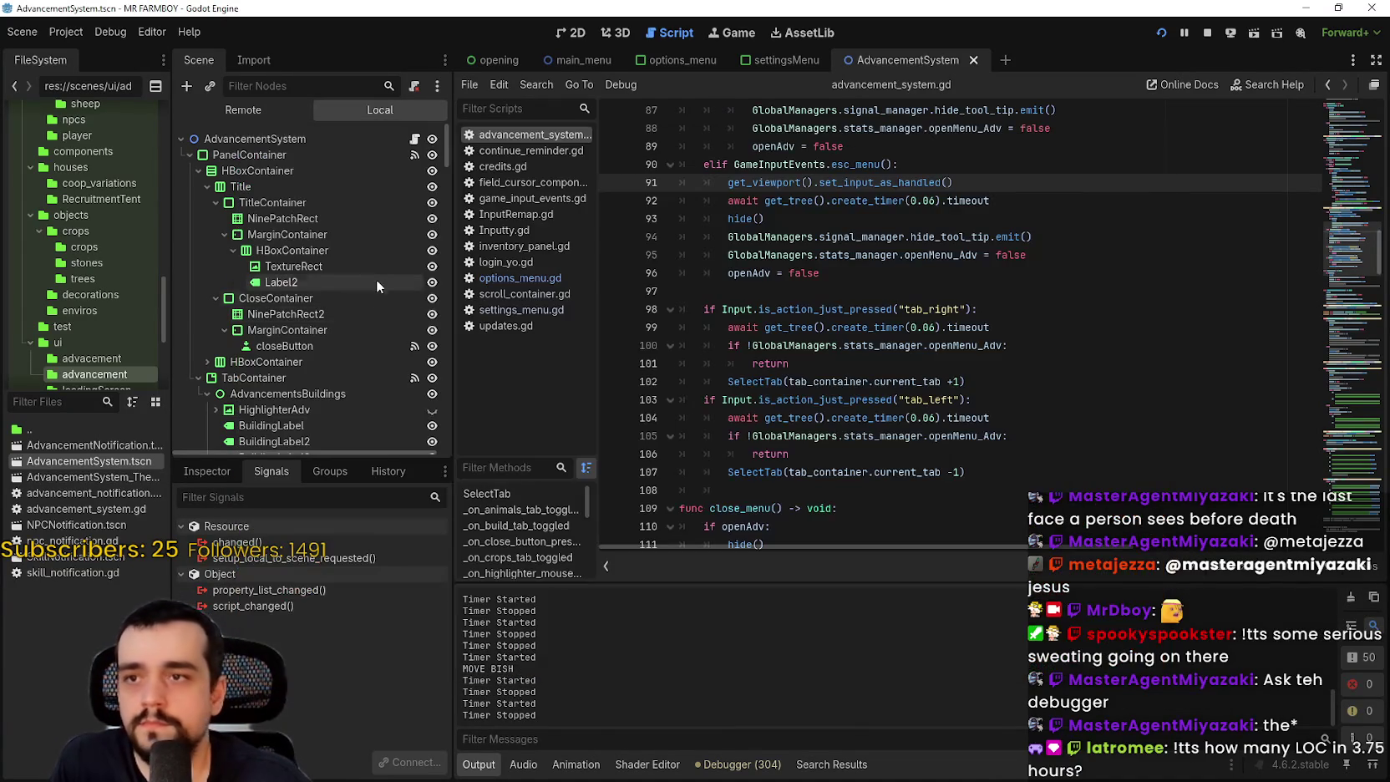
{"action": "scroll", "coordinate": [780, 312], "scroll_direction": "up", "scroll_amount": 7}
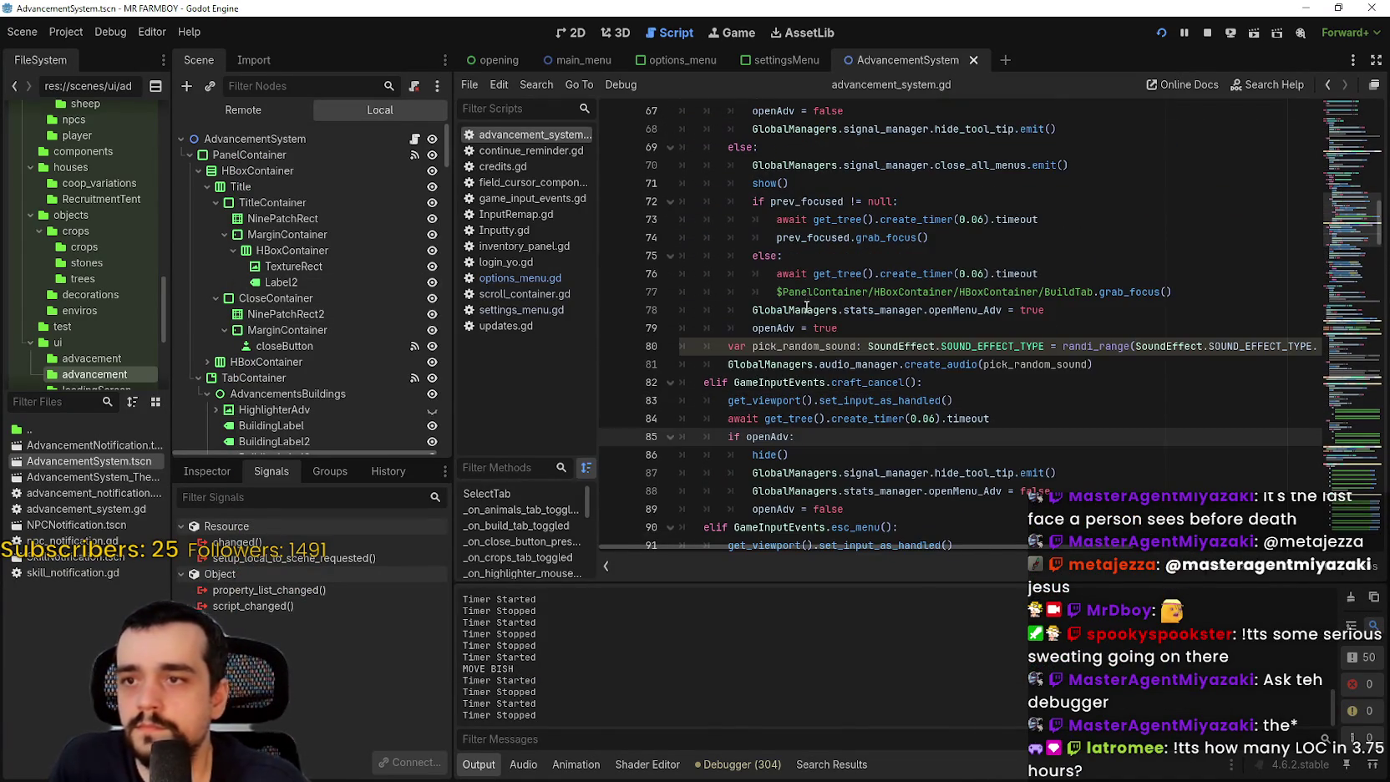
{"action": "scroll", "coordinate": [836, 345], "scroll_direction": "down", "scroll_amount": 1}
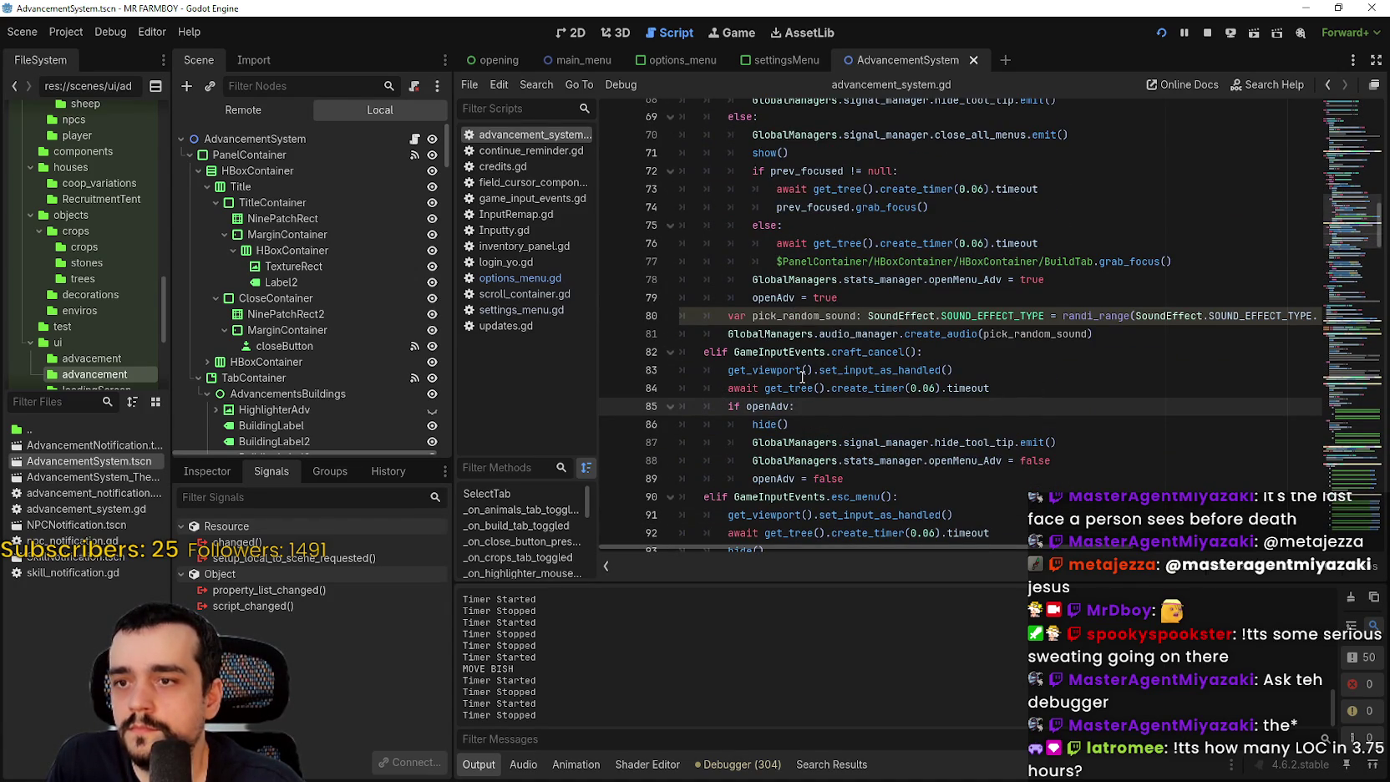
{"action": "scroll", "coordinate": [802, 377], "scroll_direction": "down", "scroll_amount": 2}
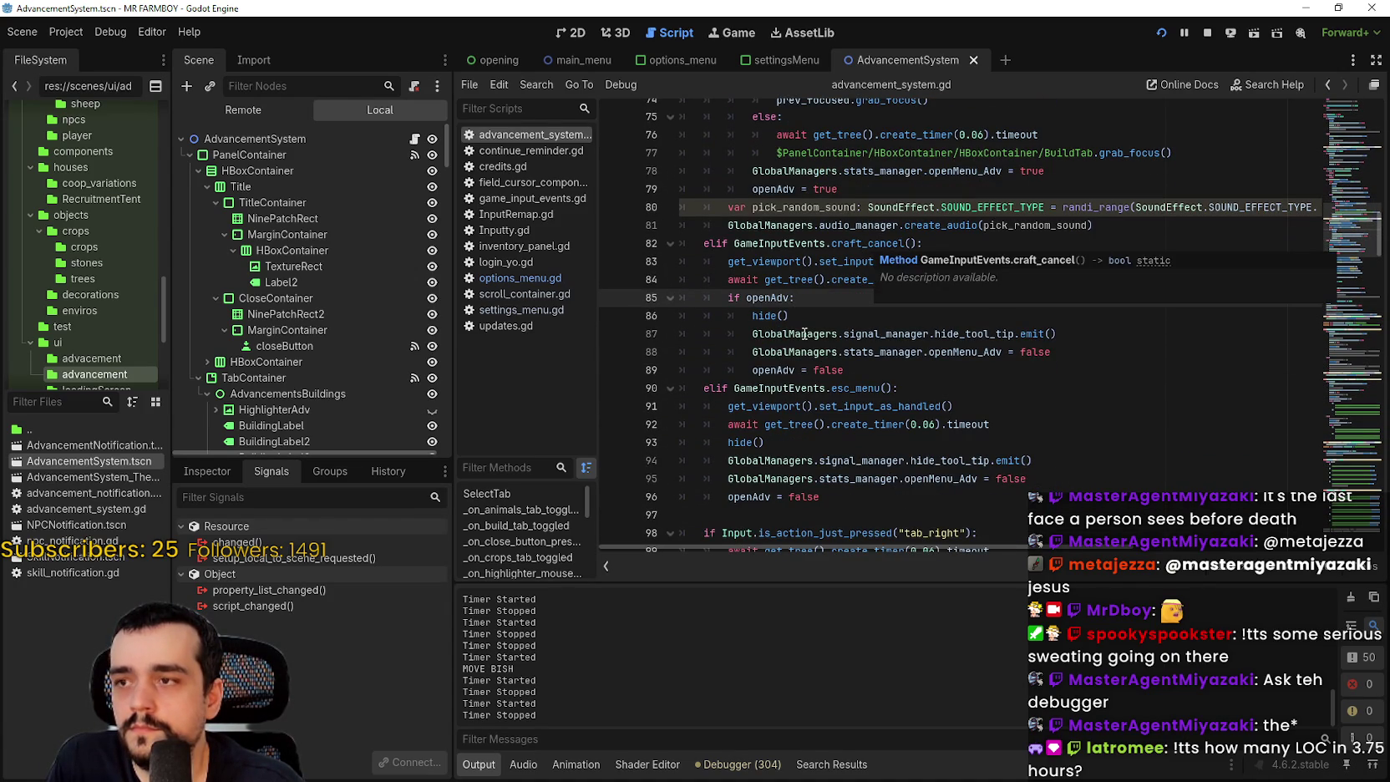
{"action": "double_click", "coordinate": [878, 243]}
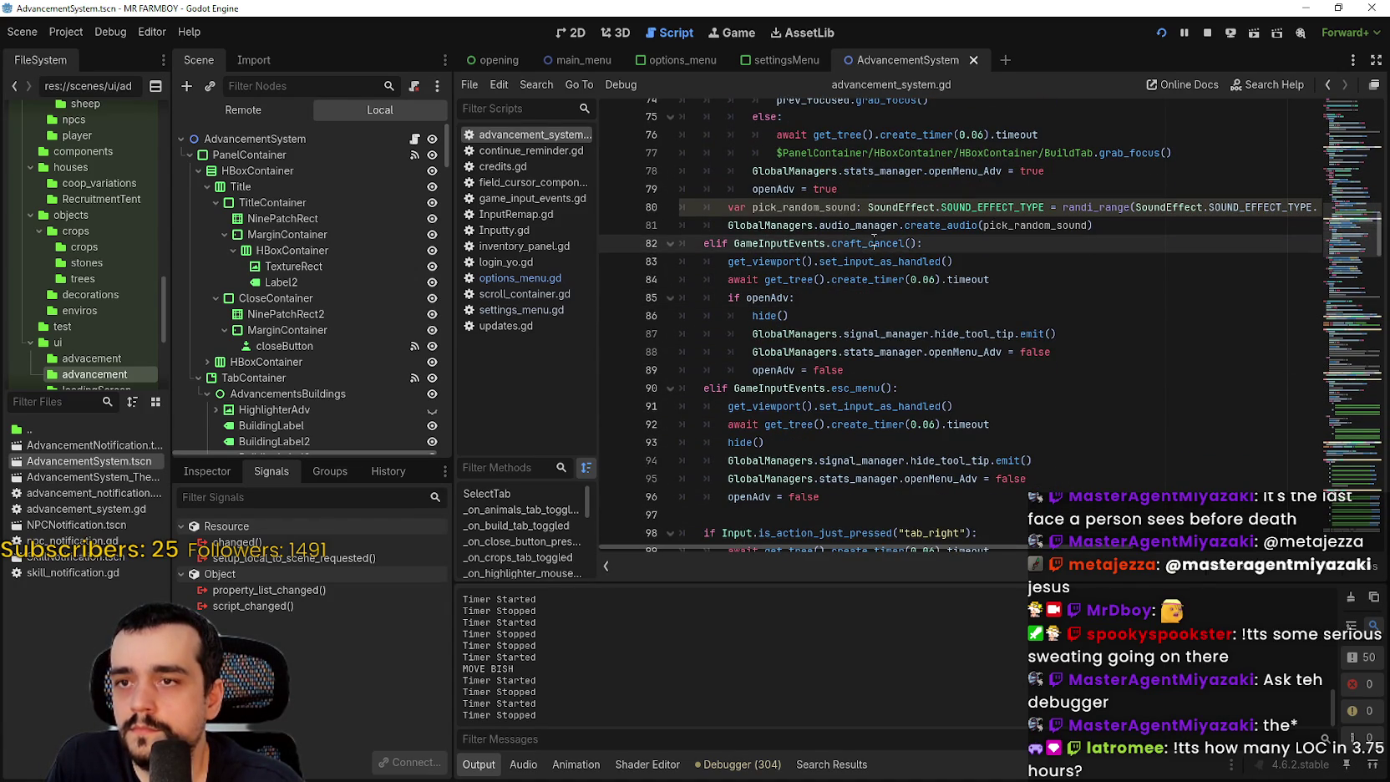
{"action": "left_click_drag", "start_coordinate": [878, 243], "coordinate": [782, 251]}
{"action": "key", "text": "ctrl+shift+f"}
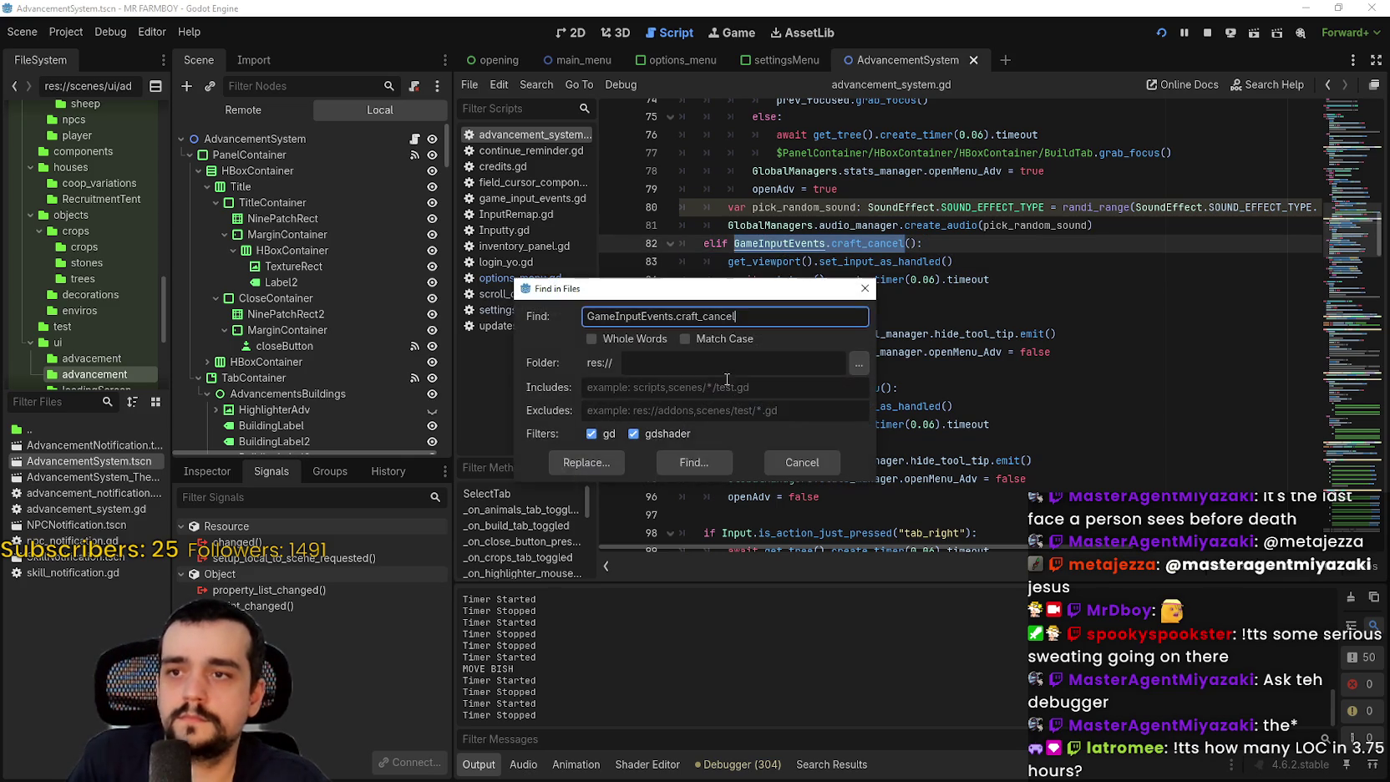
{"action": "left_click", "coordinate": [700, 460]}
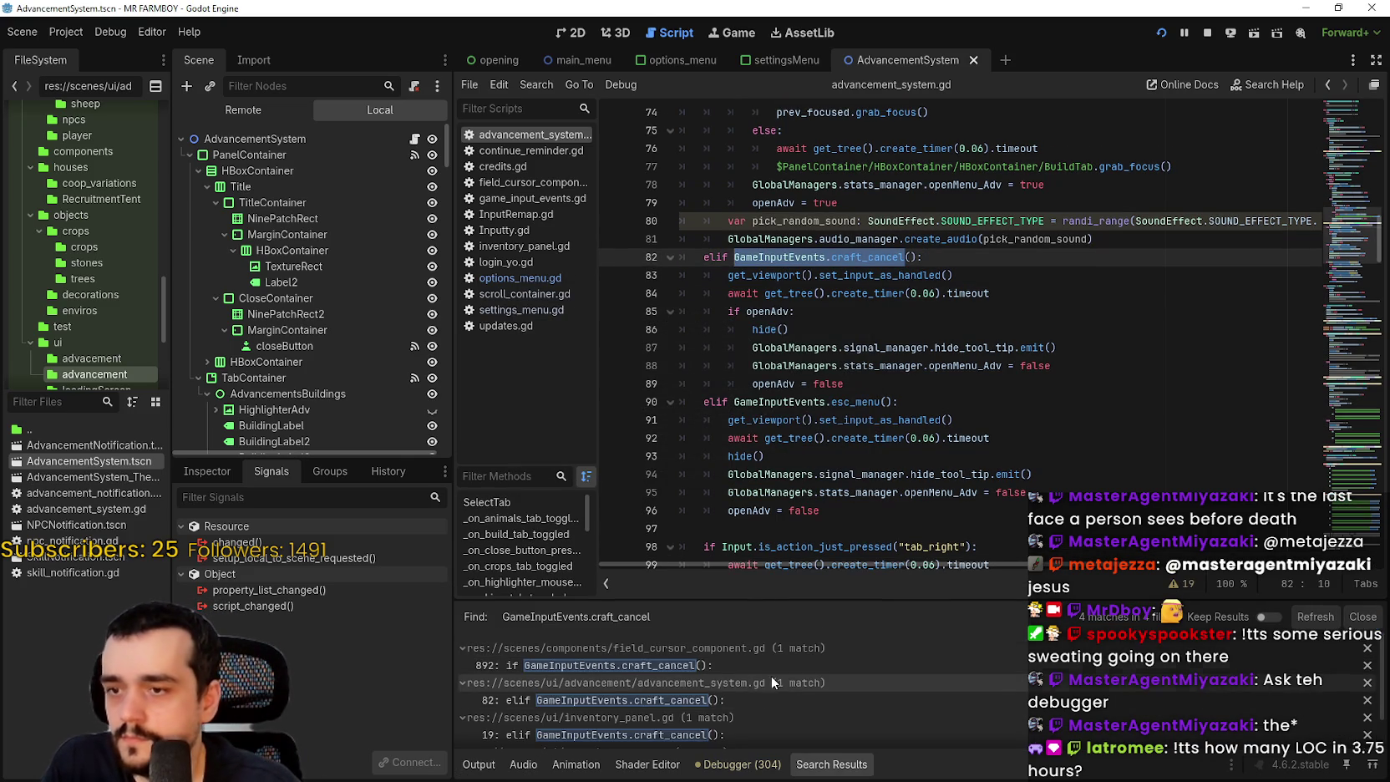
- Open the inventory_panel.gd line 19 match and review its input checks on lines 14–22
{"action": "scroll", "coordinate": [771, 676], "scroll_direction": "down", "scroll_amount": 2}
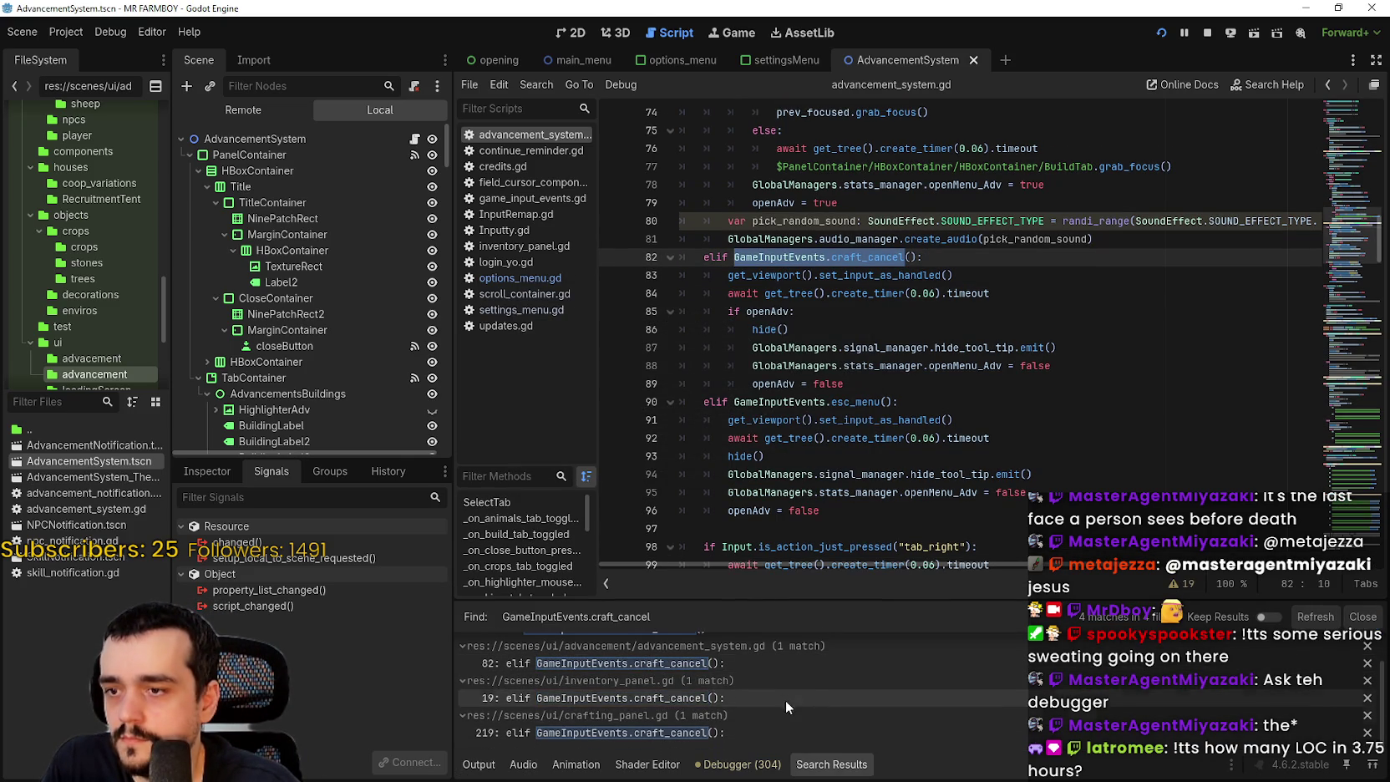
{"action": "scroll", "coordinate": [785, 700], "scroll_direction": "up", "scroll_amount": 1}
{"action": "left_click", "coordinate": [782, 678]}
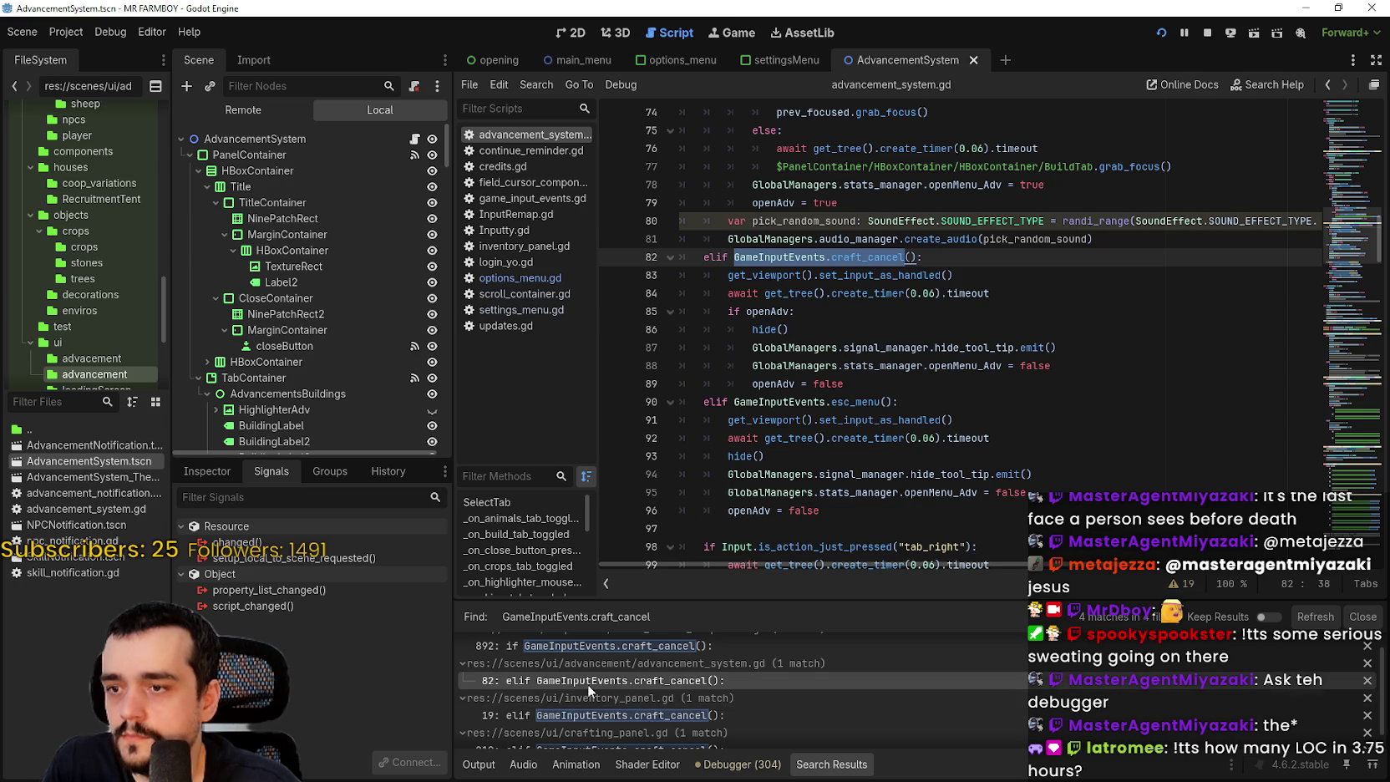
{"action": "left_click", "coordinate": [621, 717]}
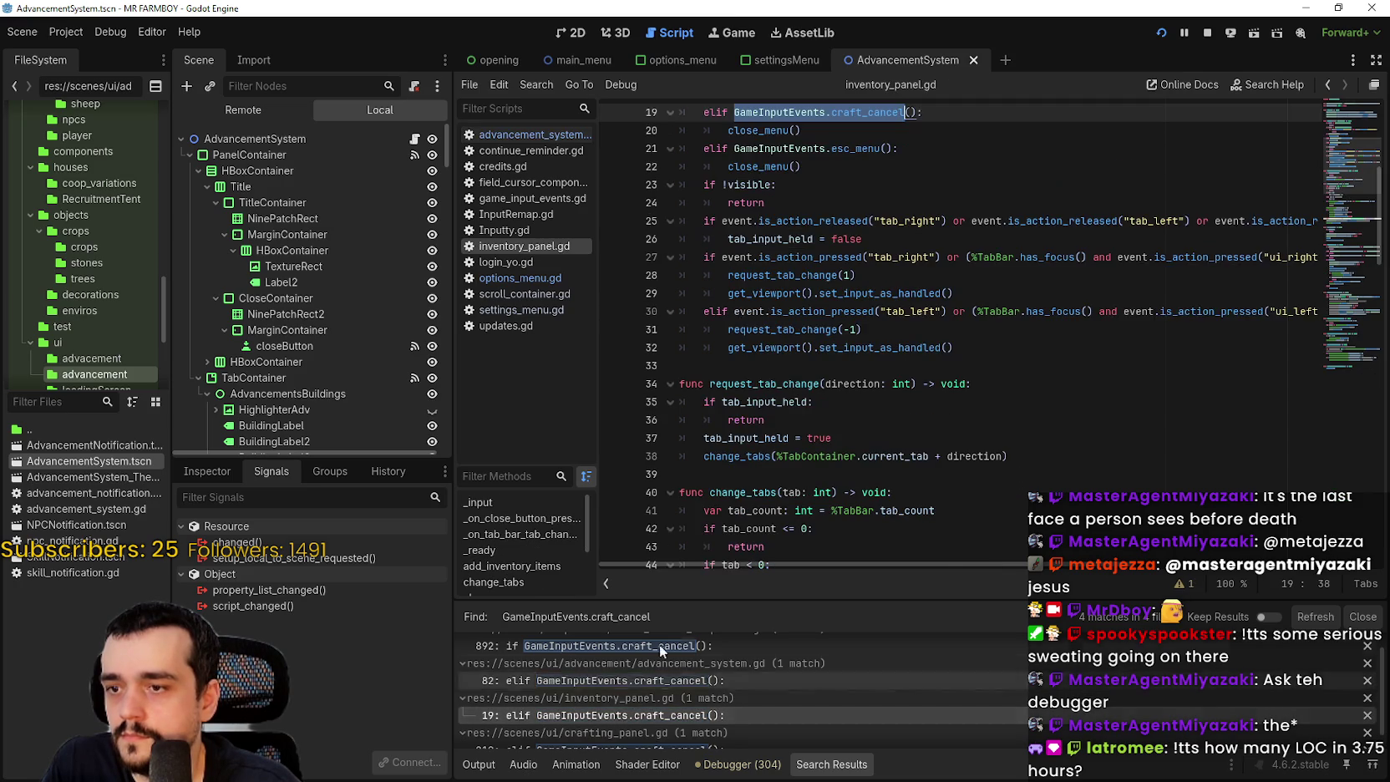
{"action": "mouse_move", "coordinate": [953, 327]}
{"action": "left_mouse_down"}
{"action": "mouse_move", "coordinate": [919, 332]}
{"action": "mouse_move", "coordinate": [835, 292]}
{"action": "mouse_move", "coordinate": [751, 187]}
{"action": "mouse_move", "coordinate": [681, 131]}
{"action": "left_mouse_up"}
{"action": "scroll", "coordinate": [772, 384], "scroll_direction": "down", "scroll_amount": 3}
{"action": "left_click", "coordinate": [777, 327]}
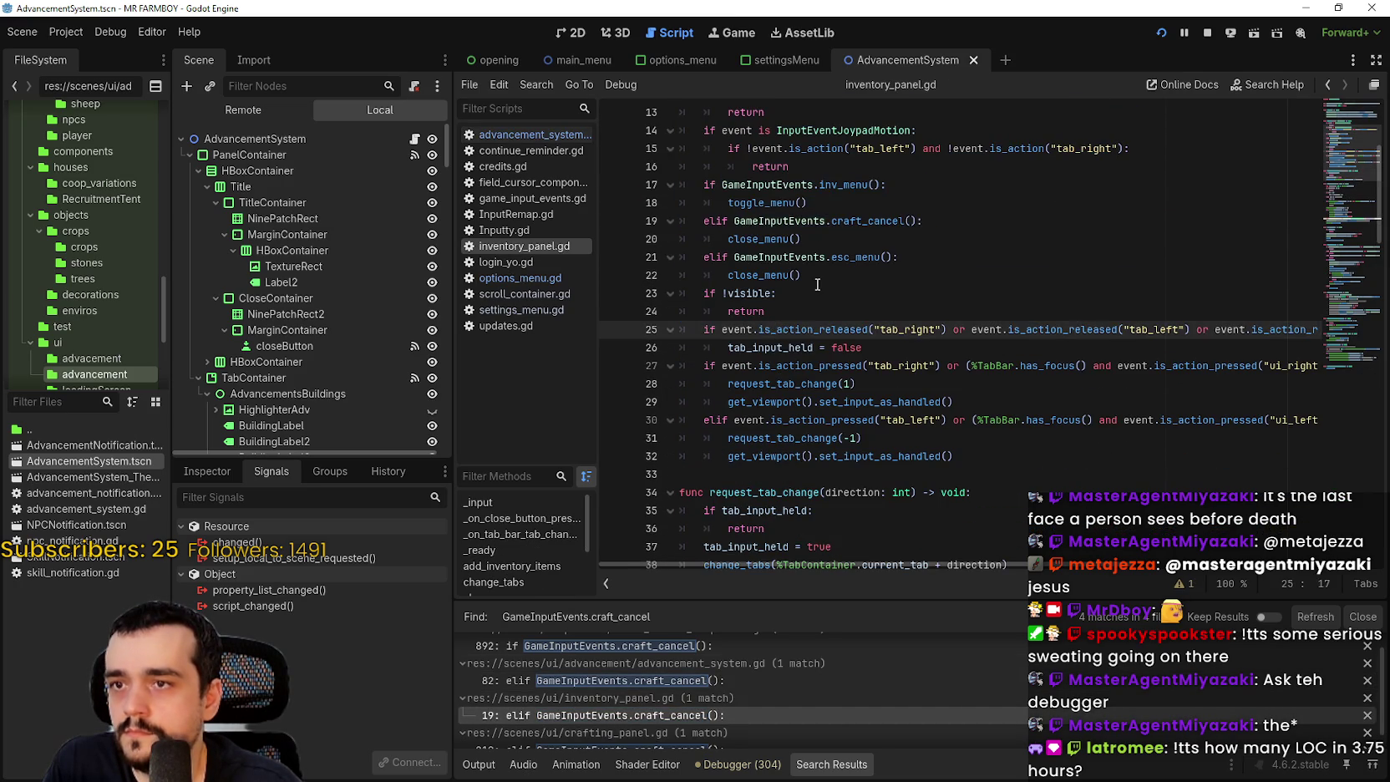
{"action": "left_click_drag", "start_coordinate": [818, 284], "coordinate": [526, 127]}
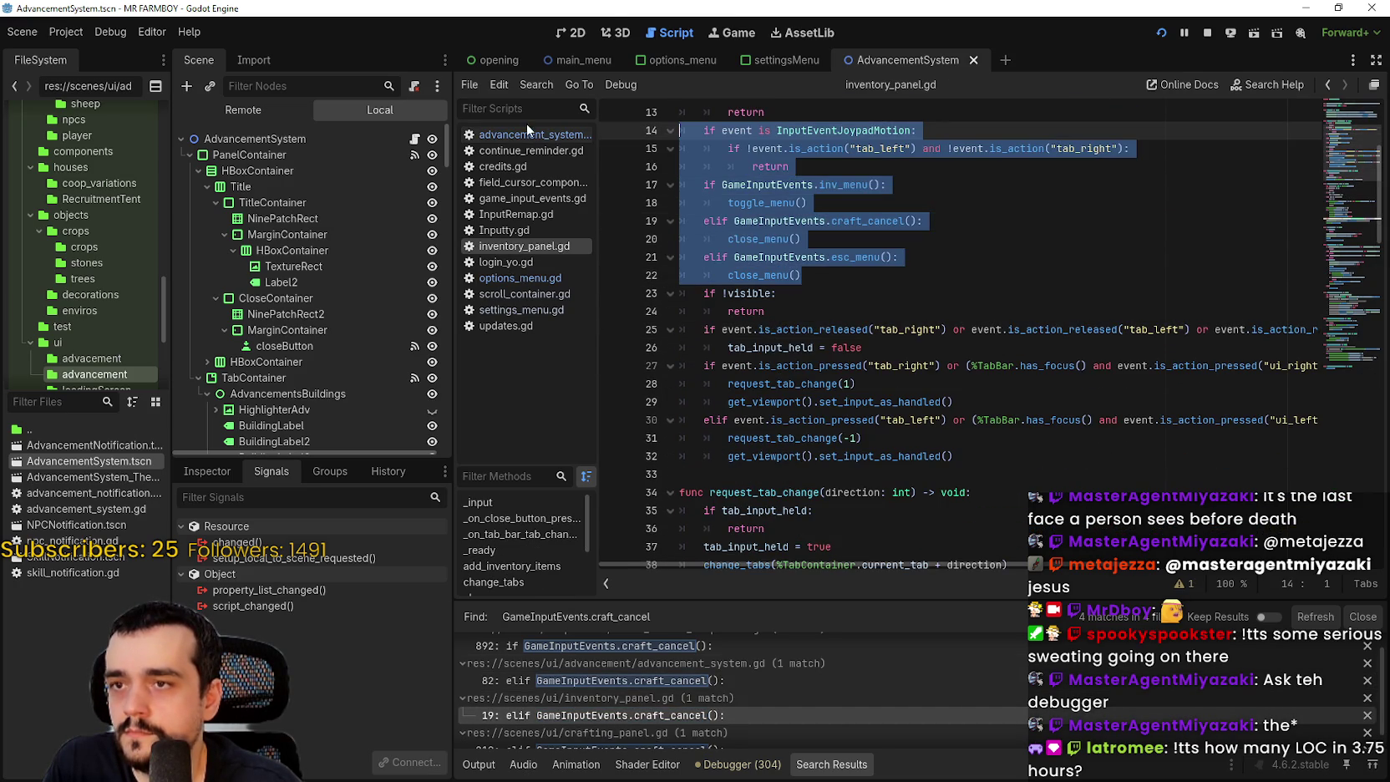
{"action": "left_click", "coordinate": [978, 457]}
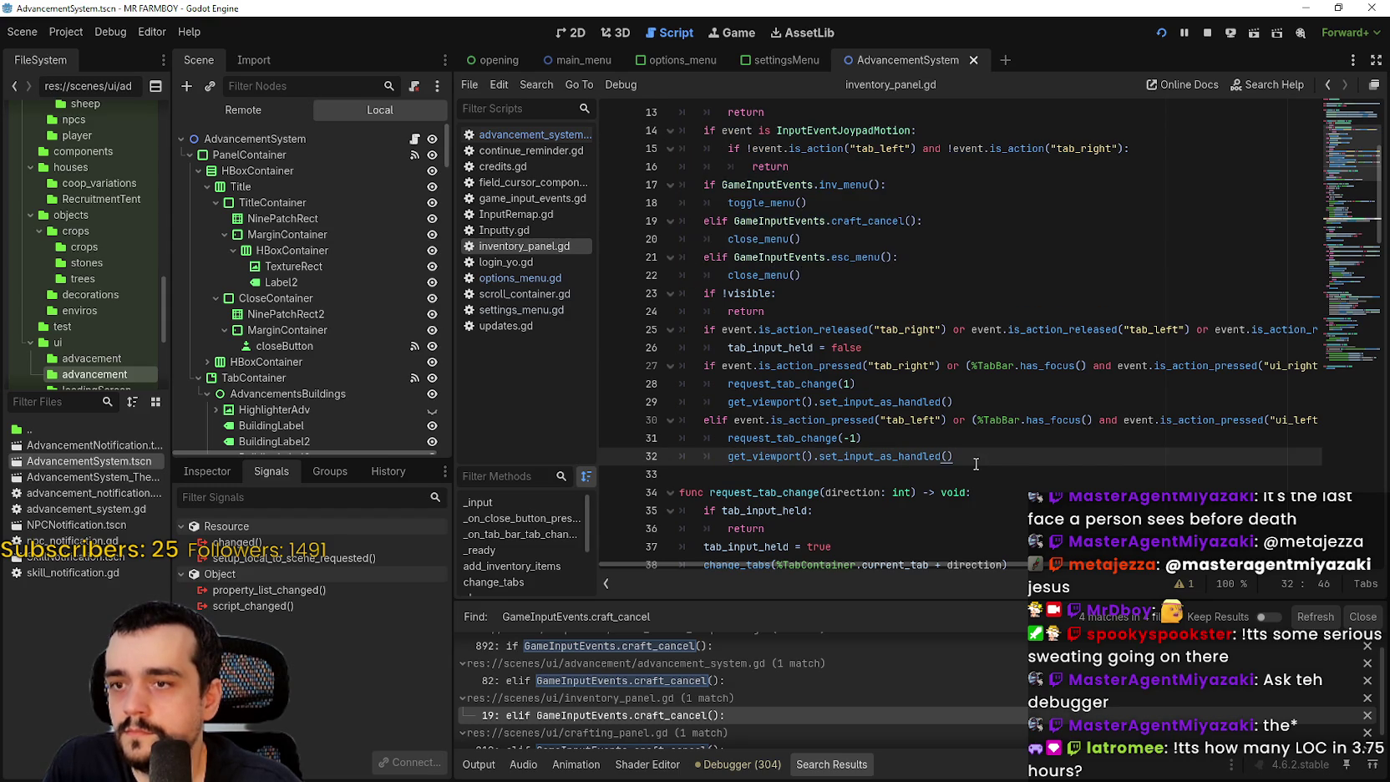
{"action": "scroll", "coordinate": [973, 456], "scroll_direction": "up", "scroll_amount": 3}
- Stop the game and copy the _unhandled_input name from advancement_system.gd line 57
{"action": "double_click", "coordinate": [730, 240]}
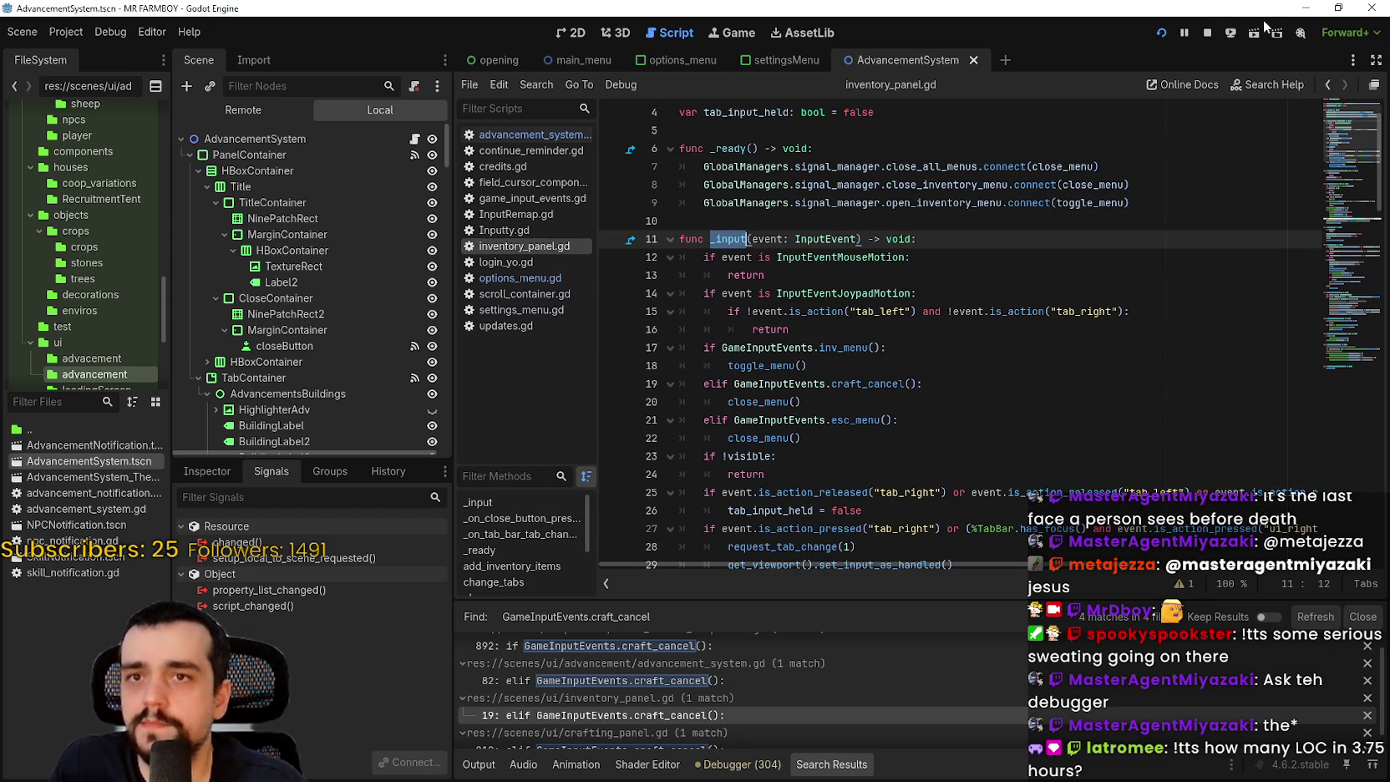
{"action": "left_click", "coordinate": [1206, 32]}
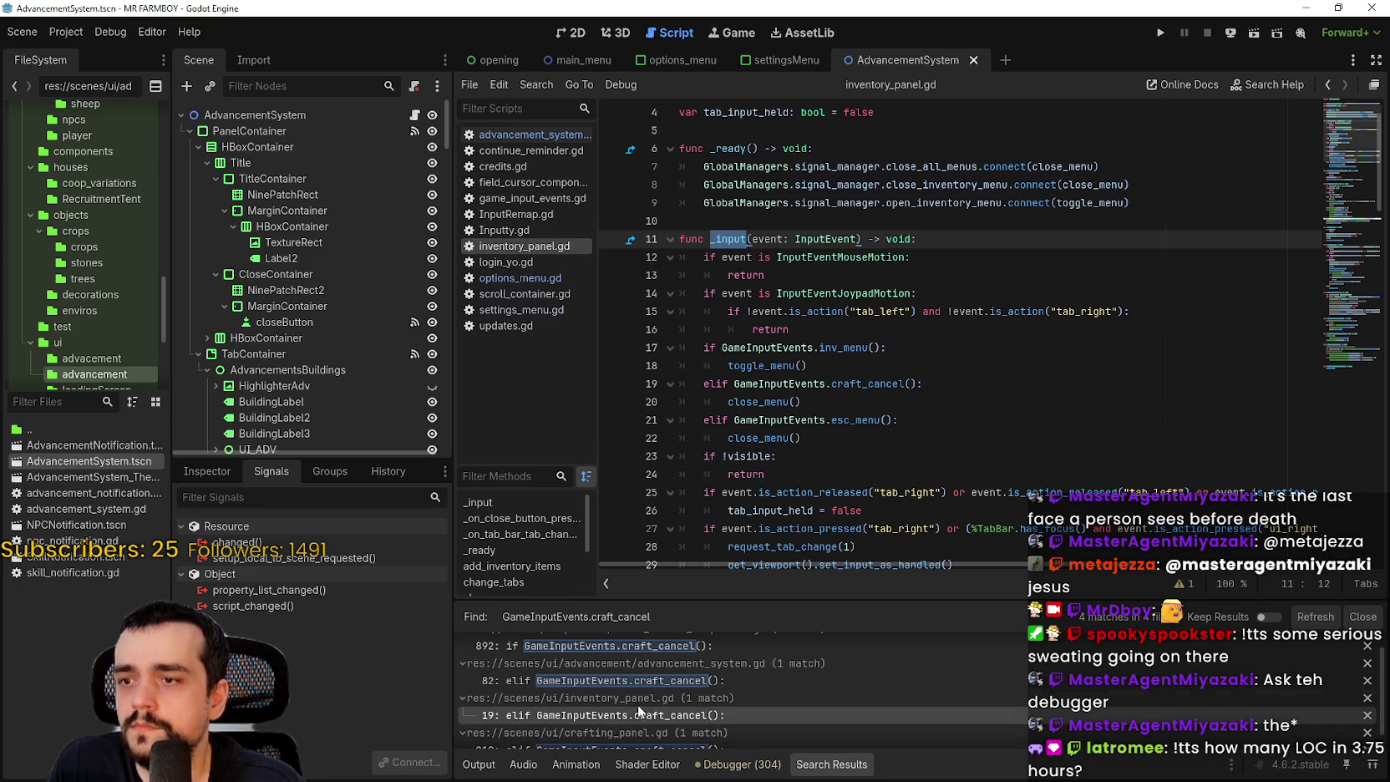
{"action": "scroll", "coordinate": [703, 690], "scroll_direction": "up", "scroll_amount": 1}
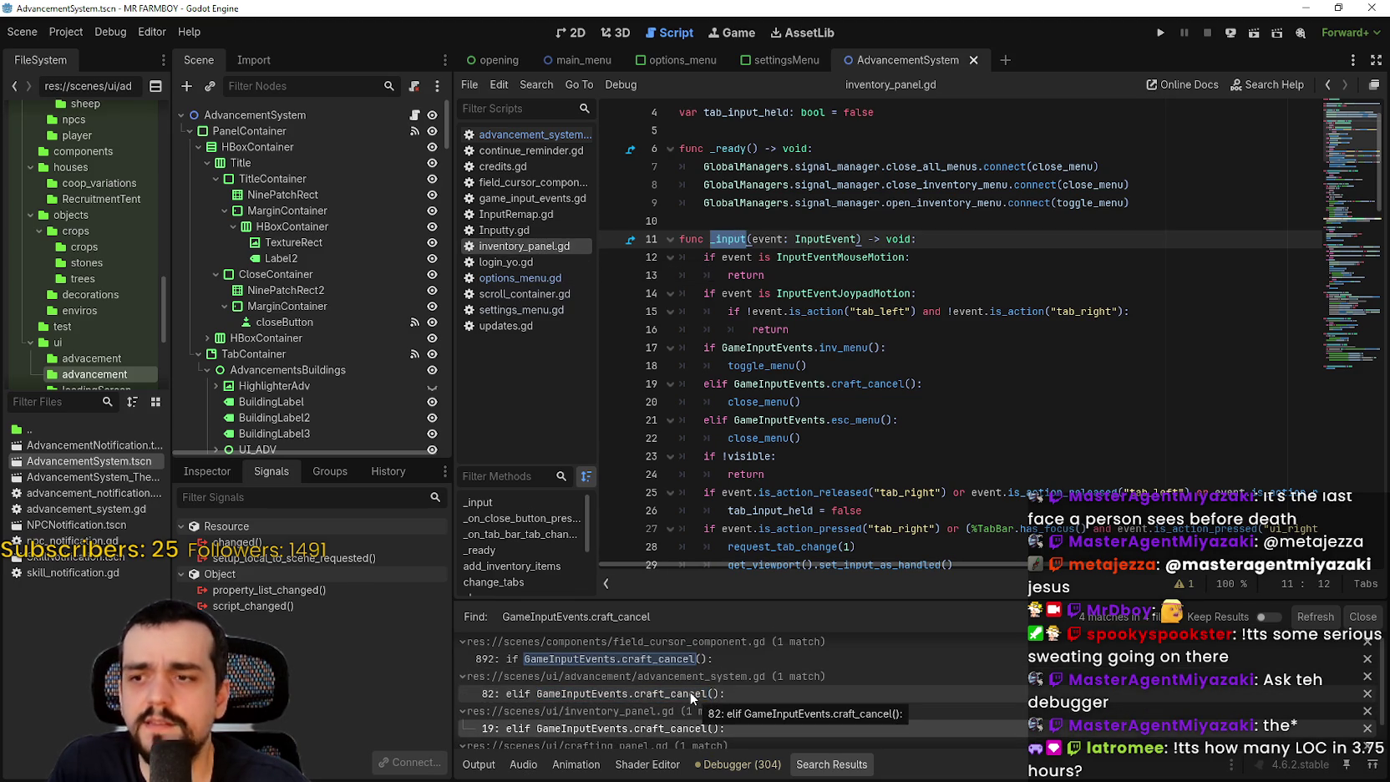
{"action": "left_click", "coordinate": [657, 698]}
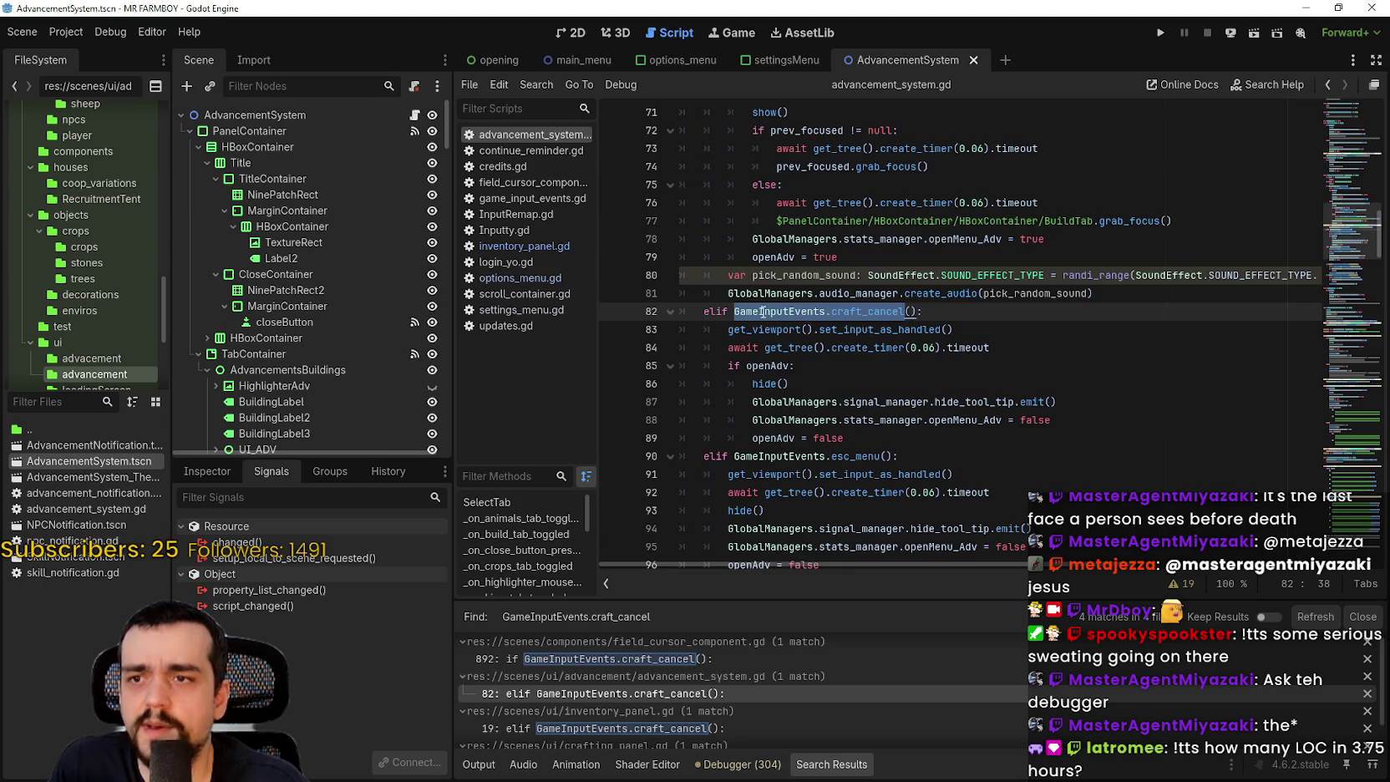
{"action": "scroll", "coordinate": [763, 313], "scroll_direction": "up", "scroll_amount": 7}
{"action": "double_click", "coordinate": [756, 239]}
{"action": "key", "text": "ctrl+c"}
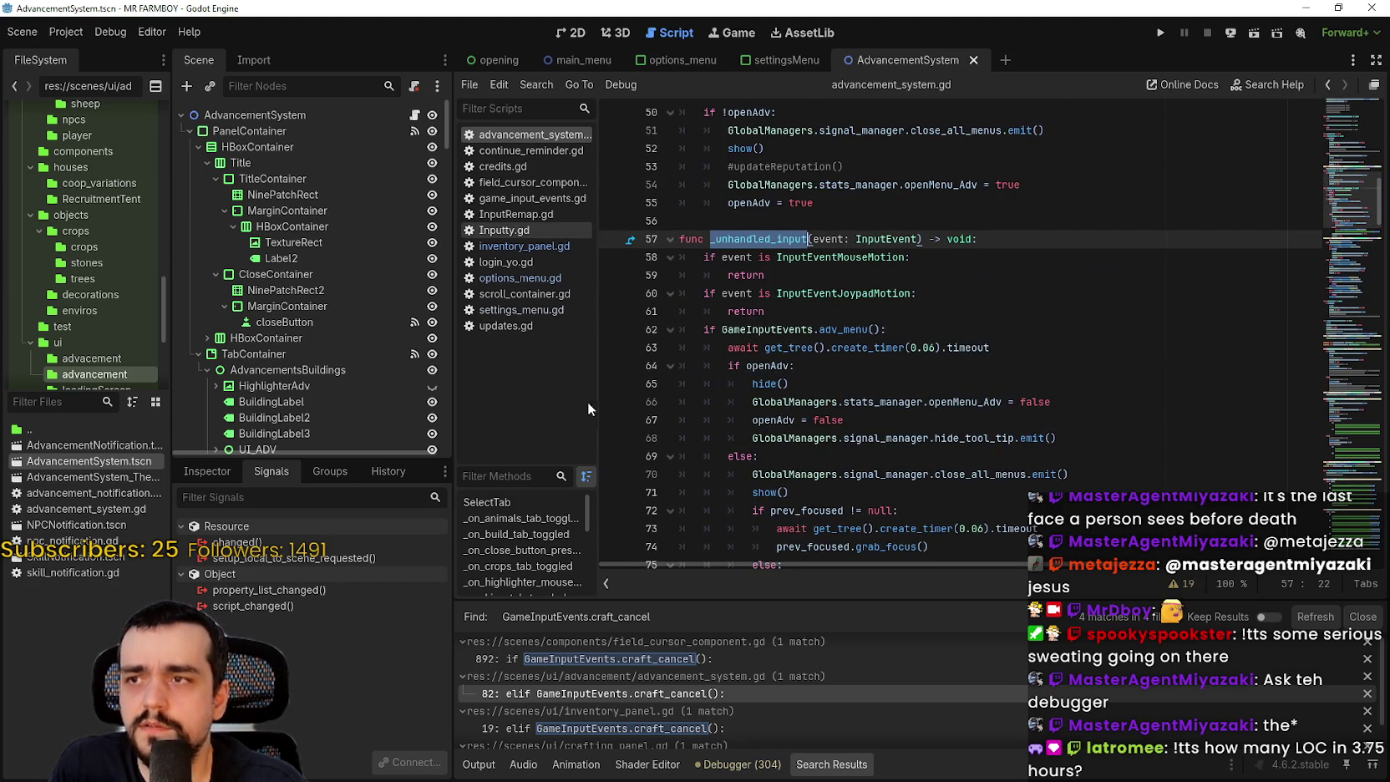
- Replace _input with _unhandled_input on line 11 of inventory_panel.gd and save
{"action": "scroll", "coordinate": [634, 711], "scroll_direction": "down", "scroll_amount": 1}
{"action": "left_click", "coordinate": [635, 697]}
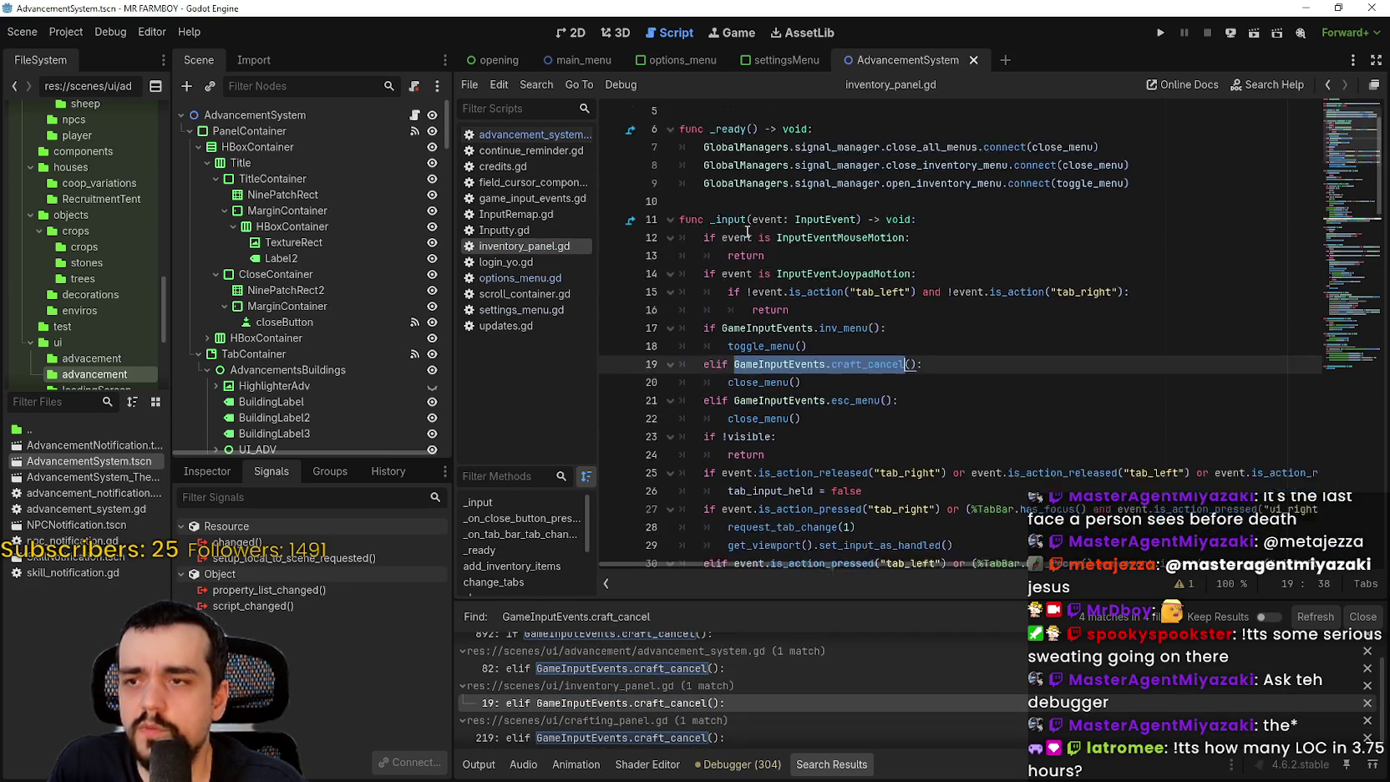
{"action": "scroll", "coordinate": [747, 232], "scroll_direction": "up", "scroll_amount": 1}
{"action": "double_click", "coordinate": [747, 239]}
{"action": "key", "text": "ctrl+v"}
{"action": "key", "text": "ctrl+s"}
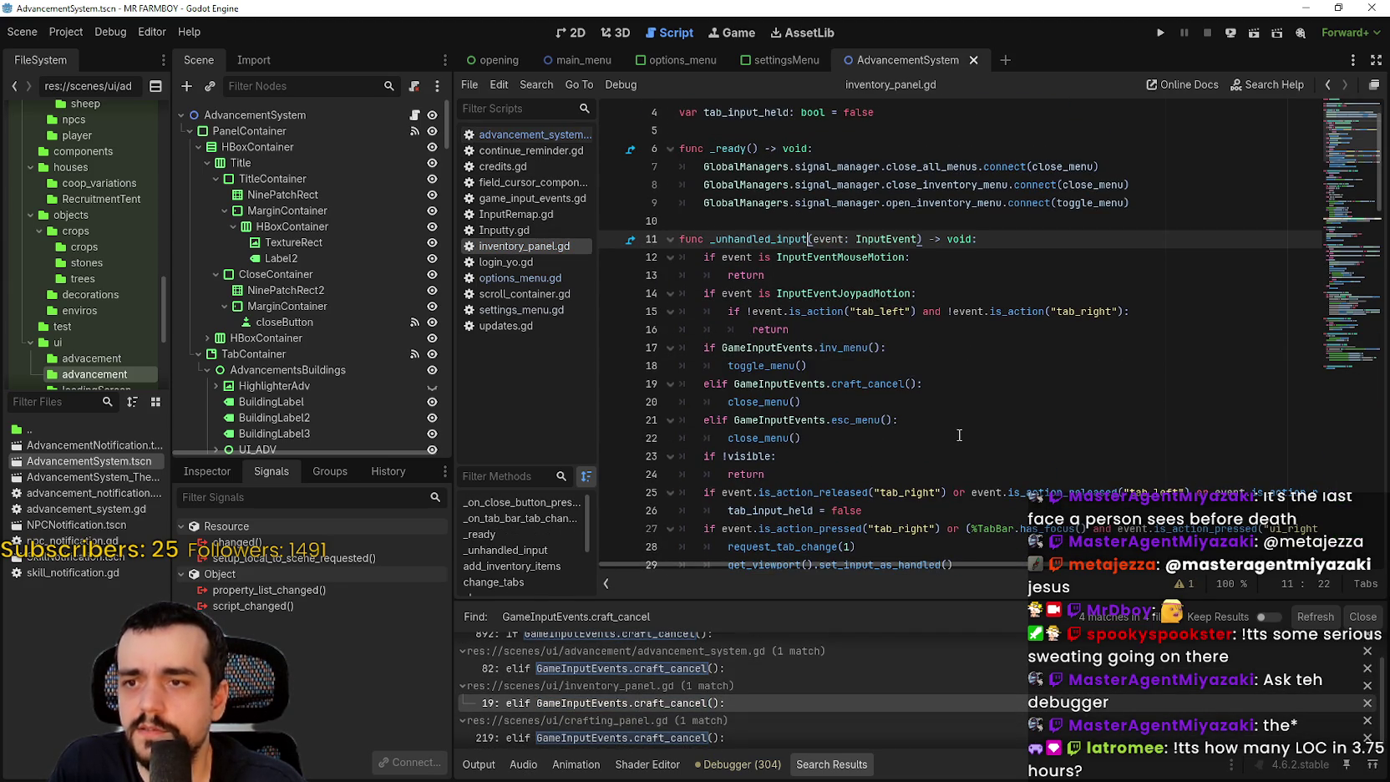
{"action": "left_click", "coordinate": [960, 435]}
{"action": "scroll", "coordinate": [959, 435], "scroll_direction": "down", "scroll_amount": 2}
{"action": "left_click", "coordinate": [898, 349]}
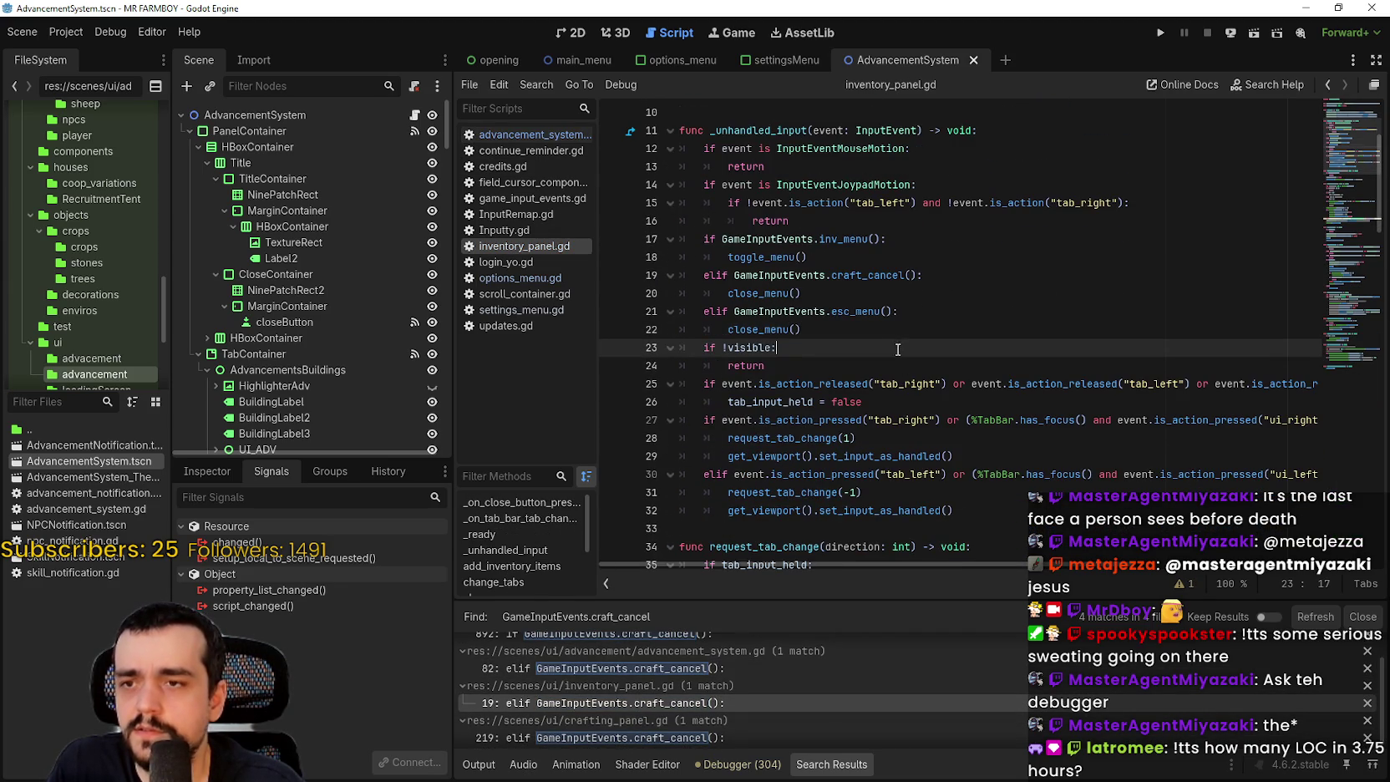
- Run the project and load the Save 1 world
{"action": "left_click", "coordinate": [1160, 33]}
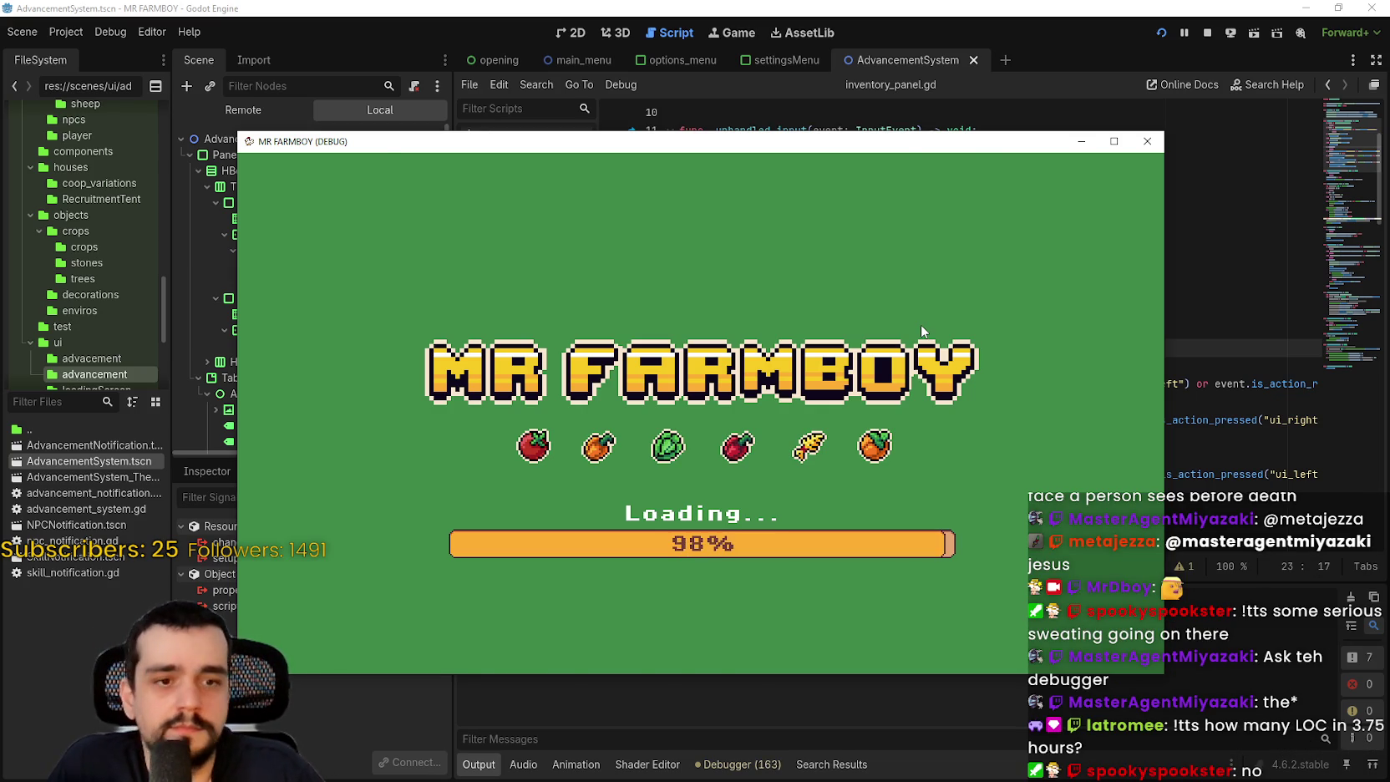
{"action": "key", "text": "Return"}
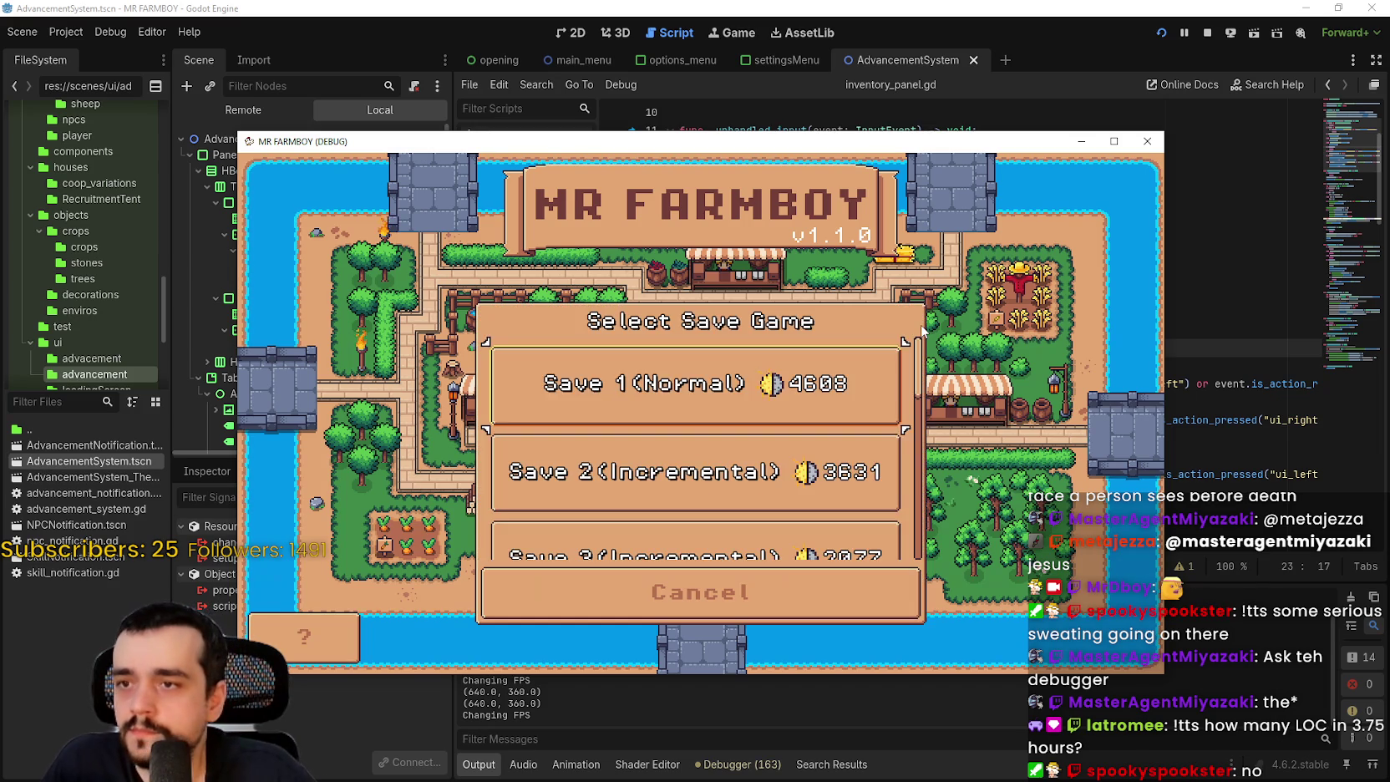
{"action": "key", "text": "Return"}
{"action": "key", "text": "Escape"}
{"action": "key", "text": "Return"}
{"action": "key", "text": "Return"}
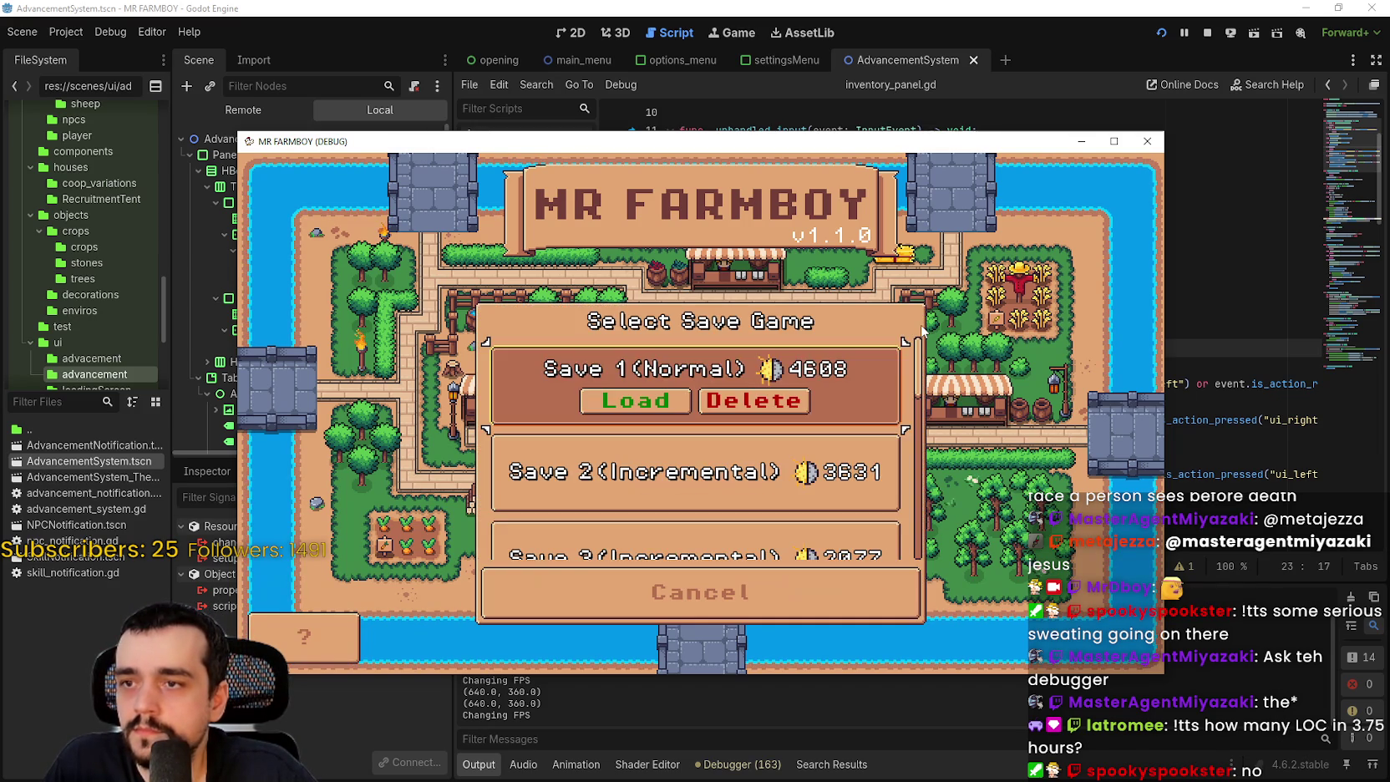
{"action": "key", "text": "Return"}
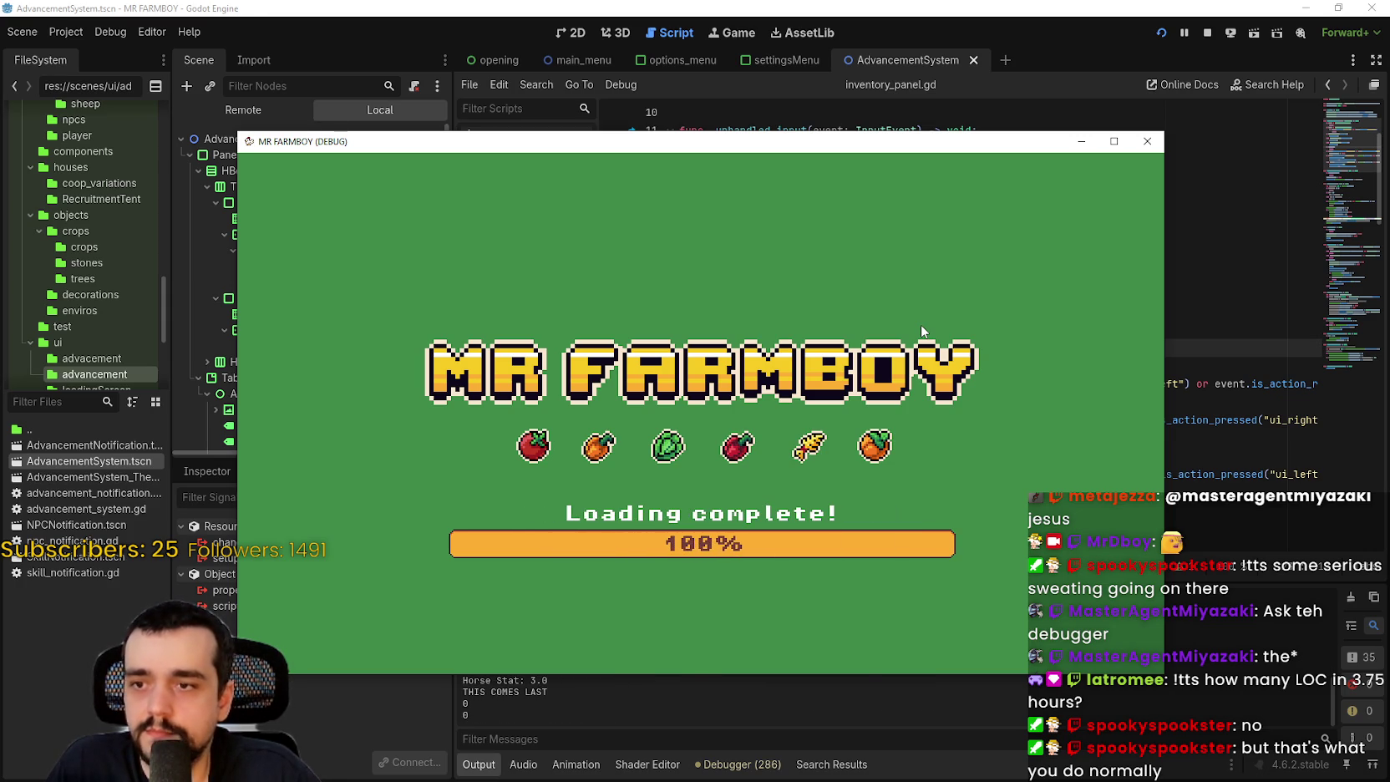
- Cycle the Advancements tabs to Decorations, switch to Stats & Inventory, and close it
{"action": "key", "text": "Tab"}
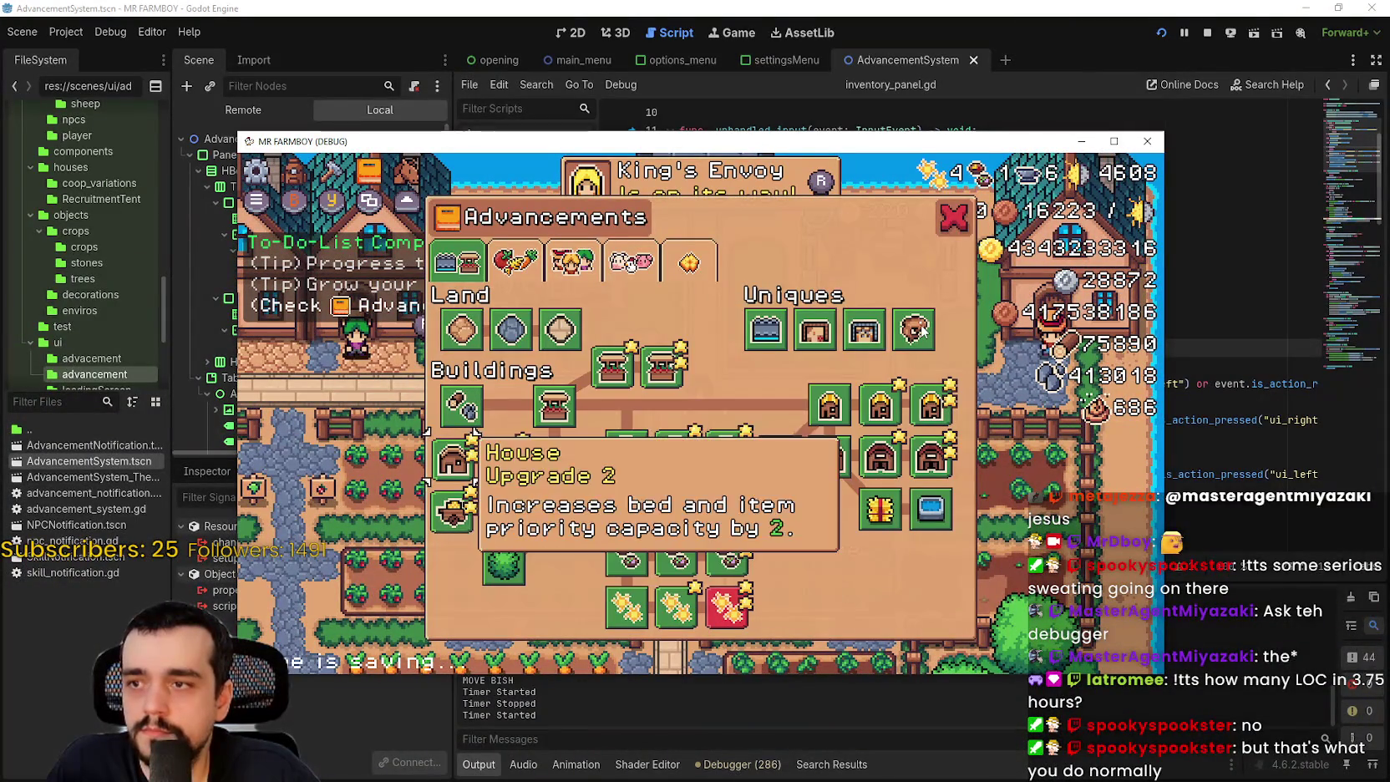
{"action": "key", "text": "Right"}
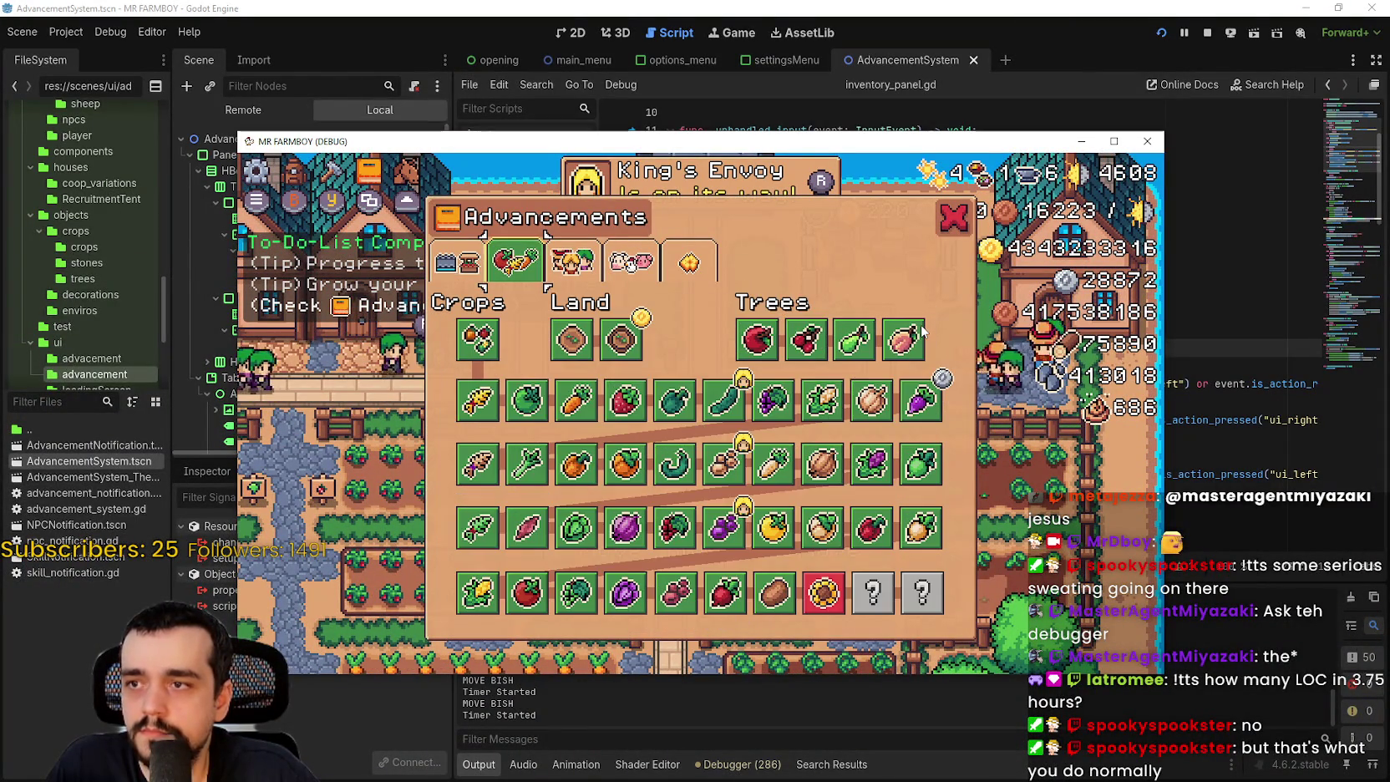
{"action": "key", "text": "Right"}
{"action": "key", "text": "Right"}
{"action": "key", "text": "Right"}
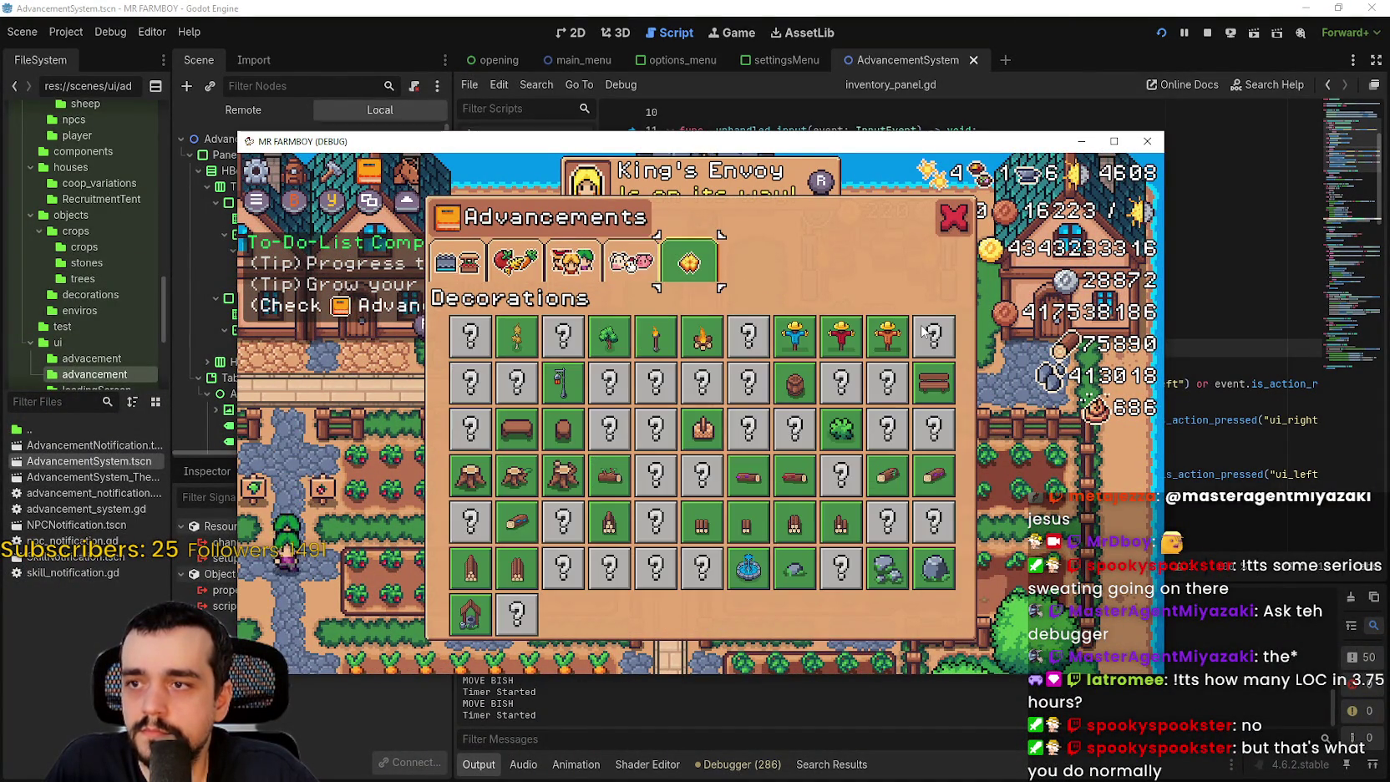
{"action": "key", "text": "Right"}
{"action": "key", "text": "Escape"}
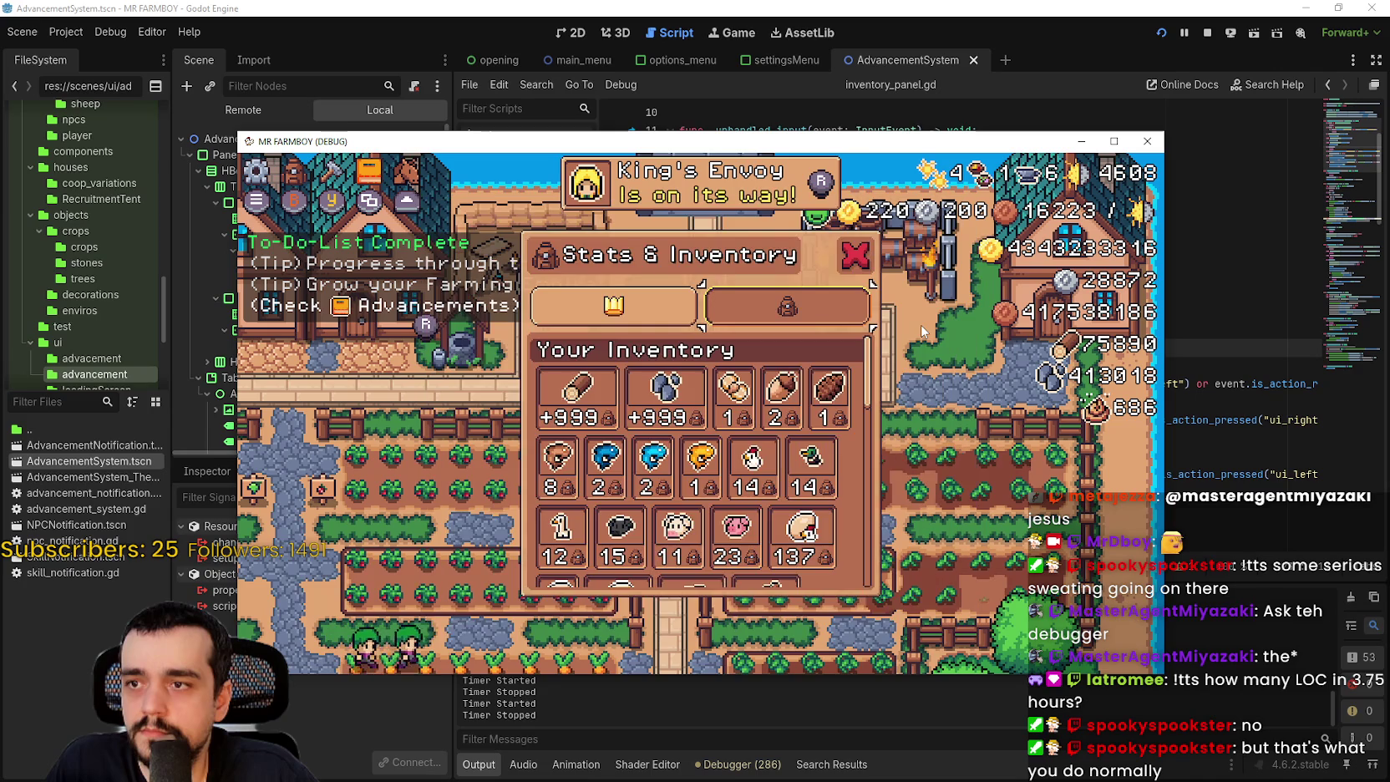
{"action": "key", "text": "Escape"}
{"action": "key", "text": "w"}
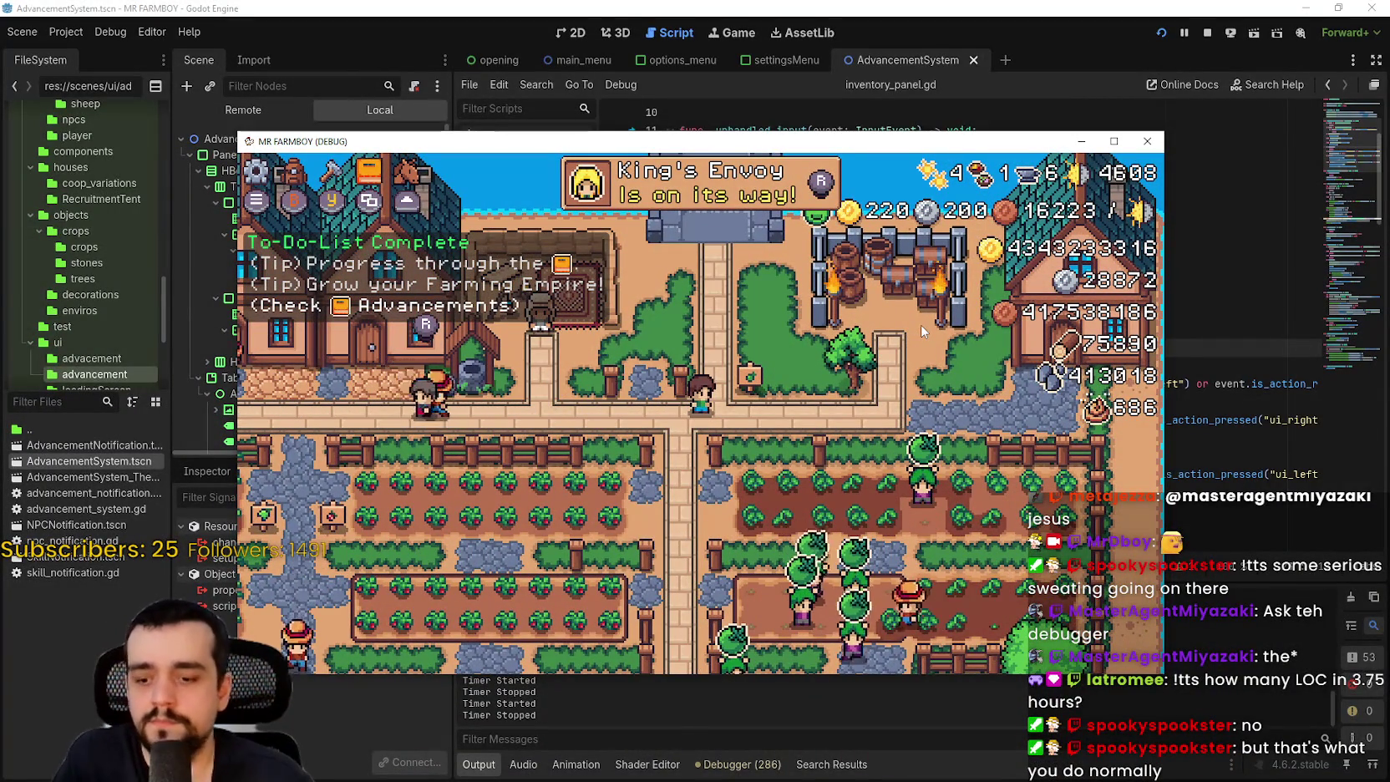
{"action": "key", "text": "alt+Tab"}
- Inspect the inv_menu, toggle_menu and craft_cancel code on lines 17–19 of inventory_panel.gd
{"action": "left_click", "coordinate": [818, 383]}
{"action": "scroll", "coordinate": [918, 311], "scroll_direction": "up", "scroll_amount": 2}
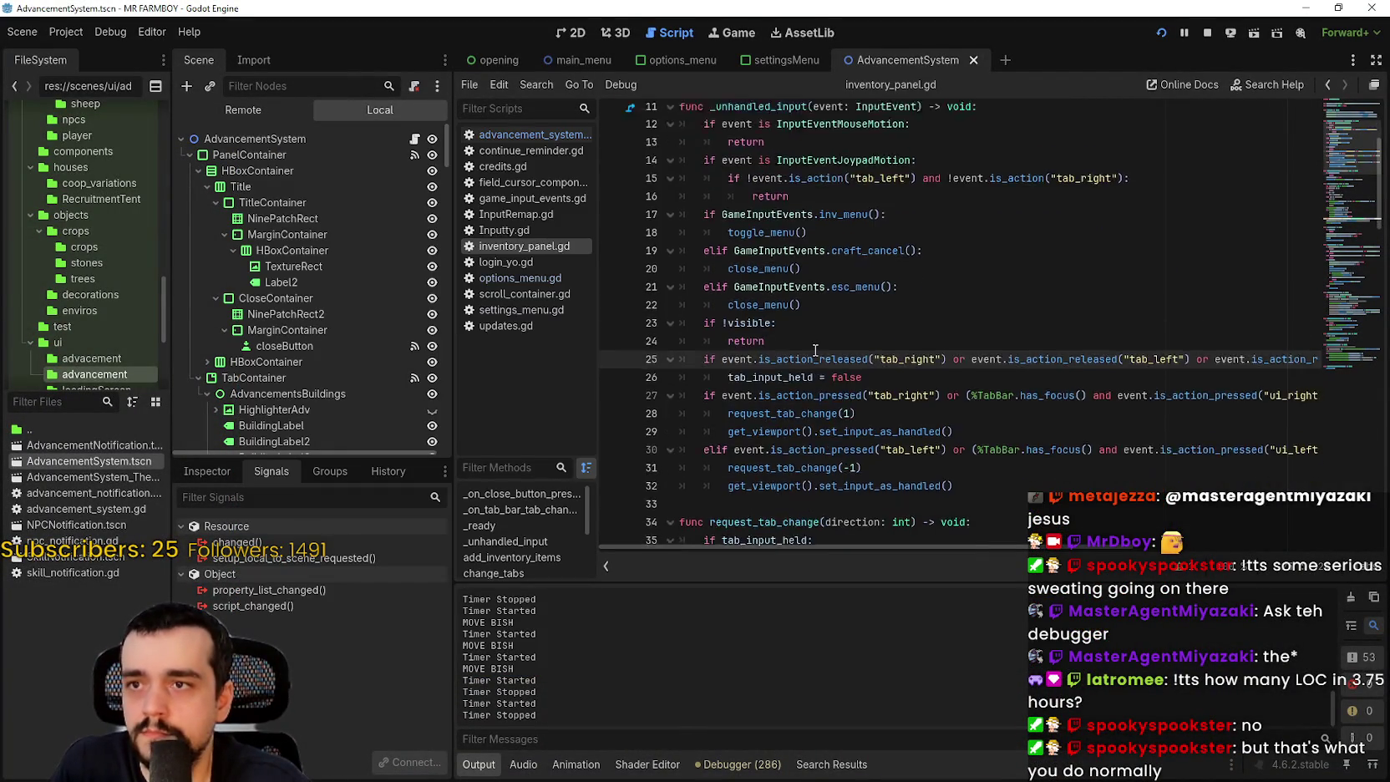
{"action": "left_click", "coordinate": [739, 311]}
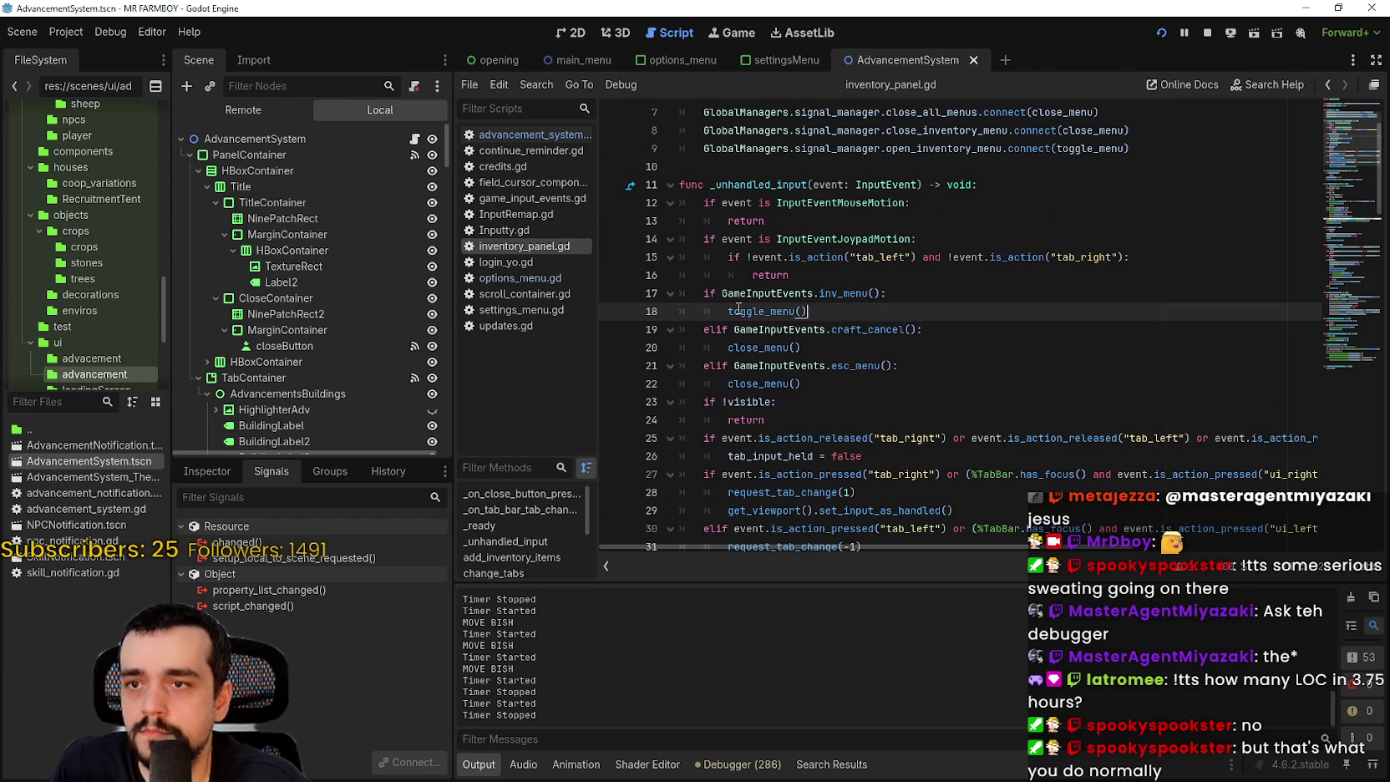
{"action": "scroll", "coordinate": [807, 312], "scroll_direction": "down", "scroll_amount": 2}
{"action": "left_click", "coordinate": [804, 257]}
{"action": "double_click", "coordinate": [785, 275]}
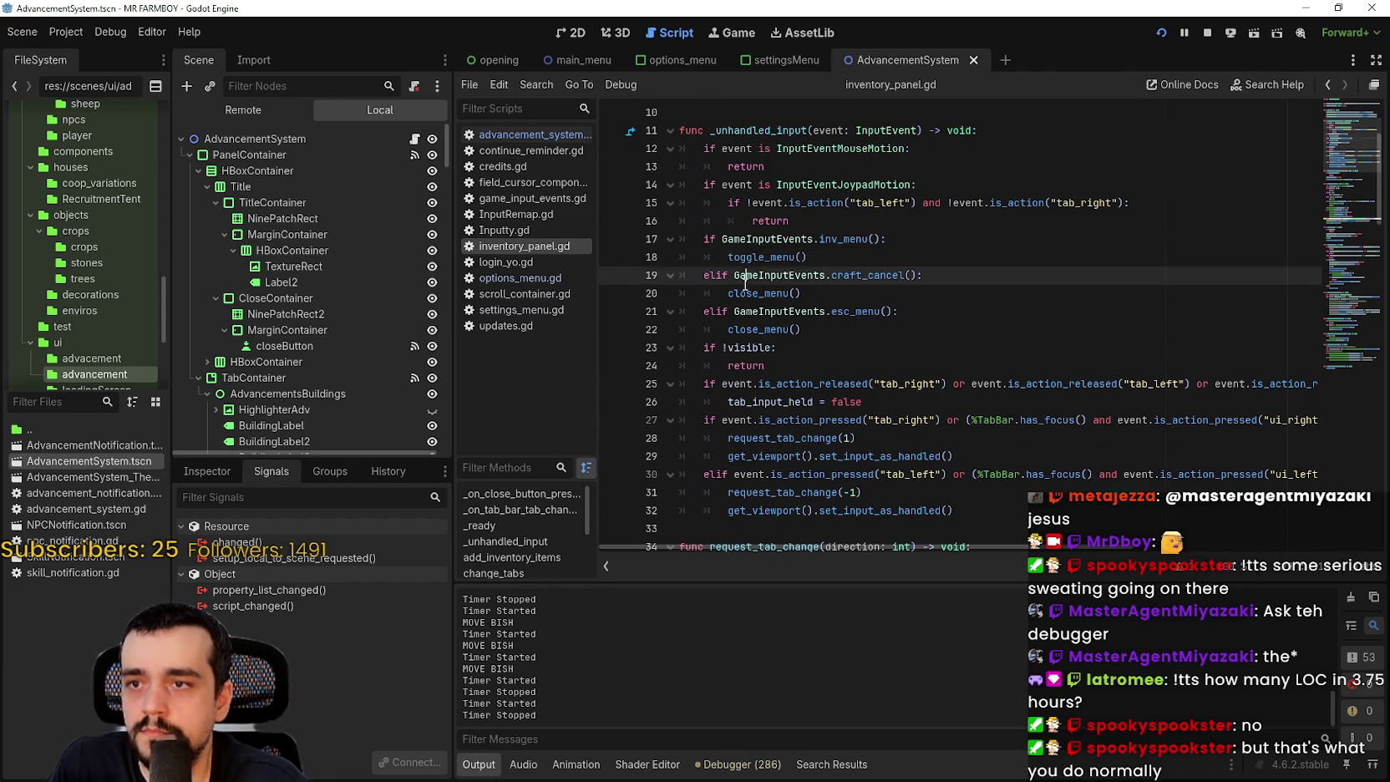
{"action": "double_click", "coordinate": [760, 292]}
{"action": "double_click", "coordinate": [775, 257]}
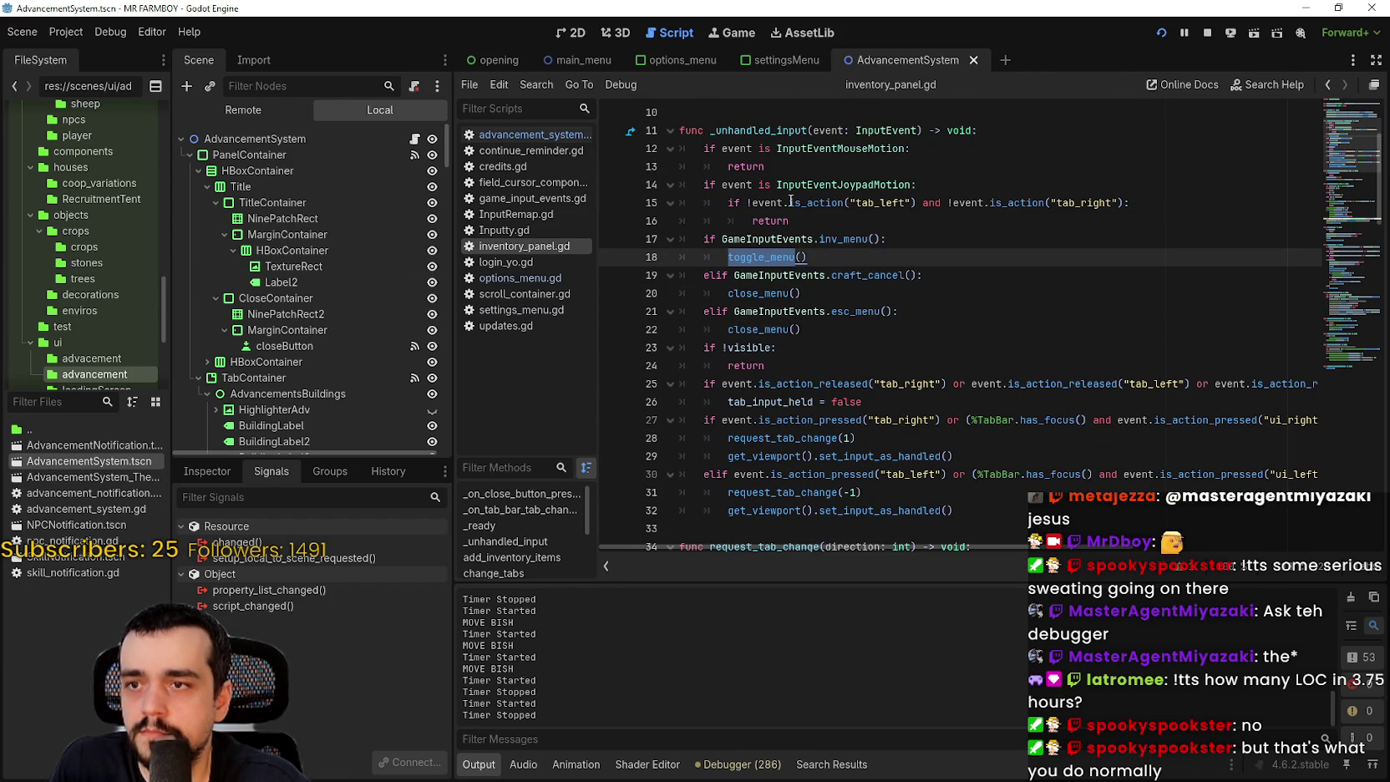
{"action": "double_click", "coordinate": [841, 238]}
- Add a breakpoint on line 18's toggle_menu() call
{"action": "left_click", "coordinate": [800, 256]}
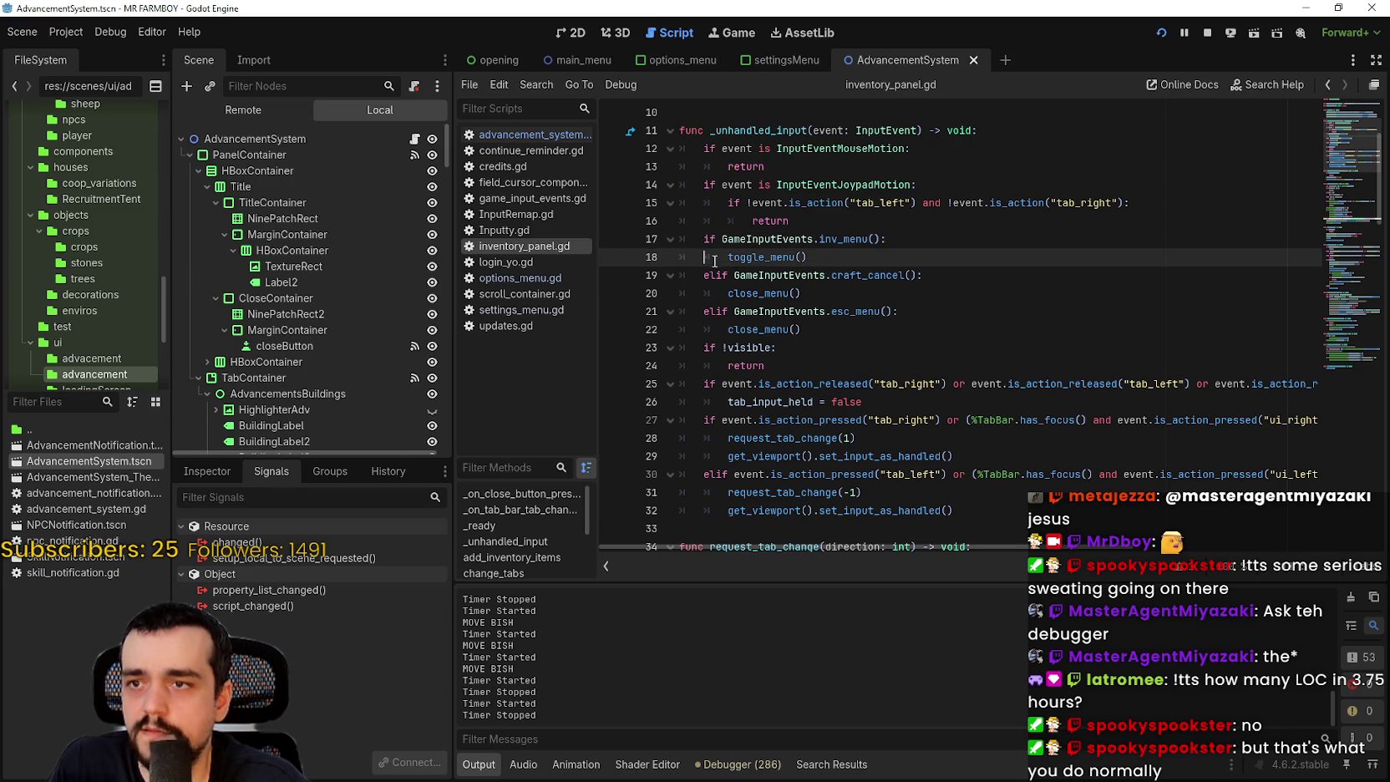
{"action": "left_click", "coordinate": [613, 257]}
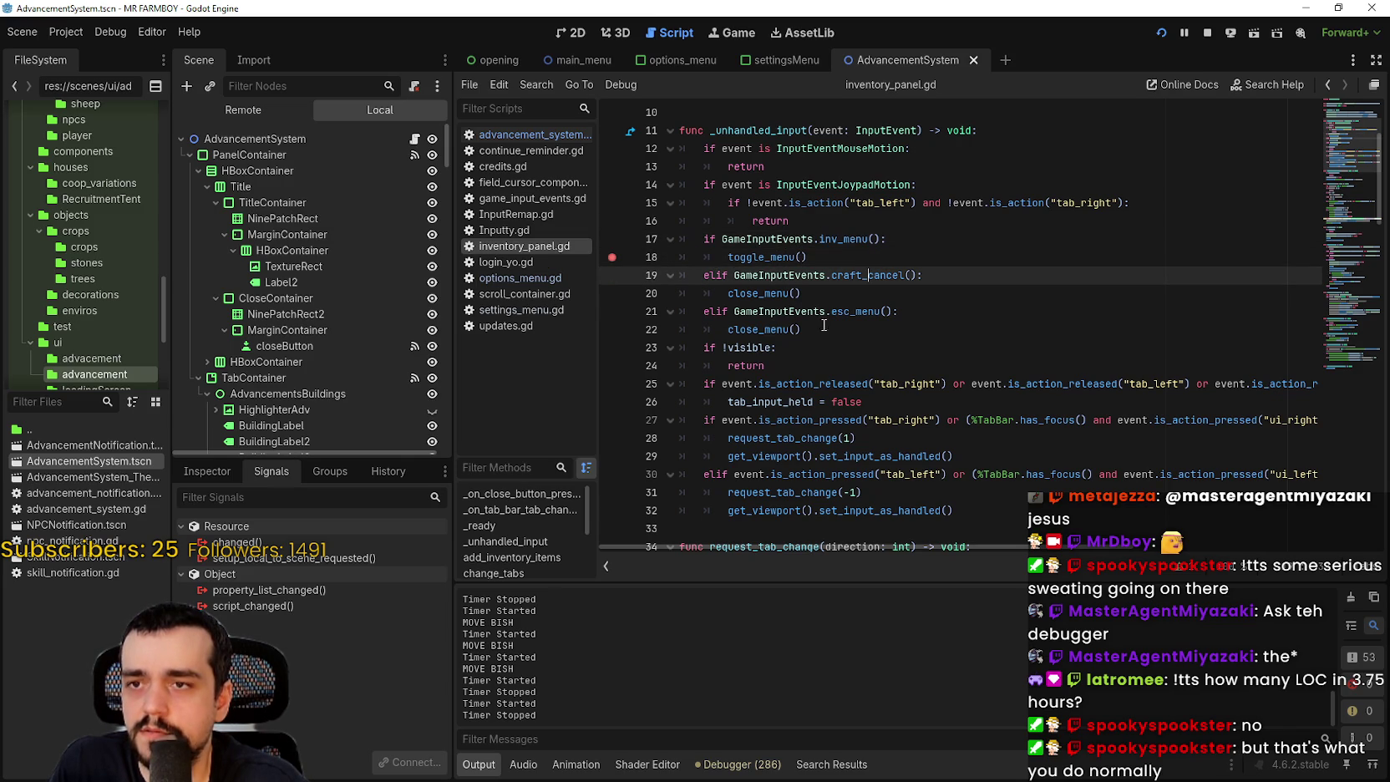
{"action": "left_click_drag", "start_coordinate": [800, 293], "coordinate": [617, 276]}
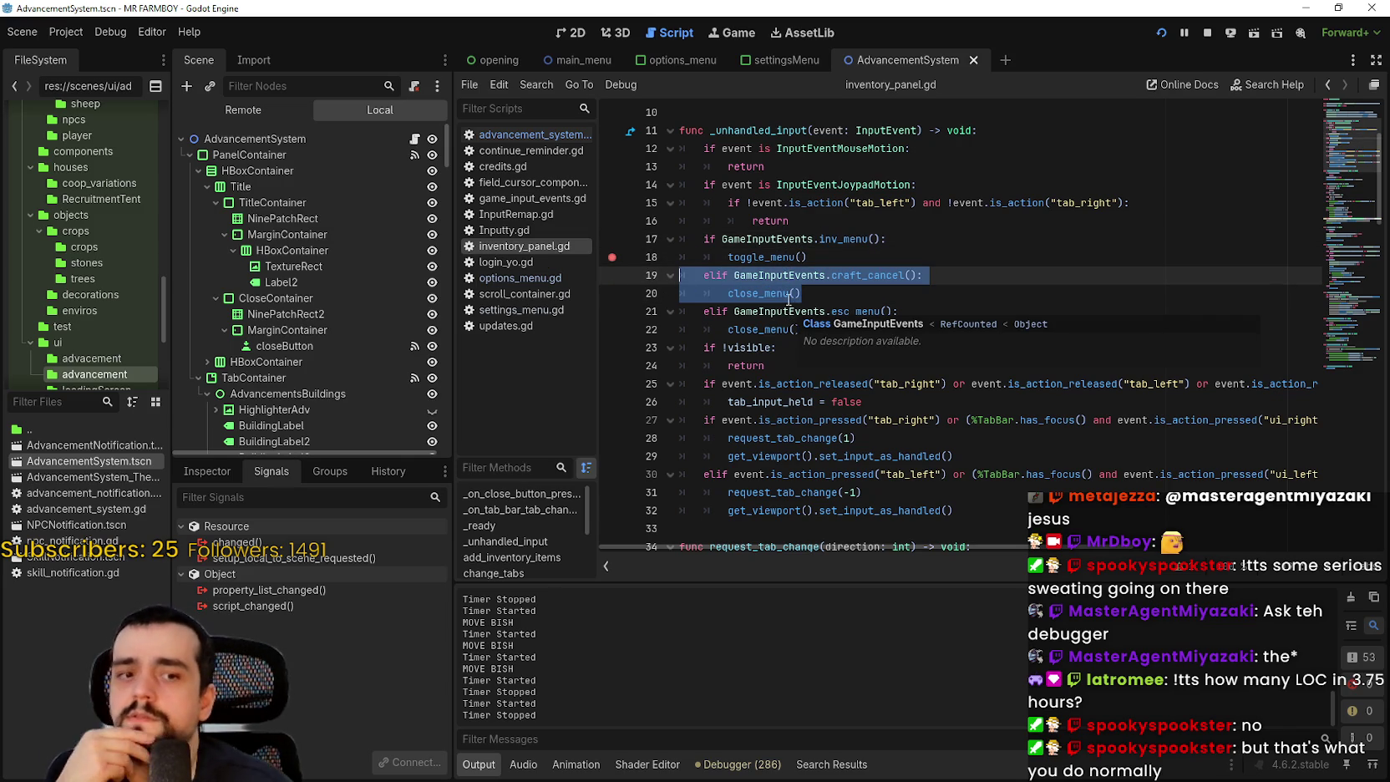
{"action": "left_click", "coordinate": [844, 298]}
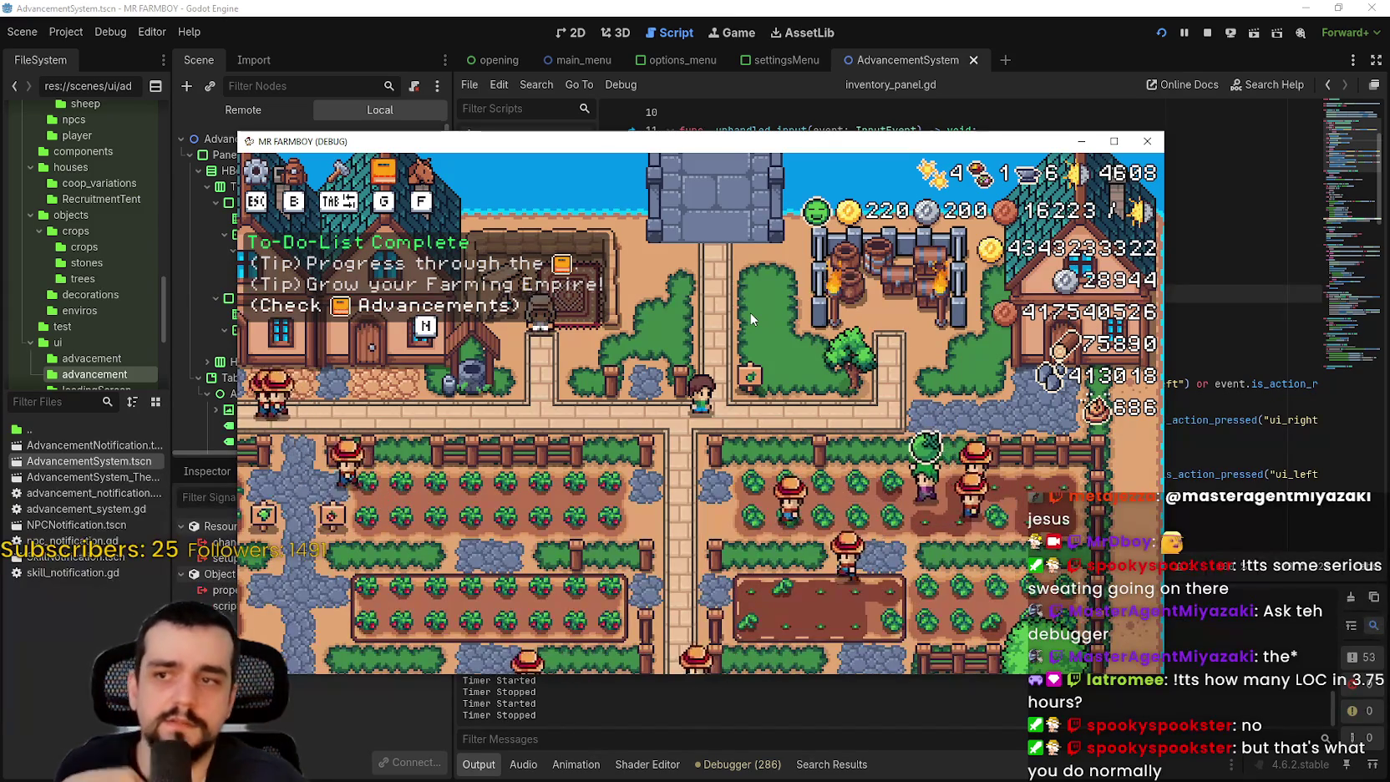
- Open the inventory with B, resume with F12, open Advancements with J, then press B again
{"action": "key", "text": "b"}
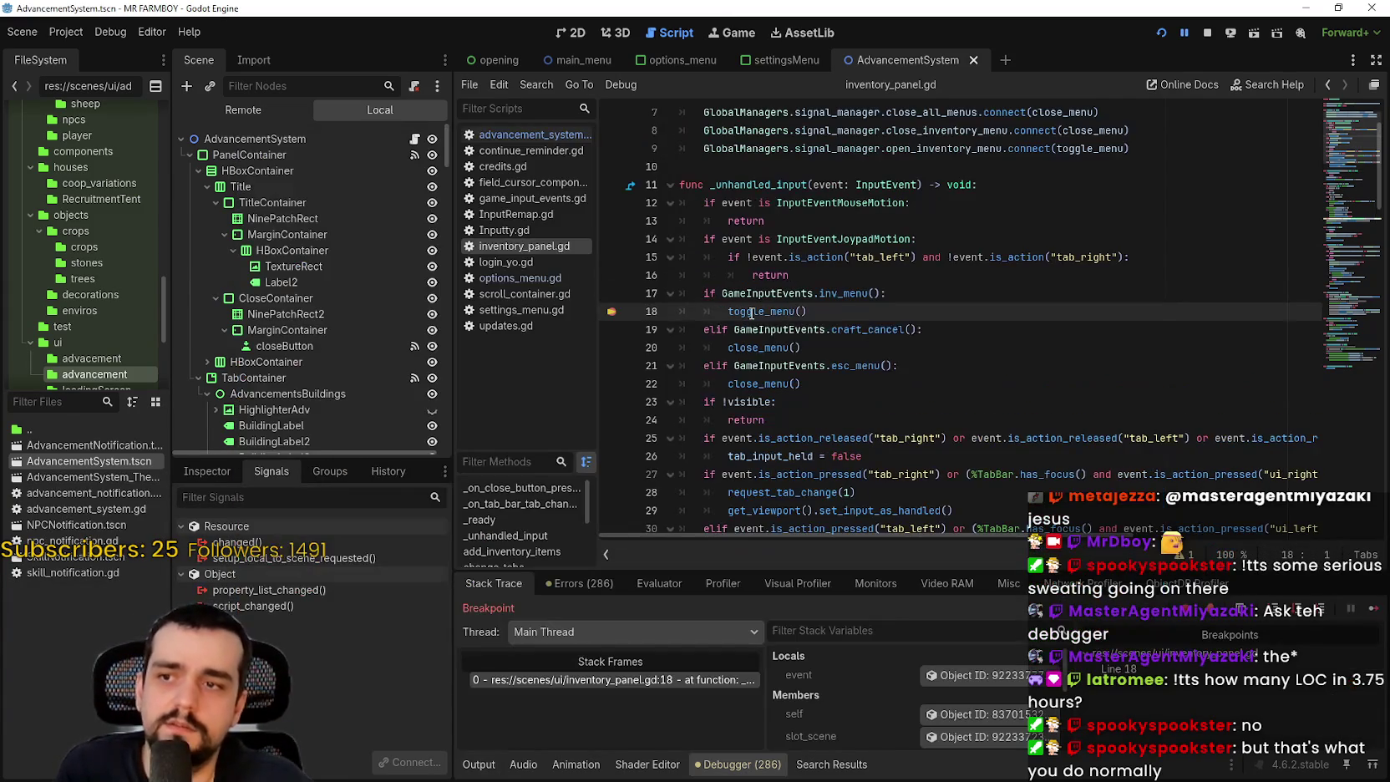
{"action": "key", "text": "F12"}
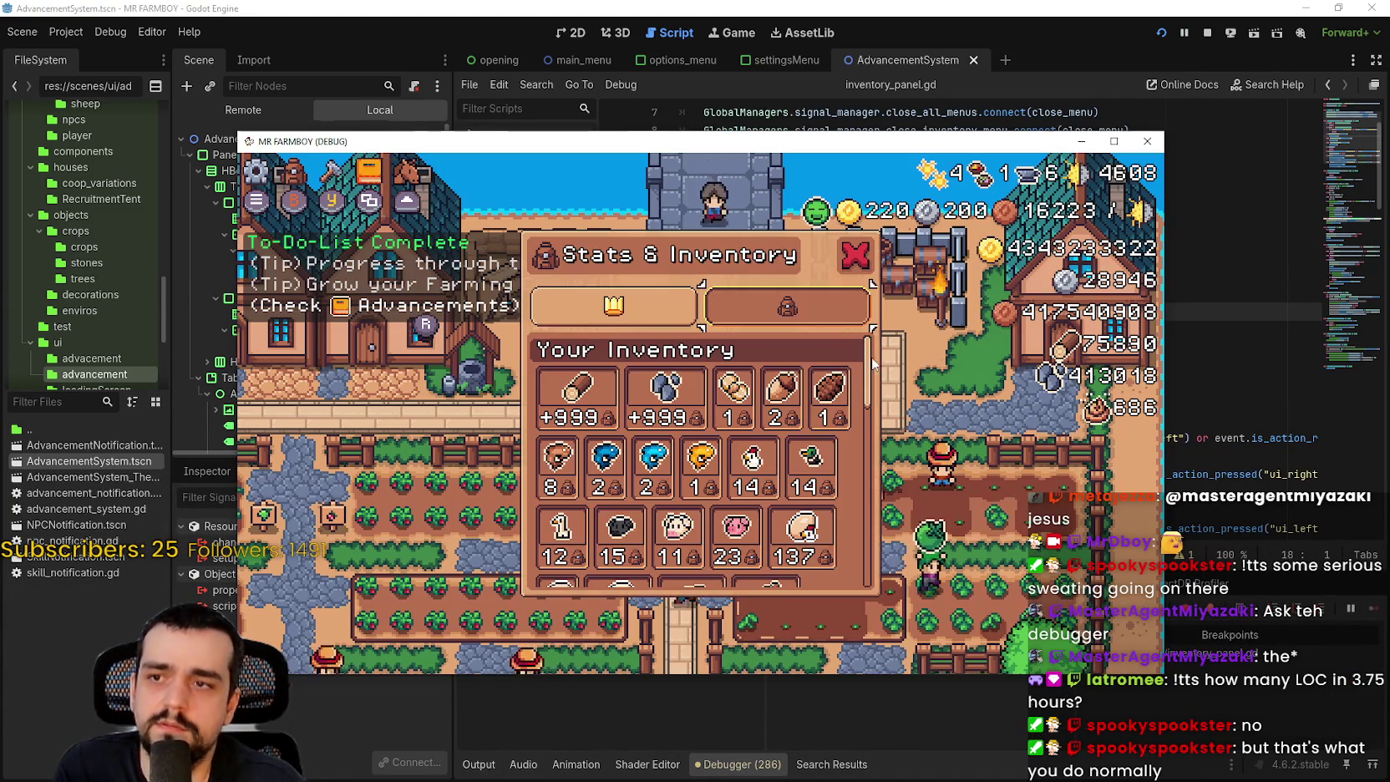
{"action": "left_click", "coordinate": [860, 261]}
{"action": "key", "text": "j"}
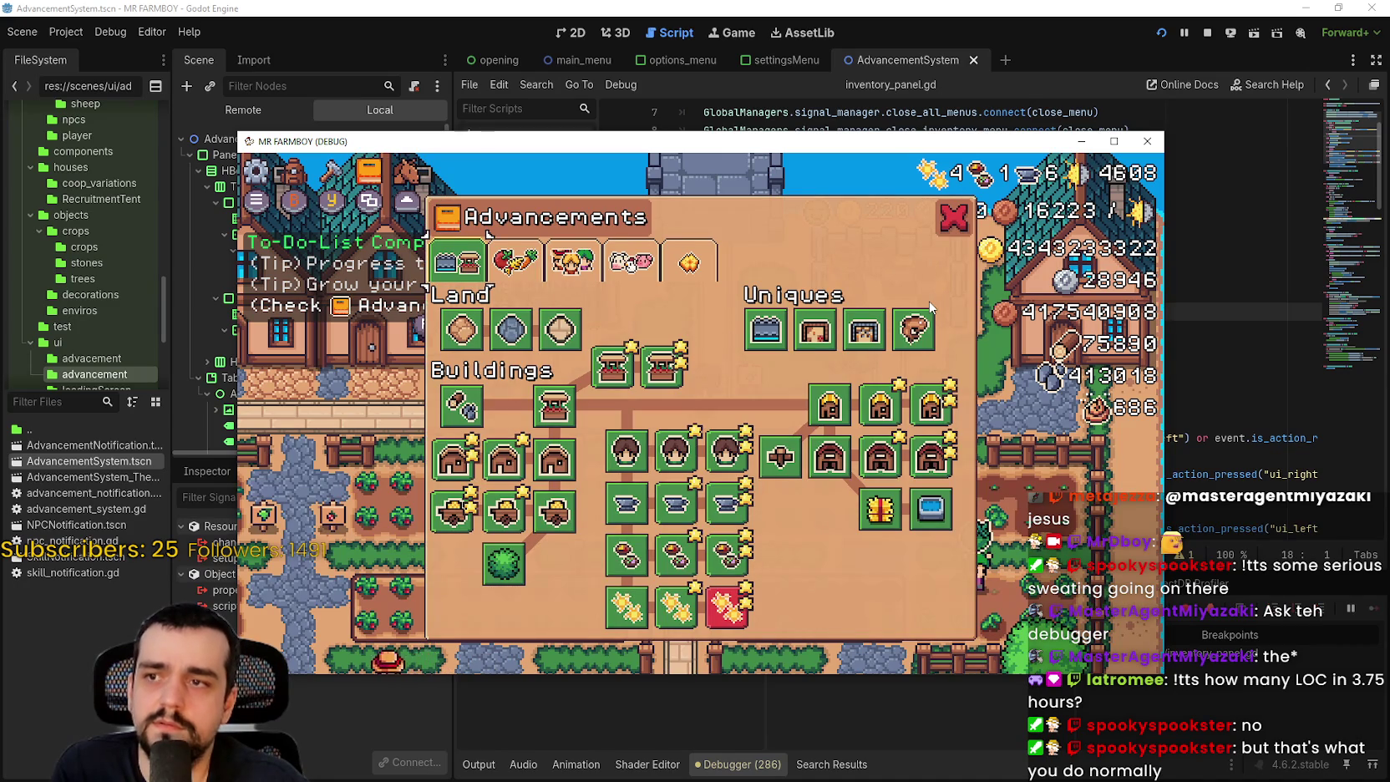
{"action": "key", "text": "b"}
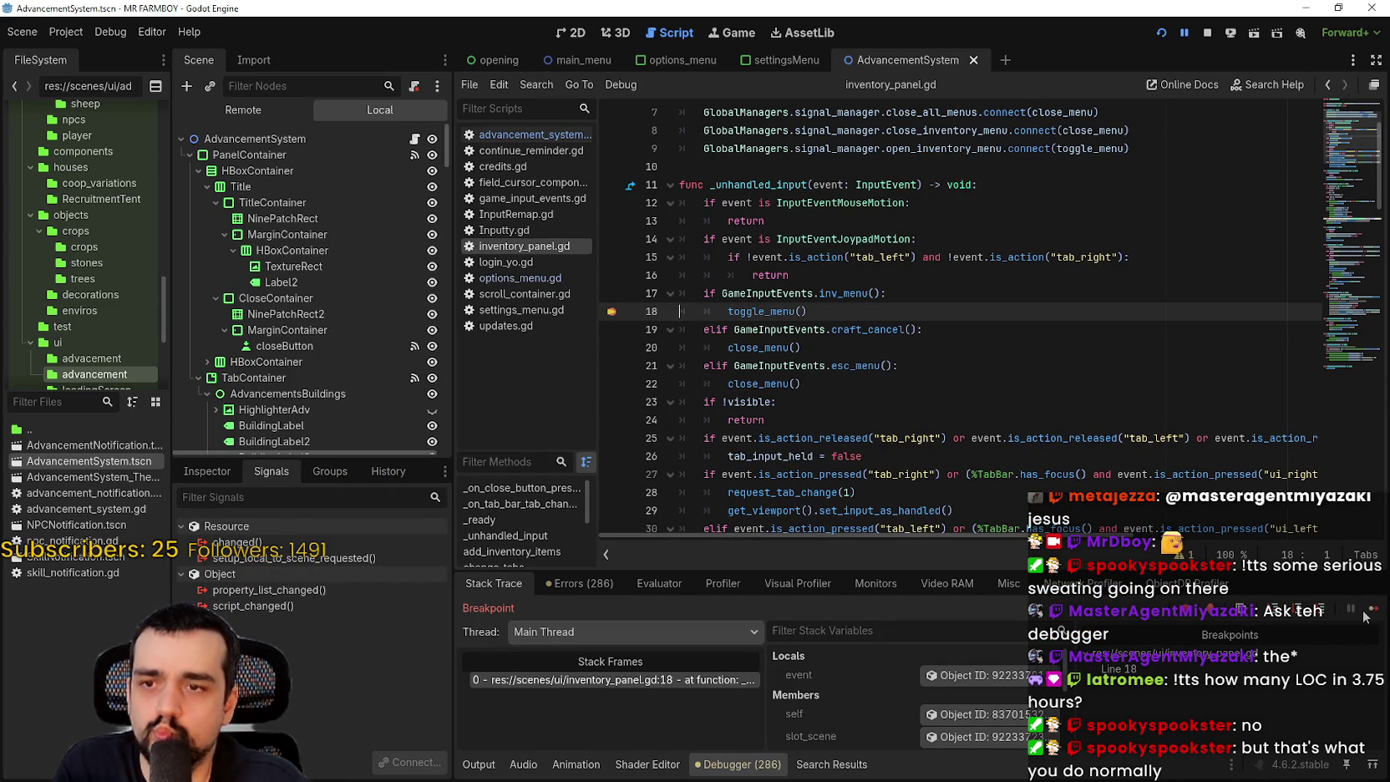
- Jump to the toggle_menu() definition and duplicate the crafting-menu guard on lines 69–70
{"action": "right_click", "coordinate": [764, 314]}
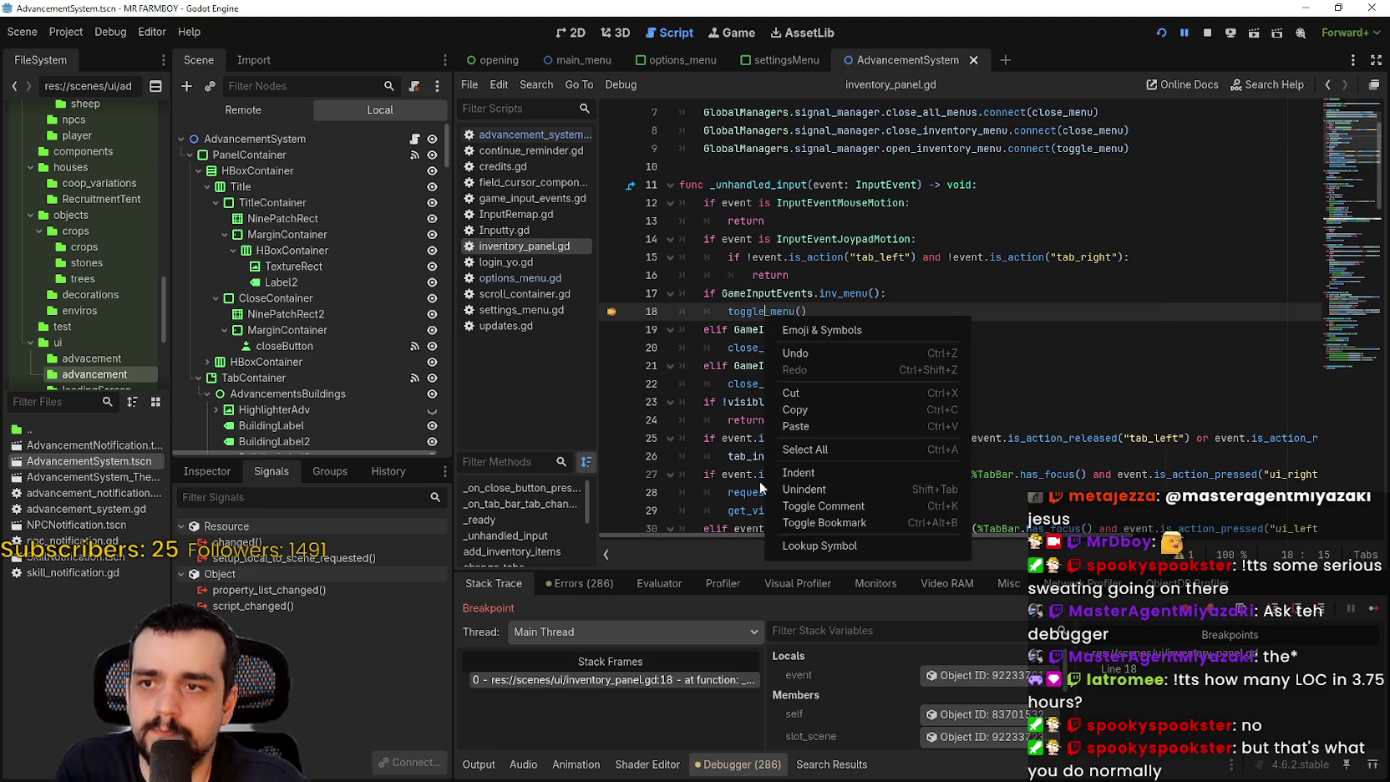
{"action": "left_click", "coordinate": [830, 547]}
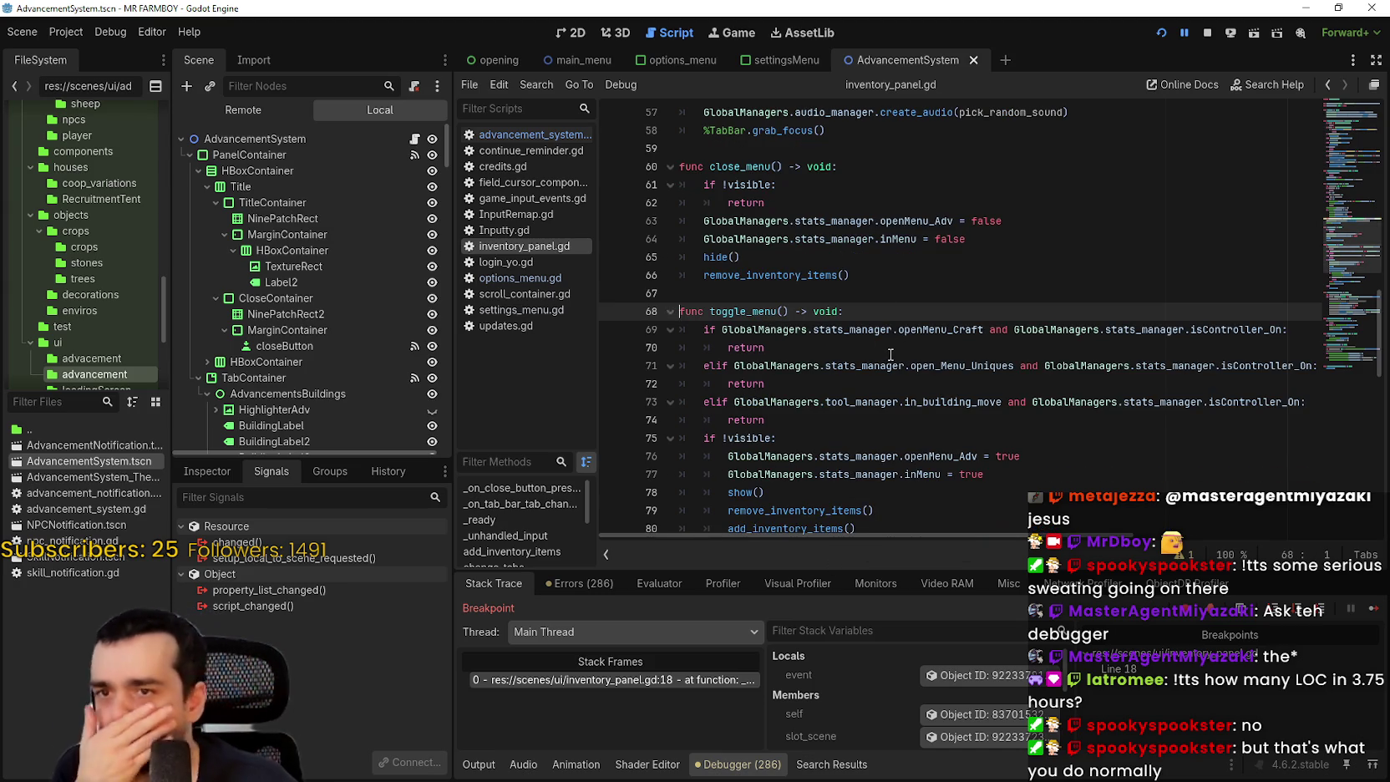
{"action": "left_click_drag", "start_coordinate": [862, 349], "coordinate": [650, 328]}
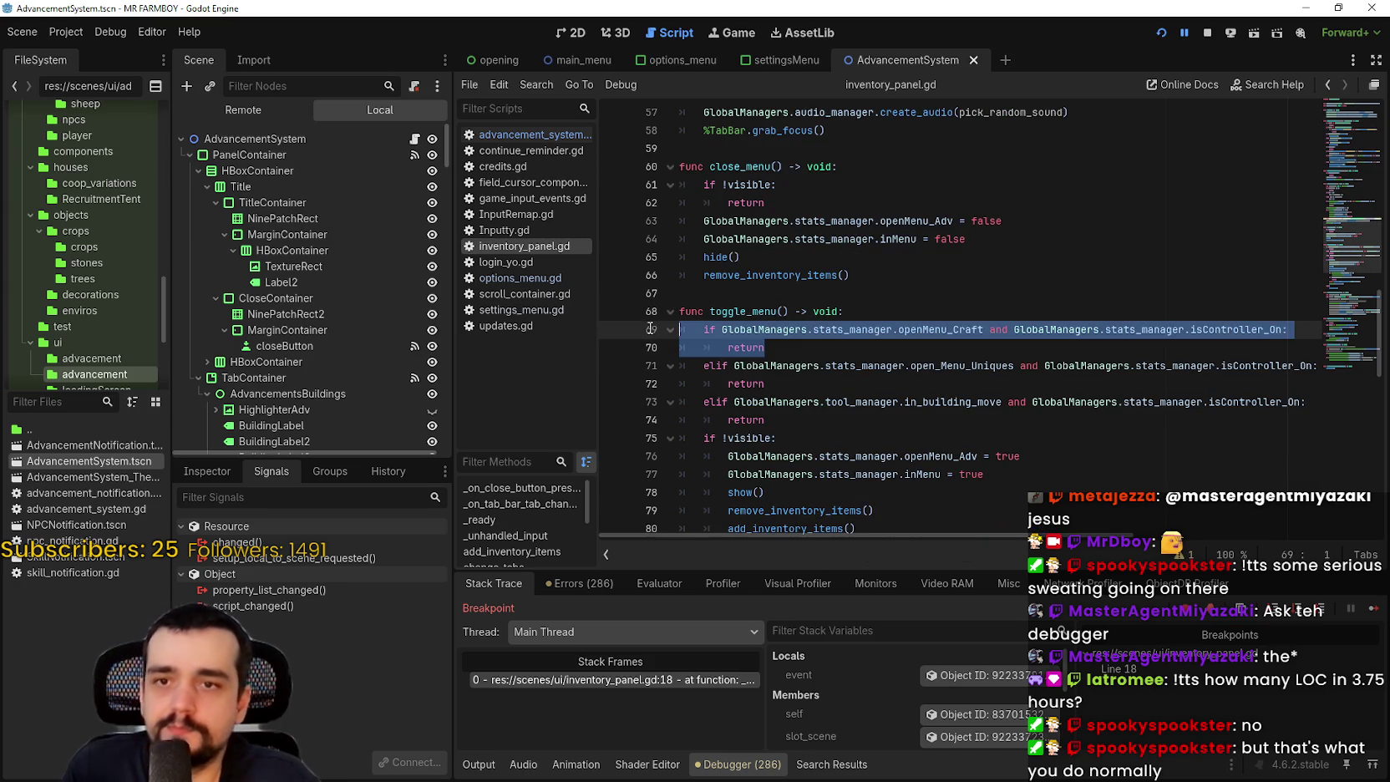
{"action": "key", "text": "ctrl+c"}
{"action": "left_click", "coordinate": [826, 347]}
{"action": "key", "text": "Return"}
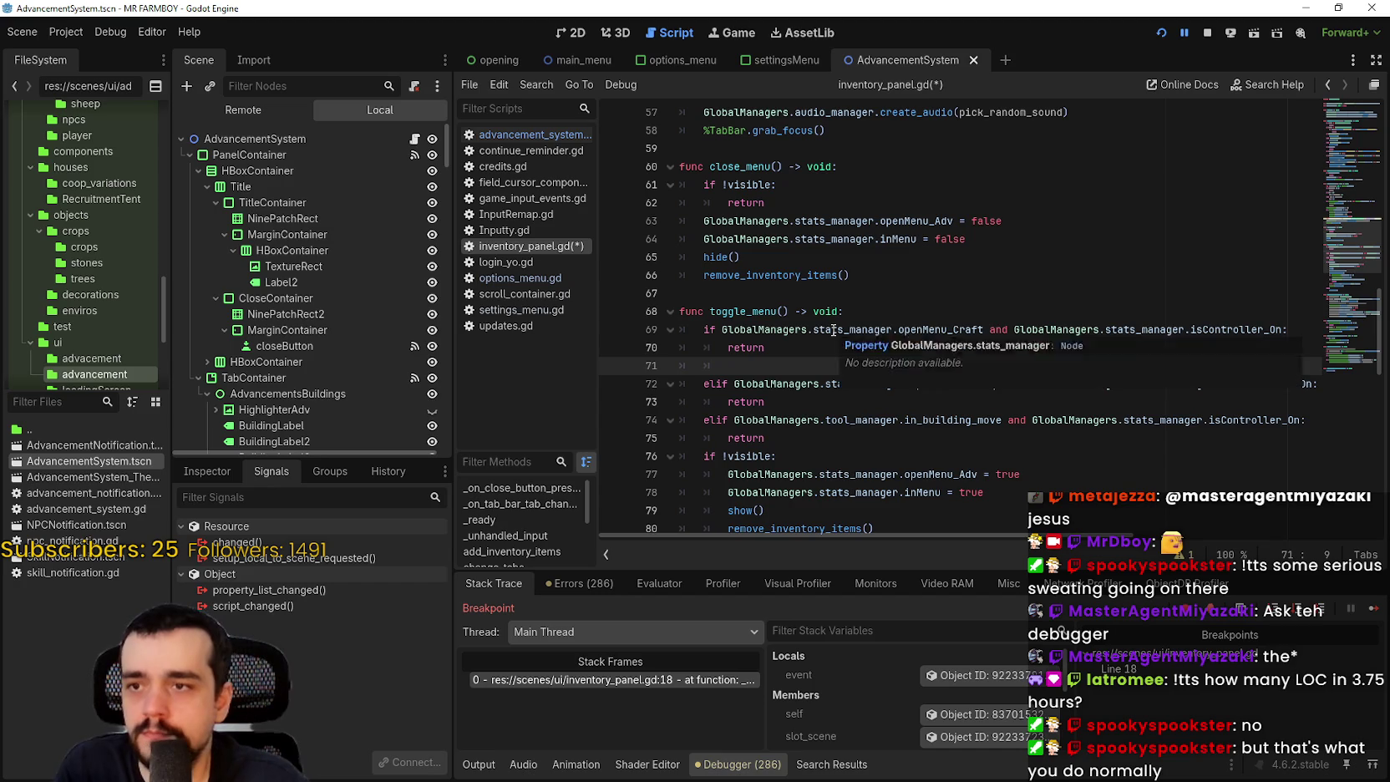
{"action": "key", "text": "ctrl+v"}
- Change the copied guard's flag to openMenu_Adv, save inventory_panel.gd, and resume the game
{"action": "left_click", "coordinate": [946, 366]}
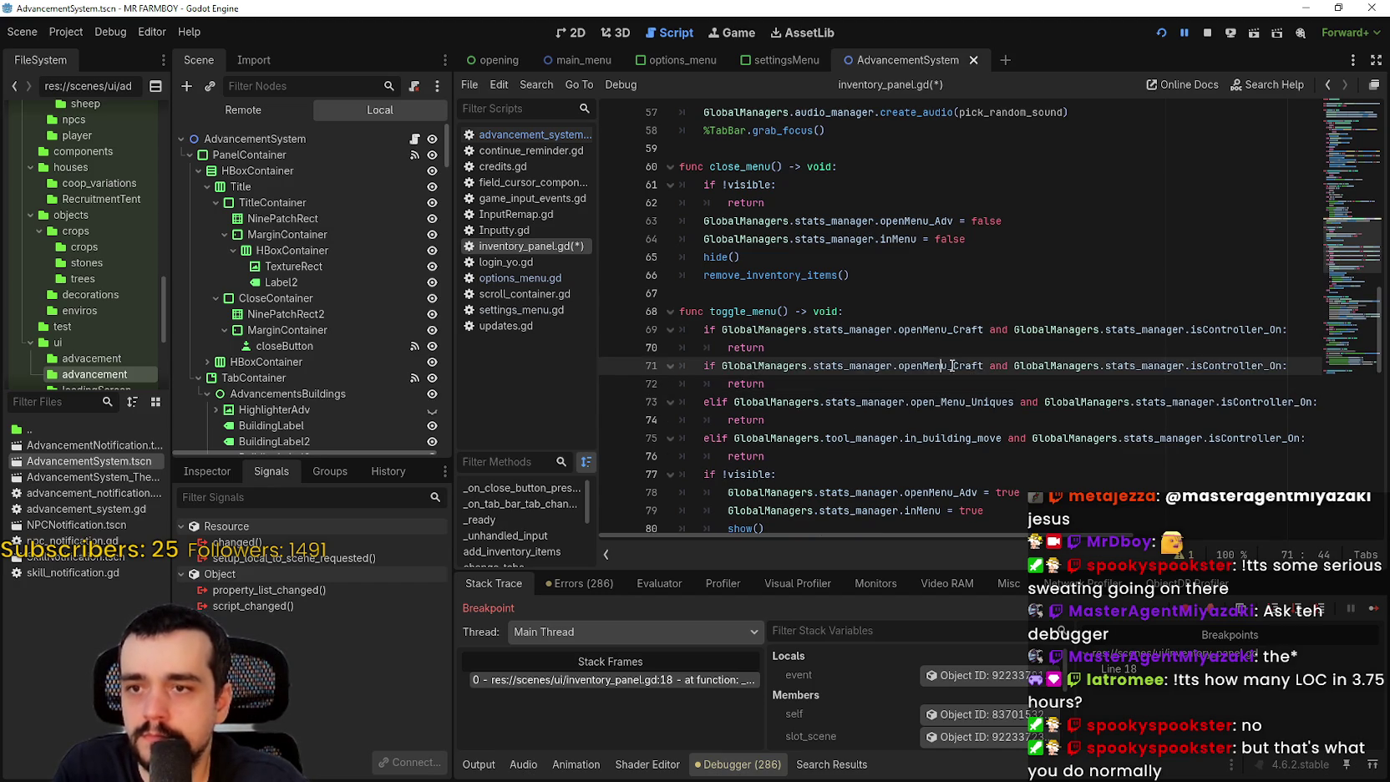
{"action": "type", "text": "Adv"}
{"action": "key", "text": "Down"}
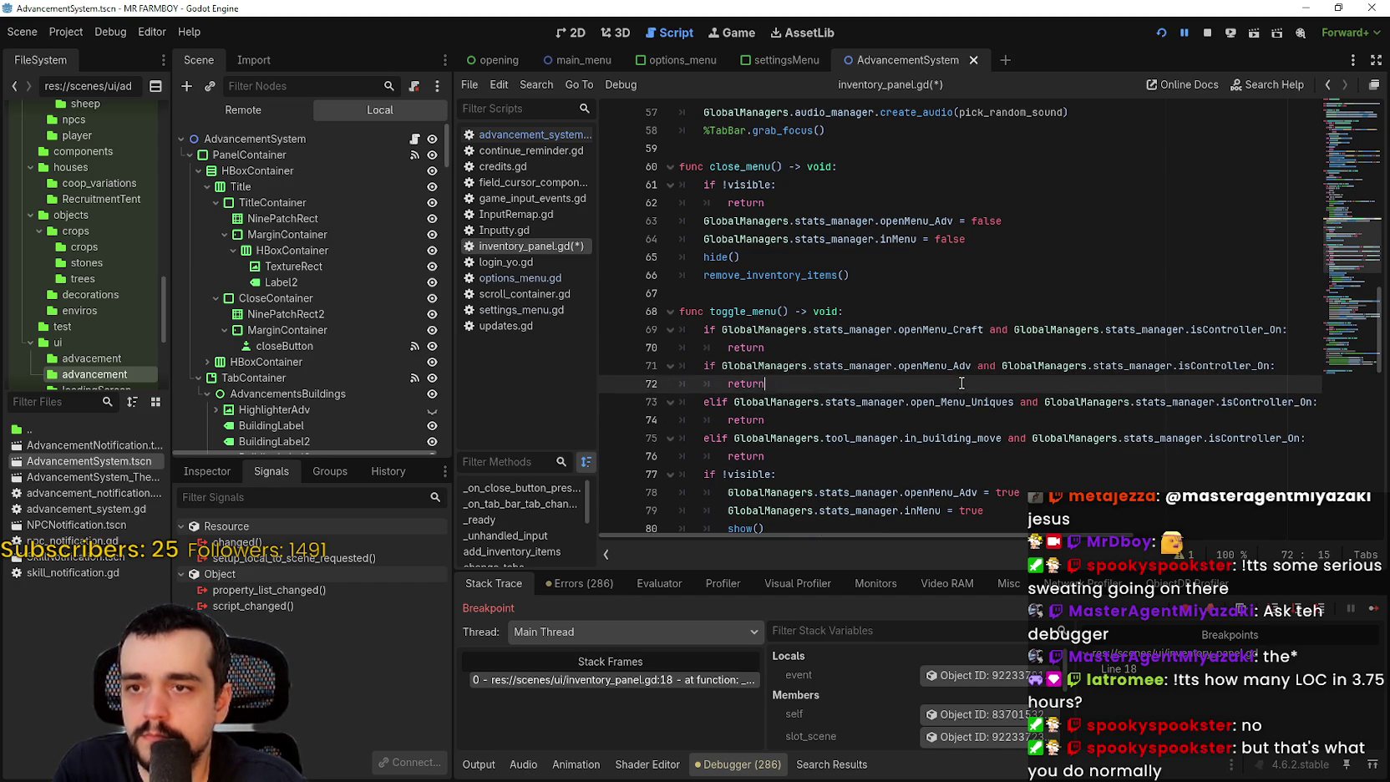
{"action": "key", "text": "ctrl+s"}
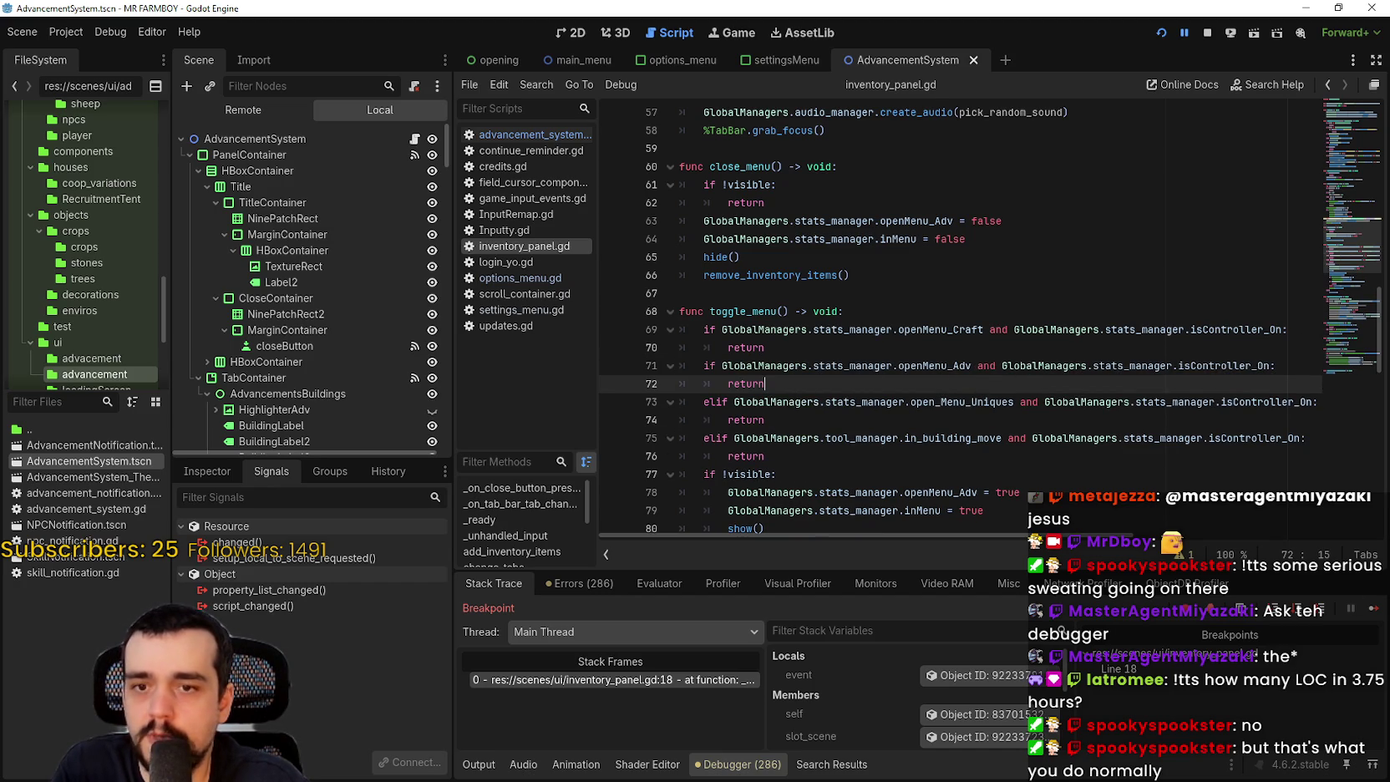
{"action": "left_click", "coordinate": [1372, 608]}
- Close the inventory, open Advancements with K, try Tab from it, and resume past the breakpoint
{"action": "key", "text": "Tab"}
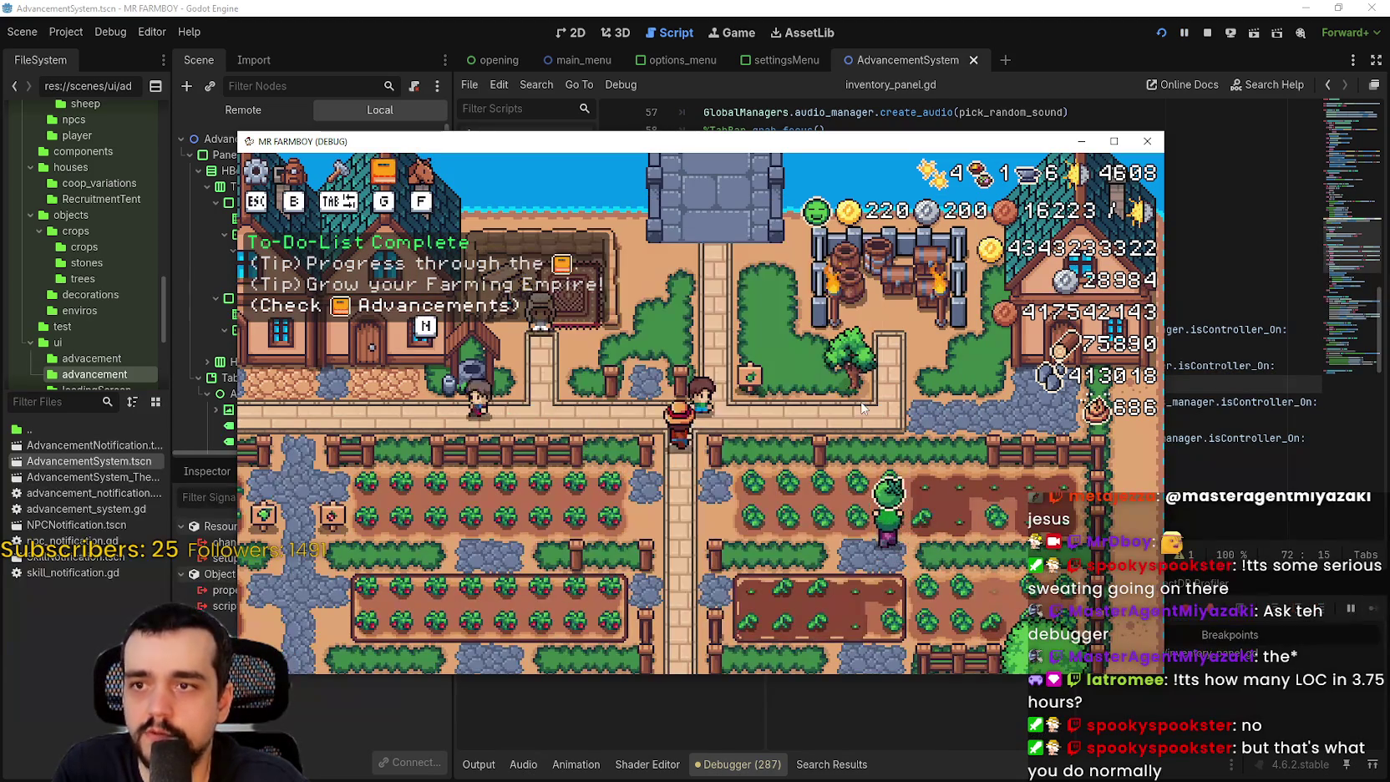
{"action": "key", "text": "a"}
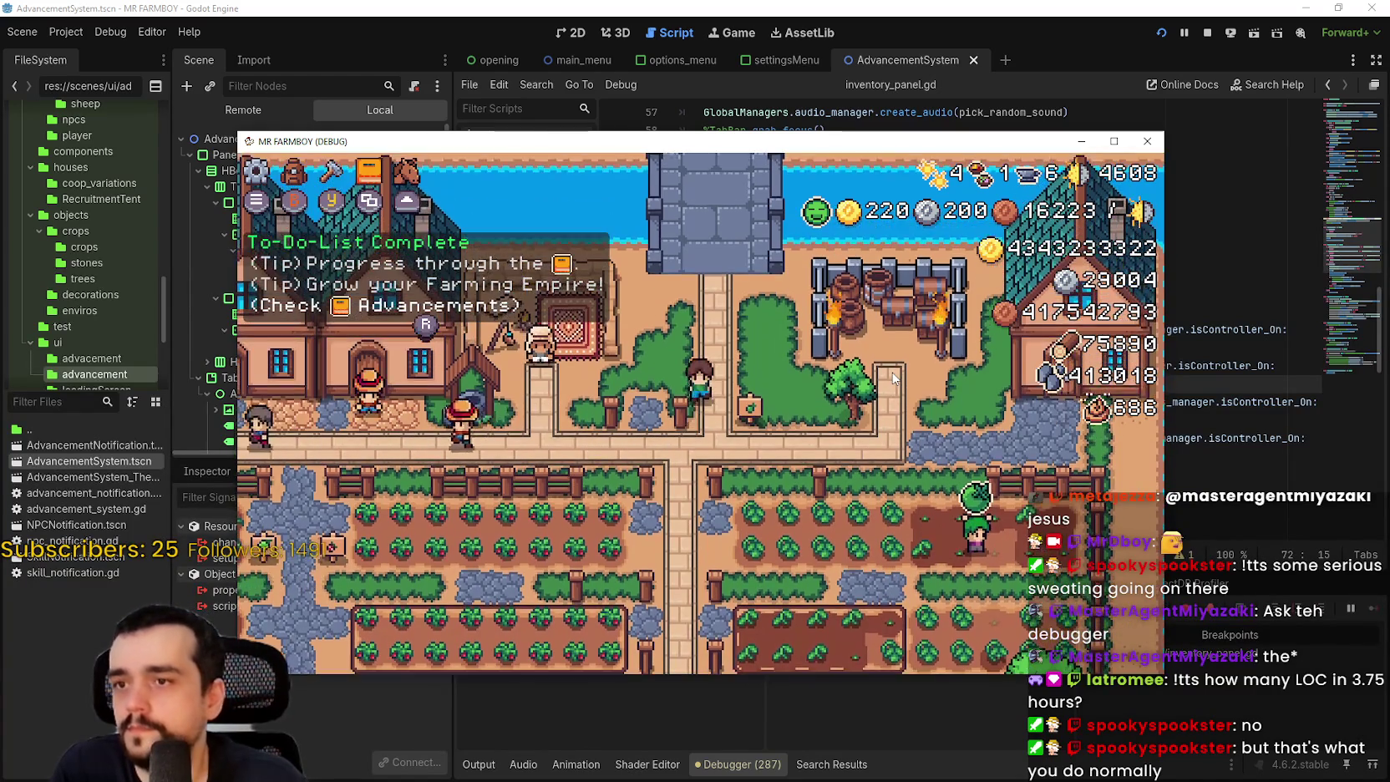
{"action": "key", "text": "k"}
{"action": "key", "text": "Tab"}
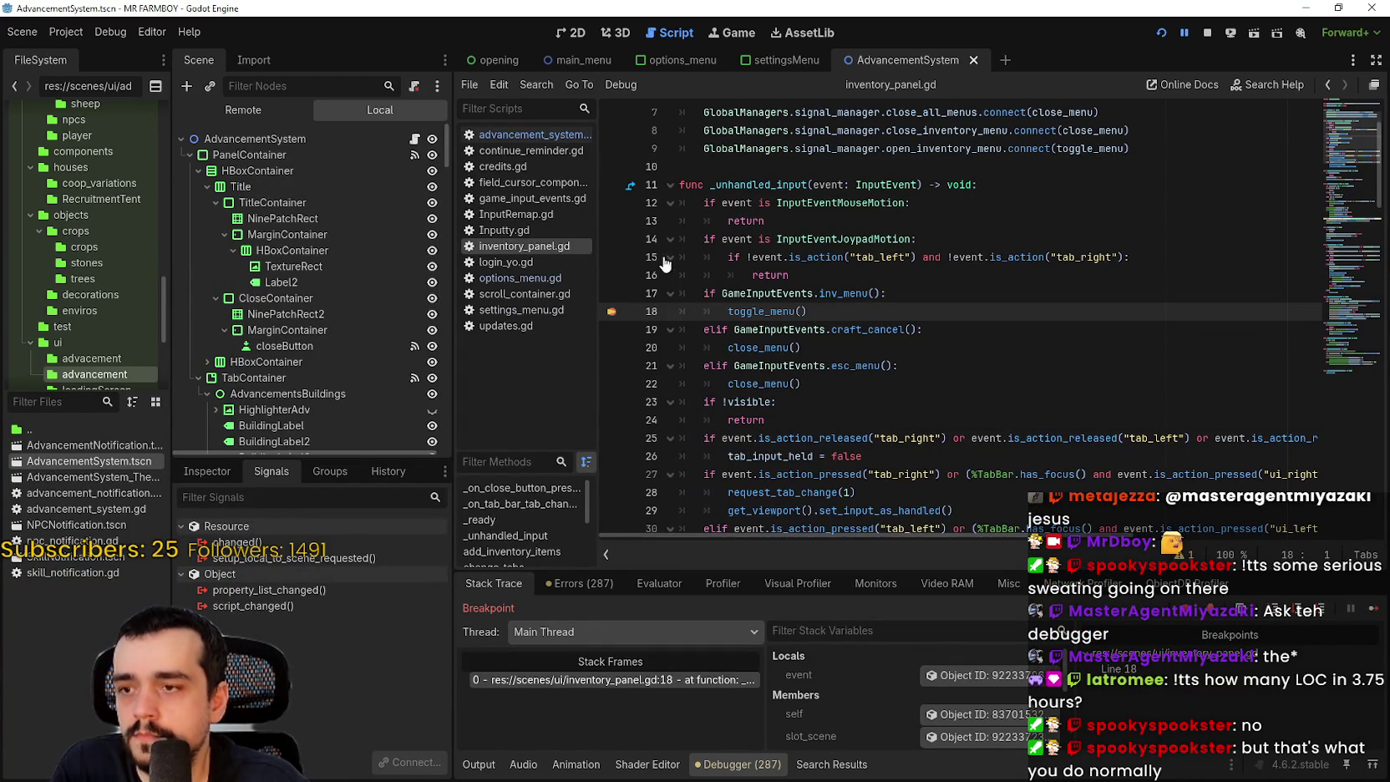
{"action": "left_click", "coordinate": [1374, 611]}
- Walk the farmer around while toggling the Stats & Inventory panel open and closed with I
{"action": "key", "text": "d"}
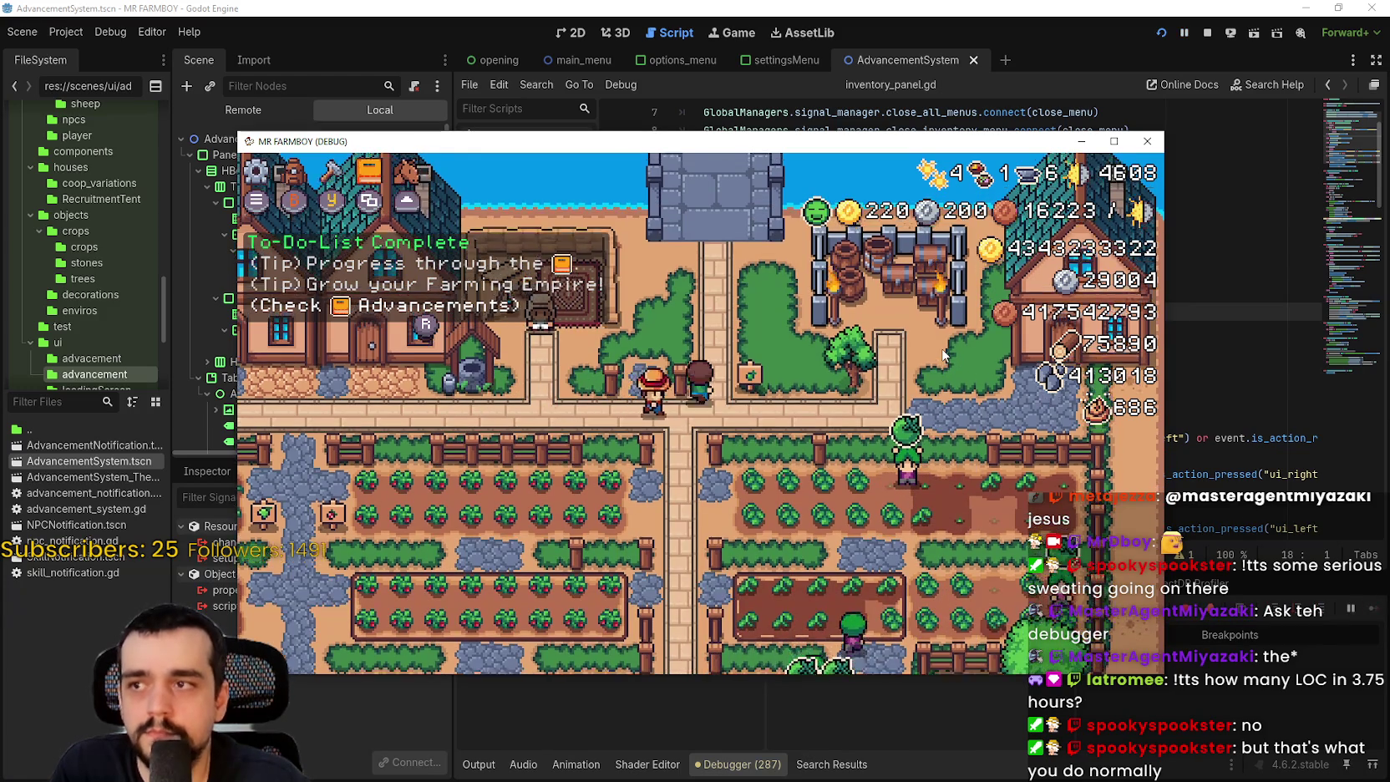
{"action": "key", "text": "a"}
{"action": "key", "text": "i"}
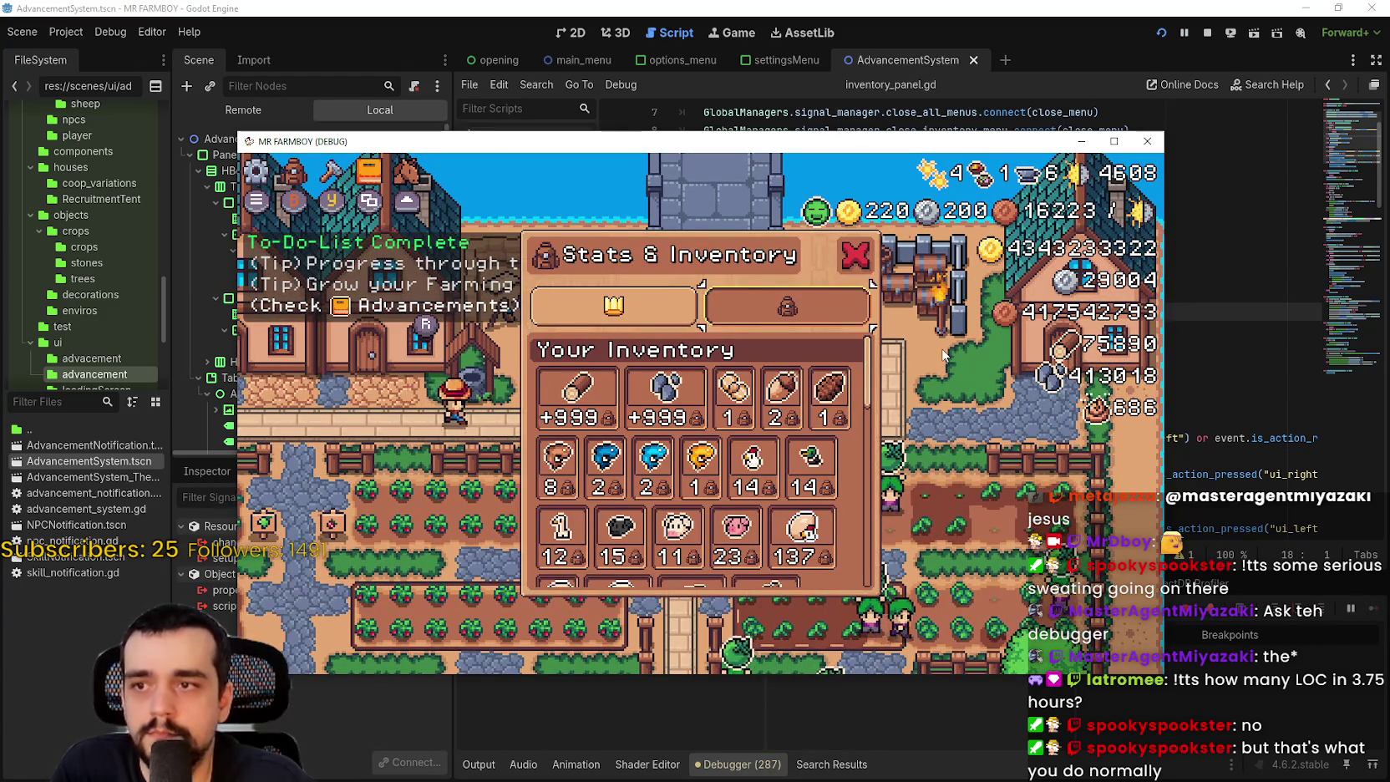
{"action": "key", "text": "d"}
{"action": "key", "text": "s"}
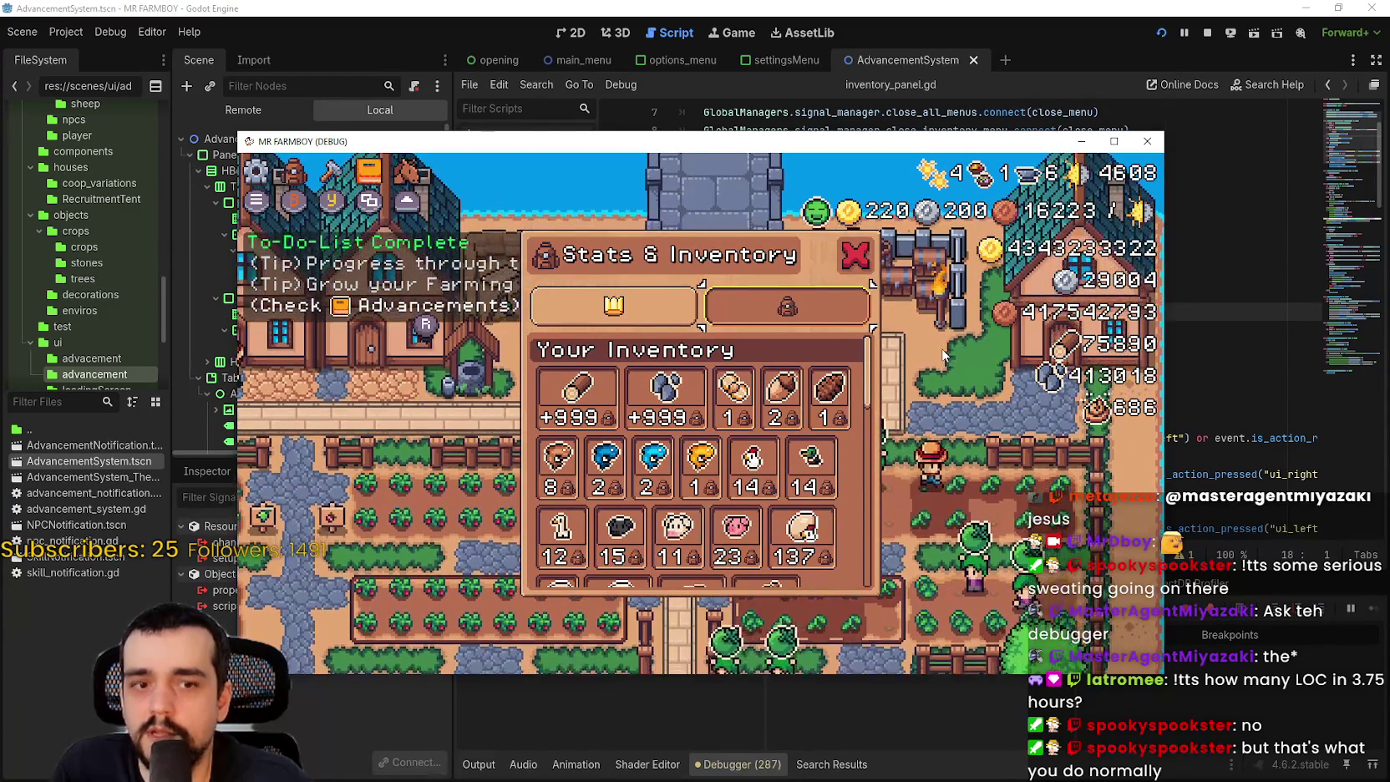
{"action": "key", "text": "s"}
{"action": "key", "text": "d"}
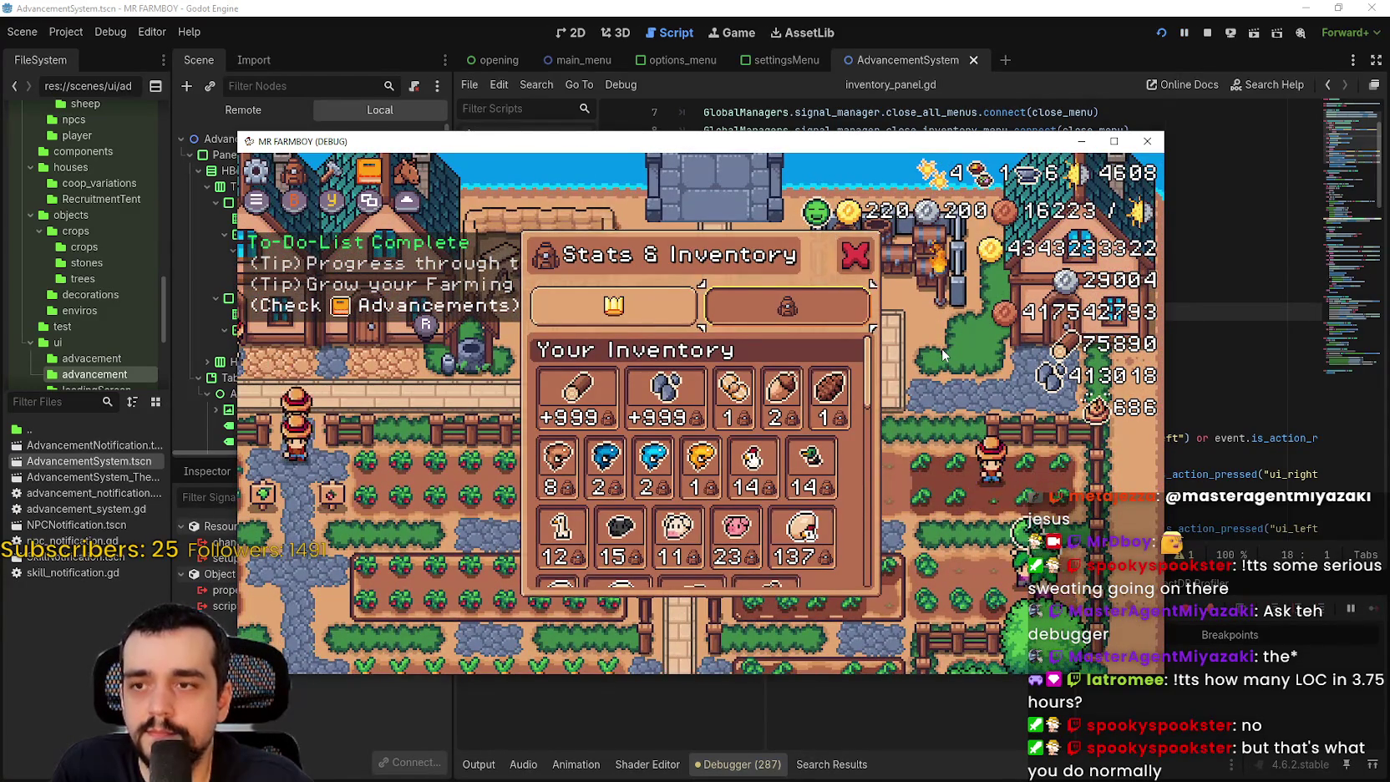
{"action": "key", "text": "a"}
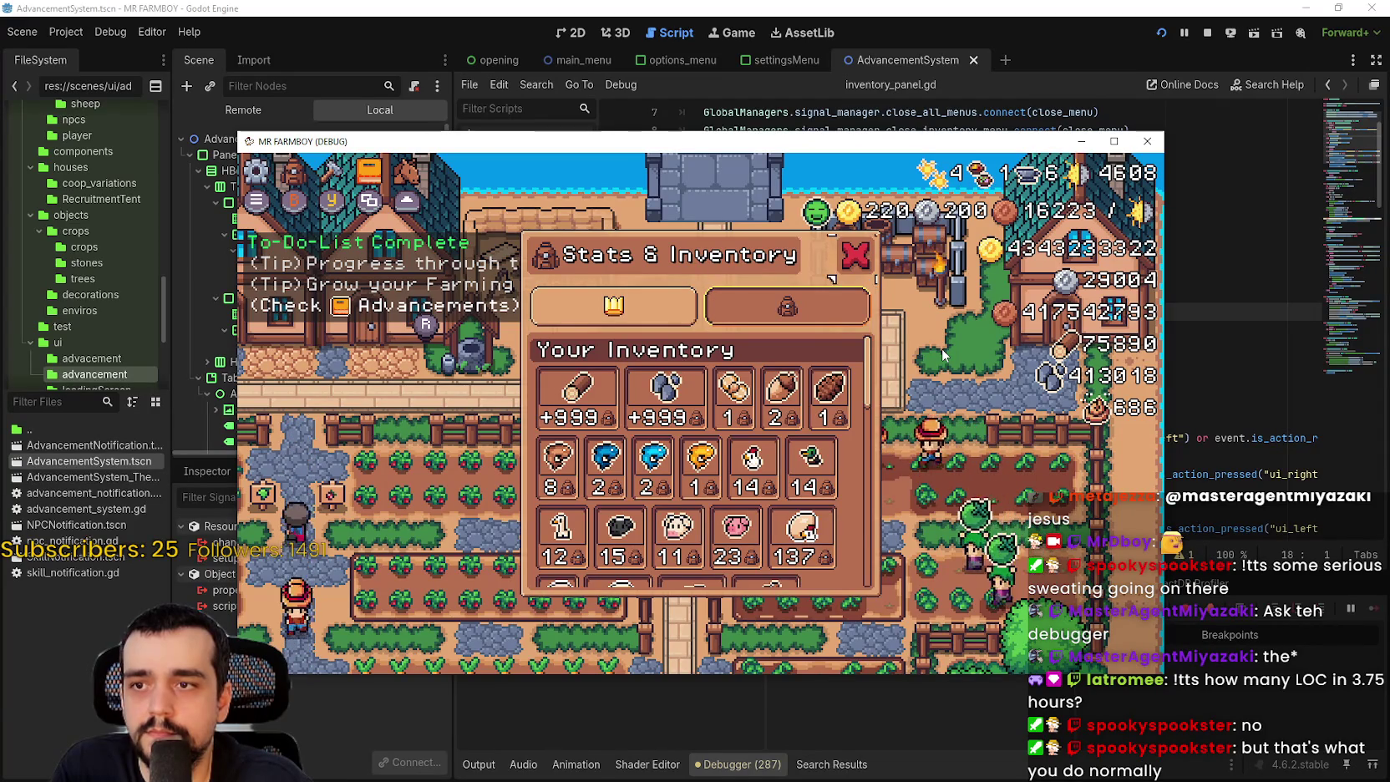
{"action": "key", "text": "i"}
{"action": "key", "text": "a"}
{"action": "key", "text": "i"}
{"action": "key", "text": "i"}
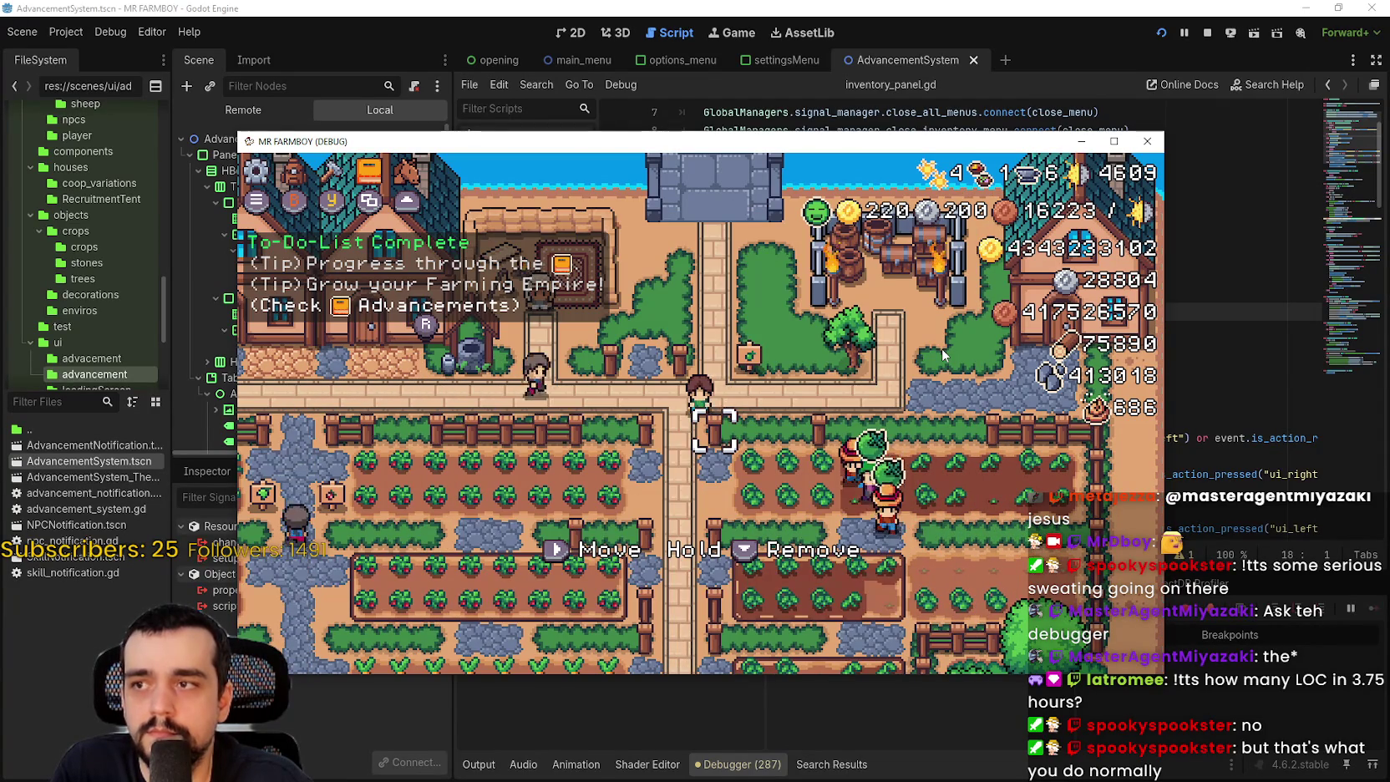
{"action": "key", "text": "i"}
{"action": "key", "text": "i"}
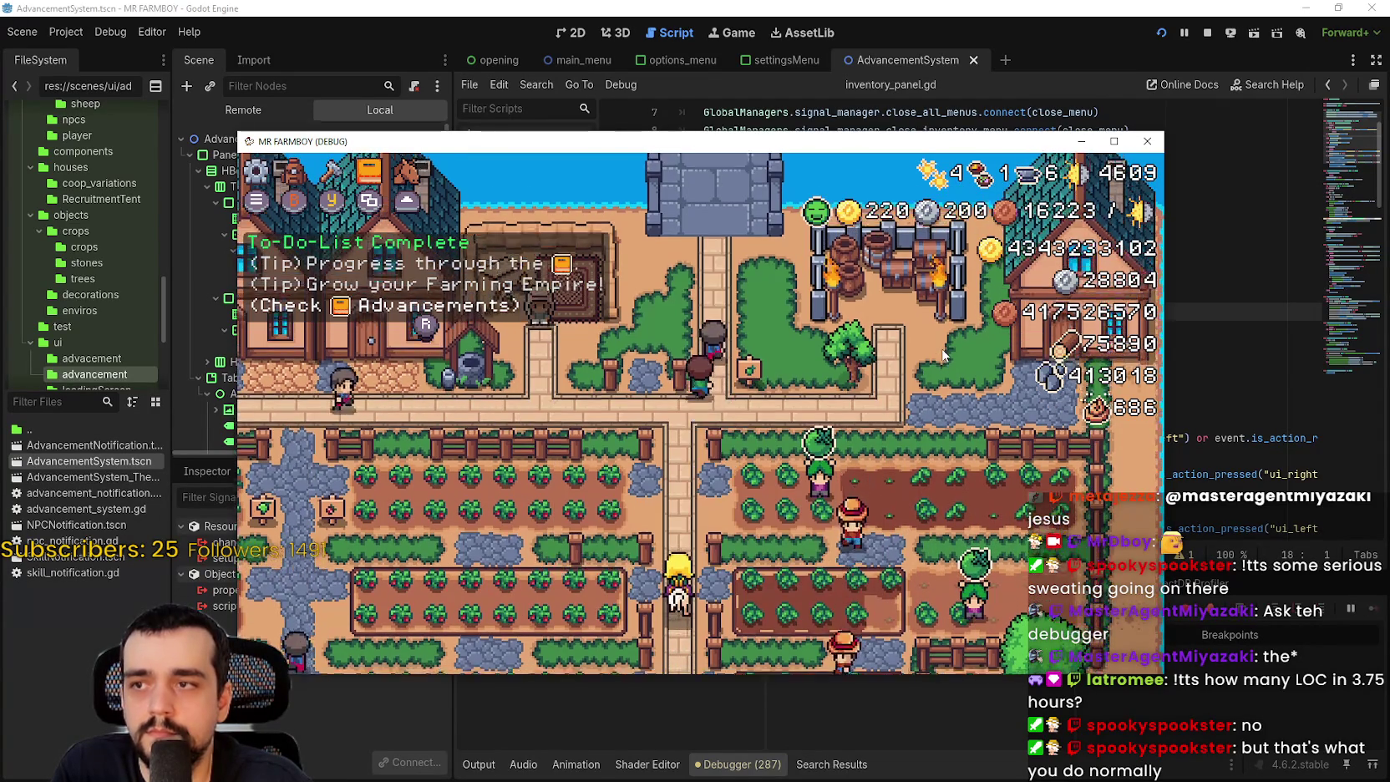
- Switch between the Crafting, Stats & Inventory and Advancements panels using C, I and L
{"action": "key", "text": "c"}
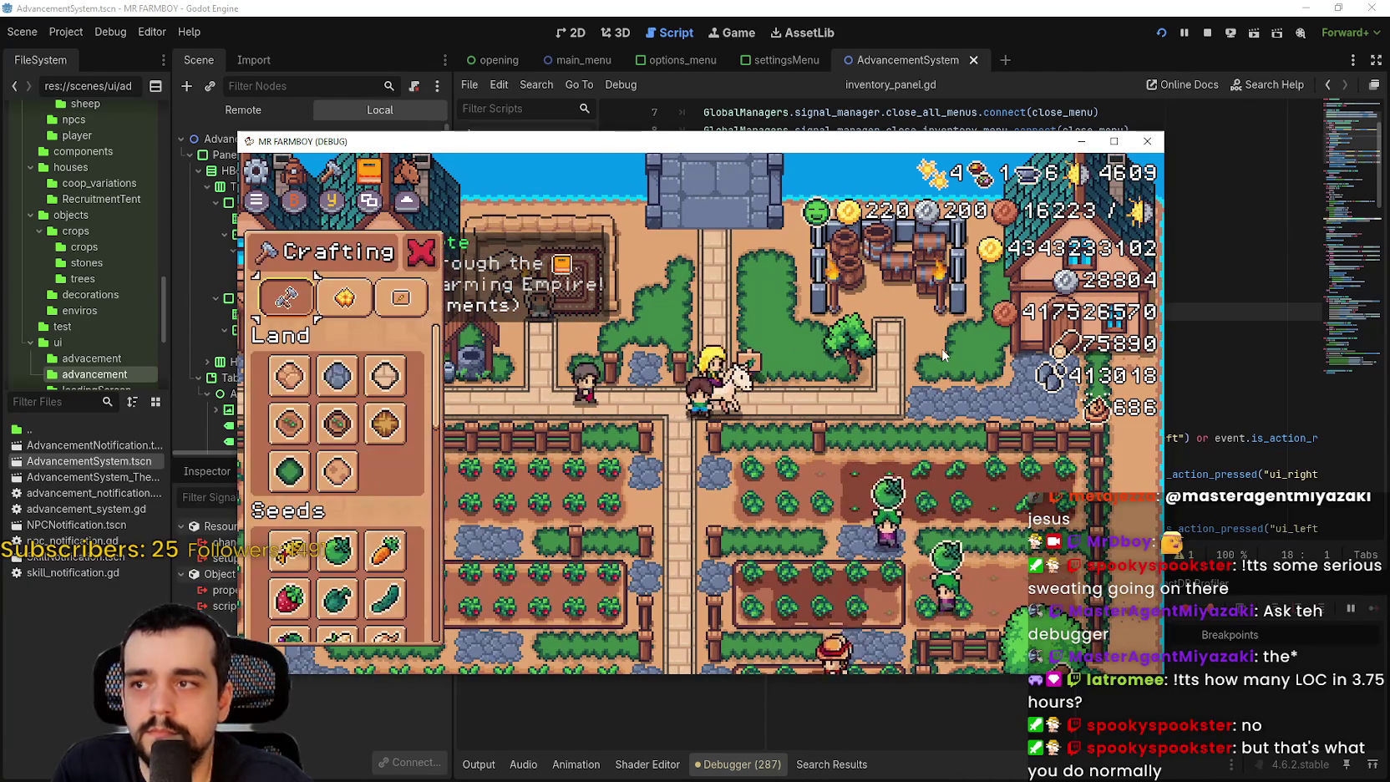
{"action": "key", "text": "i"}
{"action": "key", "text": "c"}
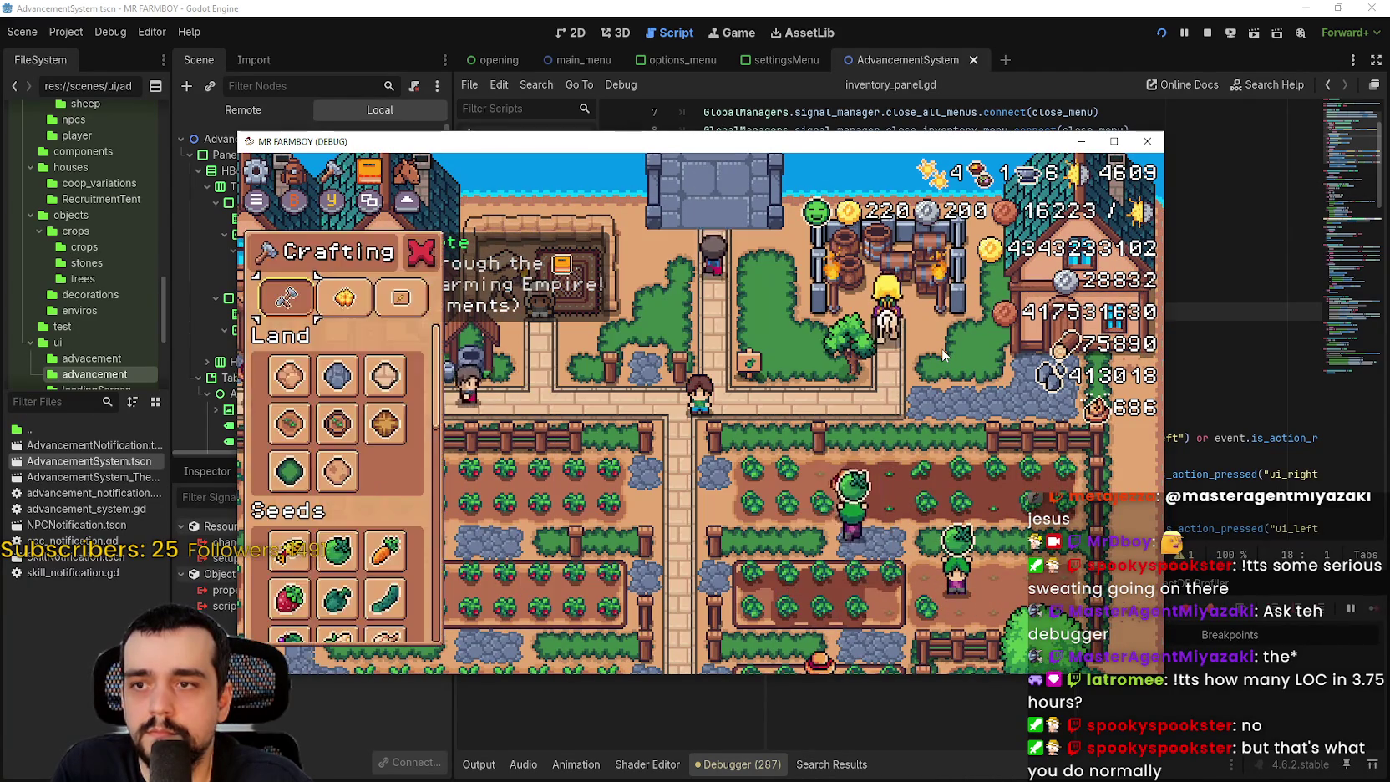
{"action": "key", "text": "c"}
{"action": "key", "text": "c"}
{"action": "key", "text": "i"}
{"action": "key", "text": "c"}
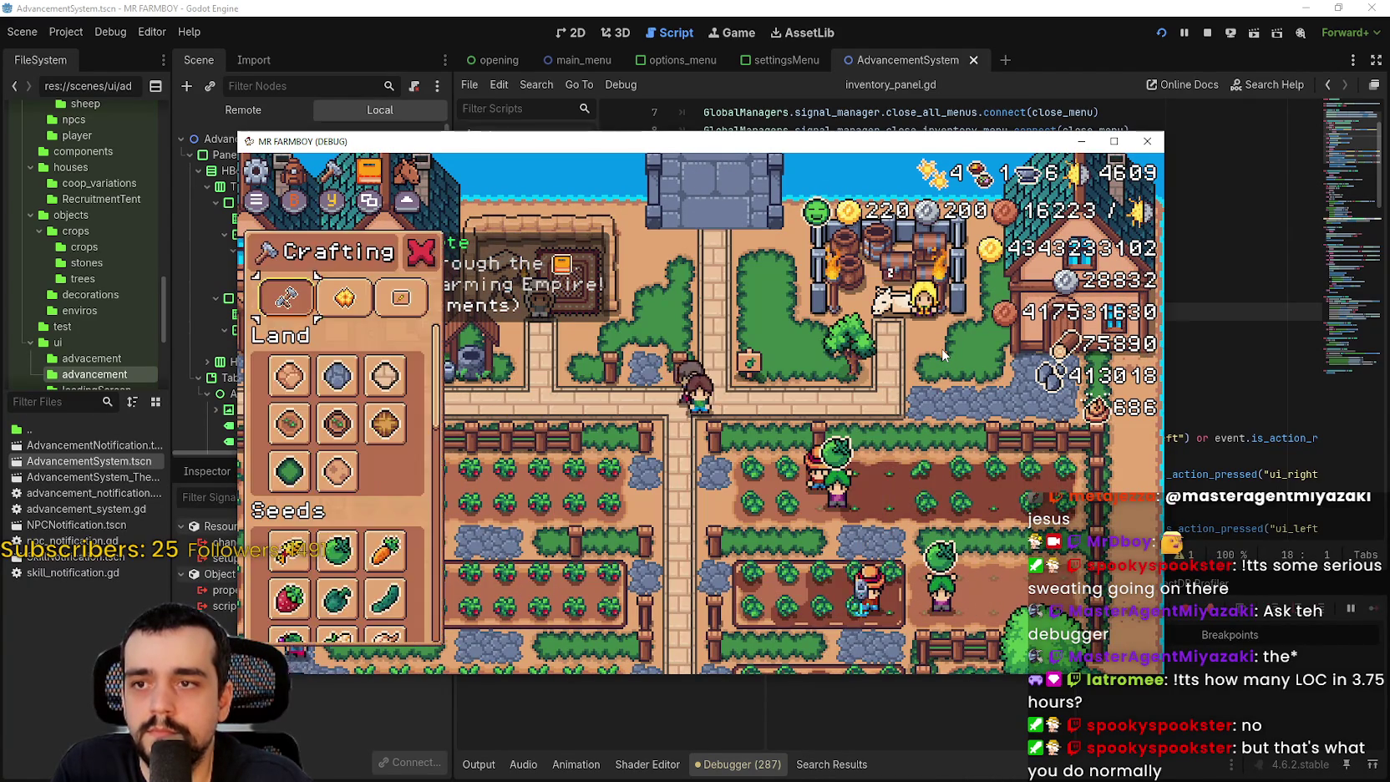
{"action": "key", "text": "c"}
{"action": "key", "text": "c"}
{"action": "key", "text": "i"}
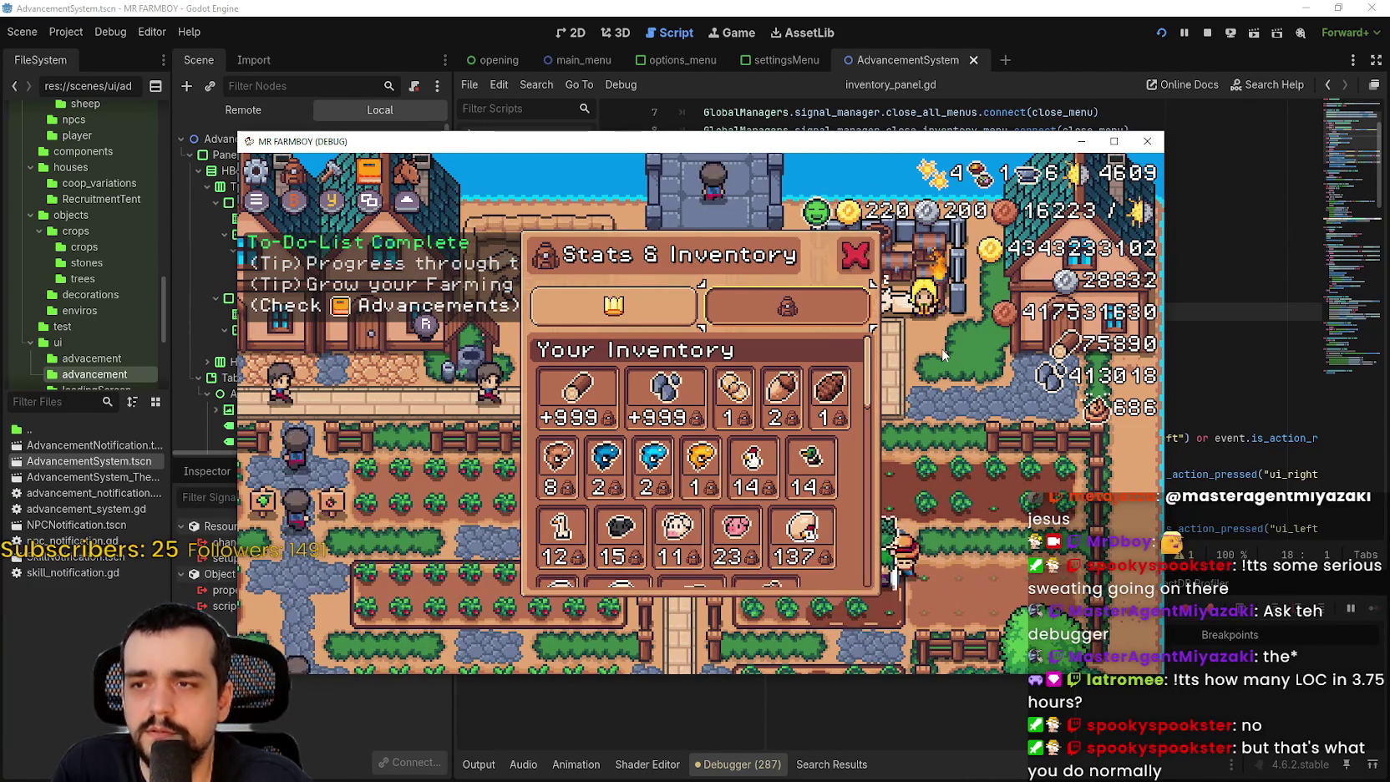
{"action": "key", "text": "l"}
{"action": "key", "text": "l"}
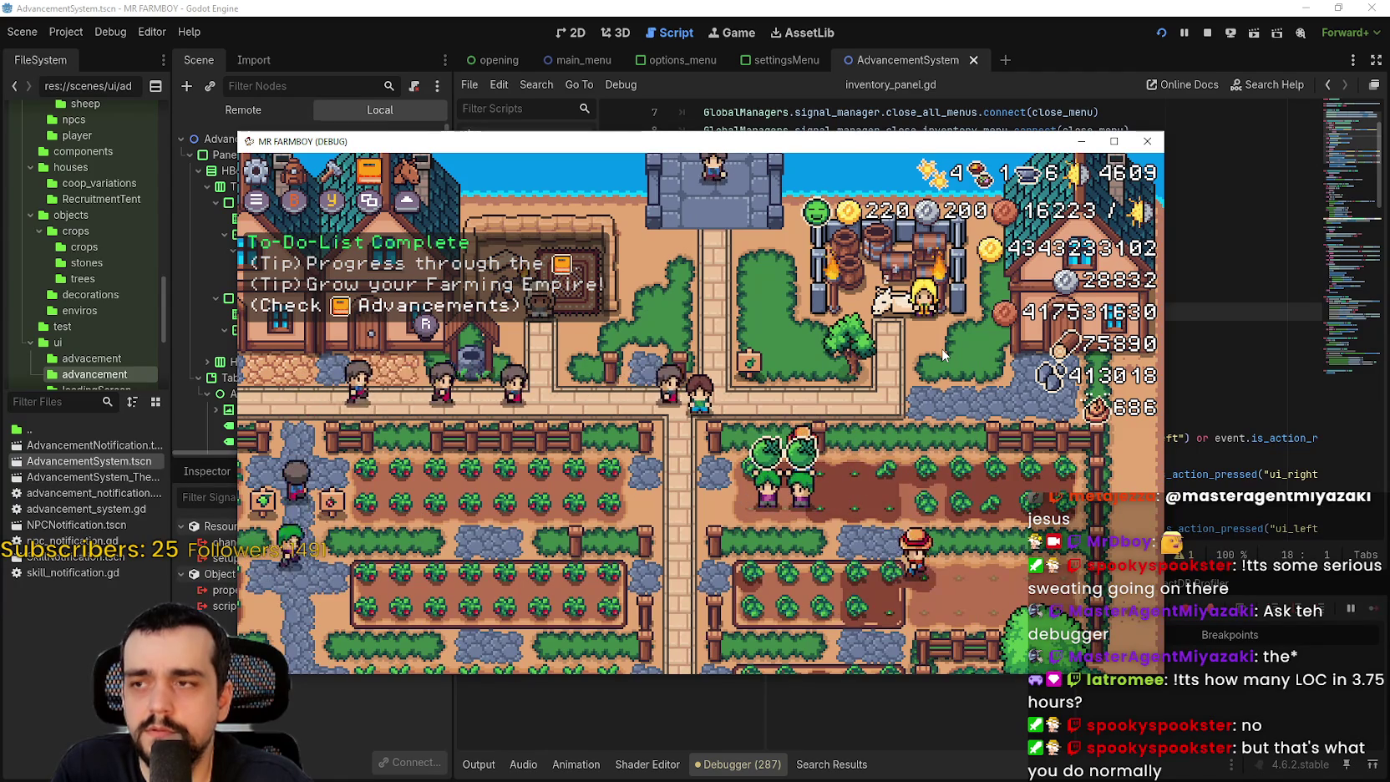
- Open the pause menu with Escape and choose Resume
{"action": "key", "text": "Escape"}
{"action": "key", "text": "Up"}
{"action": "key", "text": "Up"}
{"action": "key", "text": "Return"}
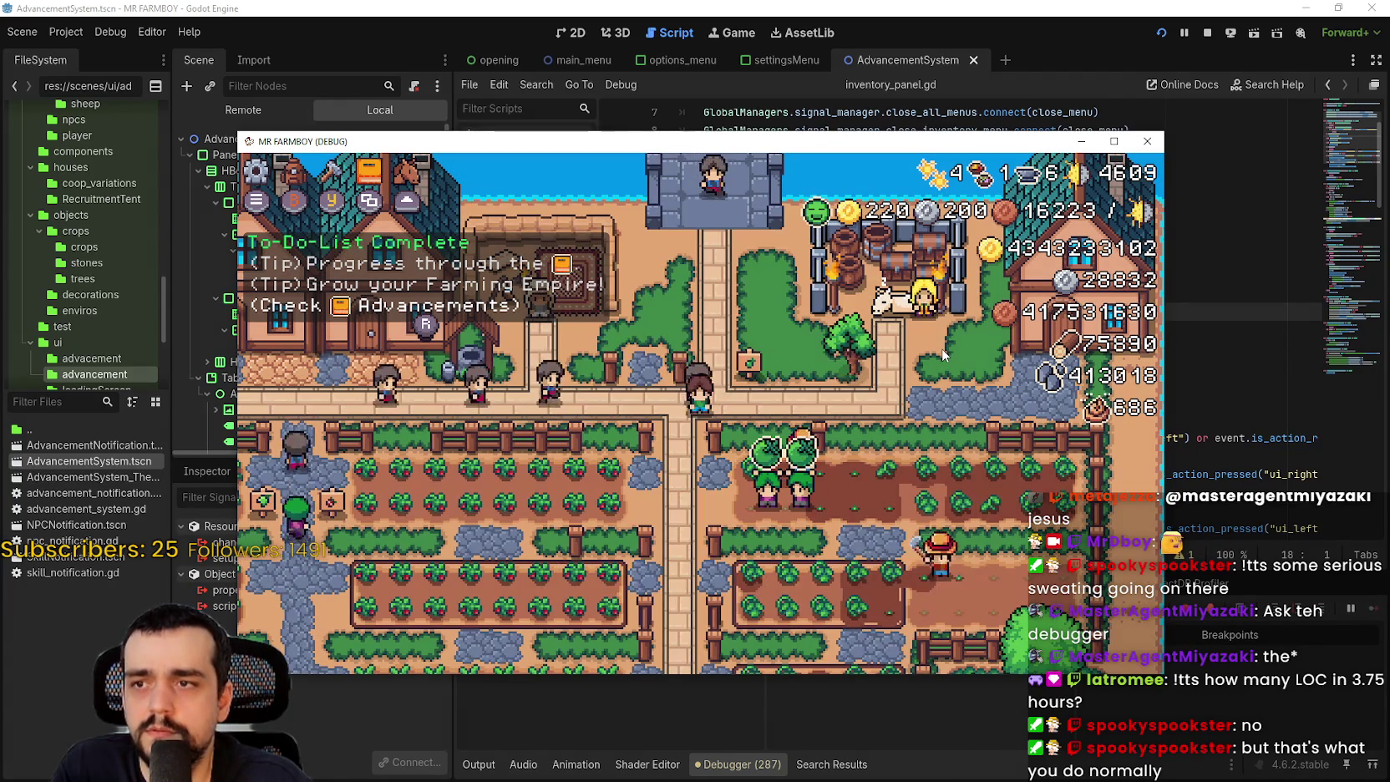
- Cycle from Stats & Inventory through Crafting to the Advancements panel
{"action": "key", "text": "i"}
{"action": "key", "text": "i"}
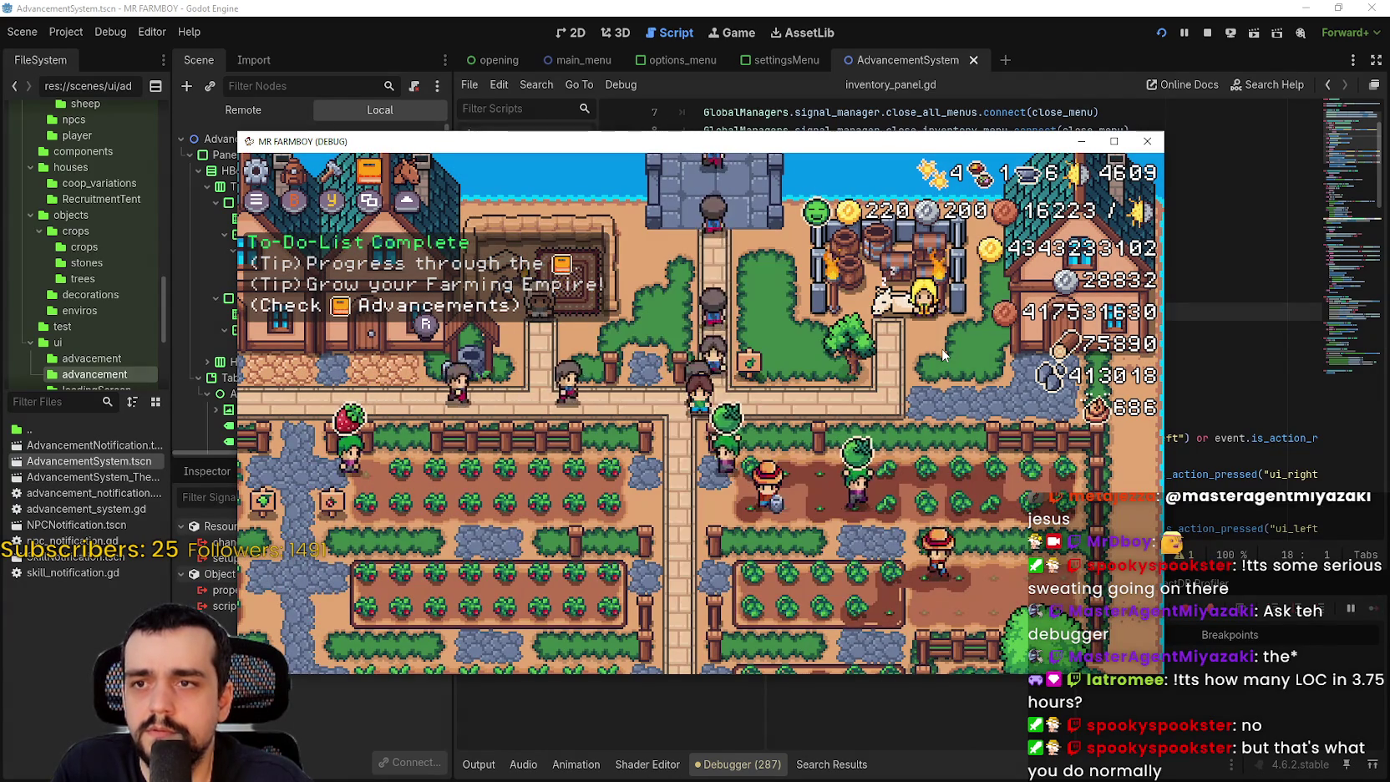
{"action": "key", "text": "w"}
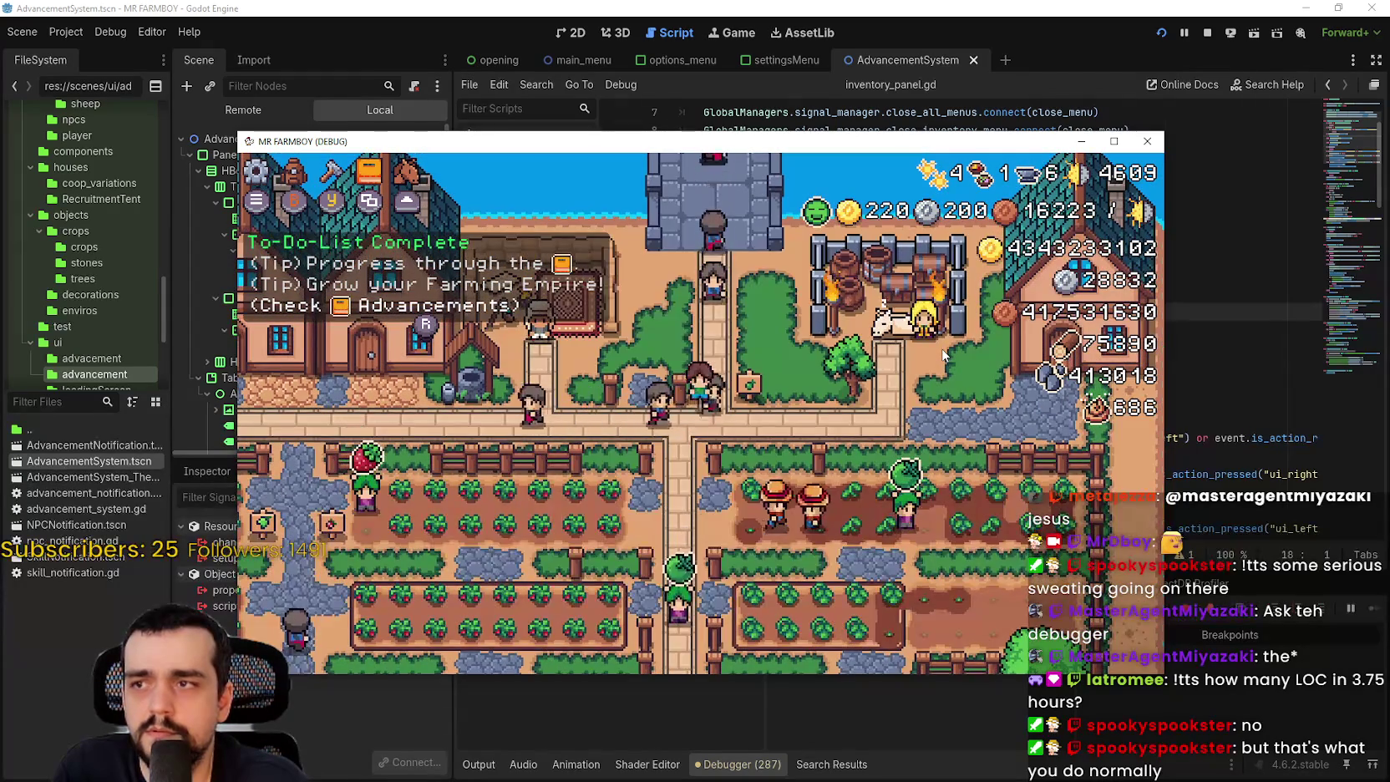
{"action": "key", "text": "c"}
{"action": "key", "text": "c"}
{"action": "key", "text": "i"}
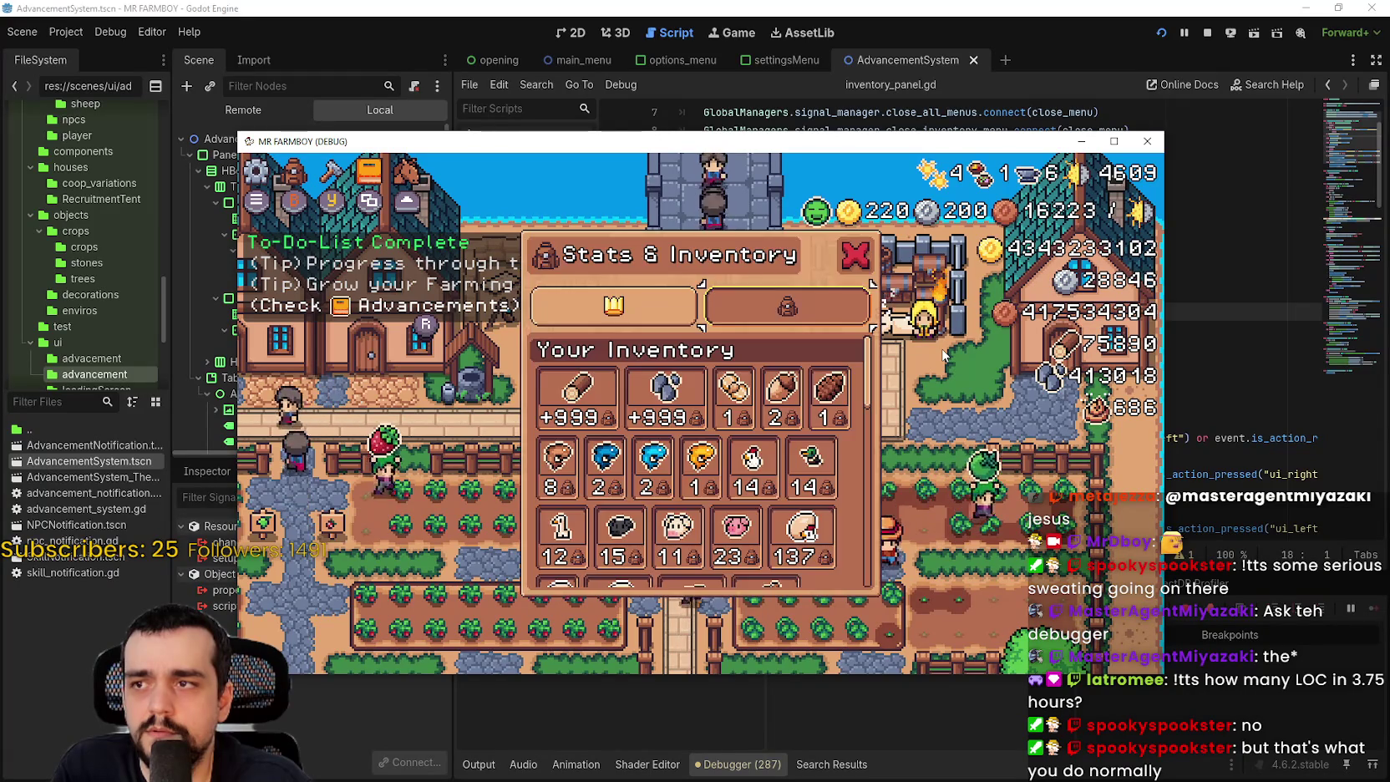
{"action": "key", "text": "j"}
- Arrow-key through advancements (Road Tile, Player House Upgrade 2, Merchant's Outpost, Fish, Barn Upgrade), then close Advancements
{"action": "key", "text": "Right"}
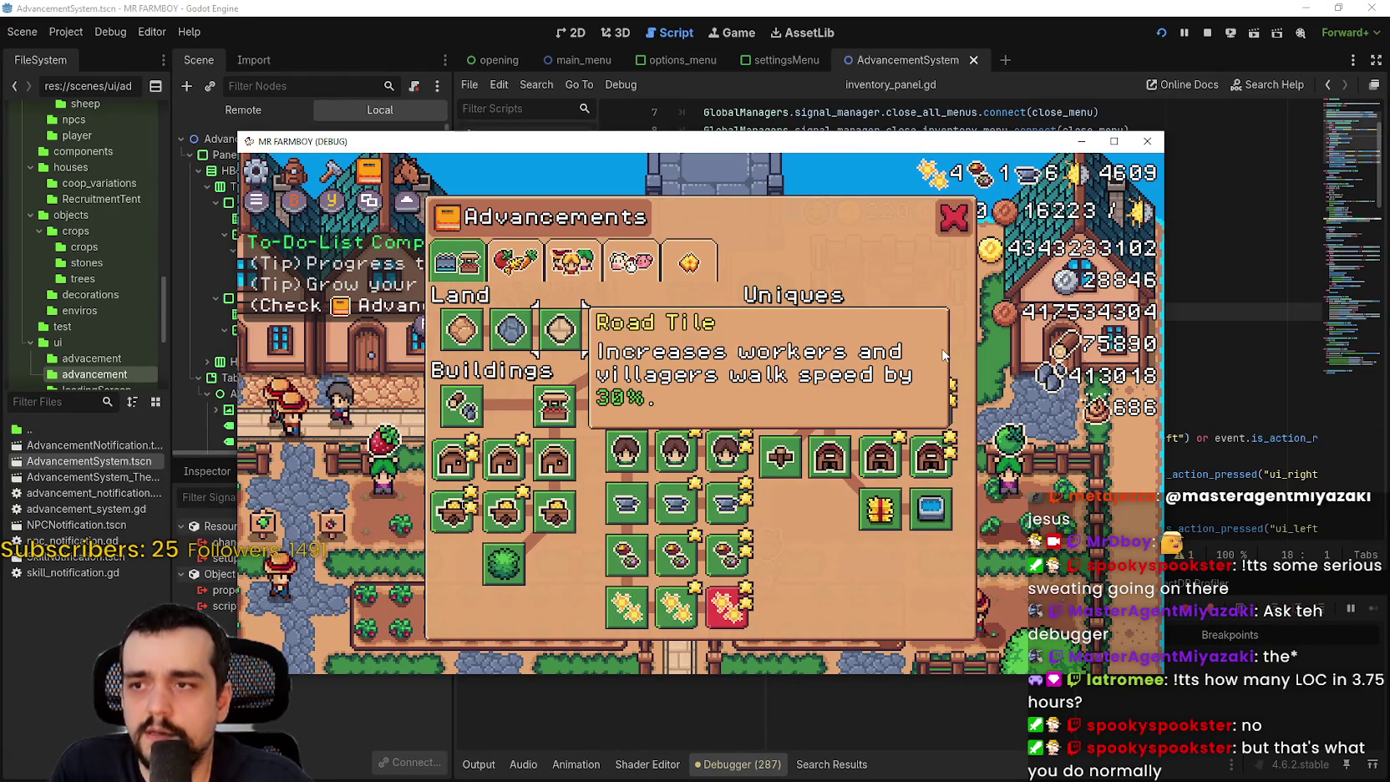
{"action": "key", "text": "Right"}
{"action": "key", "text": "Down"}
{"action": "key", "text": "Up"}
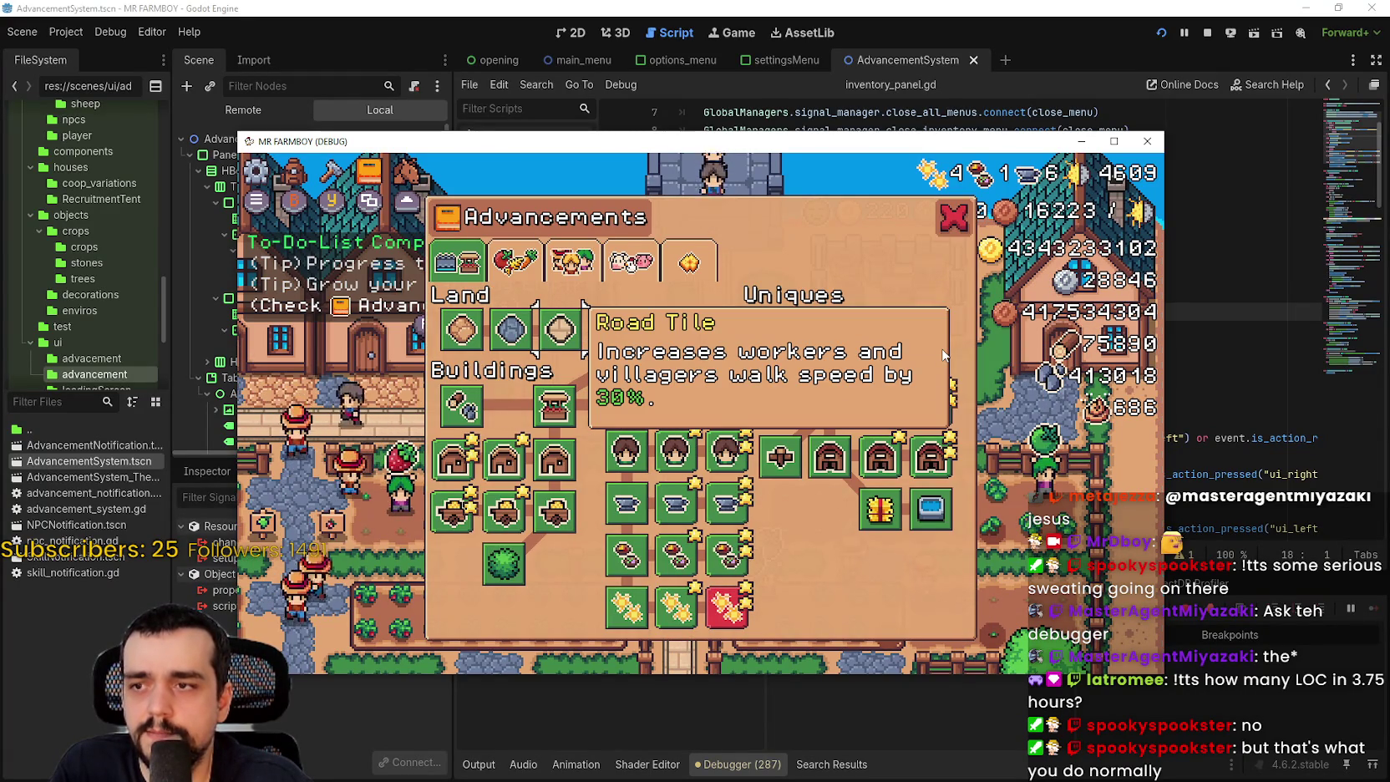
{"action": "key", "text": "Down"}
{"action": "key", "text": "Right"}
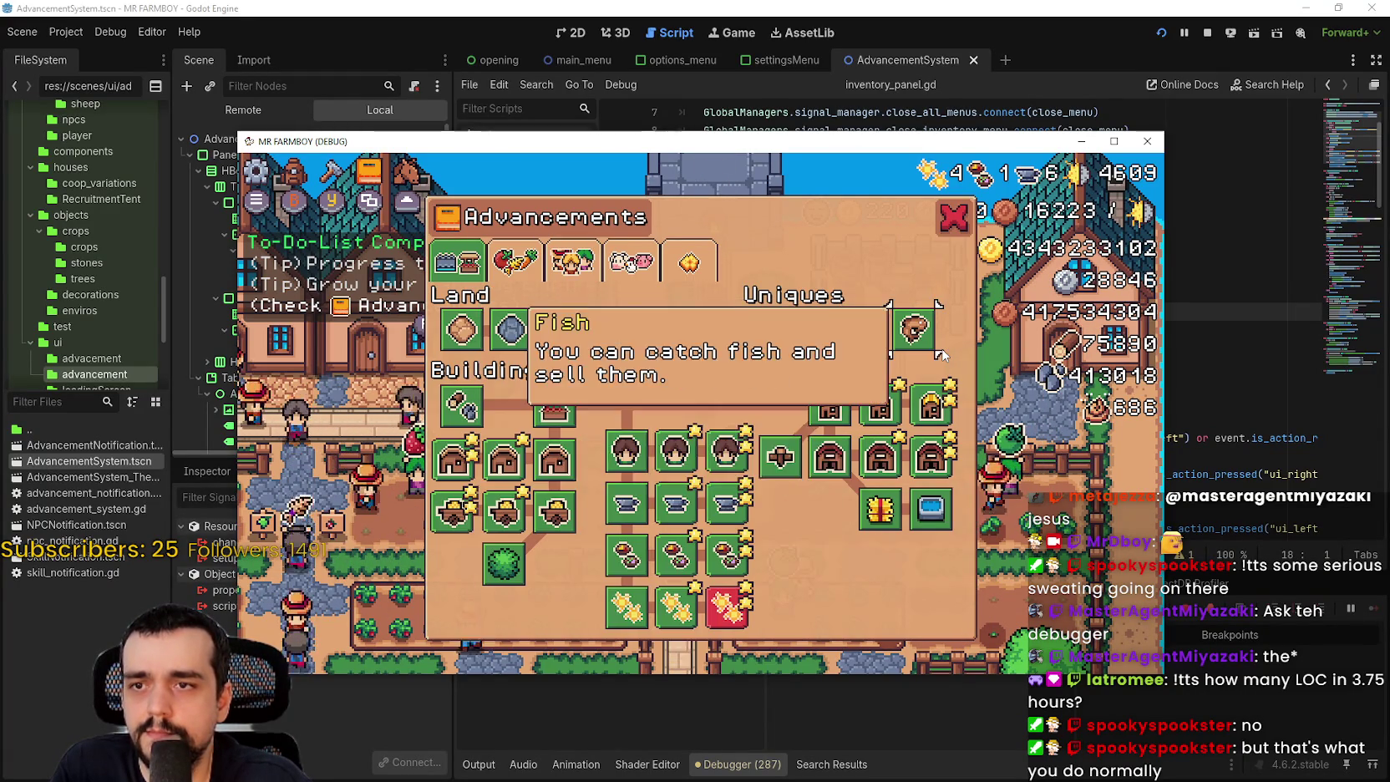
{"action": "key", "text": "Down"}
{"action": "key", "text": "Up"}
{"action": "key", "text": "Escape"}
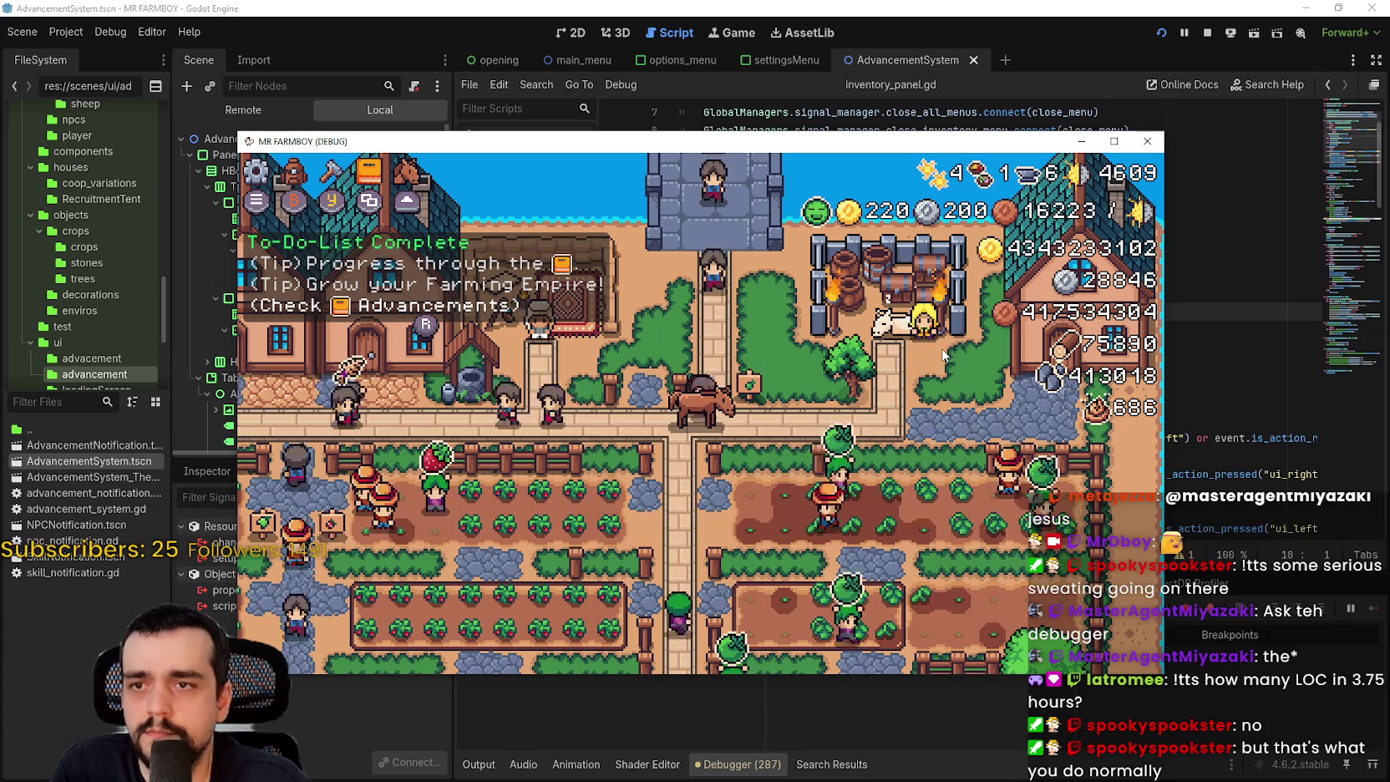
- Toggle Stats & Inventory, Crafting and Hirable Workers panels, closing with Escape, then stop the game
{"action": "key", "text": "i"}
{"action": "key", "text": "Escape"}
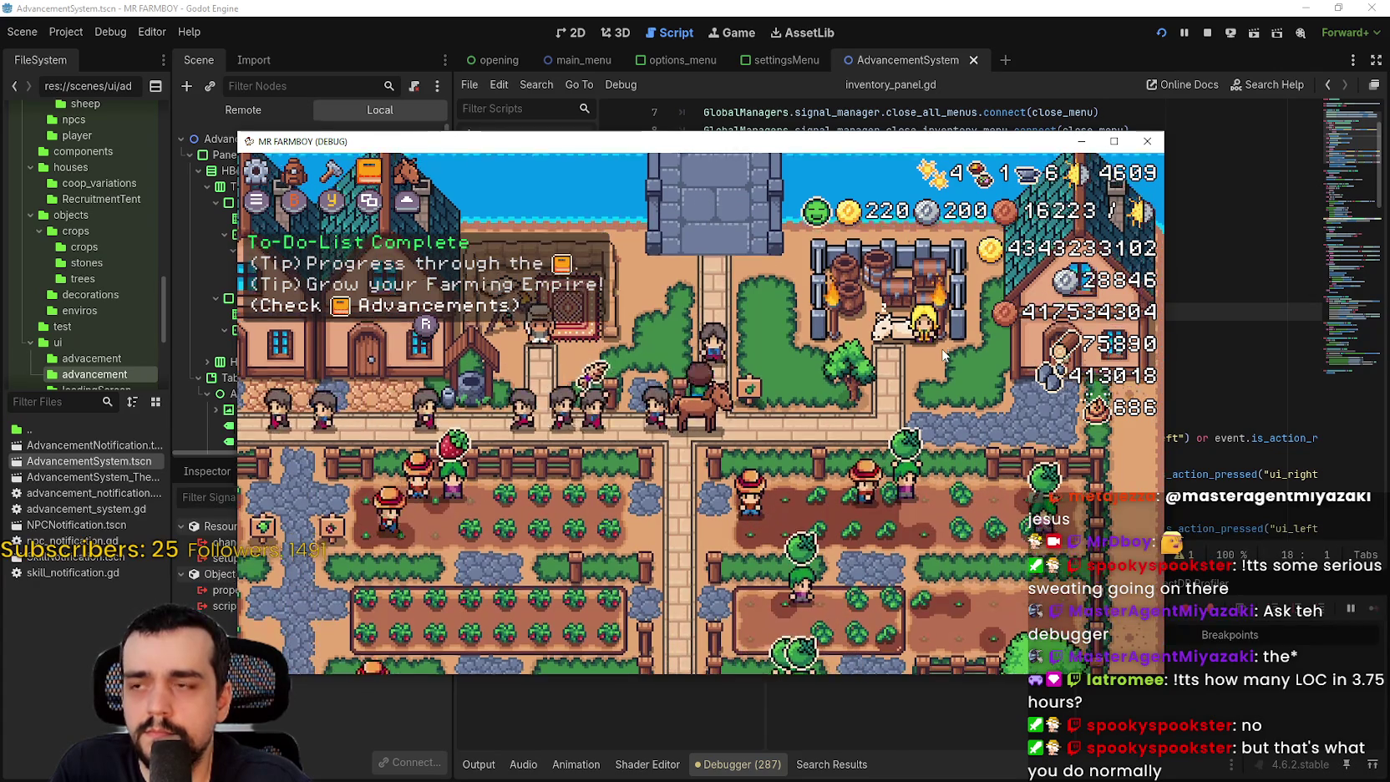
{"action": "key", "text": "c"}
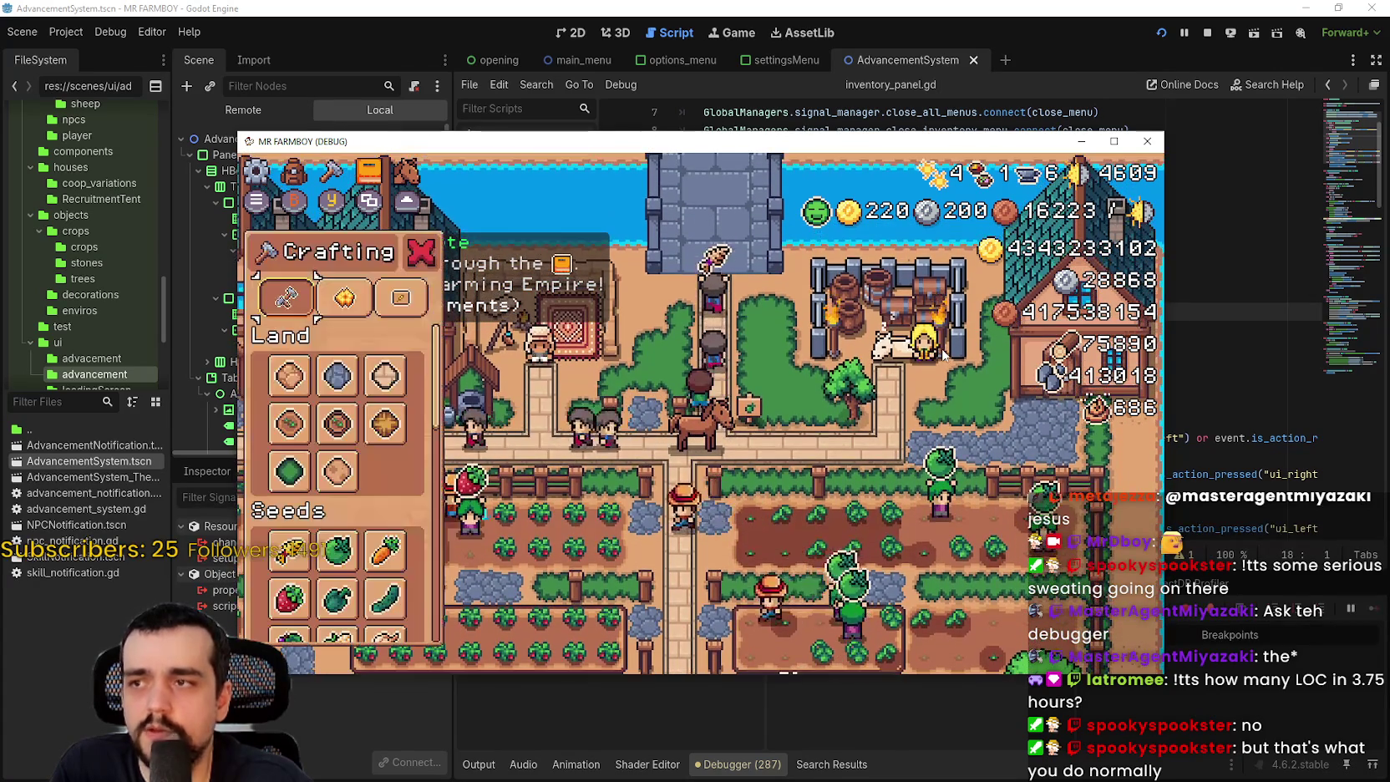
{"action": "key", "text": "i"}
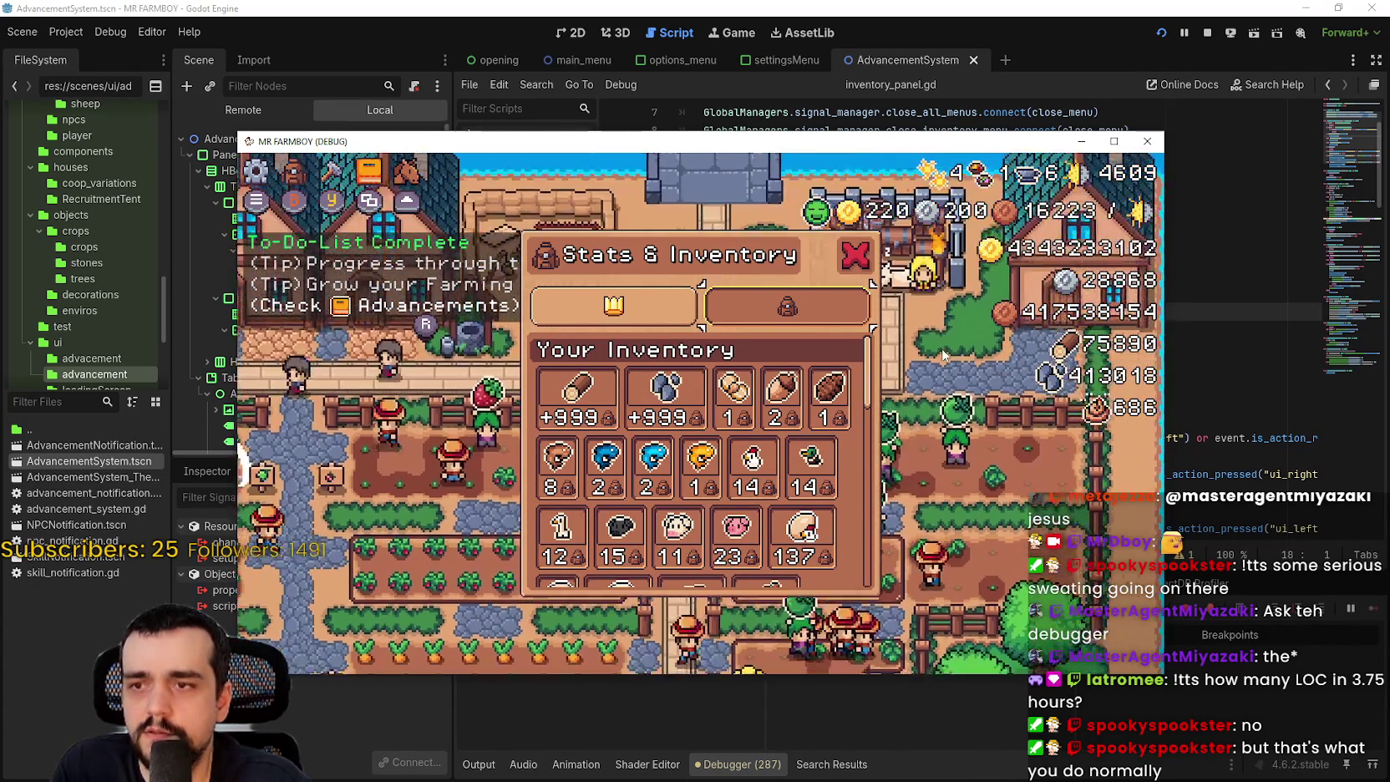
{"action": "key", "text": "c"}
{"action": "key", "text": "Escape"}
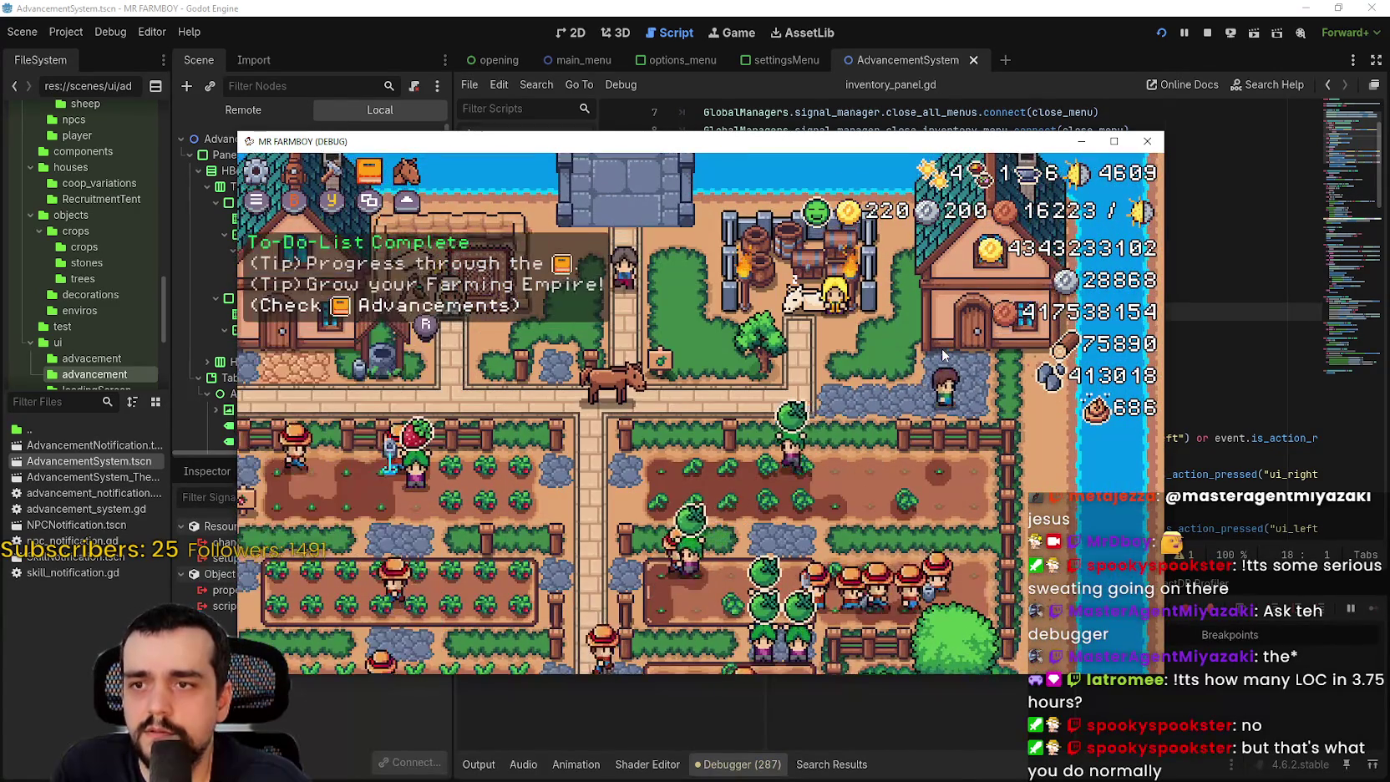
{"action": "key", "text": "w"}
{"action": "key", "text": "e"}
{"action": "key", "text": "i"}
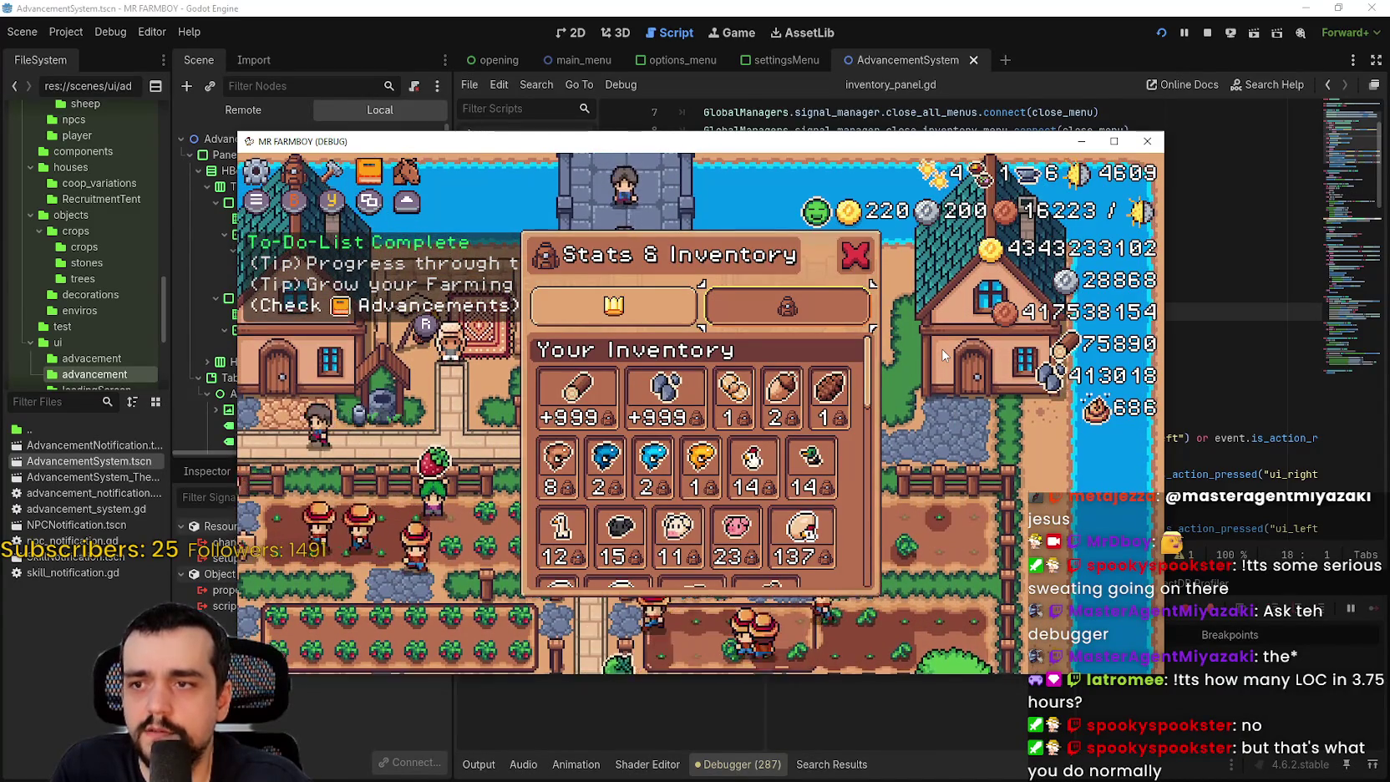
{"action": "key", "text": "c"}
{"action": "key", "text": "Escape"}
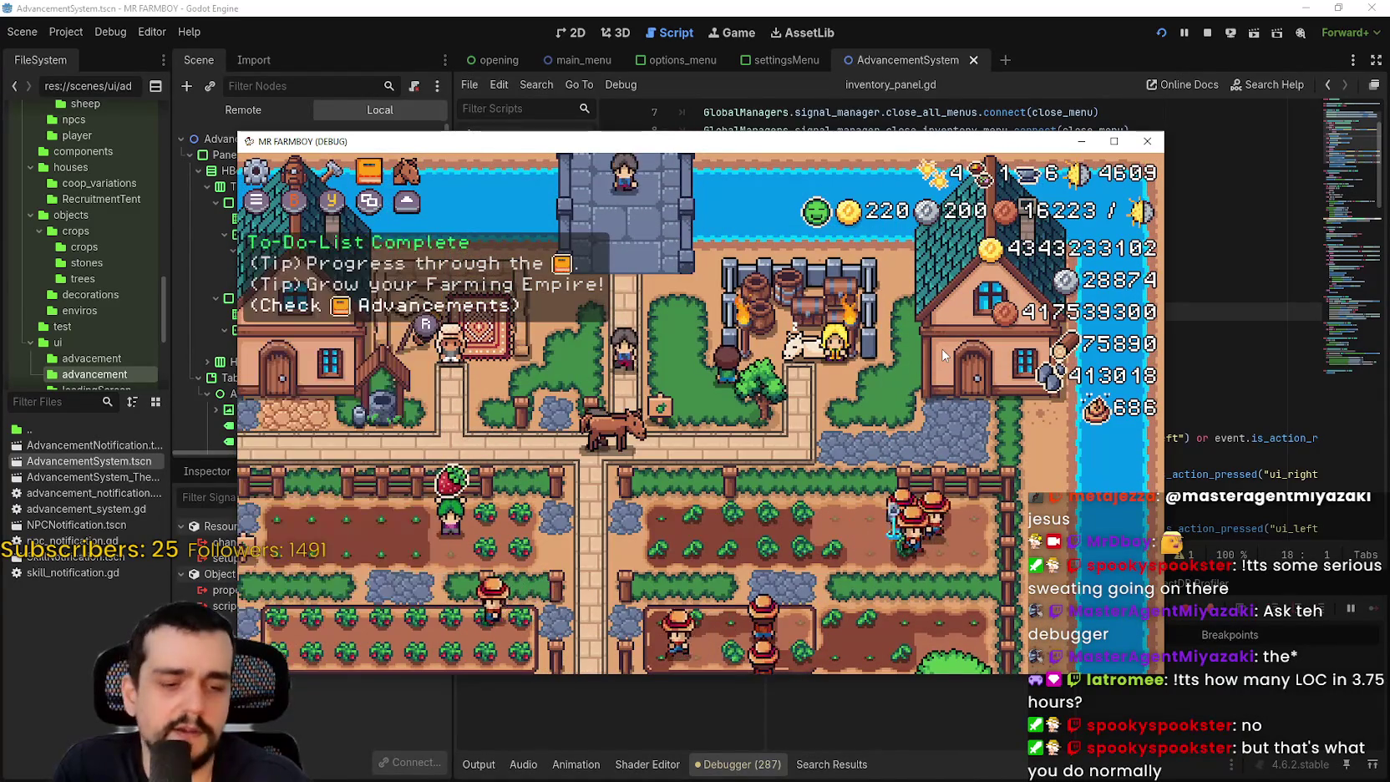
{"action": "mouse_move", "coordinate": [934, 173]}
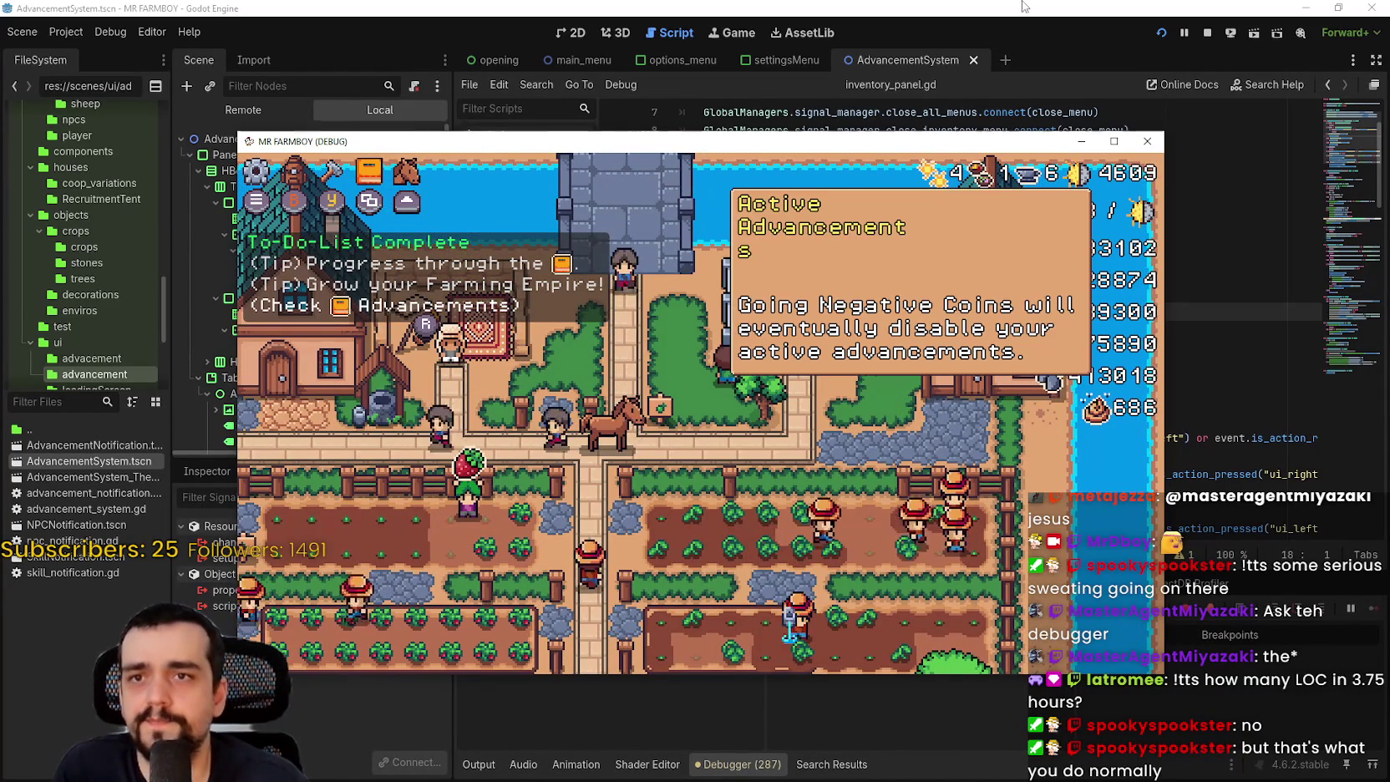
{"action": "left_click", "coordinate": [1206, 34]}
- Rename _unhandled_input to _input on line 11 of inventory_panel.gd and save
{"action": "scroll", "coordinate": [920, 297], "scroll_direction": "up", "scroll_amount": 1}
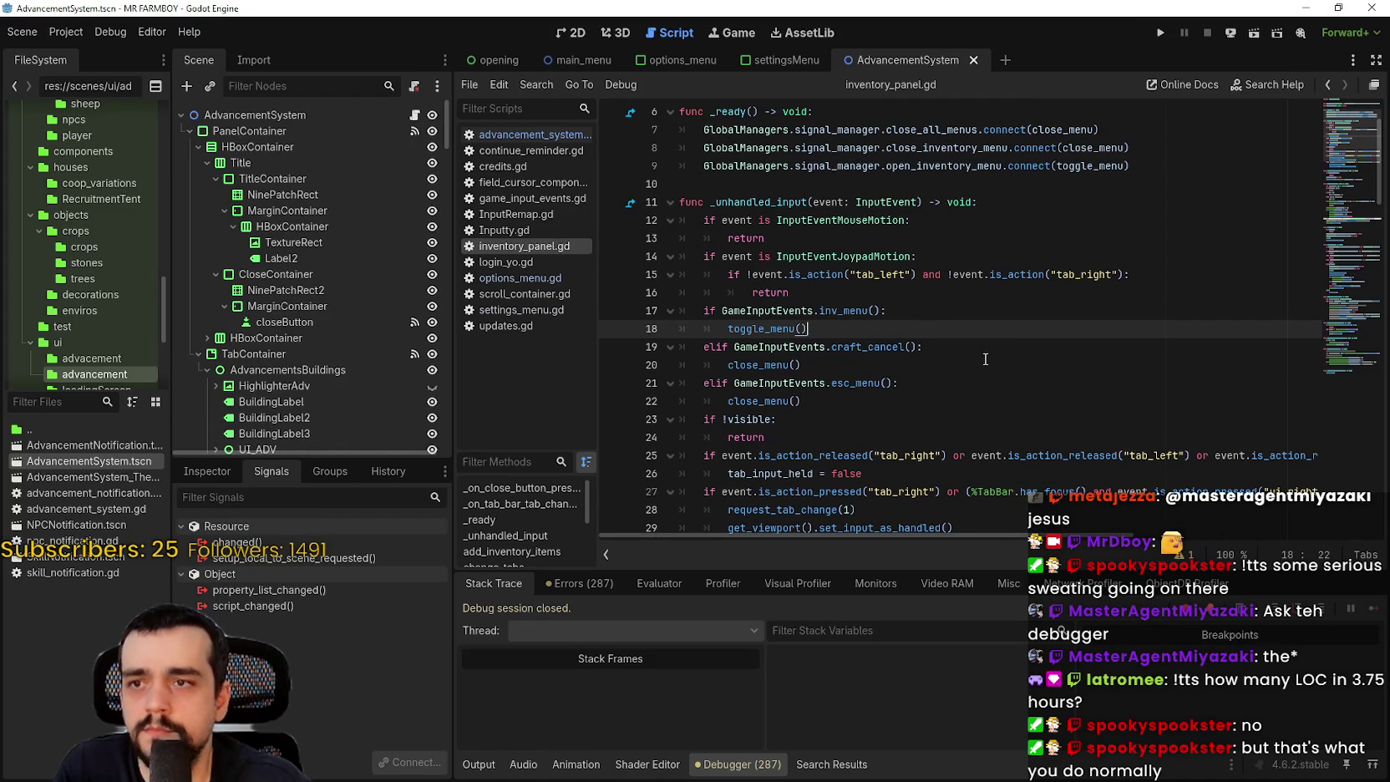
{"action": "left_click", "coordinate": [767, 189]}
{"action": "double_click", "coordinate": [773, 203]}
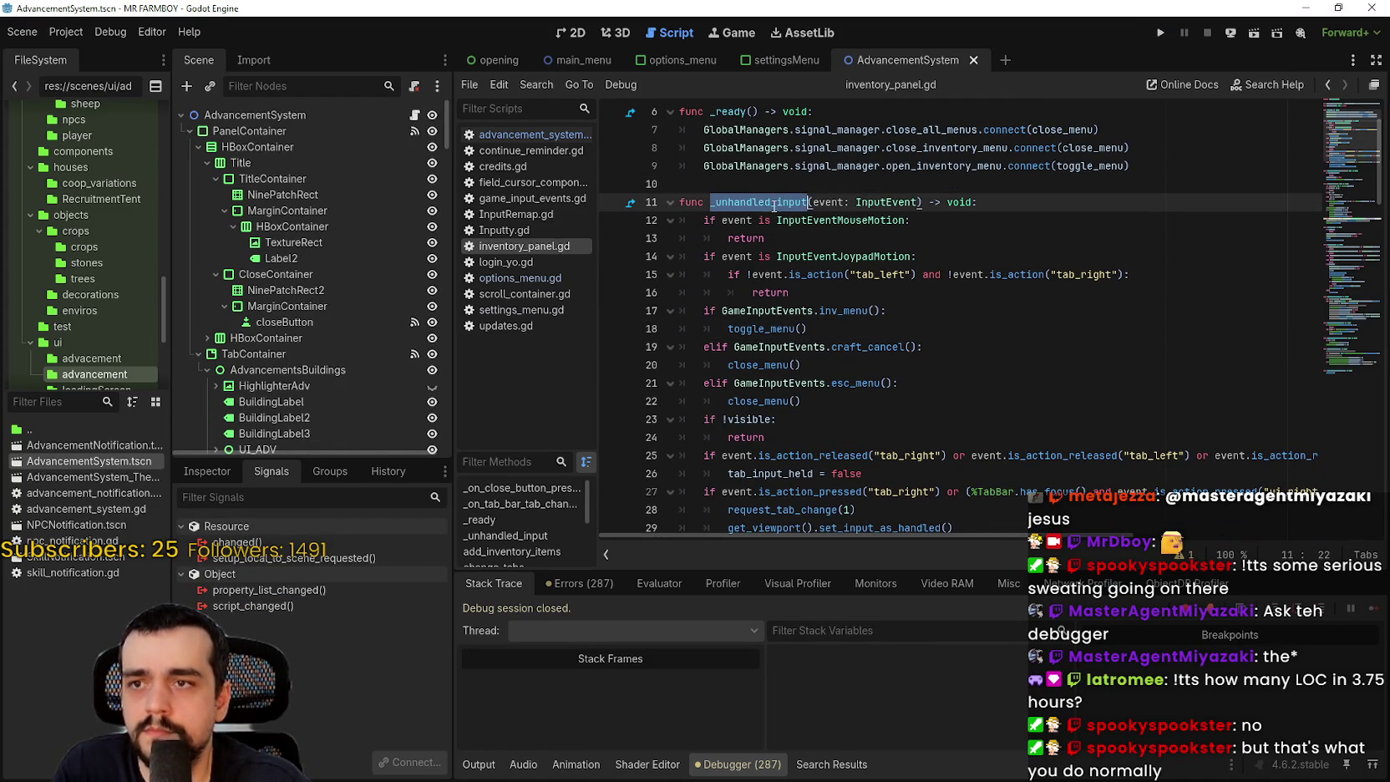
{"action": "mouse_move", "coordinate": [787, 196]}
{"action": "type", "text": "_input"}
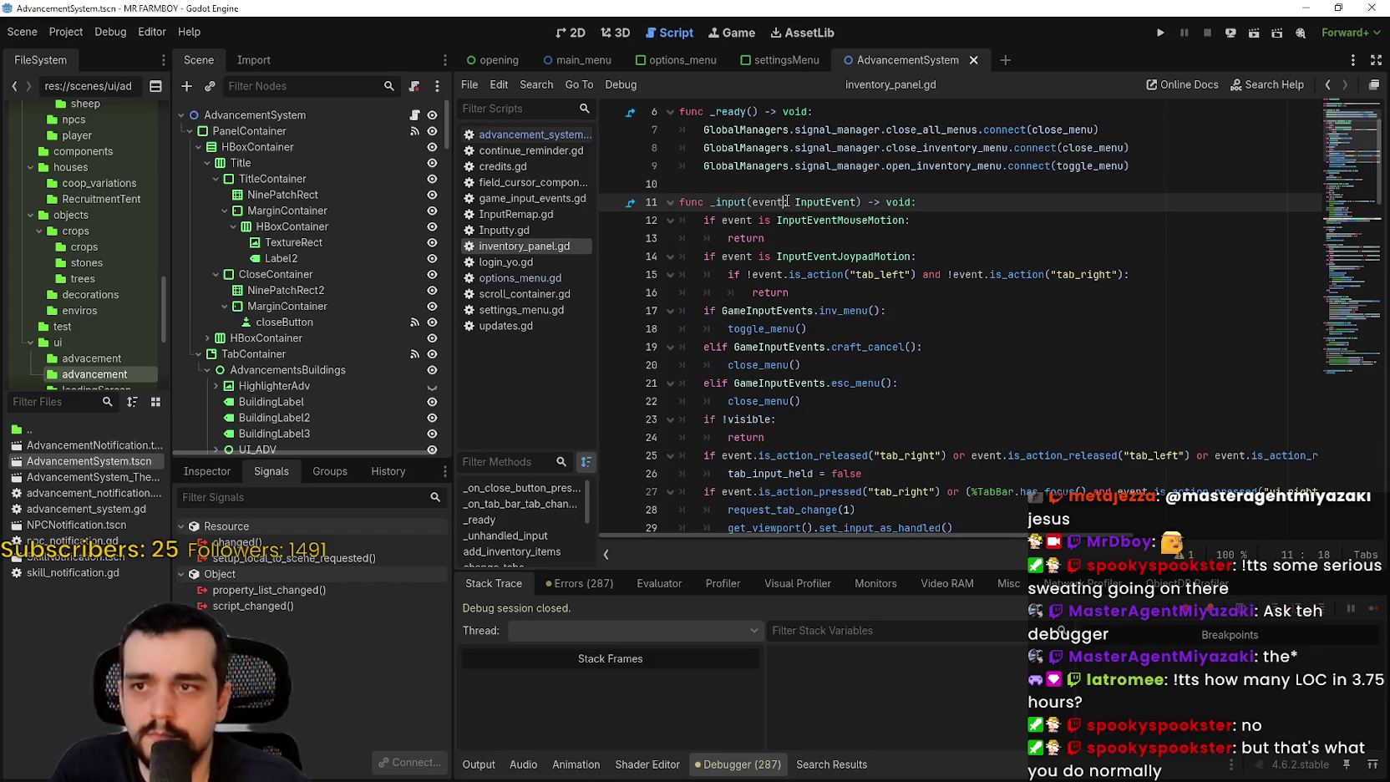
{"action": "left_click", "coordinate": [786, 201]}
{"action": "key", "text": "ctrl+s"}
{"action": "left_click", "coordinate": [851, 222]}
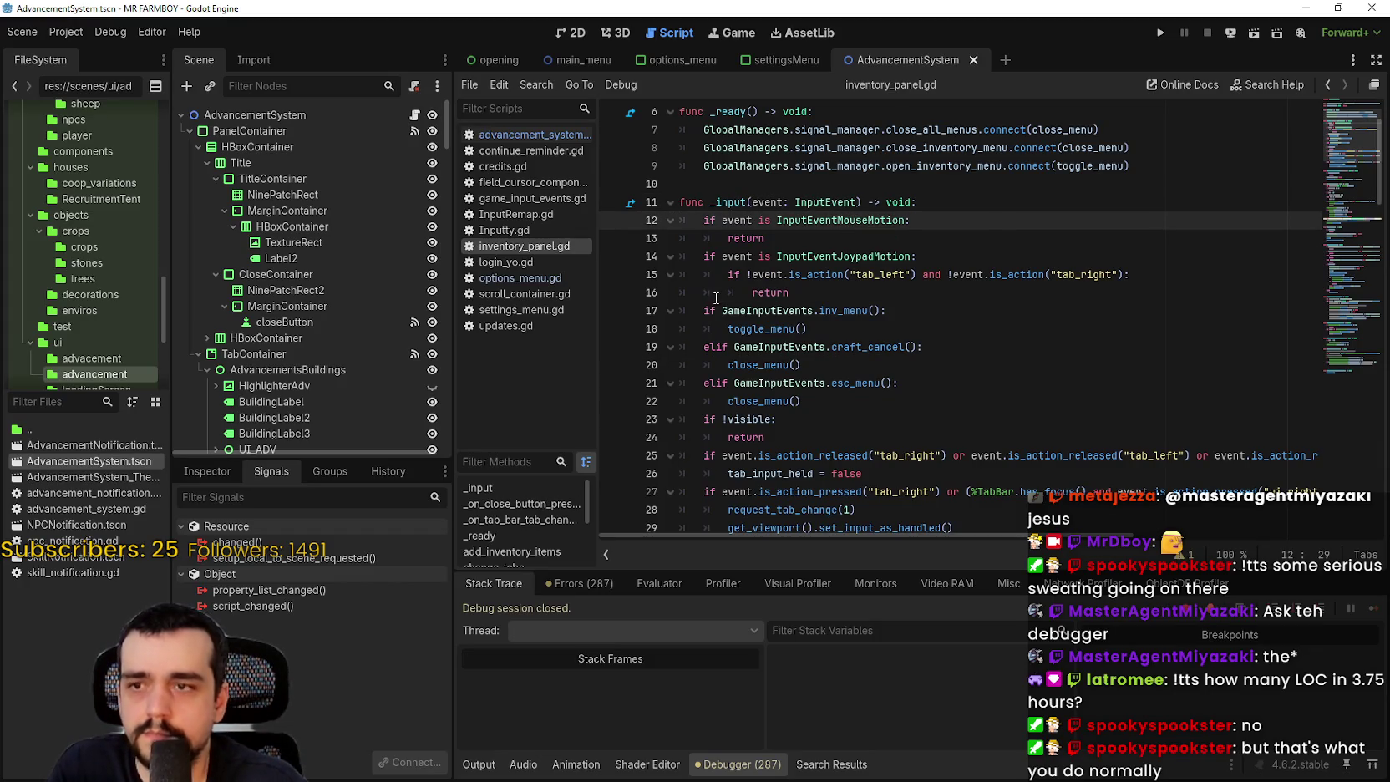
- Rename _unhandled_input to _input on line 57 of advancement_system.gd, save, and run the project
{"action": "left_click", "coordinate": [535, 136]}
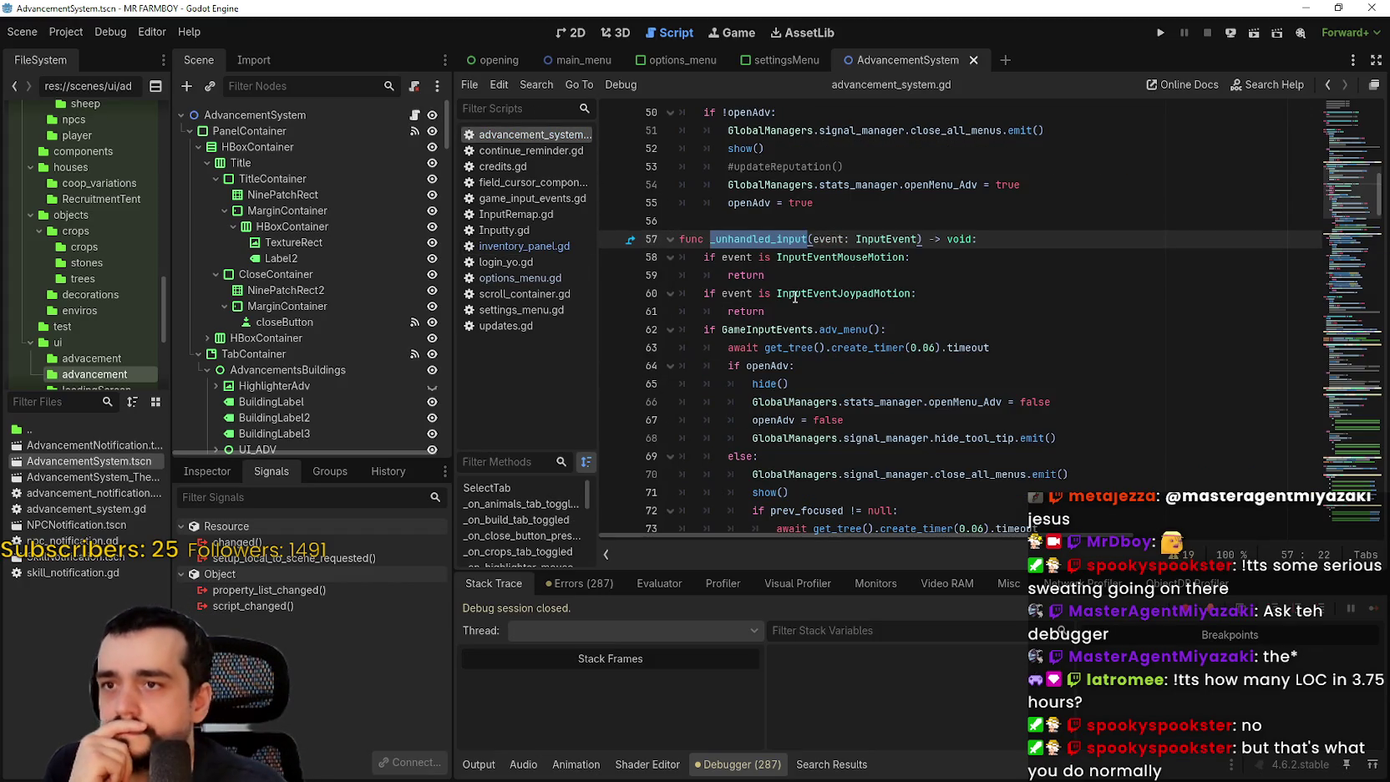
{"action": "scroll", "coordinate": [827, 351], "scroll_direction": "down", "scroll_amount": 2}
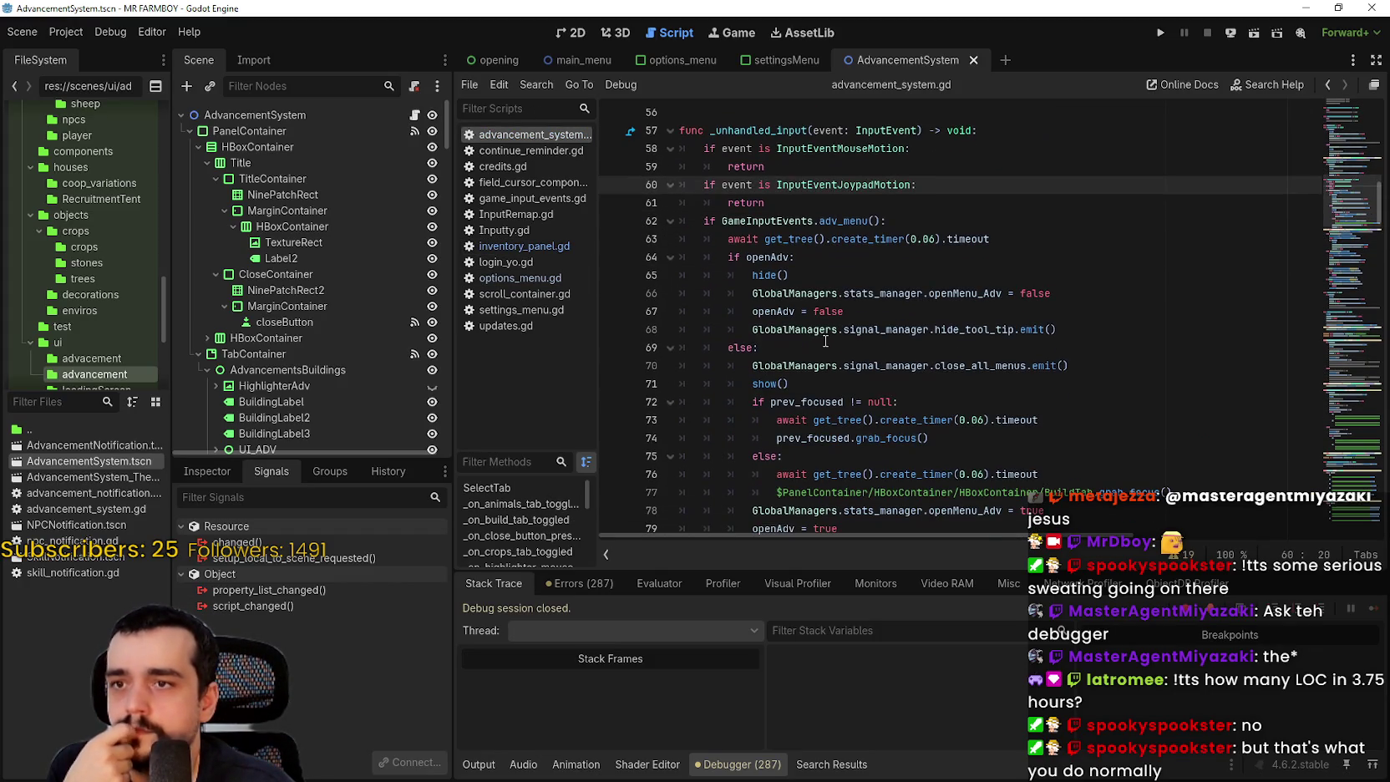
{"action": "left_click", "coordinate": [825, 346]}
{"action": "scroll", "coordinate": [825, 341], "scroll_direction": "down", "scroll_amount": 3}
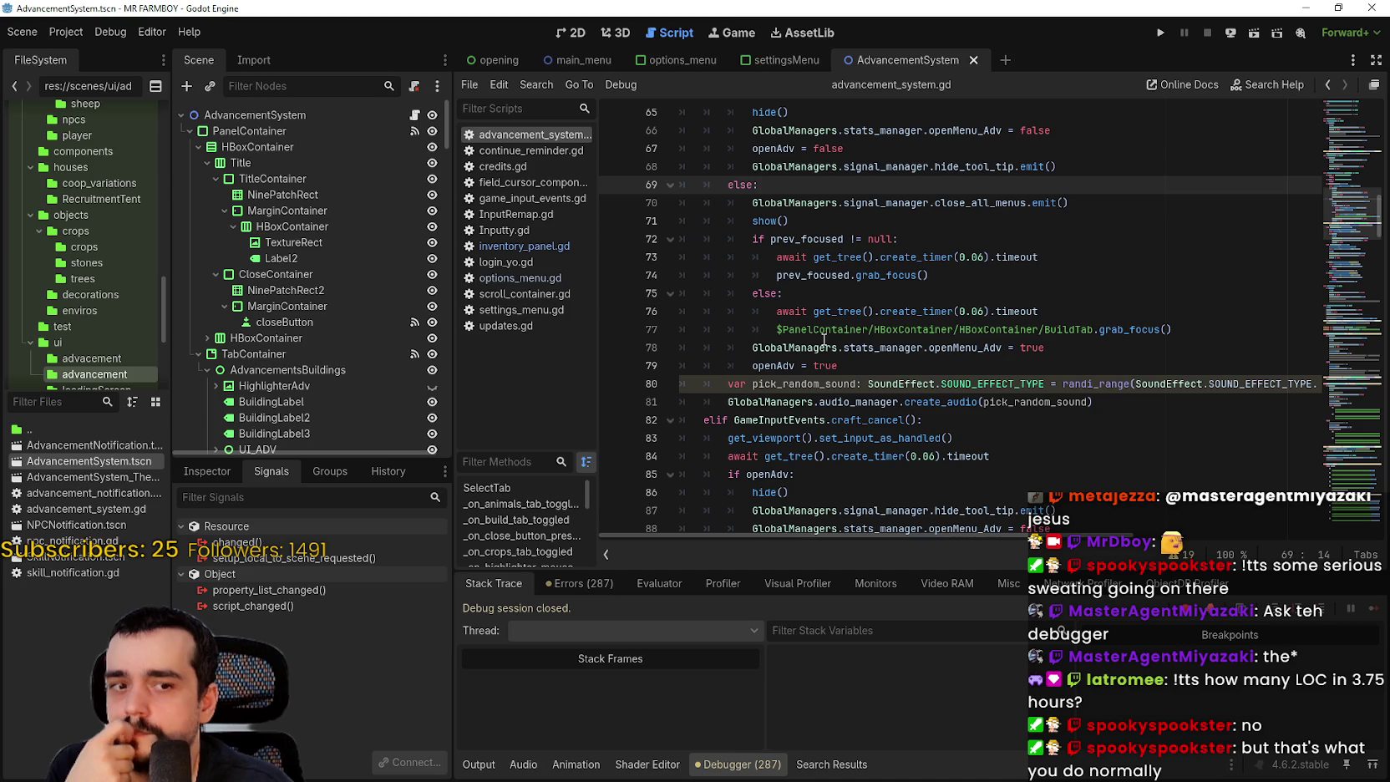
{"action": "left_click", "coordinate": [801, 436]}
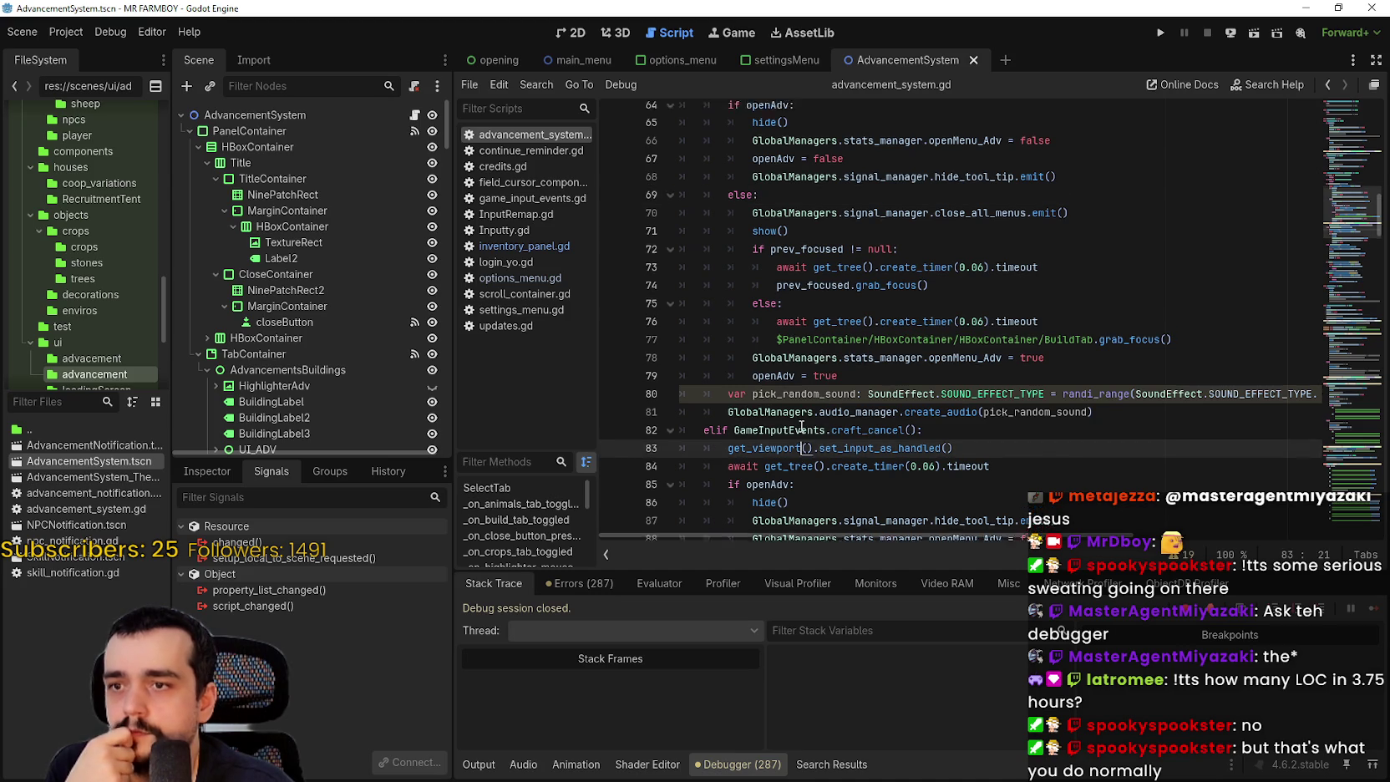
{"action": "scroll", "coordinate": [800, 436], "scroll_direction": "up", "scroll_amount": 5}
{"action": "left_click", "coordinate": [767, 225]}
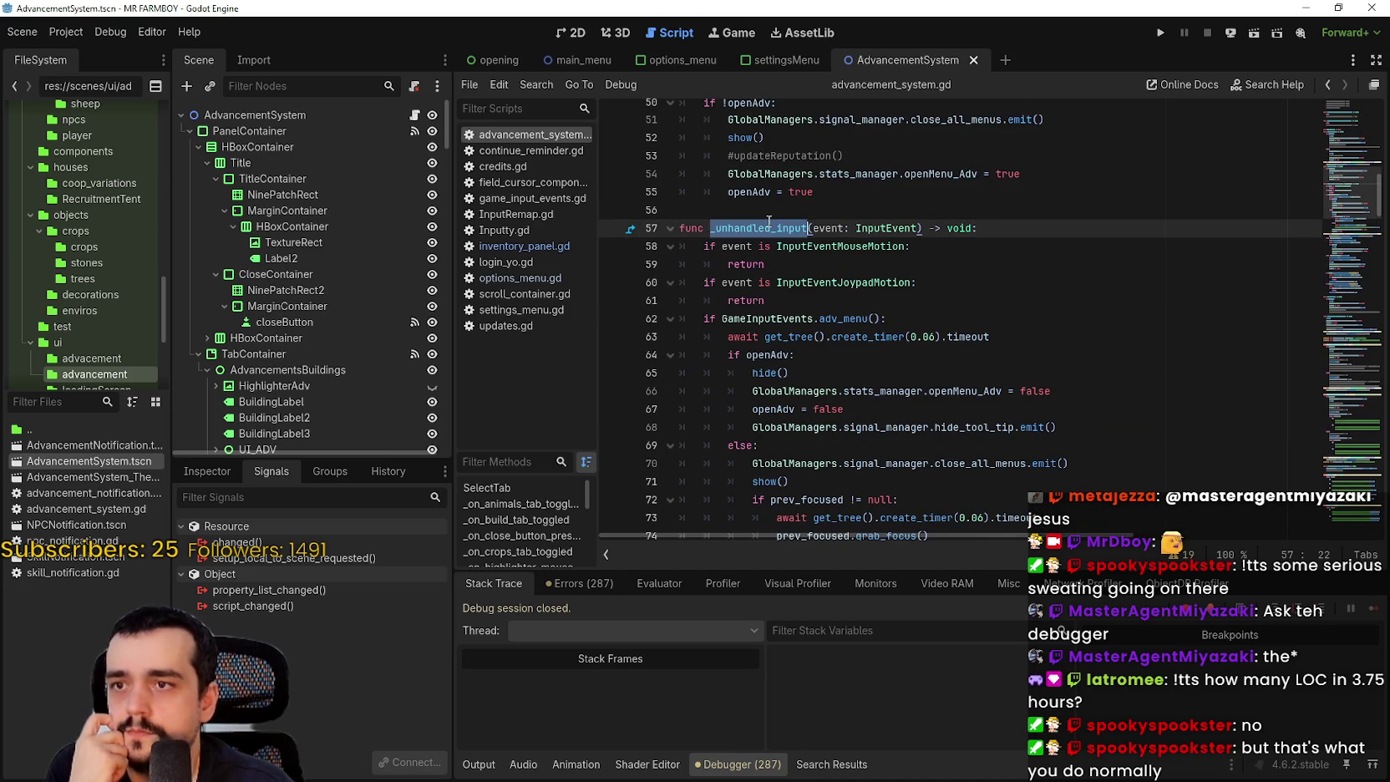
{"action": "type", "text": "_input"}
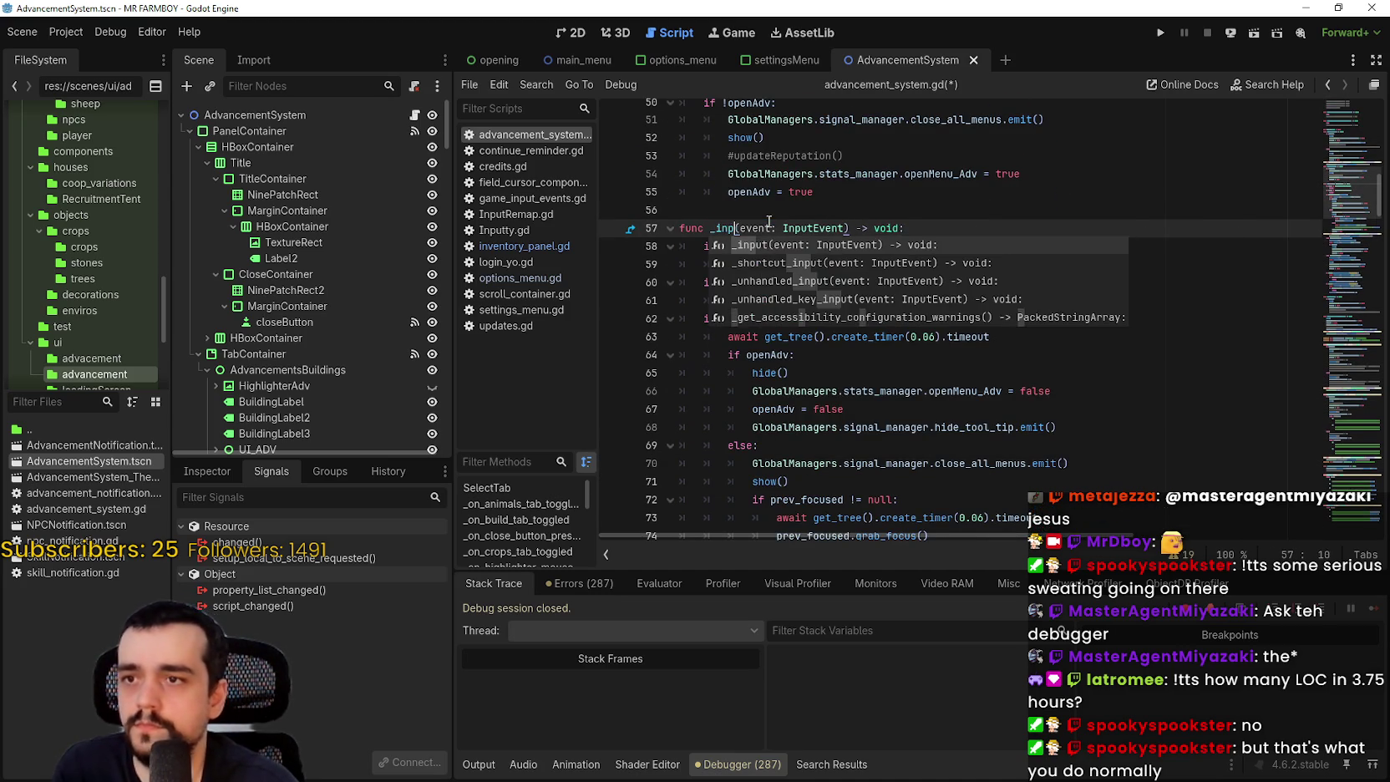
{"action": "key", "text": "ctrl+s"}
{"action": "left_click", "coordinate": [919, 191]}
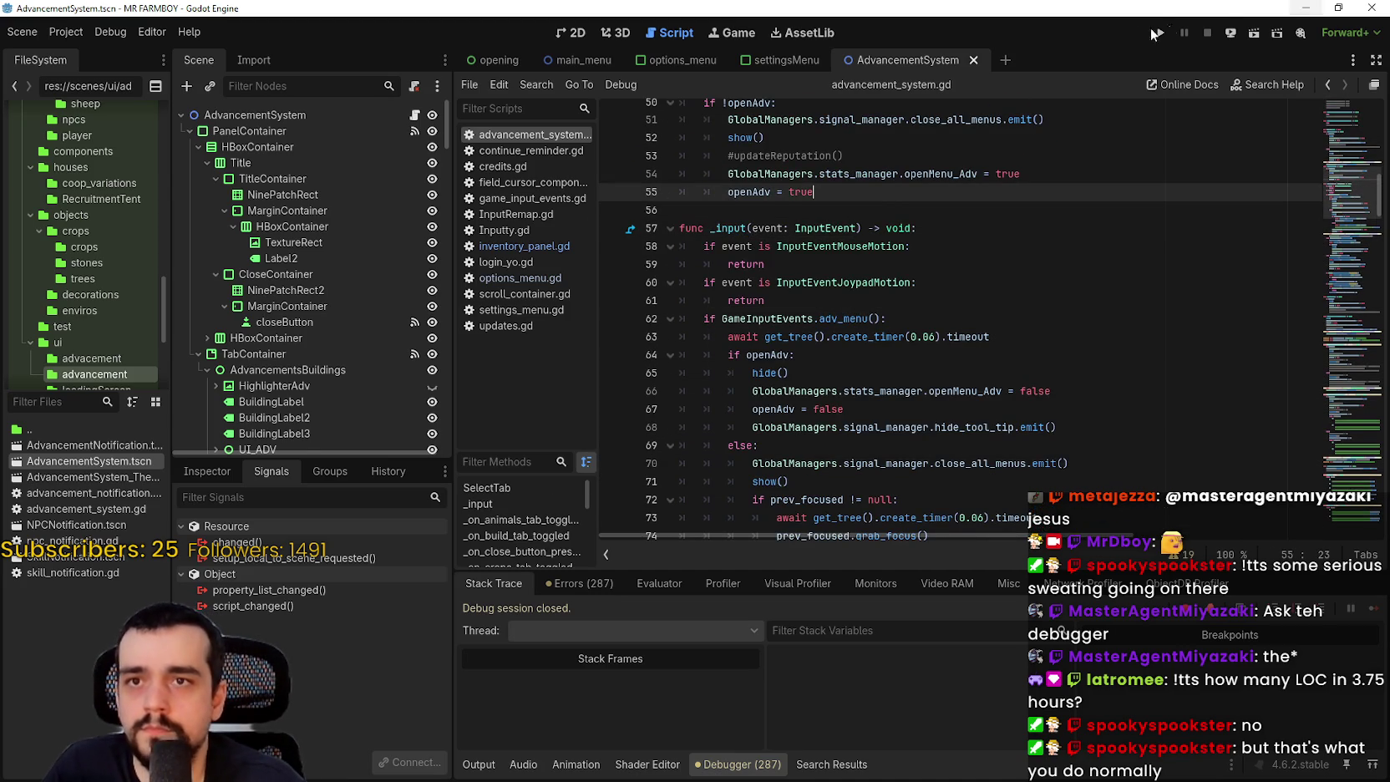
{"action": "left_click", "coordinate": [1160, 32]}
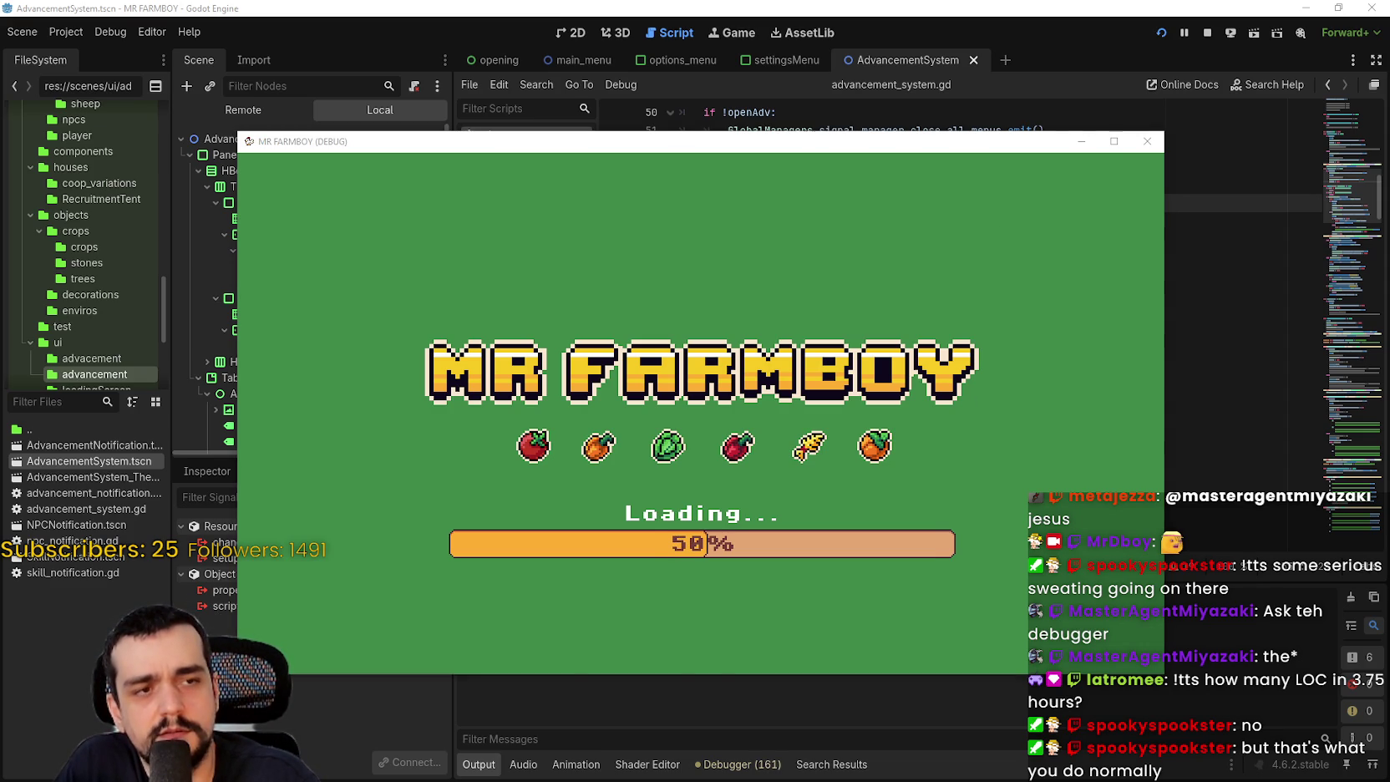
- In Discord, enlarge the shared death screenshot and zoom in and out around the fallen character
{"action": "key", "text": "alt+Tab"}
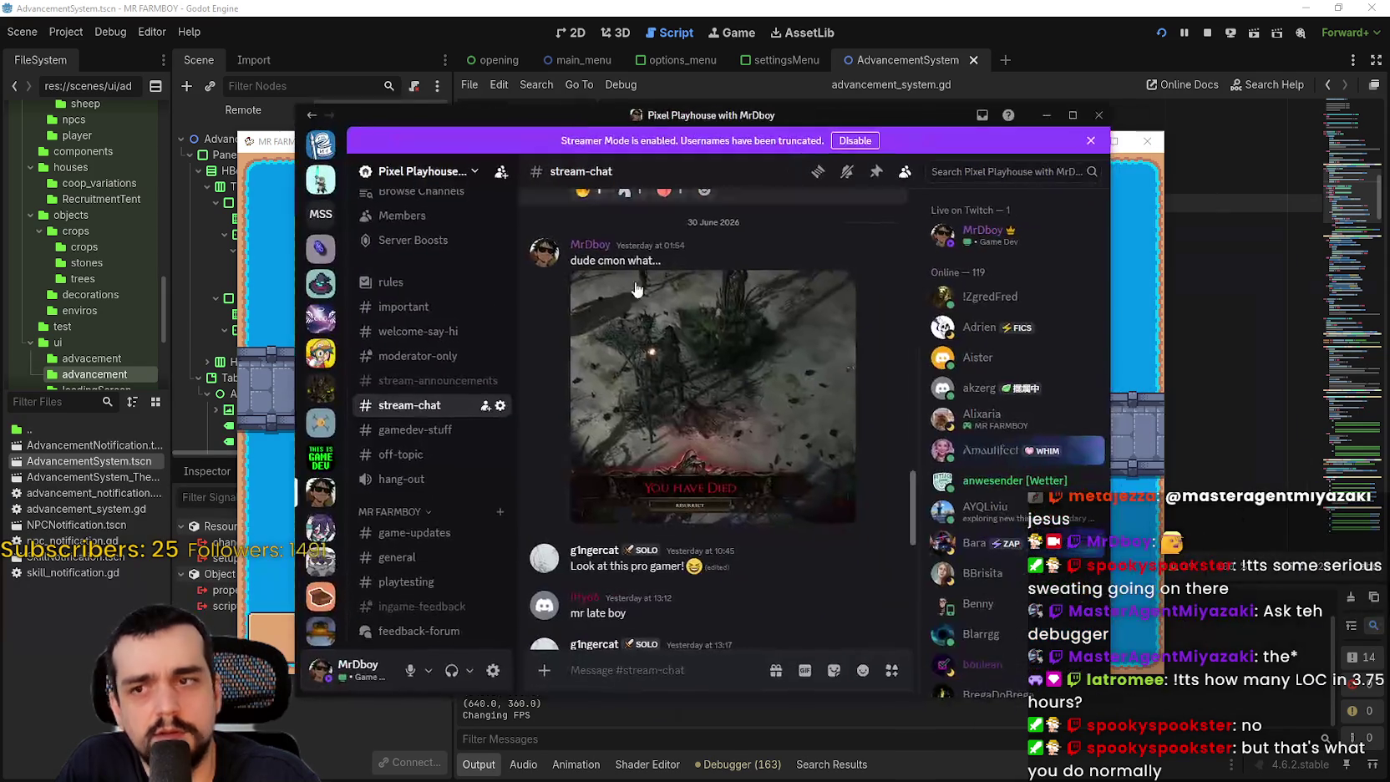
{"action": "left_click", "coordinate": [638, 325]}
{"action": "left_click", "coordinate": [1073, 114]}
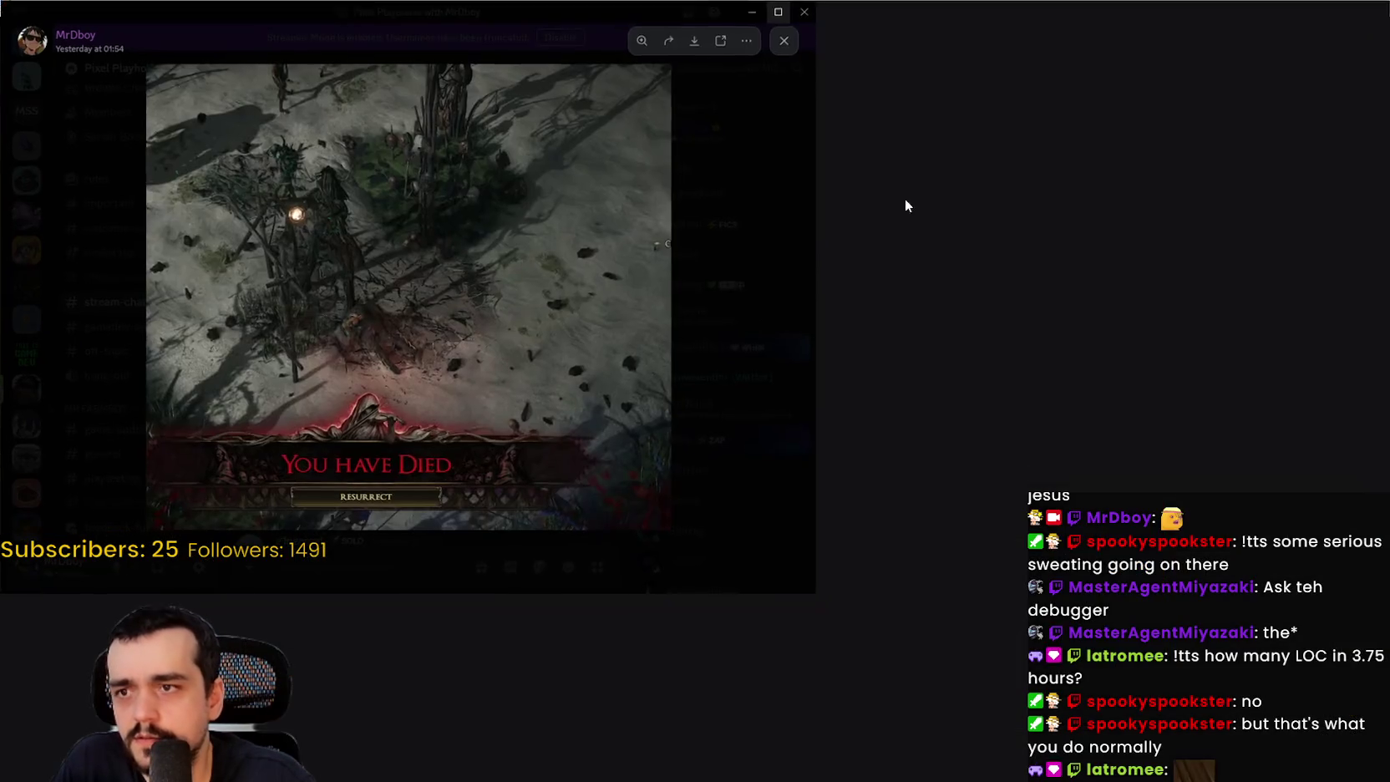
{"action": "left_click", "coordinate": [594, 266]}
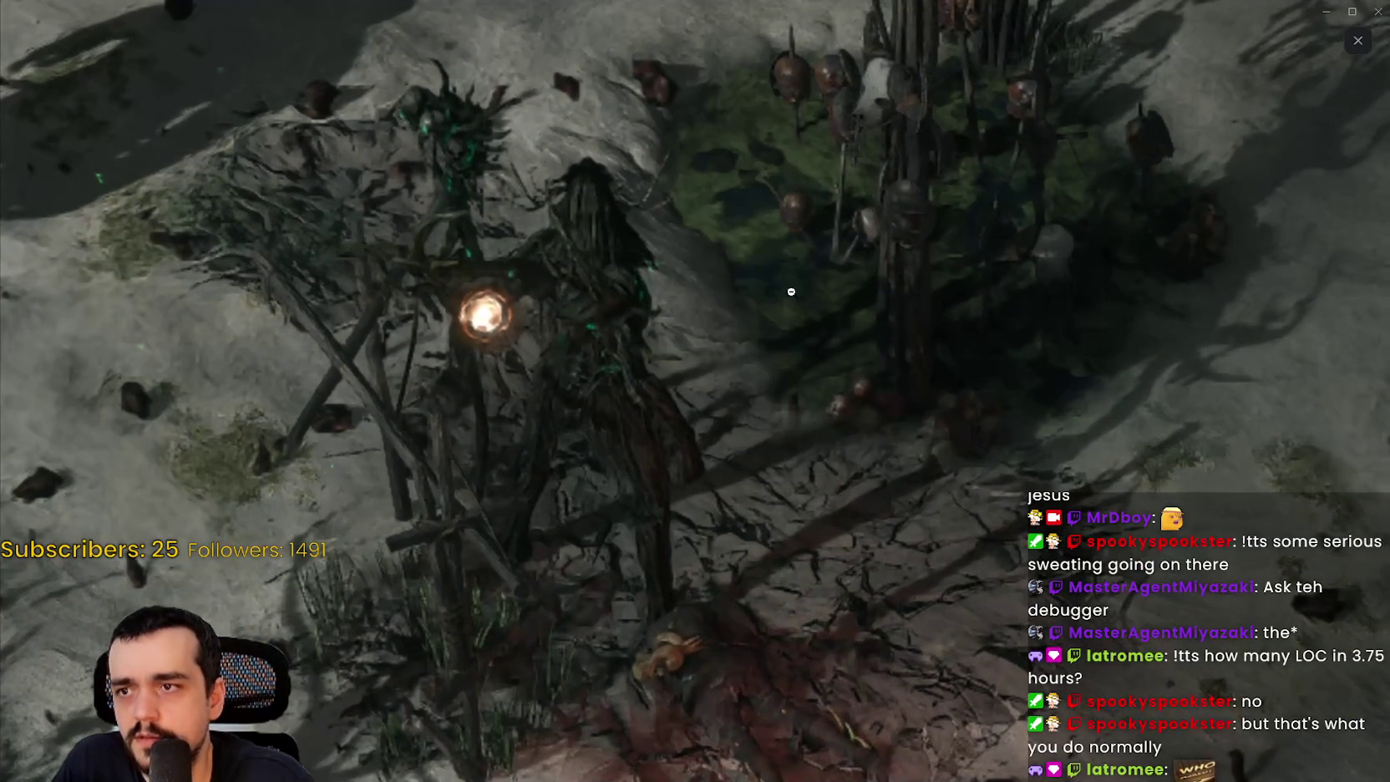
{"action": "left_click", "coordinate": [598, 348]}
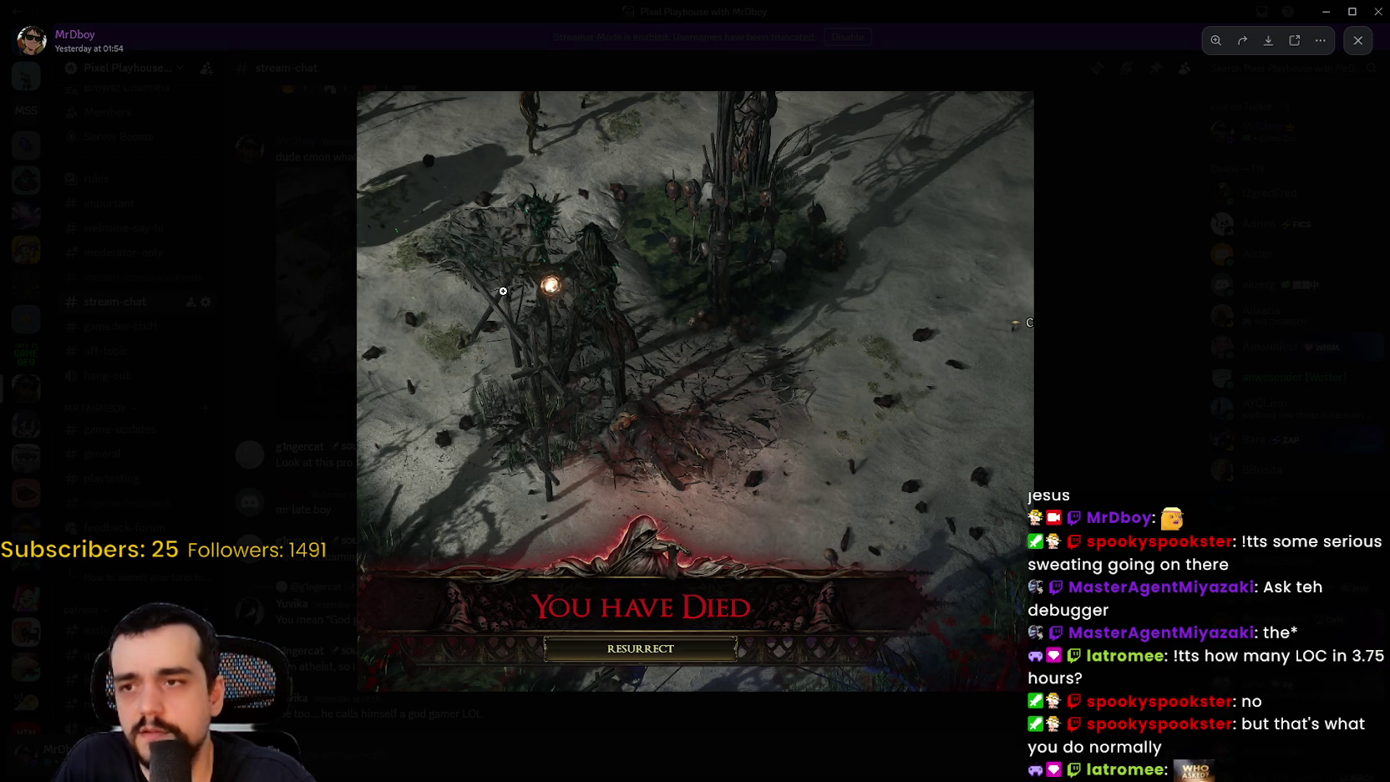
{"action": "left_click", "coordinate": [503, 291]}
{"action": "left_click", "coordinate": [685, 363]}
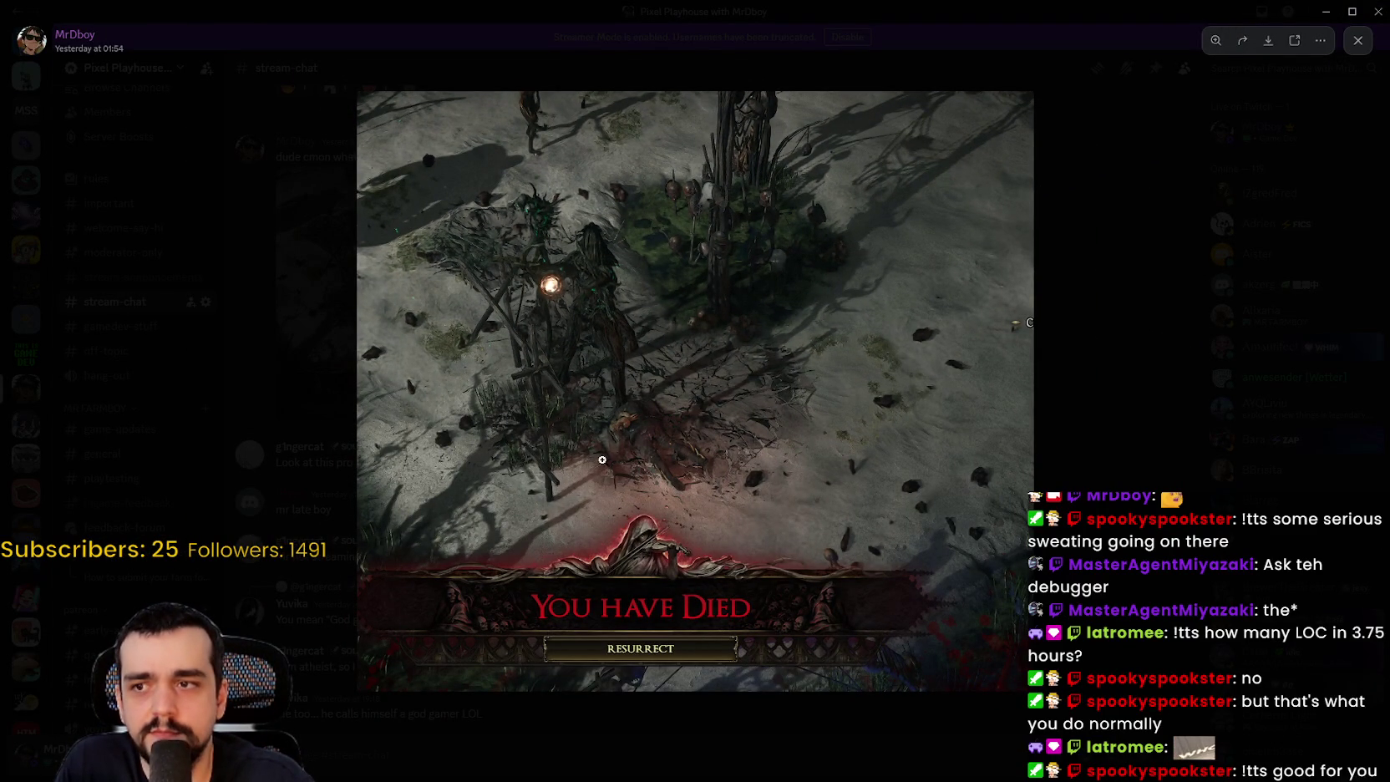
{"action": "left_click", "coordinate": [648, 427]}
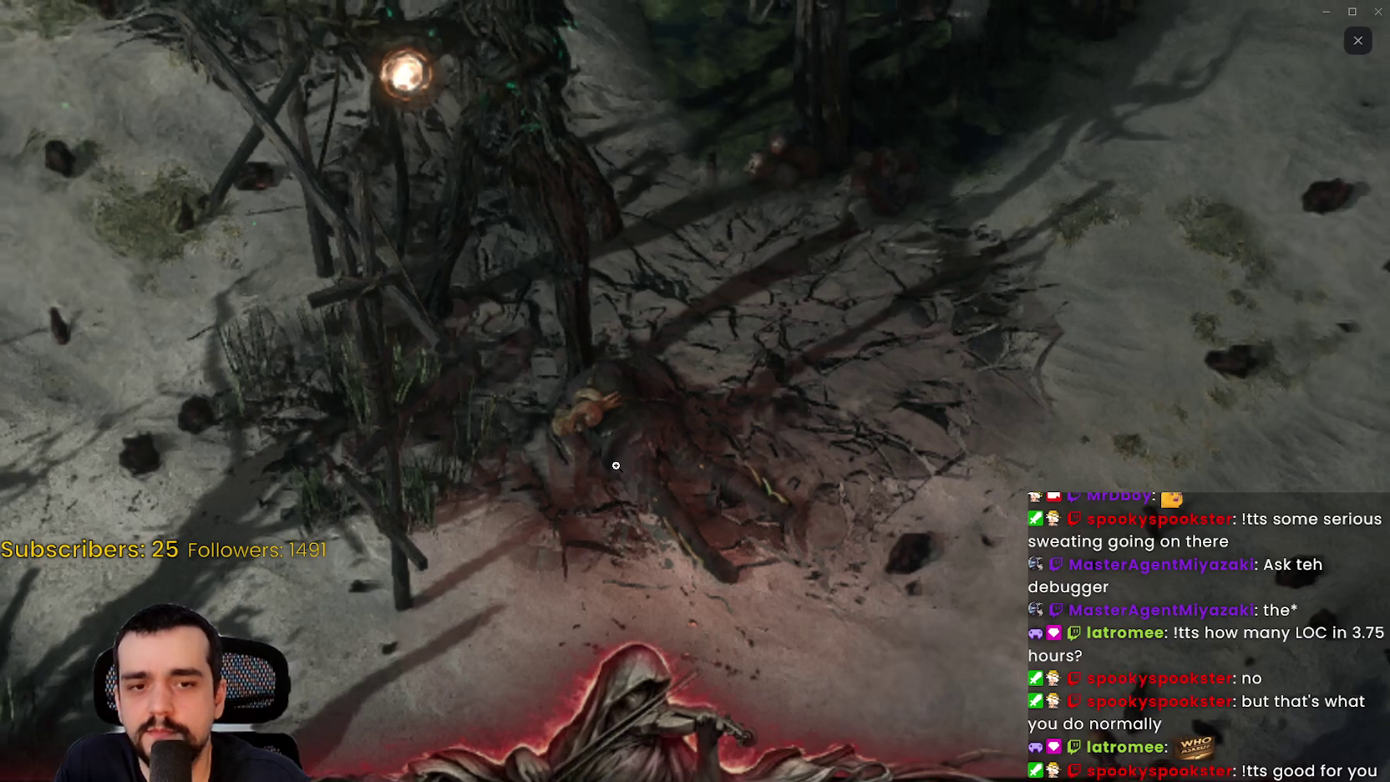
{"action": "left_click", "coordinate": [616, 460]}
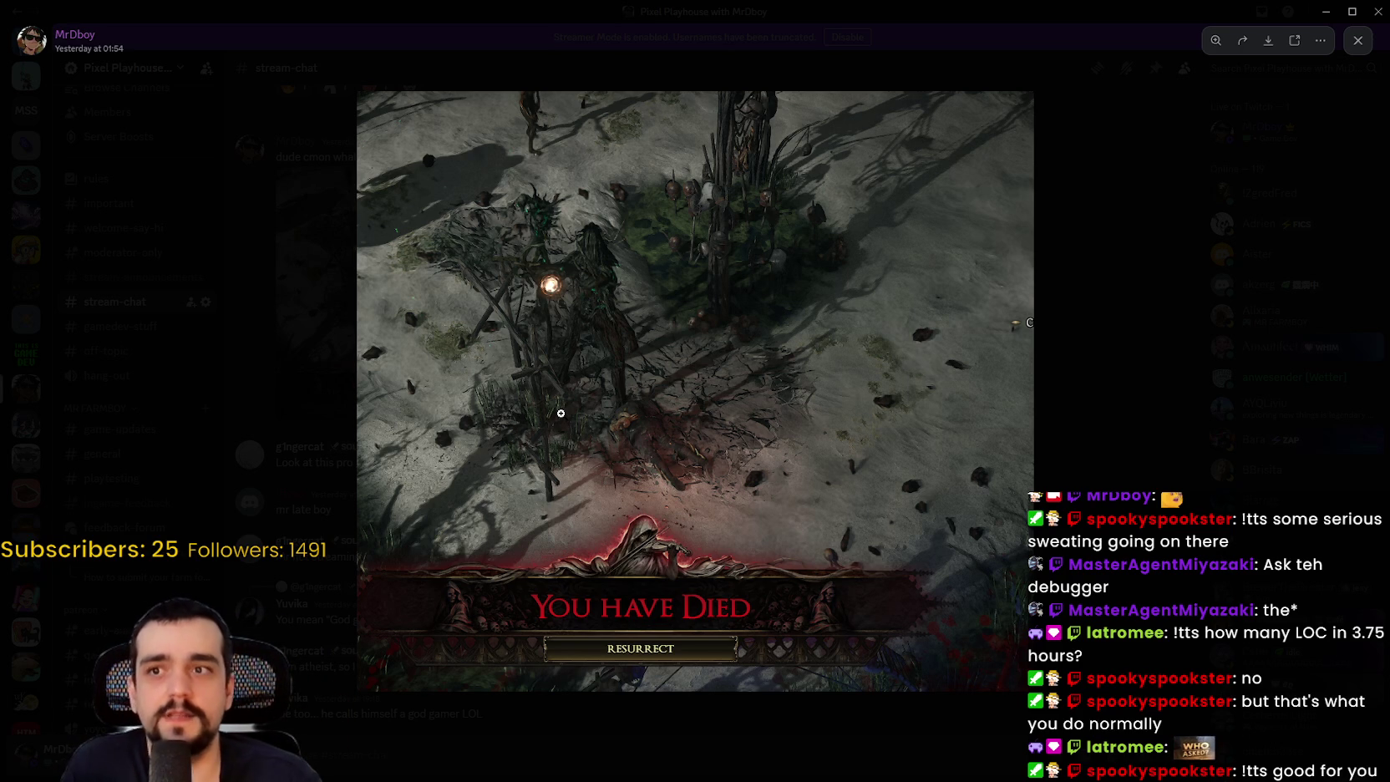
- Close the screenshot viewer and restore Discord to a smaller window
{"action": "left_click", "coordinate": [1122, 452]}
{"action": "scroll", "coordinate": [780, 391], "scroll_direction": "down", "scroll_amount": 4}
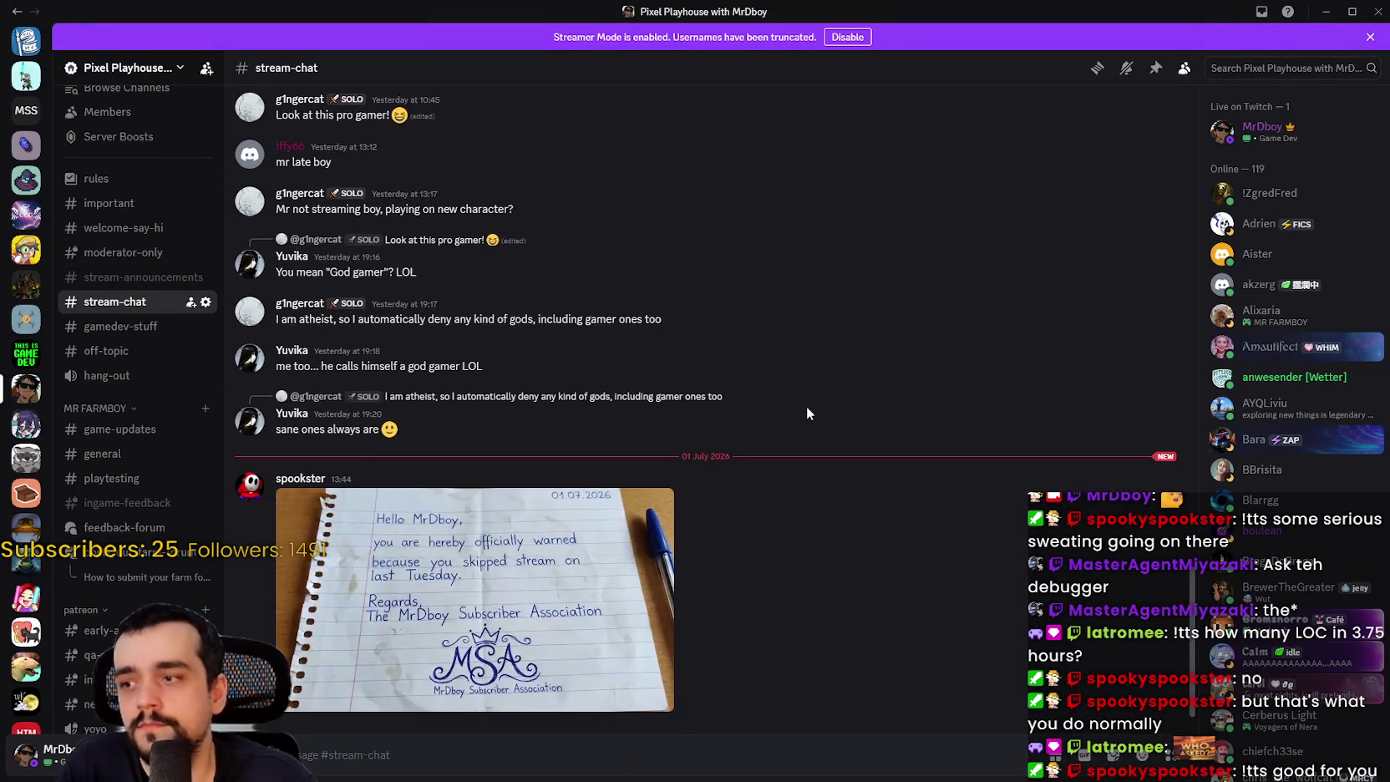
{"action": "left_click", "coordinate": [1352, 11]}
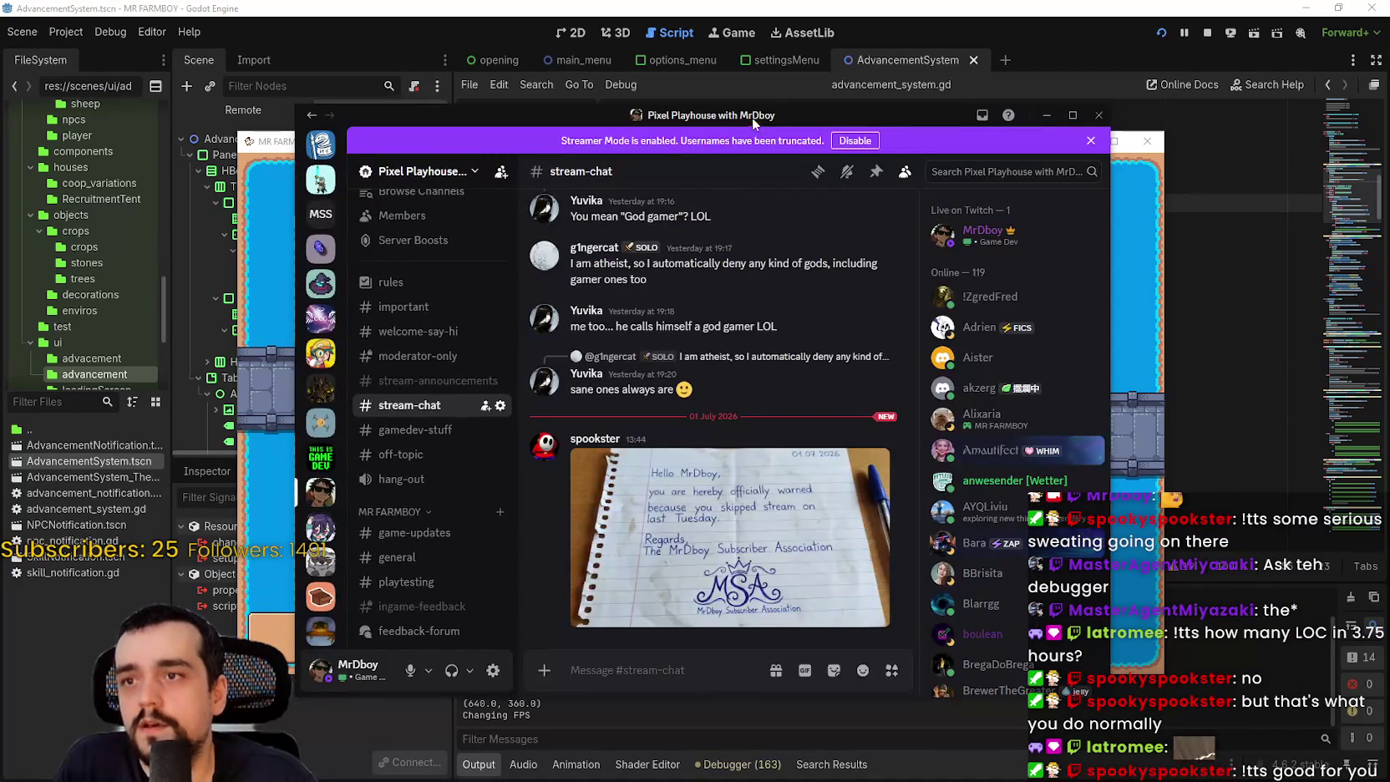
- Minimize Discord and load the Save 1 game via Continue
{"action": "left_click", "coordinate": [1046, 114]}
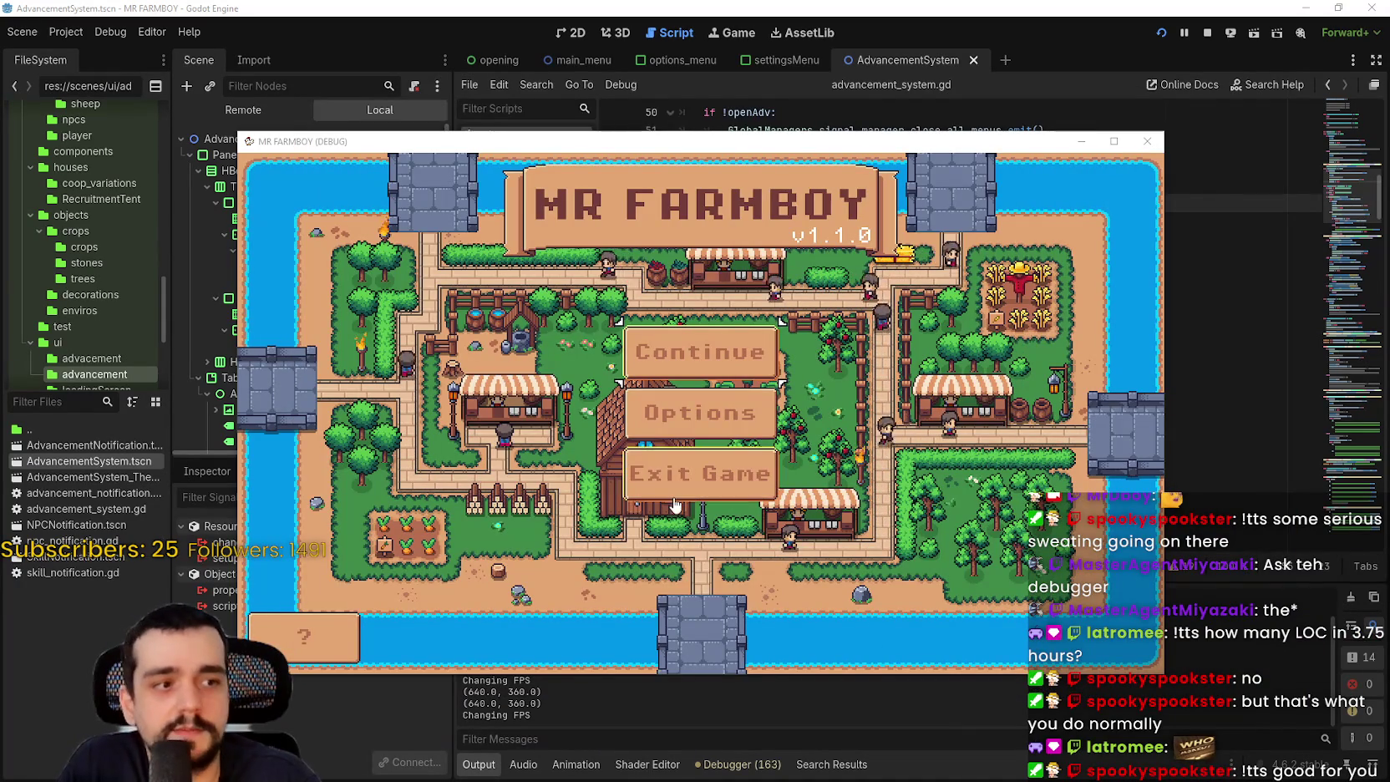
{"action": "left_click", "coordinate": [749, 390]}
{"action": "left_click", "coordinate": [749, 390]}
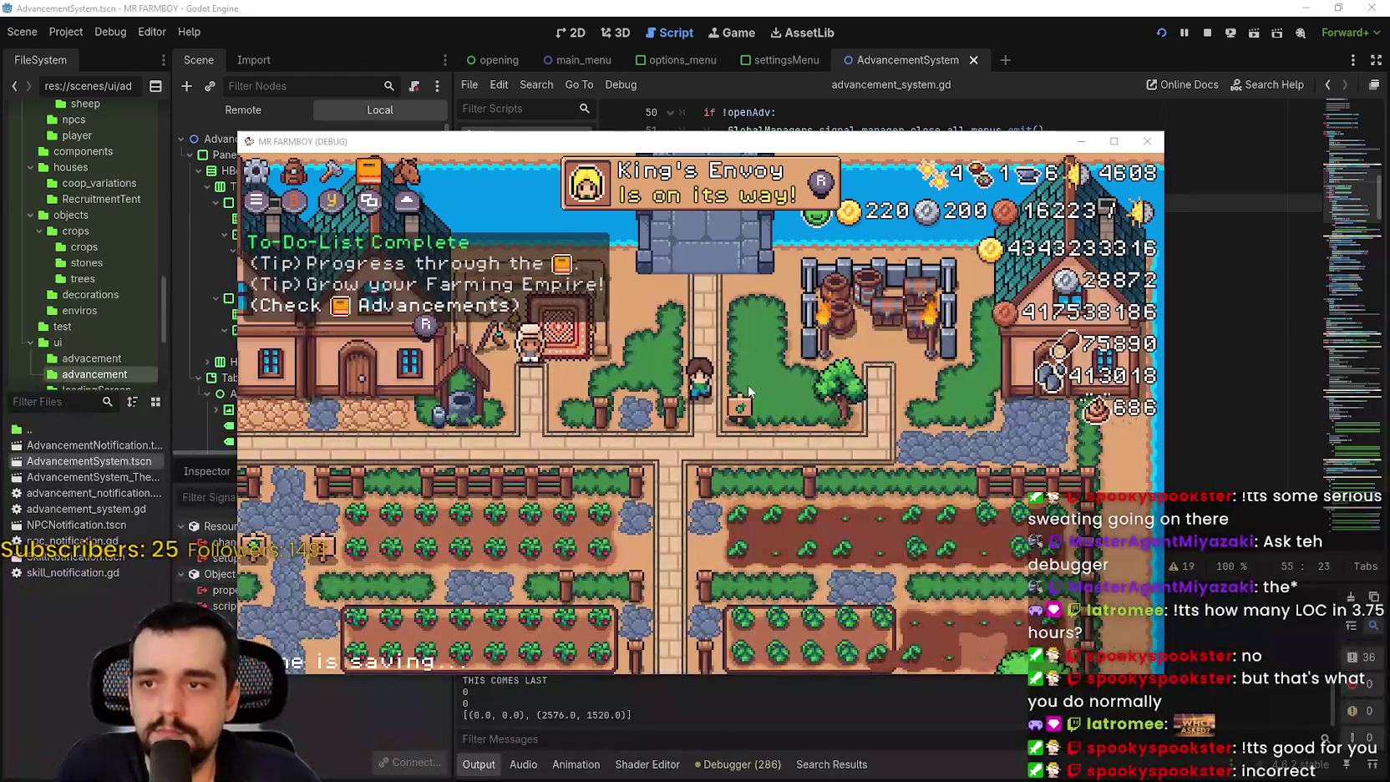
- Toggle Stats & Inventory with I, open the House panel with E, and close panels with Escape
{"action": "key", "text": "i"}
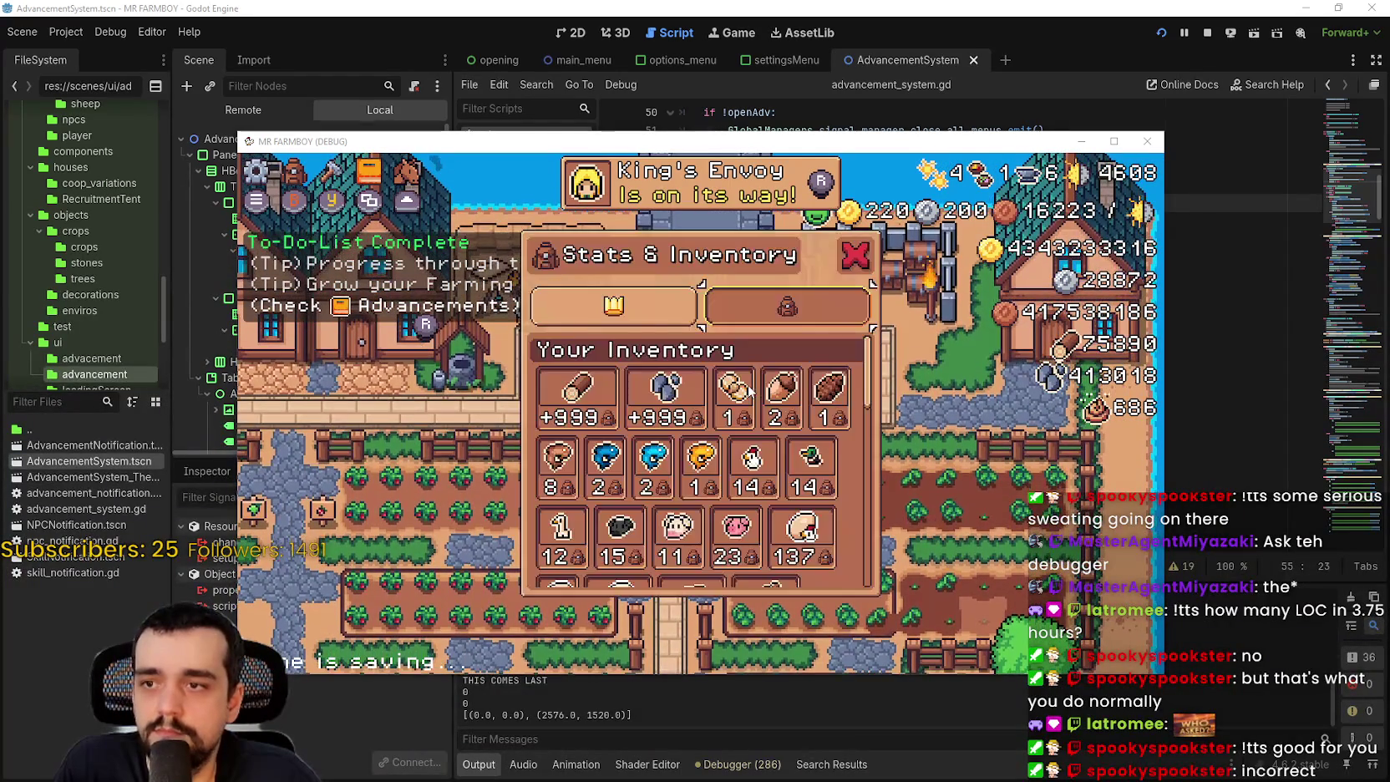
{"action": "key", "text": "i"}
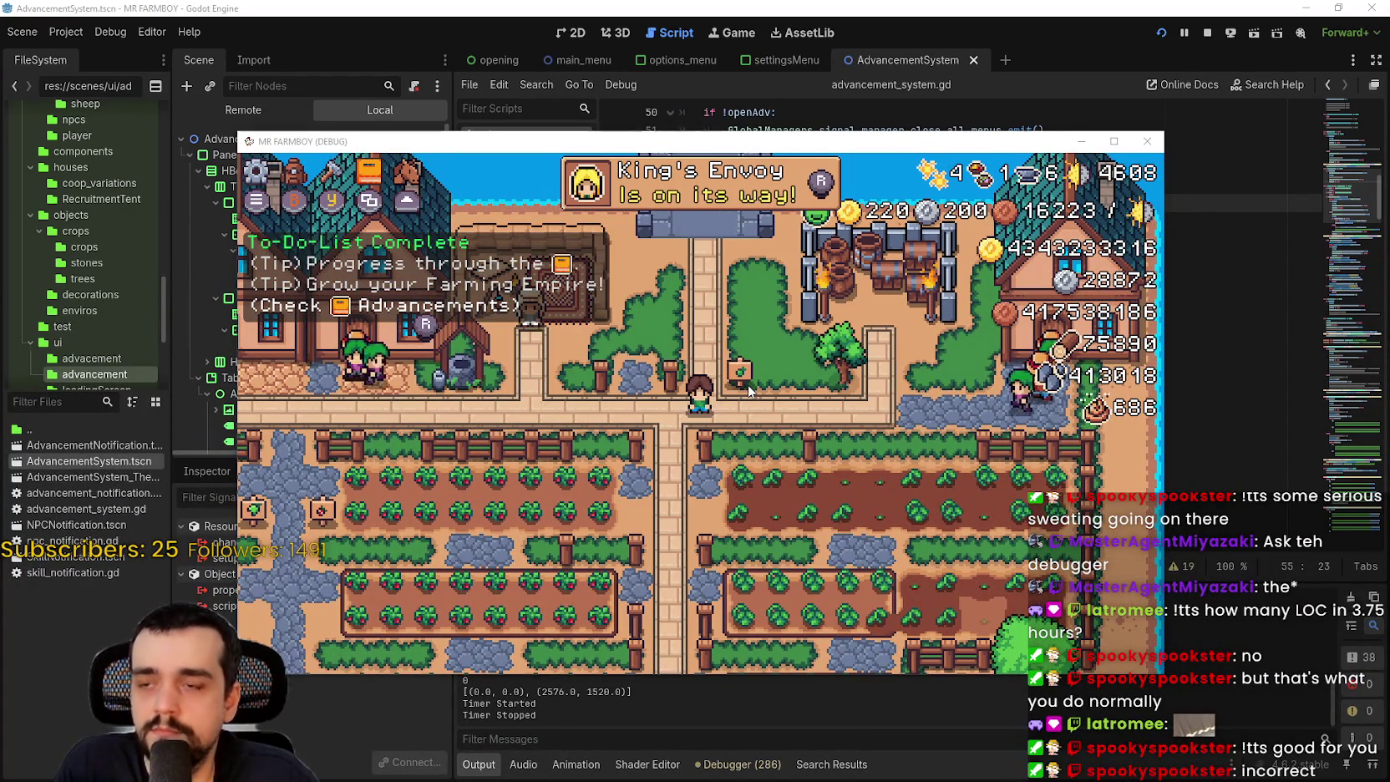
{"action": "key", "text": "i"}
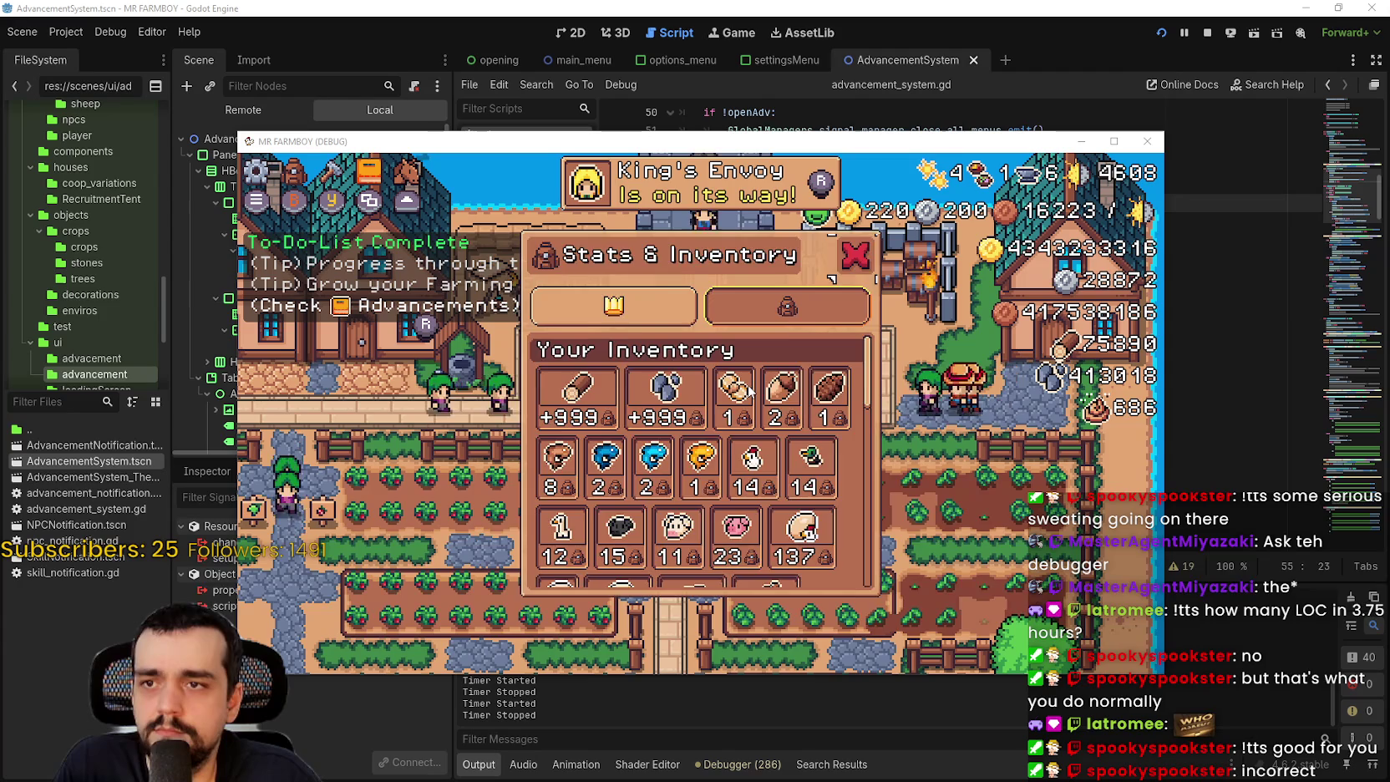
{"action": "key", "text": "i"}
{"action": "key", "text": "i"}
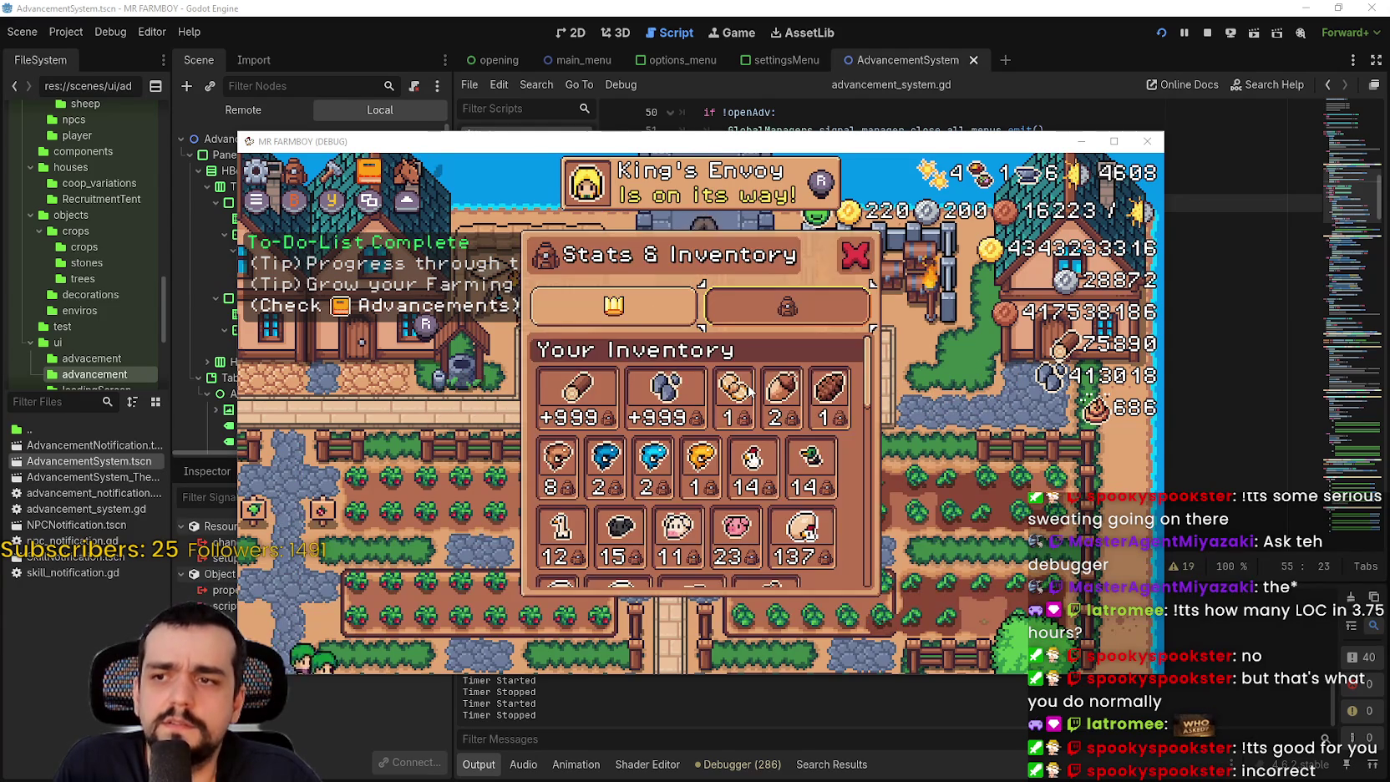
{"action": "key", "text": "i"}
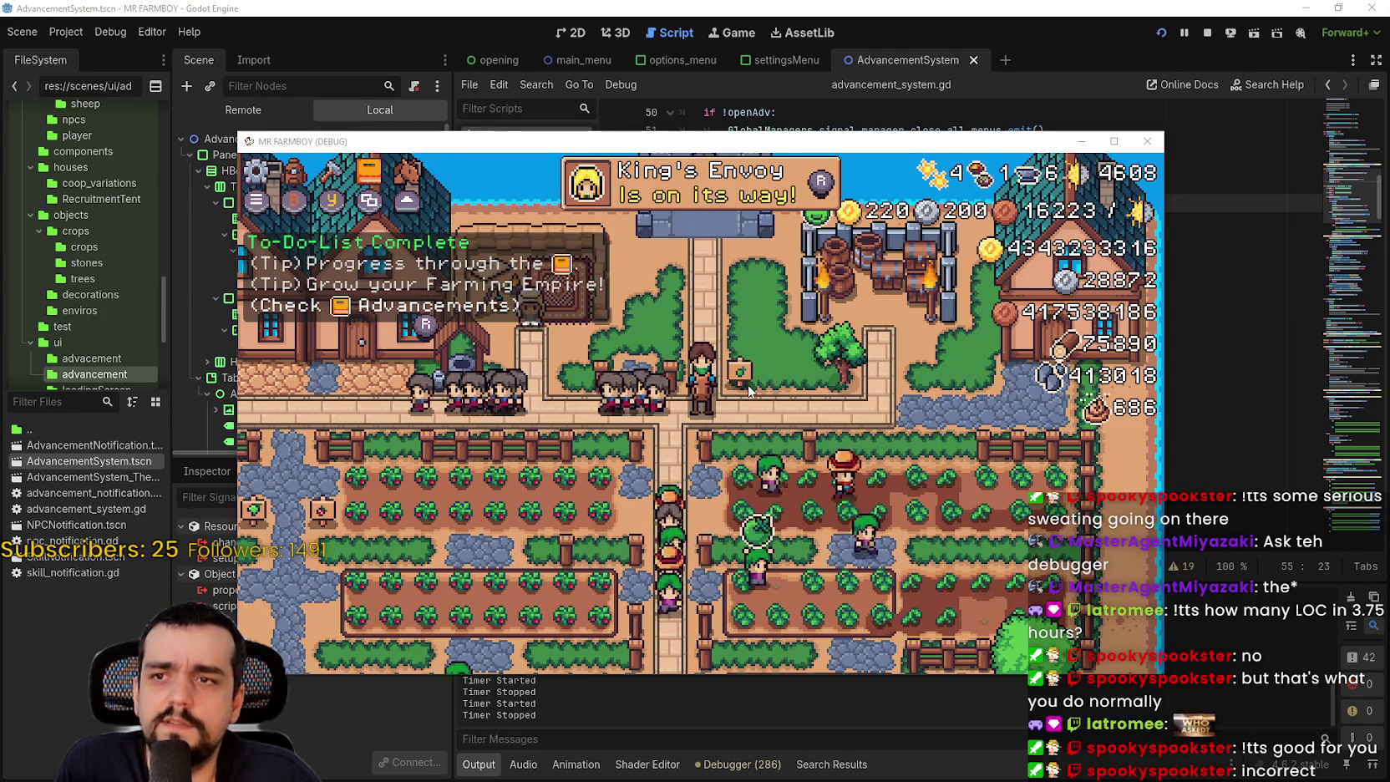
{"action": "key", "text": "d"}
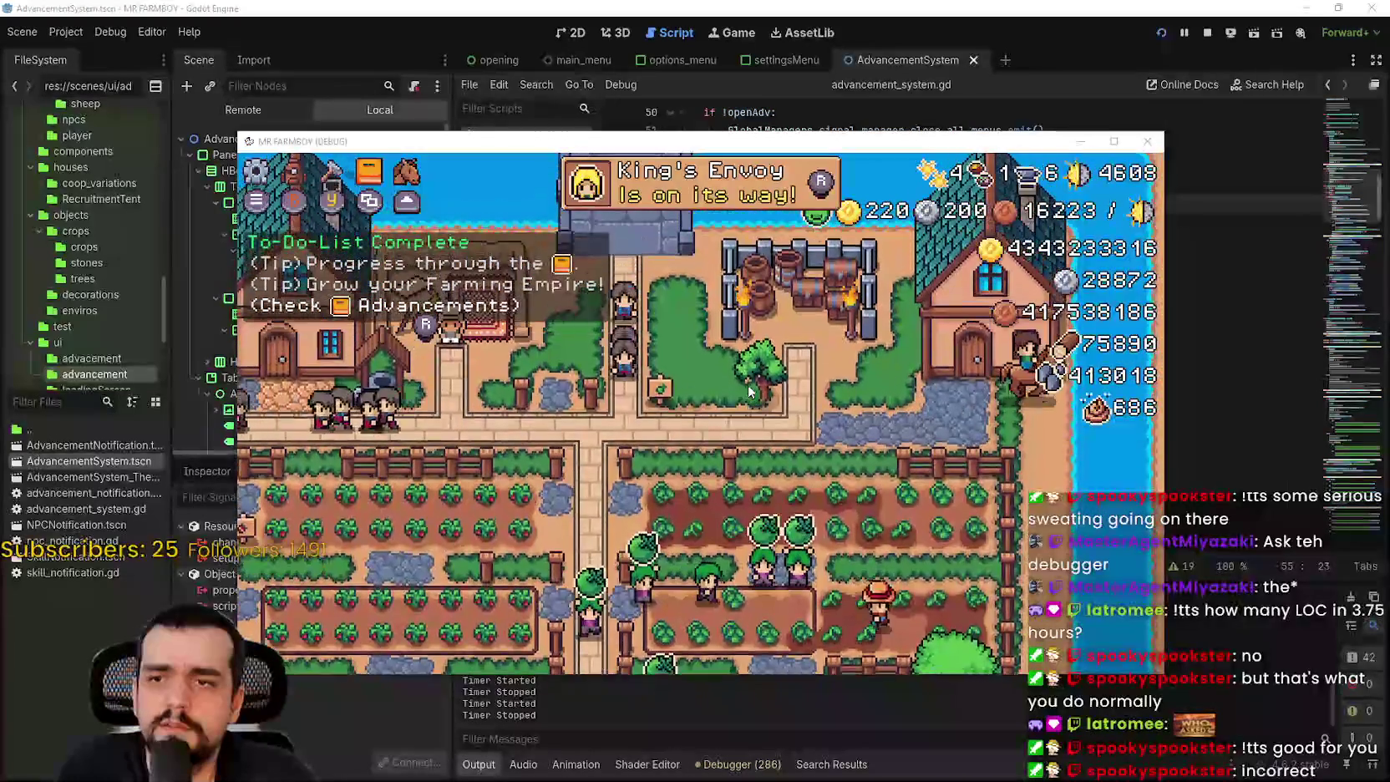
{"action": "key", "text": "e"}
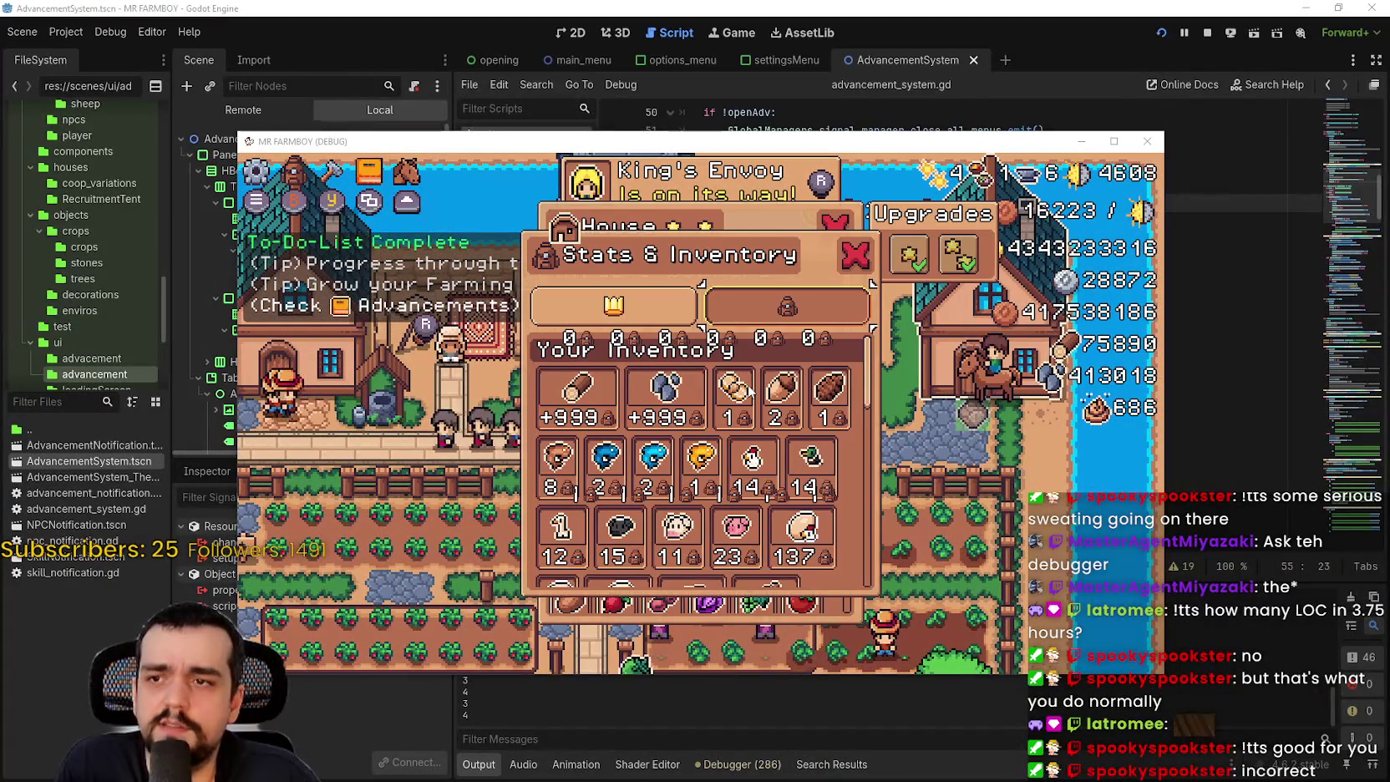
{"action": "key", "text": "Escape"}
{"action": "key", "text": "Escape"}
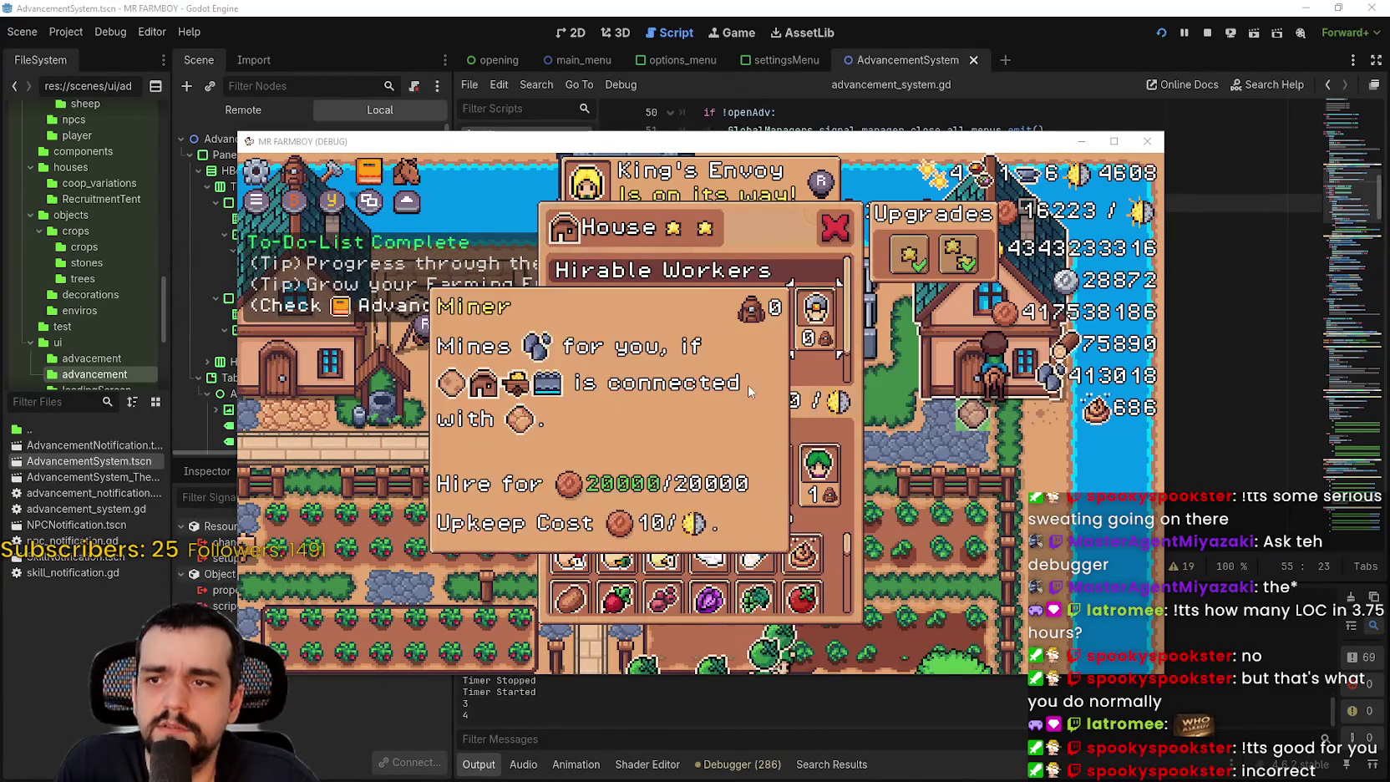
{"action": "key", "text": "Escape"}
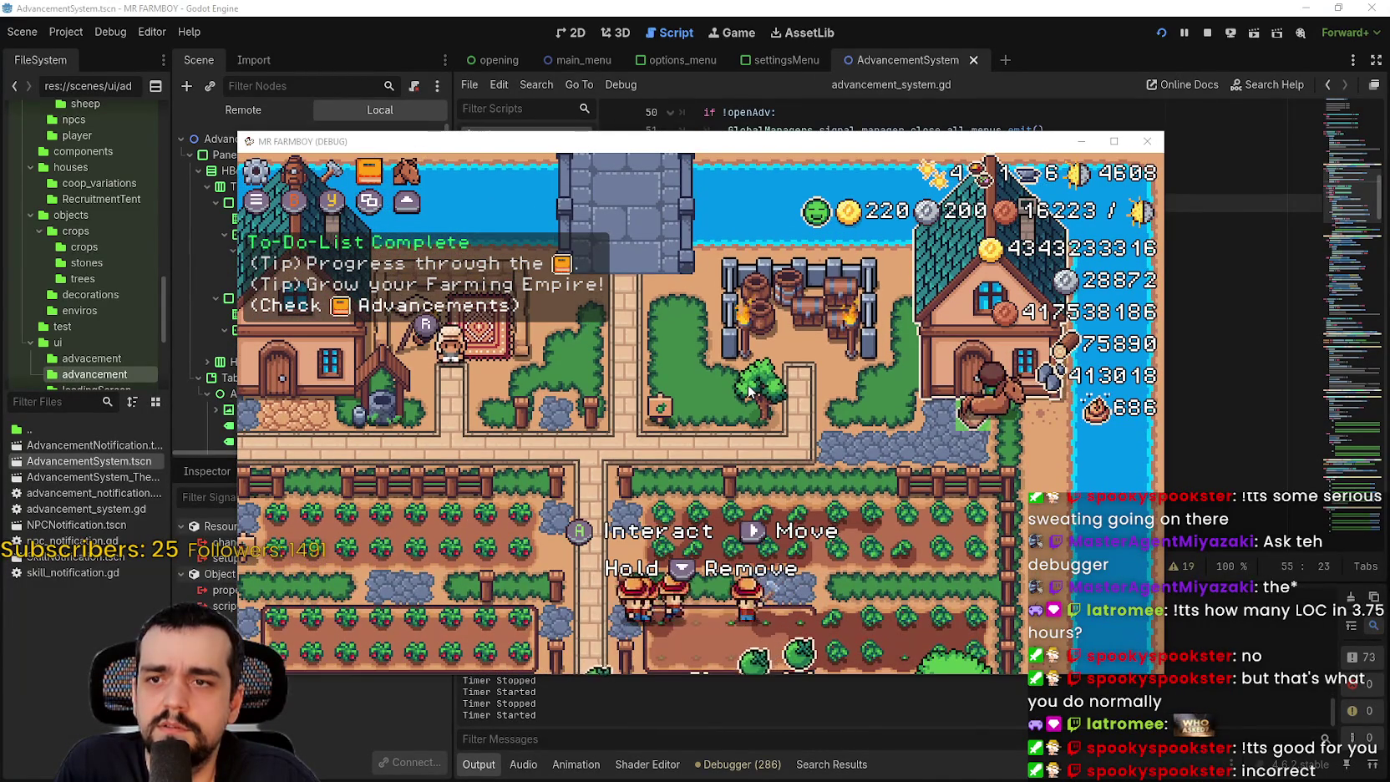
{"action": "key", "text": "i"}
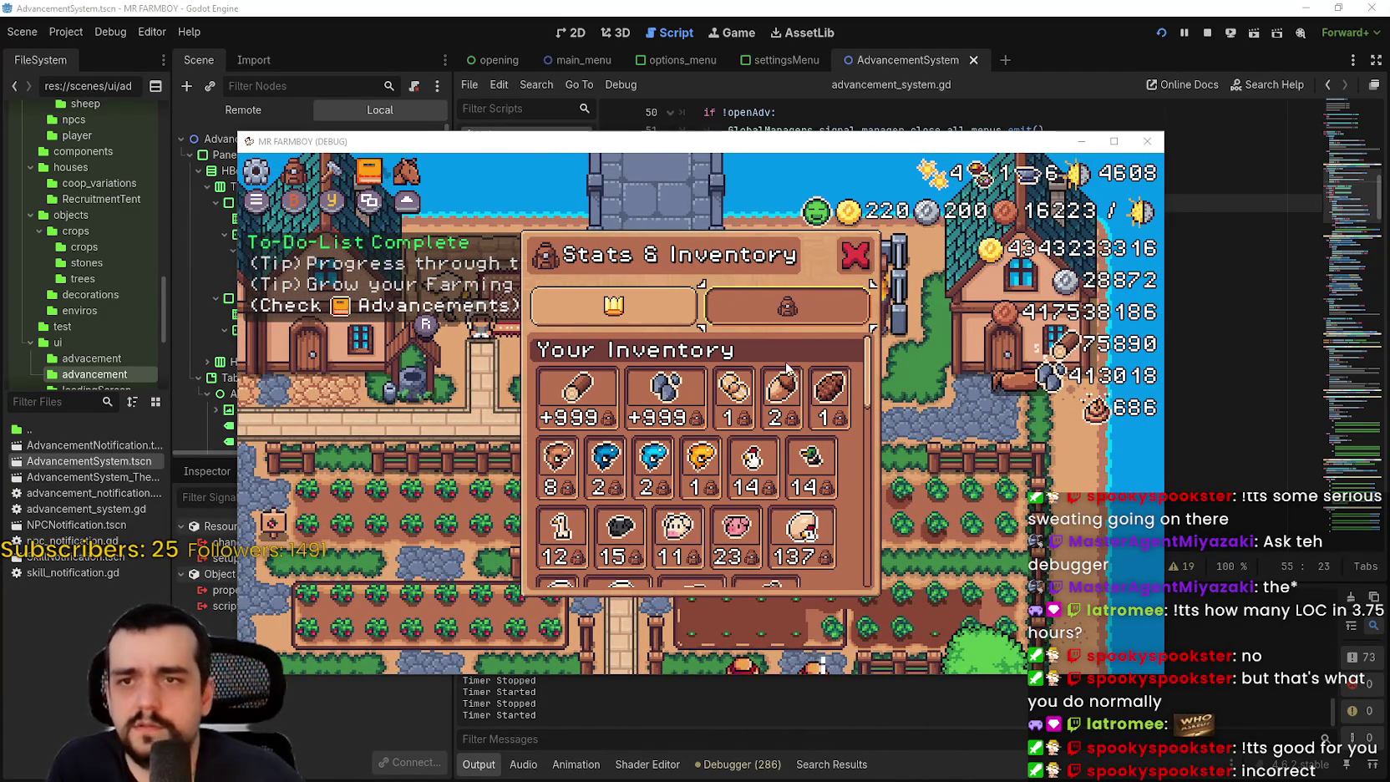
{"action": "key", "text": "Escape"}
- Stop the debug run, then launch MR FARMBOY from the Steam library with the Vulkan option
{"action": "left_click", "coordinate": [1205, 34]}
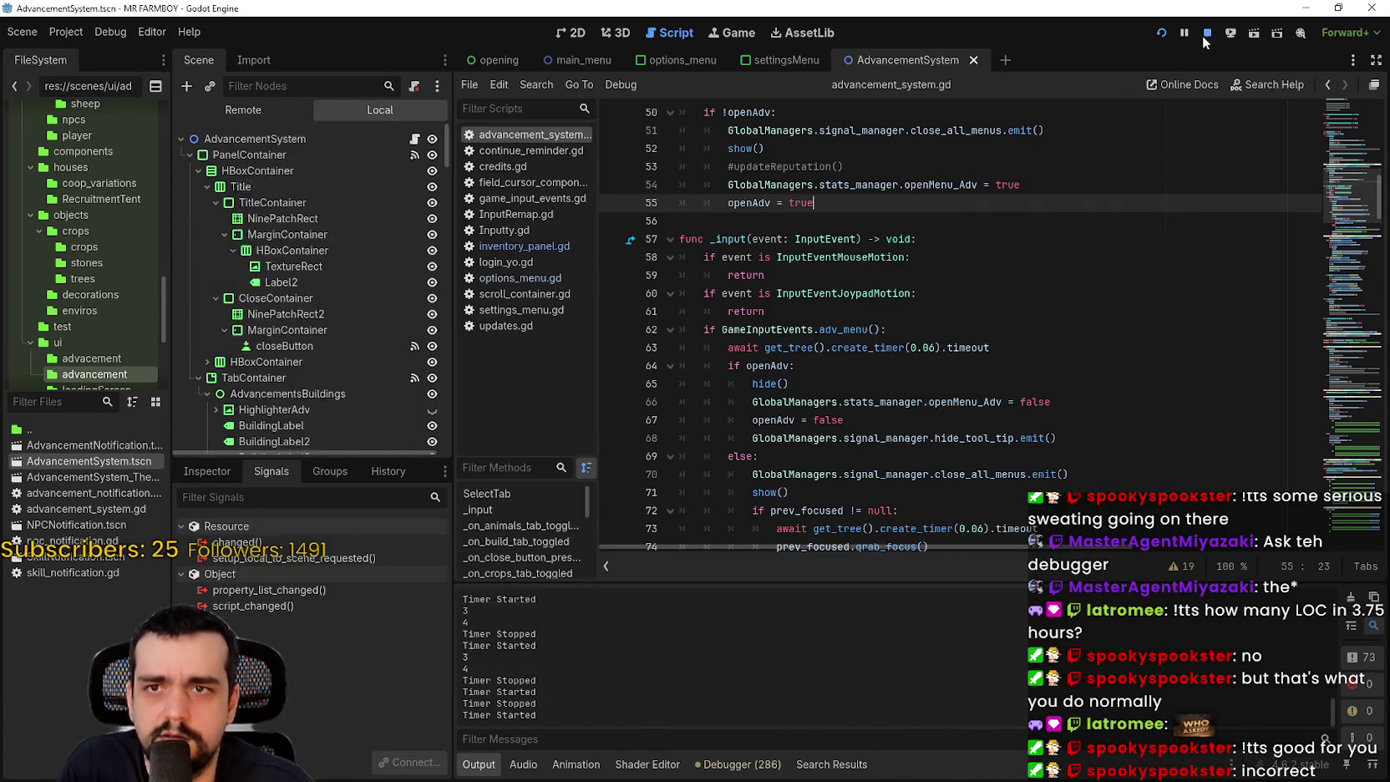
{"action": "key", "text": "alt+Tab"}
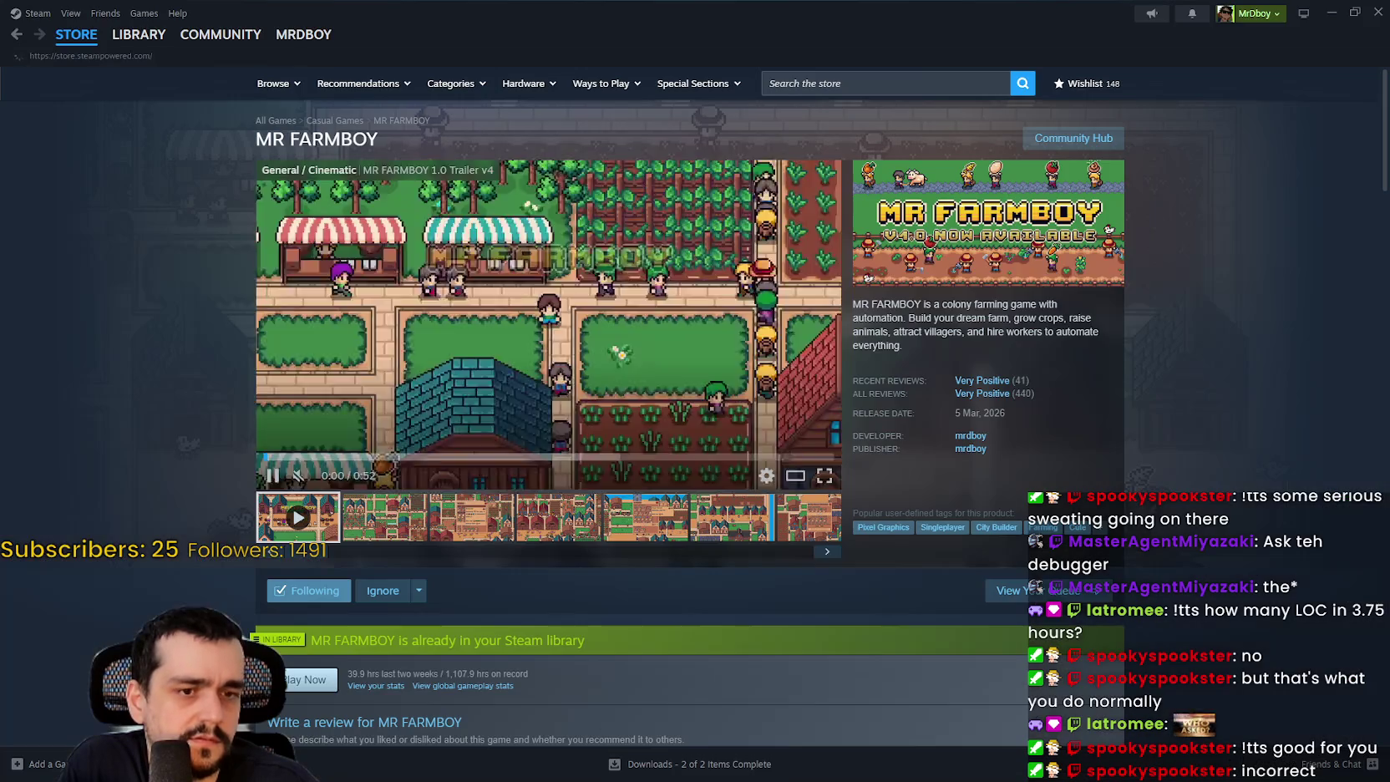
{"action": "left_click", "coordinate": [76, 34]}
{"action": "left_click", "coordinate": [139, 34]}
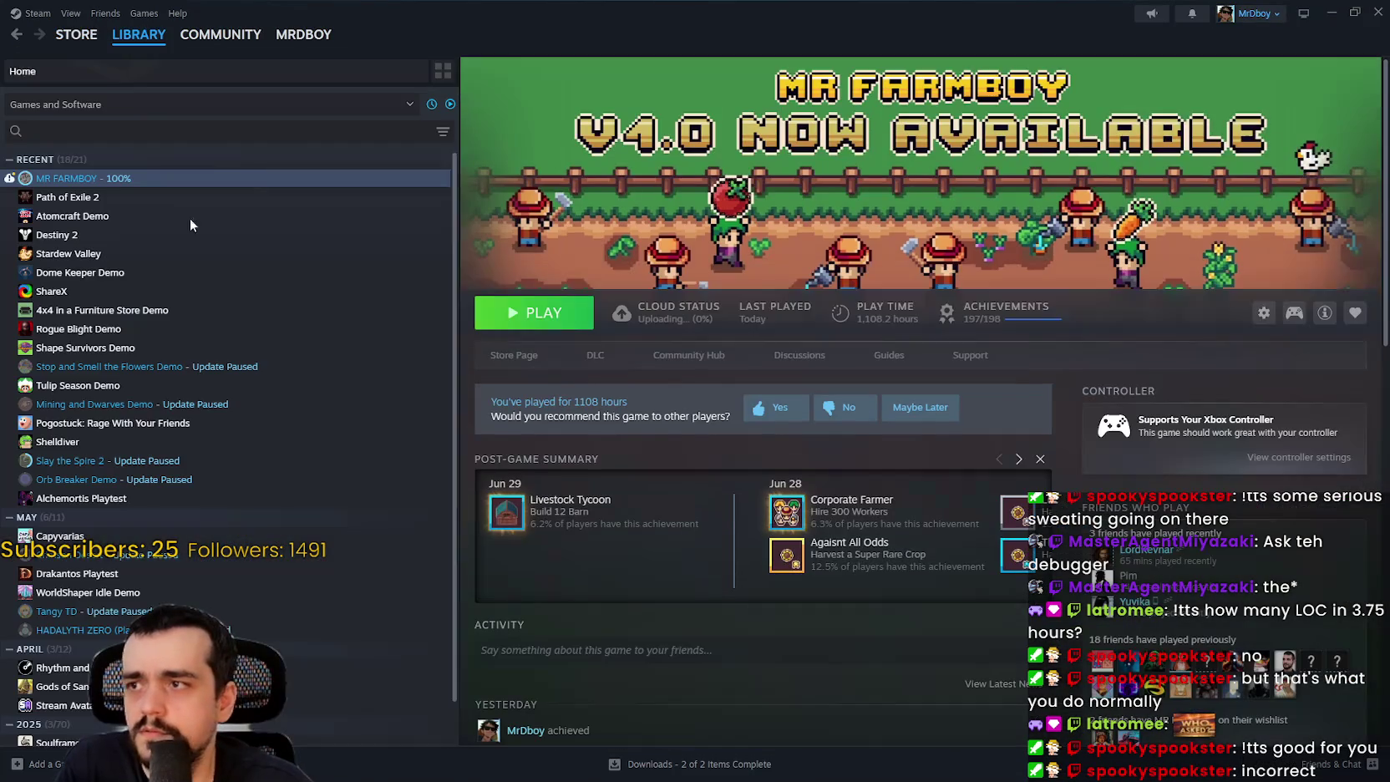
{"action": "left_click", "coordinate": [552, 319]}
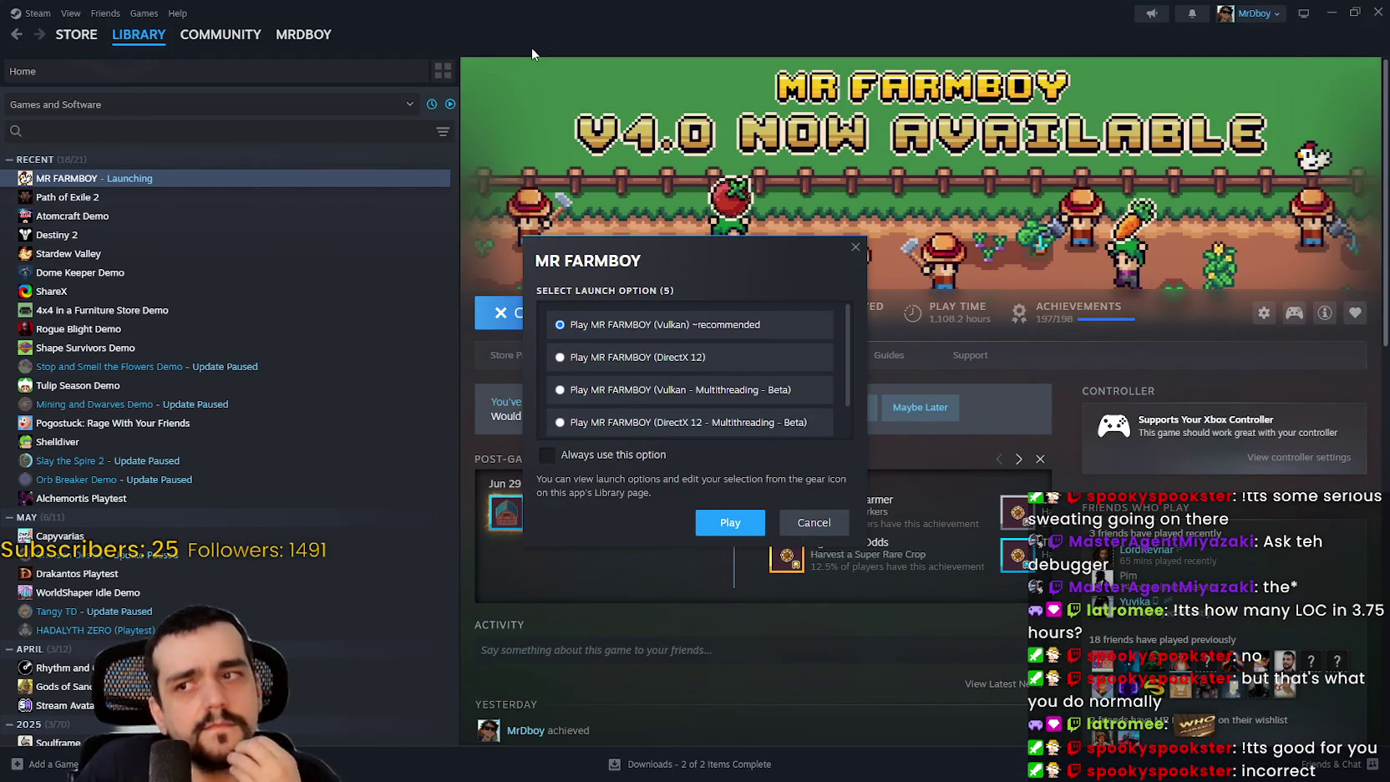
{"action": "left_click", "coordinate": [725, 522]}
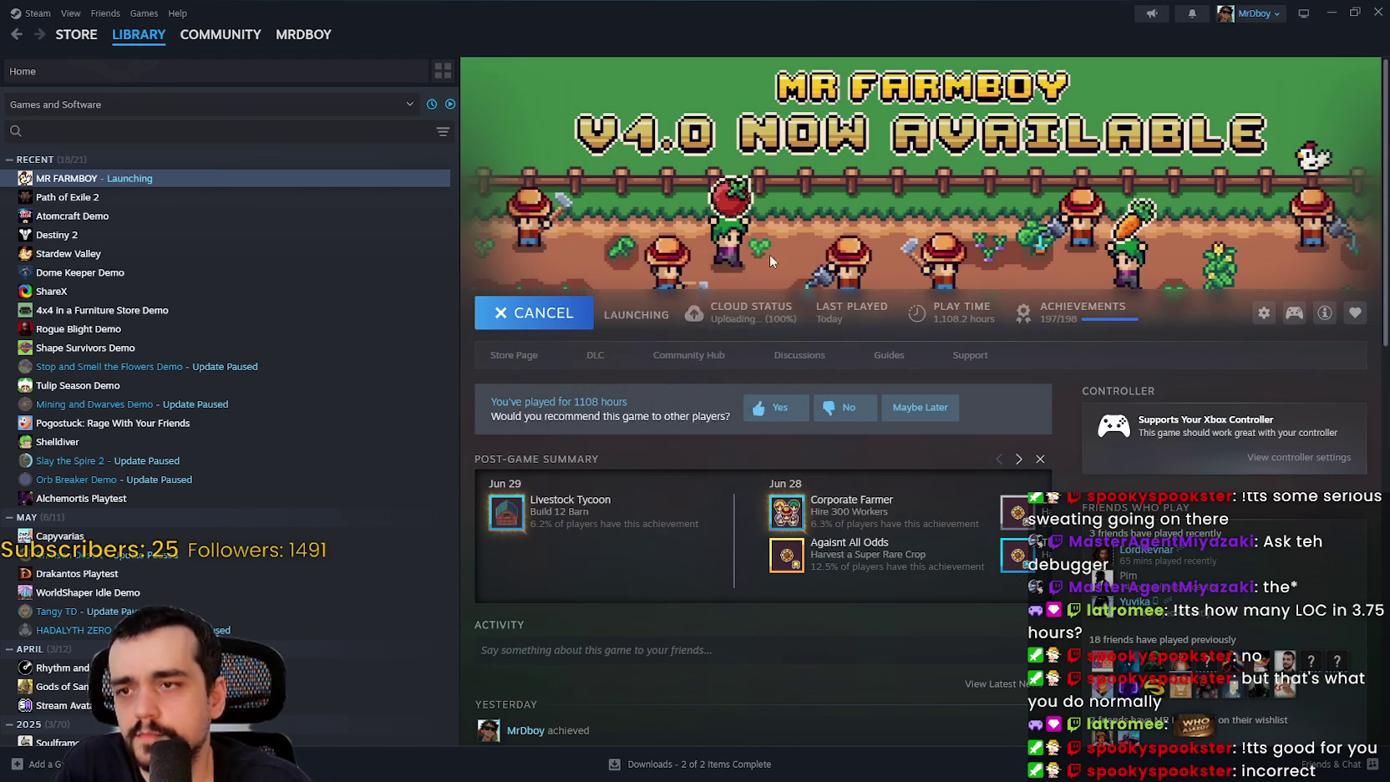
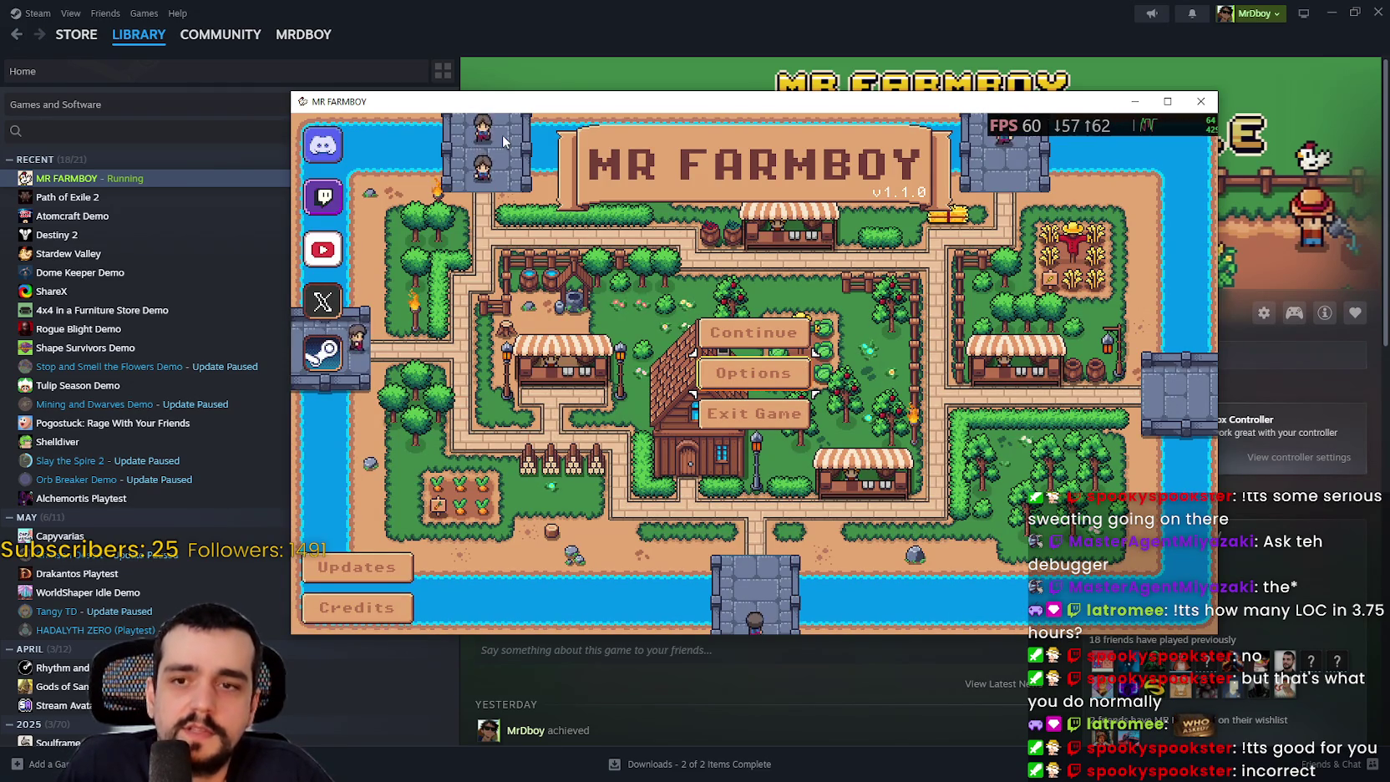
- Choose Continue on the title screen, load Save 1 (Normal), and enter the farm world
{"action": "key", "text": "Up"}
{"action": "key", "text": "Return"}
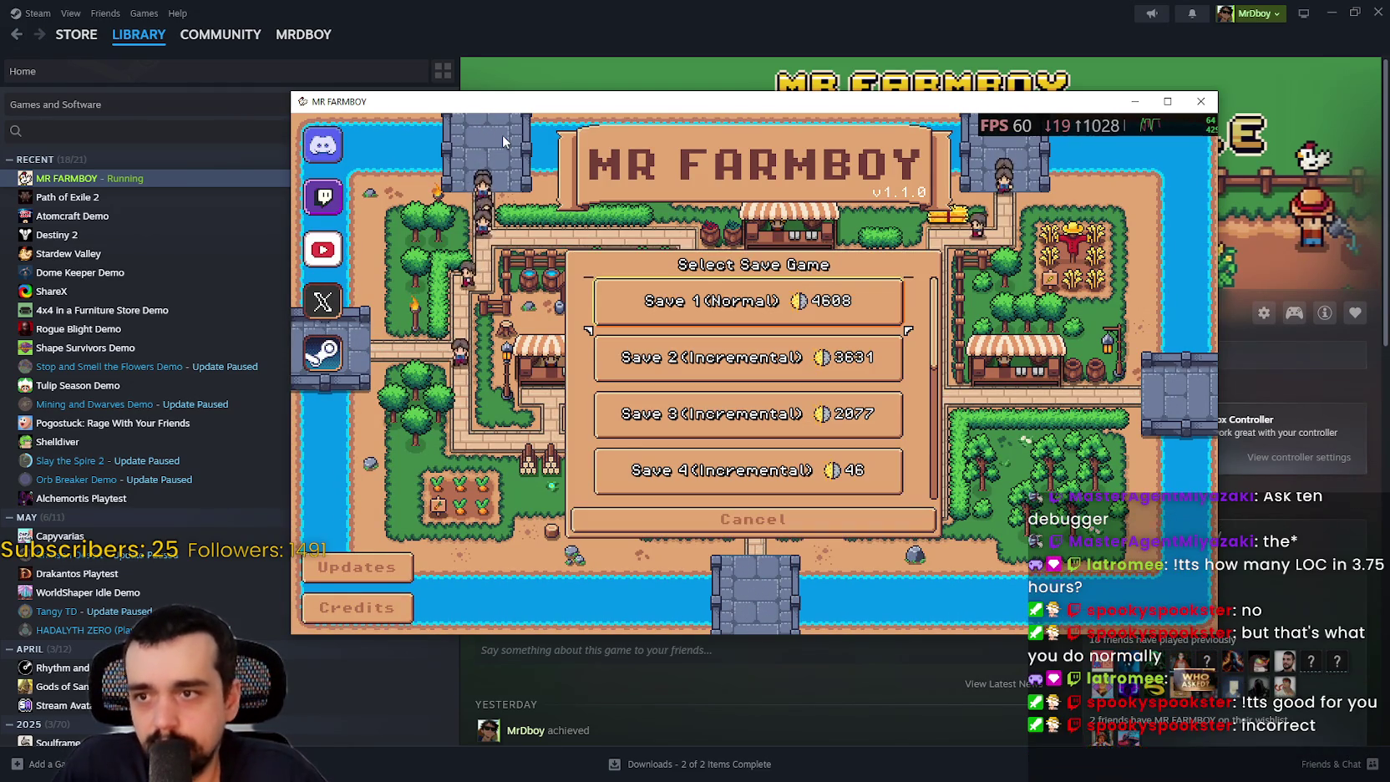
{"action": "key", "text": "Down"}
{"action": "key", "text": "Up"}
{"action": "key", "text": "Up"}
{"action": "key", "text": "Return"}
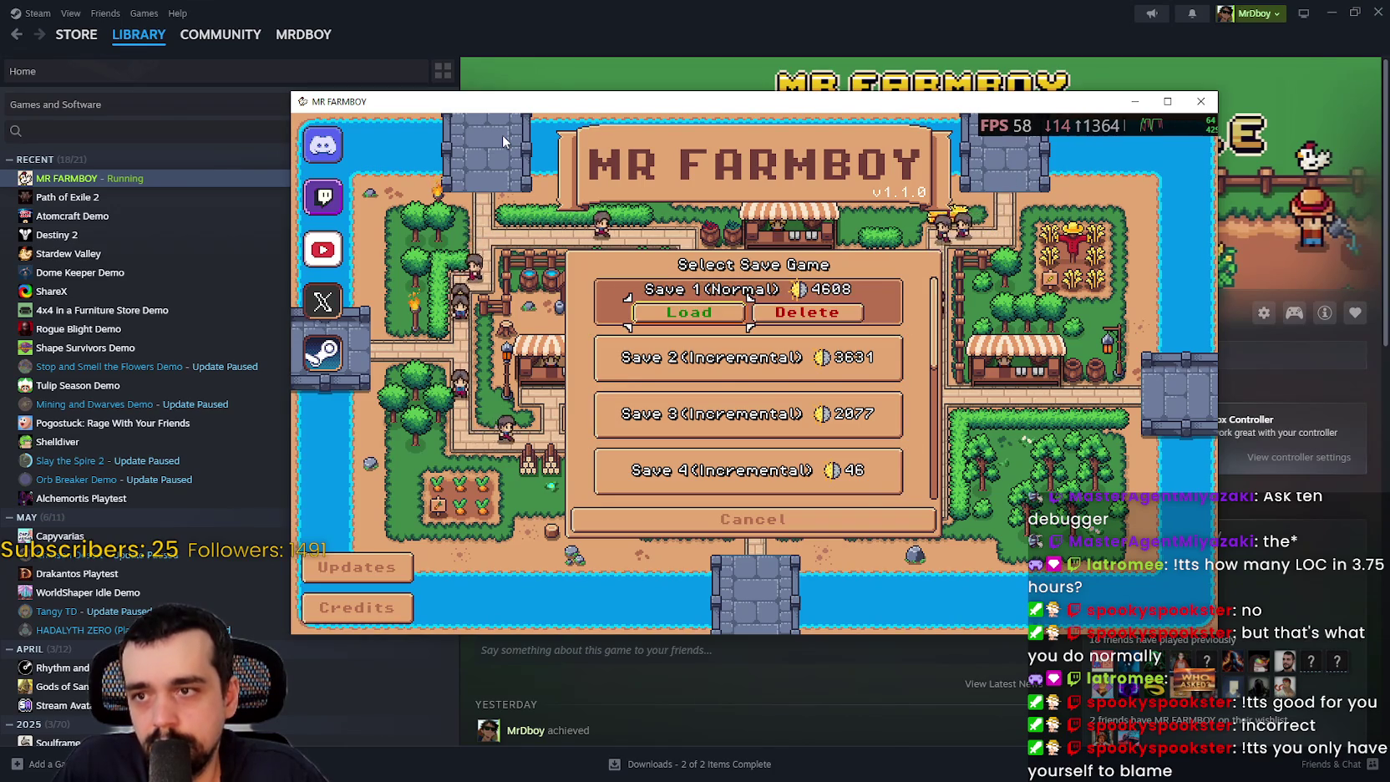
{"action": "key", "text": "Return"}
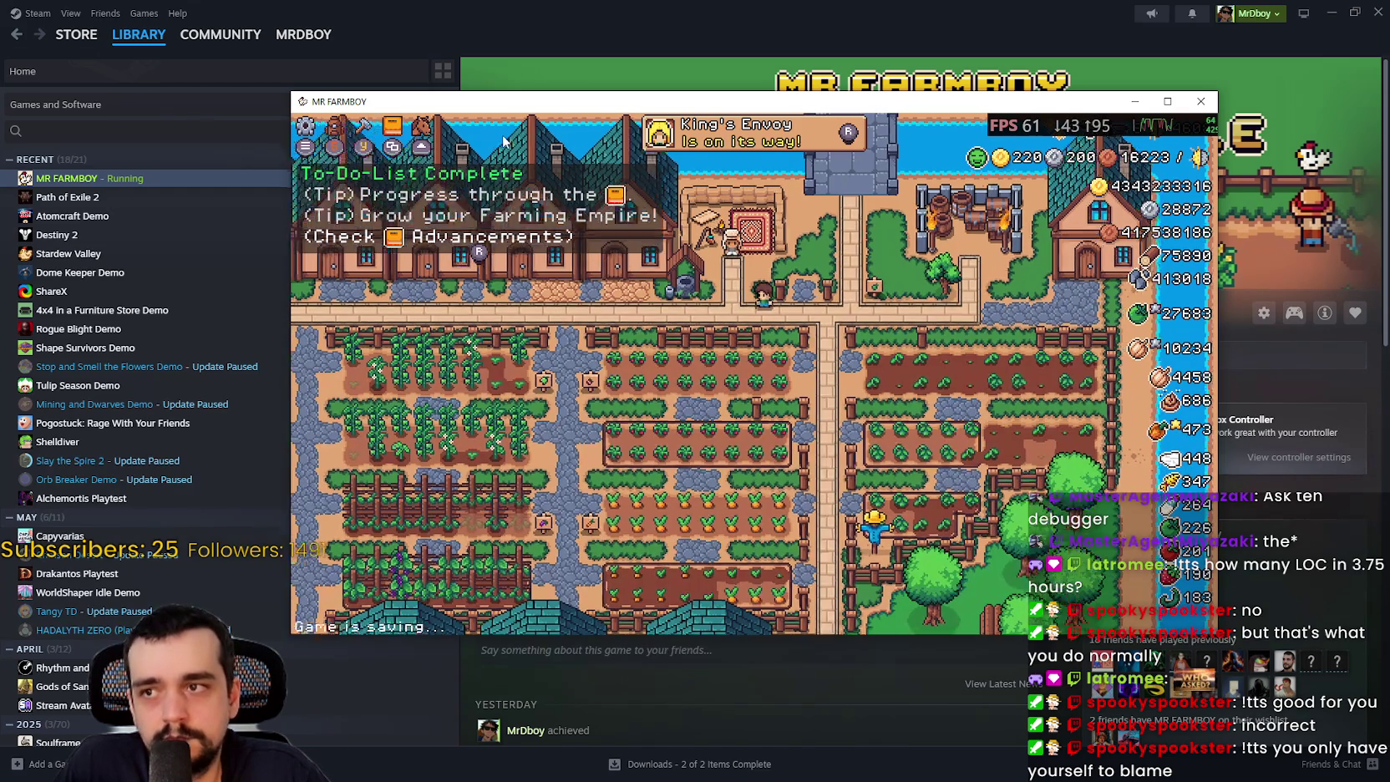
{"action": "scroll", "coordinate": [503, 142], "scroll_direction": "up", "scroll_amount": 3}
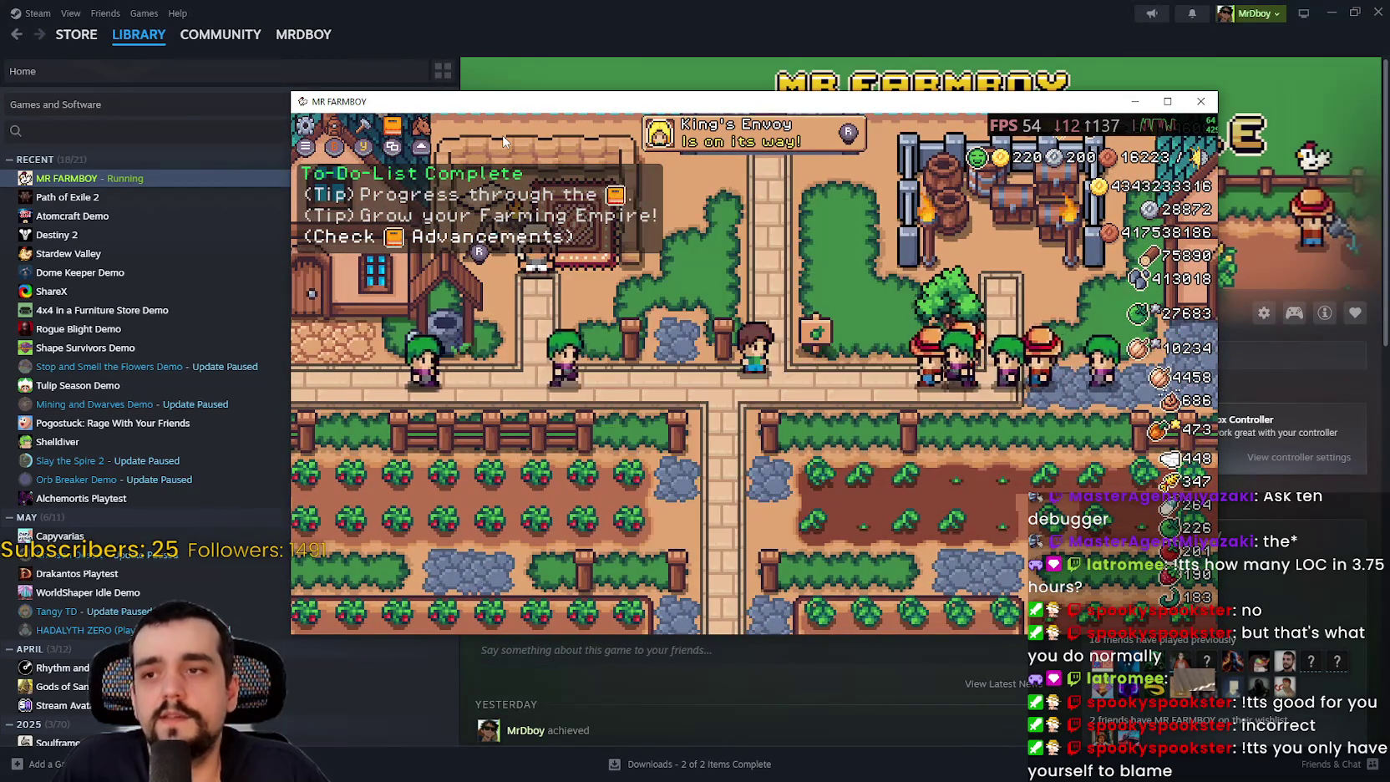
{"action": "key", "text": "i"}
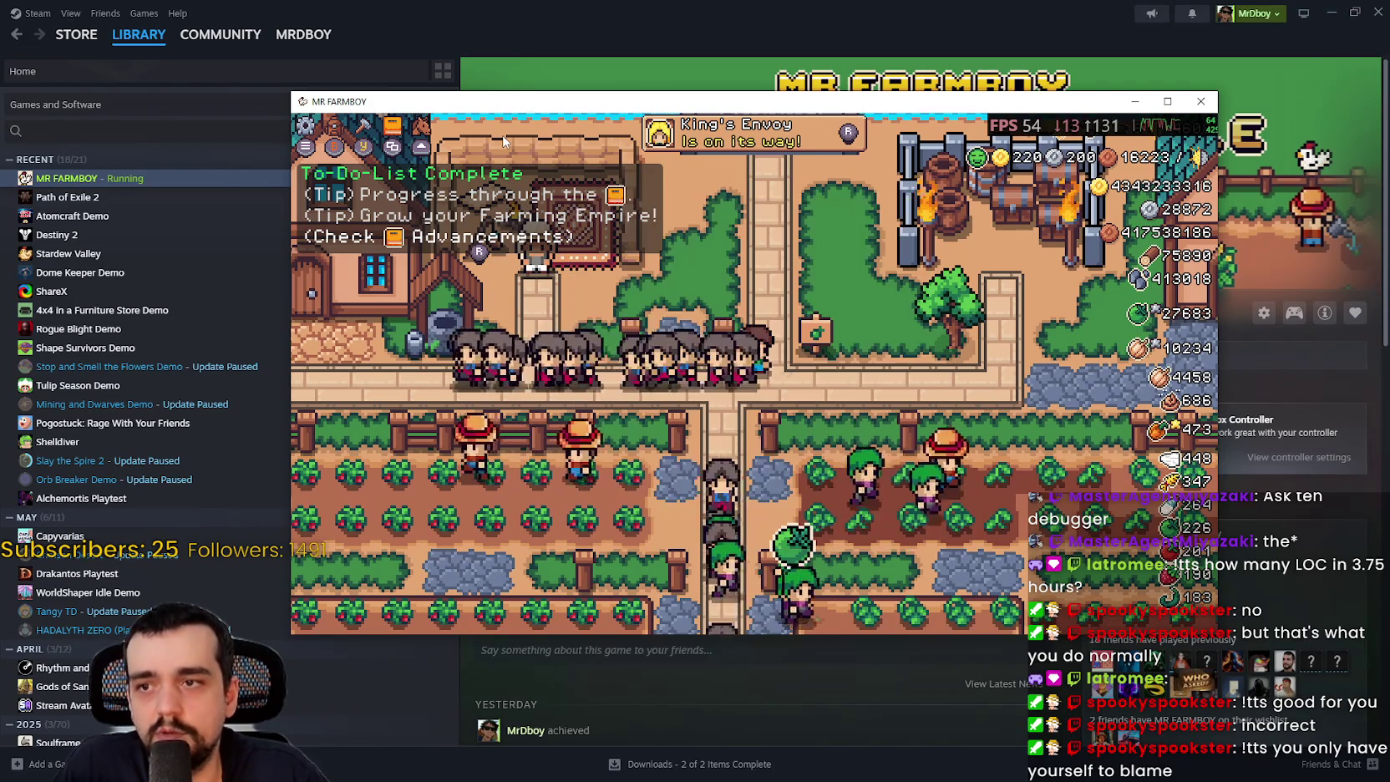
- Walk the farmer around, opening and closing the house workers panel and the merchant's shop
{"action": "key", "text": "d"}
{"action": "key", "text": "d"}
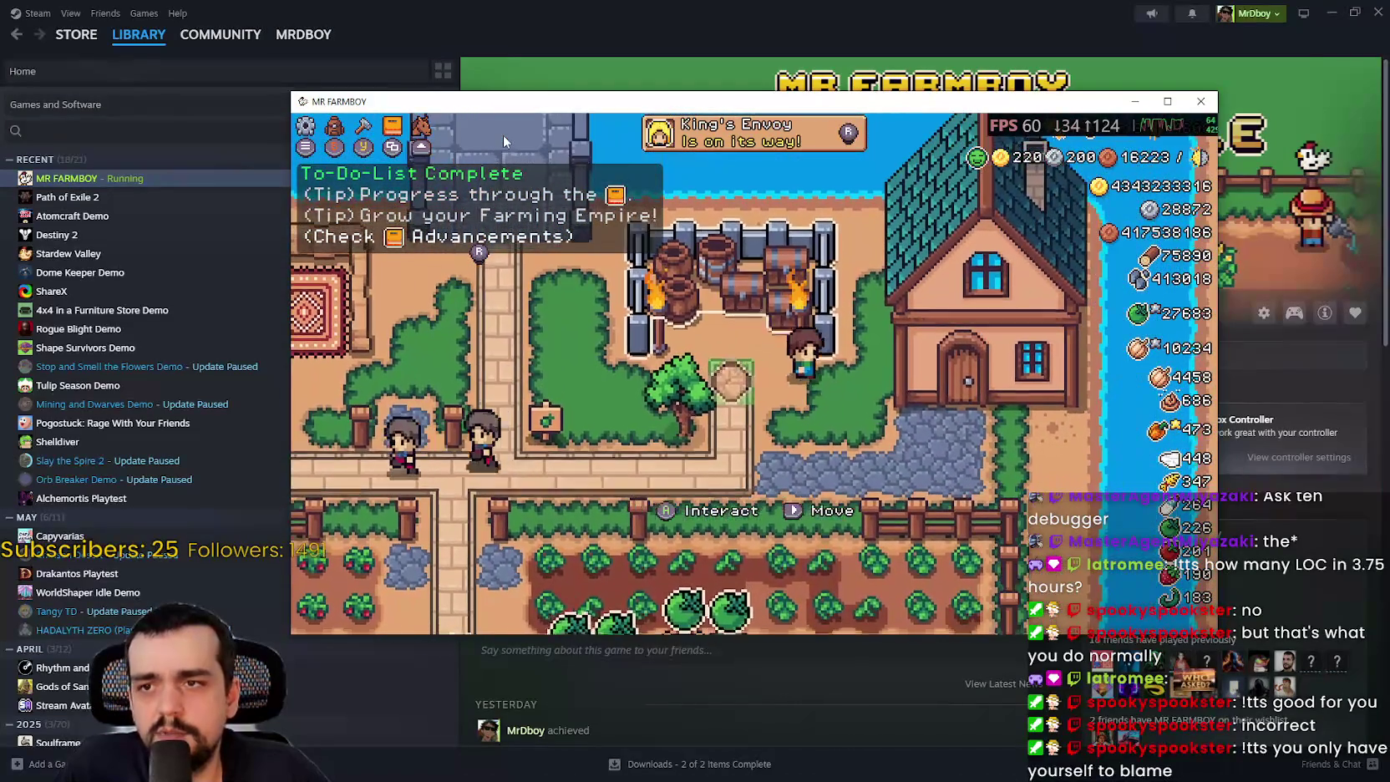
{"action": "key", "text": "d"}
{"action": "key", "text": "s"}
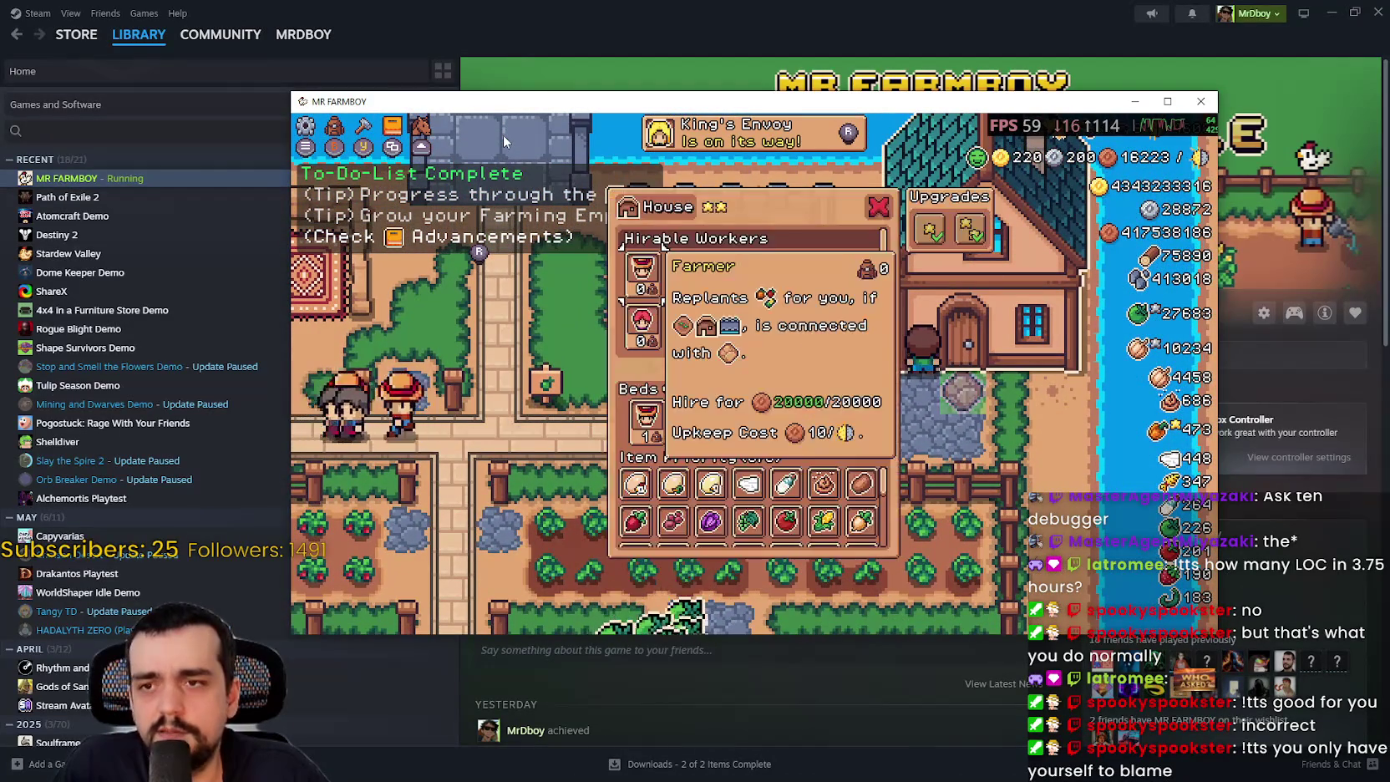
{"action": "key", "text": "Escape"}
{"action": "key", "text": "Escape"}
{"action": "key", "text": "d"}
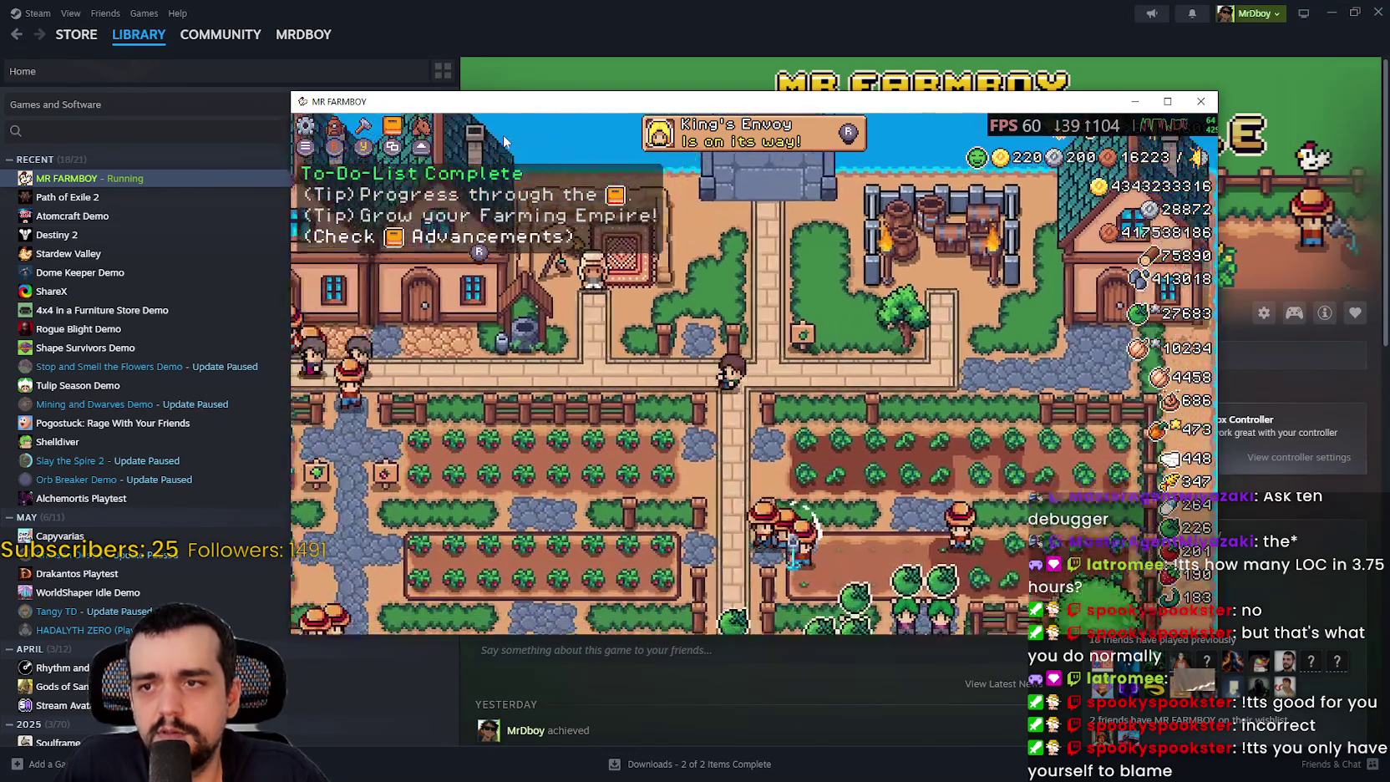
{"action": "key", "text": "a"}
{"action": "key", "text": "w"}
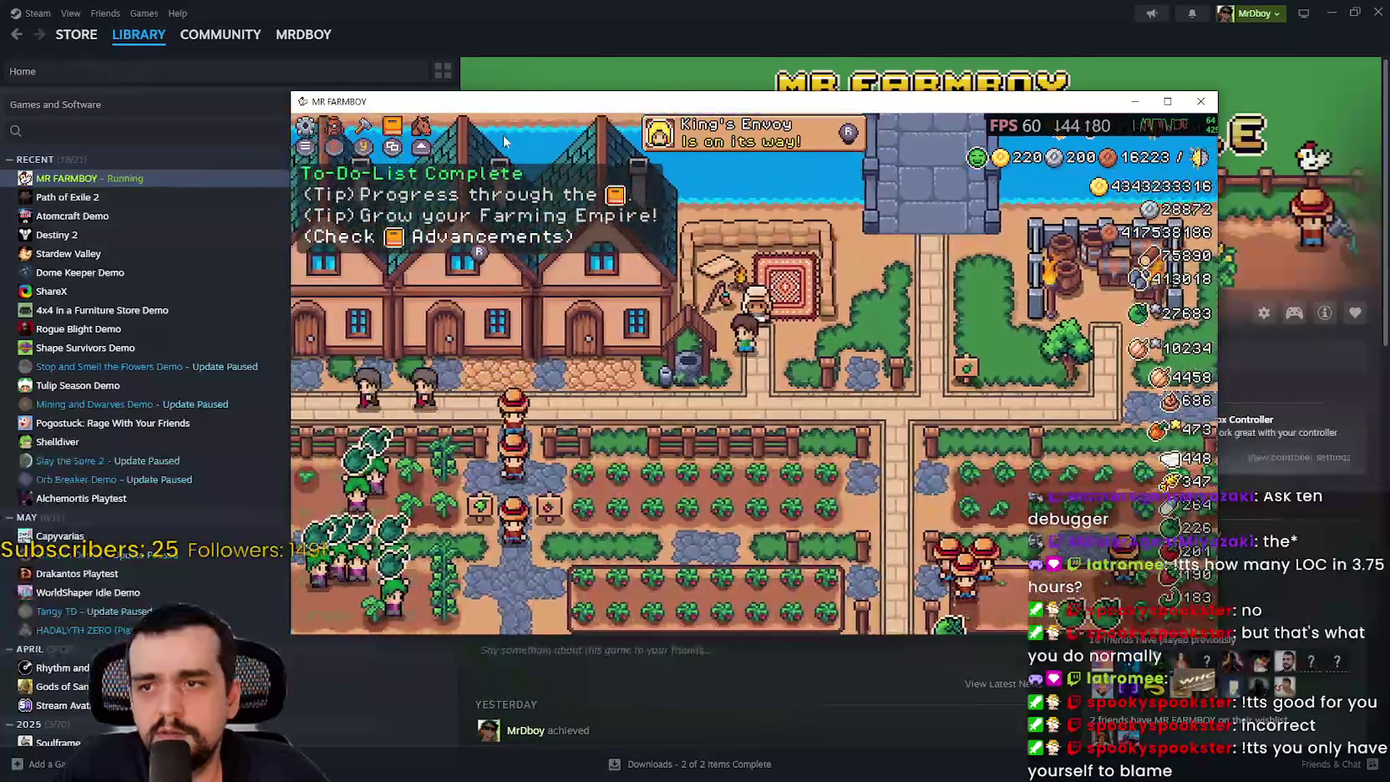
{"action": "key", "text": "e"}
{"action": "key", "text": "Escape"}
- Open and close the hirable workers panel, then try Stats & Inventory and the advancements tree
{"action": "key", "text": "a"}
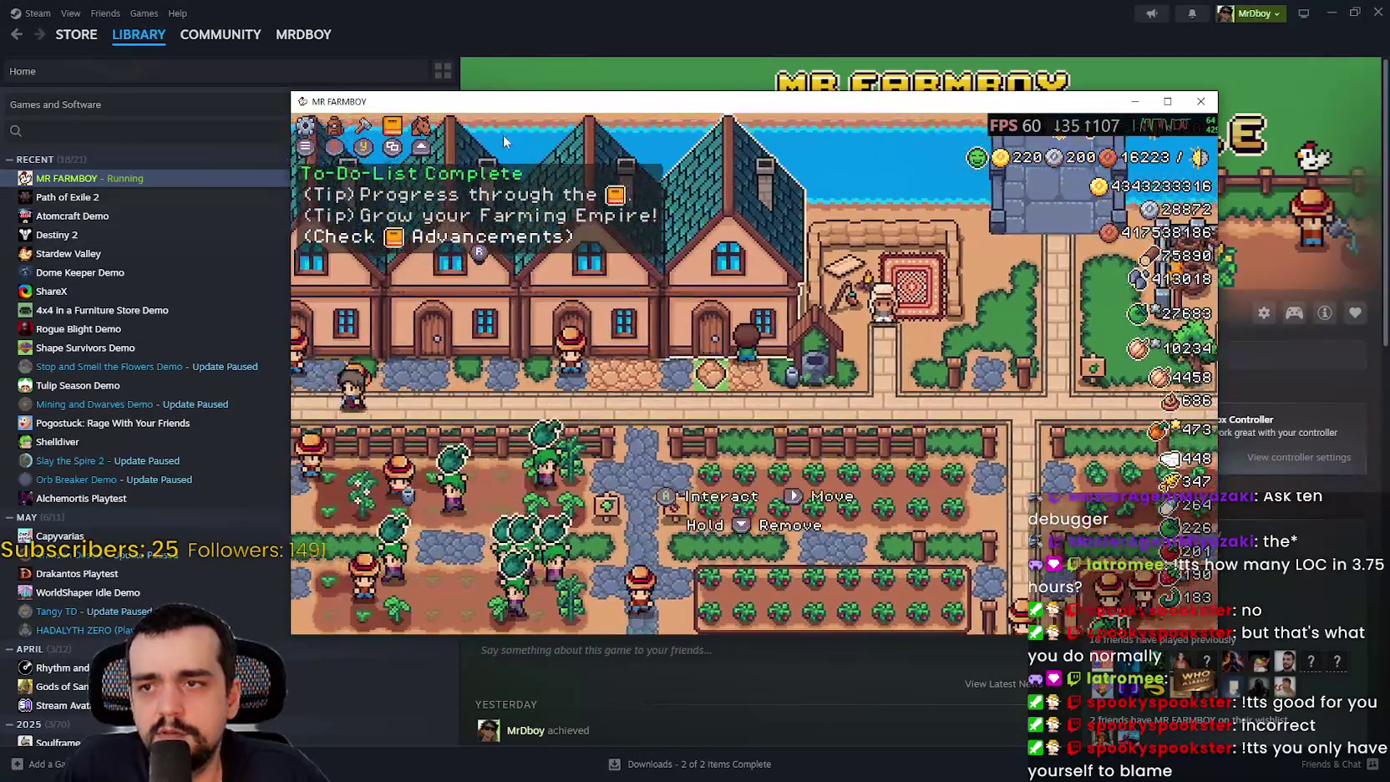
{"action": "key", "text": "e"}
{"action": "key", "text": "Escape"}
{"action": "key", "text": "i"}
{"action": "key", "text": "Escape"}
{"action": "key", "text": "s"}
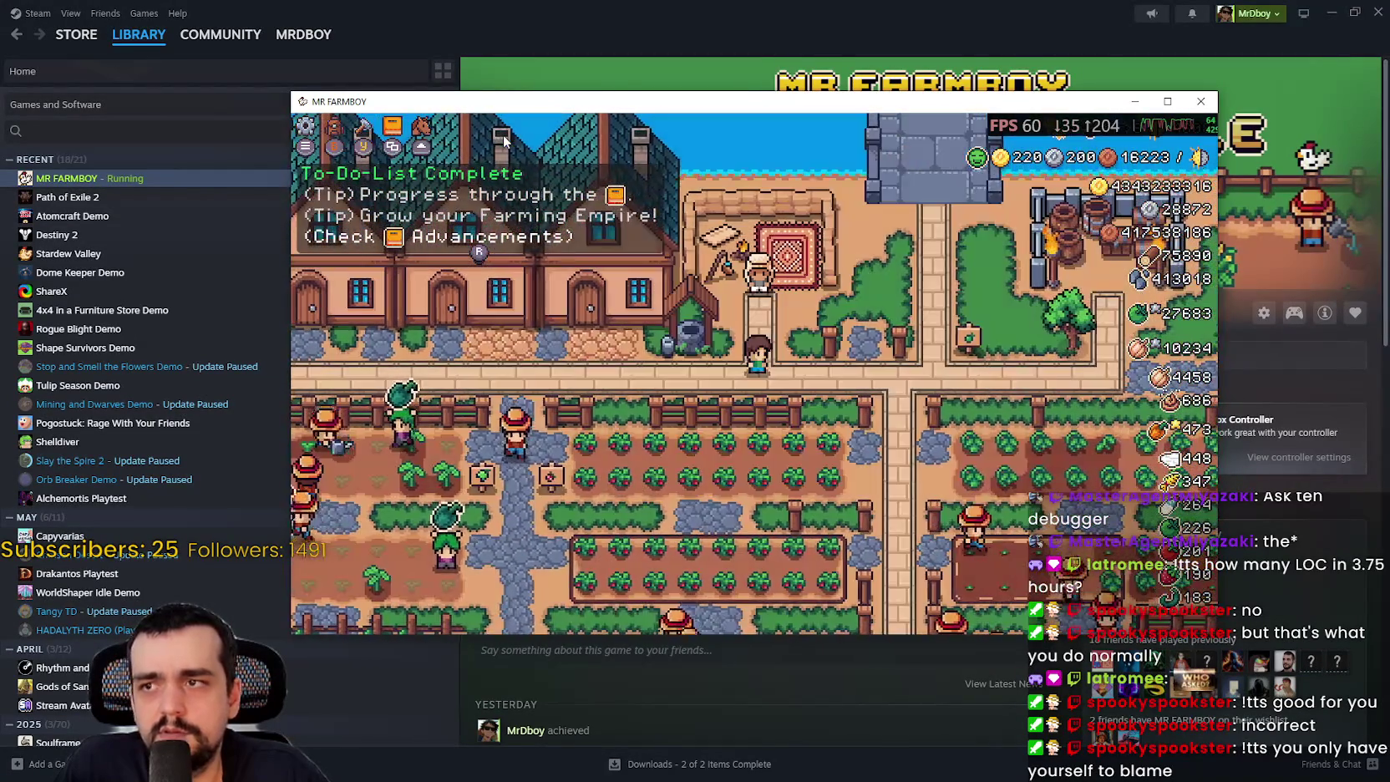
{"action": "key", "text": "t"}
{"action": "key", "text": "i"}
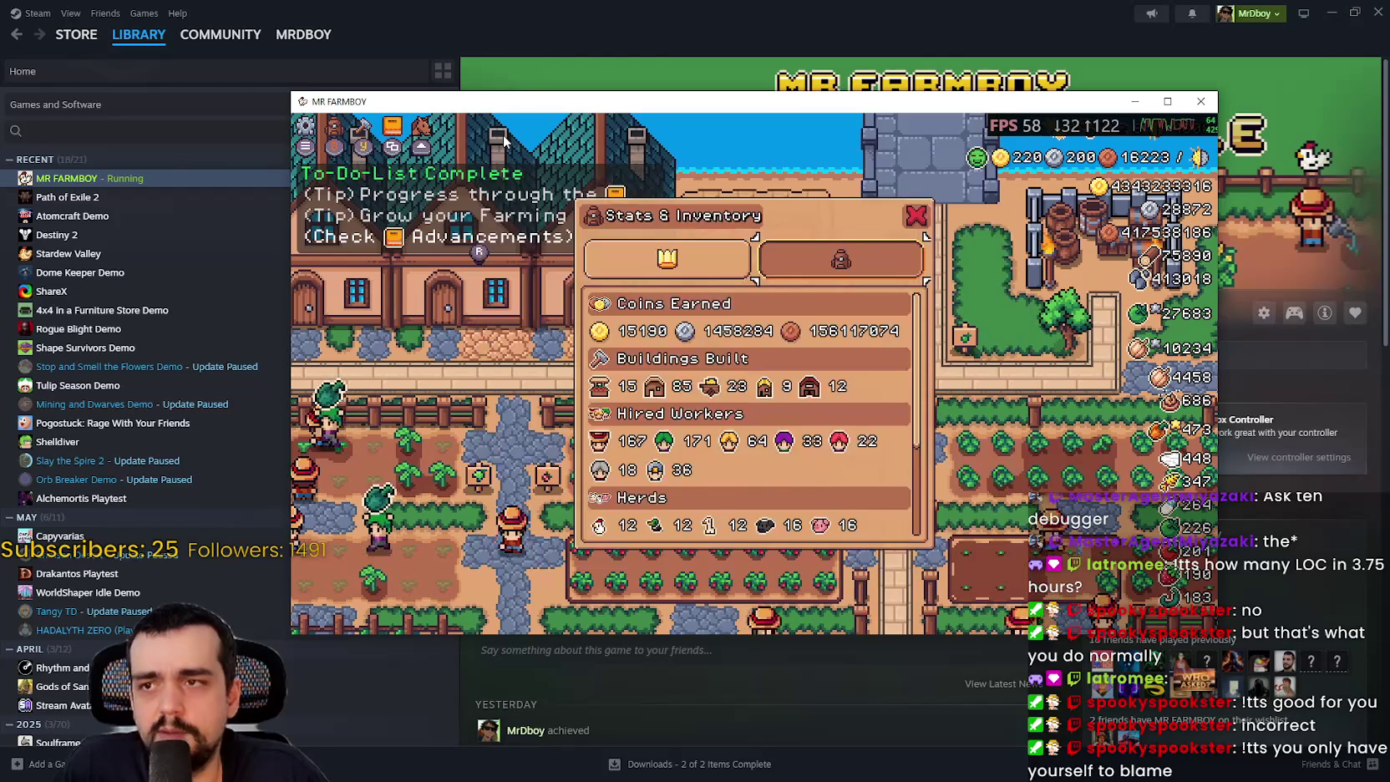
- Walk right and open and close the advancements tree twice
{"action": "key", "text": "d"}
{"action": "key", "text": "t"}
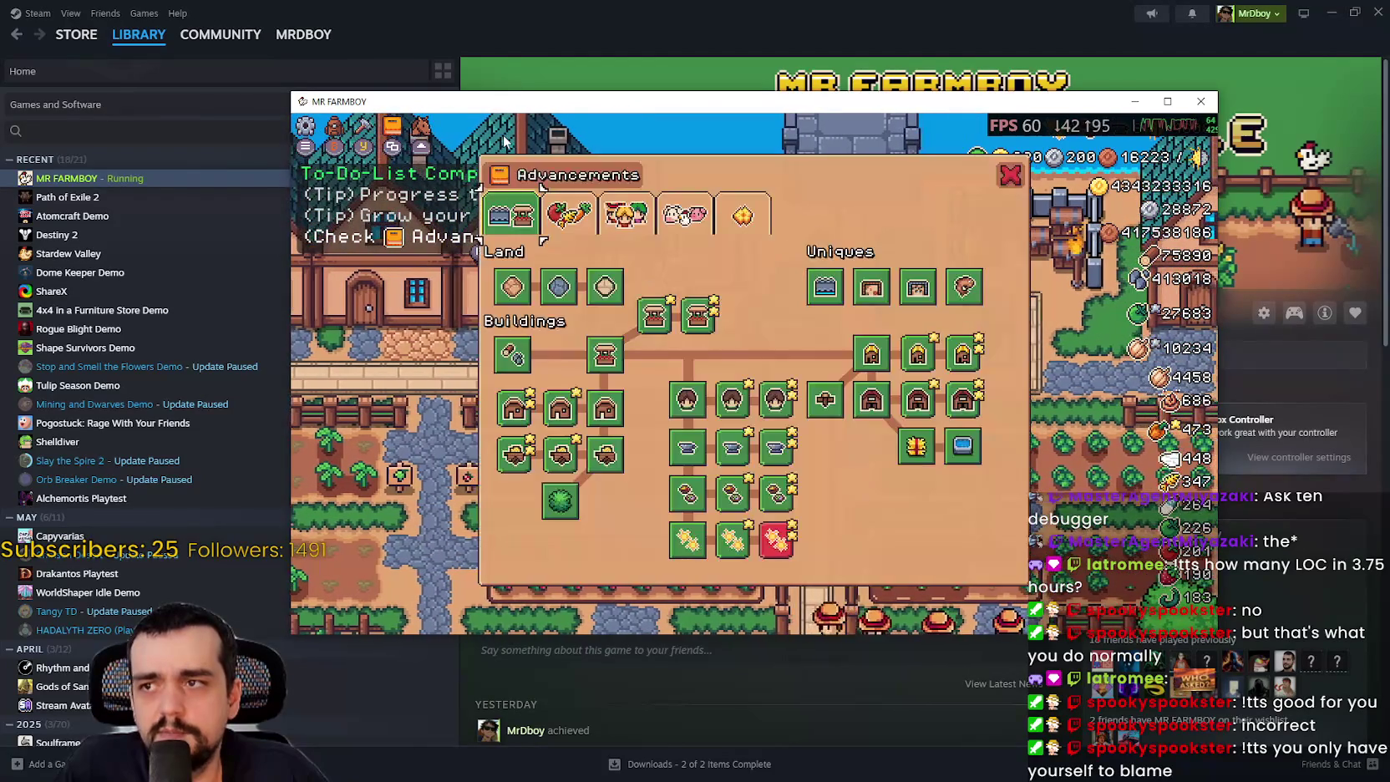
{"action": "key", "text": "Escape"}
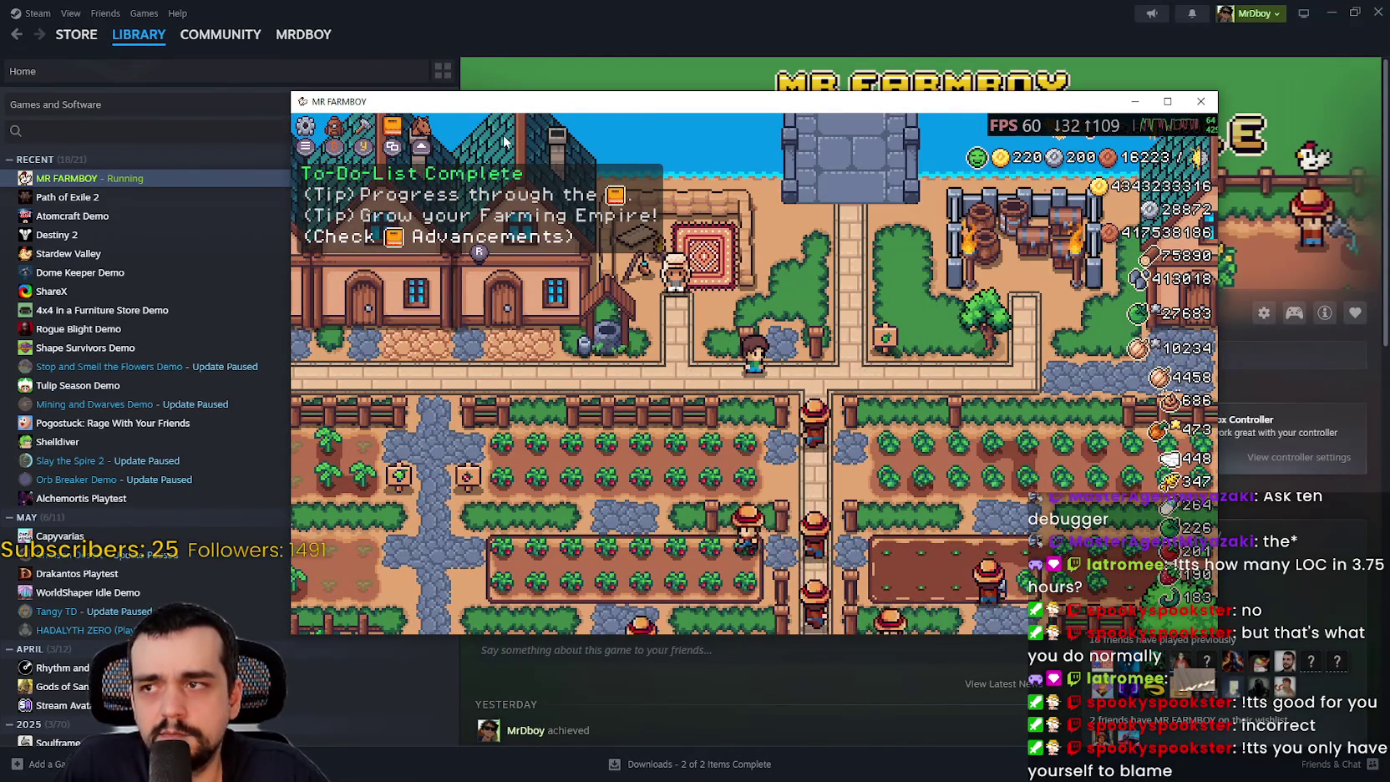
{"action": "key", "text": "t"}
- Pause the game, view the Video options page, then close options and resume
{"action": "key", "text": "Escape"}
{"action": "key", "text": "Escape"}
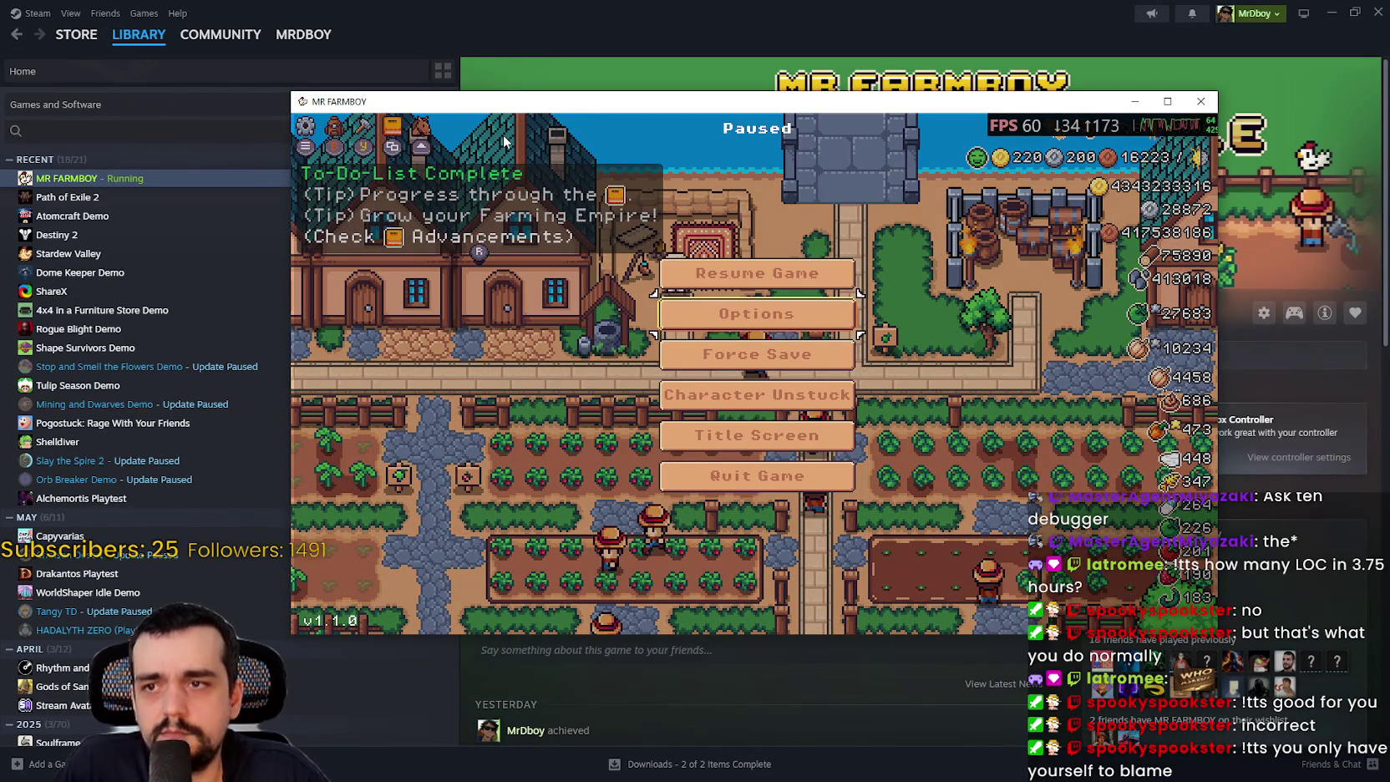
{"action": "key", "text": "Down"}
{"action": "key", "text": "Return"}
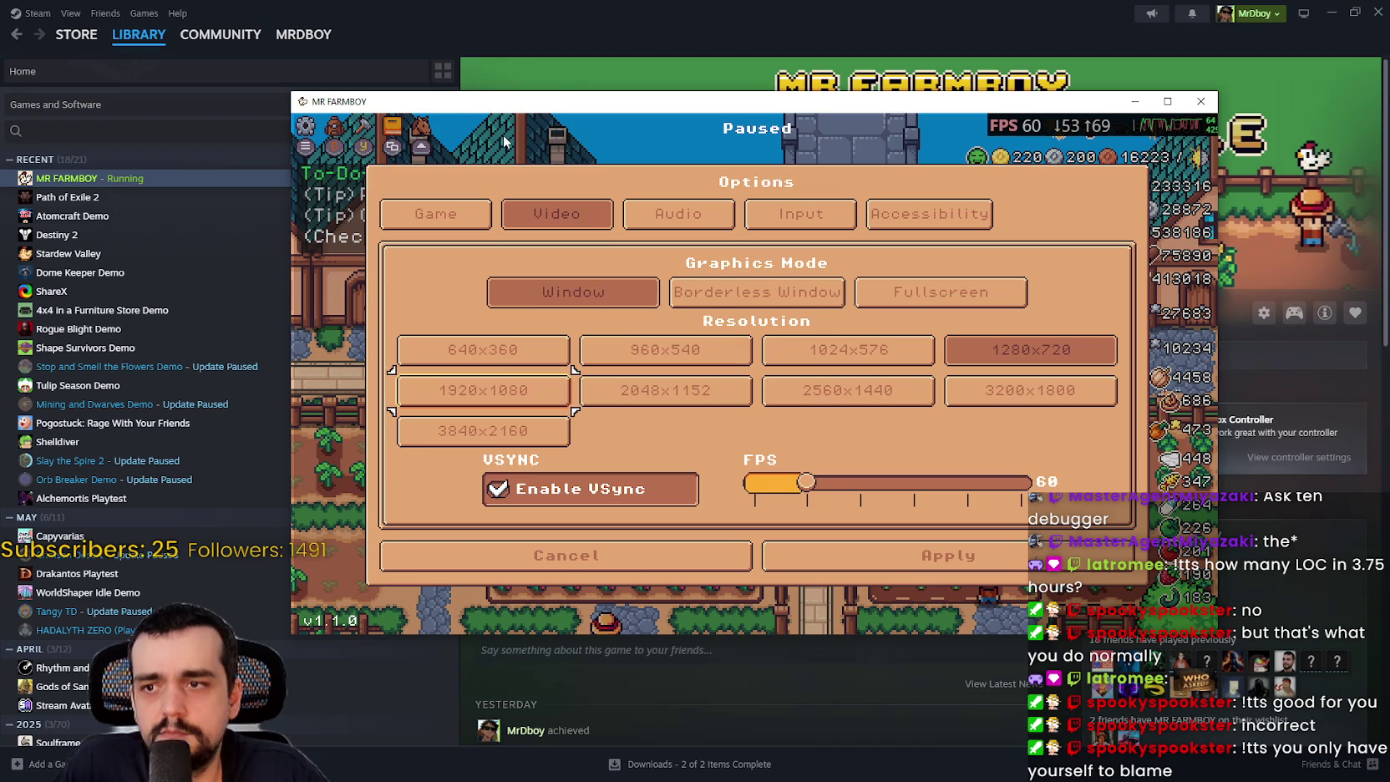
{"action": "key", "text": "Escape"}
{"action": "key", "text": "Escape"}
- Toggle Stats & Inventory, then ride the horse up the central path toward the King's Envoy
{"action": "key", "text": "i"}
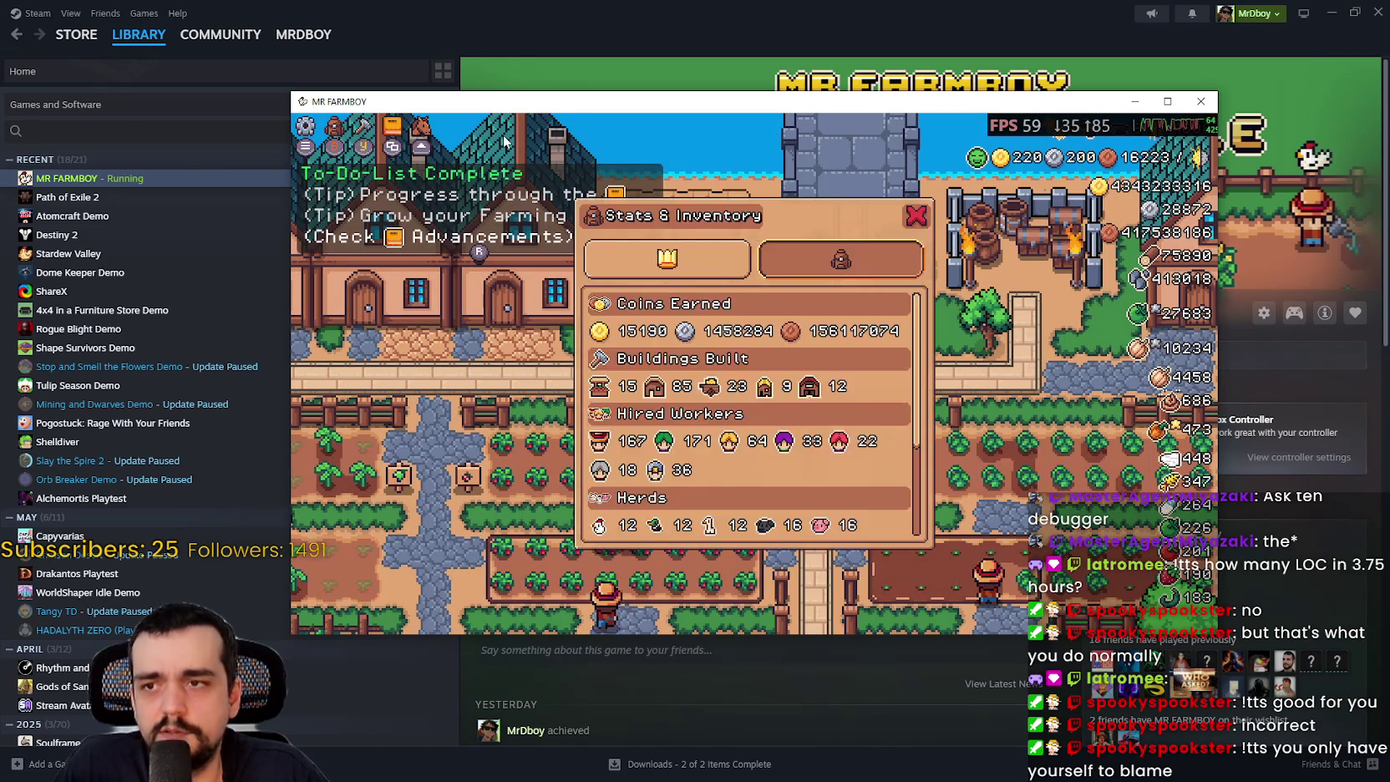
{"action": "key", "text": "i"}
{"action": "key", "text": "i"}
{"action": "key", "text": "i"}
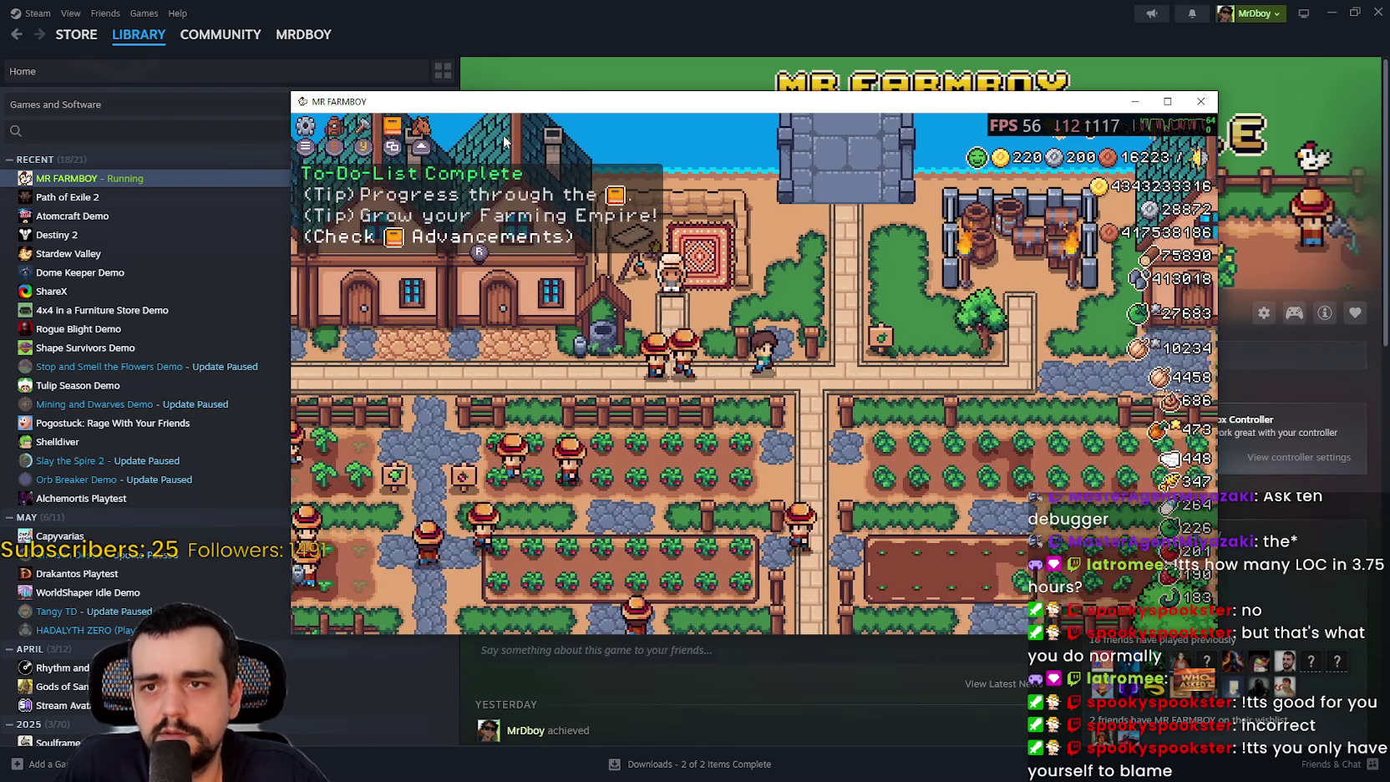
{"action": "key", "text": "d"}
{"action": "key", "text": "s"}
{"action": "key", "text": "w"}
{"action": "key", "text": "d"}
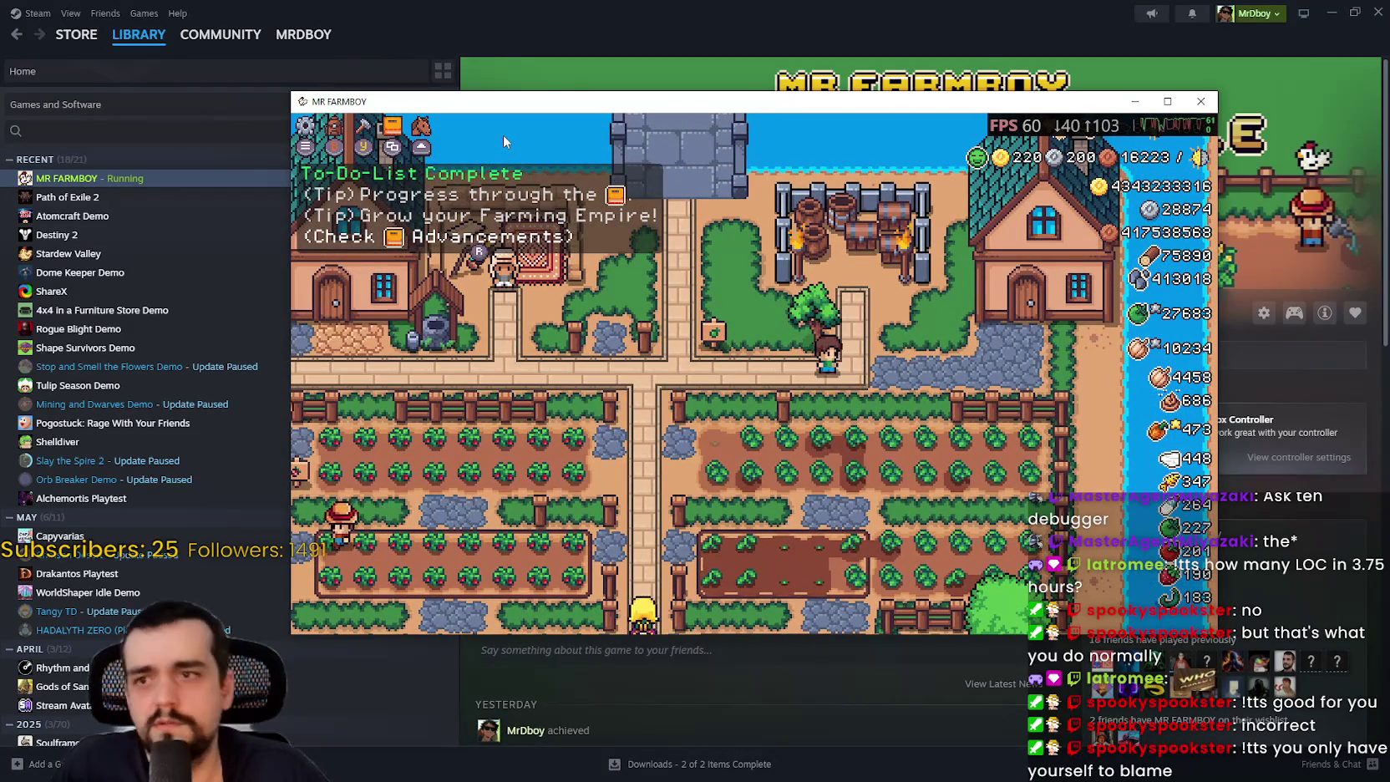
{"action": "key", "text": "w"}
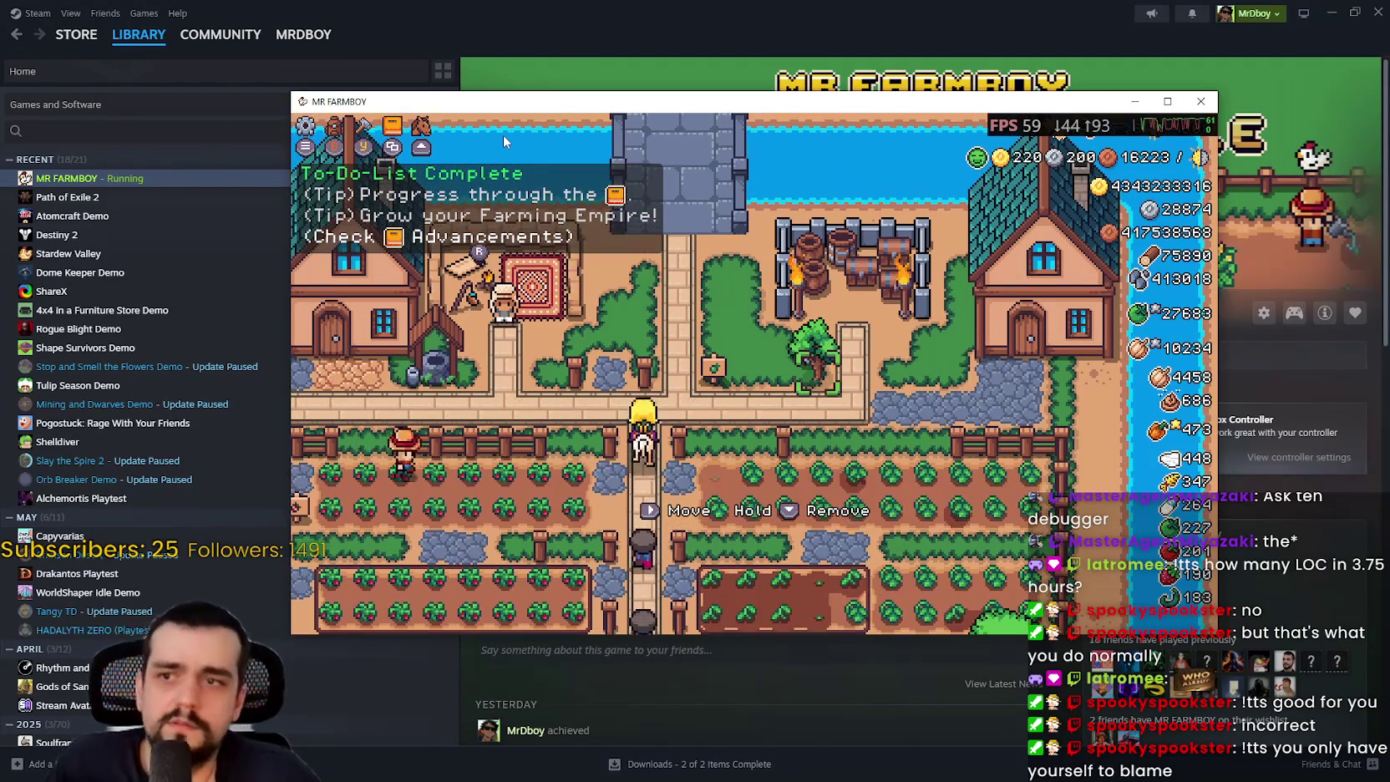
{"action": "key", "text": "d"}
{"action": "key", "text": "d"}
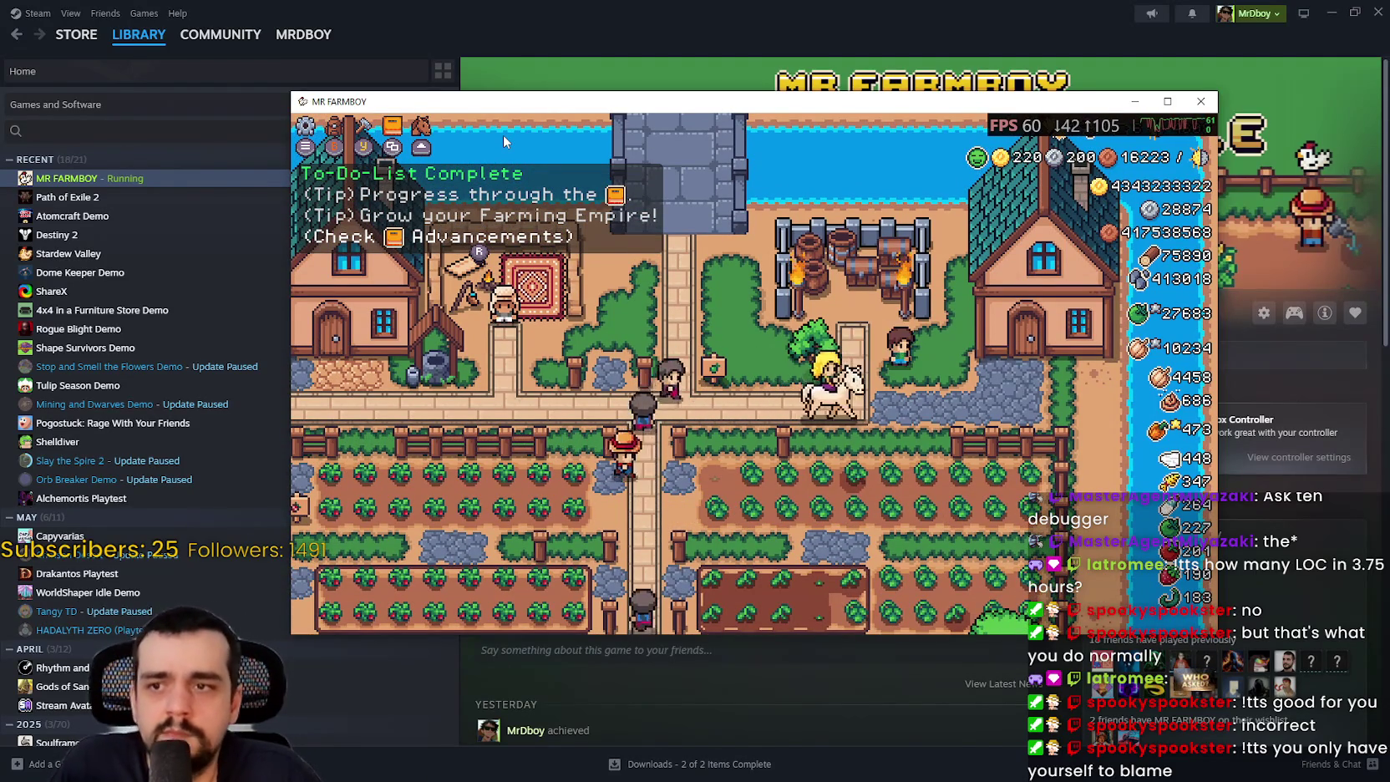
{"action": "key", "text": "w"}
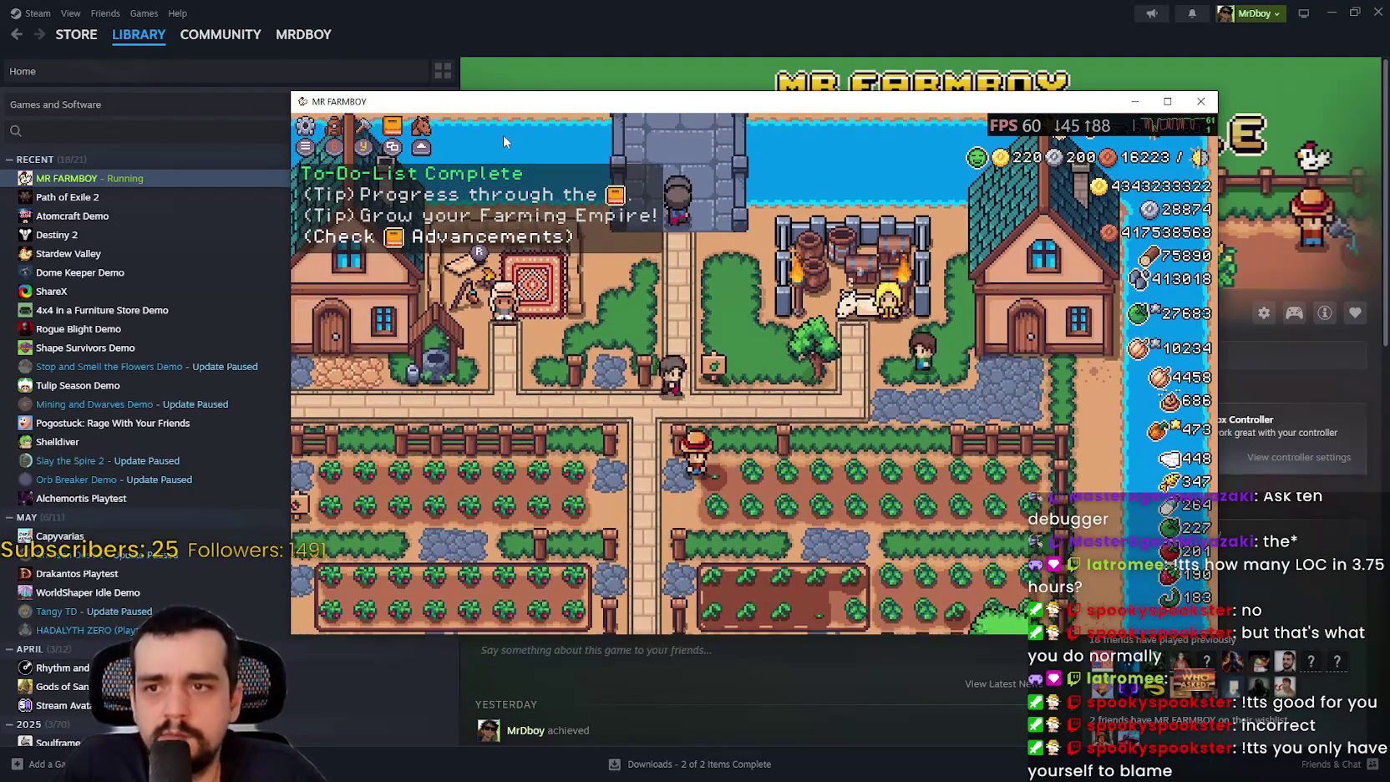
- Open and close the King's Envoy request, then pause and use Character Unstuck
{"action": "key", "text": "e"}
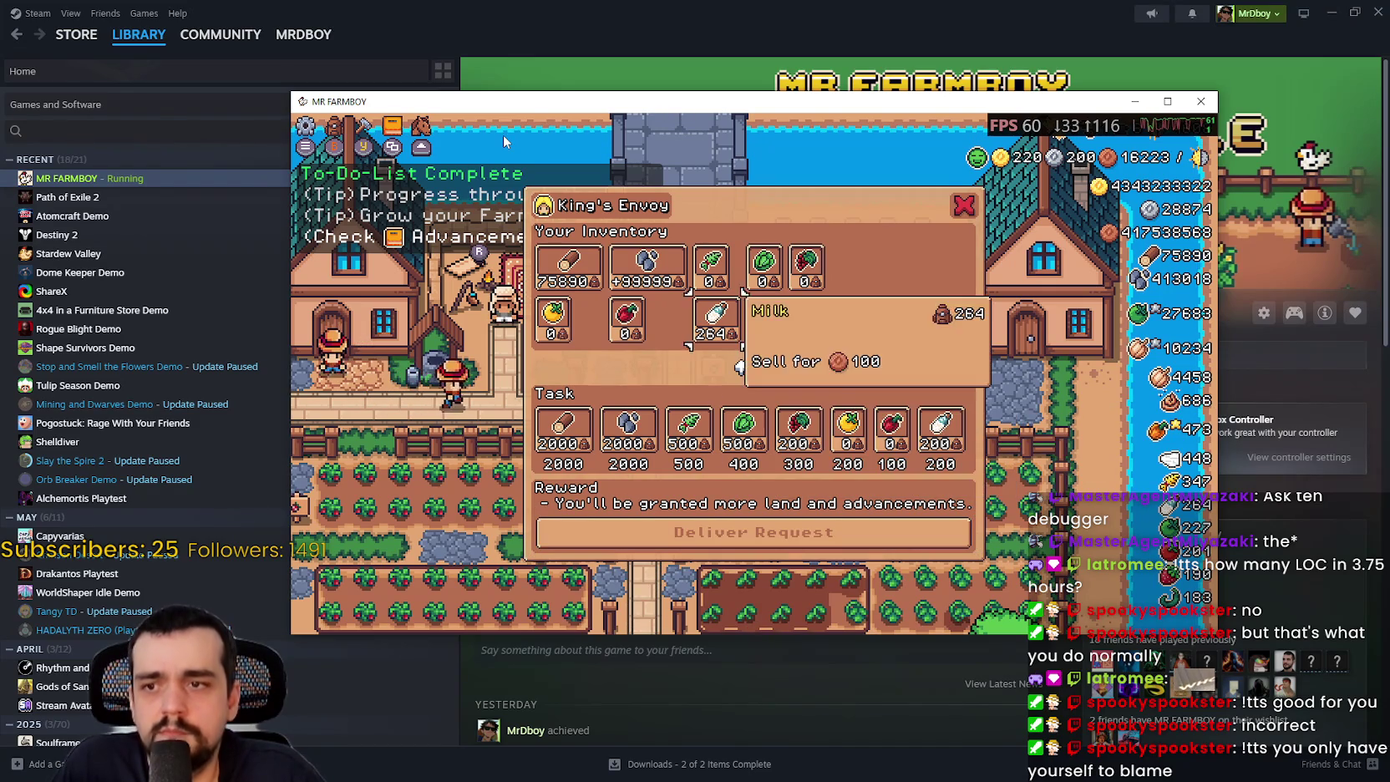
{"action": "key", "text": "Escape"}
{"action": "key", "text": "d"}
{"action": "key", "text": "Escape"}
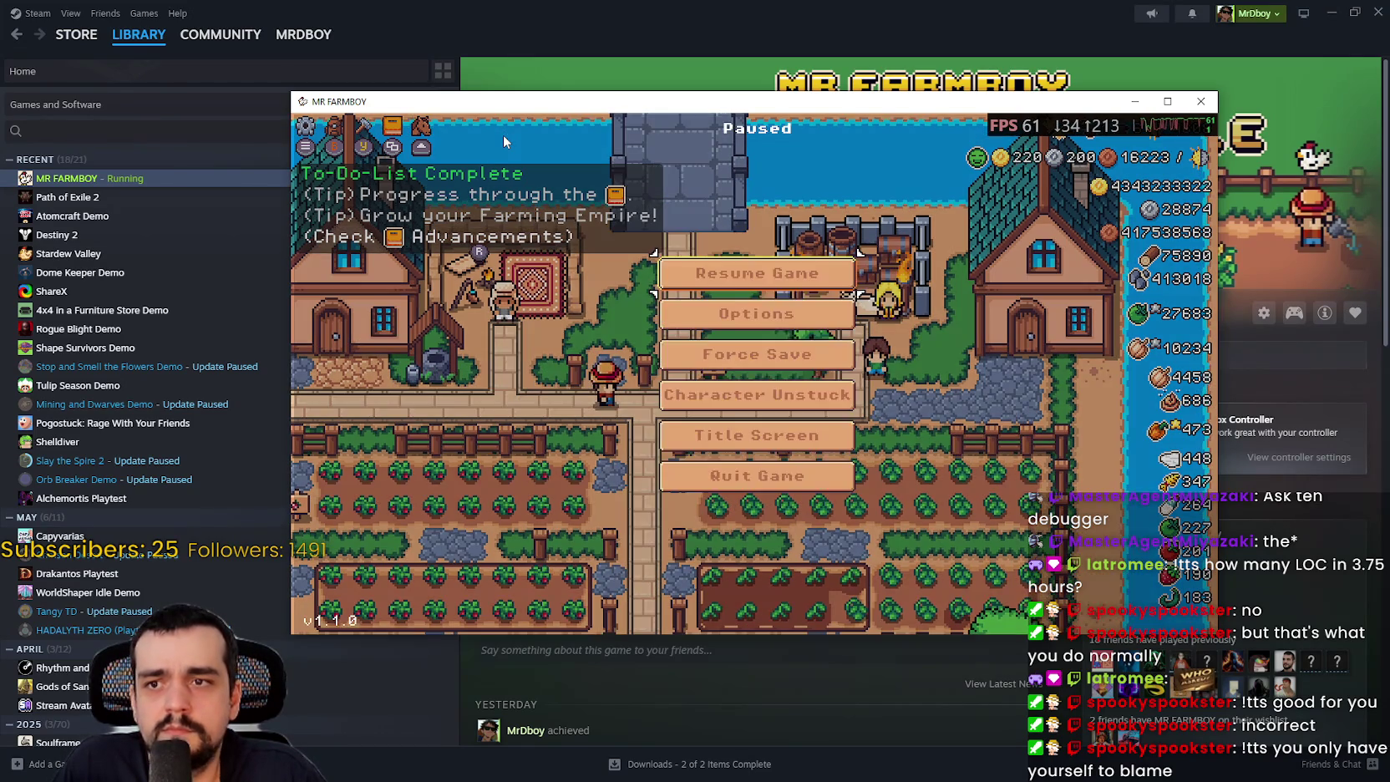
{"action": "key", "text": "Down"}
{"action": "key", "text": "Down"}
{"action": "key", "text": "Down"}
{"action": "key", "text": "Return"}
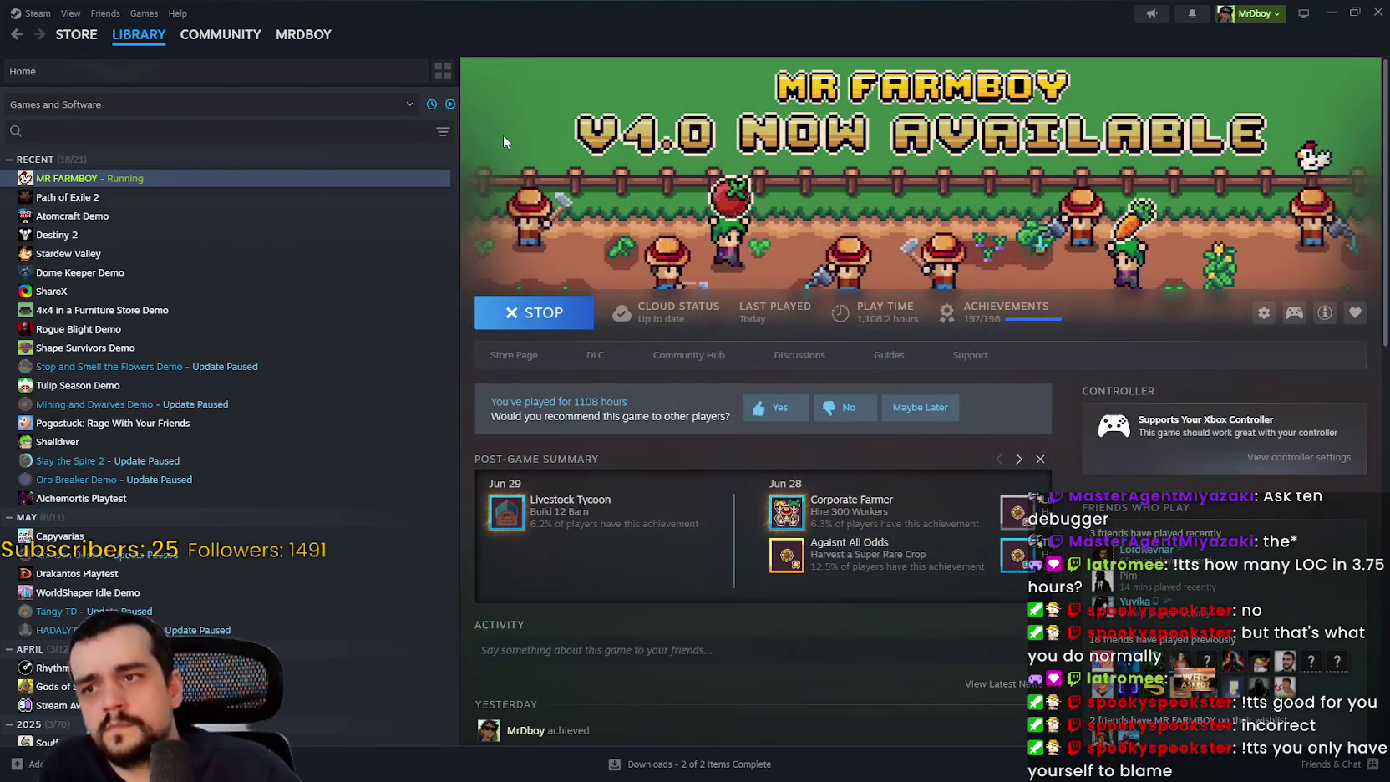
- Minimize Steam, place the cursor at line 83's craft_cancel handling in advancement_system.gd, and run with F5
{"action": "left_click", "coordinate": [1331, 12]}
{"action": "left_click", "coordinate": [931, 274]}
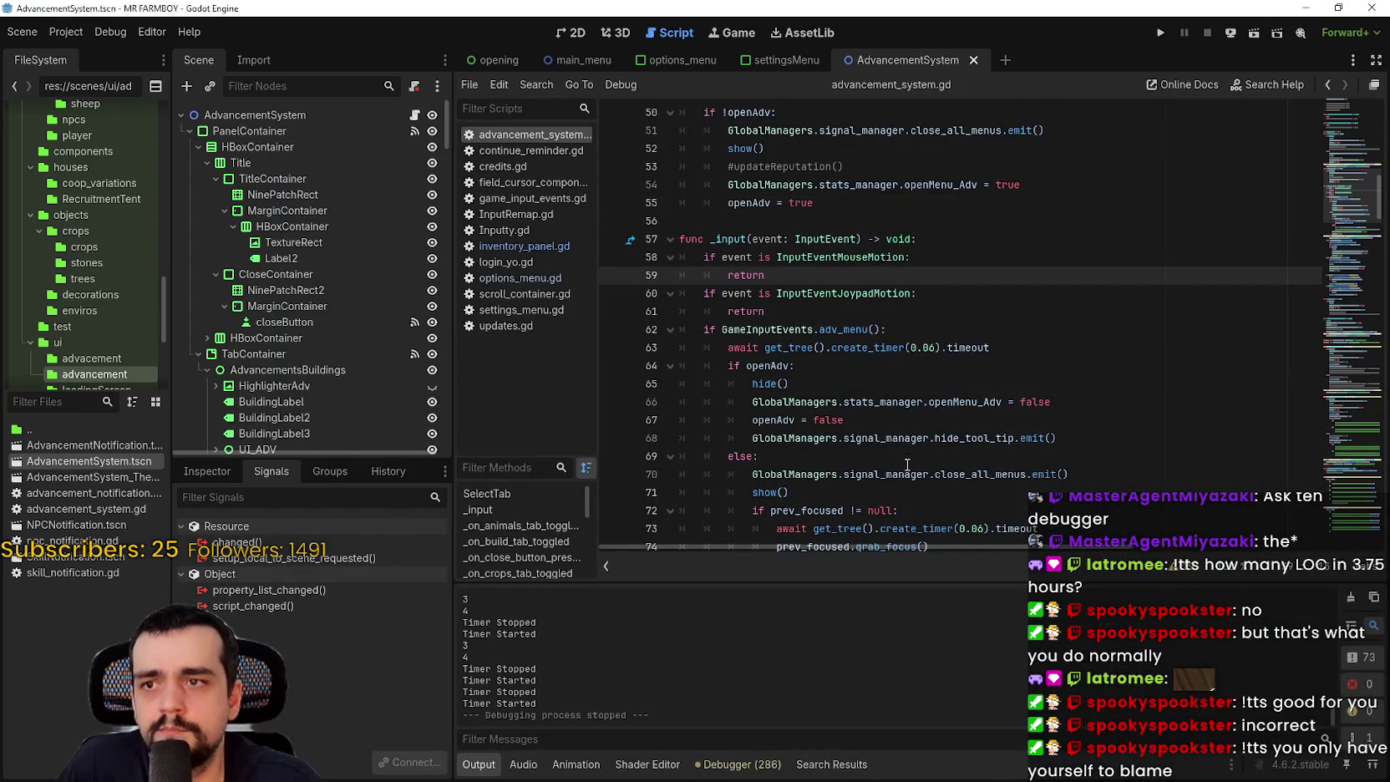
{"action": "scroll", "coordinate": [907, 464], "scroll_direction": "down", "scroll_amount": 2}
{"action": "scroll", "coordinate": [881, 393], "scroll_direction": "down", "scroll_amount": 5}
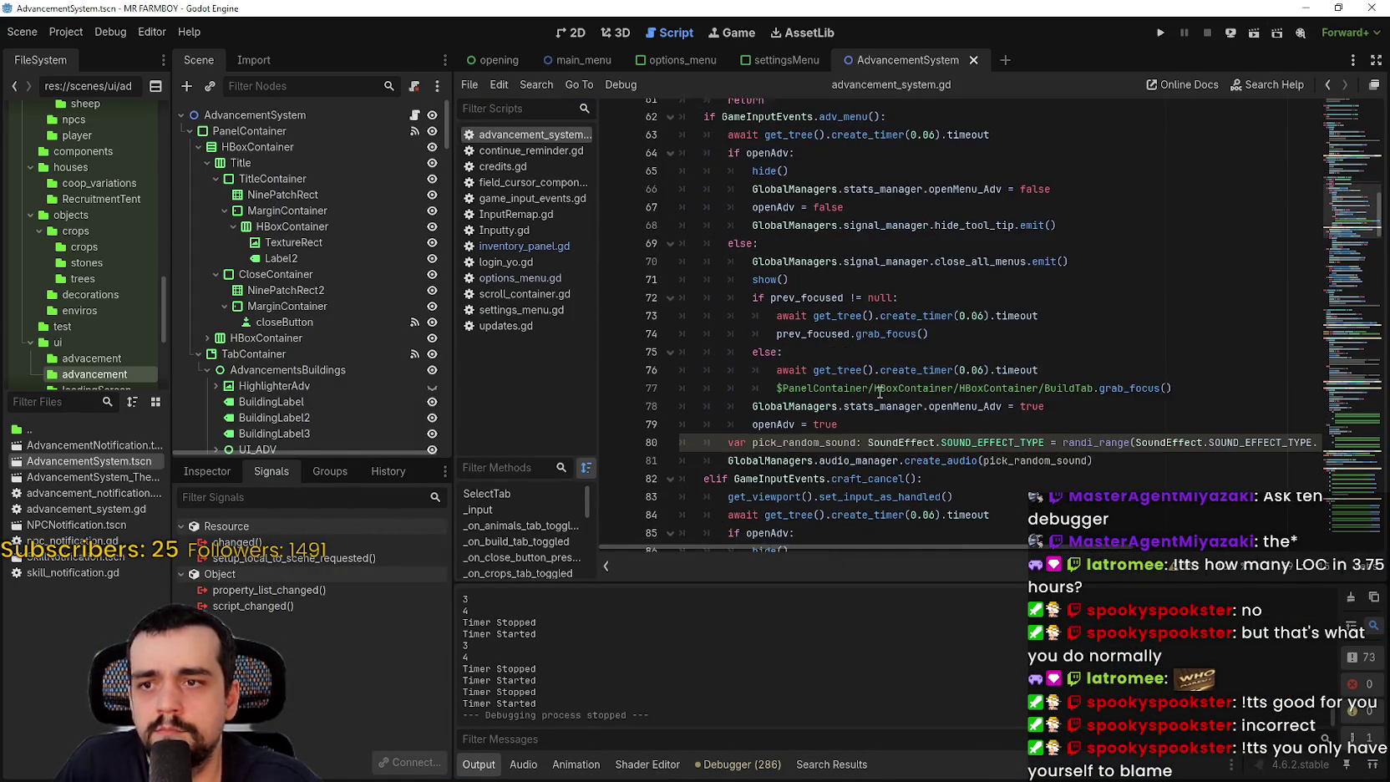
{"action": "left_click", "coordinate": [725, 329]}
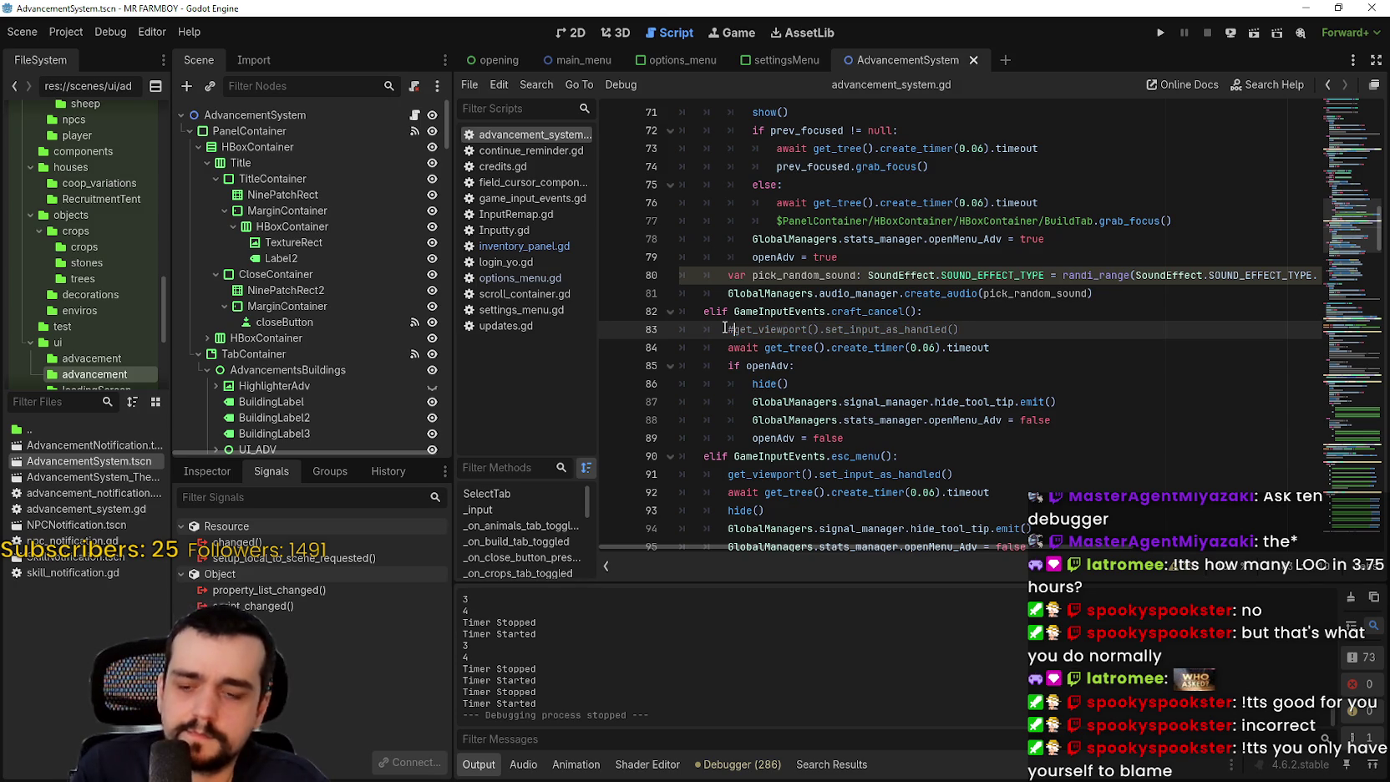
{"action": "key", "text": "F5"}
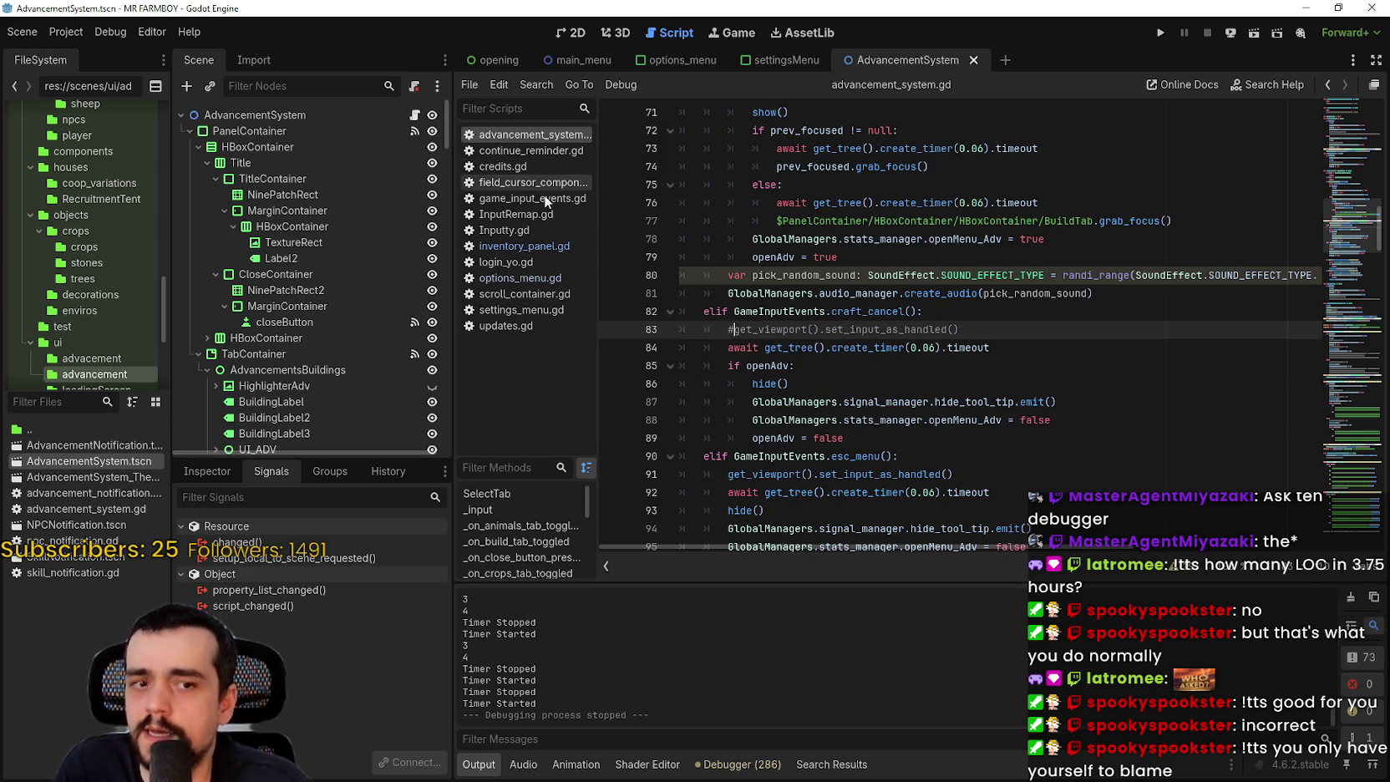
- Open inventory_panel.gd, inspect the toggle_menu call on line 18 of _input, and save
{"action": "left_click", "coordinate": [527, 247]}
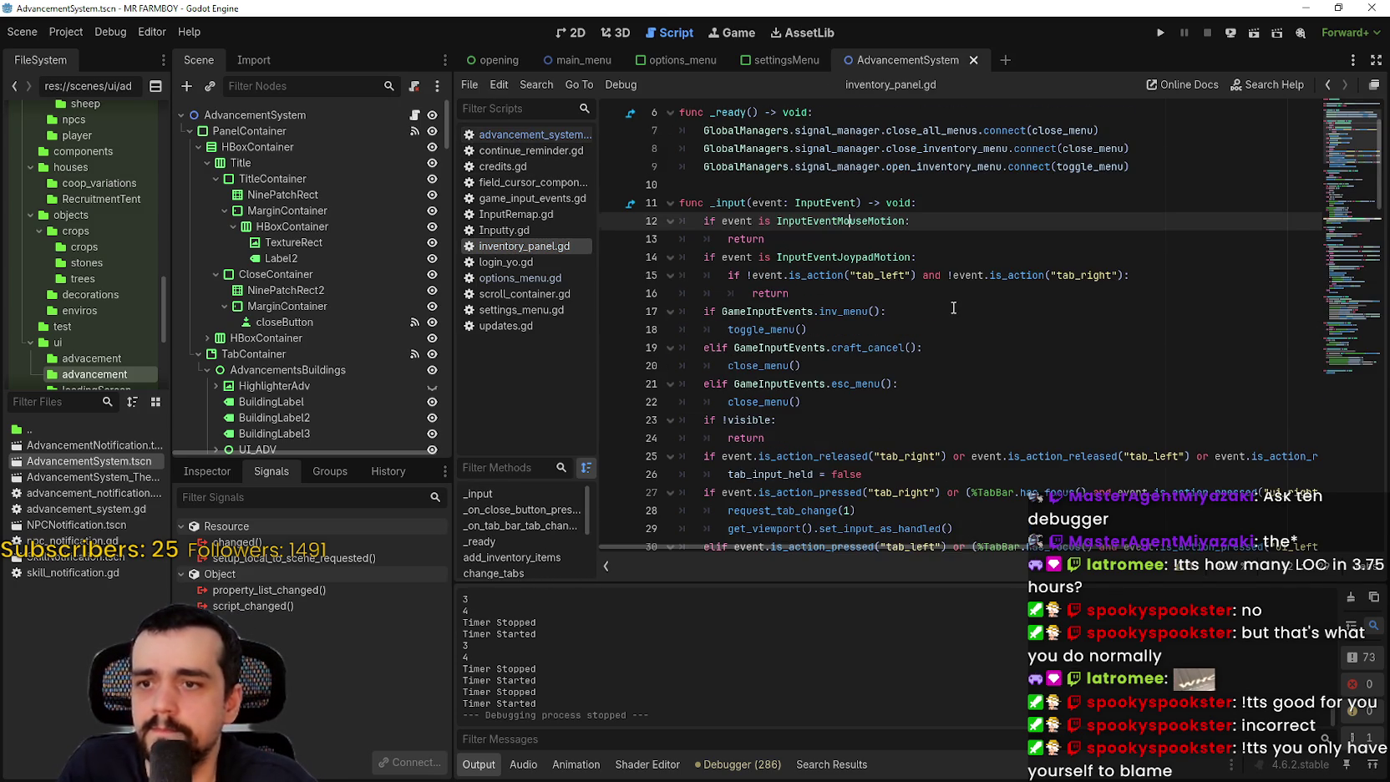
{"action": "scroll", "coordinate": [953, 308], "scroll_direction": "down", "scroll_amount": 5}
{"action": "scroll", "coordinate": [949, 336], "scroll_direction": "up", "scroll_amount": 7}
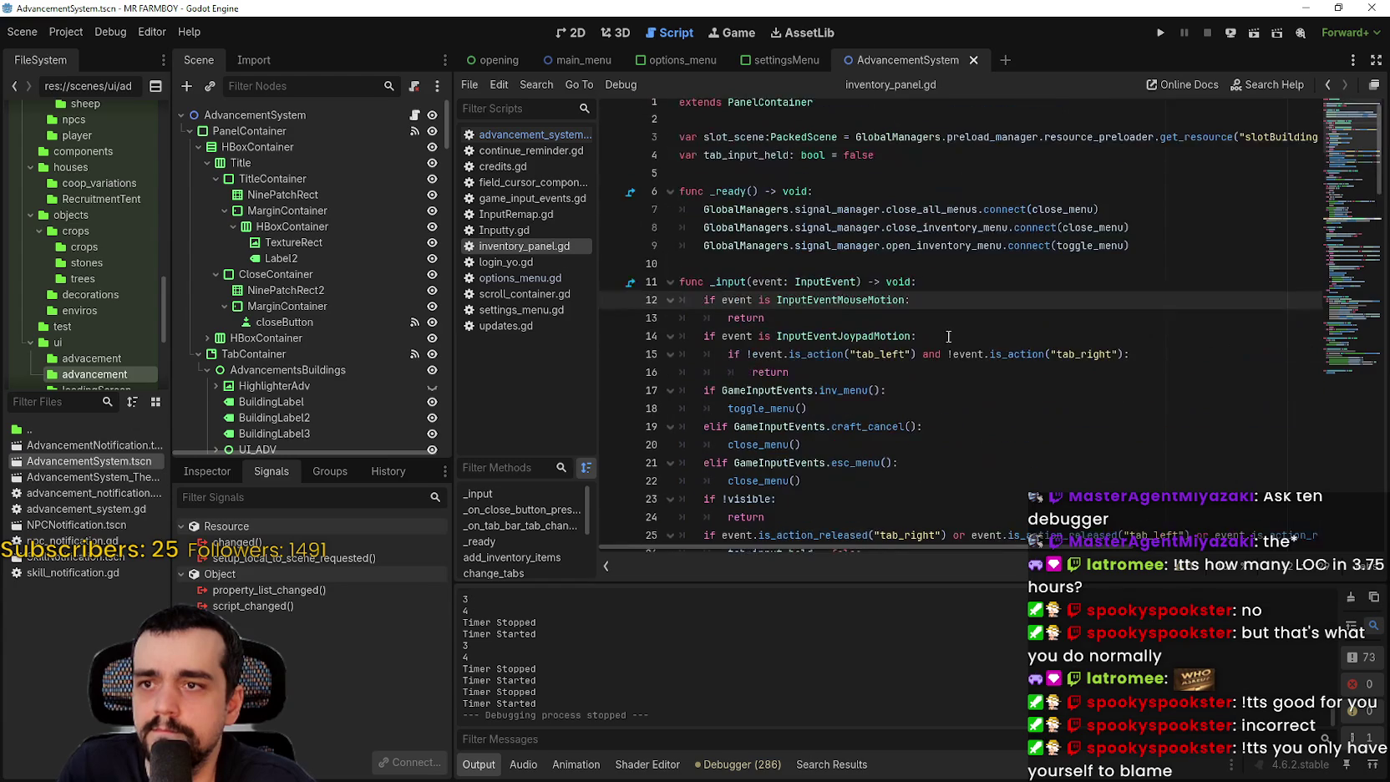
{"action": "double_click", "coordinate": [760, 408]}
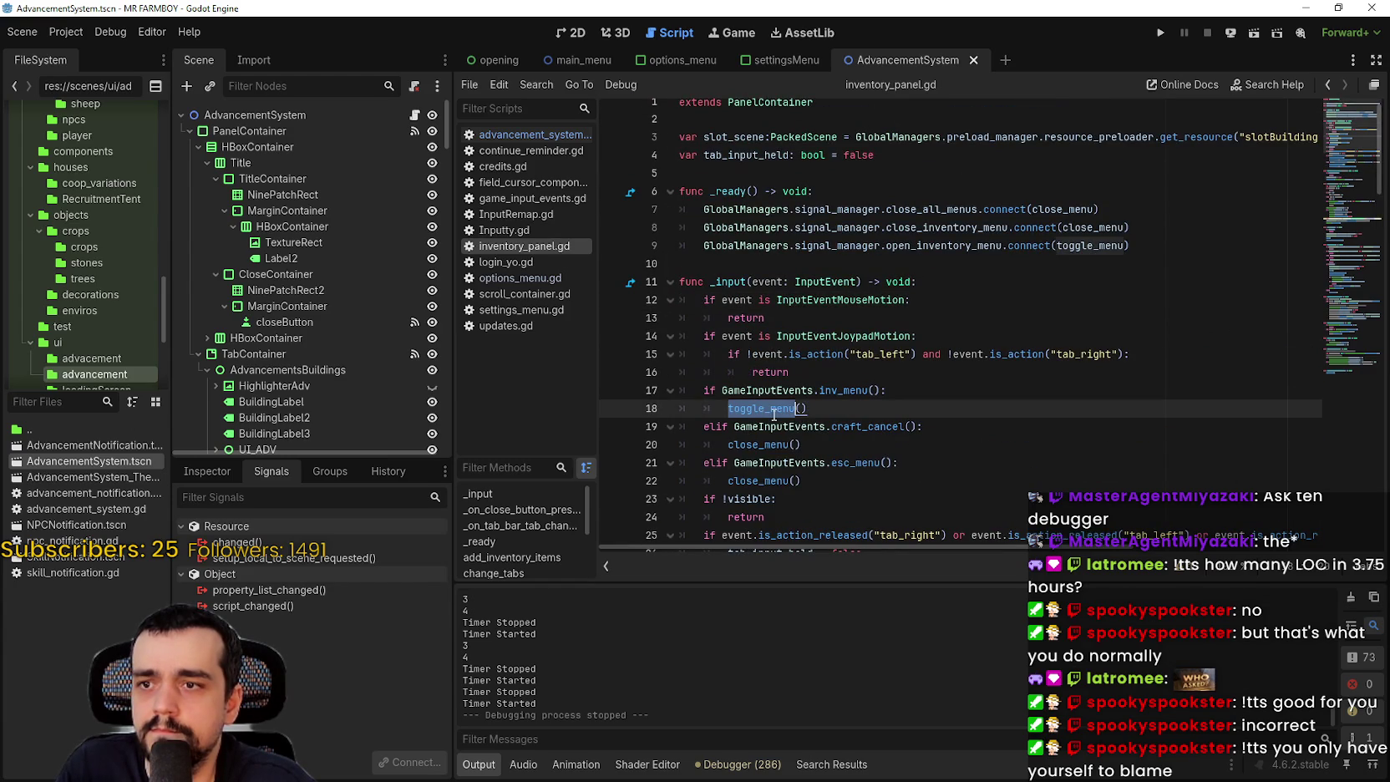
{"action": "left_click", "coordinate": [764, 407]}
{"action": "key", "text": "ctrl+s"}
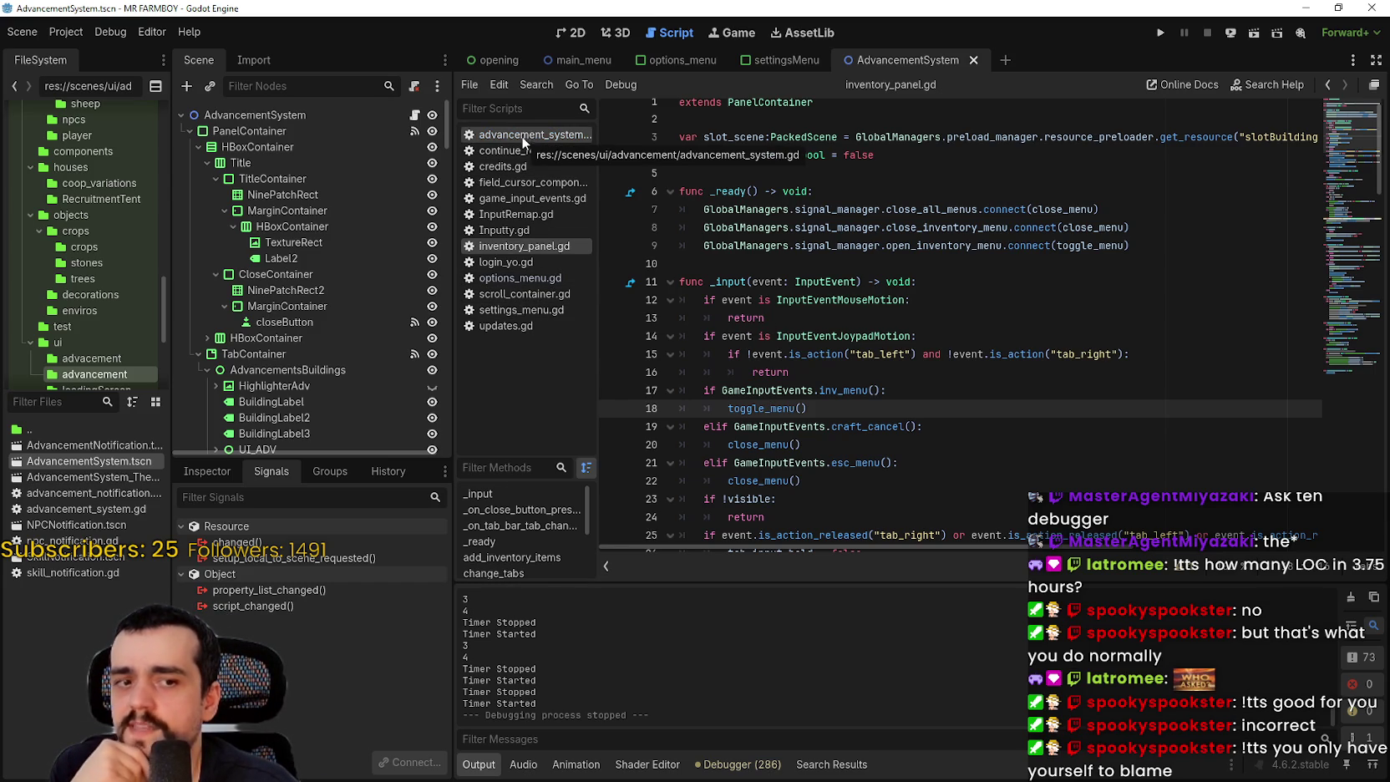
{"action": "scroll", "coordinate": [835, 292], "scroll_direction": "down", "scroll_amount": 2}
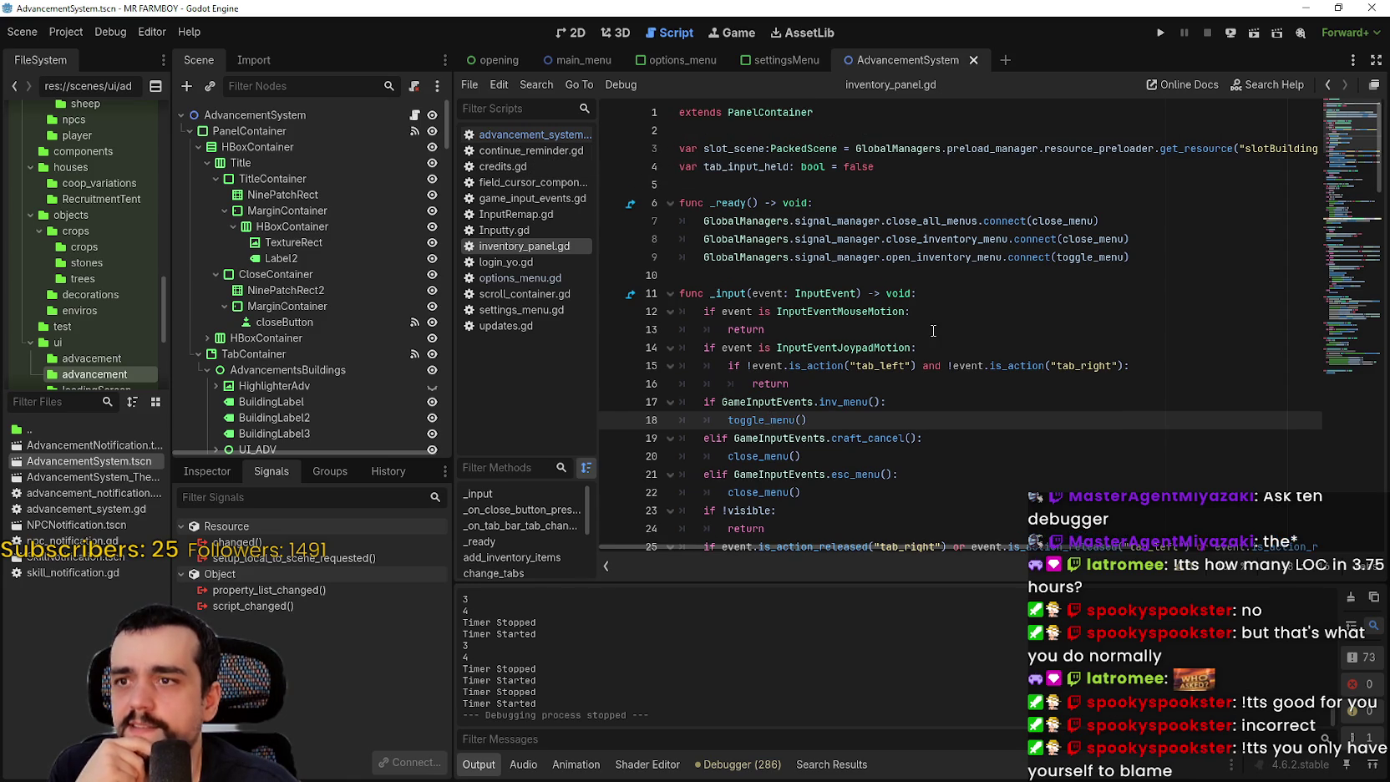
- Prefix line 91's get_viewport().set_input_as_handled() in advancement_system.gd with # and save
{"action": "left_click", "coordinate": [507, 134]}
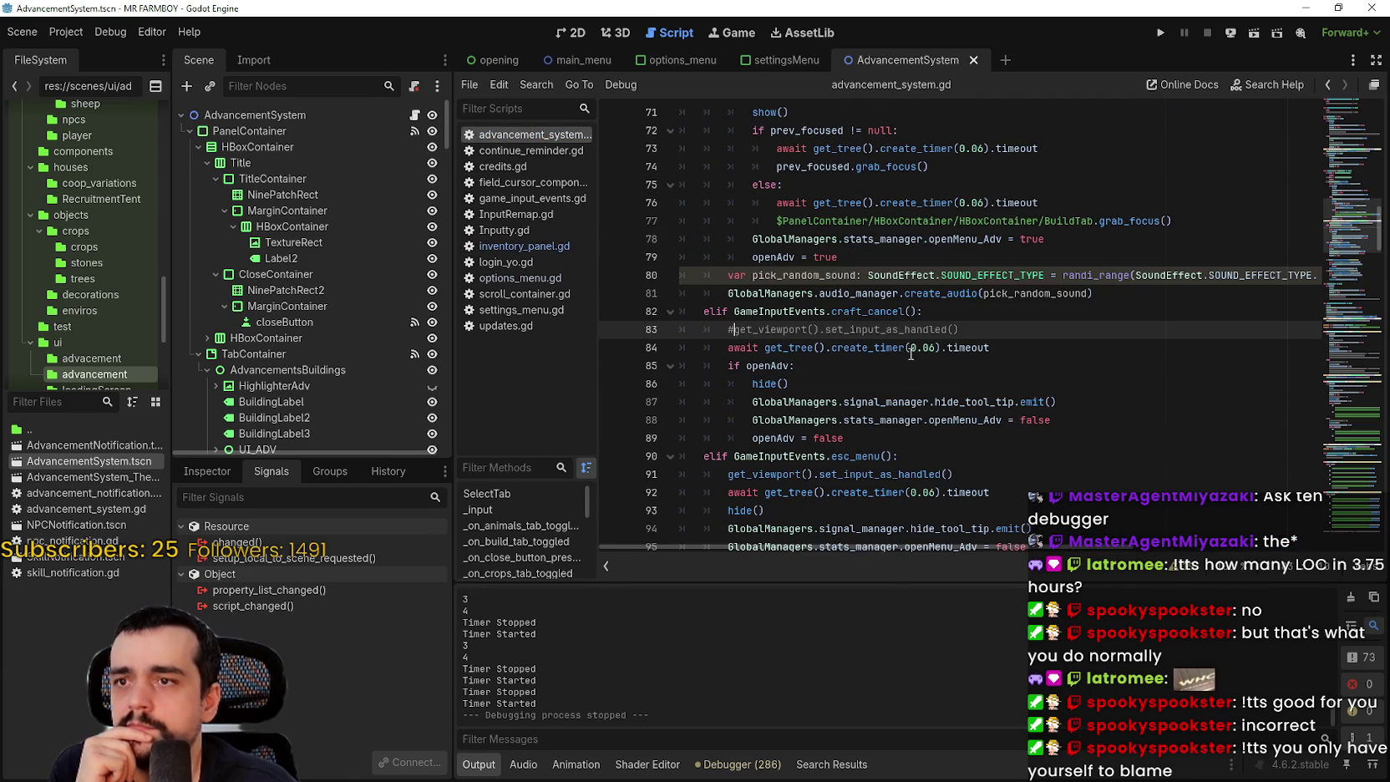
{"action": "scroll", "coordinate": [829, 360], "scroll_direction": "up", "scroll_amount": 4}
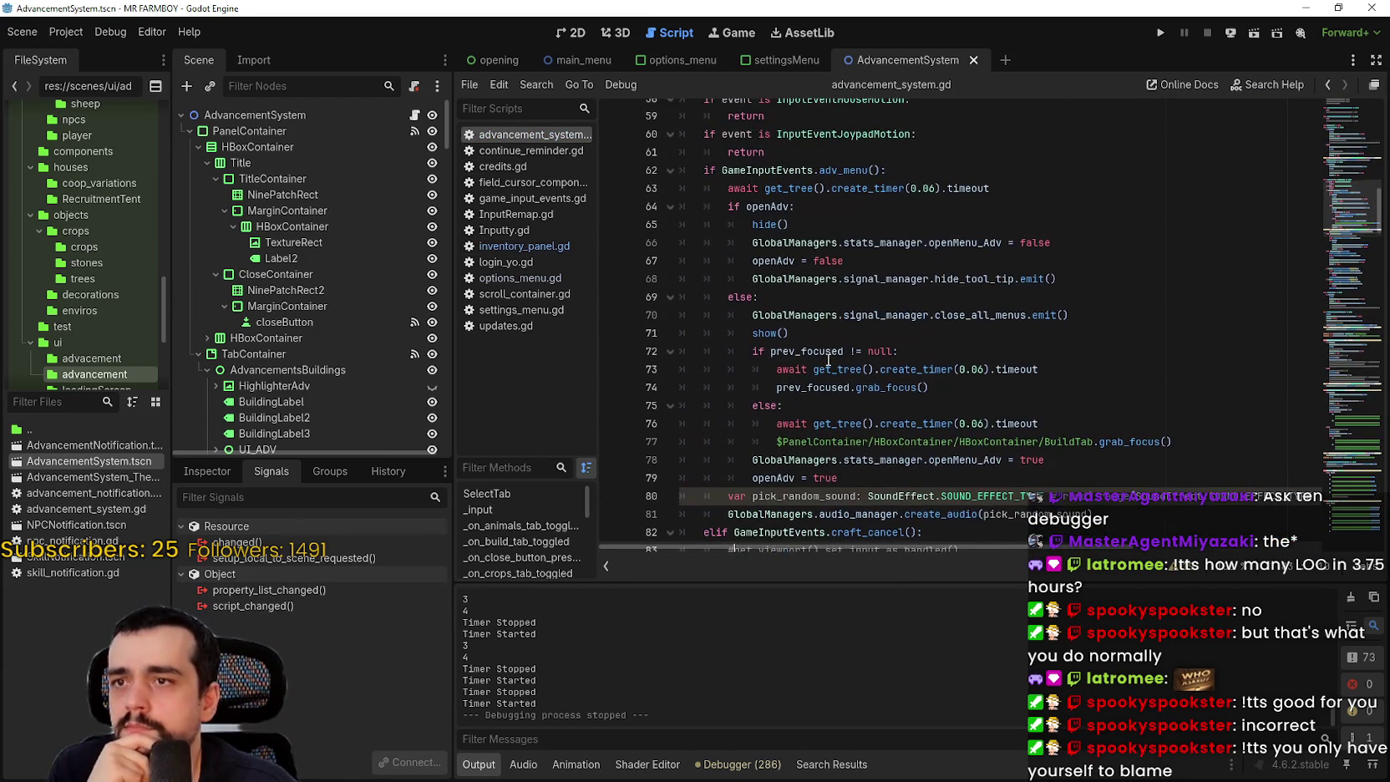
{"action": "scroll", "coordinate": [828, 360], "scroll_direction": "down", "scroll_amount": 6}
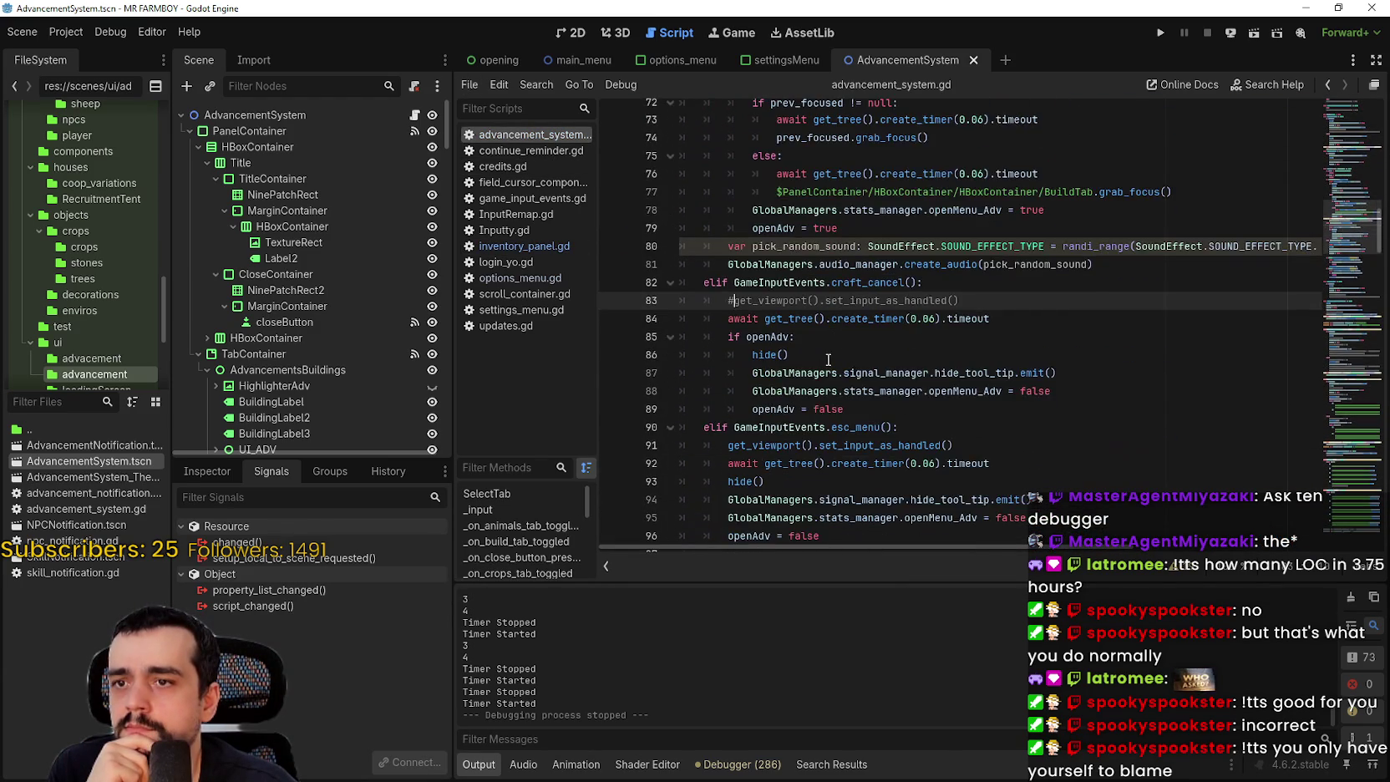
{"action": "scroll", "coordinate": [828, 360], "scroll_direction": "down", "scroll_amount": 3}
{"action": "left_click", "coordinate": [723, 214]}
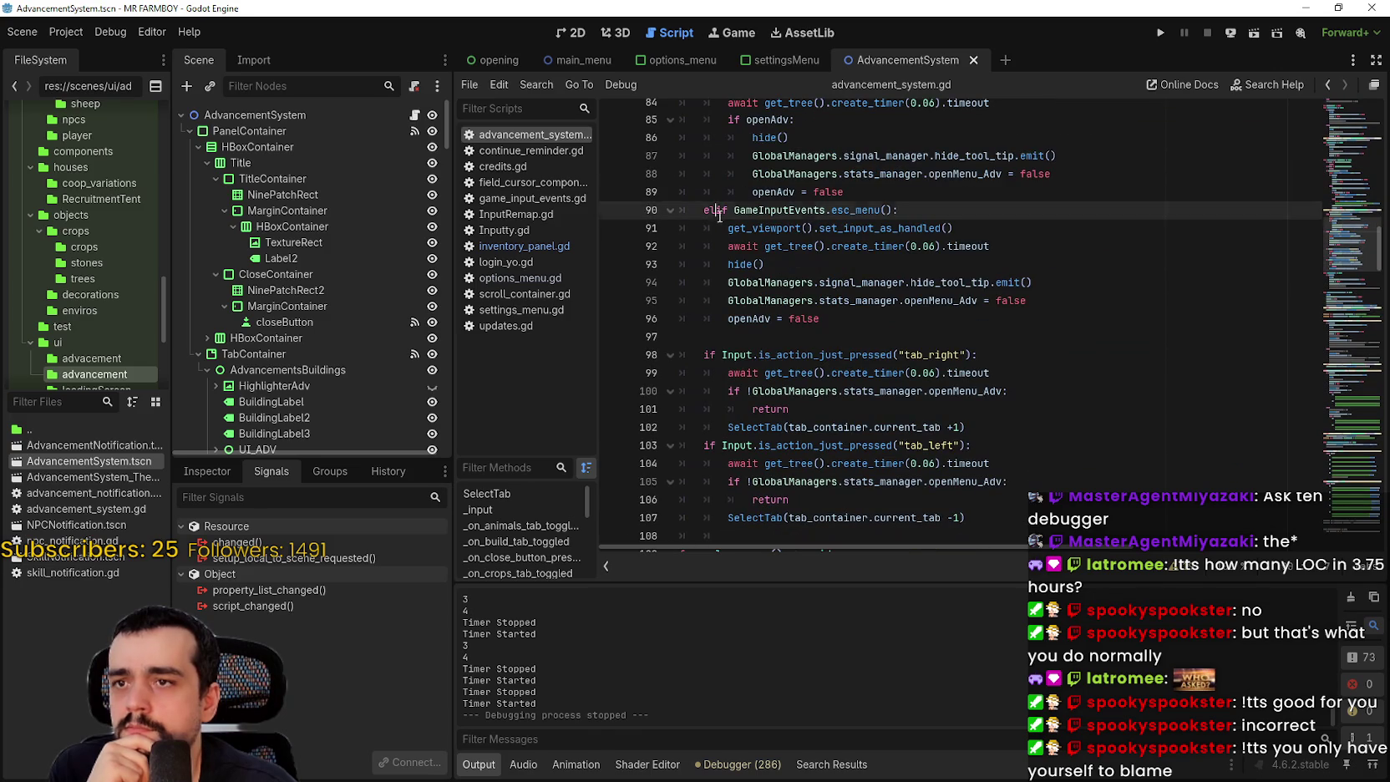
{"action": "left_click", "coordinate": [724, 223]}
{"action": "type", "text": "#"}
{"action": "key", "text": "ctrl+s"}
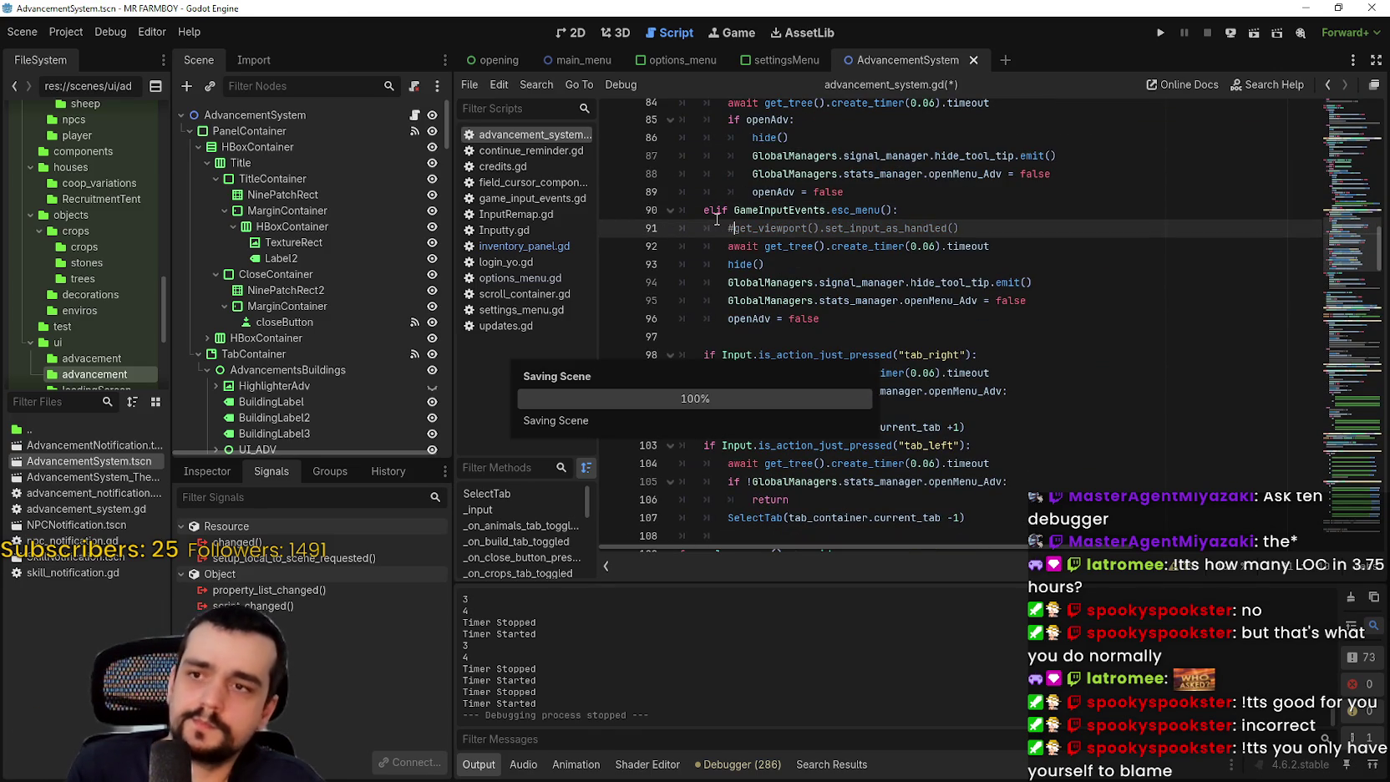
{"action": "scroll", "coordinate": [804, 273], "scroll_direction": "down", "scroll_amount": 1}
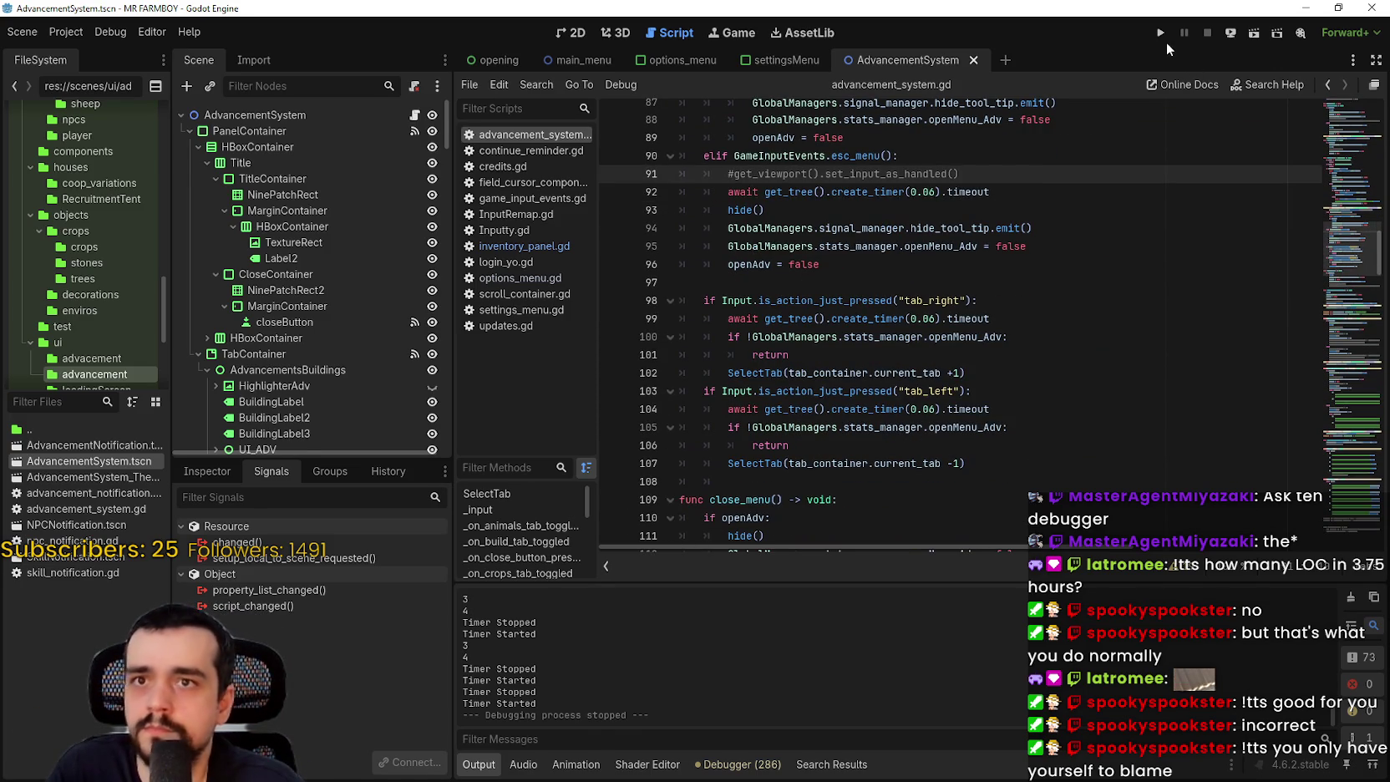
- Run the project, move the game window up-right, and load Save 1 via Continue
{"action": "left_click", "coordinate": [1160, 33]}
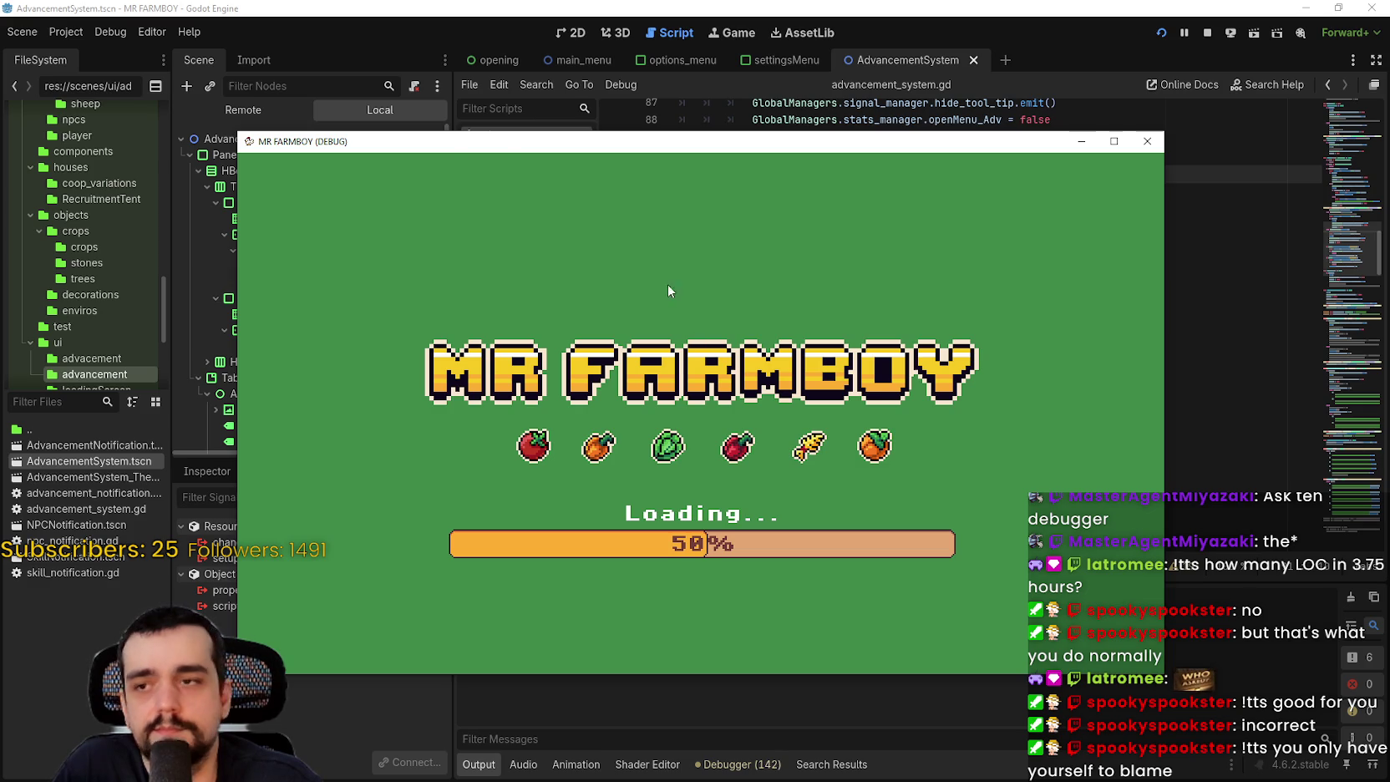
{"action": "left_click_drag", "start_coordinate": [442, 152], "coordinate": [558, 39]}
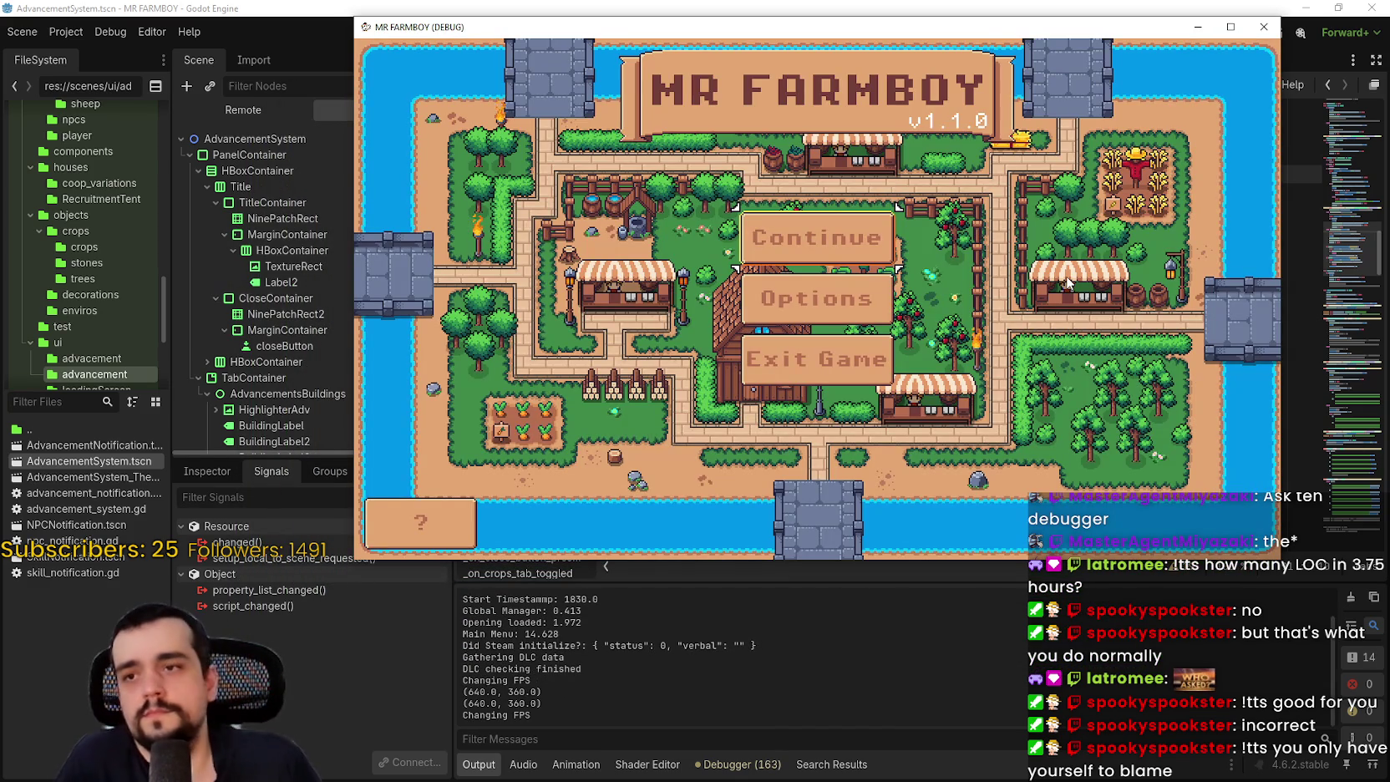
{"action": "key", "text": "Down"}
{"action": "key", "text": "Up"}
{"action": "key", "text": "Return"}
{"action": "key", "text": "Down"}
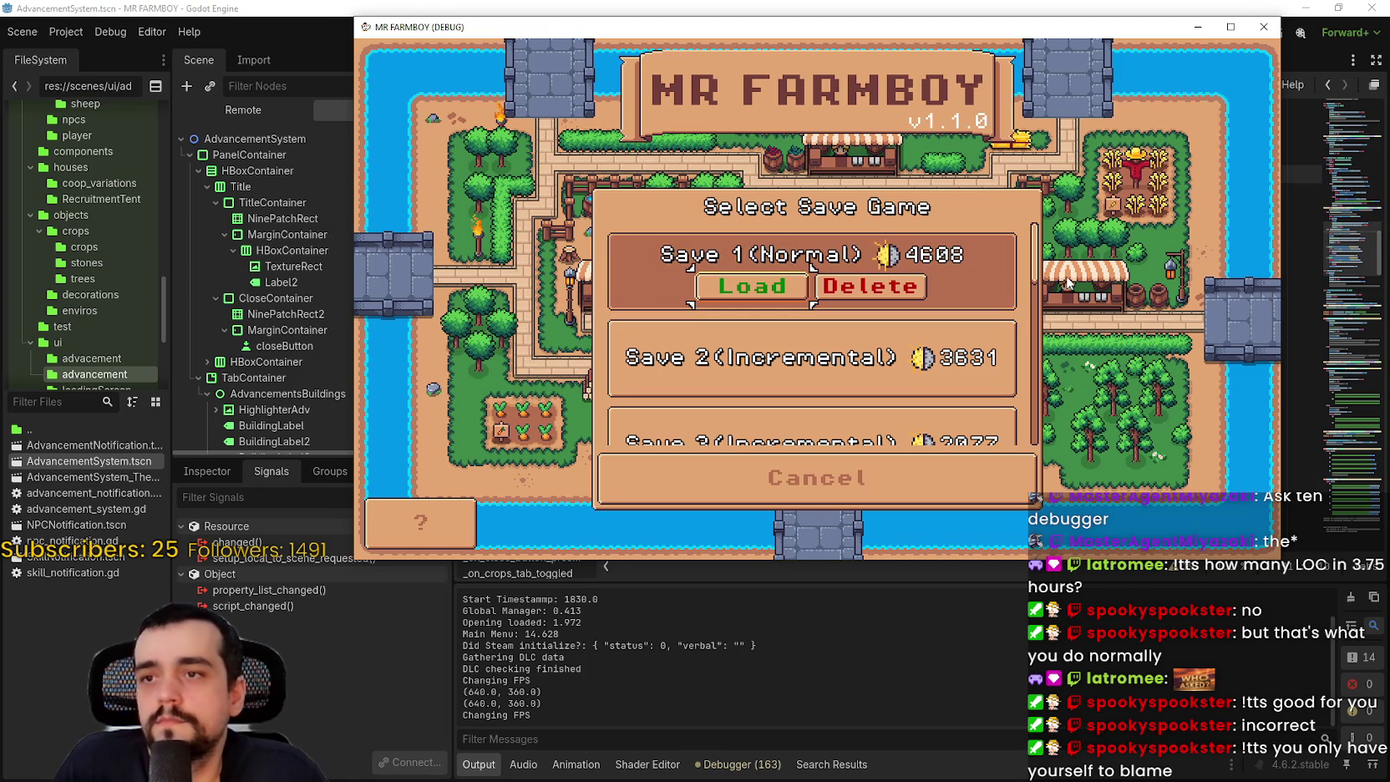
{"action": "key", "text": "Escape"}
{"action": "key", "text": "Return"}
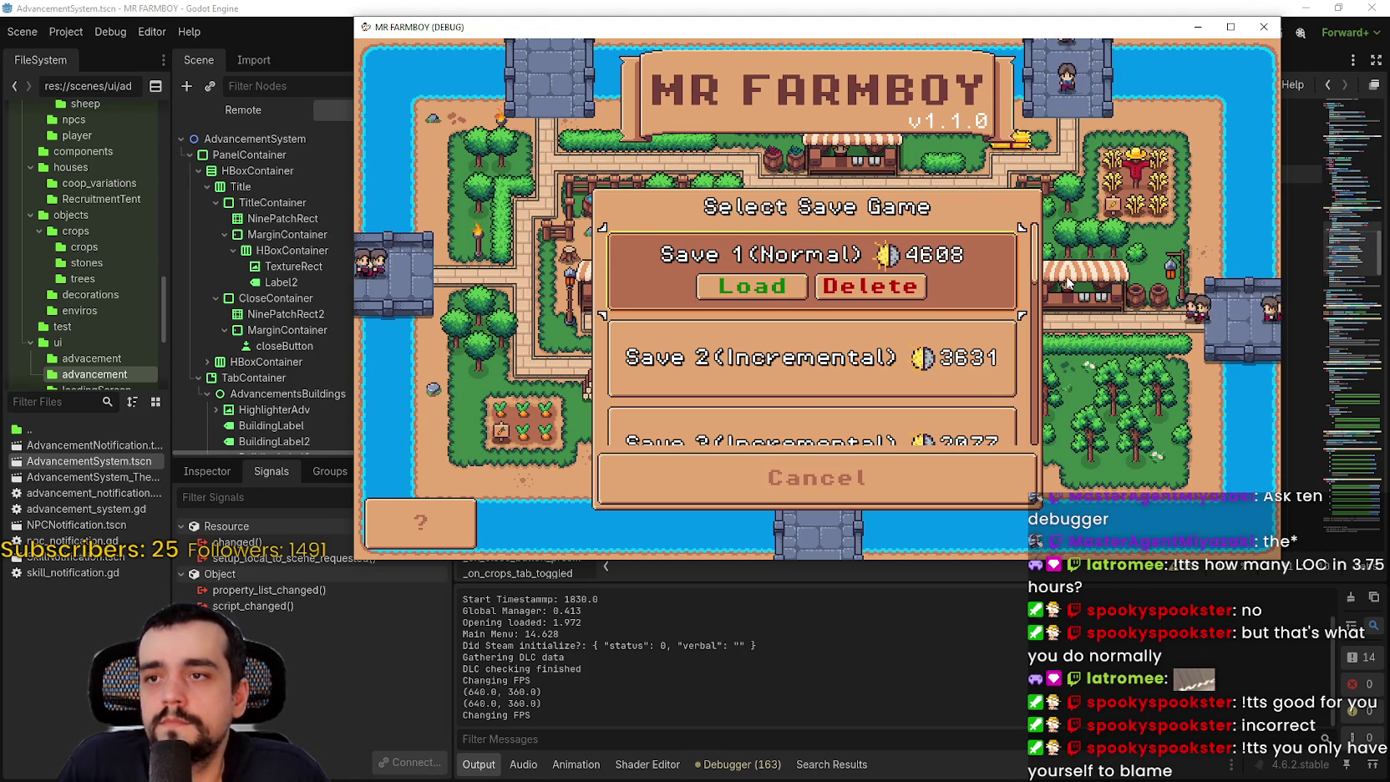
{"action": "key", "text": "Return"}
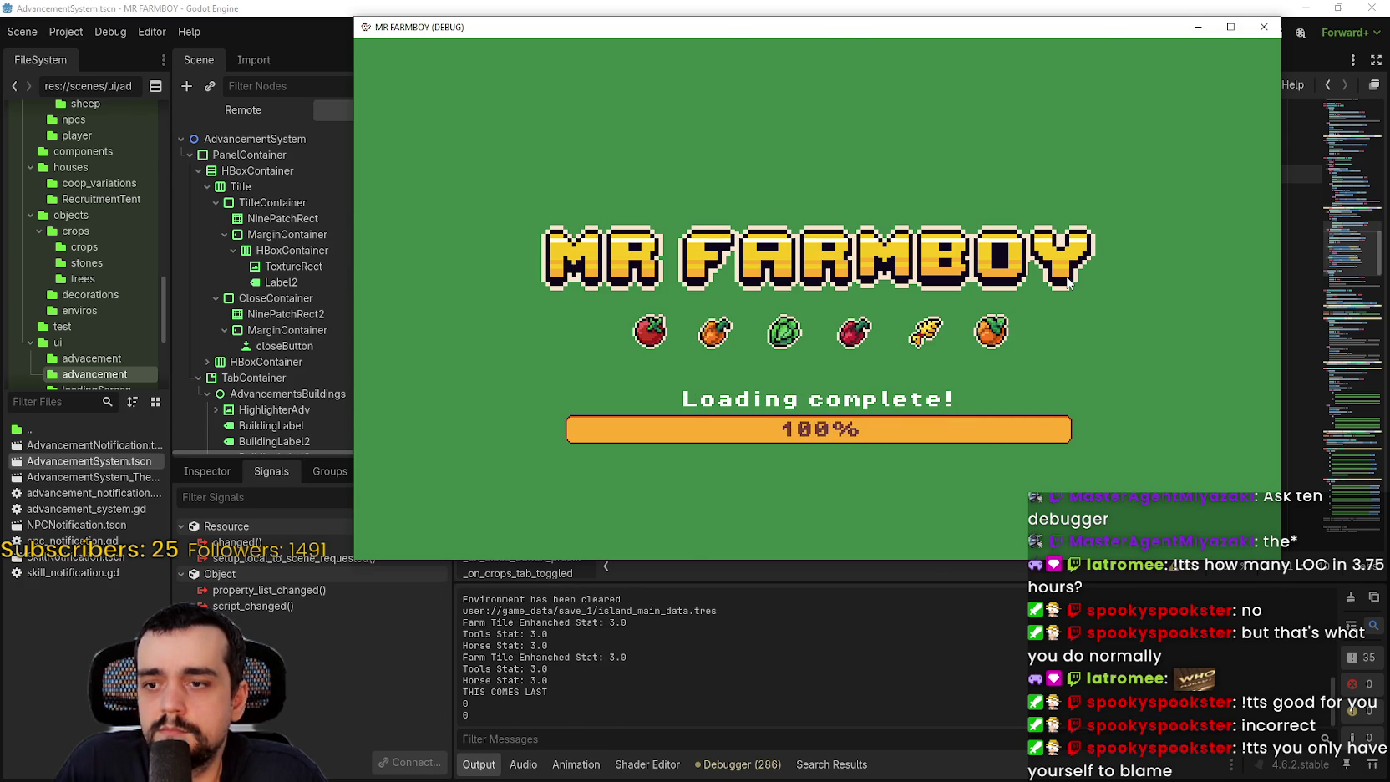
- Walk to the house, then open and close the Hirable Workers and Stats & Inventory panels
{"action": "key", "text": "a"}
{"action": "key", "text": "s"}
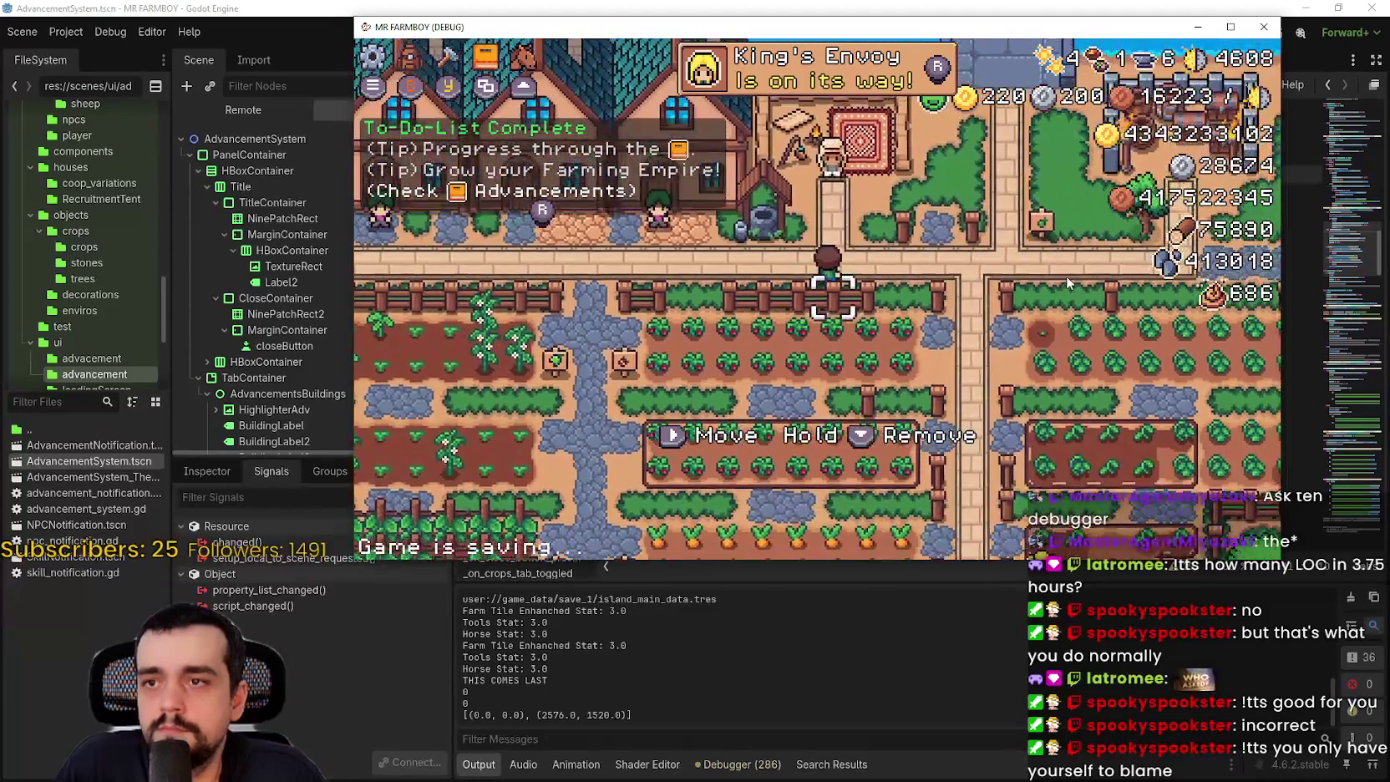
{"action": "key", "text": "w"}
{"action": "key", "text": "a"}
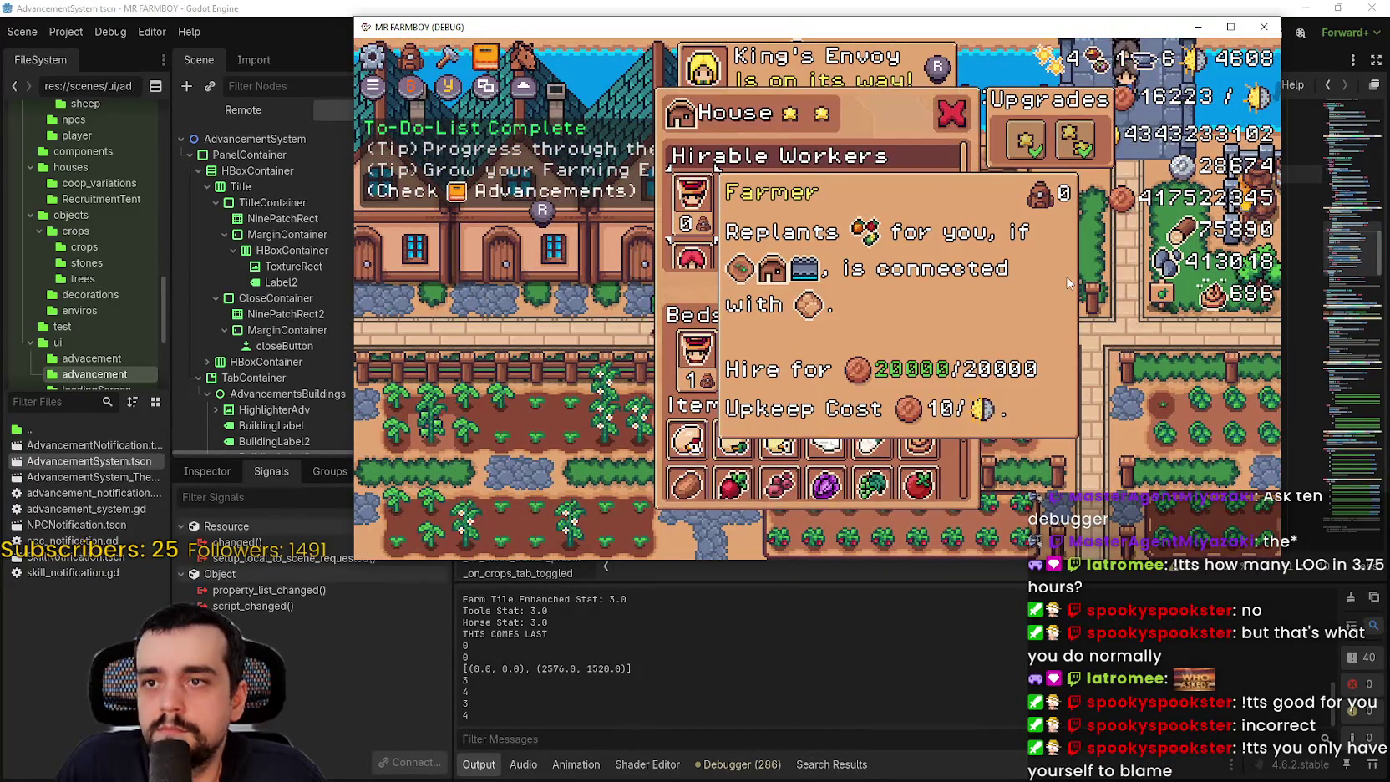
{"action": "key", "text": "Escape"}
{"action": "key", "text": "i"}
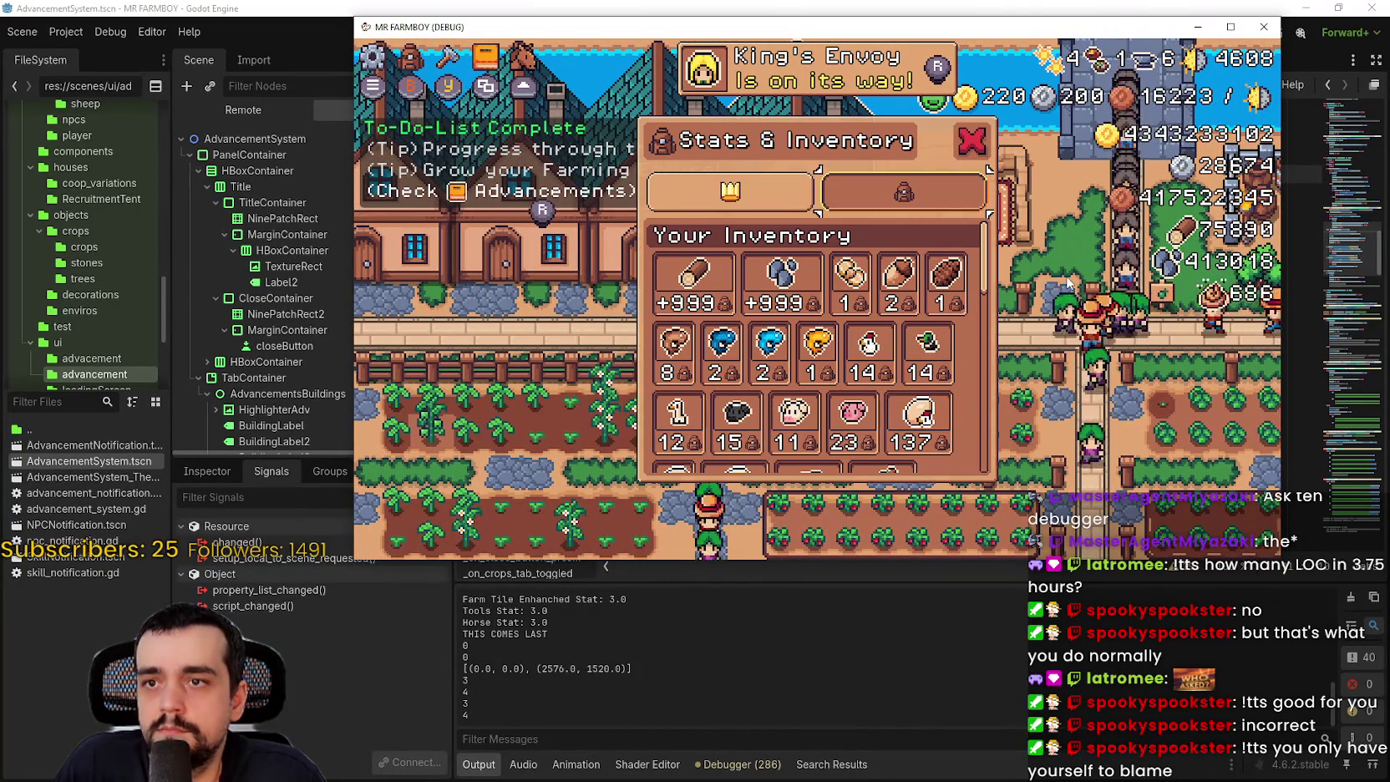
{"action": "key", "text": "Escape"}
- At the riverside house, move worker focus to Carrier, then toggle Stats & Inventory
{"action": "key", "text": "d"}
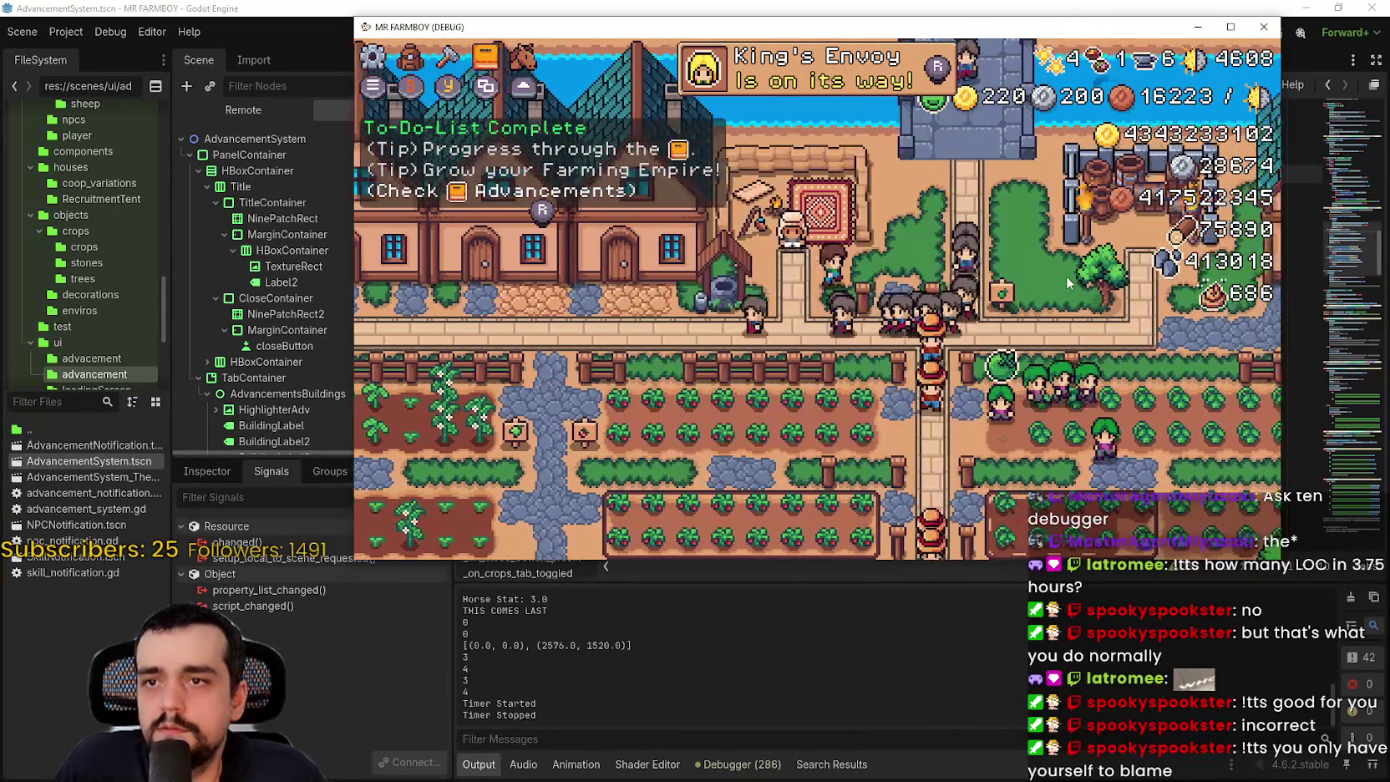
{"action": "key", "text": "d"}
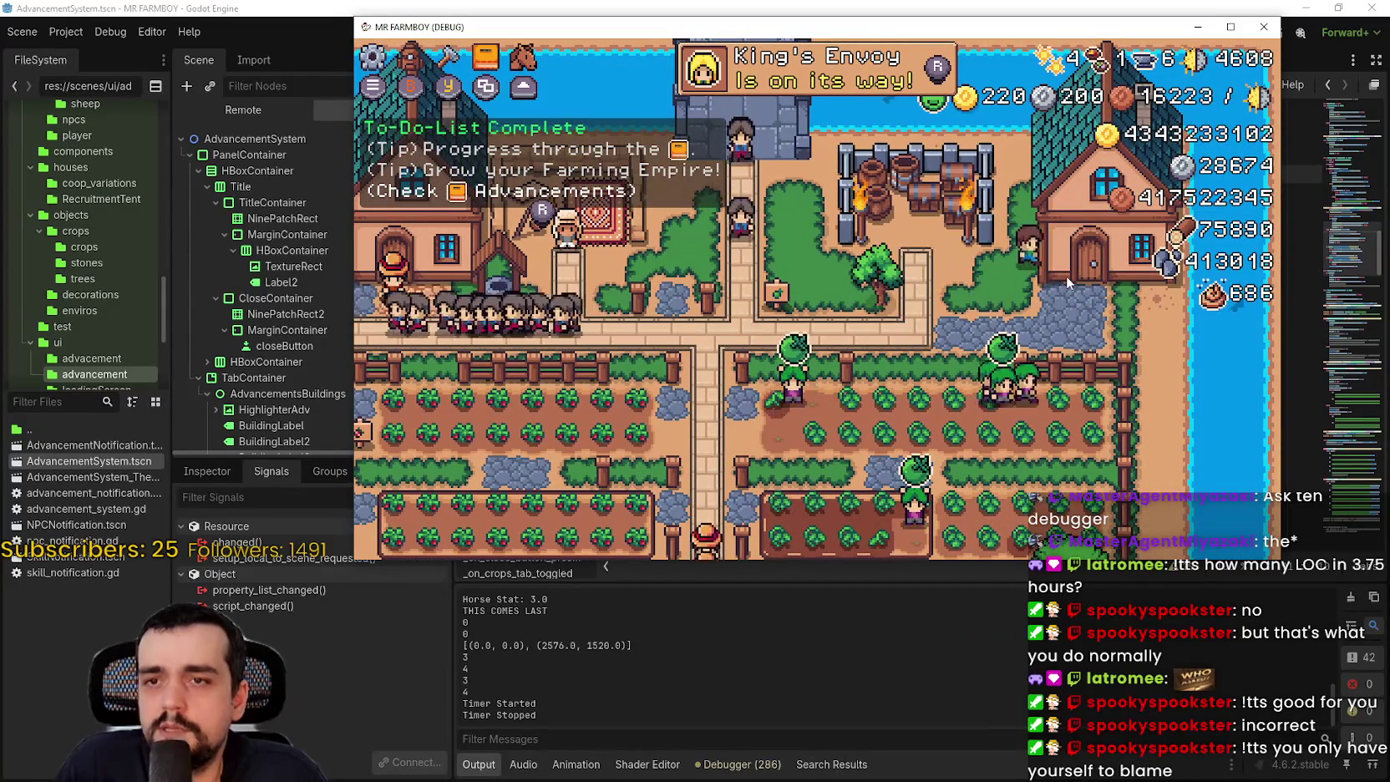
{"action": "key", "text": "e"}
{"action": "key", "text": "d"}
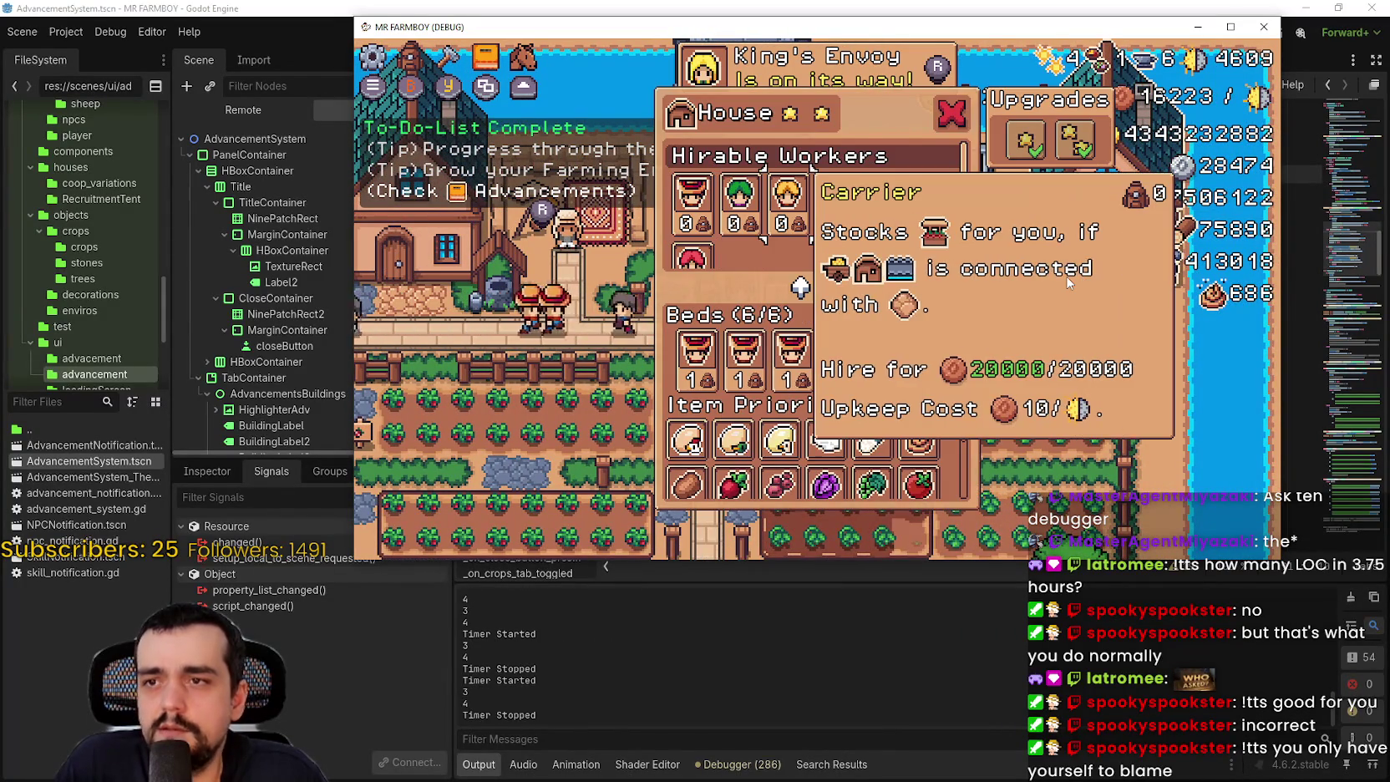
{"action": "key", "text": "Escape"}
{"action": "key", "text": "i"}
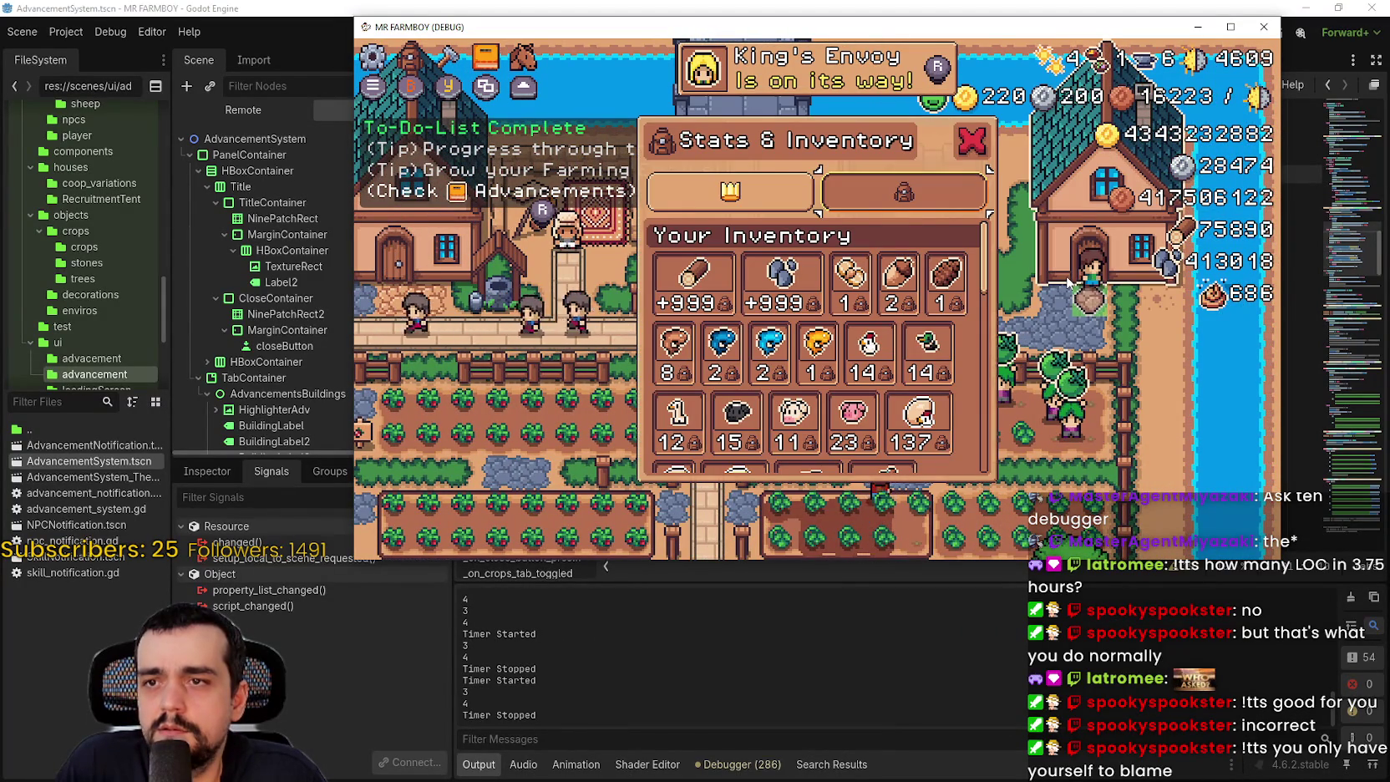
{"action": "key", "text": "i"}
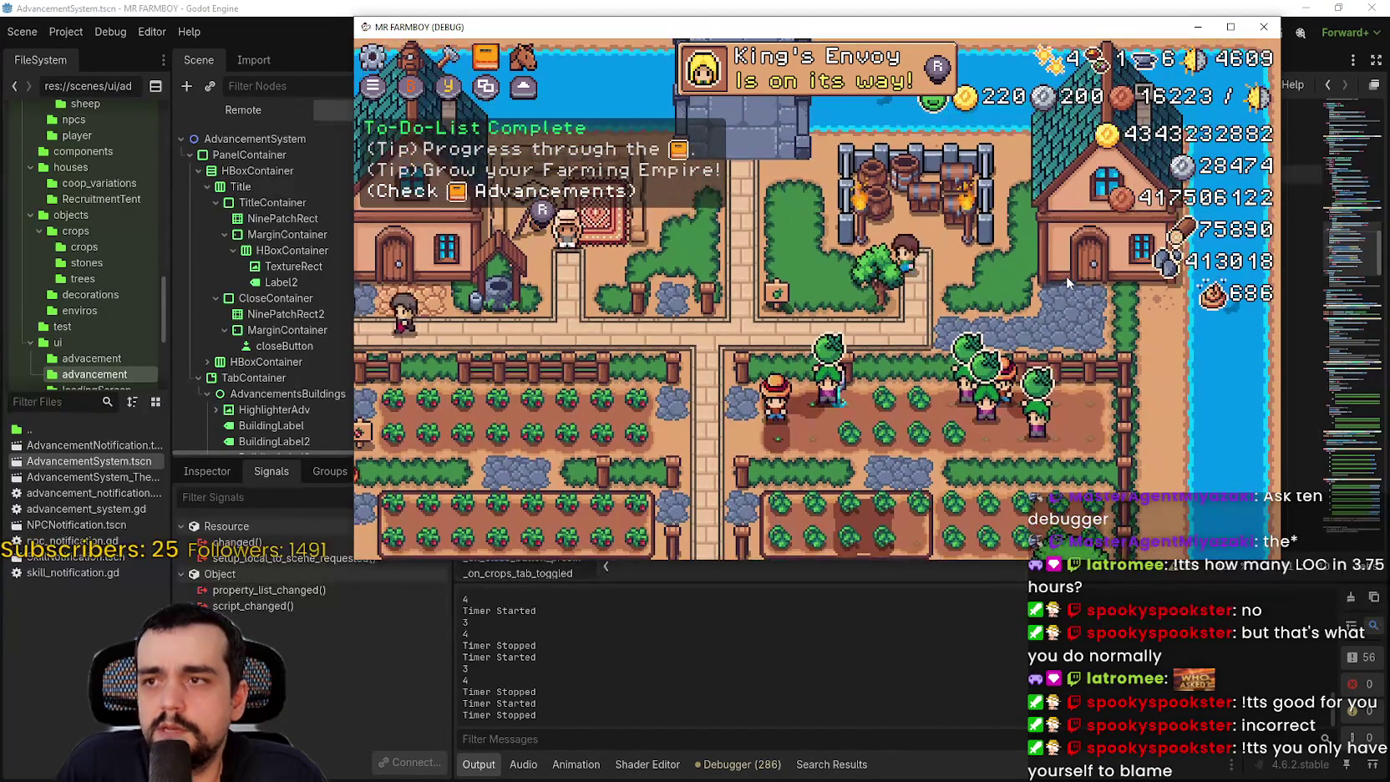
- Test the Advancements and Crafting panels, moving crafting focus down to Enchanted Farm Tile
{"action": "key", "text": "s"}
{"action": "key", "text": "a"}
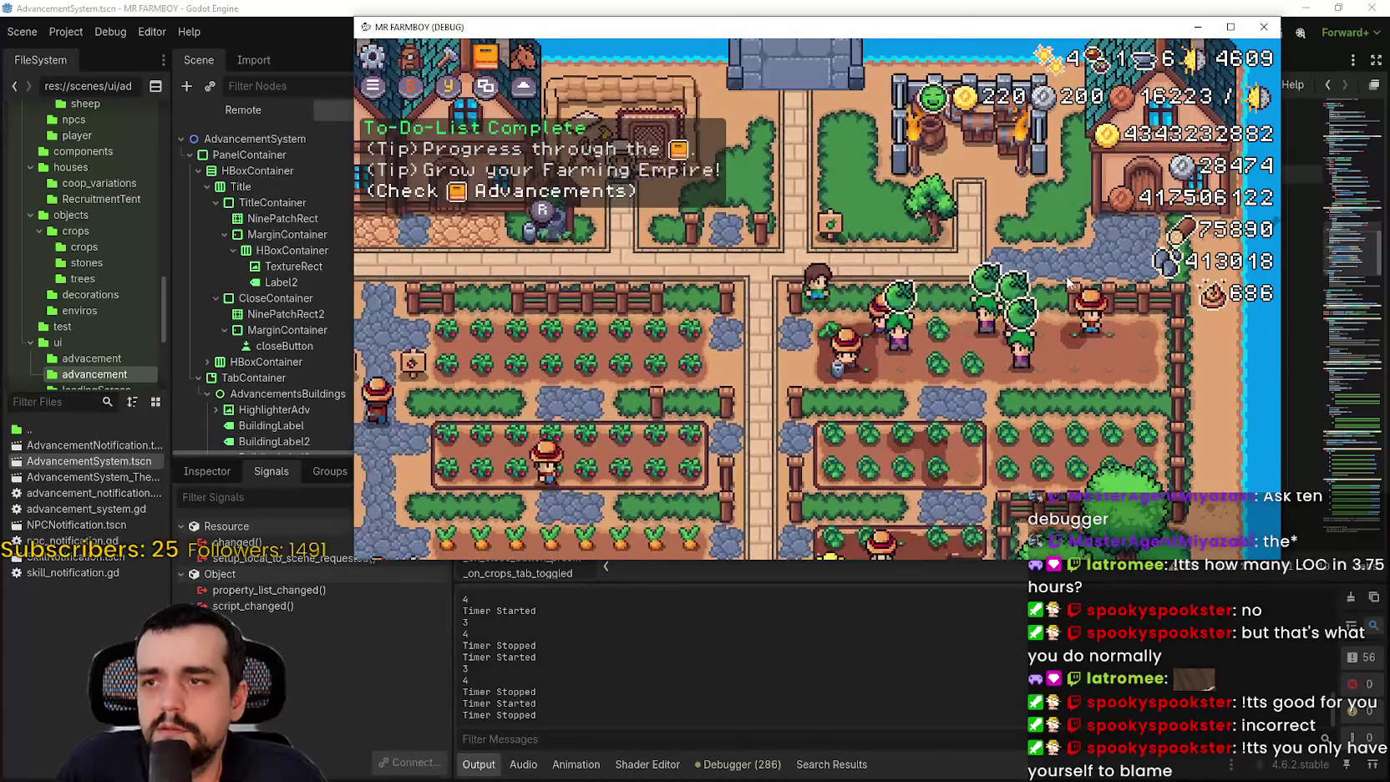
{"action": "key", "text": "j"}
{"action": "key", "text": "Escape"}
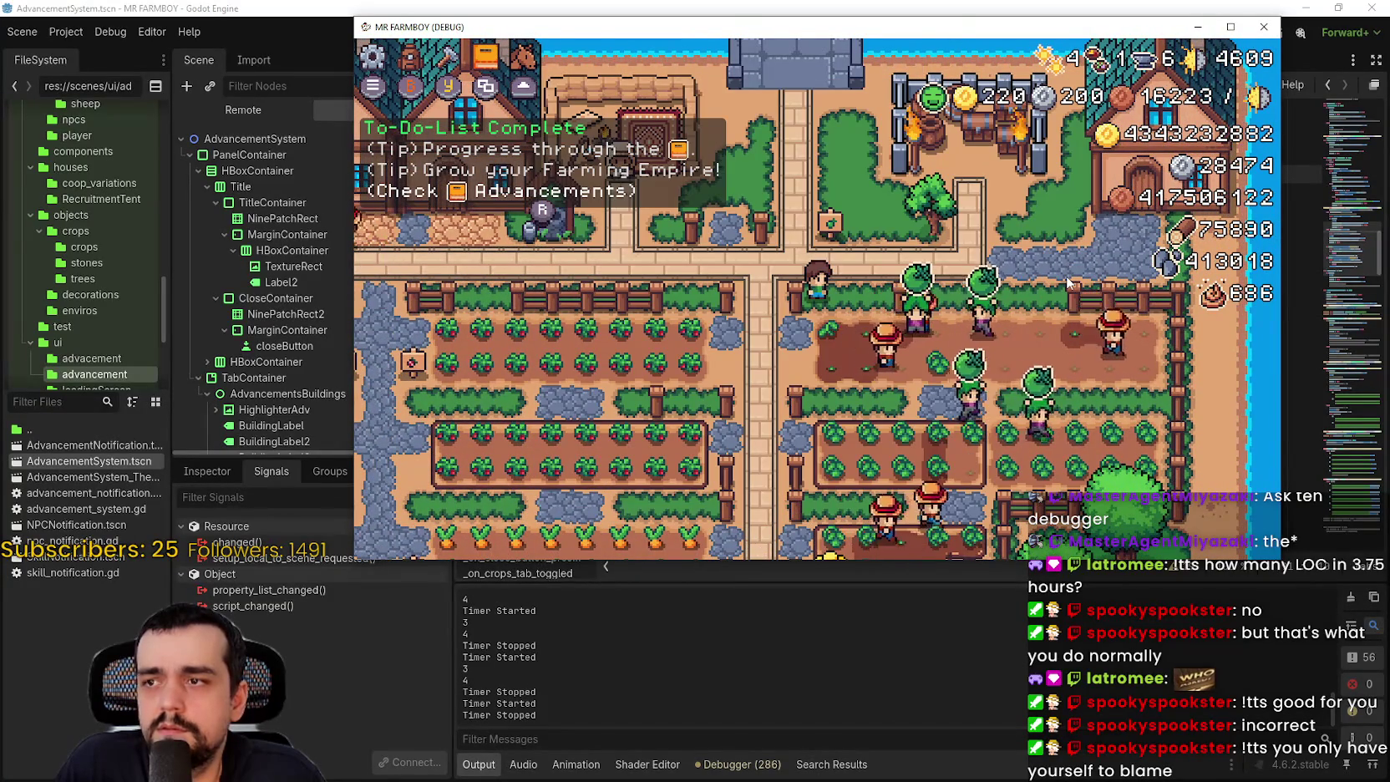
{"action": "key", "text": "c"}
{"action": "key", "text": "Escape"}
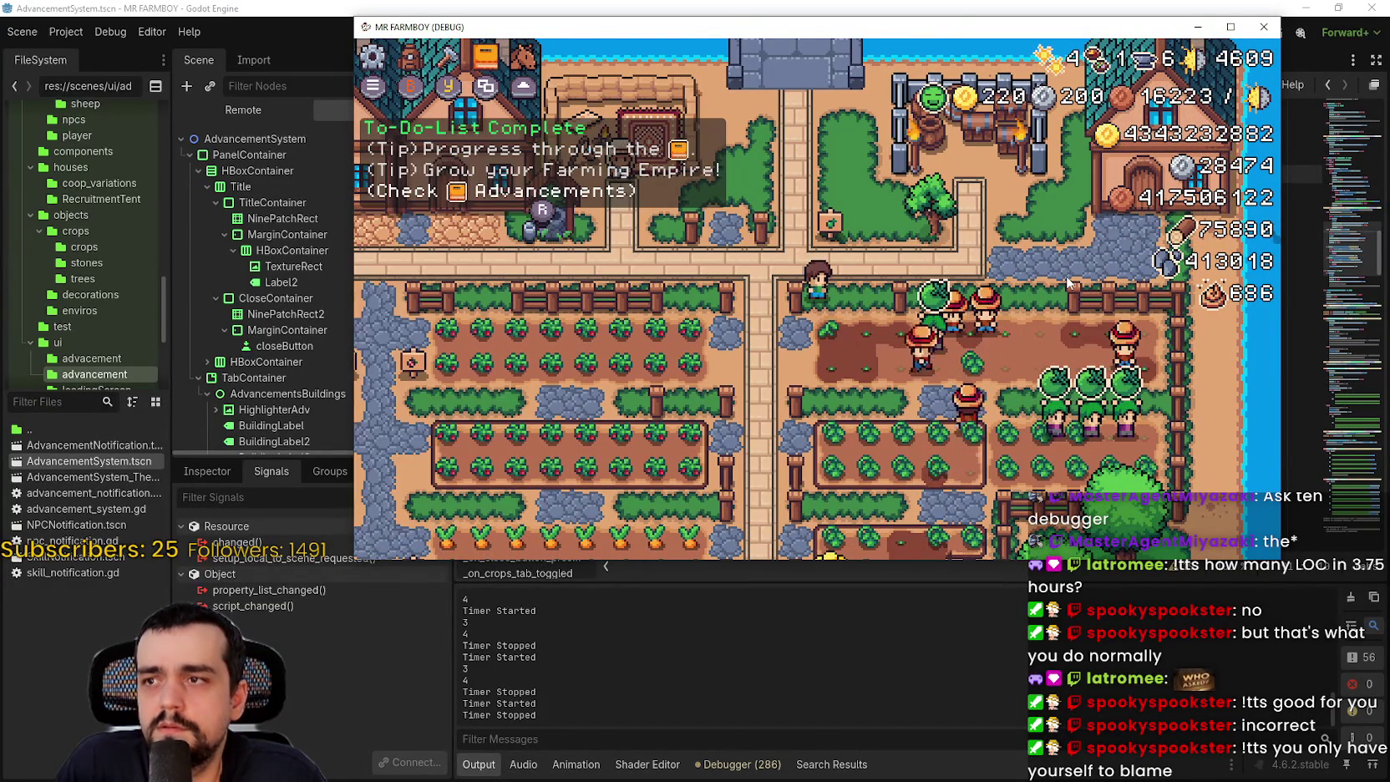
{"action": "key", "text": "c"}
{"action": "key", "text": "Escape"}
{"action": "key", "text": "c"}
{"action": "key", "text": "Down"}
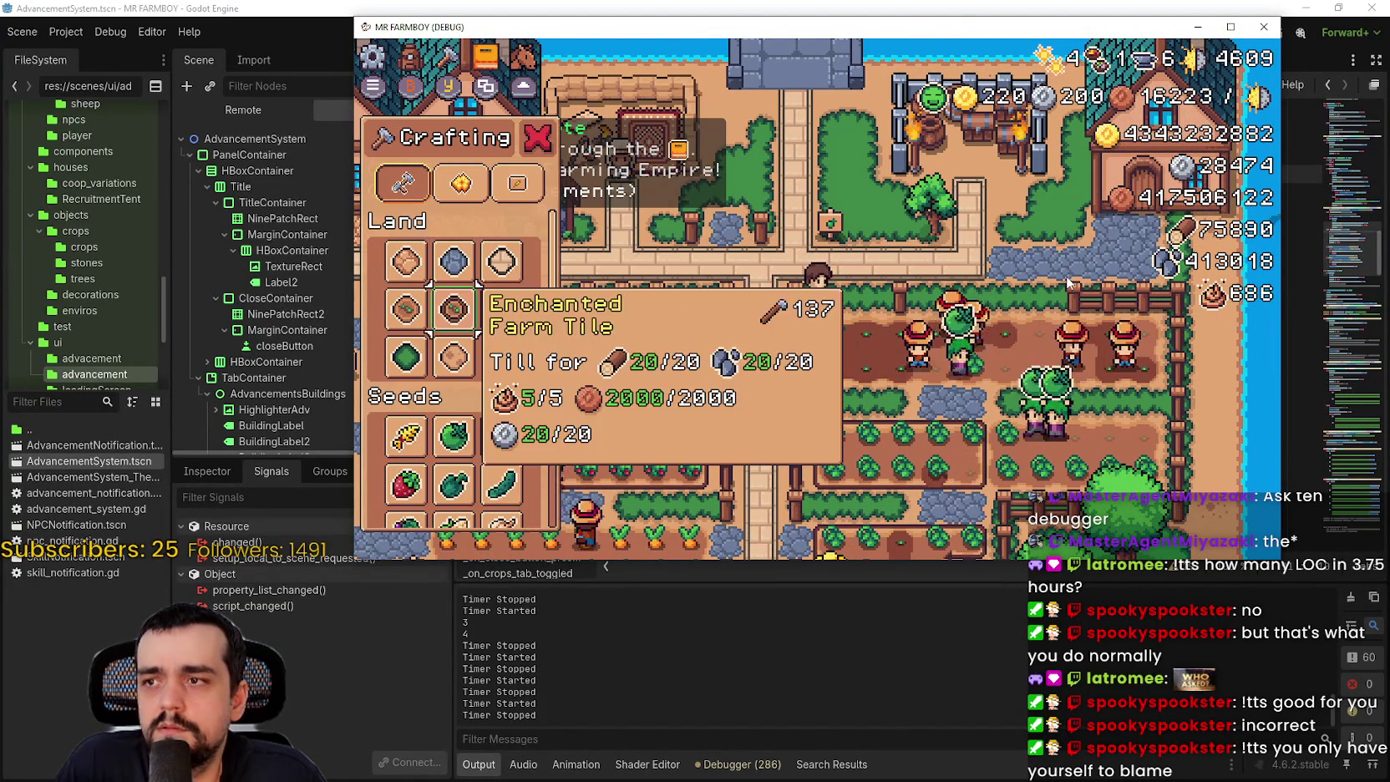
{"action": "key", "text": "Escape"}
- Open and close the Advancements, Stats & Inventory and house workers panels again
{"action": "key", "text": "w"}
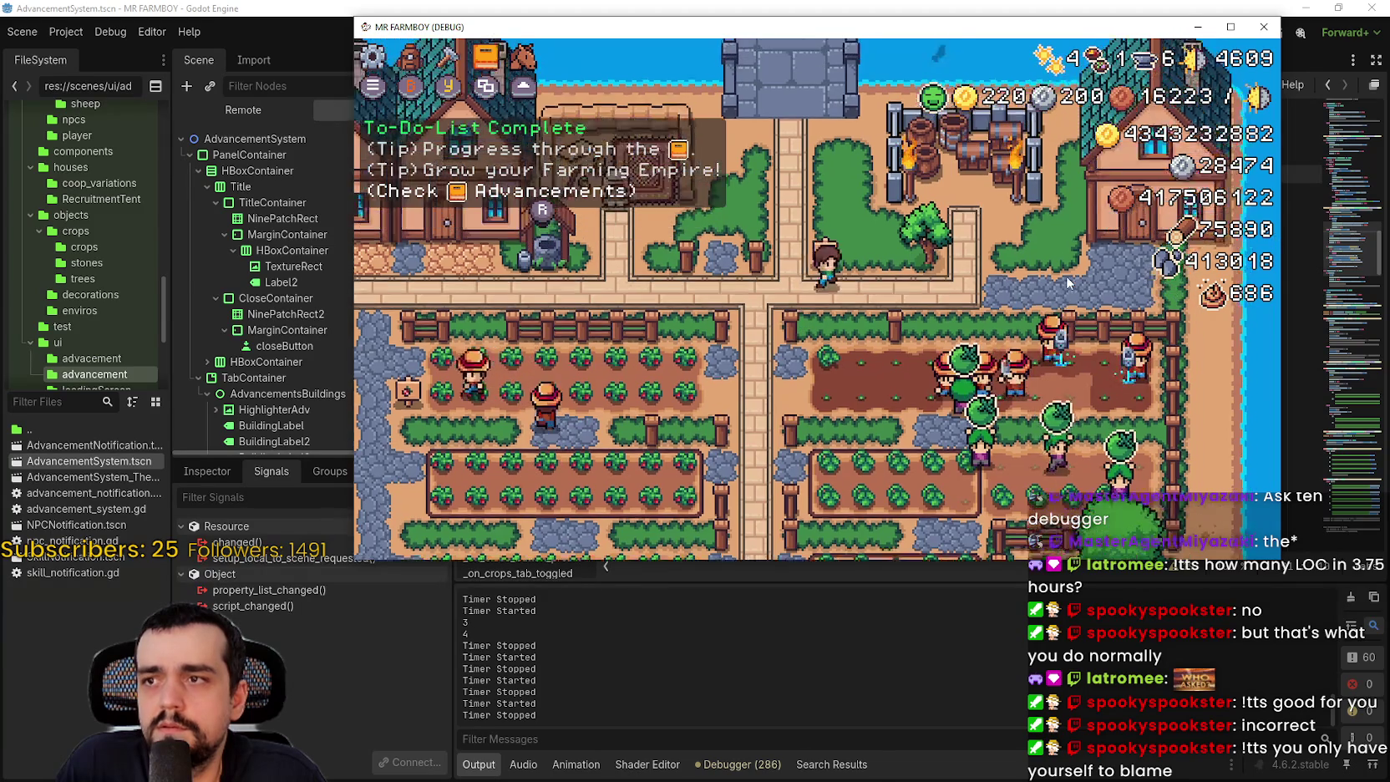
{"action": "key", "text": "v"}
{"action": "key", "text": "Escape"}
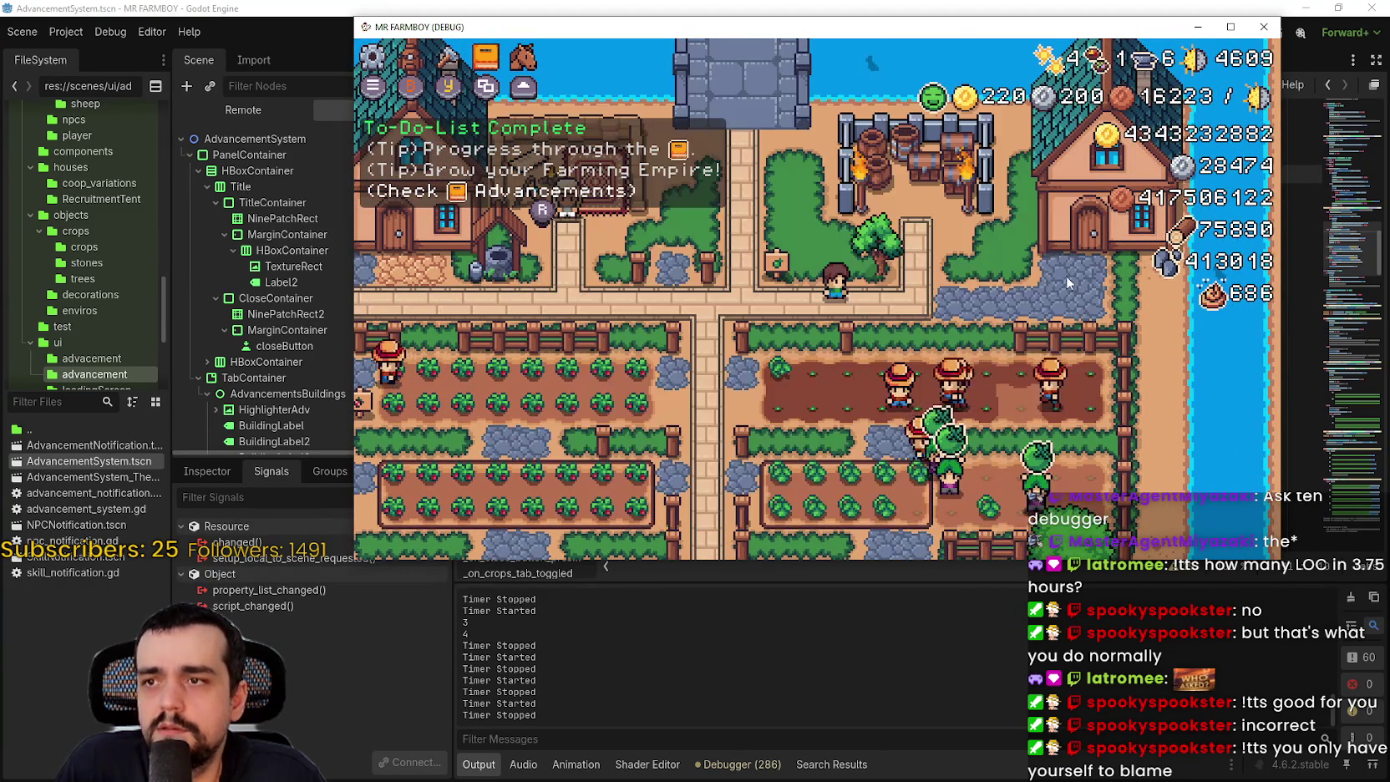
{"action": "key", "text": "i"}
{"action": "key", "text": "Escape"}
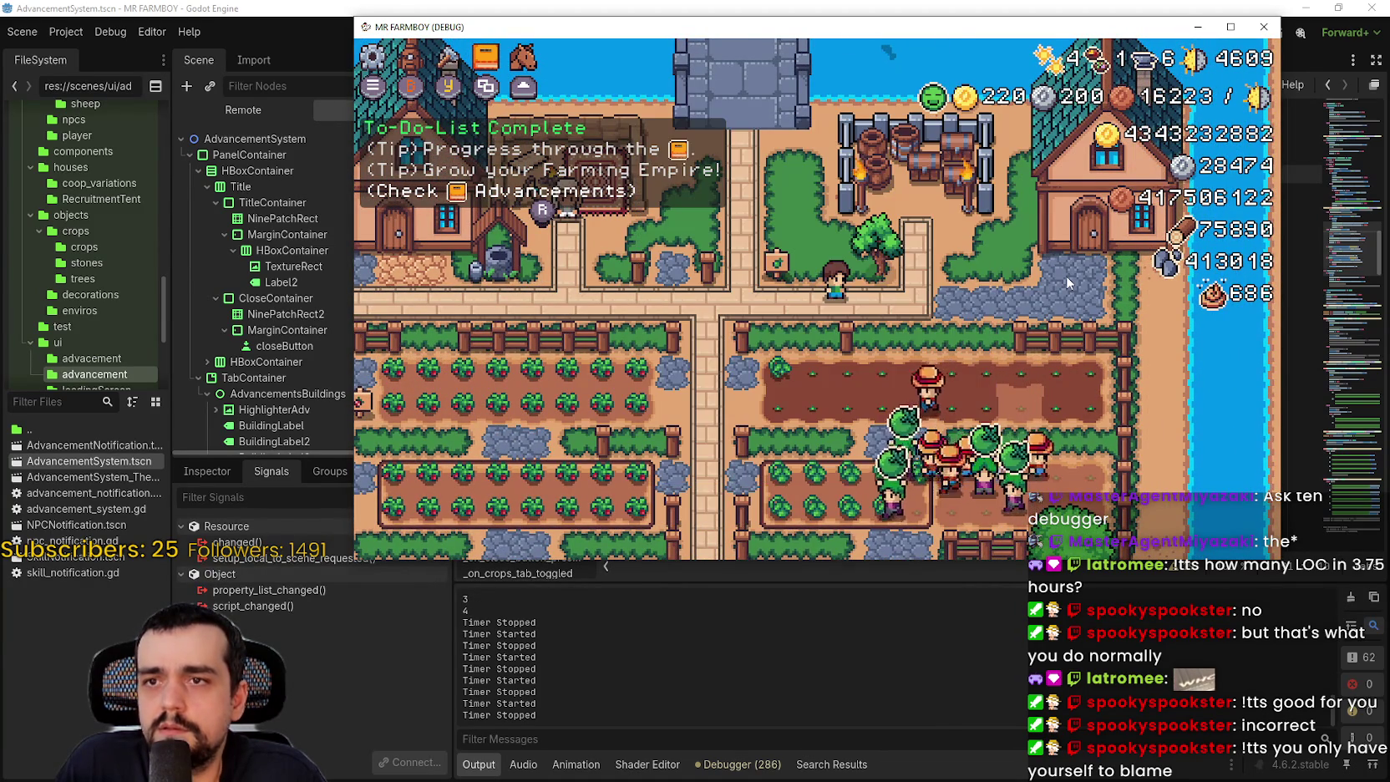
{"action": "key", "text": "d"}
{"action": "key", "text": "e"}
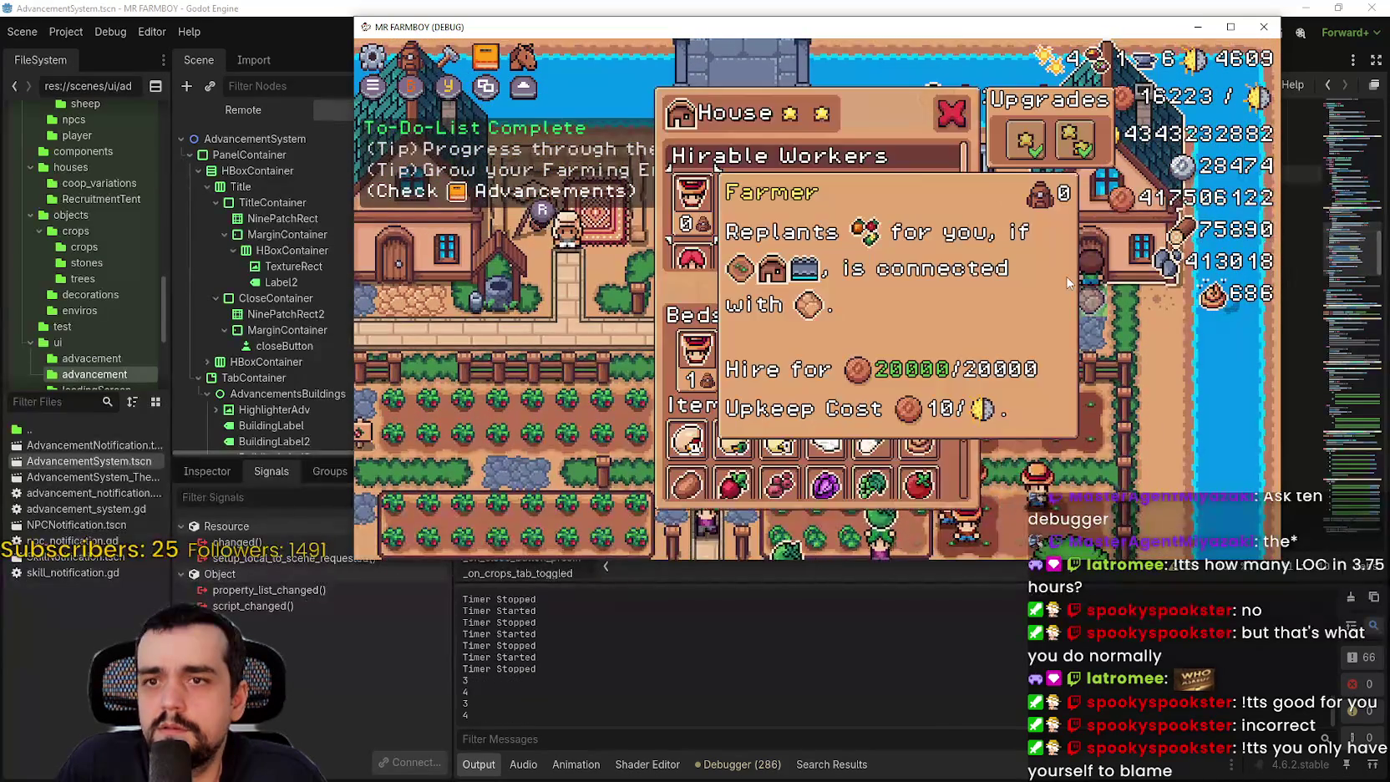
{"action": "key", "text": "Escape"}
{"action": "key", "text": "i"}
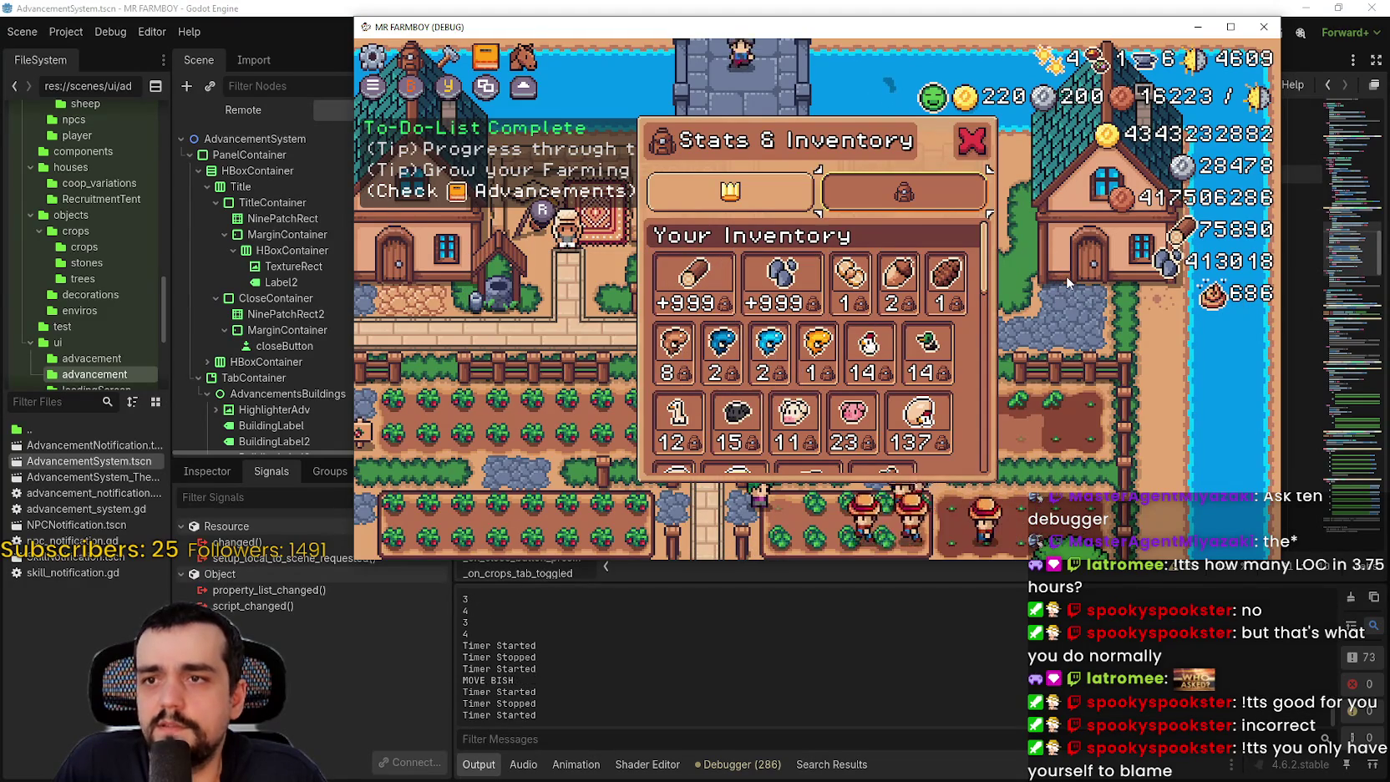
{"action": "key", "text": "Escape"}
- Alternate the pause menu's Video options with the inventory, then reopen inventory and return to the editor
{"action": "key", "text": "Escape"}
{"action": "key", "text": "Down"}
{"action": "key", "text": "Return"}
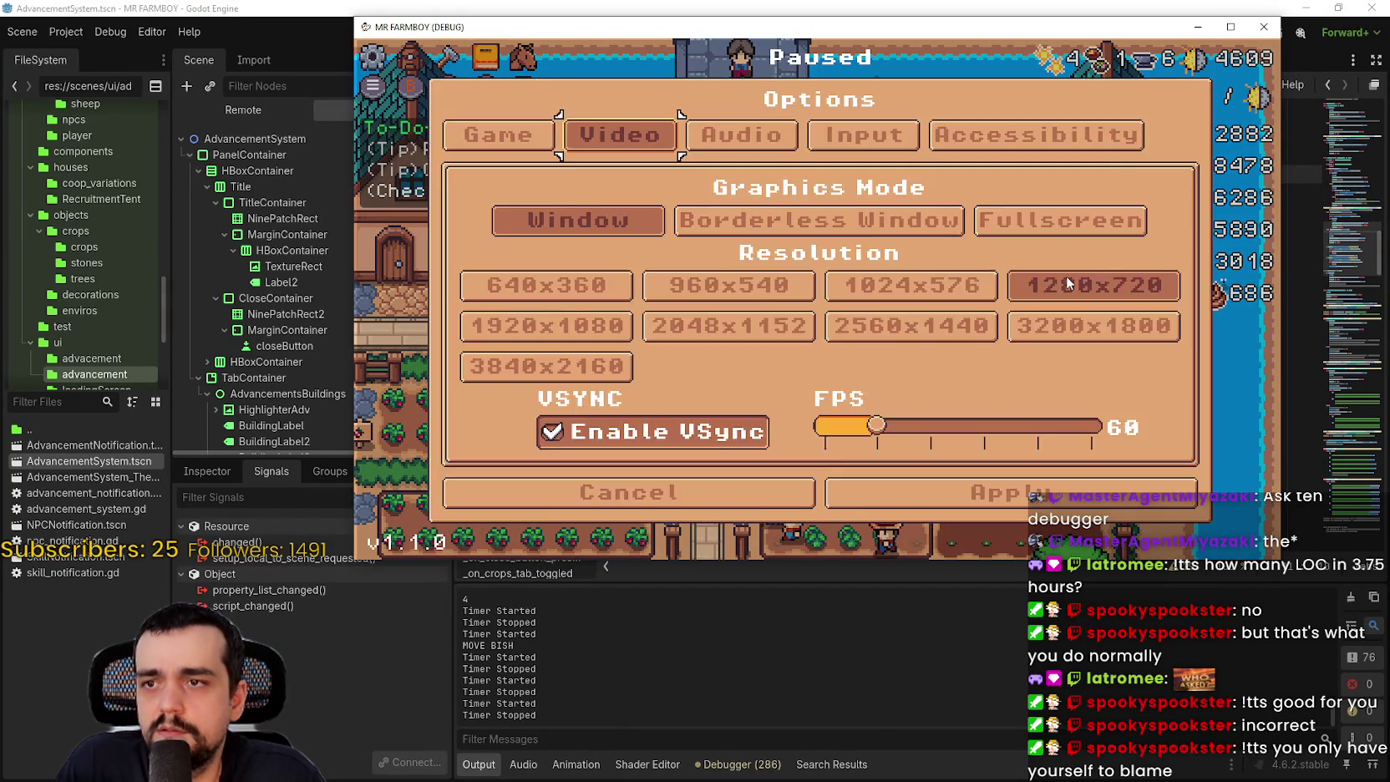
{"action": "key", "text": "Escape"}
{"action": "key", "text": "i"}
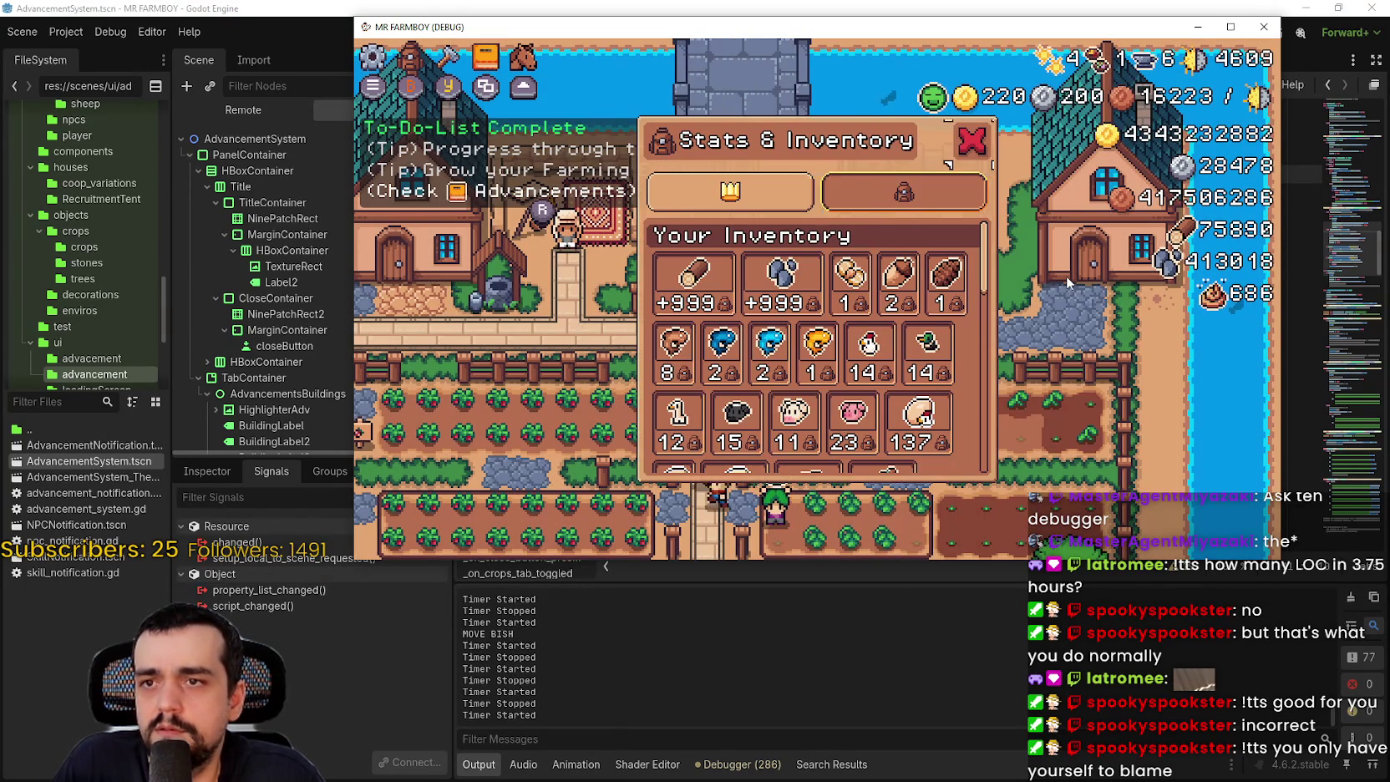
{"action": "key", "text": "Escape"}
{"action": "key", "text": "Escape"}
{"action": "key", "text": "Down"}
{"action": "key", "text": "Return"}
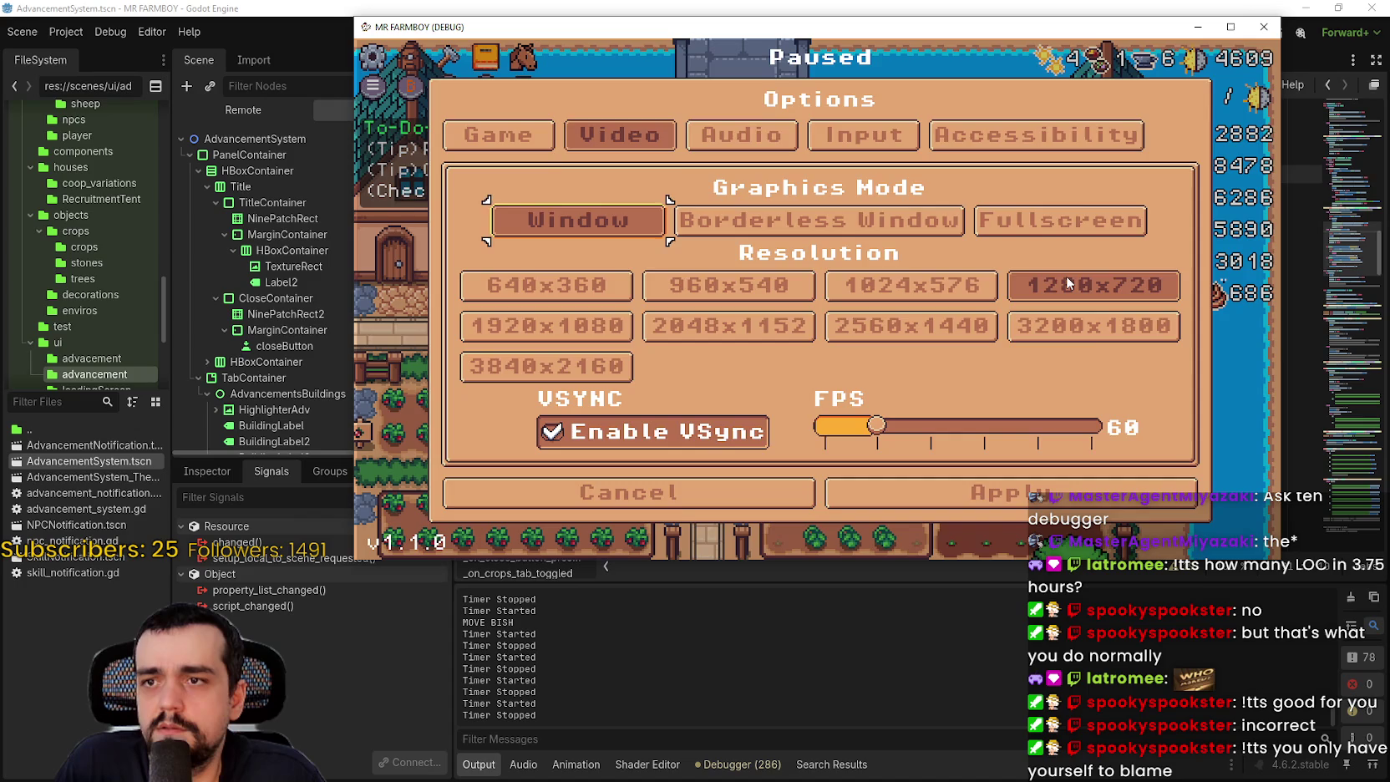
{"action": "key", "text": "Escape"}
{"action": "key", "text": "Escape"}
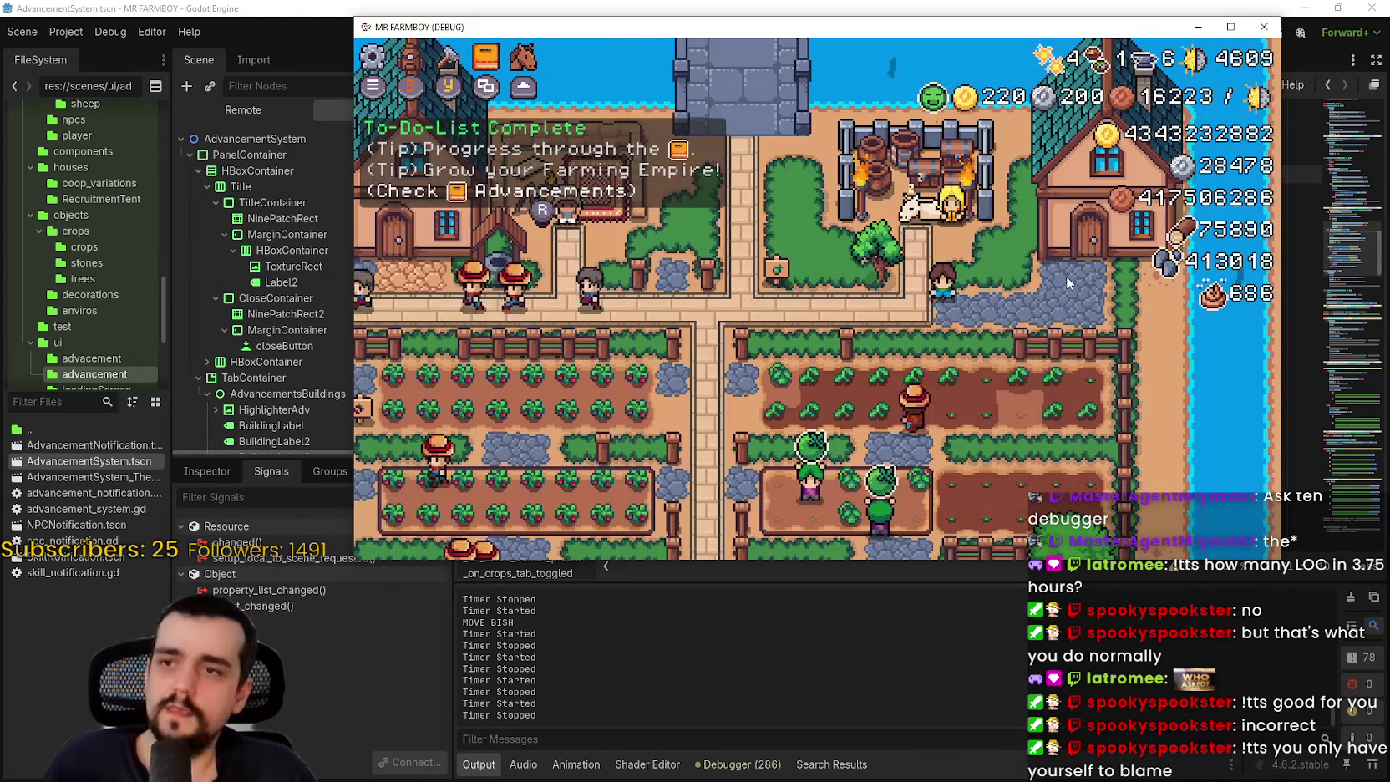
{"action": "key", "text": "Escape"}
{"action": "key", "text": "Escape"}
{"action": "key", "text": "i"}
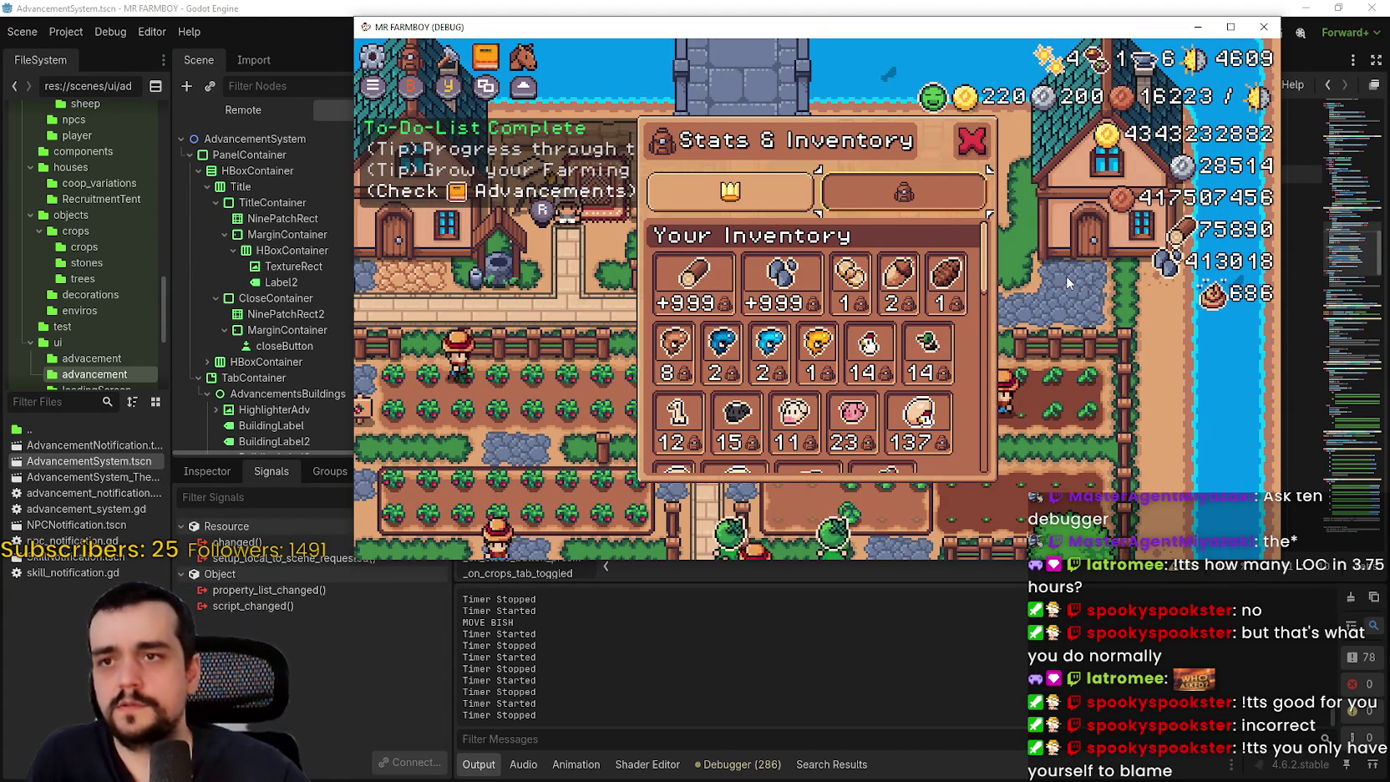
{"action": "key", "text": "alt+Tab"}
- Jump to toggle_menu's definition and set breakpoints on its return lines 70, 72, 74 and 76
{"action": "key", "text": "alt+Left"}
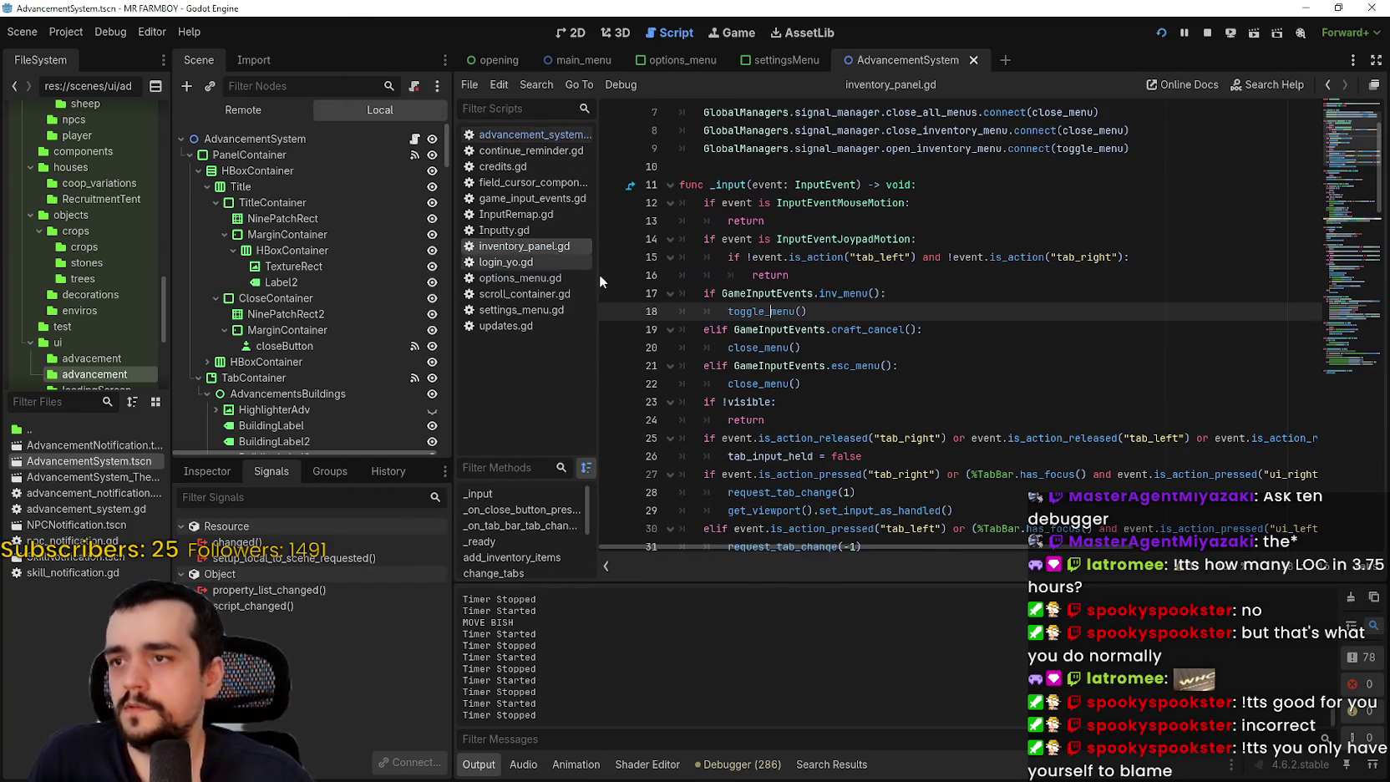
{"action": "scroll", "coordinate": [914, 373], "scroll_direction": "down", "scroll_amount": 2}
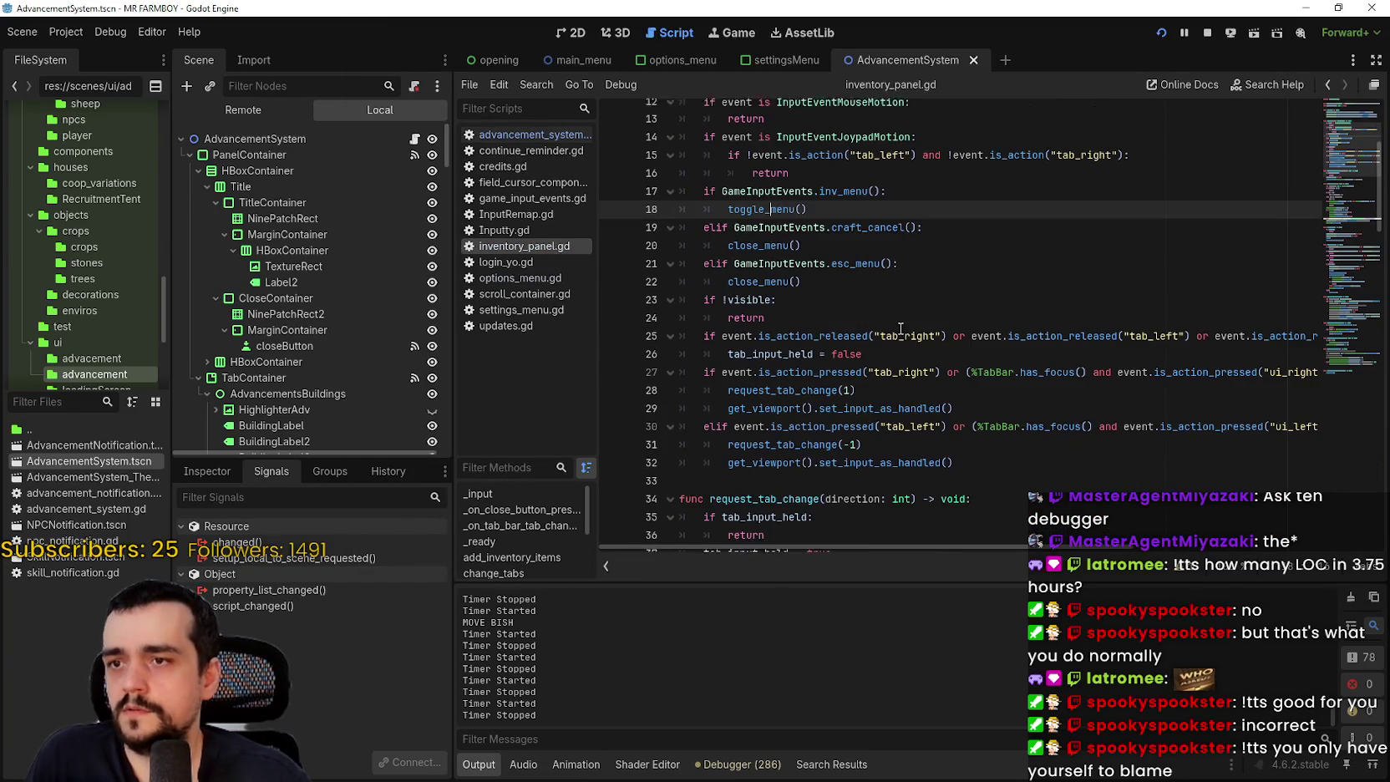
{"action": "right_click", "coordinate": [778, 202]}
{"action": "left_click", "coordinate": [814, 422]}
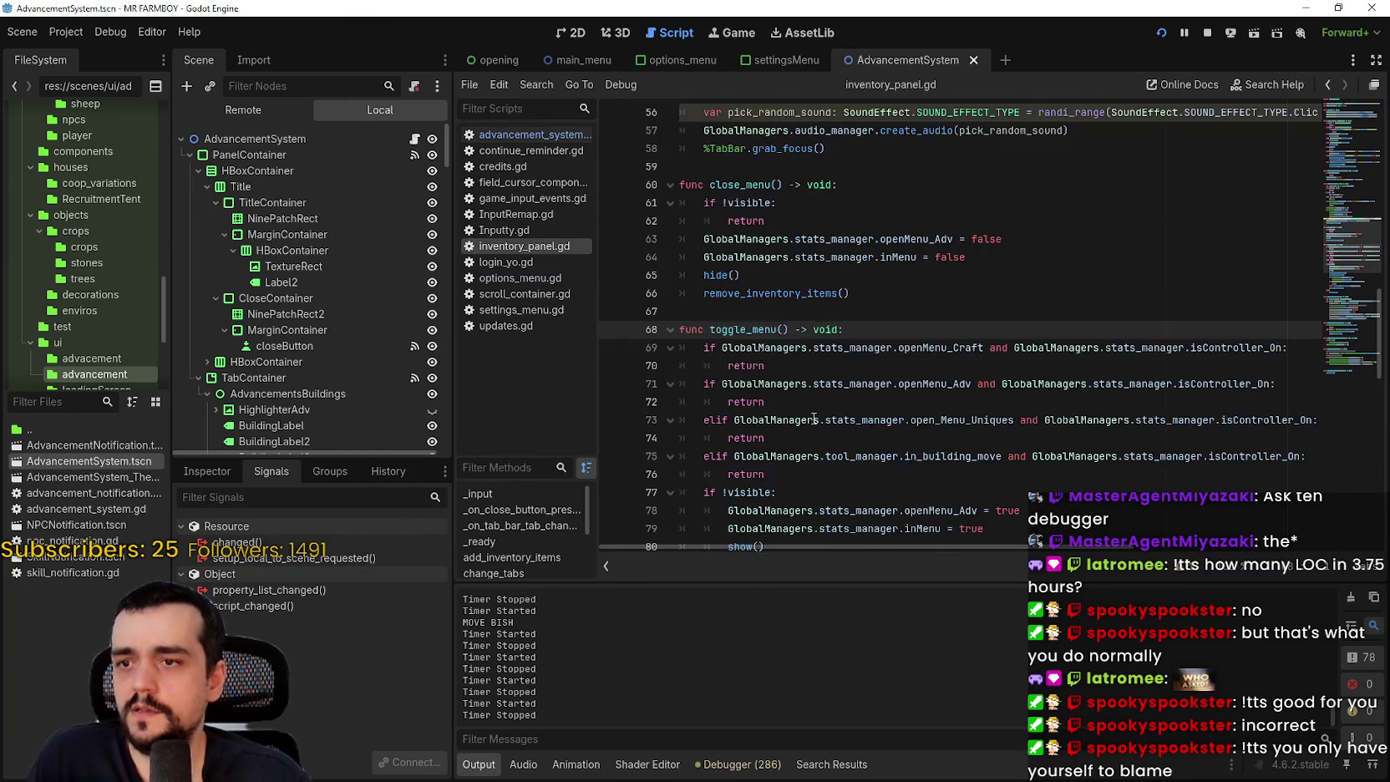
{"action": "scroll", "coordinate": [815, 419], "scroll_direction": "up", "scroll_amount": 1}
{"action": "scroll", "coordinate": [827, 384], "scroll_direction": "down", "scroll_amount": 2}
{"action": "left_click", "coordinate": [852, 326]}
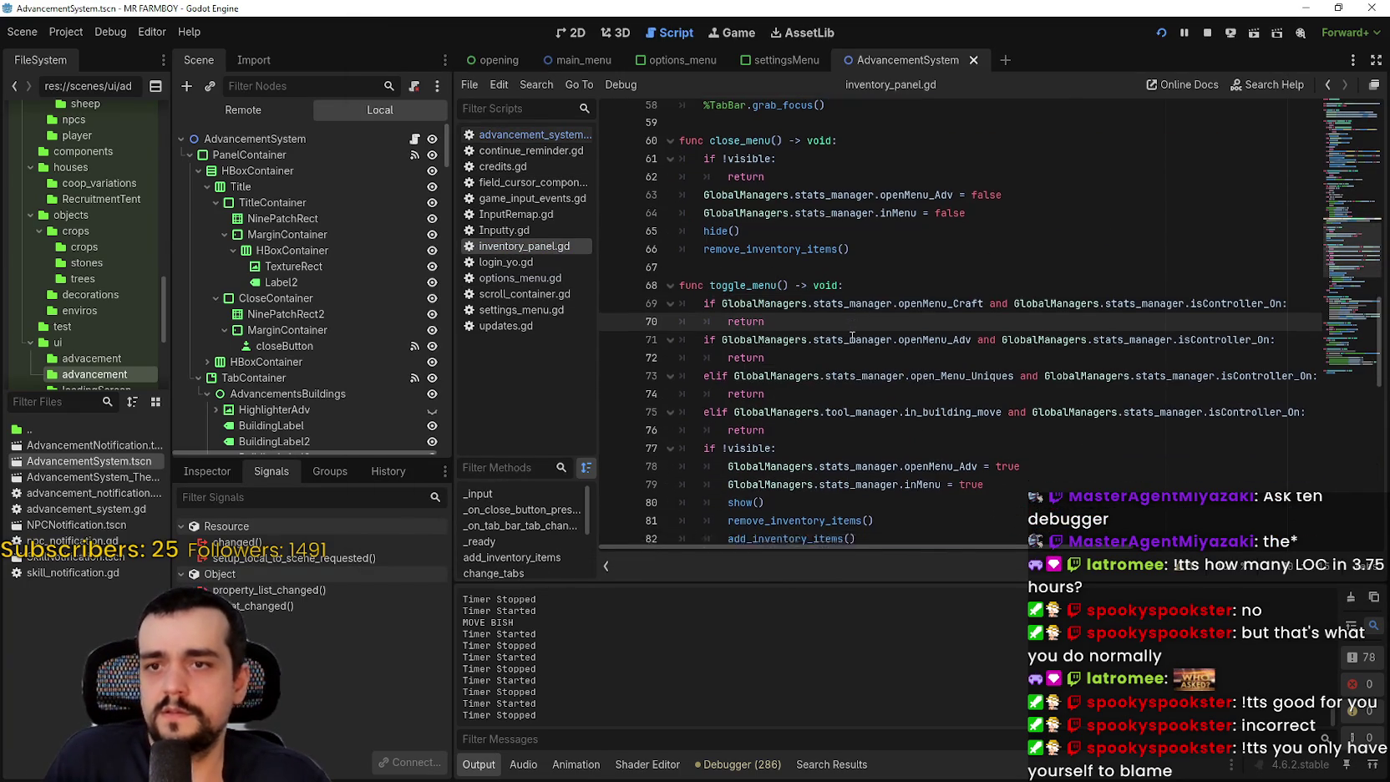
{"action": "scroll", "coordinate": [895, 261], "scroll_direction": "down", "scroll_amount": 1}
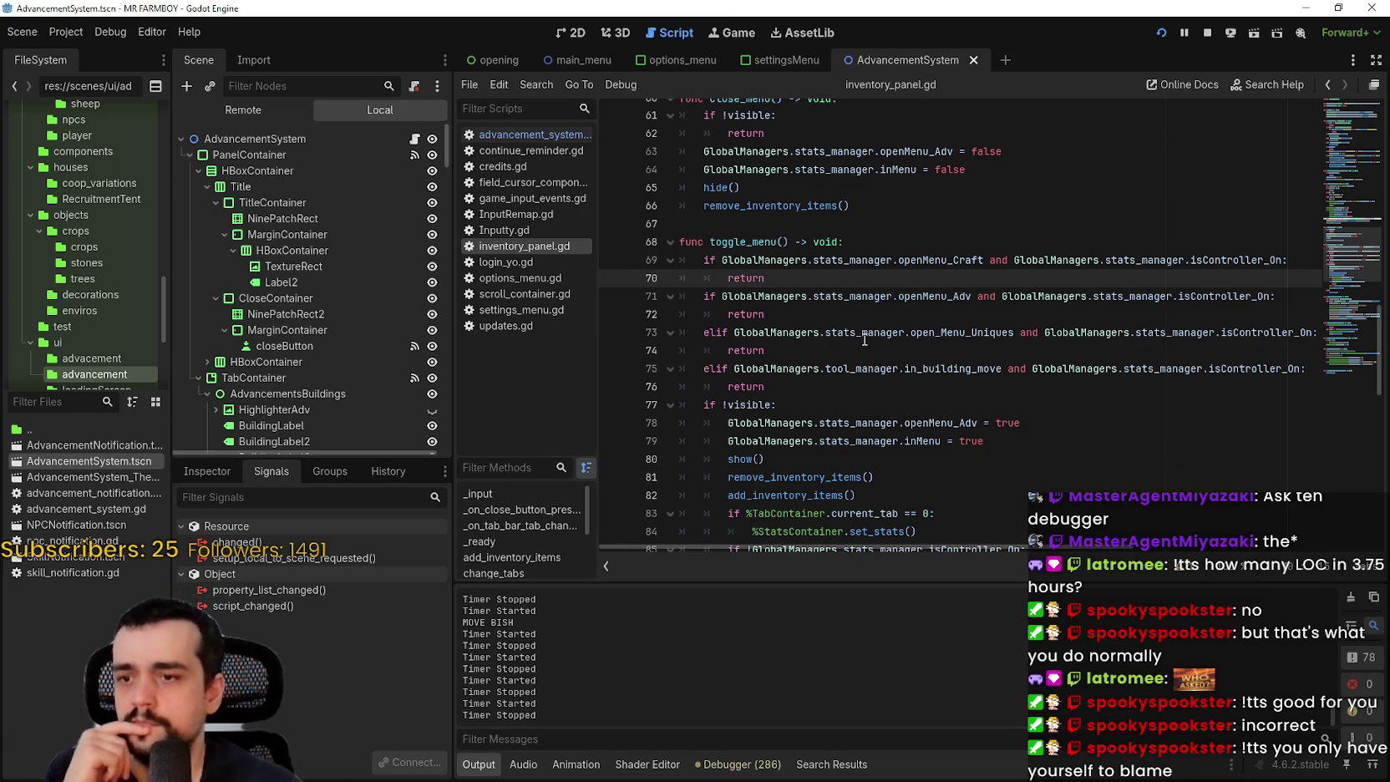
{"action": "key", "text": "Down"}
{"action": "key", "text": "Down"}
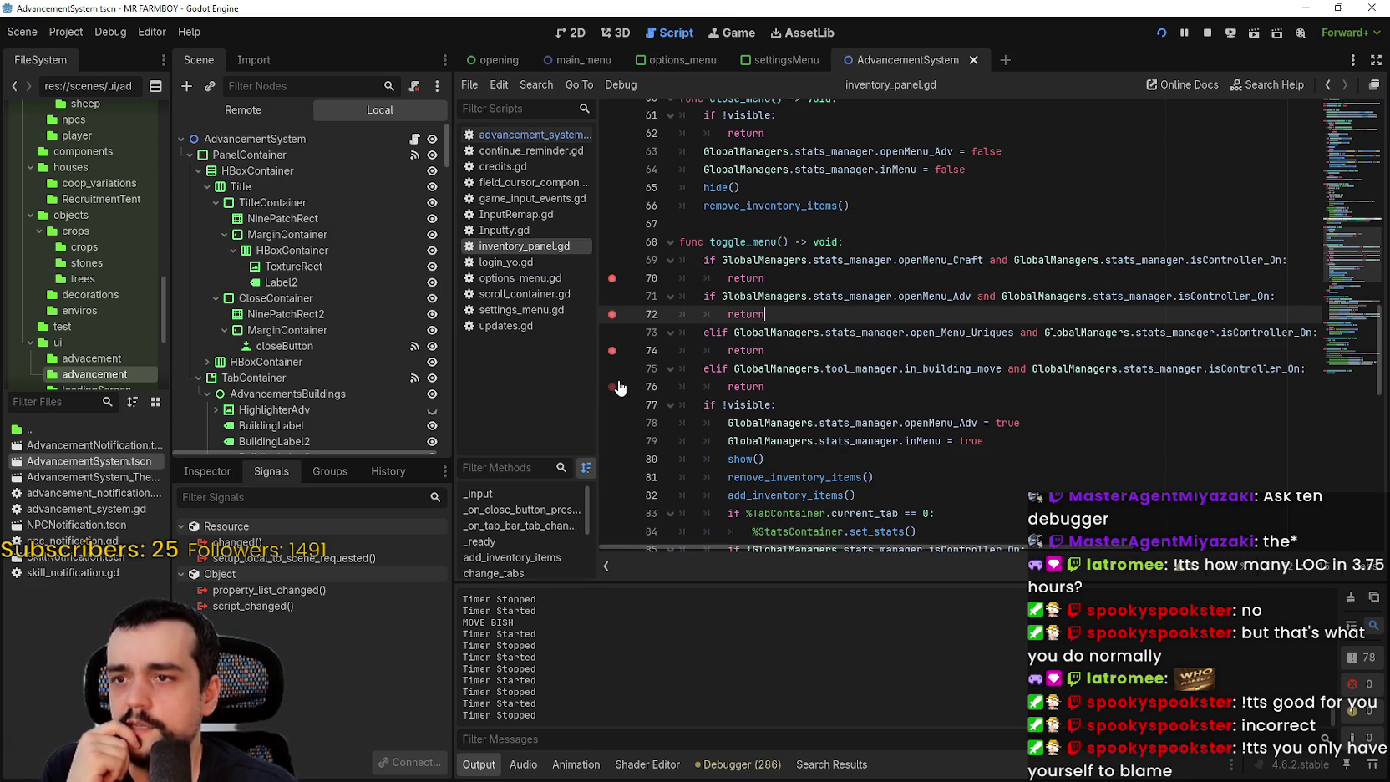
{"action": "left_click", "coordinate": [979, 407]}
- Trigger the line 72 breakpoint in-game and select GlobalManagers.stats_manager.openMenu_Adv on line 71
{"action": "key", "text": "alt+Tab"}
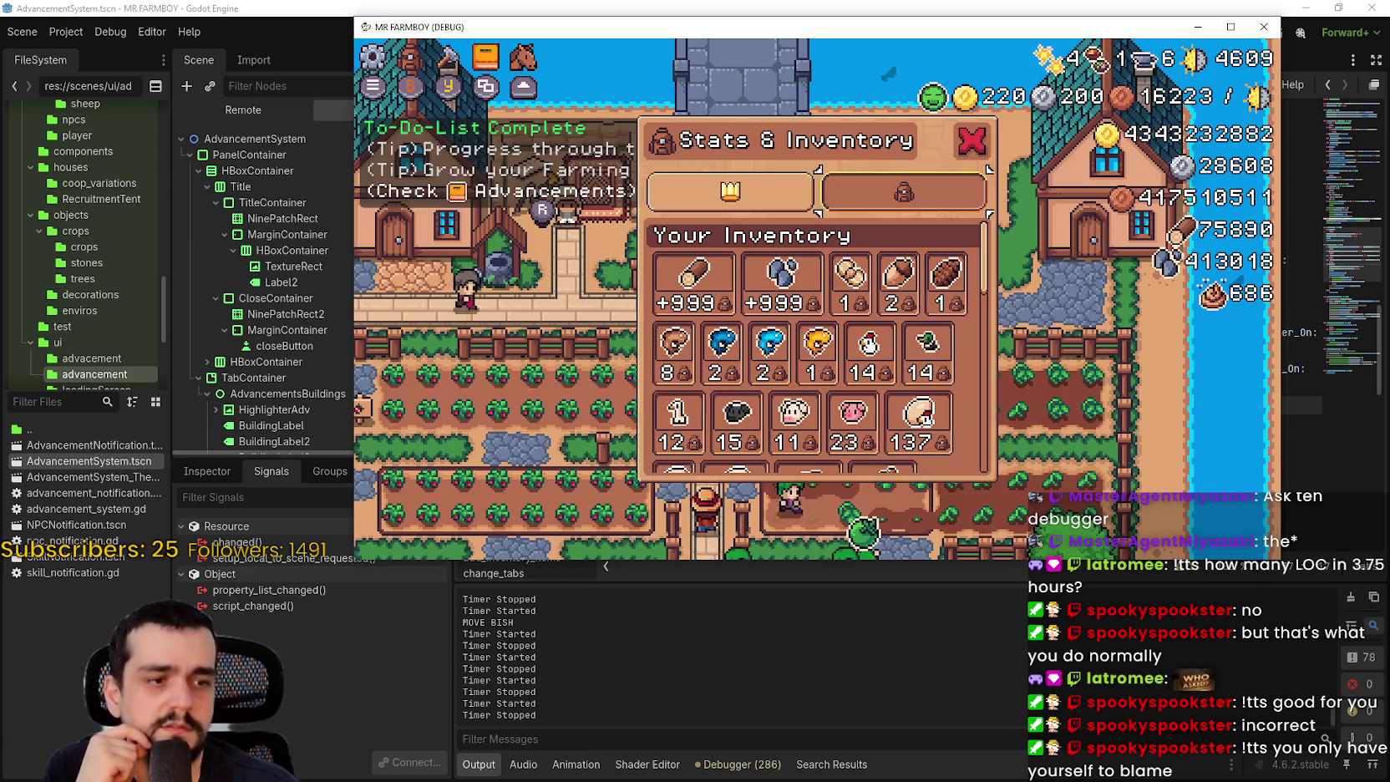
{"action": "key", "text": "Escape"}
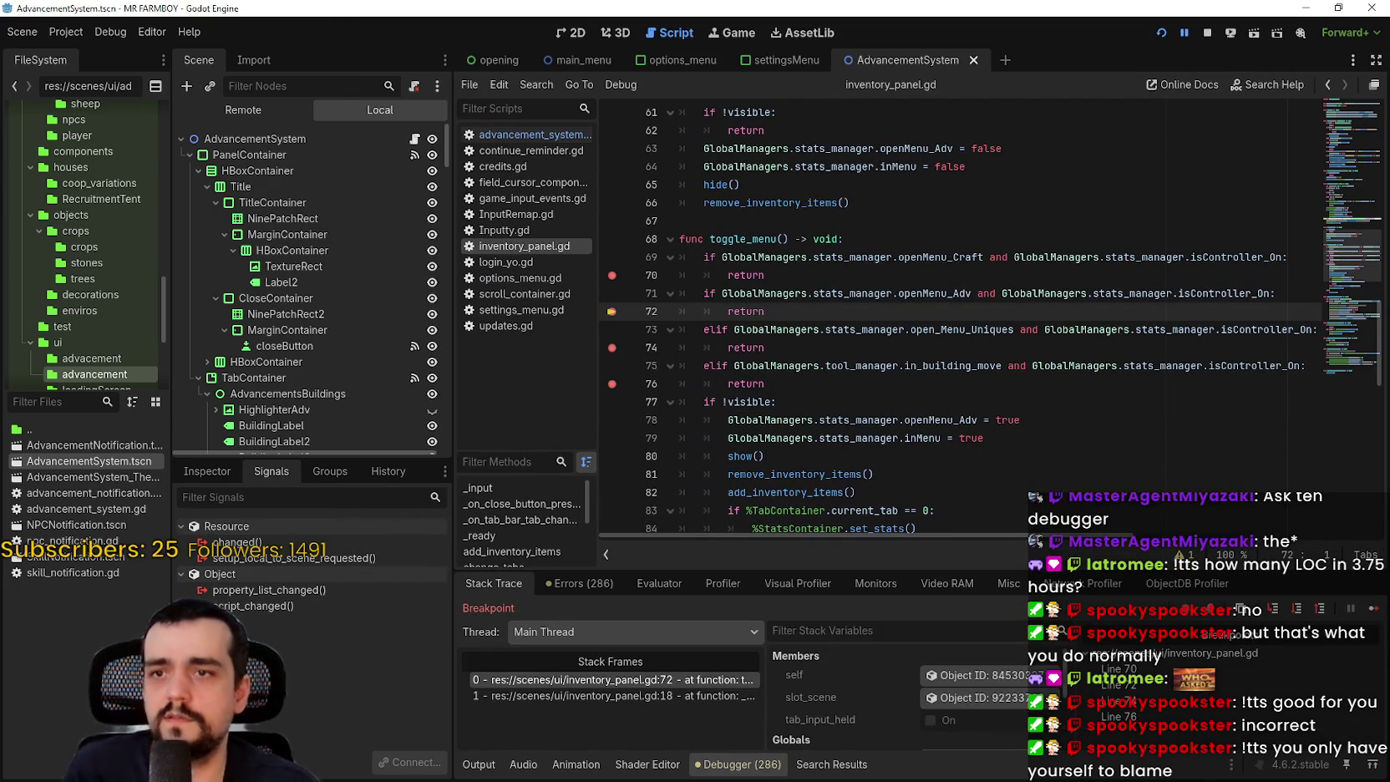
{"action": "double_click", "coordinate": [934, 294]}
{"action": "left_click_drag", "start_coordinate": [935, 294], "coordinate": [723, 294]}
- Search the whole project for openMenu_Adv and open the advancement_system.gd match at line 36
{"action": "key", "text": "ctrl+shift+f"}
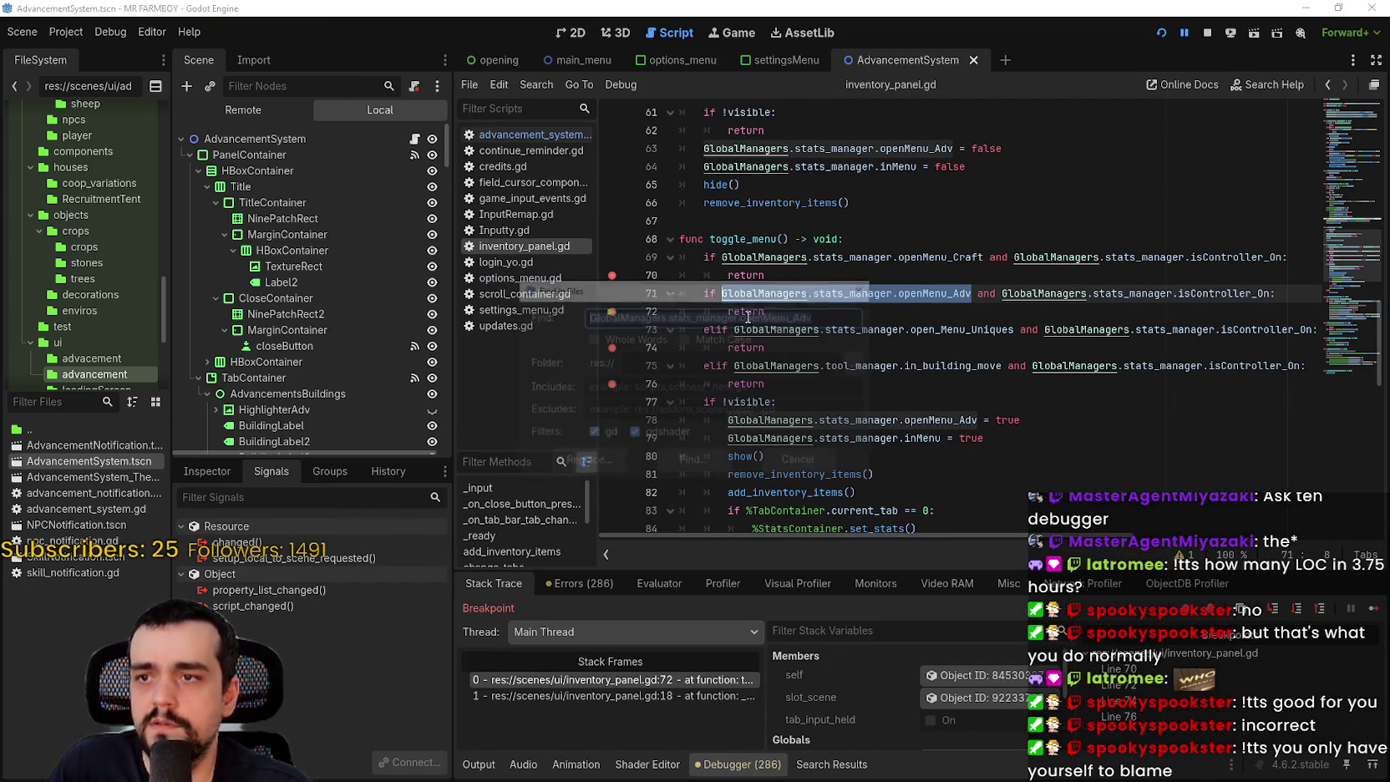
{"action": "left_click", "coordinate": [682, 460]}
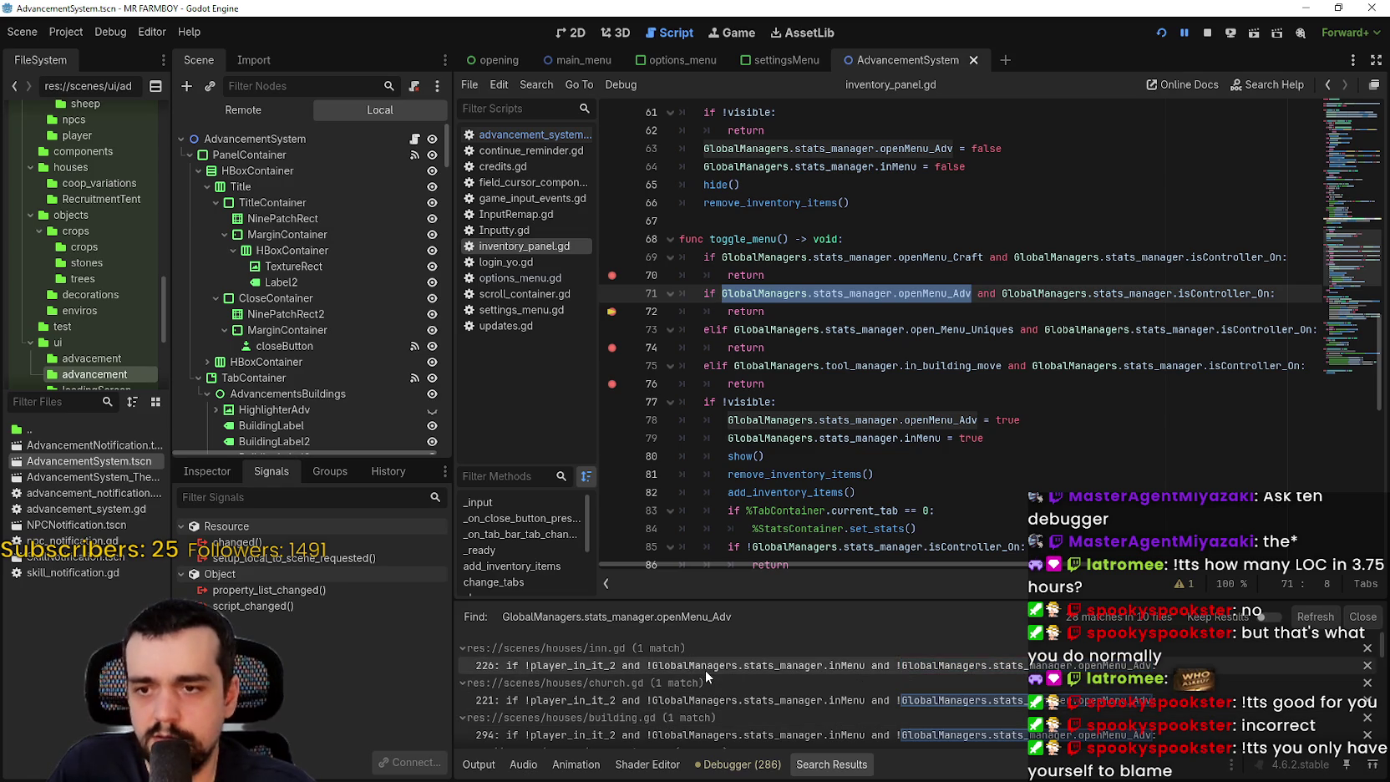
{"action": "scroll", "coordinate": [703, 665], "scroll_direction": "down", "scroll_amount": 3}
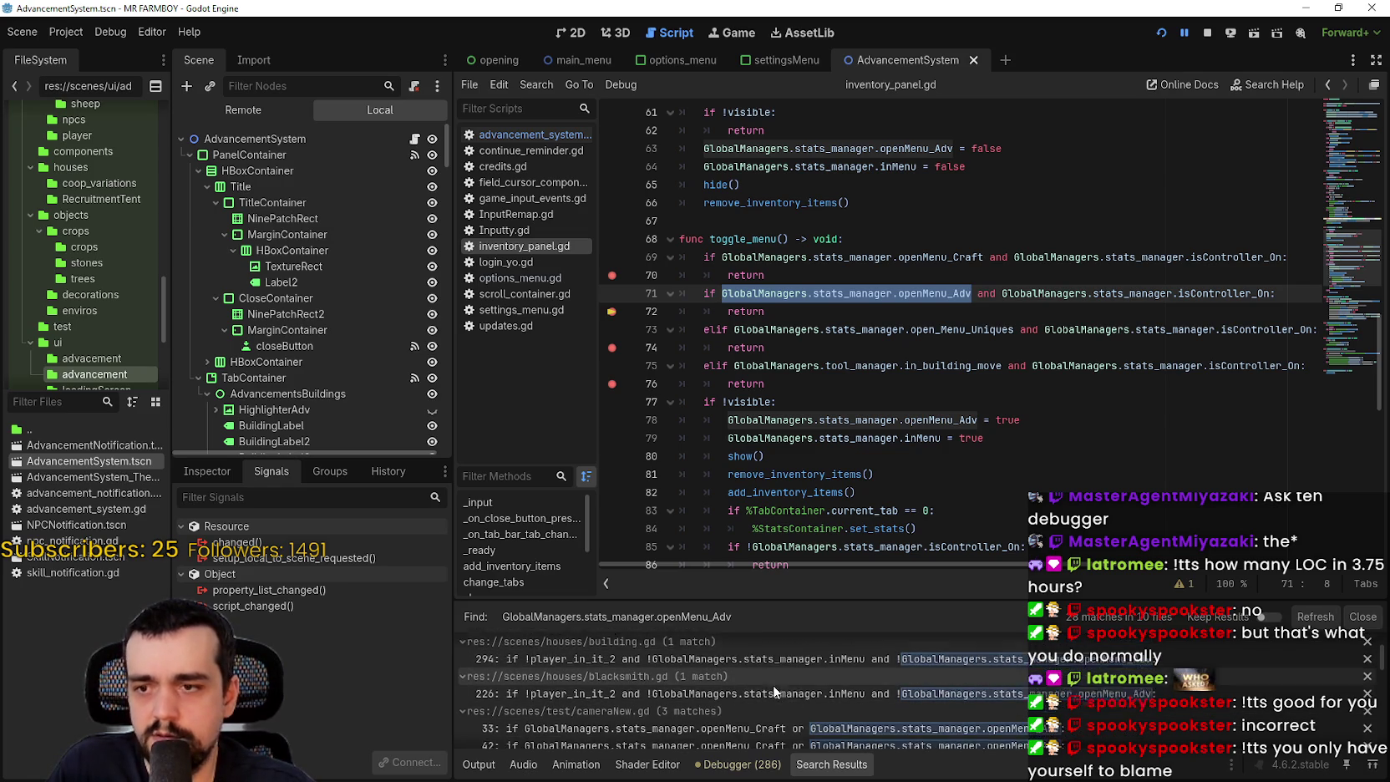
{"action": "scroll", "coordinate": [773, 684], "scroll_direction": "down", "scroll_amount": 5}
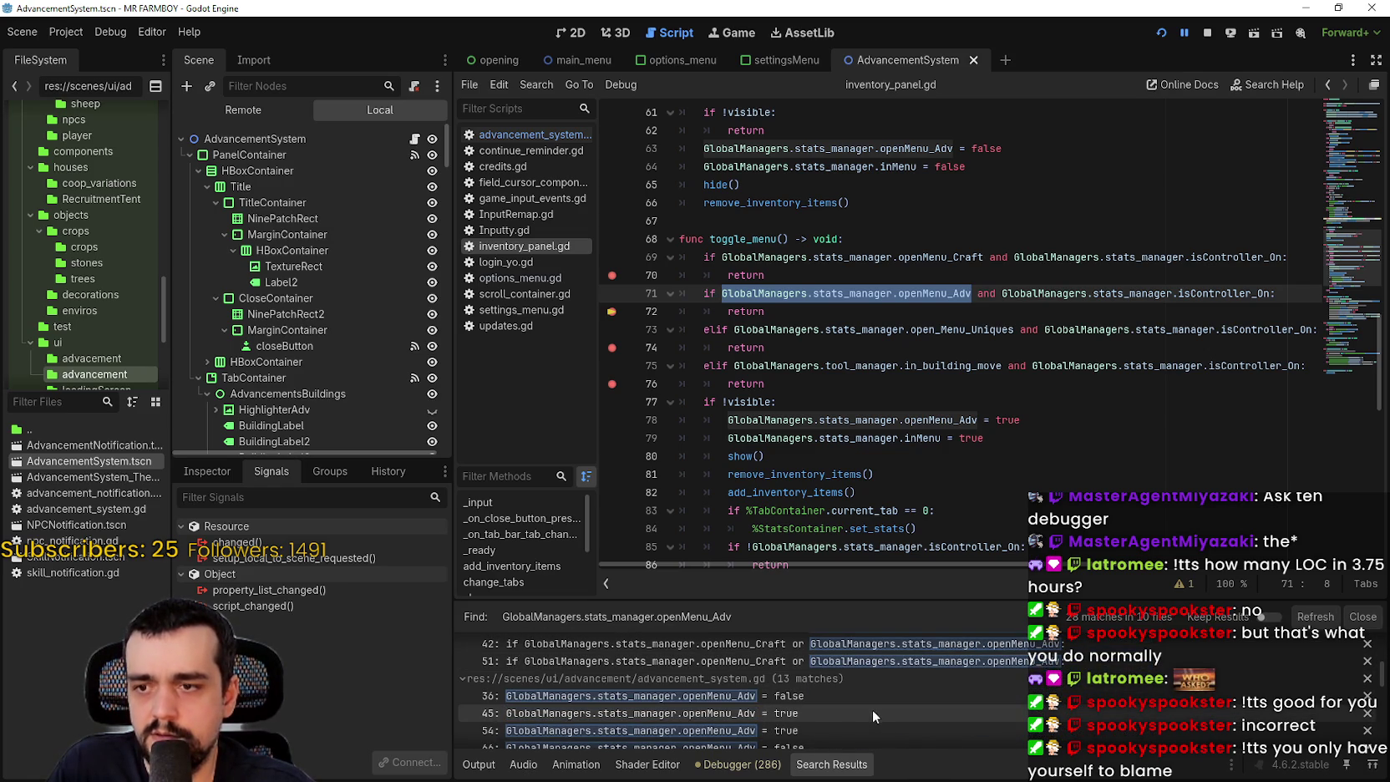
{"action": "scroll", "coordinate": [869, 706], "scroll_direction": "down", "scroll_amount": 1}
{"action": "left_click", "coordinate": [863, 688]}
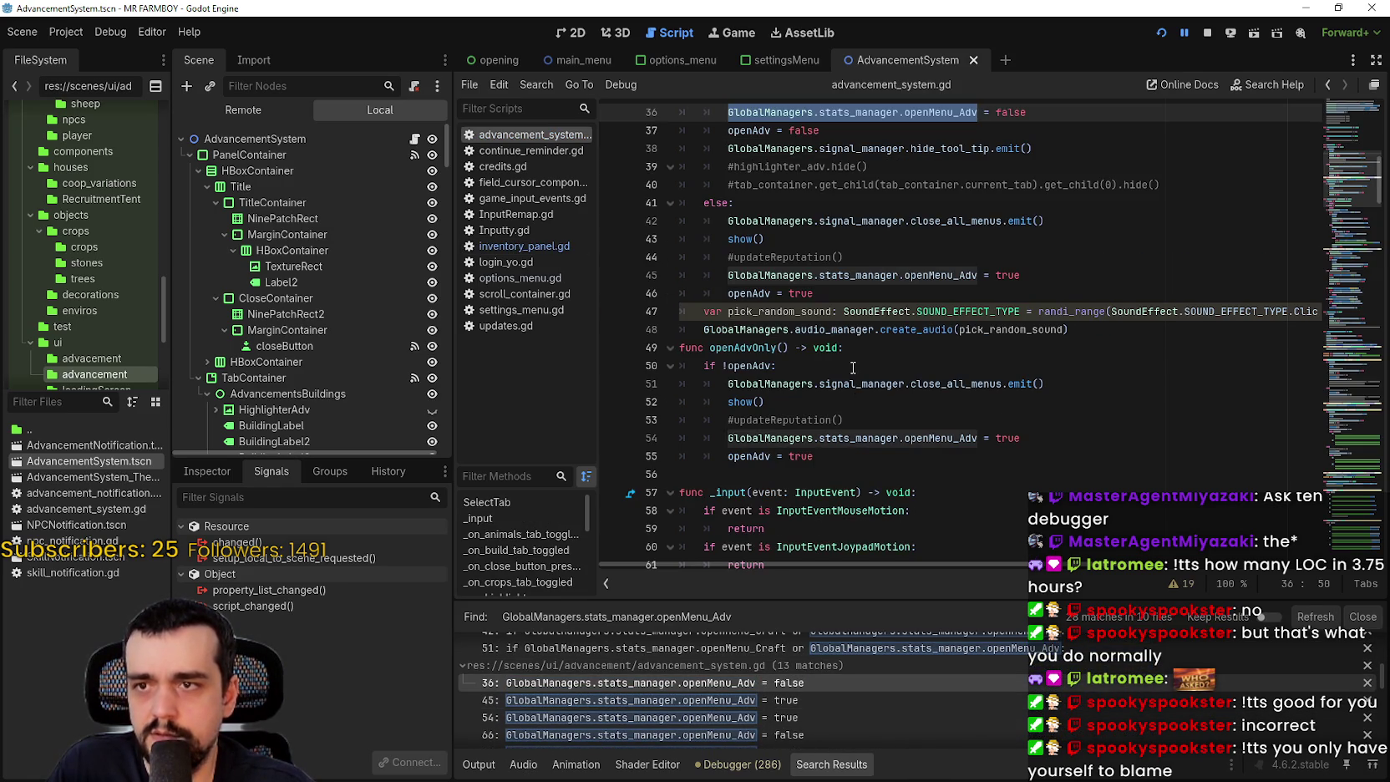
{"action": "scroll", "coordinate": [861, 400], "scroll_direction": "up", "scroll_amount": 2}
{"action": "scroll", "coordinate": [874, 404], "scroll_direction": "up", "scroll_amount": 2}
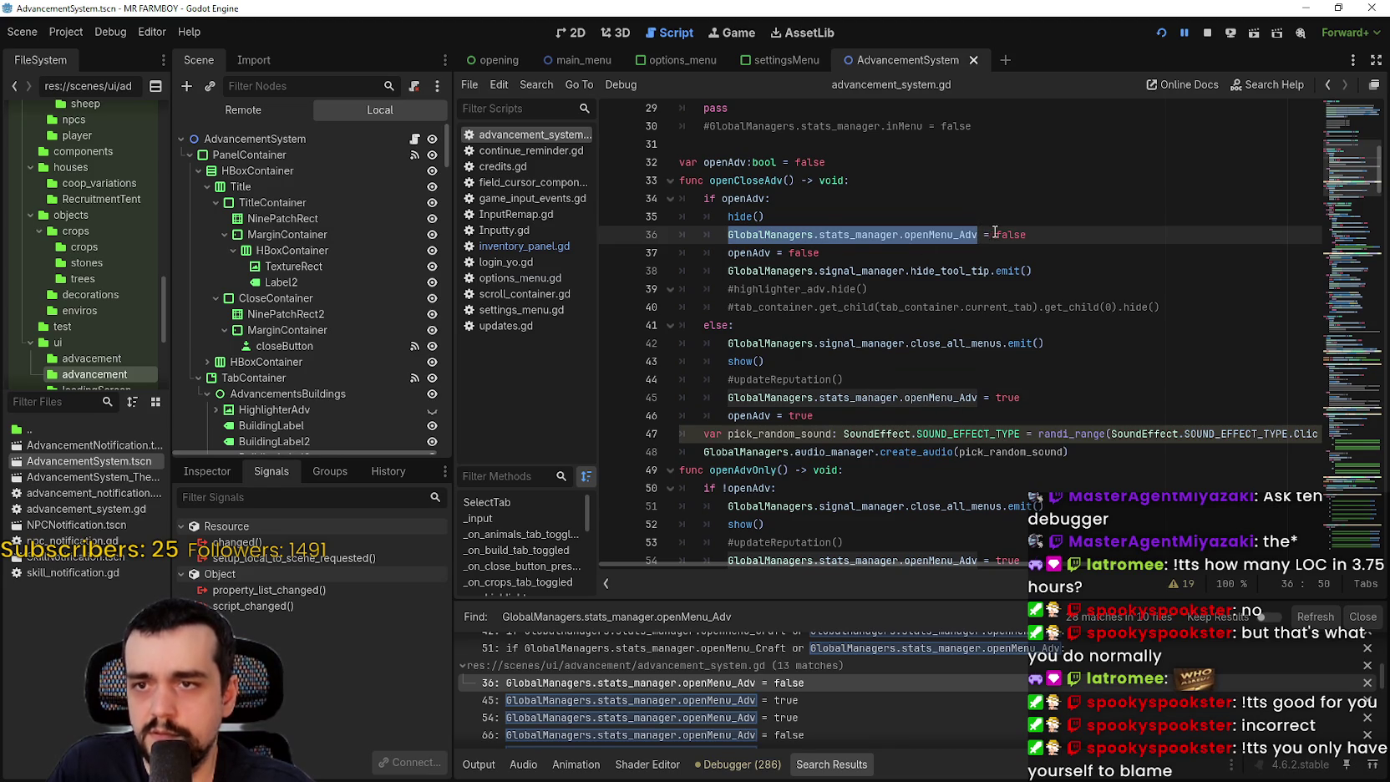
{"action": "left_click_drag", "start_coordinate": [1026, 235], "coordinate": [728, 235]}
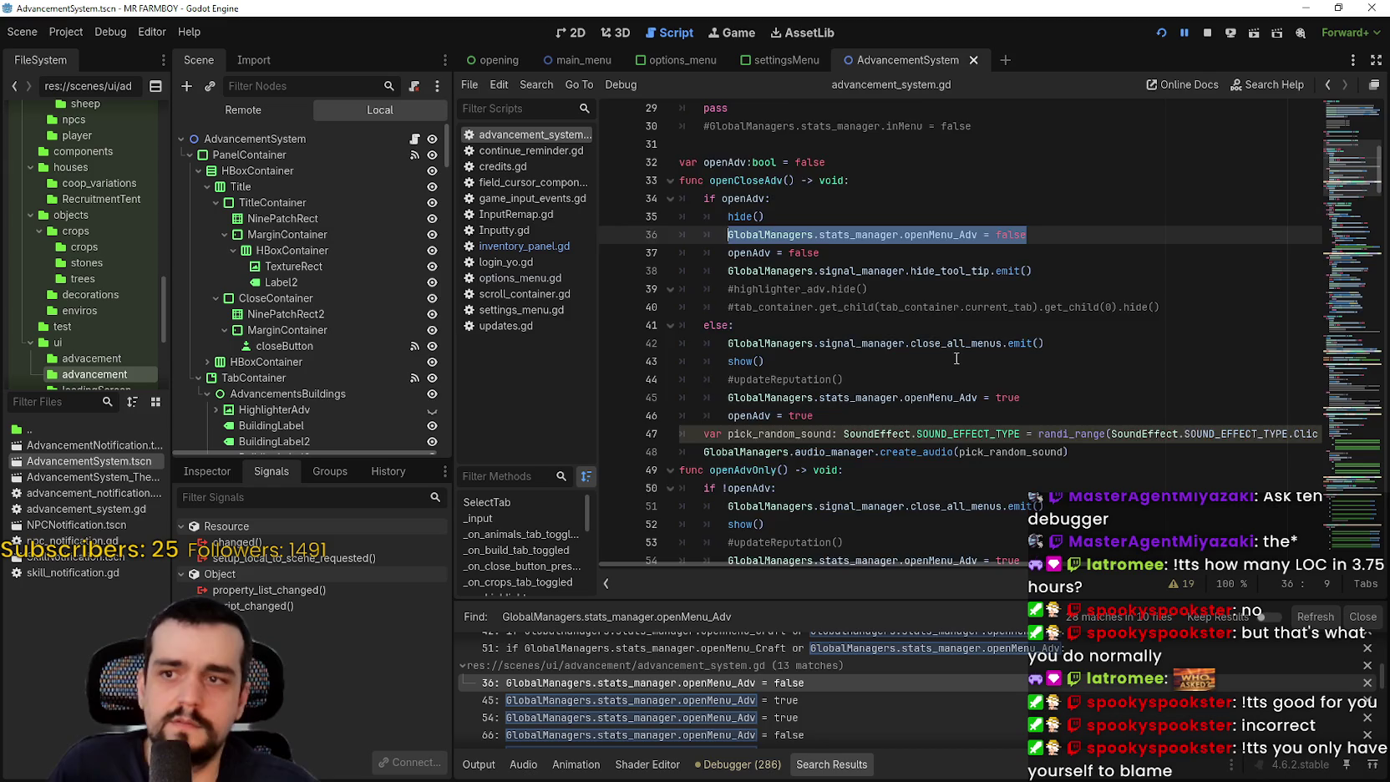
- Review the openAdv and openMenu_Adv lines 85–96, then show the game's Remote scene tree
{"action": "scroll", "coordinate": [956, 358], "scroll_direction": "down", "scroll_amount": 6}
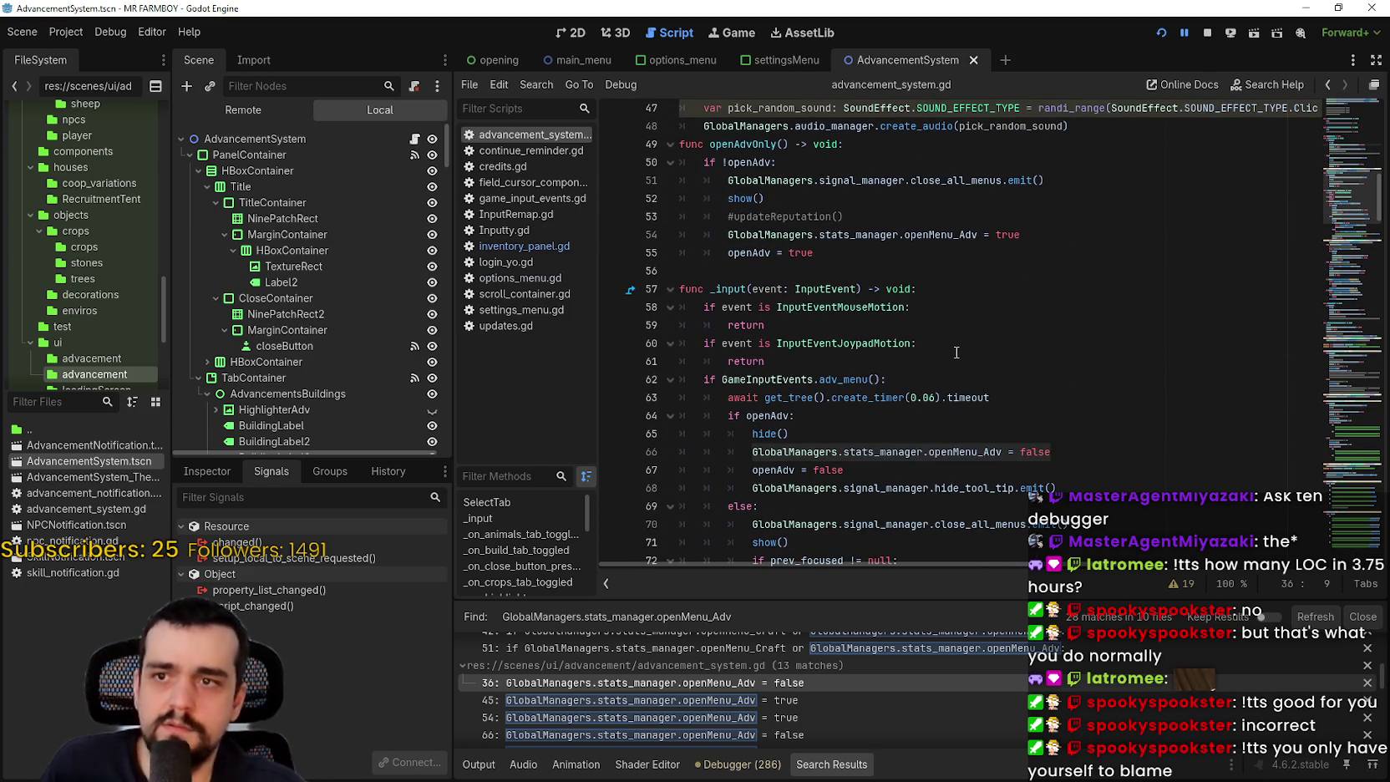
{"action": "scroll", "coordinate": [954, 335], "scroll_direction": "down", "scroll_amount": 1}
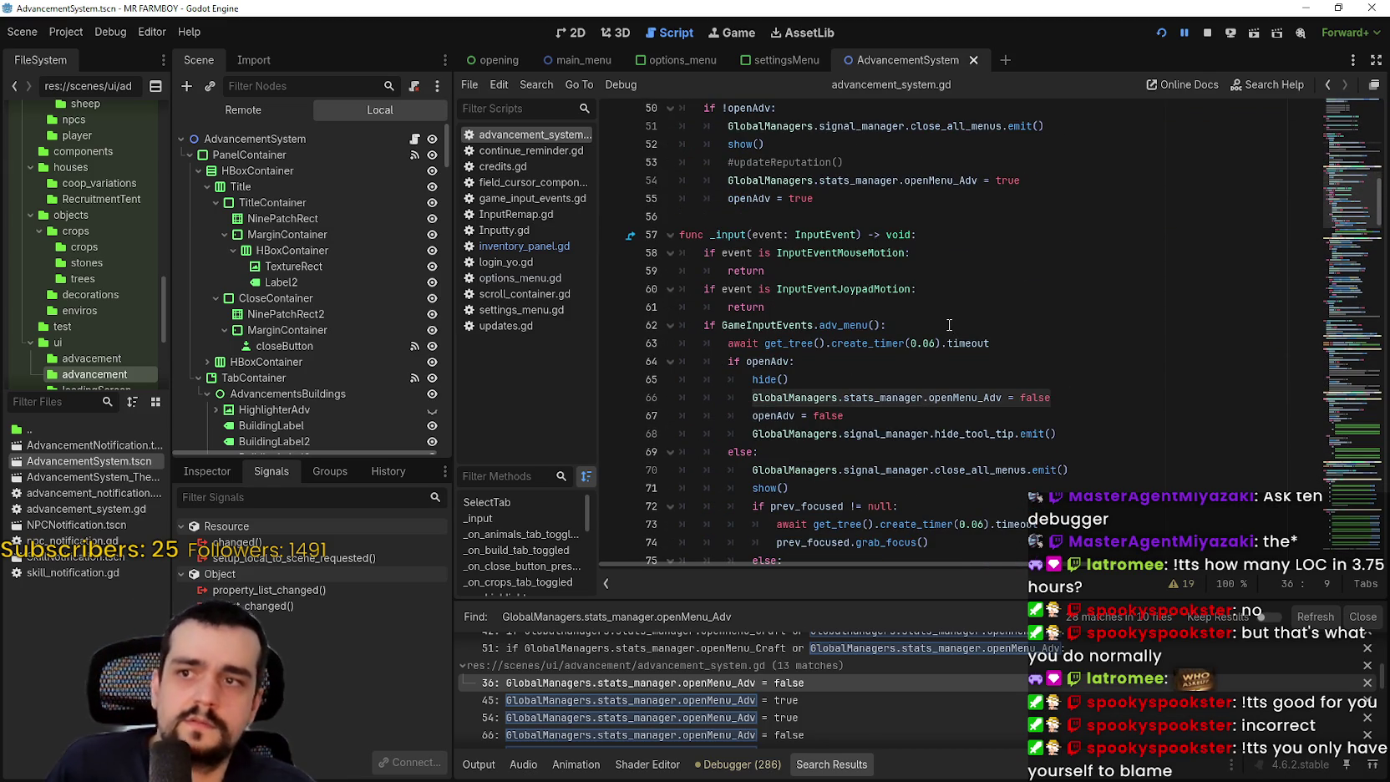
{"action": "scroll", "coordinate": [949, 325], "scroll_direction": "down", "scroll_amount": 3}
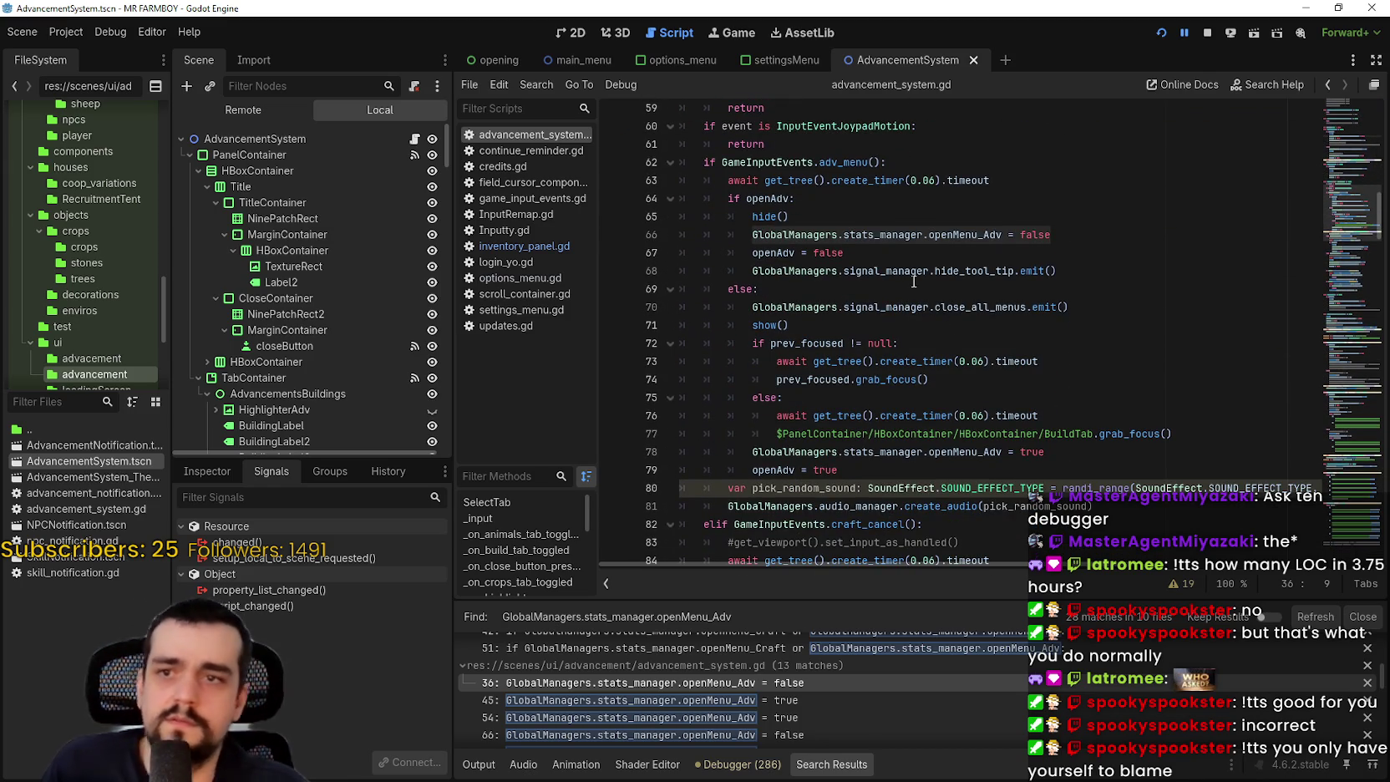
{"action": "scroll", "coordinate": [913, 282], "scroll_direction": "down", "scroll_amount": 3}
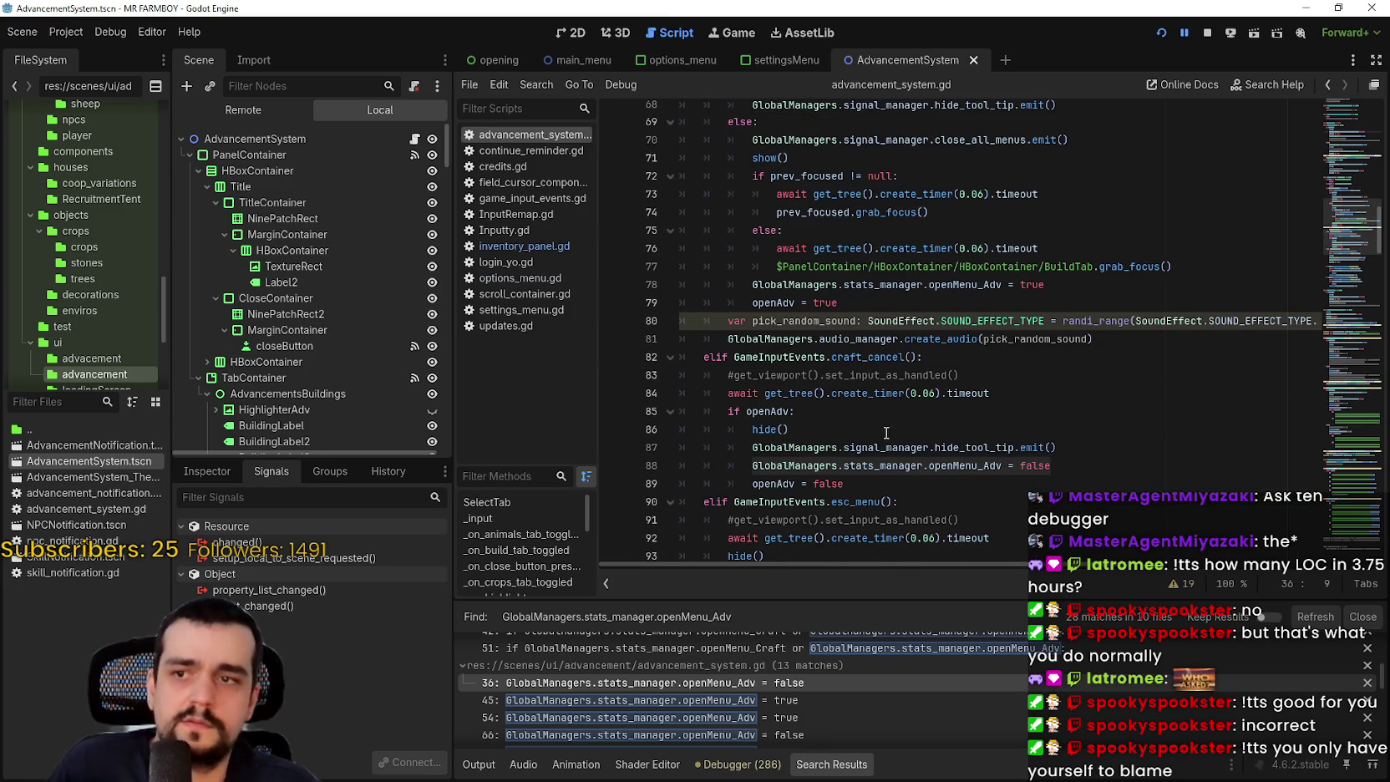
{"action": "left_click", "coordinate": [878, 413]}
{"action": "mouse_move", "coordinate": [994, 466]}
{"action": "left_mouse_down"}
{"action": "mouse_move", "coordinate": [751, 449]}
{"action": "mouse_move", "coordinate": [777, 458]}
{"action": "left_mouse_up"}
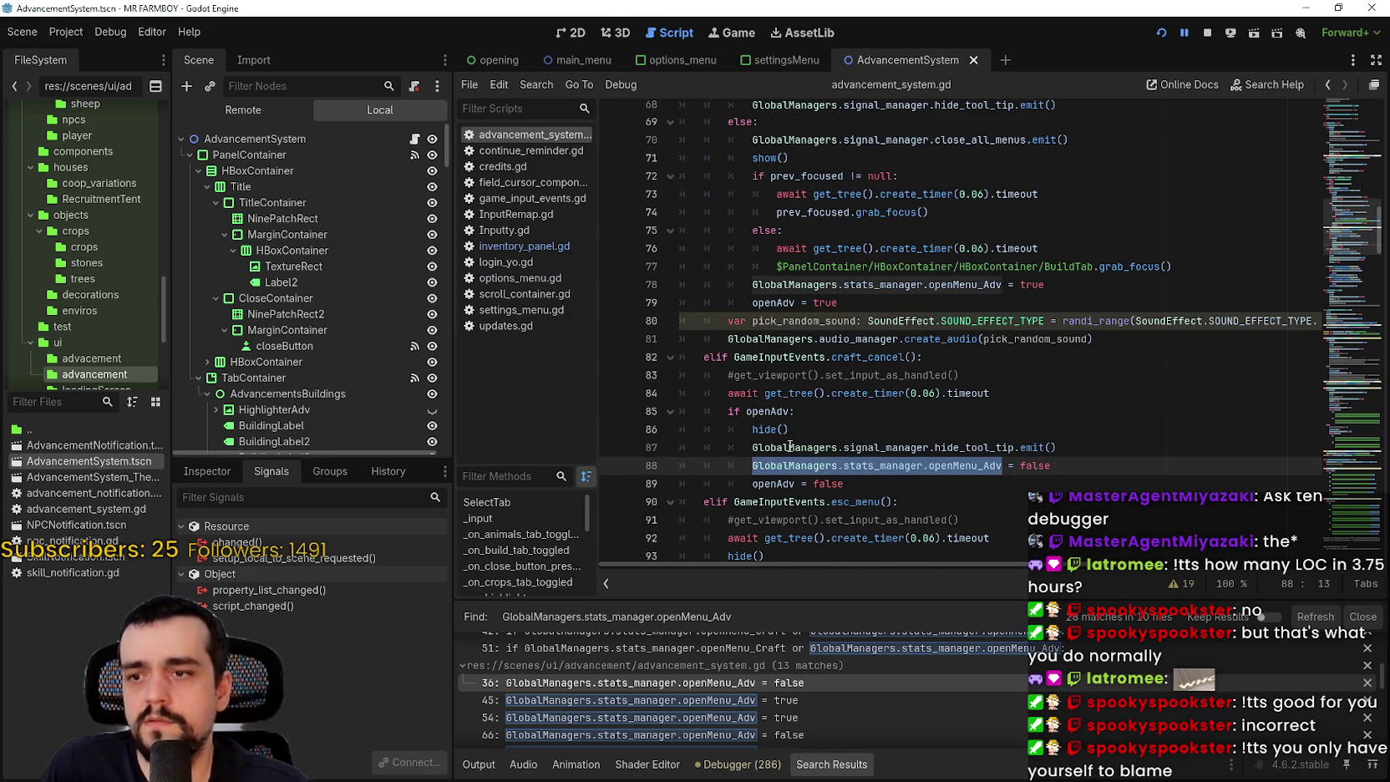
{"action": "scroll", "coordinate": [859, 365], "scroll_direction": "down", "scroll_amount": 2}
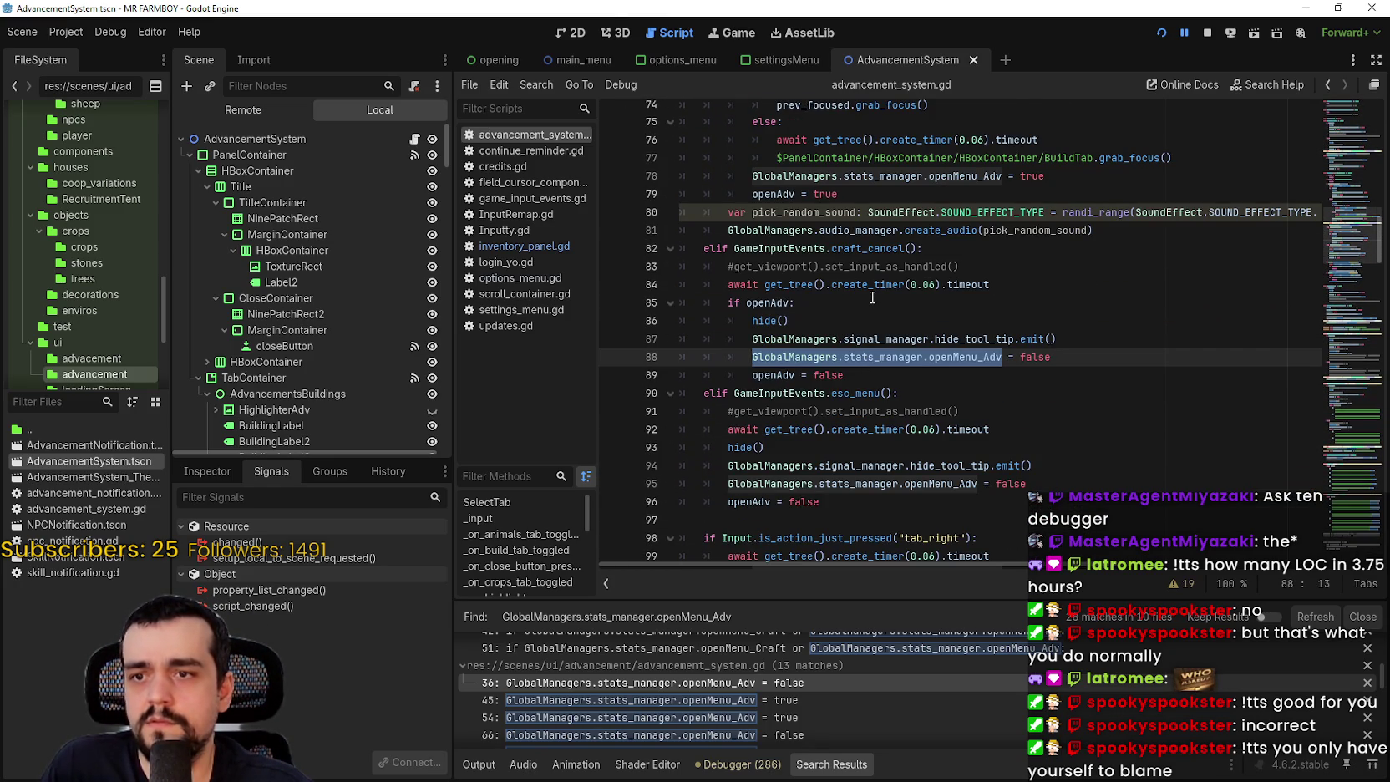
{"action": "scroll", "coordinate": [872, 297], "scroll_direction": "down", "scroll_amount": 2}
{"action": "left_click", "coordinate": [758, 393]}
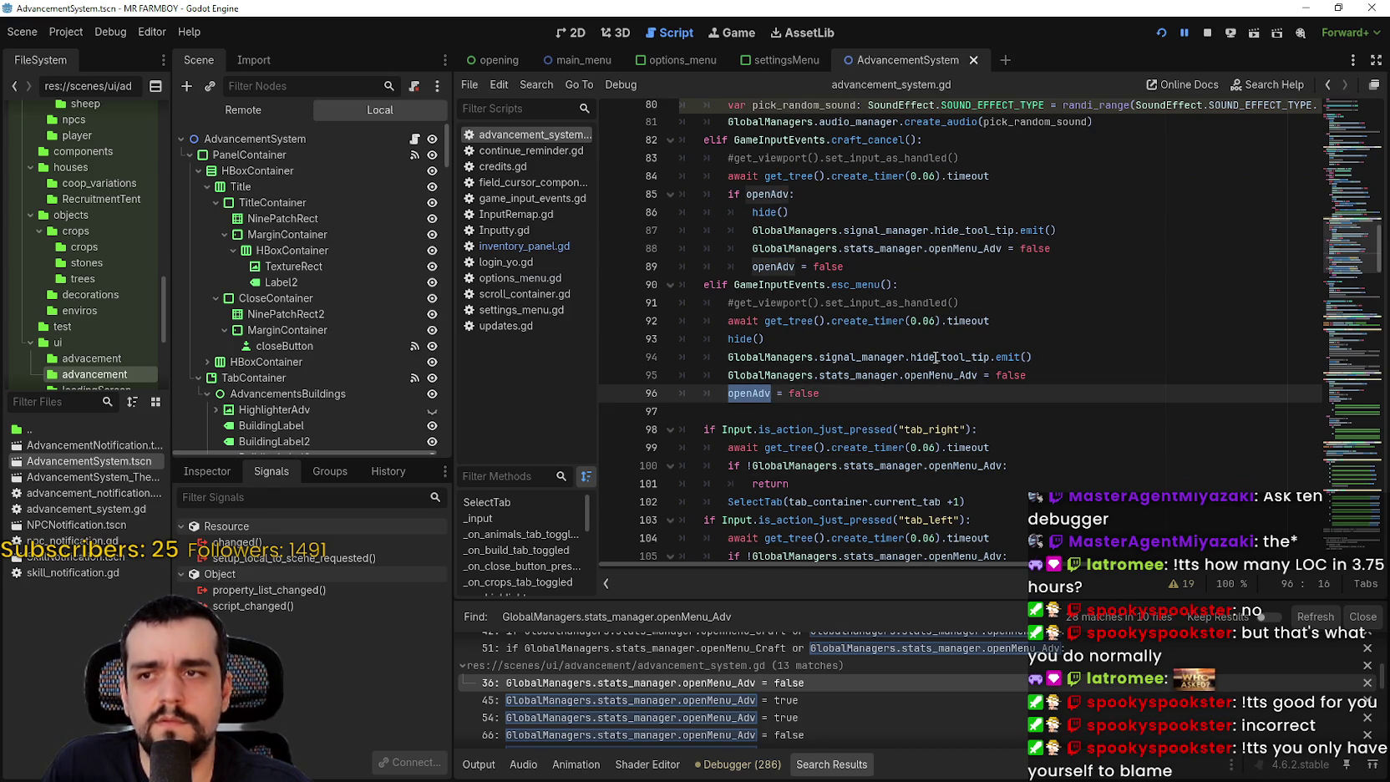
{"action": "left_click_drag", "start_coordinate": [1002, 248], "coordinate": [752, 248]}
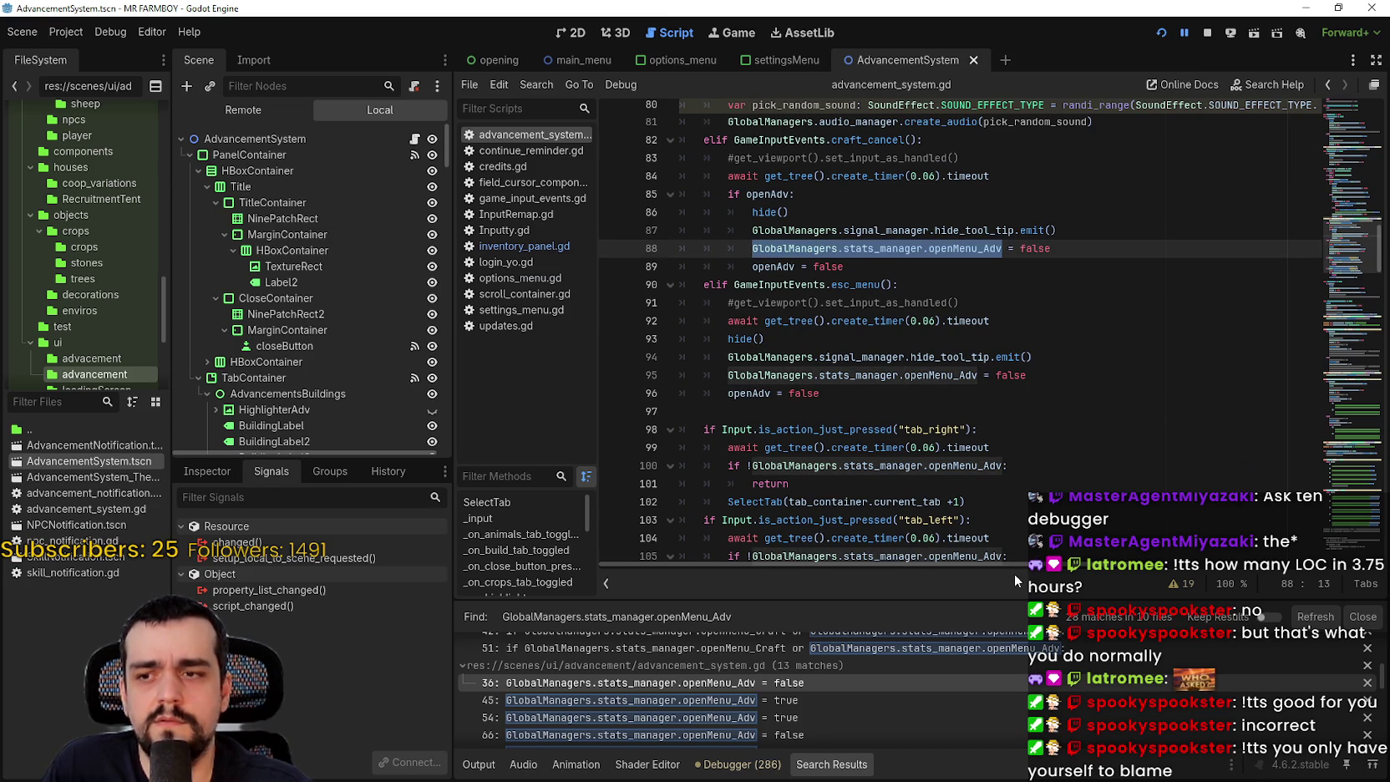
{"action": "scroll", "coordinate": [814, 700], "scroll_direction": "down", "scroll_amount": 2}
{"action": "scroll", "coordinate": [878, 368], "scroll_direction": "down", "scroll_amount": 1}
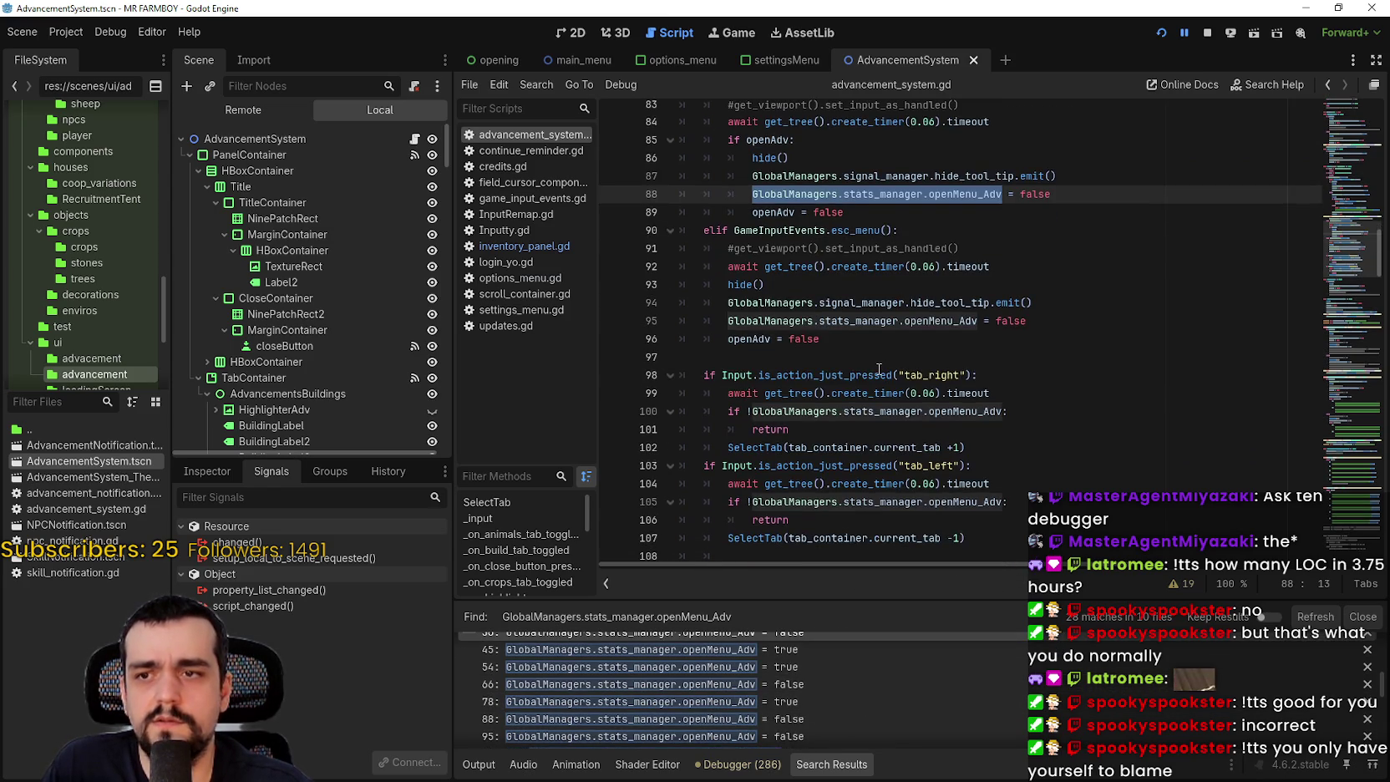
{"action": "scroll", "coordinate": [879, 368], "scroll_direction": "down", "scroll_amount": 5}
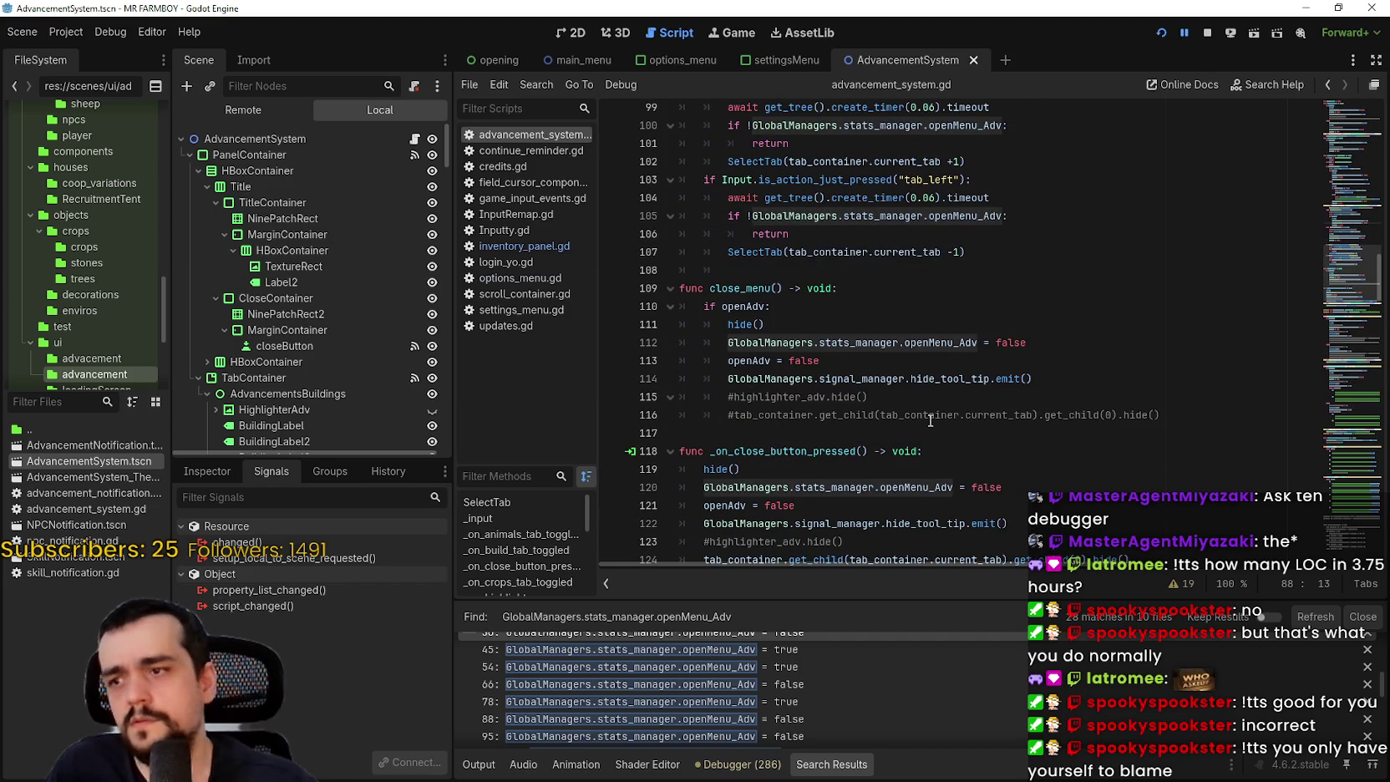
{"action": "scroll", "coordinate": [929, 420], "scroll_direction": "up", "scroll_amount": 9}
{"action": "left_click", "coordinate": [933, 391]}
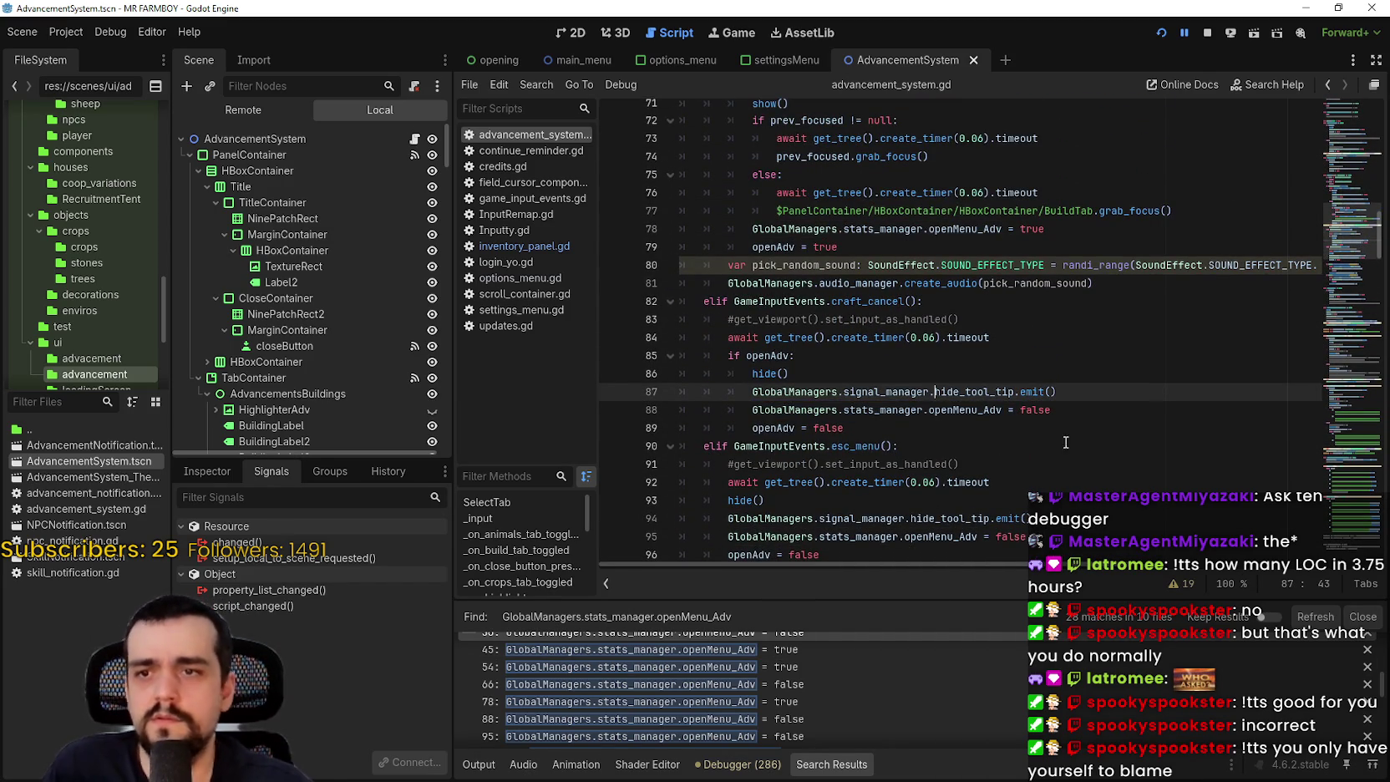
{"action": "left_click", "coordinate": [244, 109]}
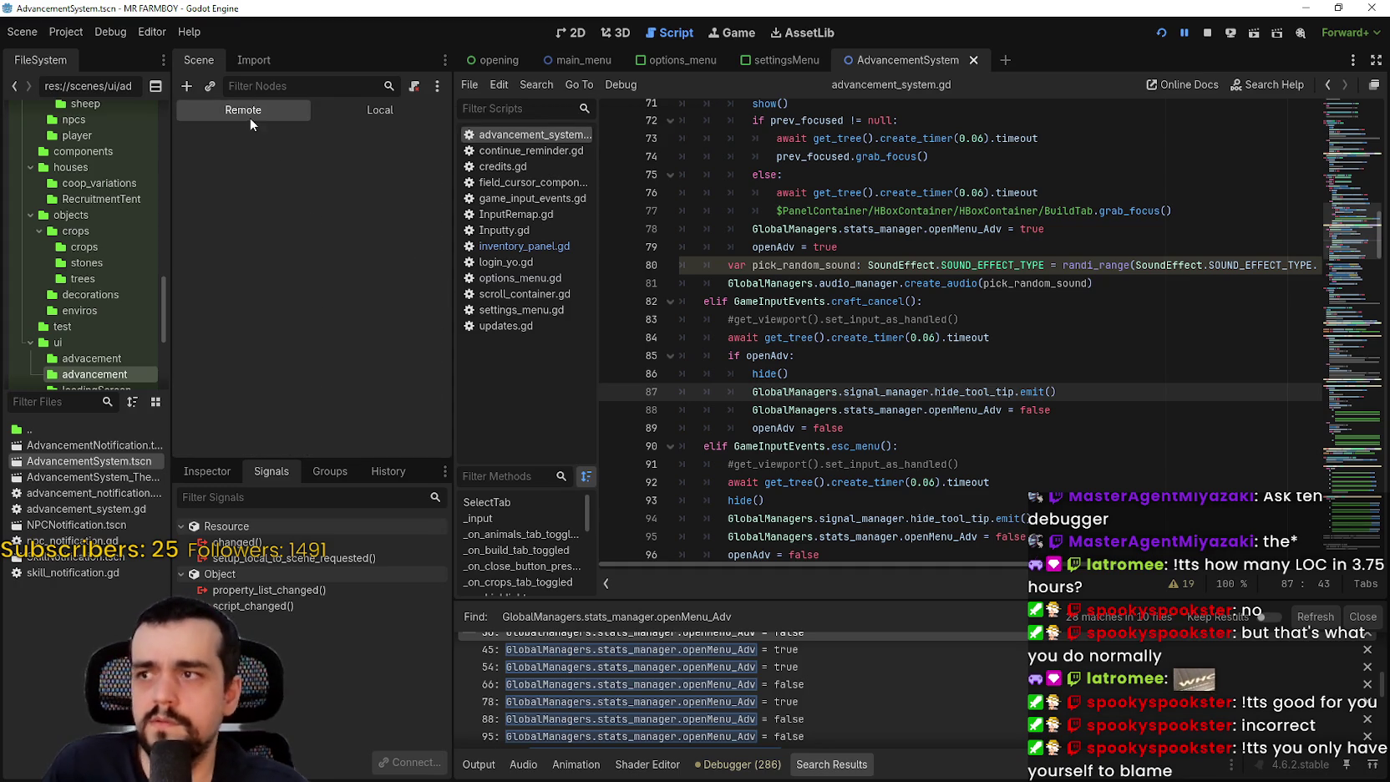
- Resume the paused game, then inspect the live StatsManager under GlobalManagers with the Inspector filtered to 'open'
{"action": "left_click", "coordinate": [707, 765]}
{"action": "left_click", "coordinate": [1375, 609]}
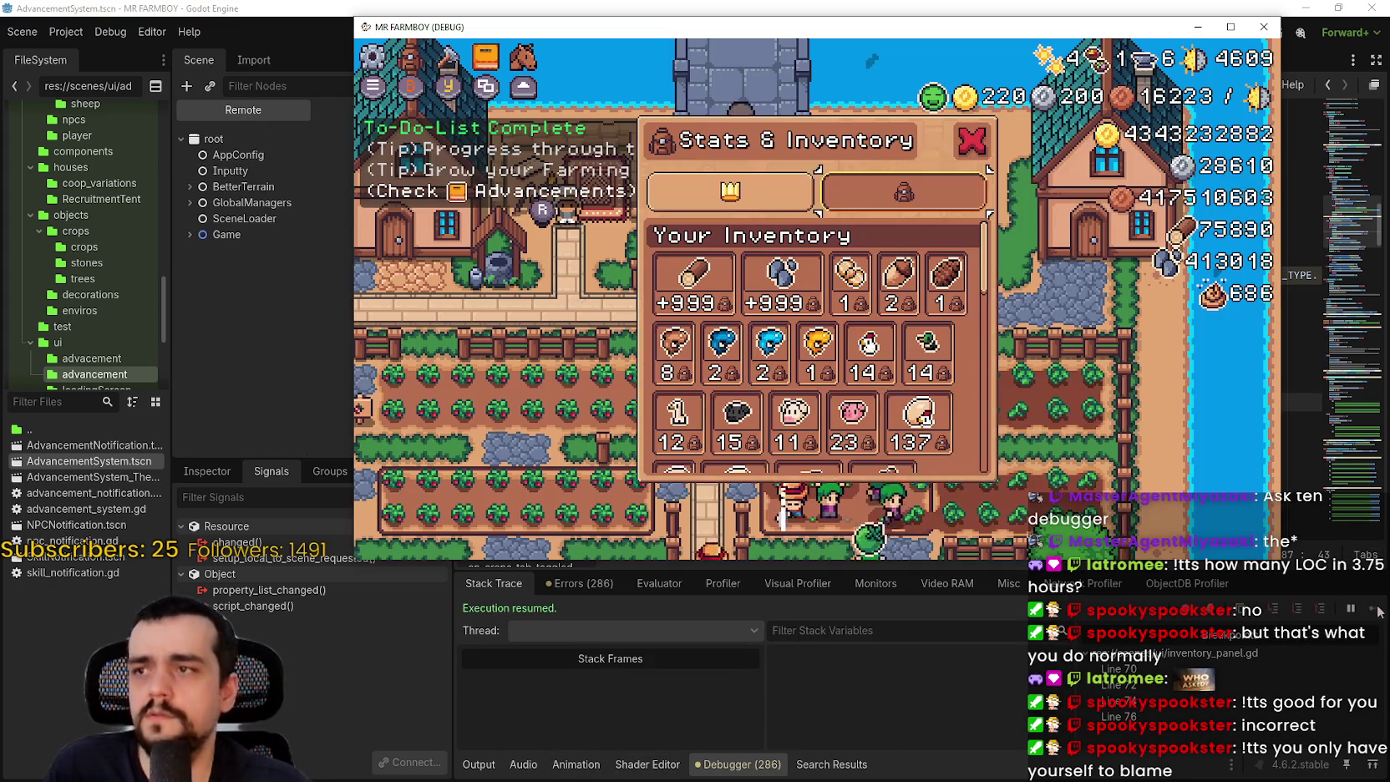
{"action": "left_click", "coordinate": [226, 173]}
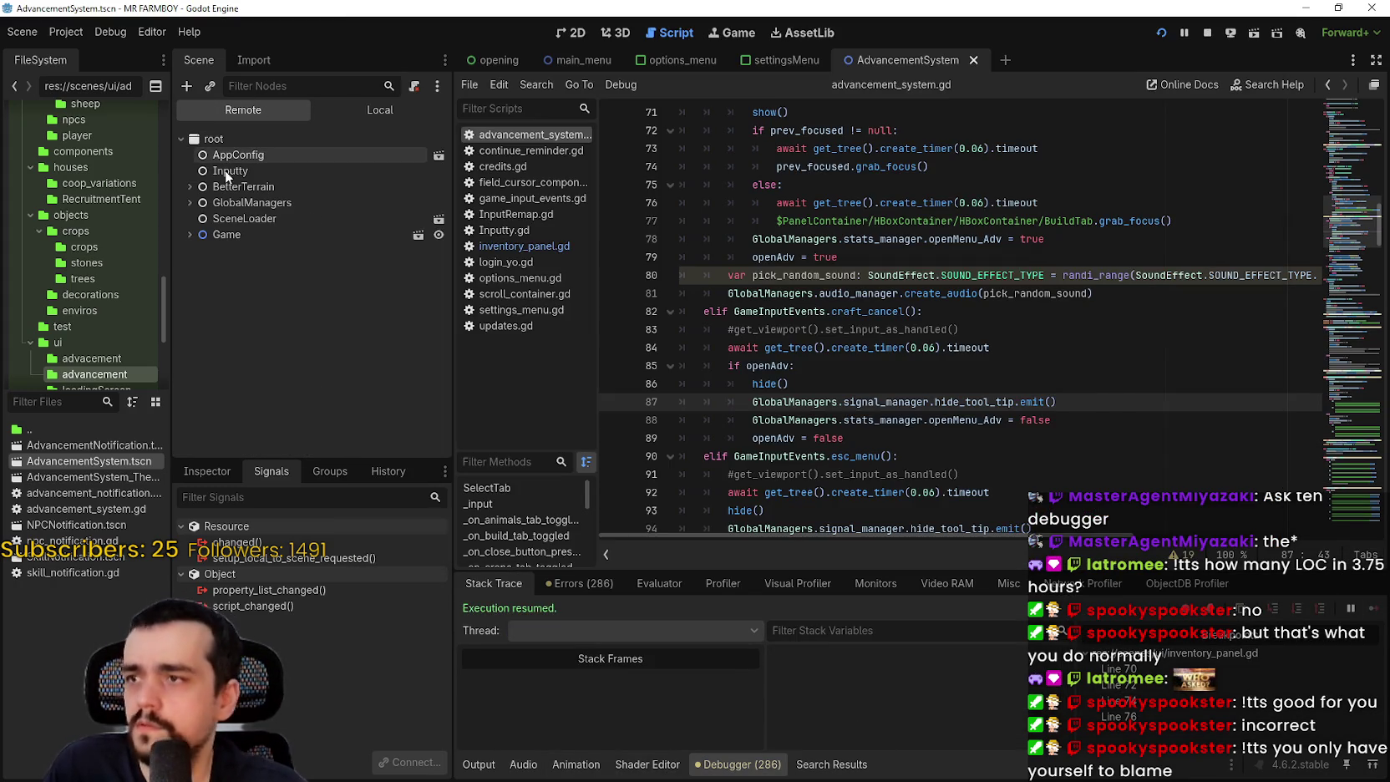
{"action": "left_click", "coordinate": [189, 202]}
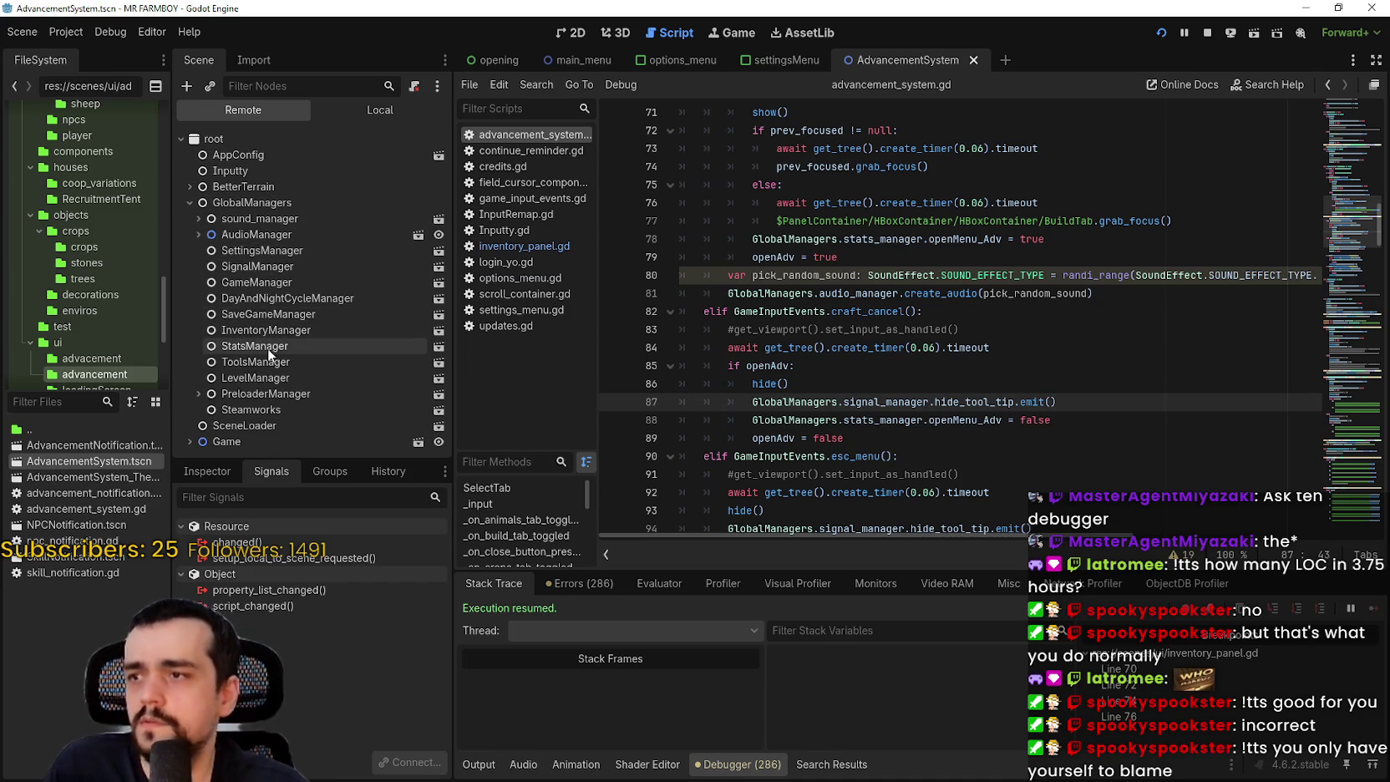
{"action": "left_click", "coordinate": [267, 347]}
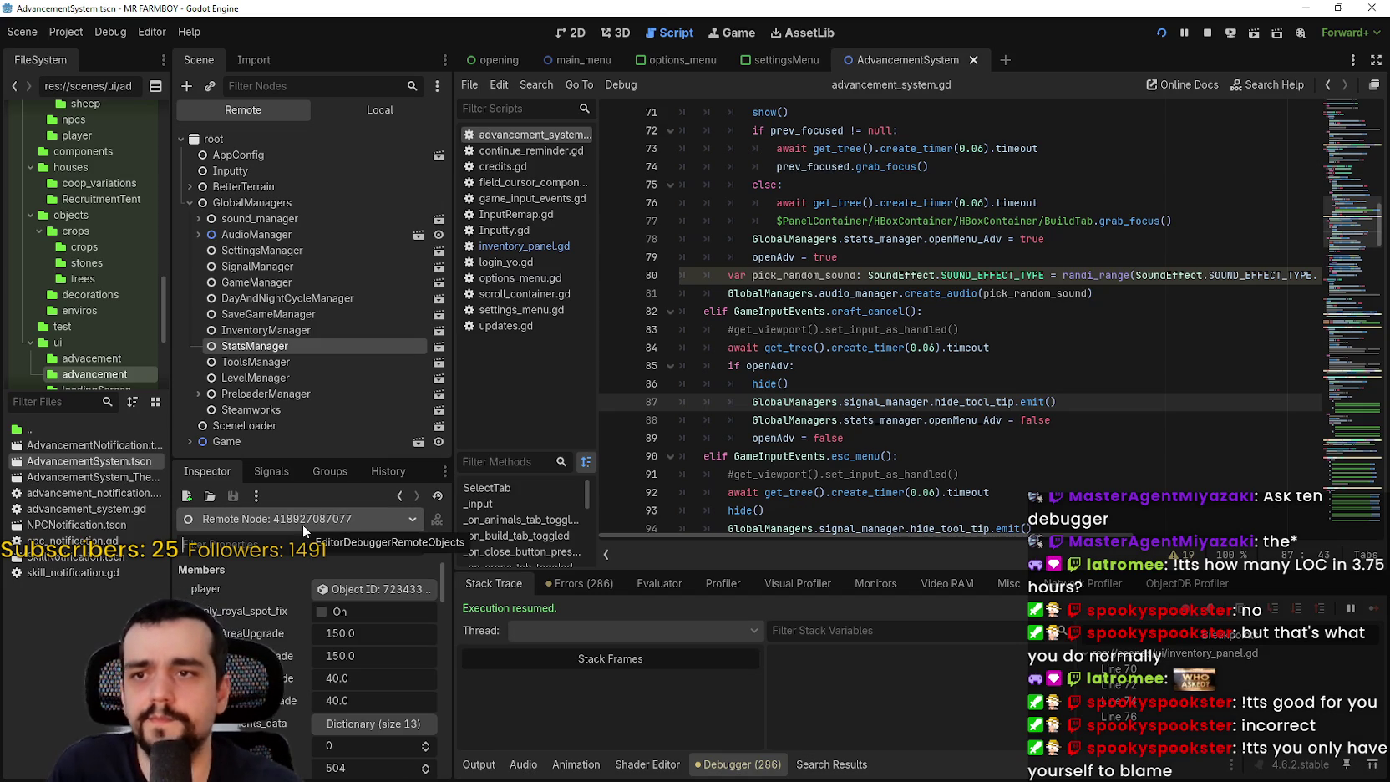
{"action": "type", "text": "open"}
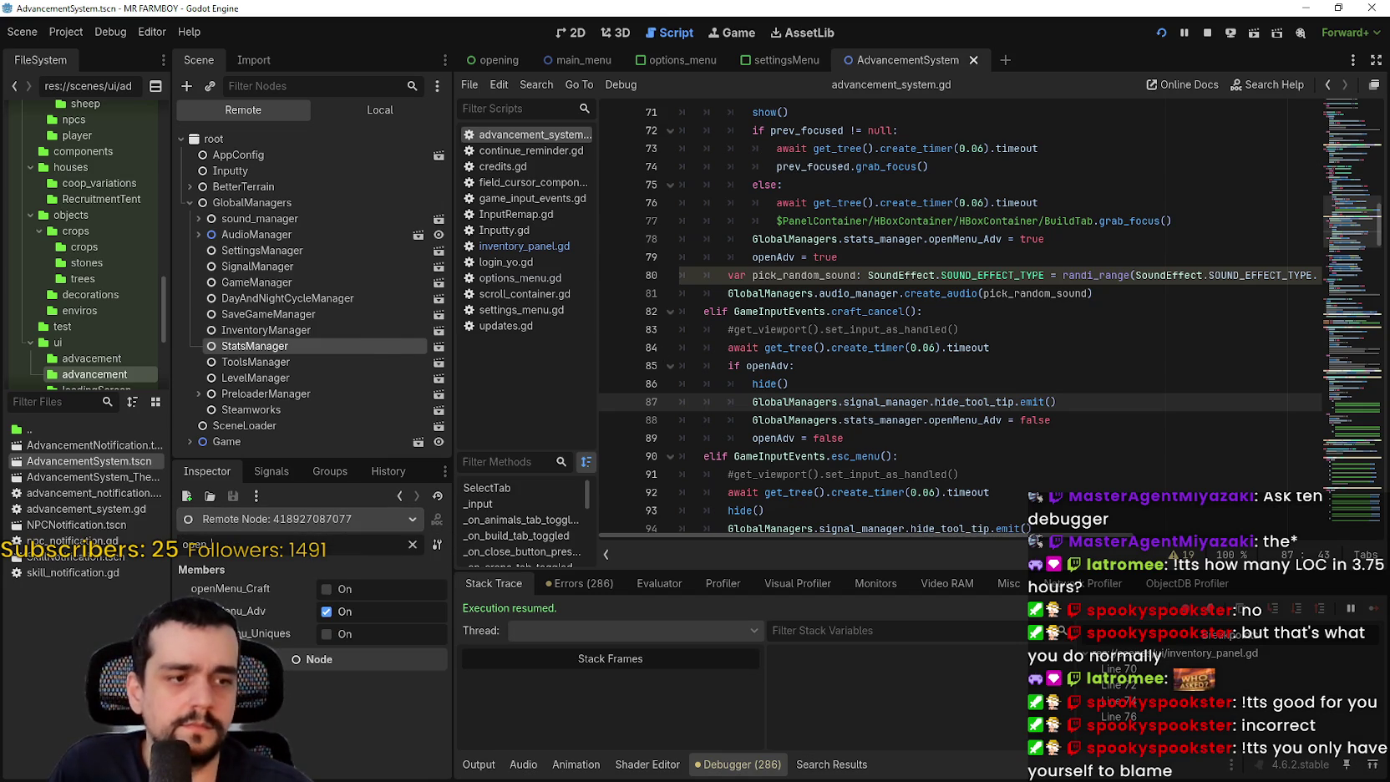
{"action": "key", "text": "alt+Tab"}
- Toggle Stats & Inventory with B, reach Advancements, then press Tab to trigger the line-72 breakpoint
{"action": "key", "text": "Escape"}
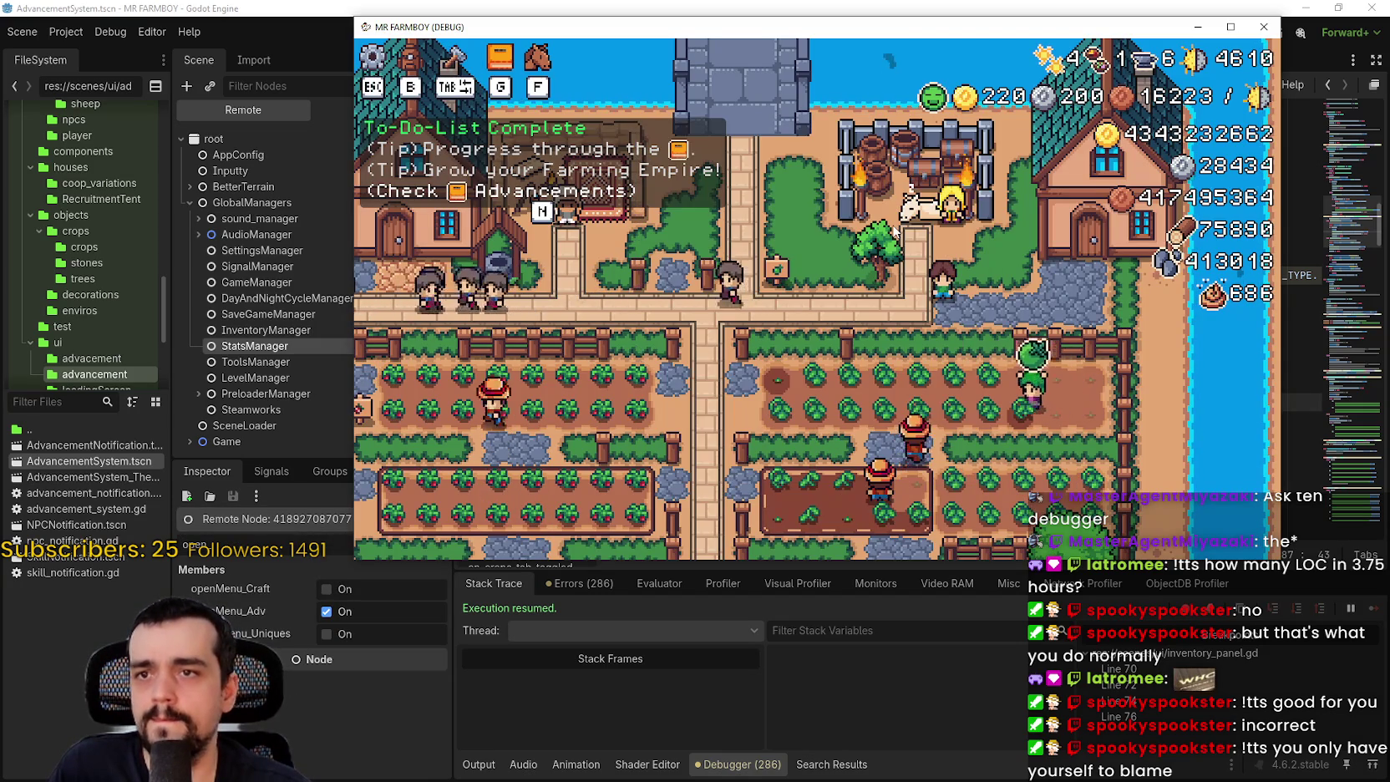
{"action": "key", "text": "b"}
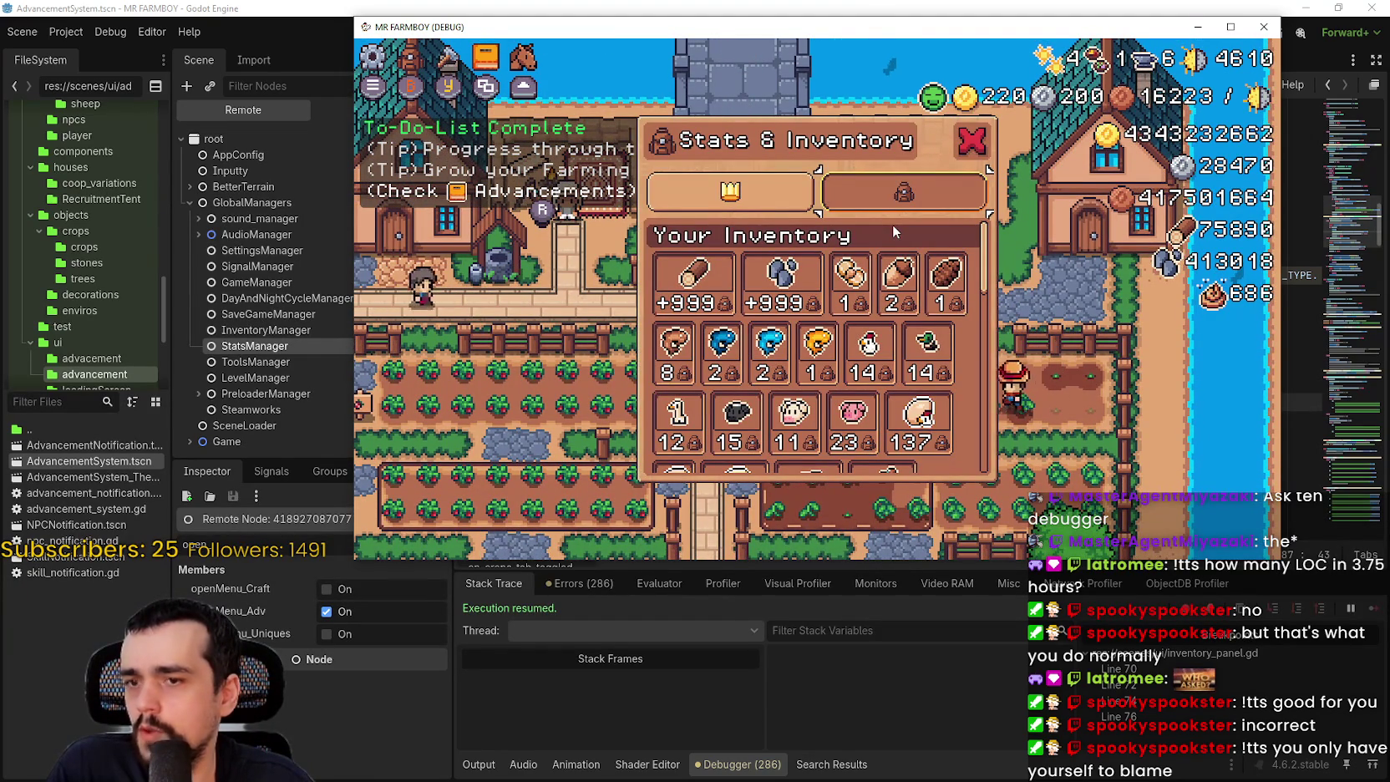
{"action": "key", "text": "b"}
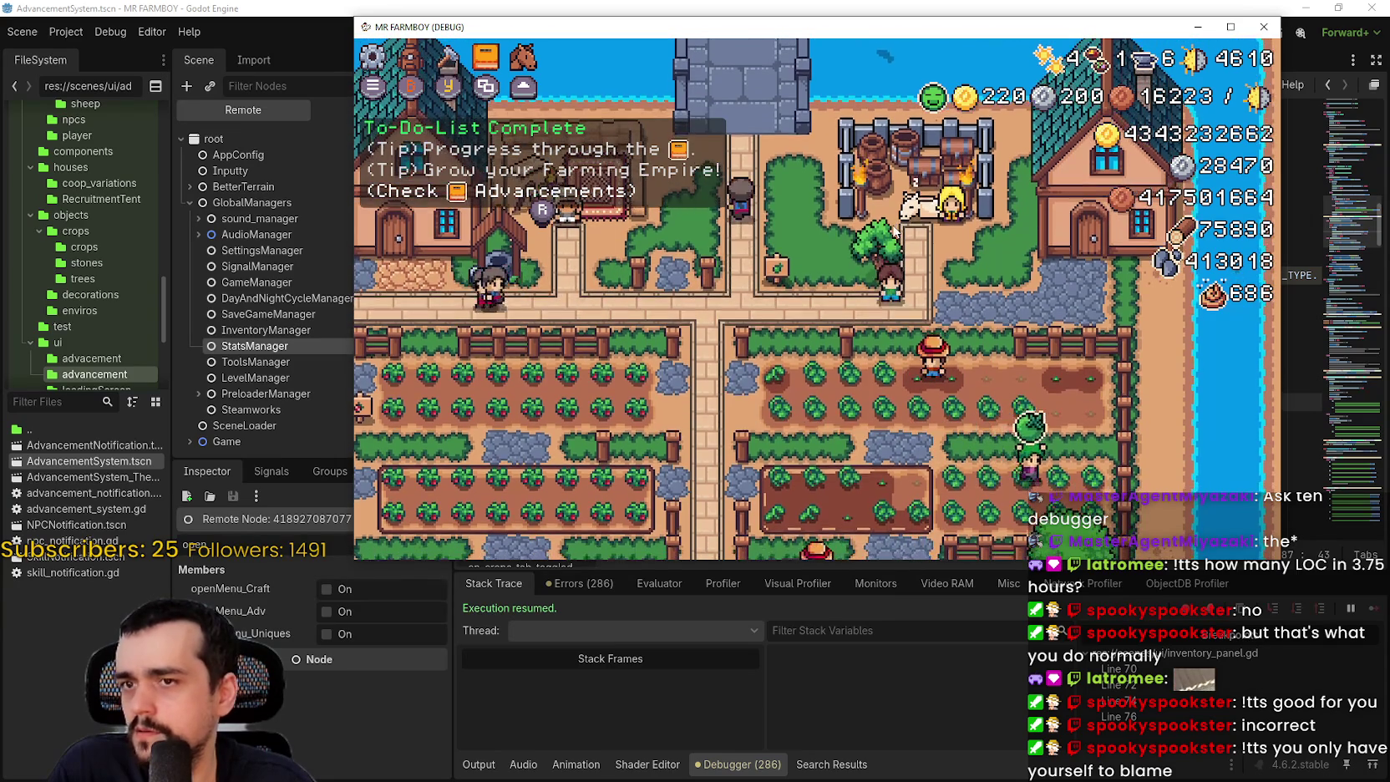
{"action": "key", "text": "b"}
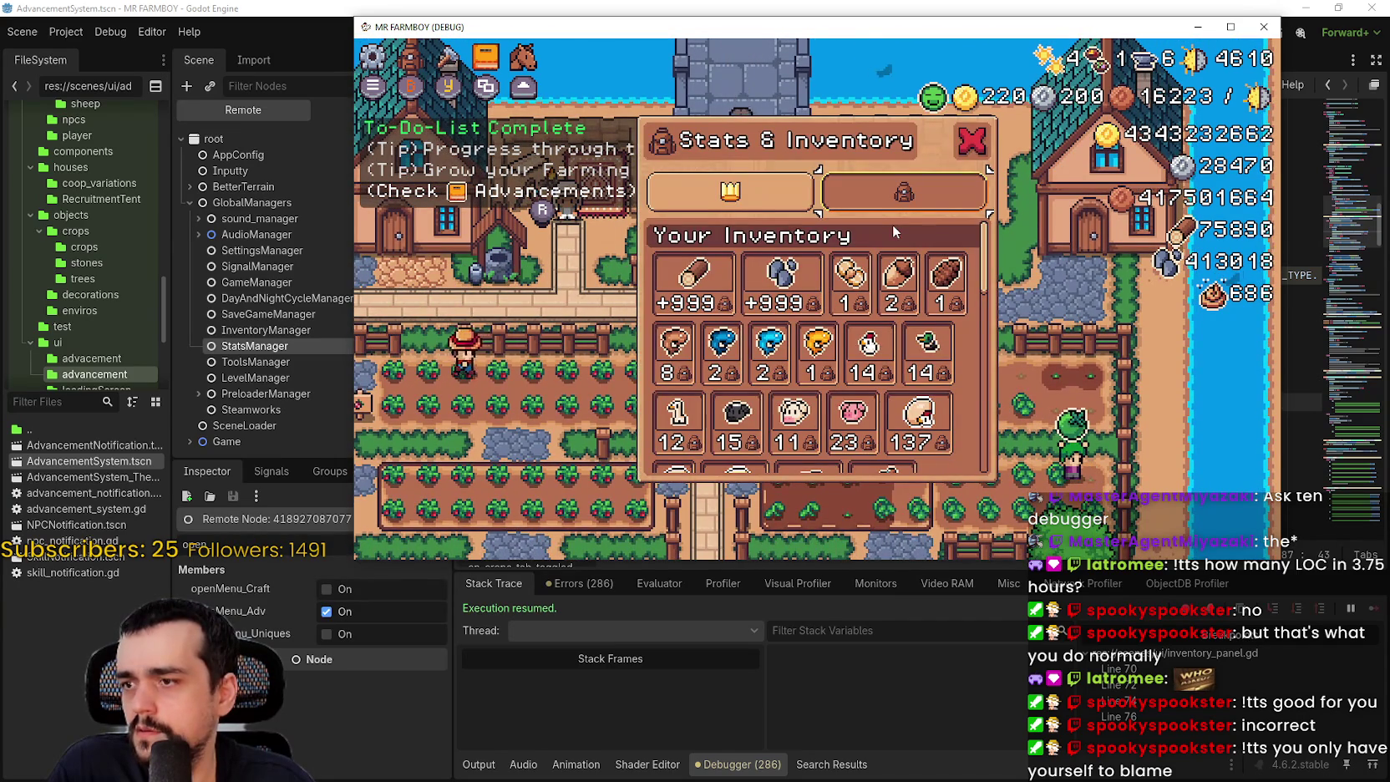
{"action": "key", "text": "b"}
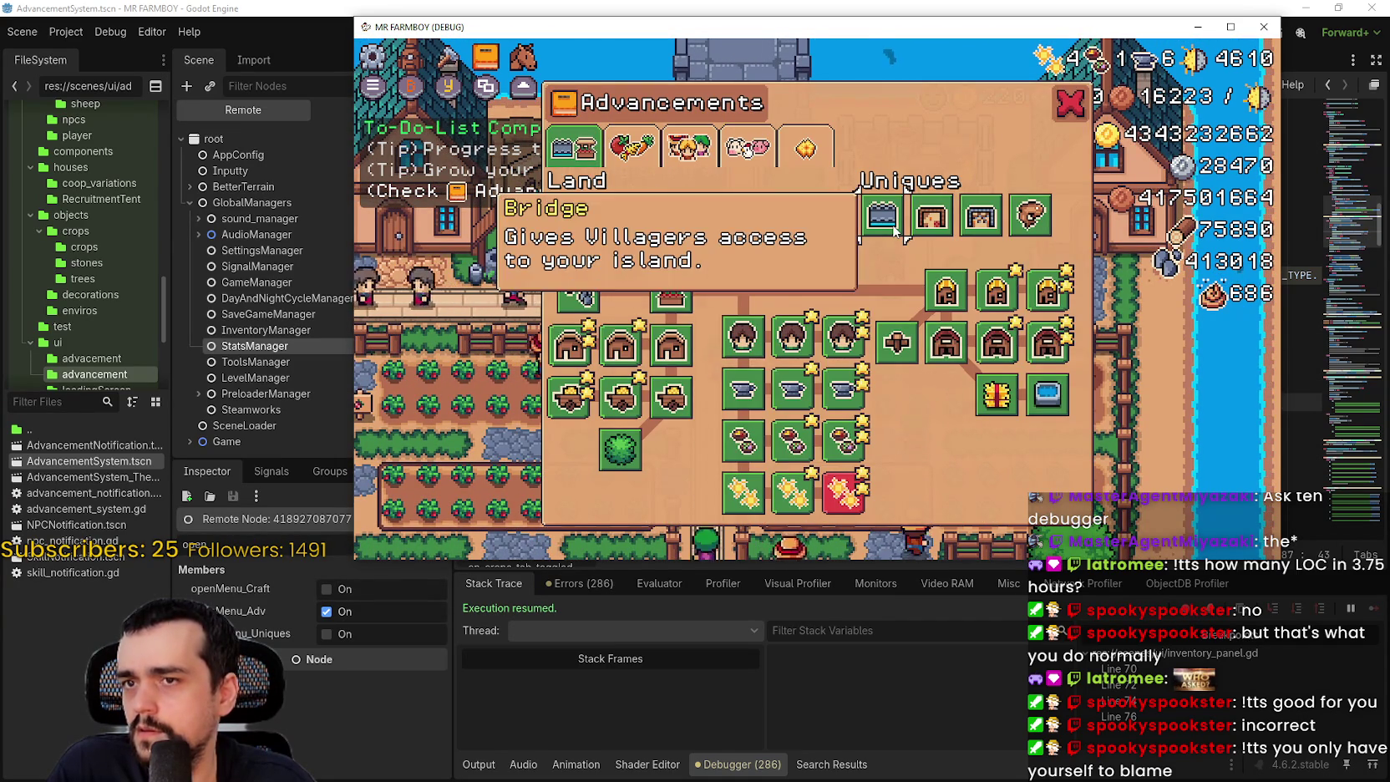
{"action": "key", "text": "Tab"}
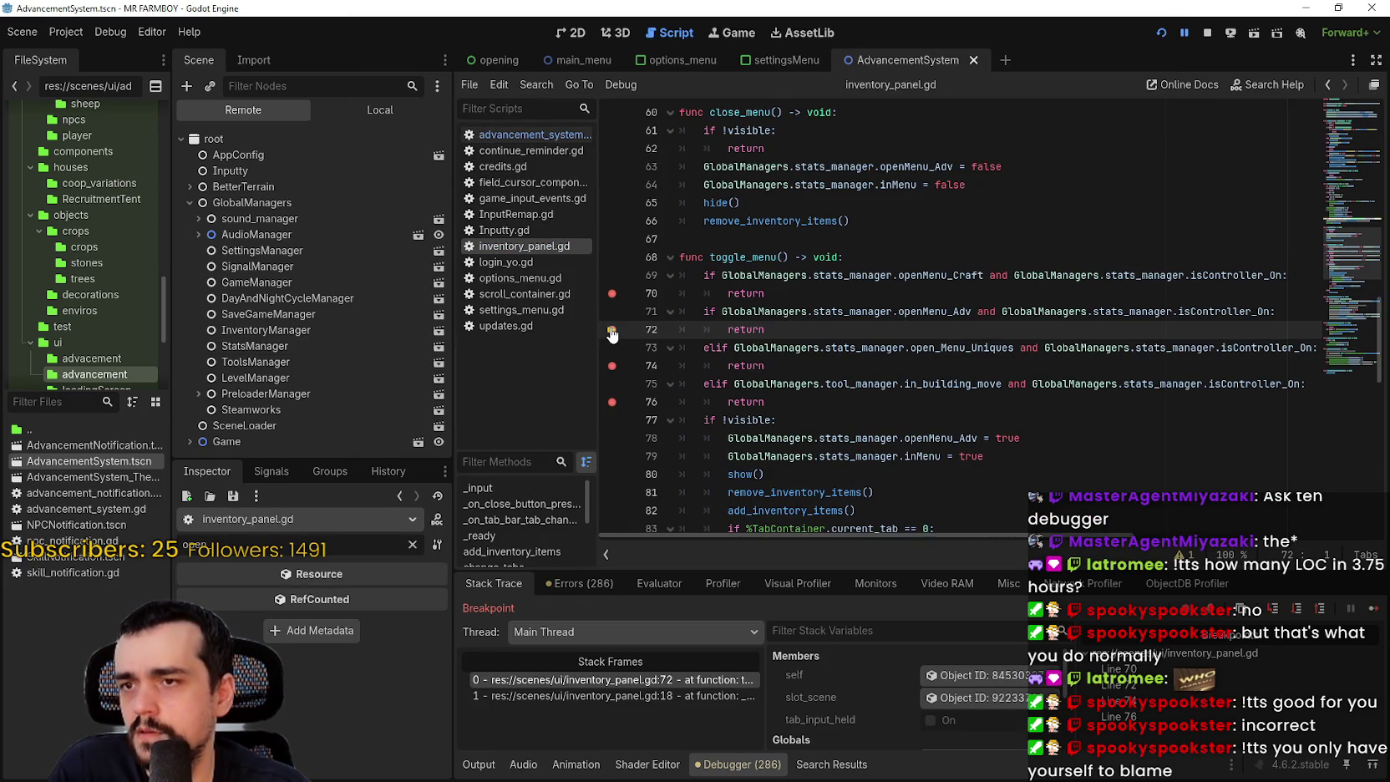
- Comment out line 78's openMenu_Adv = true assignment in toggle_menu and save inventory_panel.gd
{"action": "scroll", "coordinate": [648, 342], "scroll_direction": "down", "scroll_amount": 1}
{"action": "double_click", "coordinate": [940, 383]}
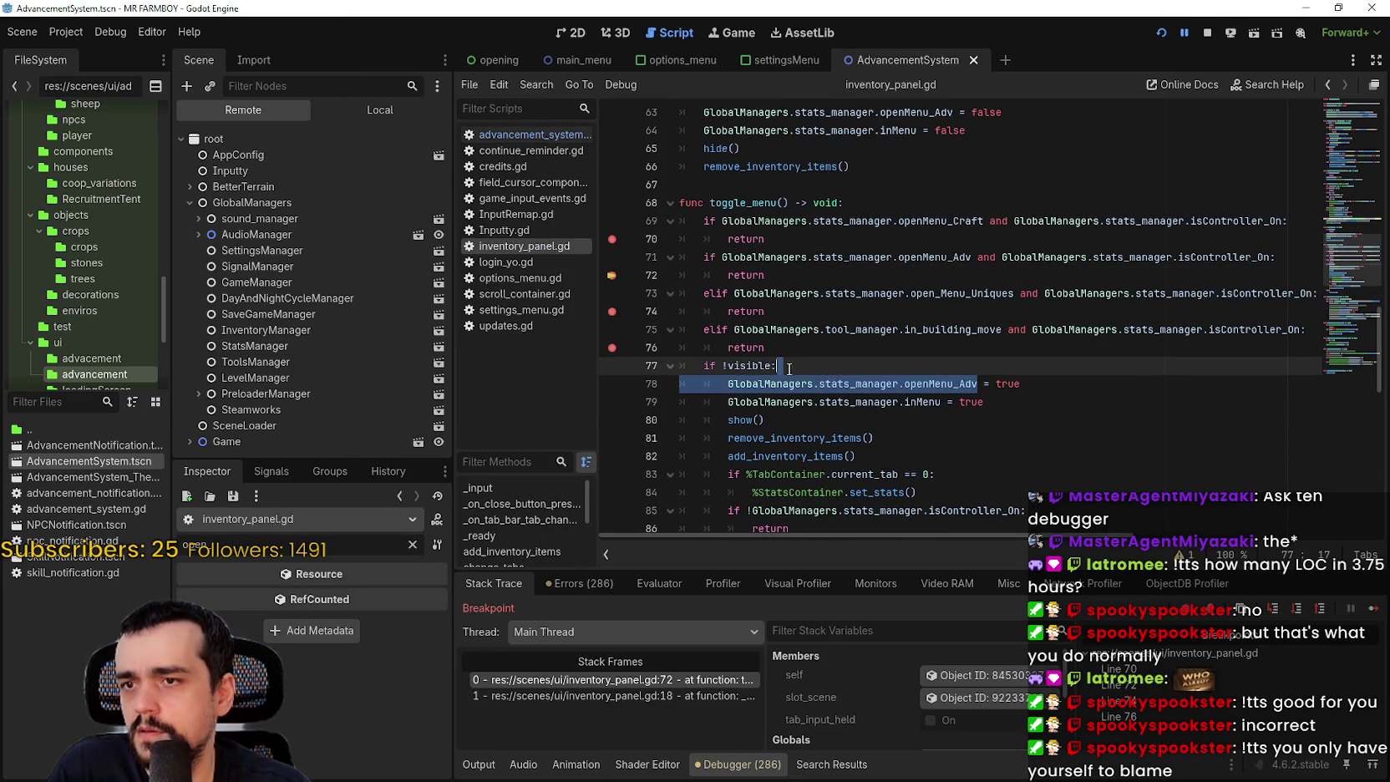
{"action": "left_click_drag", "start_coordinate": [939, 384], "coordinate": [758, 380]}
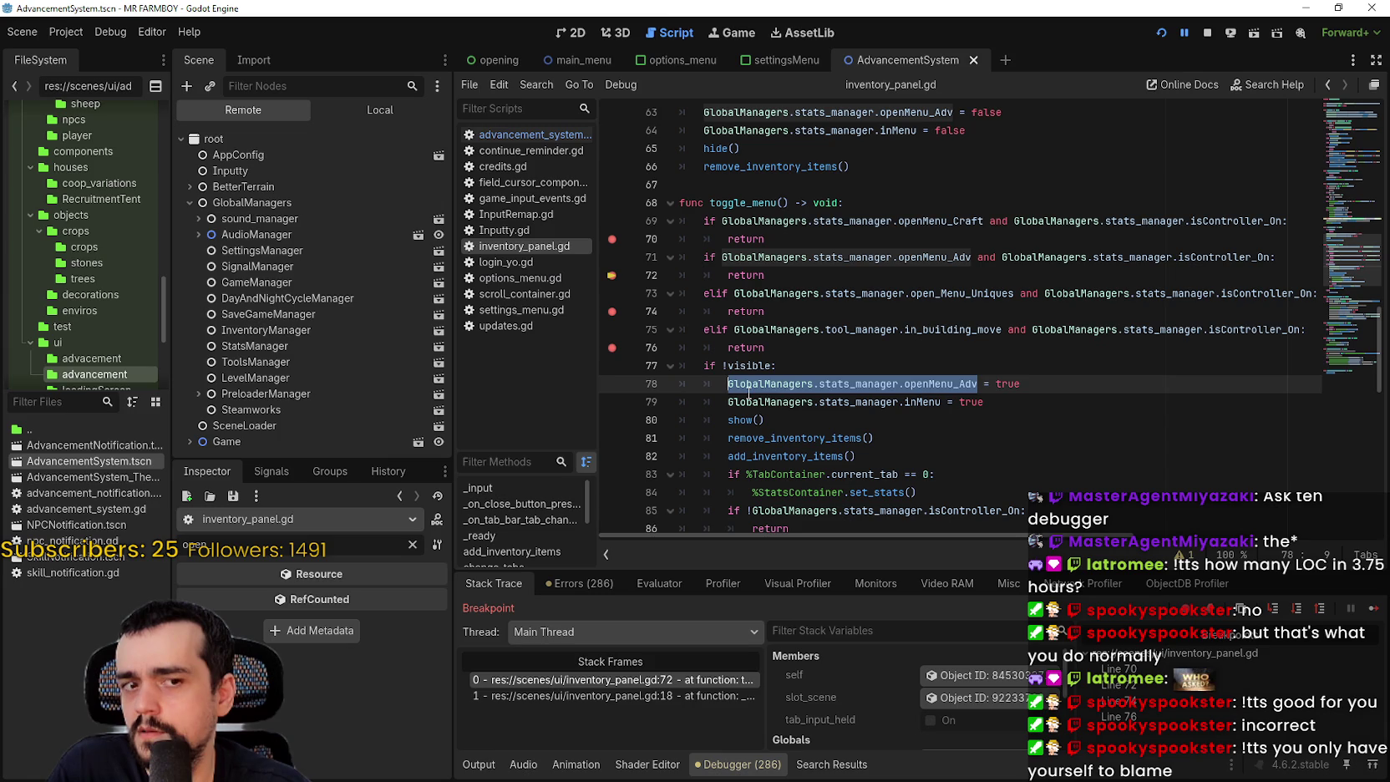
{"action": "scroll", "coordinate": [847, 400], "scroll_direction": "down", "scroll_amount": 1}
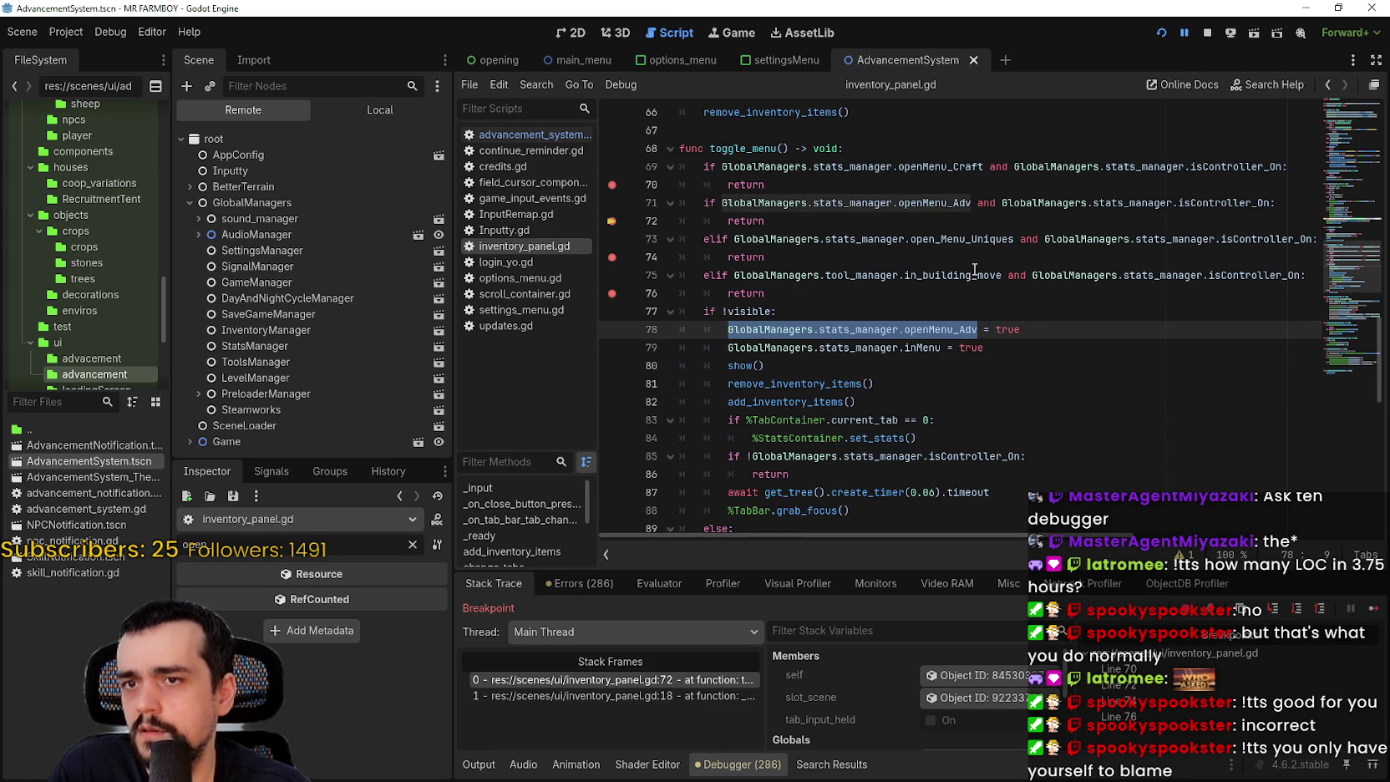
{"action": "double_click", "coordinate": [943, 326]}
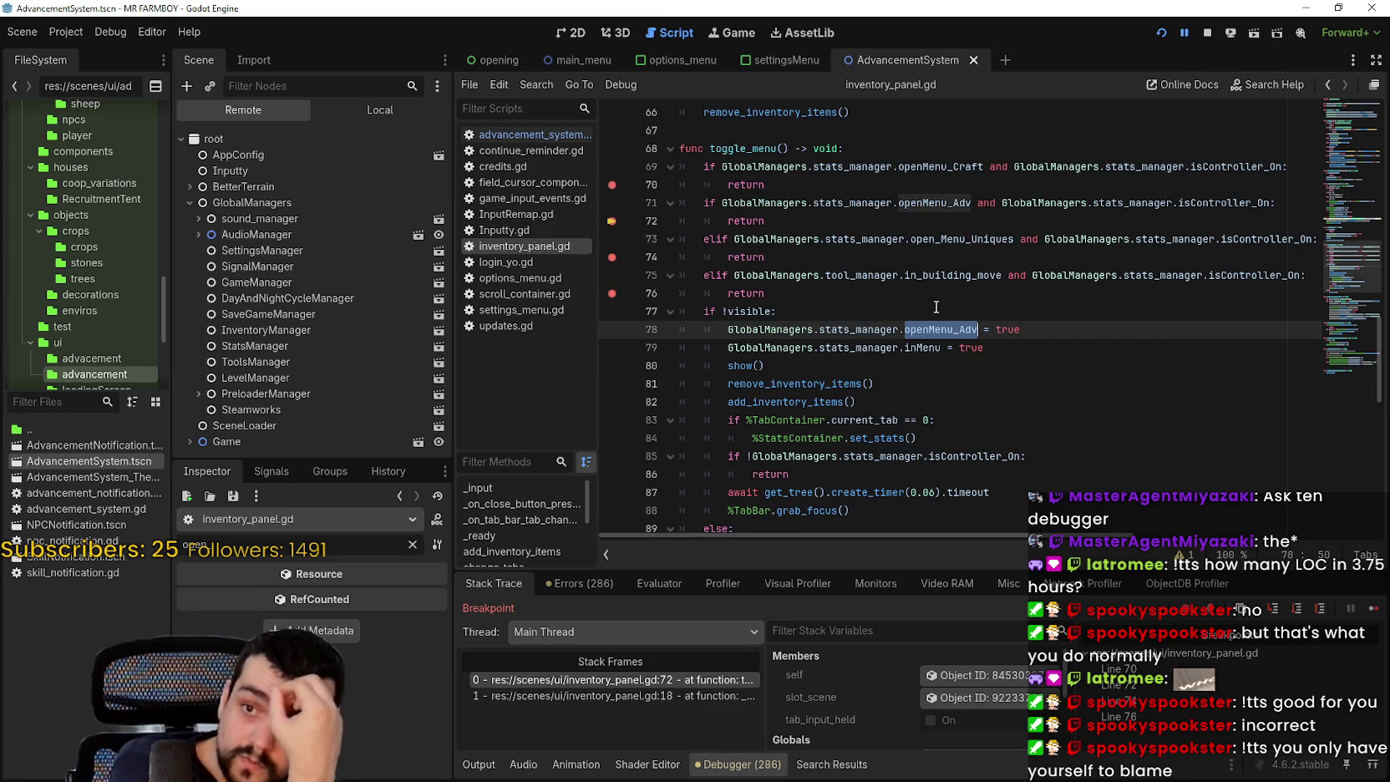
{"action": "left_click", "coordinate": [711, 328]}
{"action": "type", "text": "#"}
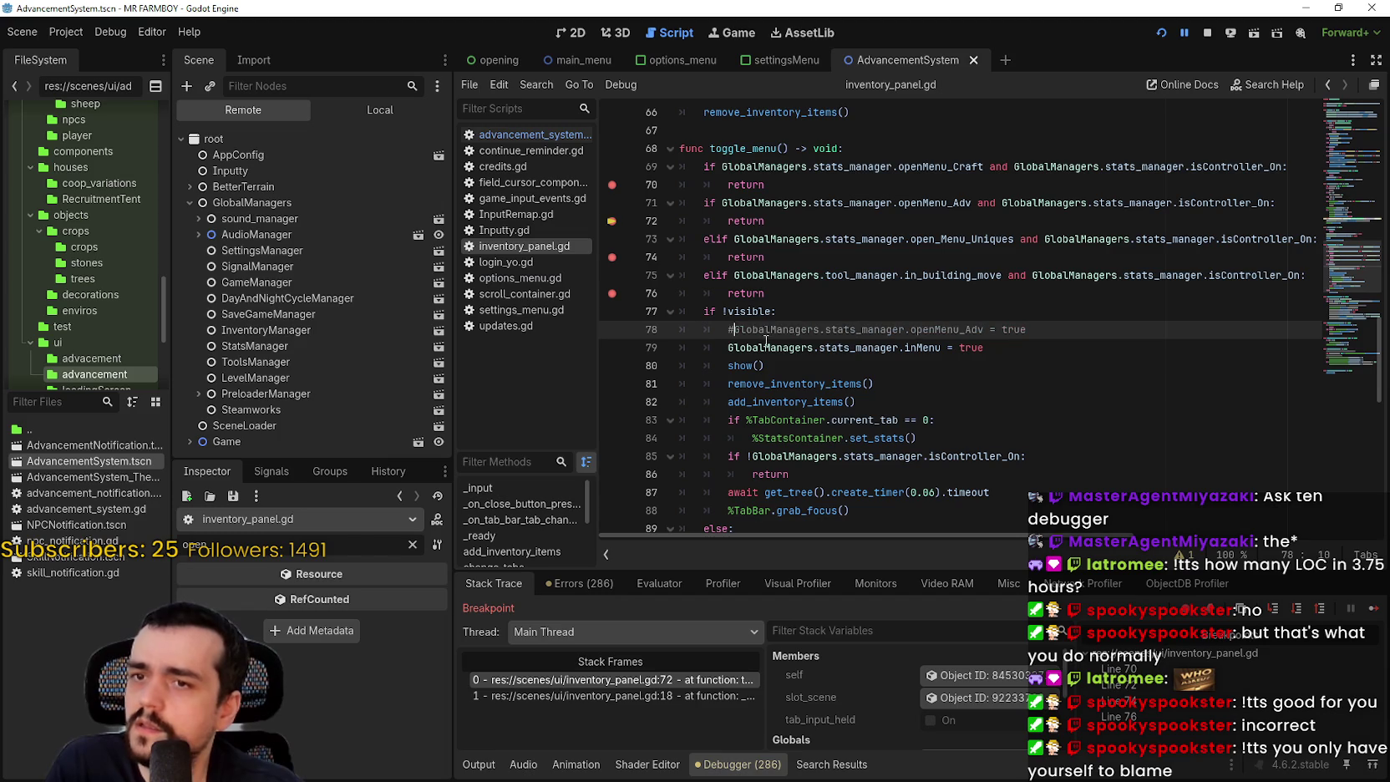
{"action": "key", "text": "ctrl+s"}
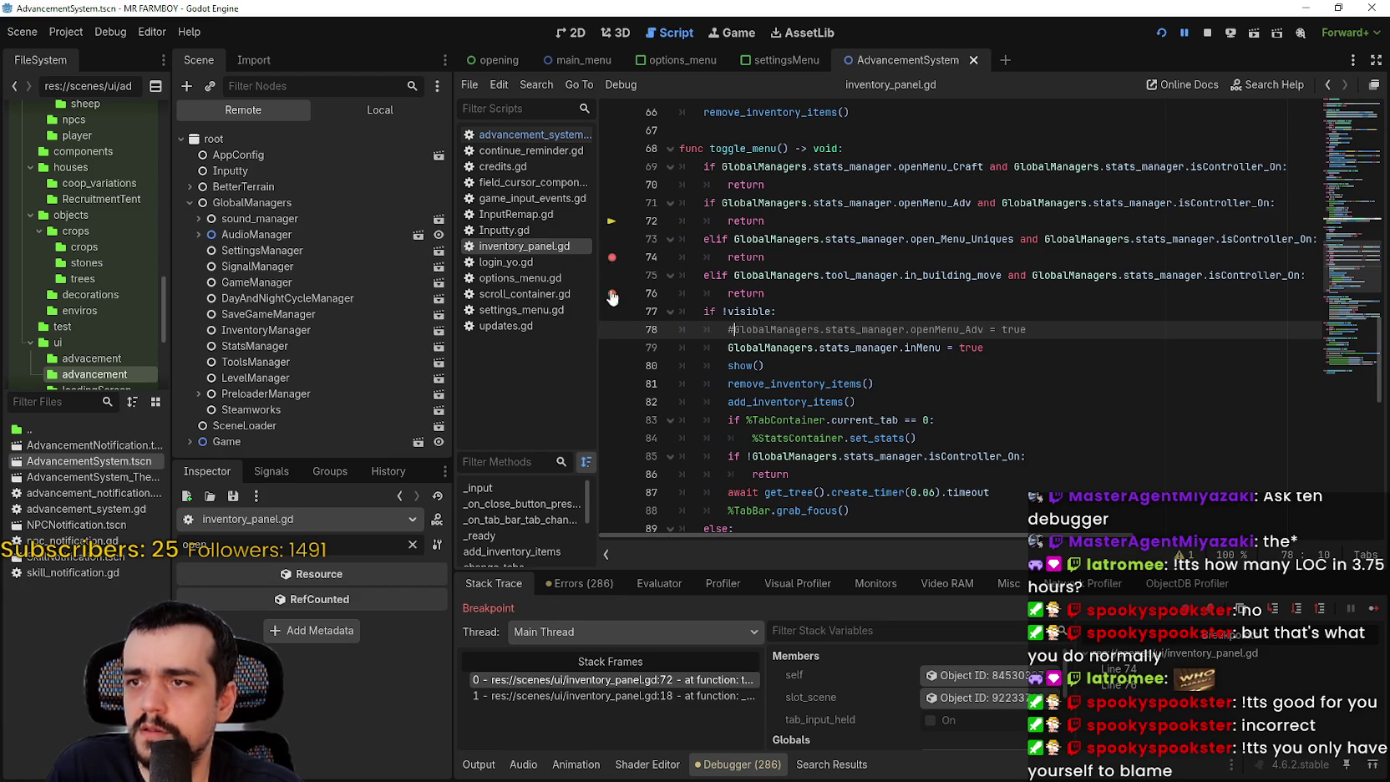
{"action": "left_click", "coordinate": [919, 309]}
{"action": "key", "text": "ctrl+s"}
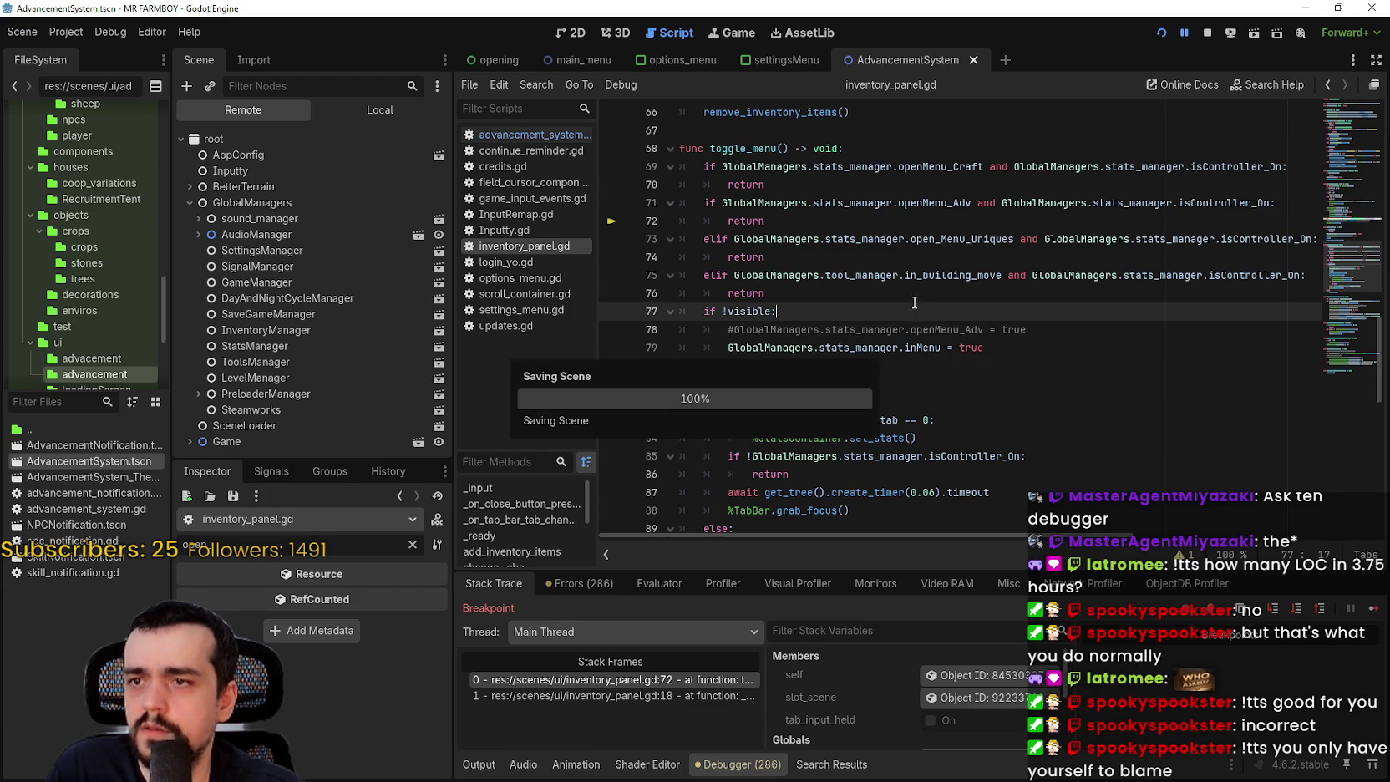
{"action": "left_click", "coordinate": [879, 332]}
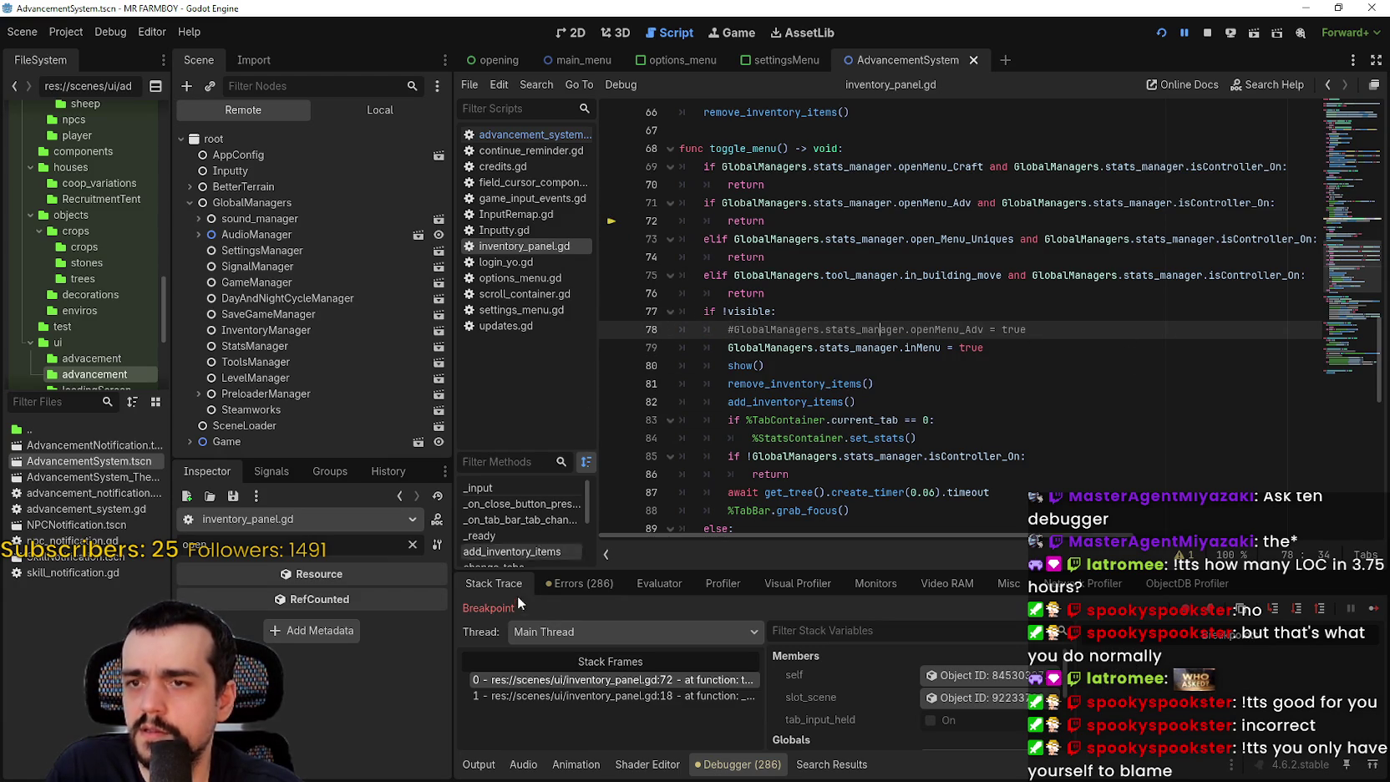
- Re-filter the remote StatsManager by 'open' to recheck its flags, then continue execution
{"action": "left_click", "coordinate": [414, 543]}
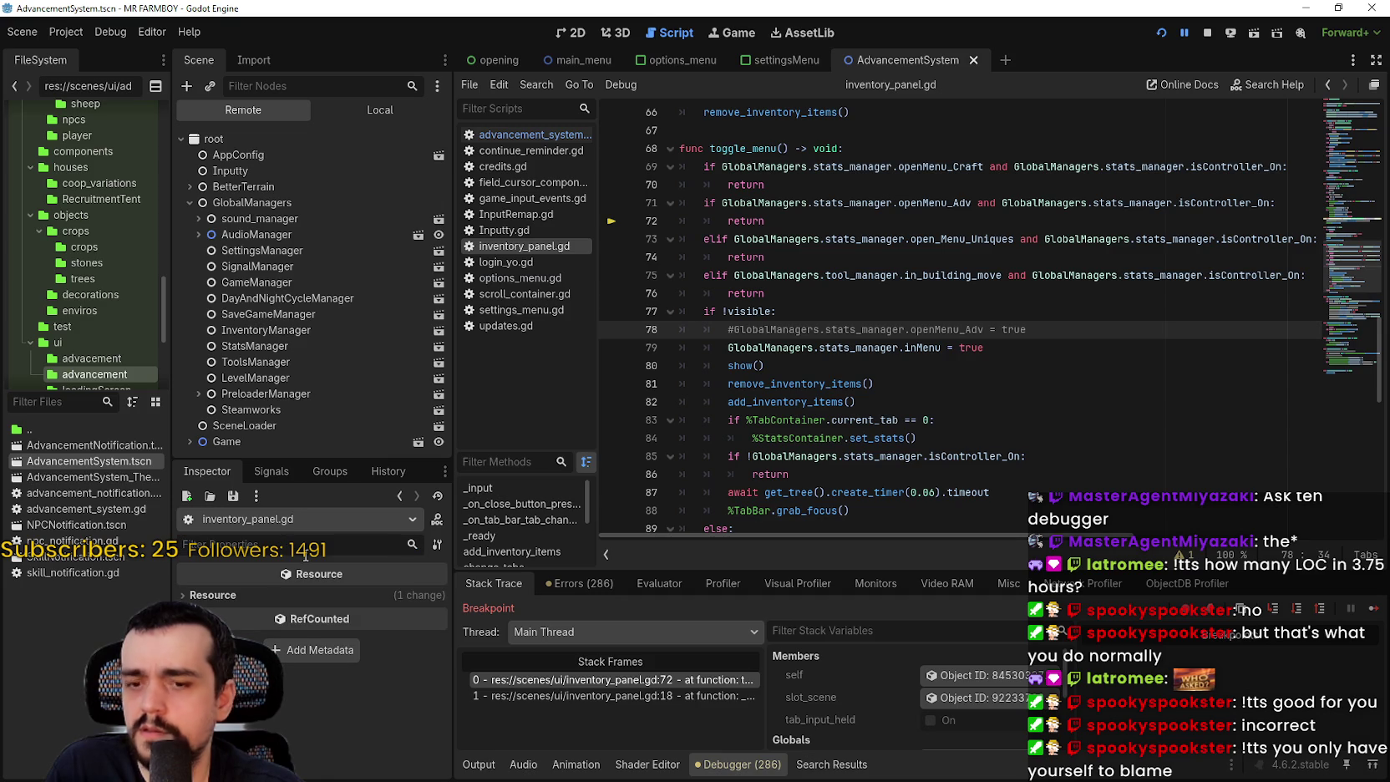
{"action": "type", "text": "open"}
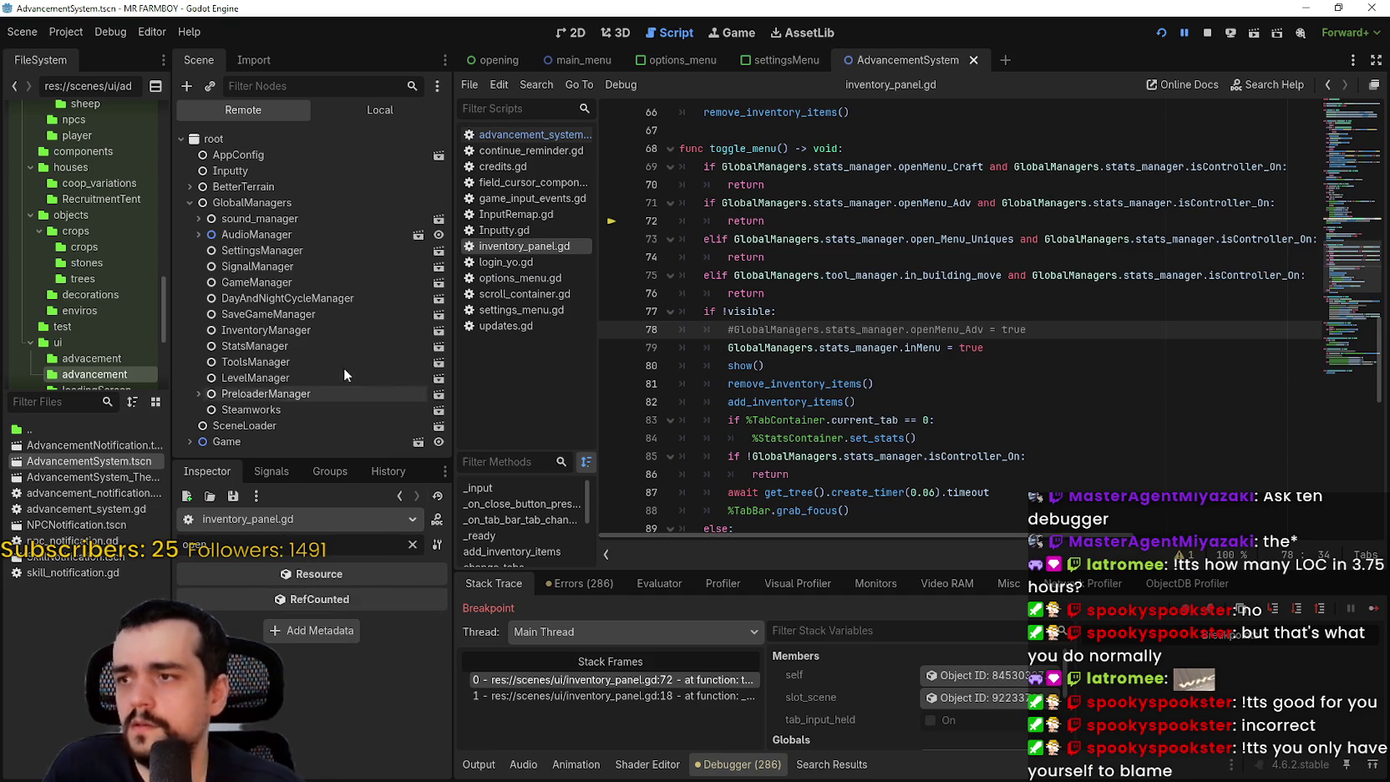
{"action": "left_click", "coordinate": [284, 346]}
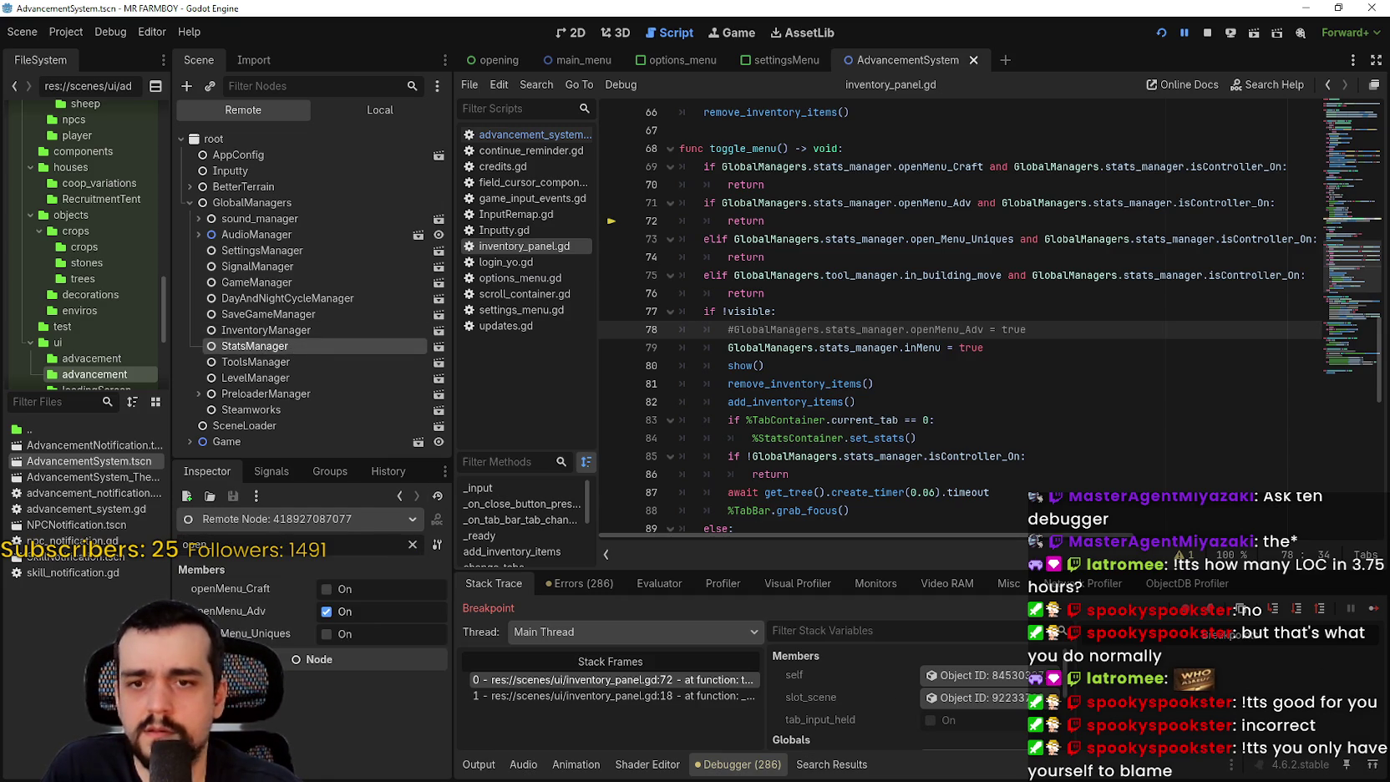
{"action": "left_click", "coordinate": [1372, 610]}
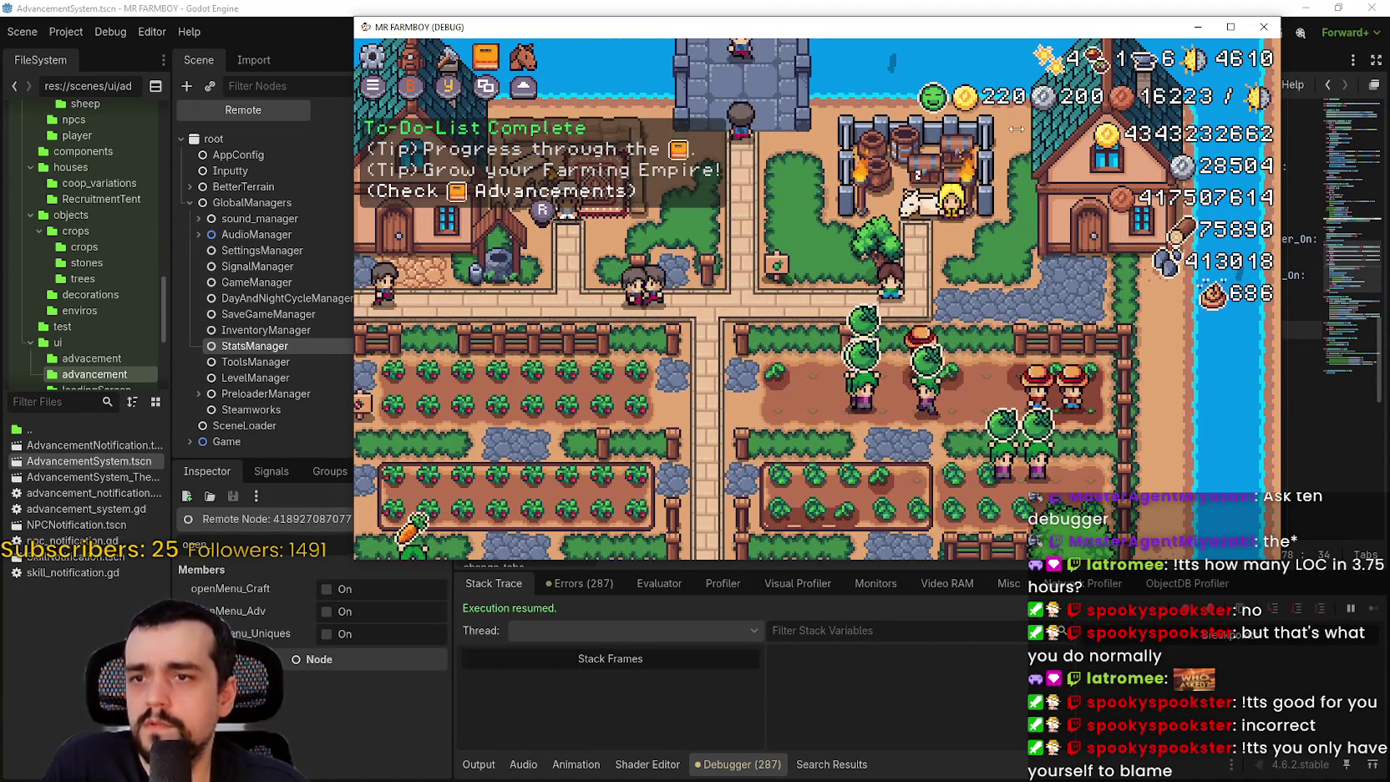
- Flip through the Stats & Inventory pages, then open Crafting and place an Enchanted Farm Tile
{"action": "key", "text": "i"}
{"action": "key", "text": "Tab"}
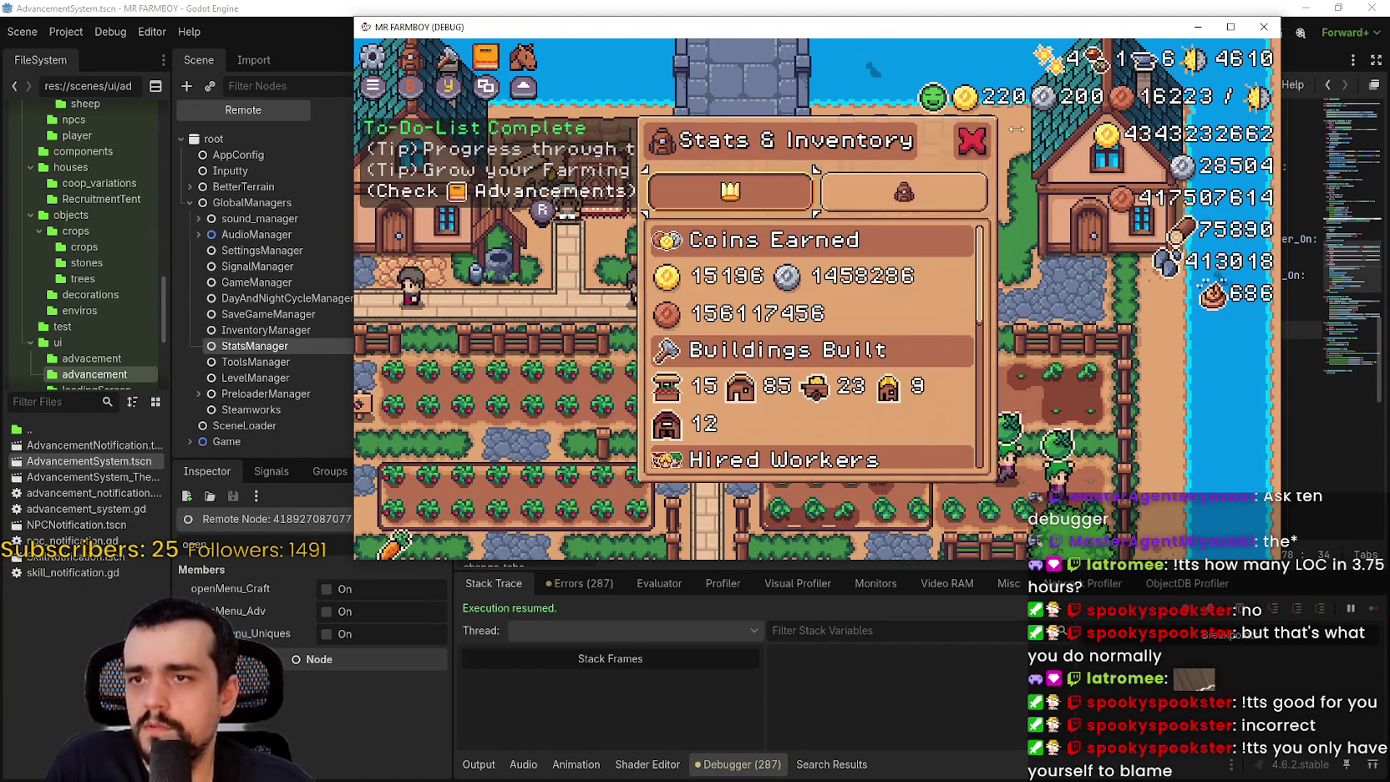
{"action": "key", "text": "Tab"}
{"action": "key", "text": "Tab"}
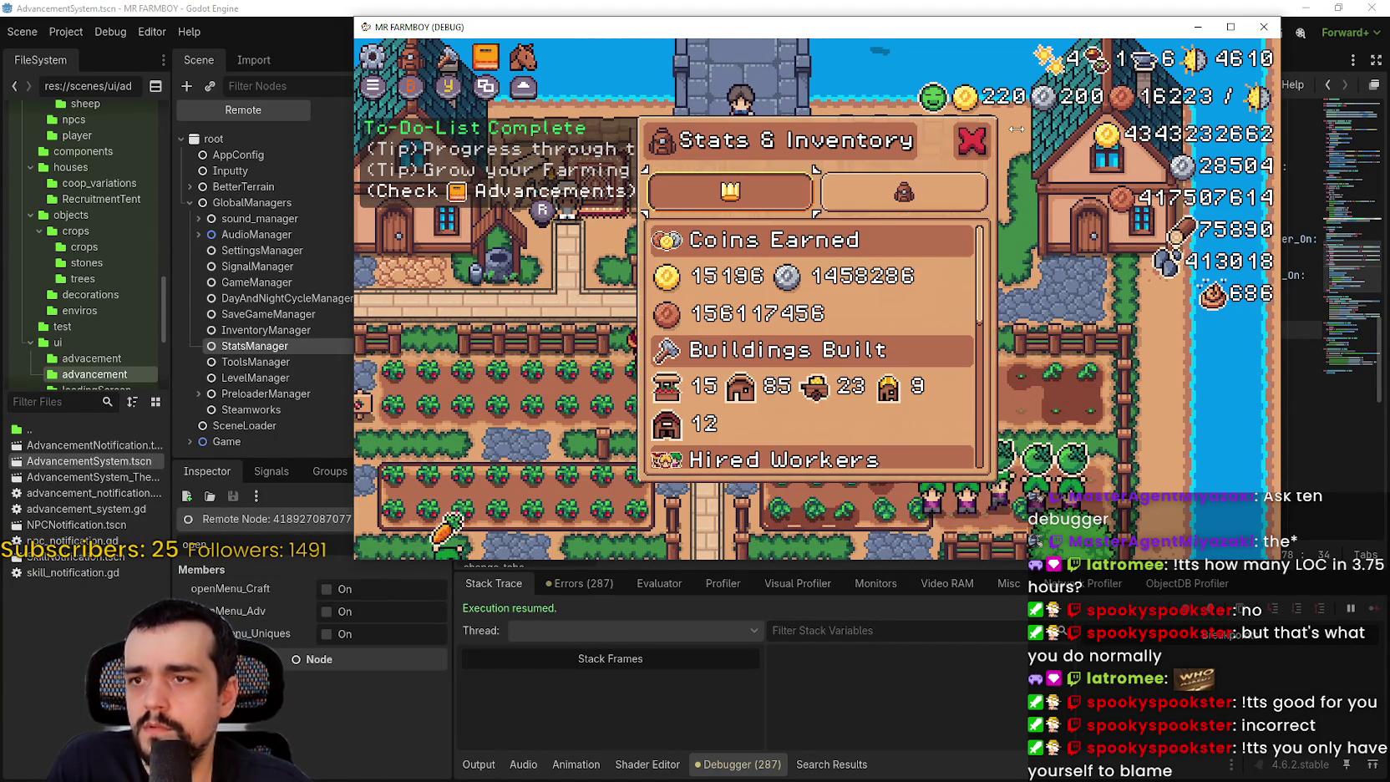
{"action": "key", "text": "Tab"}
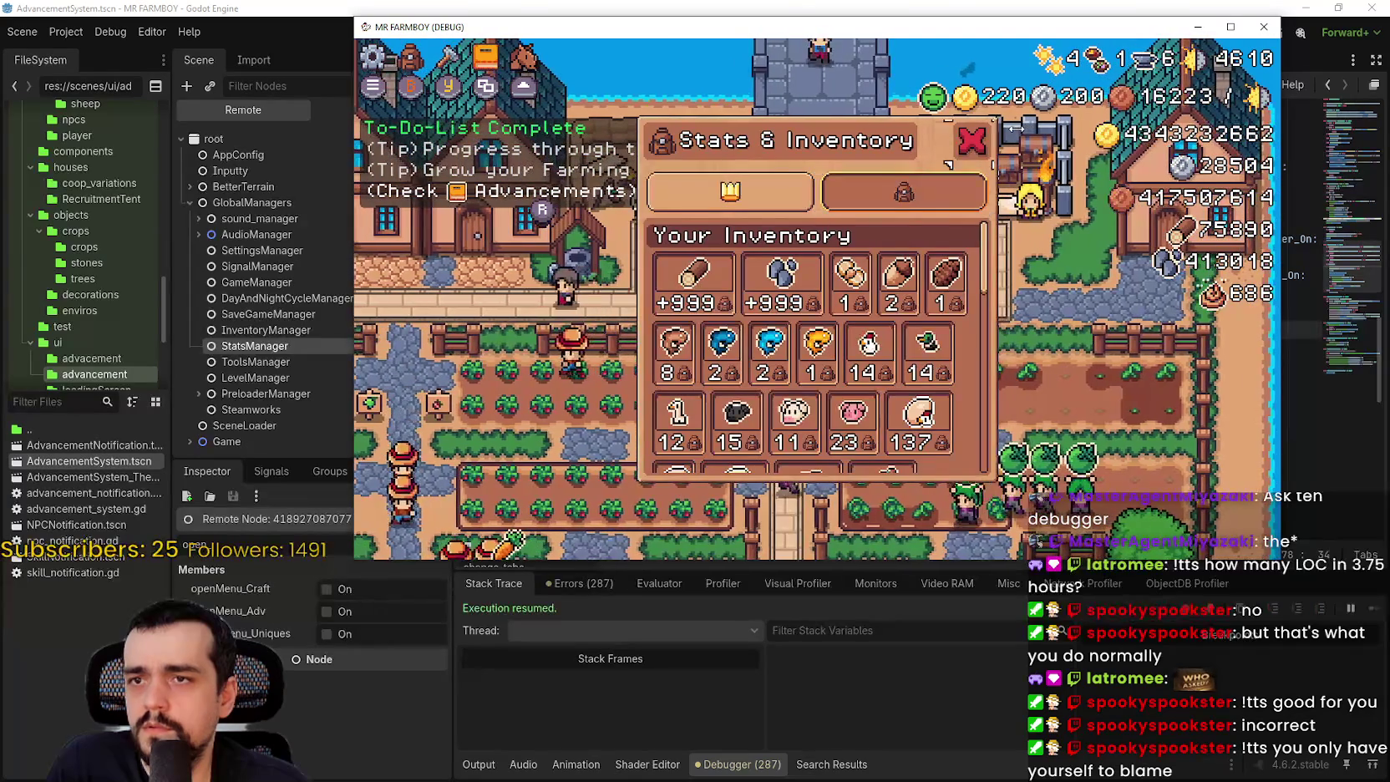
{"action": "key", "text": "i"}
{"action": "key", "text": "i"}
{"action": "key", "text": "i"}
{"action": "key", "text": "i"}
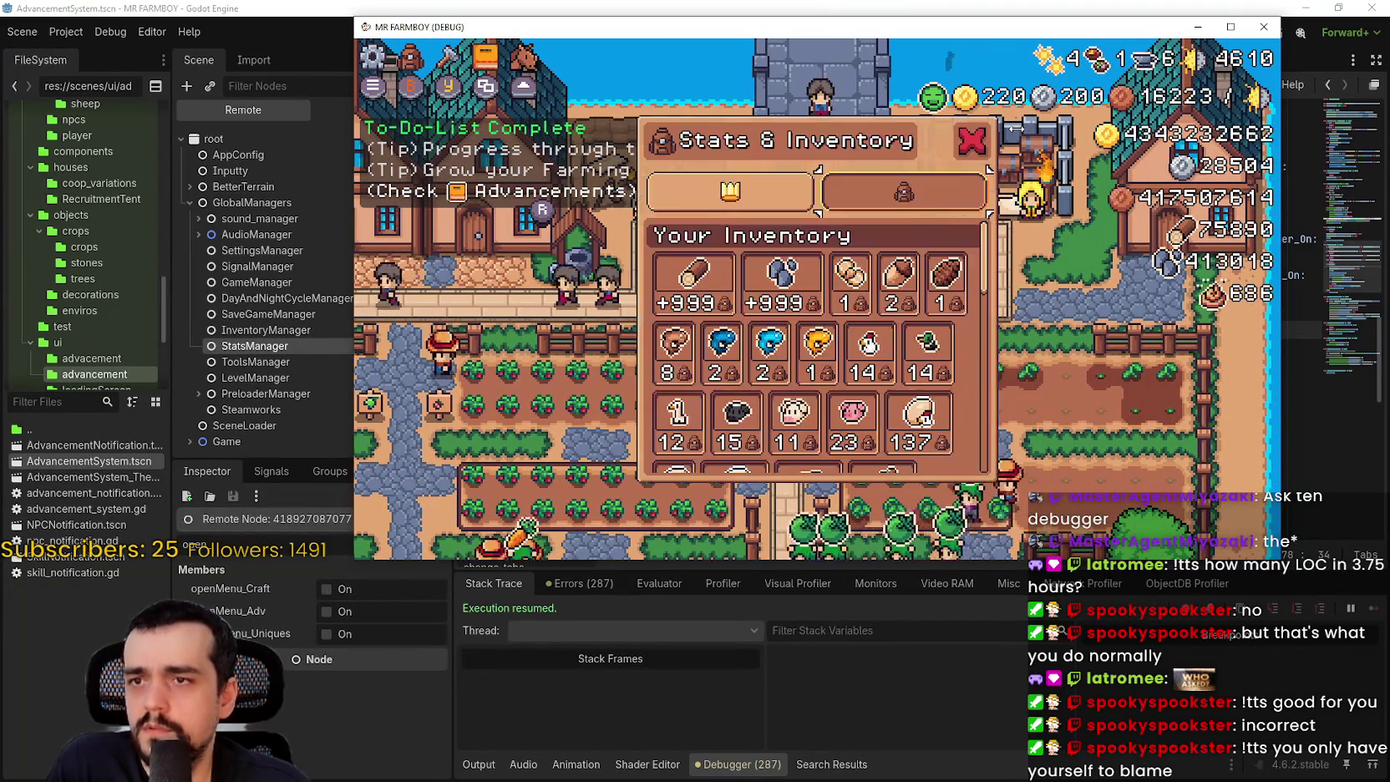
{"action": "key", "text": "i"}
{"action": "key", "text": "a"}
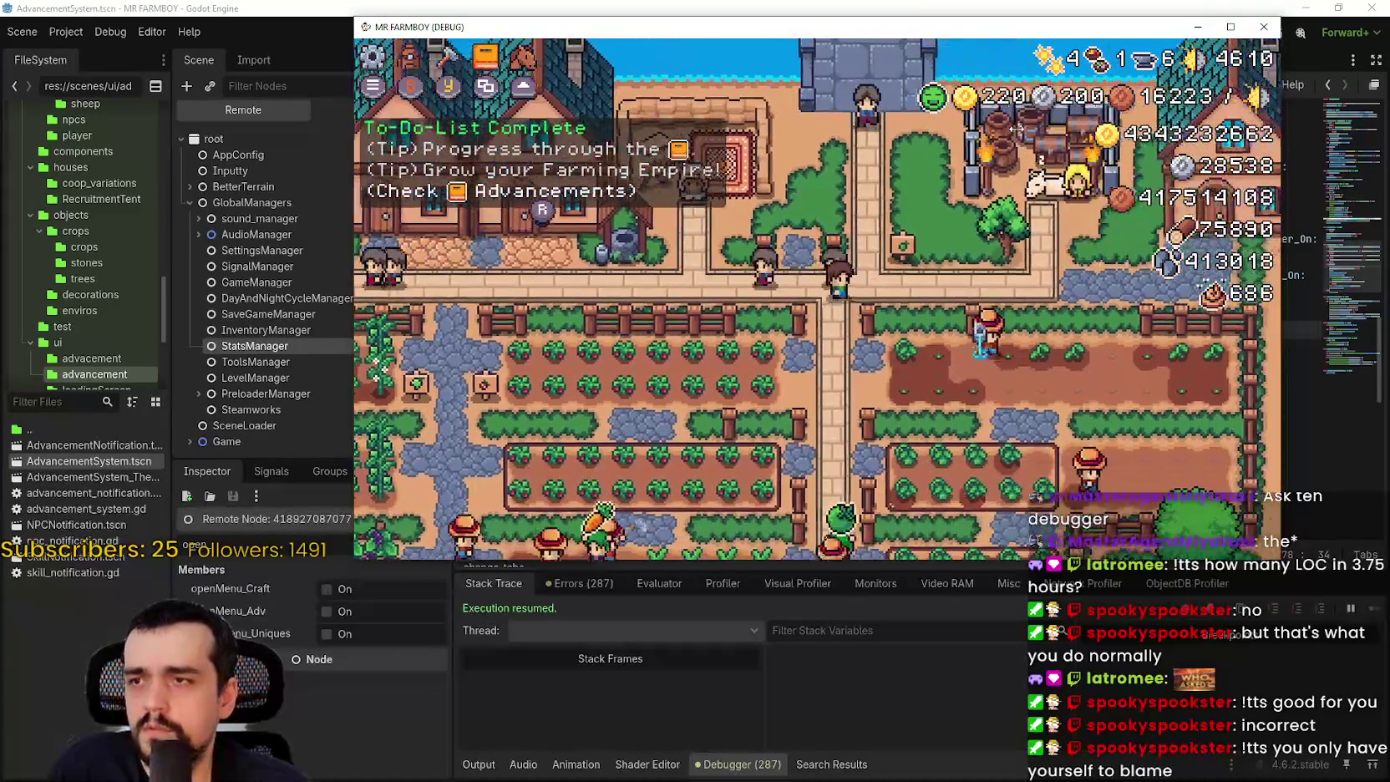
{"action": "key", "text": "d"}
{"action": "key", "text": "c"}
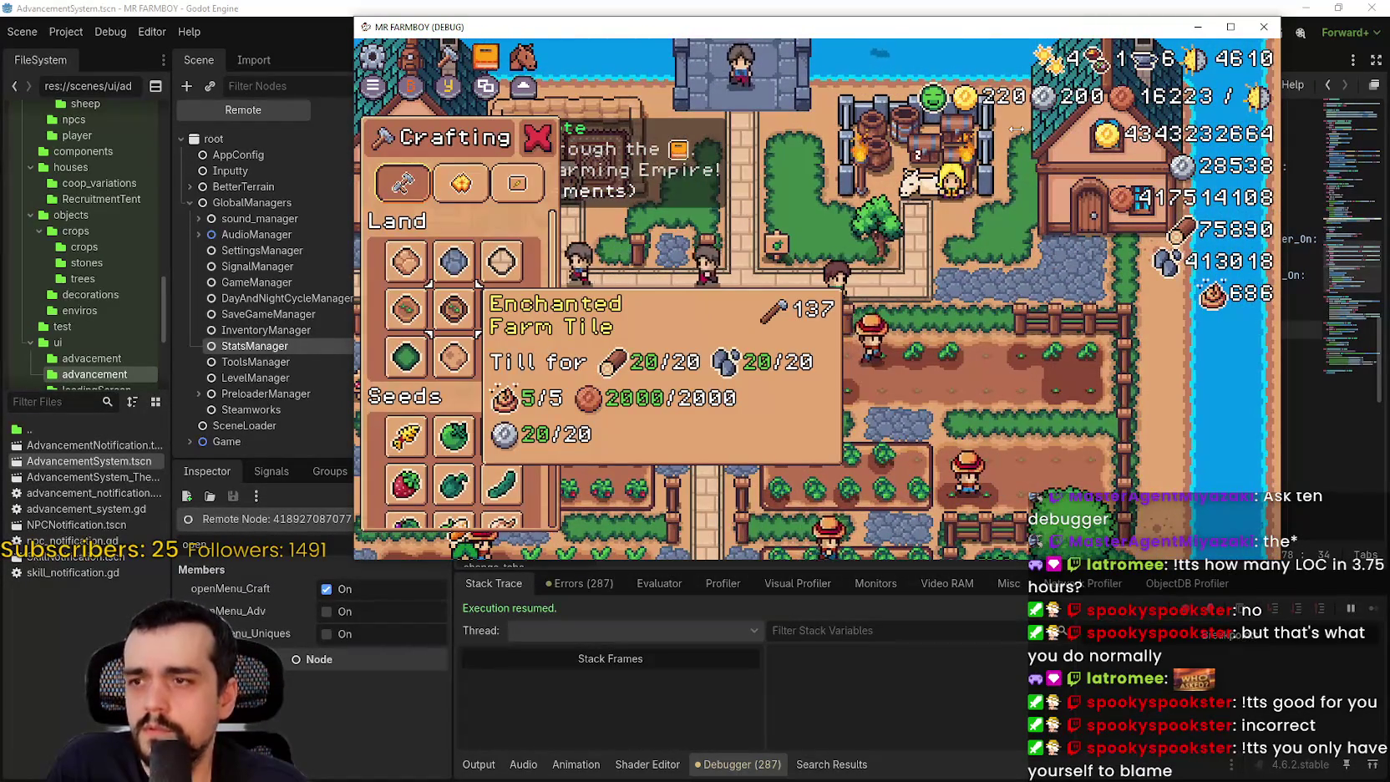
{"action": "key", "text": "c"}
{"action": "key", "text": "c"}
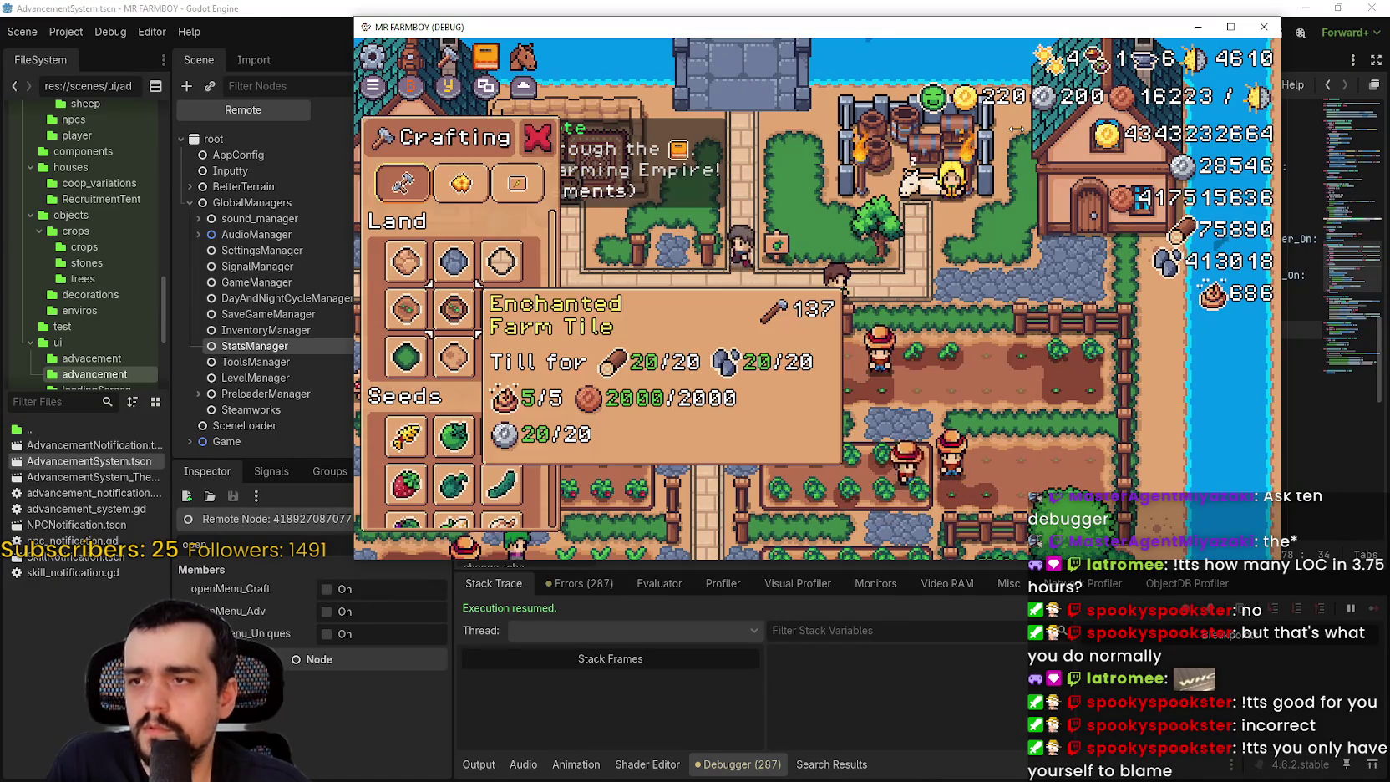
{"action": "key", "text": "Return"}
- Try the Advancements Workers page, Hirable Workers, inventory and King's Envoy panels while walking the farm
{"action": "key", "text": "Escape"}
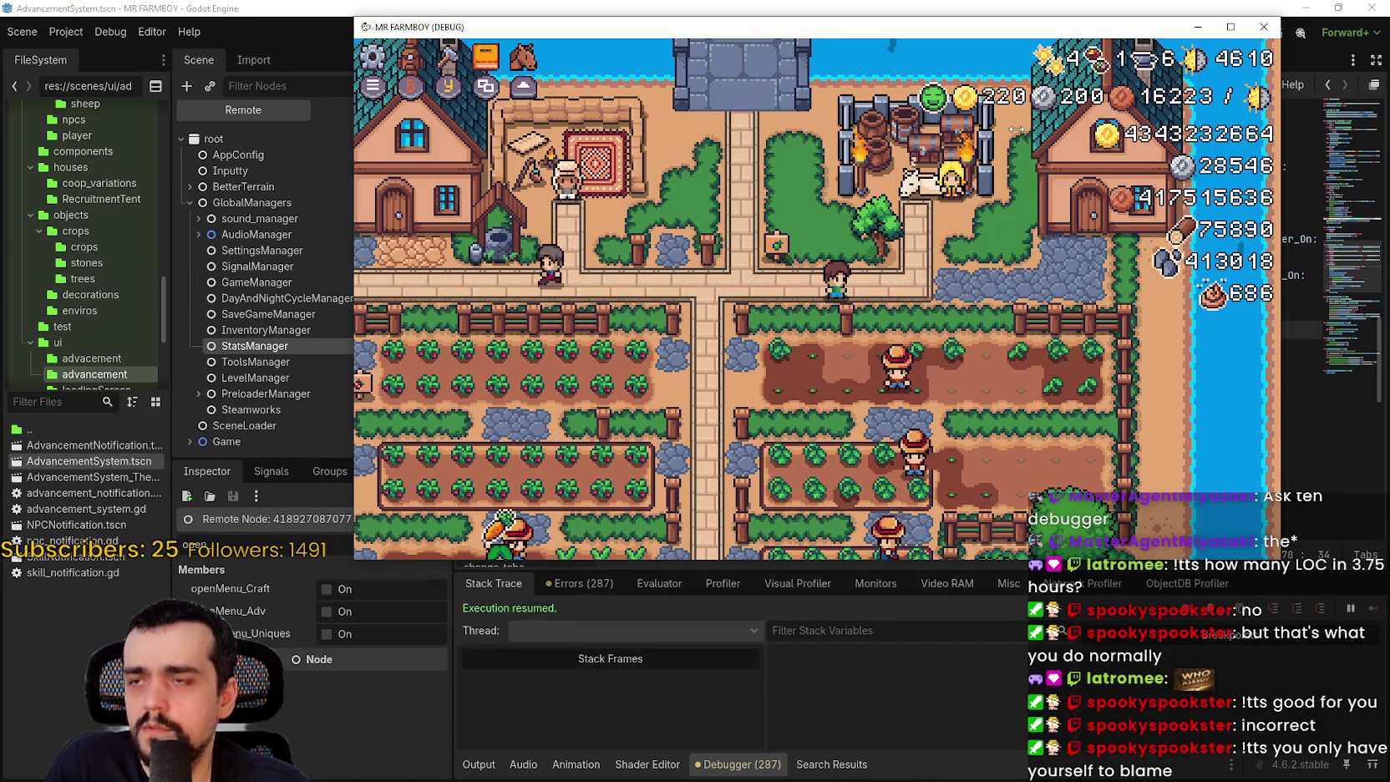
{"action": "key", "text": "v"}
{"action": "key", "text": "e"}
{"action": "key", "text": "e"}
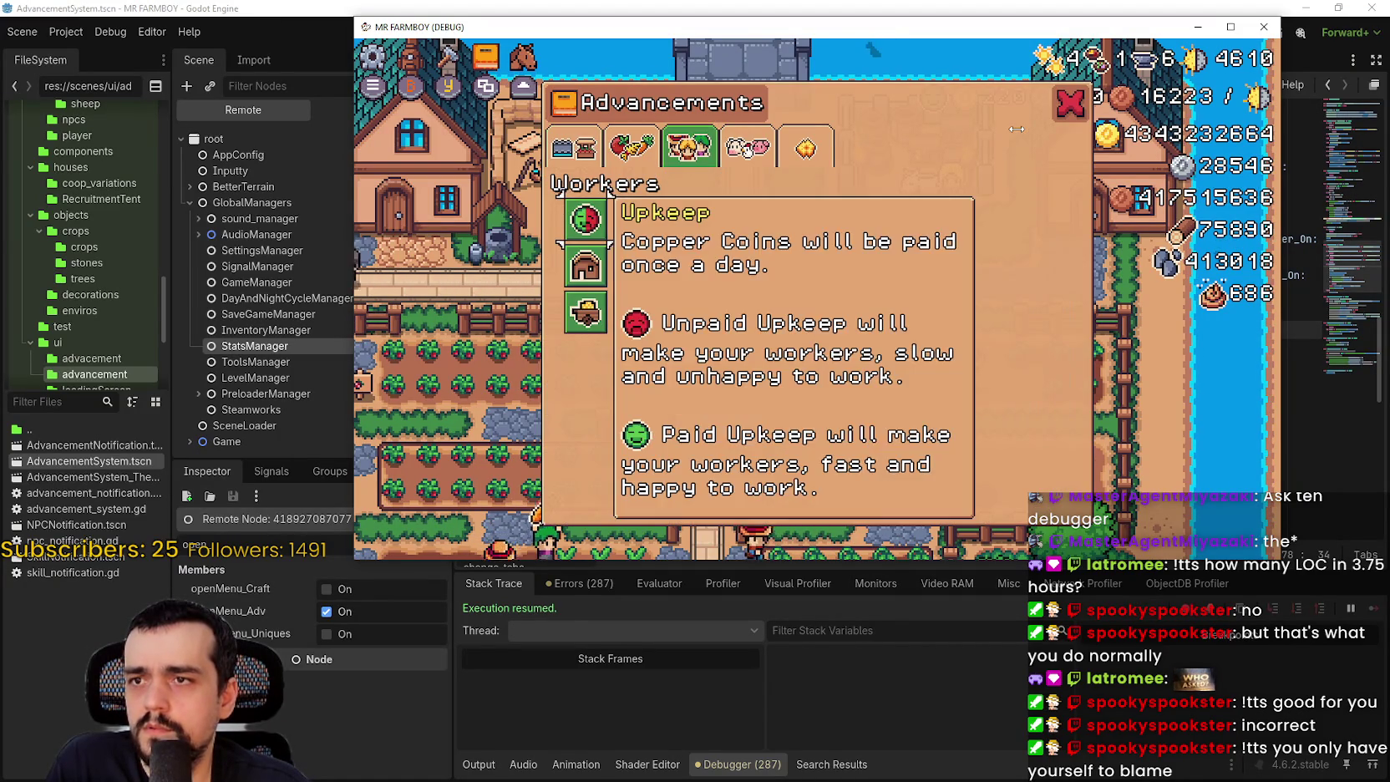
{"action": "key", "text": "s"}
{"action": "key", "text": "s"}
{"action": "key", "text": "Escape"}
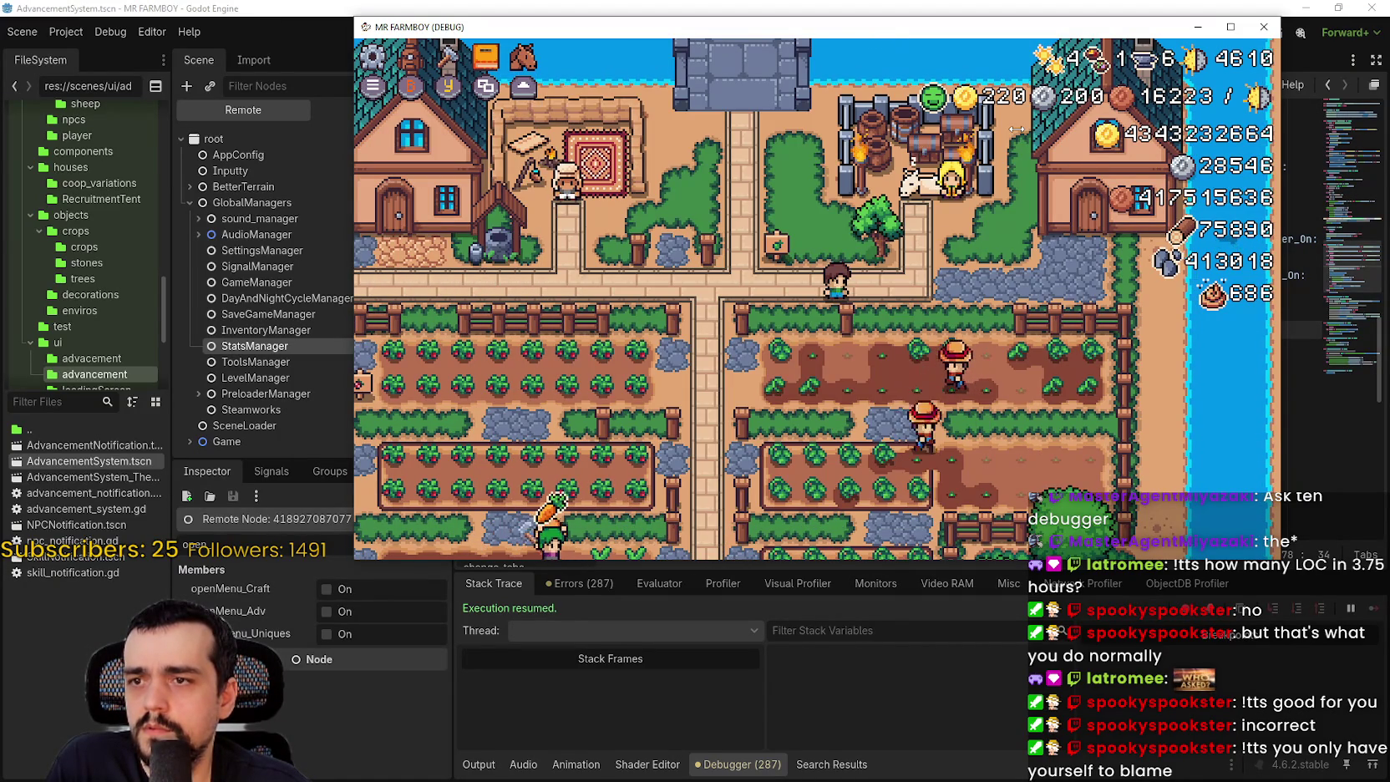
{"action": "key", "text": "i"}
{"action": "key", "text": "Escape"}
{"action": "key", "text": "w"}
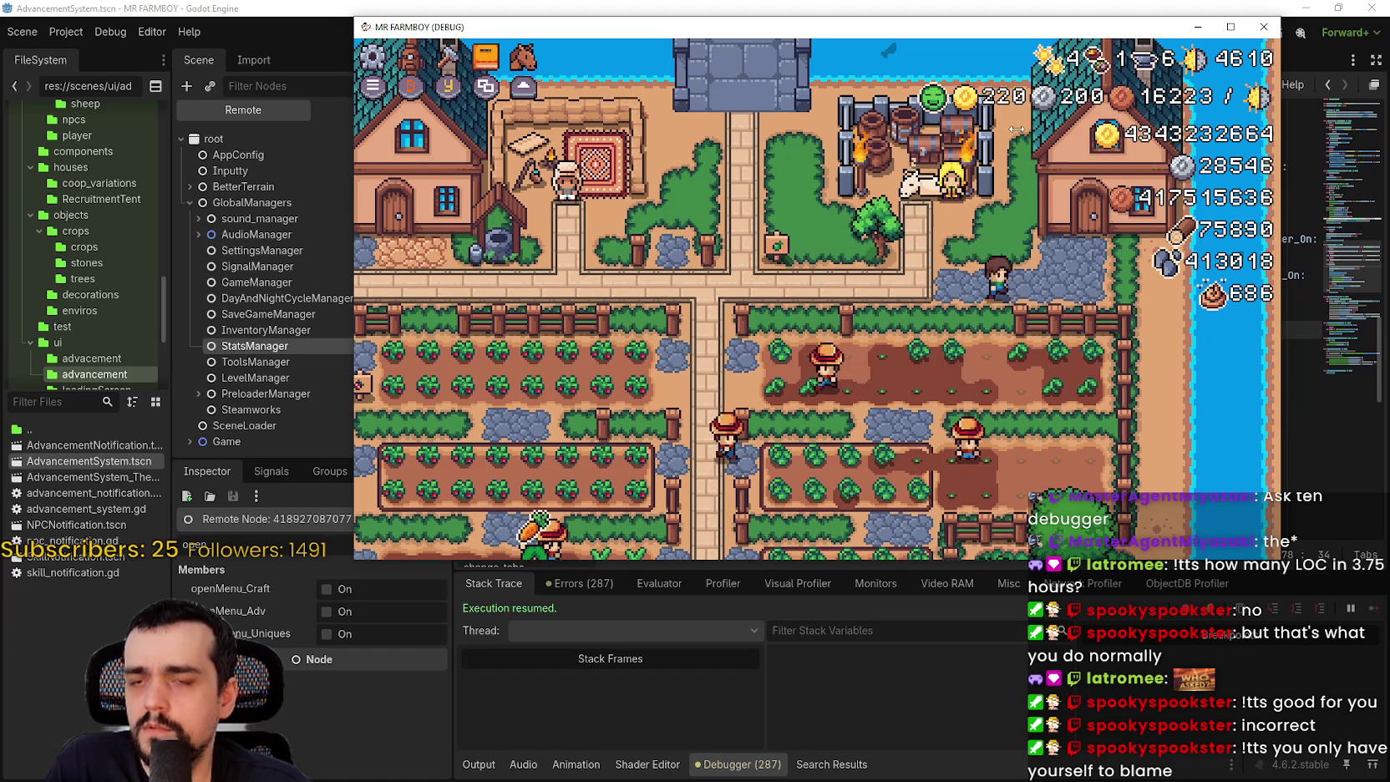
{"action": "key", "text": "e"}
{"action": "key", "text": "Escape"}
{"action": "key", "text": "i"}
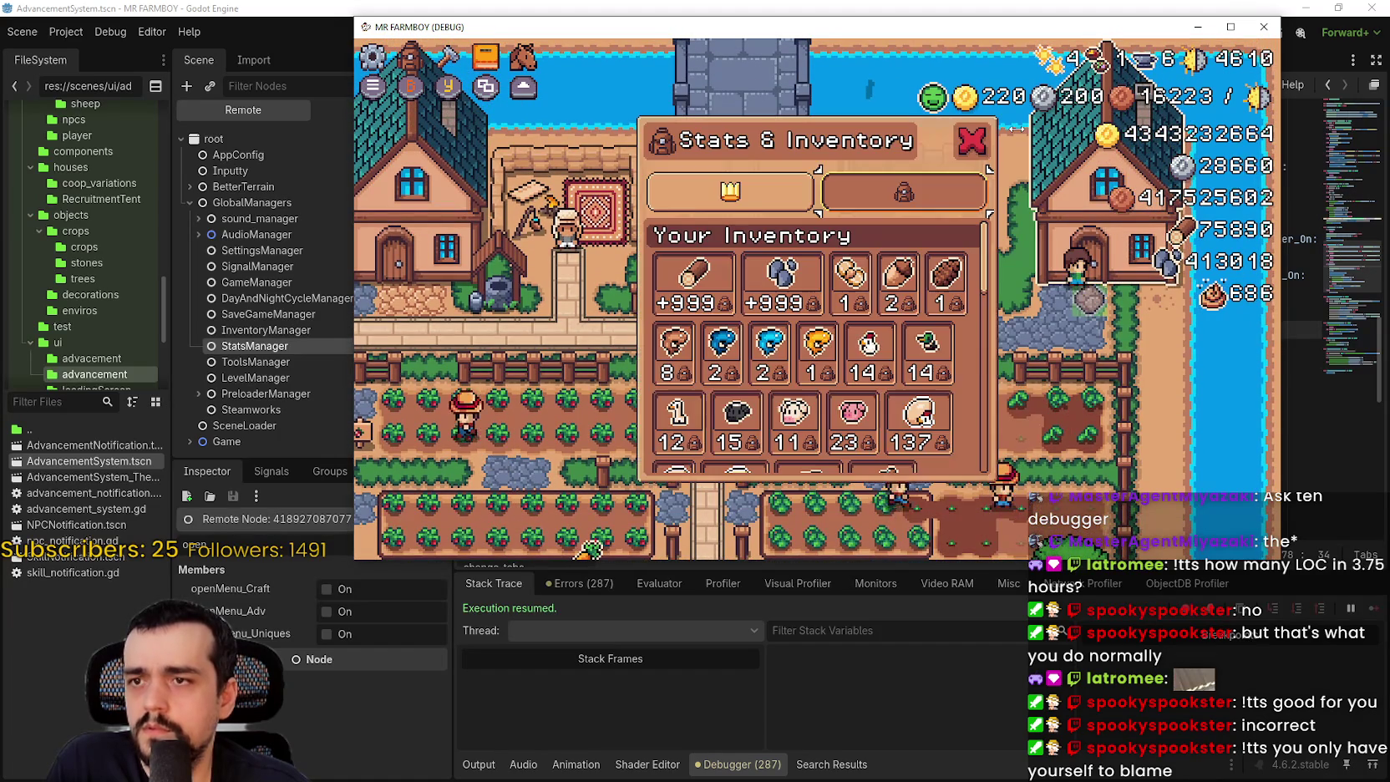
{"action": "key", "text": "Escape"}
{"action": "key", "text": "e"}
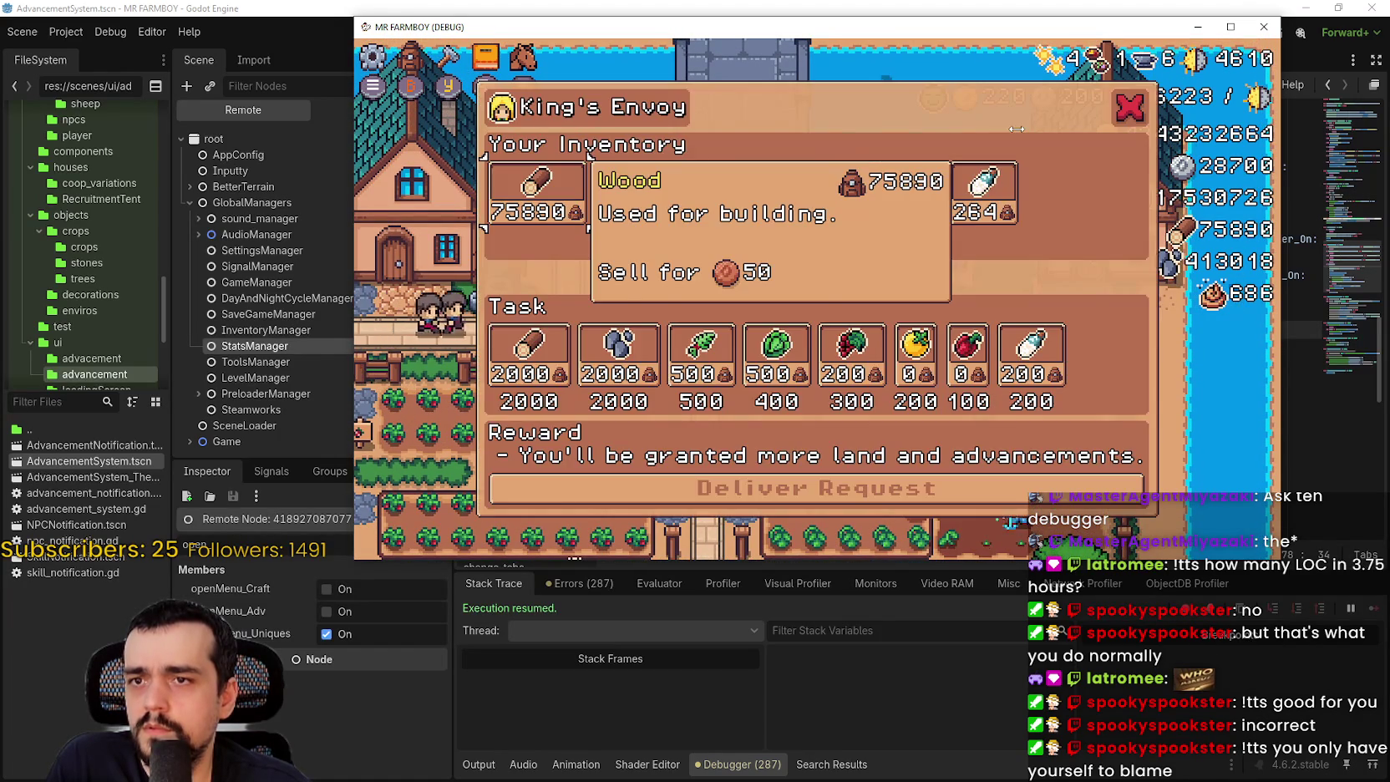
{"action": "key", "text": "Escape"}
{"action": "key", "text": "i"}
{"action": "key", "text": "Escape"}
{"action": "key", "text": "a"}
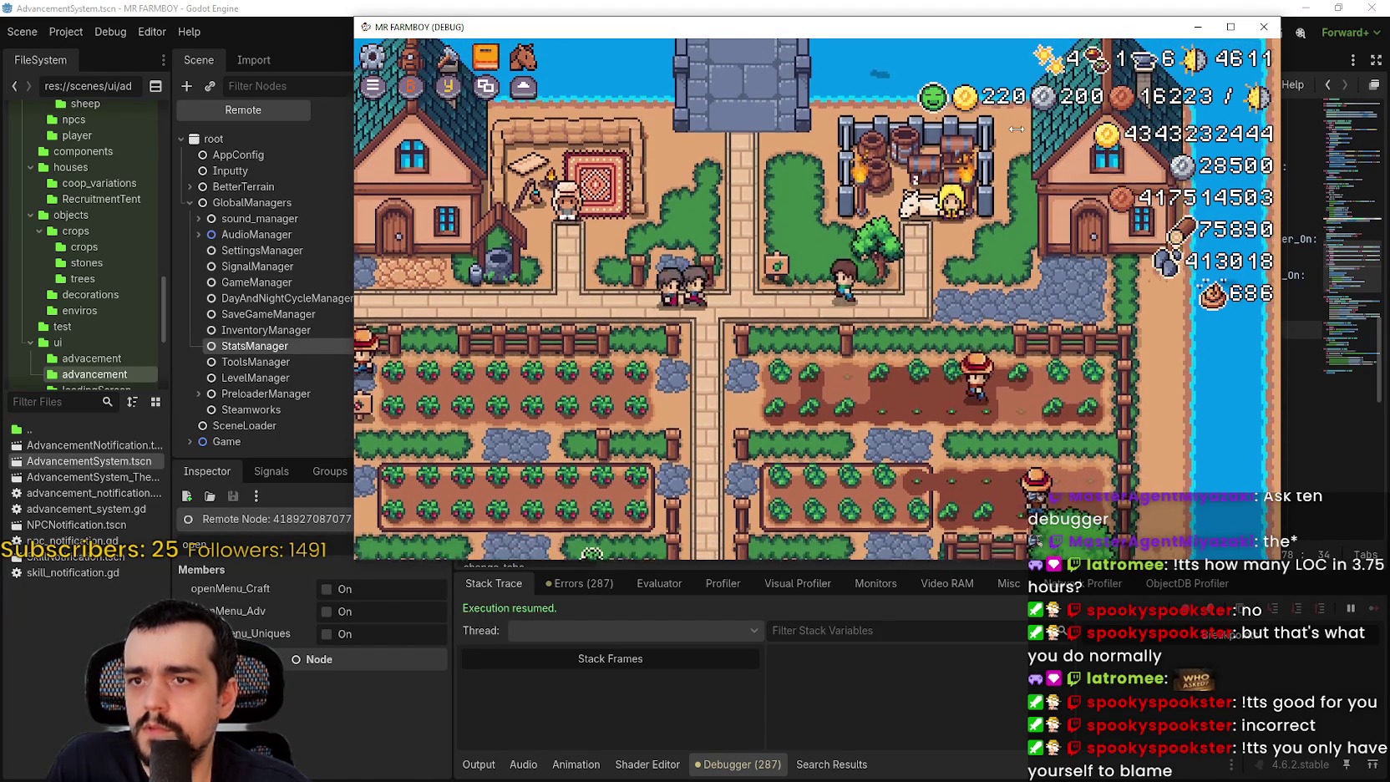
{"action": "key", "text": "s"}
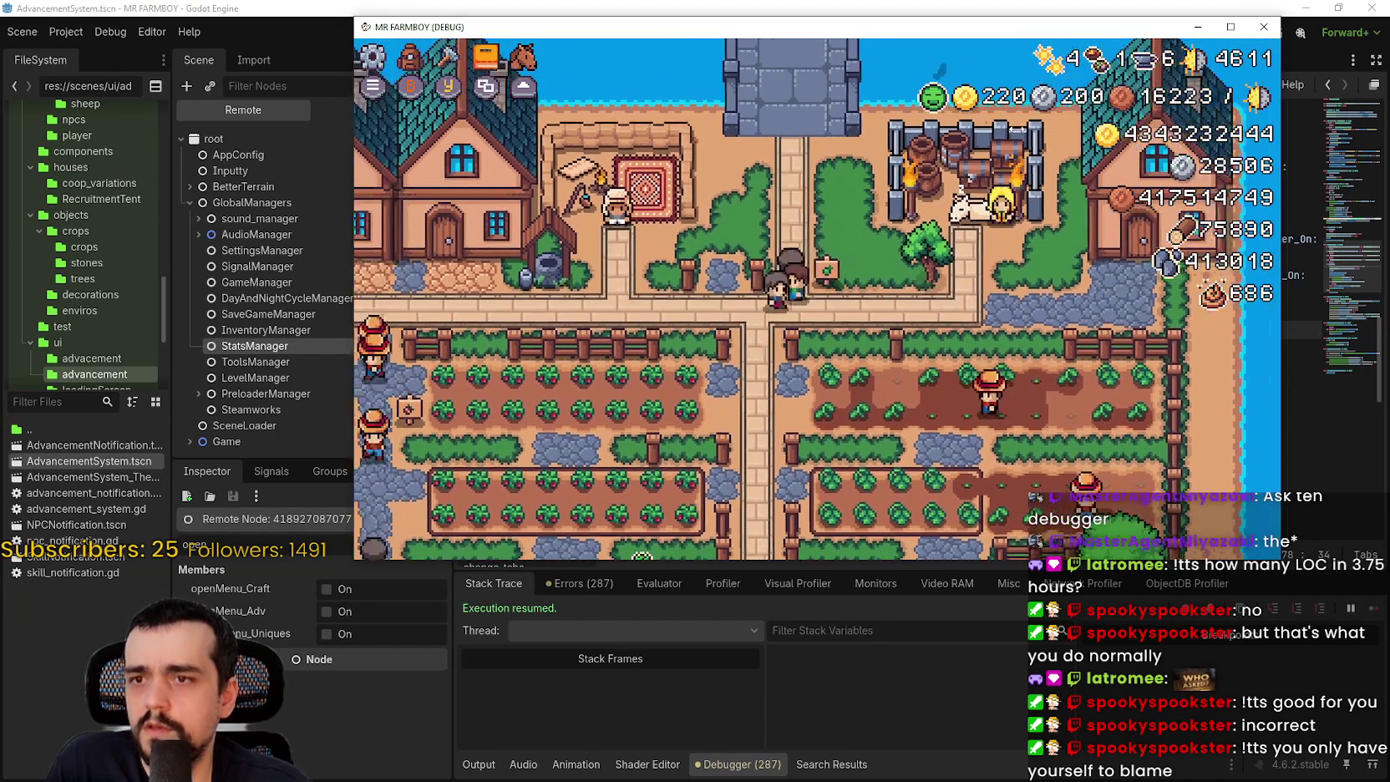
{"action": "key", "text": "s"}
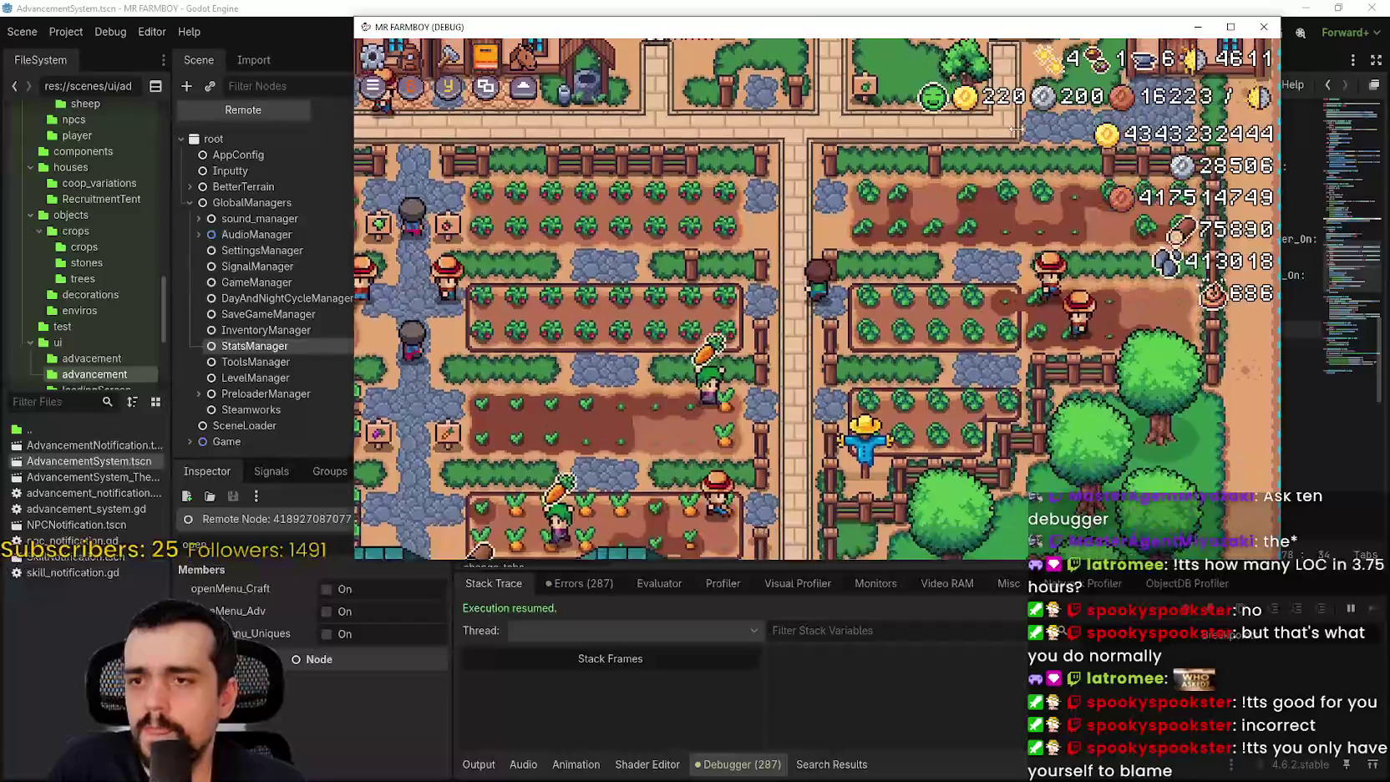
{"action": "key", "text": "w"}
{"action": "key", "text": "i"}
{"action": "key", "text": "Escape"}
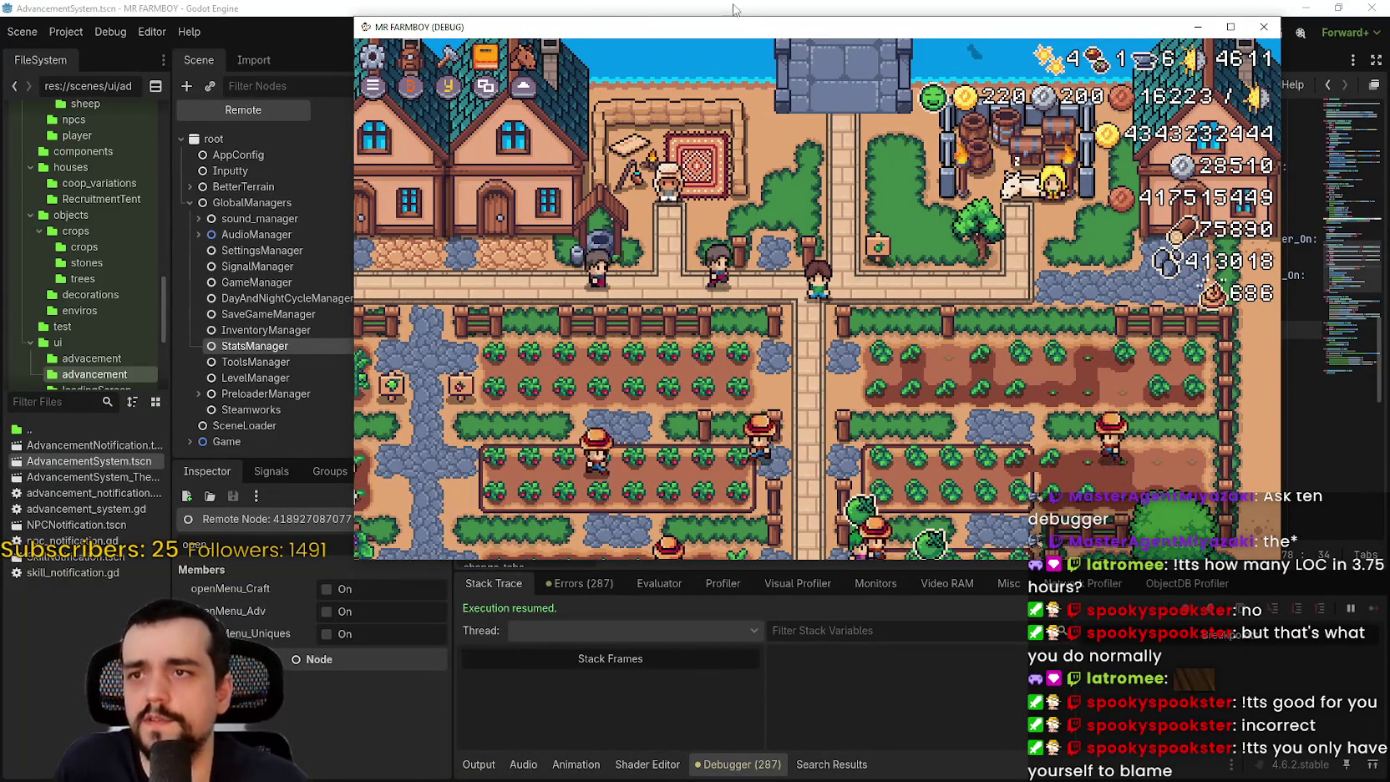
- Bring the editor to the front and scroll inventory_panel.gd to toggle_menu
{"action": "left_click", "coordinate": [316, 109]}
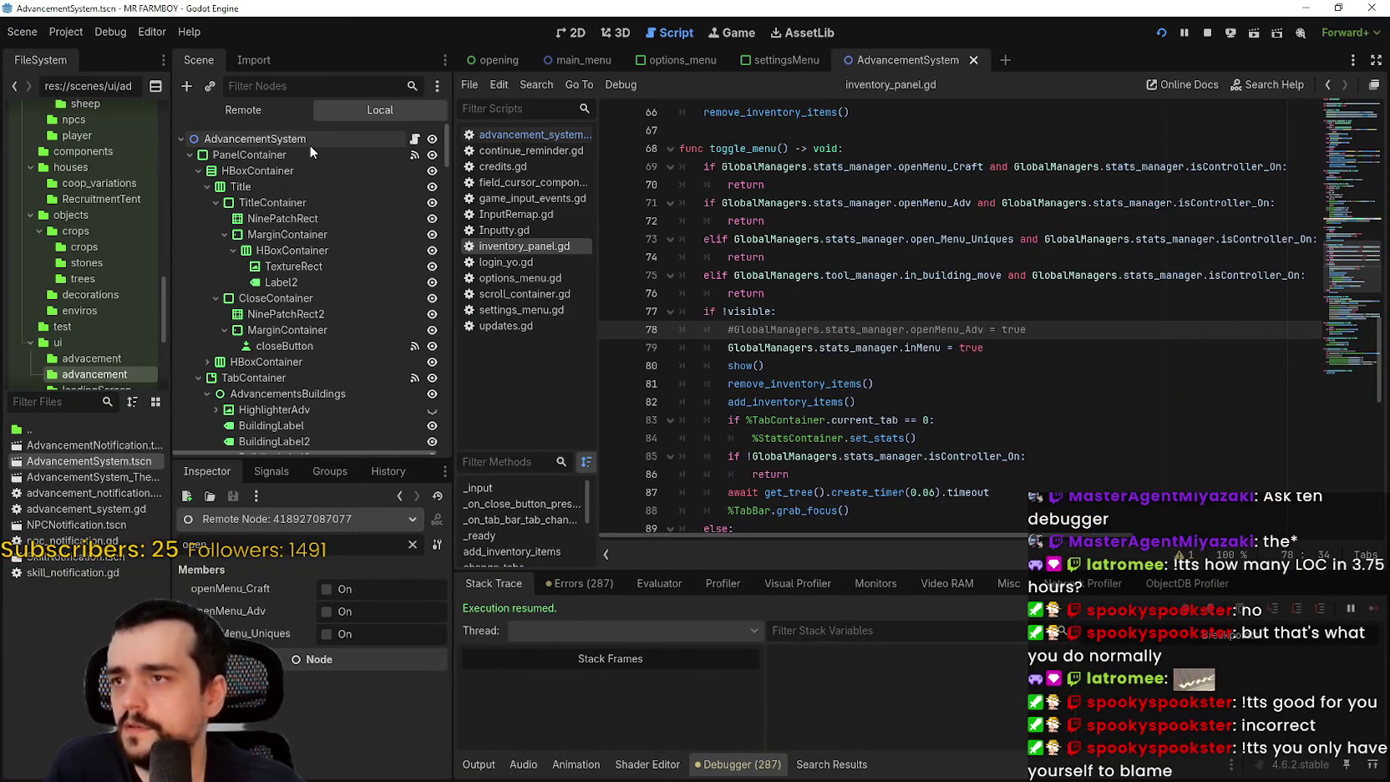
{"action": "left_click", "coordinate": [339, 284]}
{"action": "scroll", "coordinate": [945, 399], "scroll_direction": "down", "scroll_amount": 1}
- Find openMenu_Adv in inventory_panel.gd and comment out line 63 with #
{"action": "double_click", "coordinate": [868, 277]}
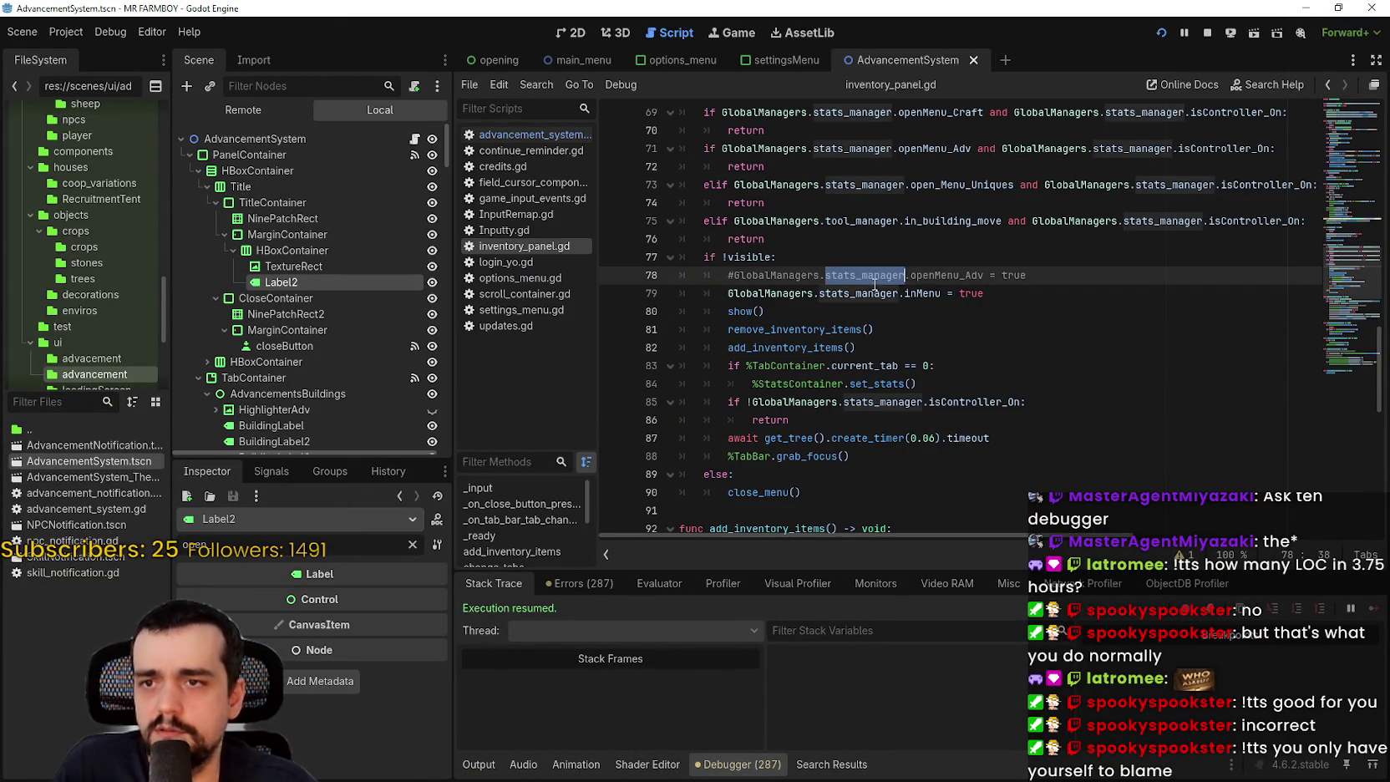
{"action": "left_click_drag", "start_coordinate": [977, 276], "coordinate": [773, 276]}
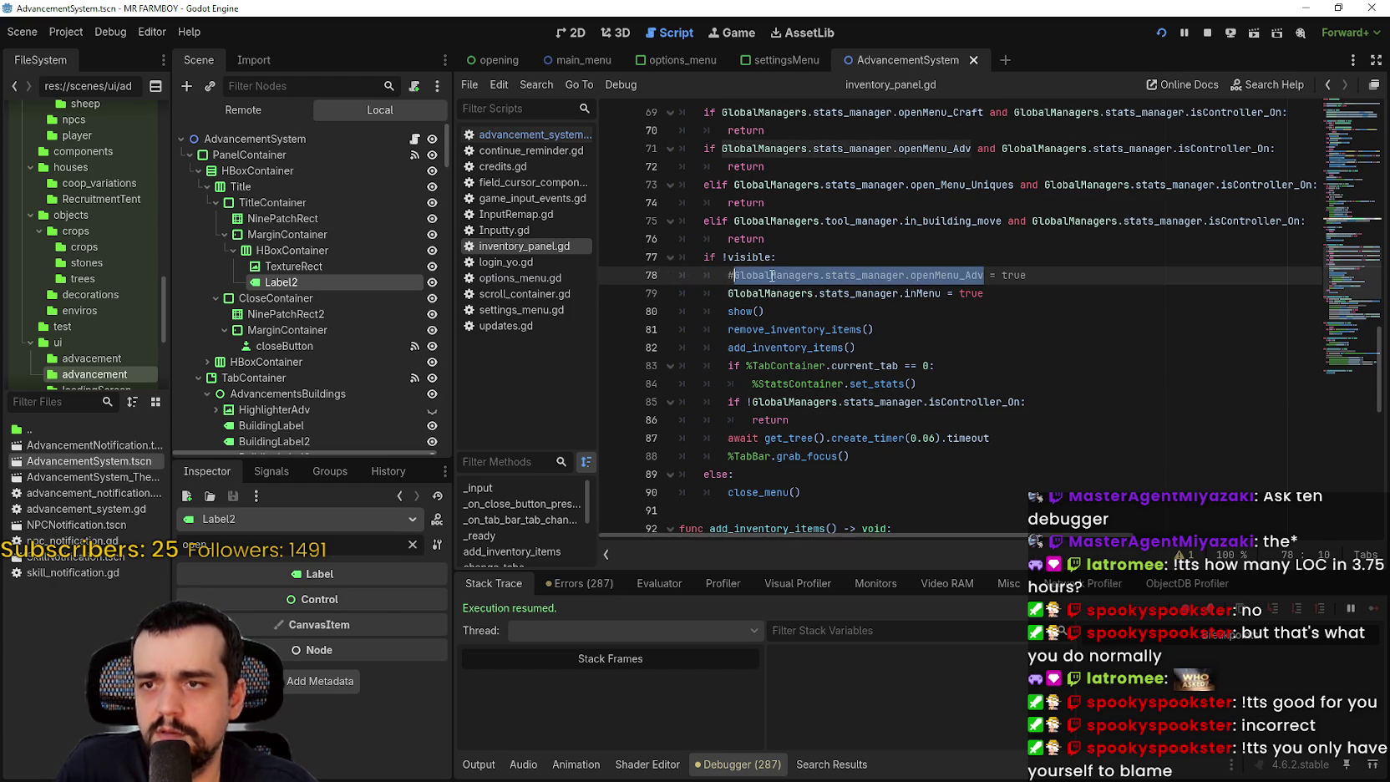
{"action": "key", "text": "ctrl+f"}
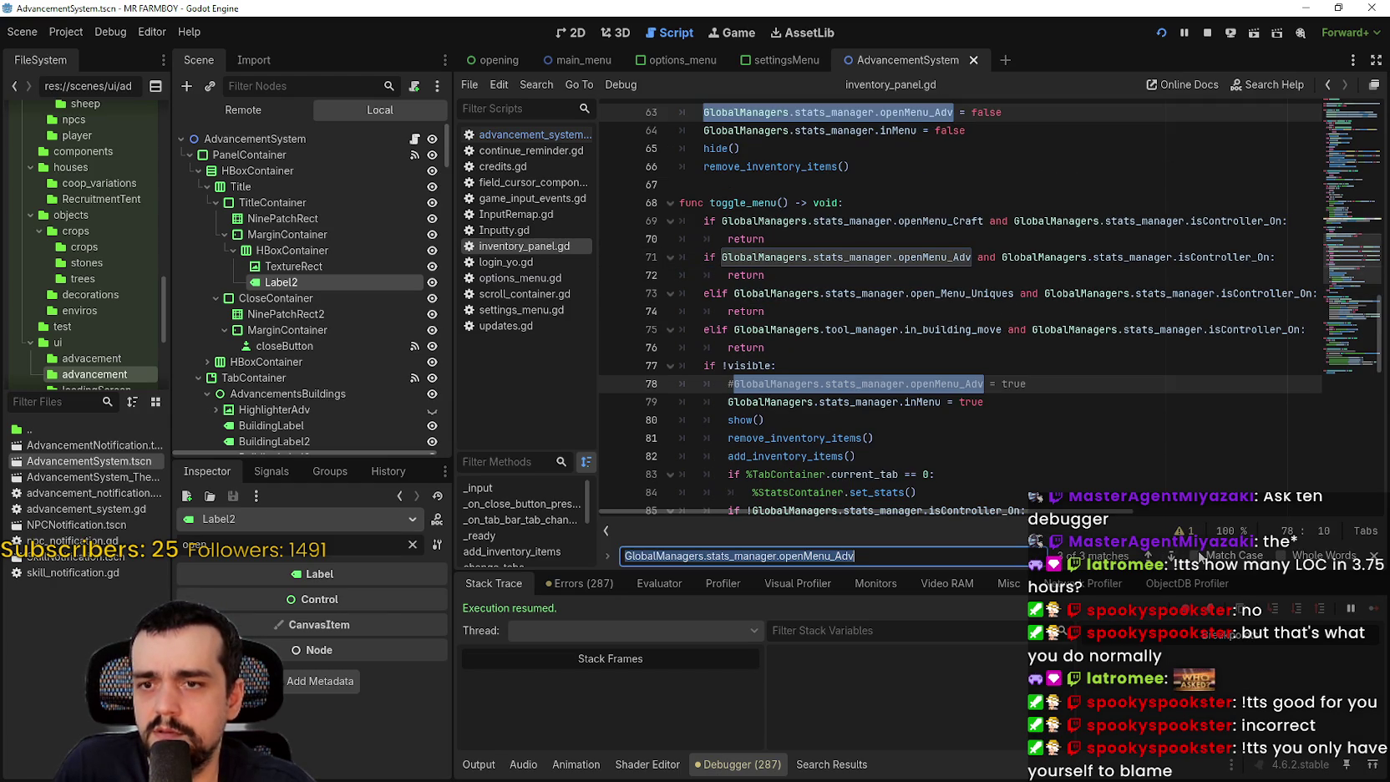
{"action": "scroll", "coordinate": [832, 307], "scroll_direction": "up", "scroll_amount": 3}
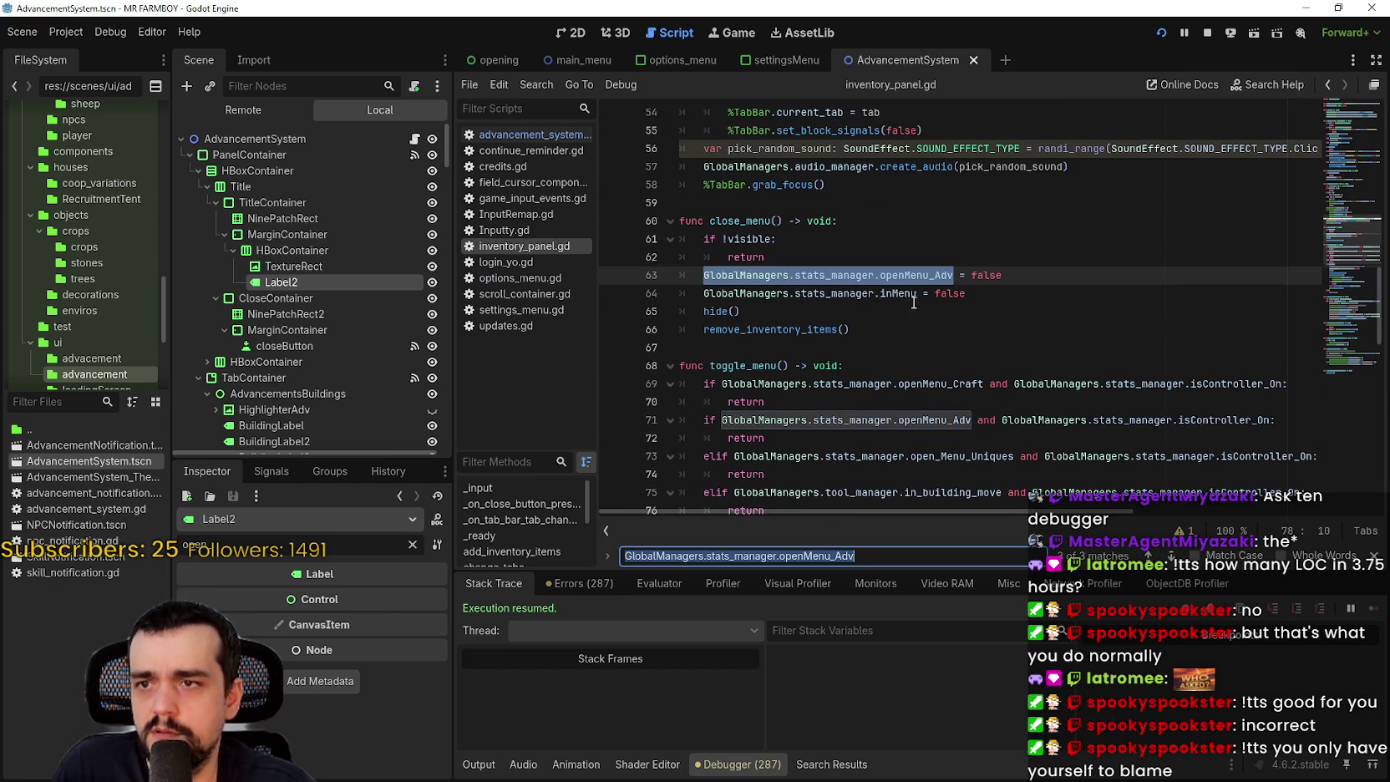
{"action": "scroll", "coordinate": [944, 302], "scroll_direction": "down", "scroll_amount": 2}
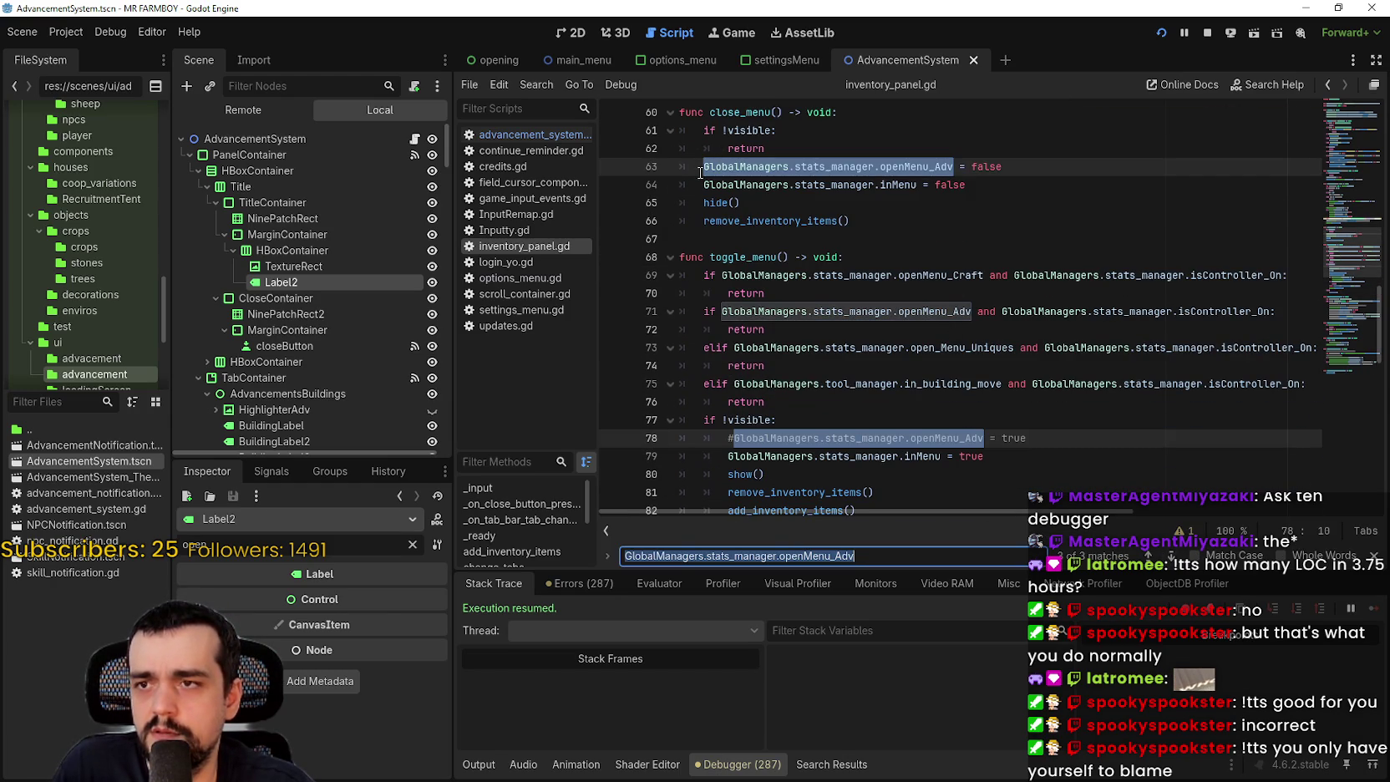
{"action": "left_click", "coordinate": [700, 172]}
{"action": "type", "text": "#"}
{"action": "left_click", "coordinate": [758, 184]}
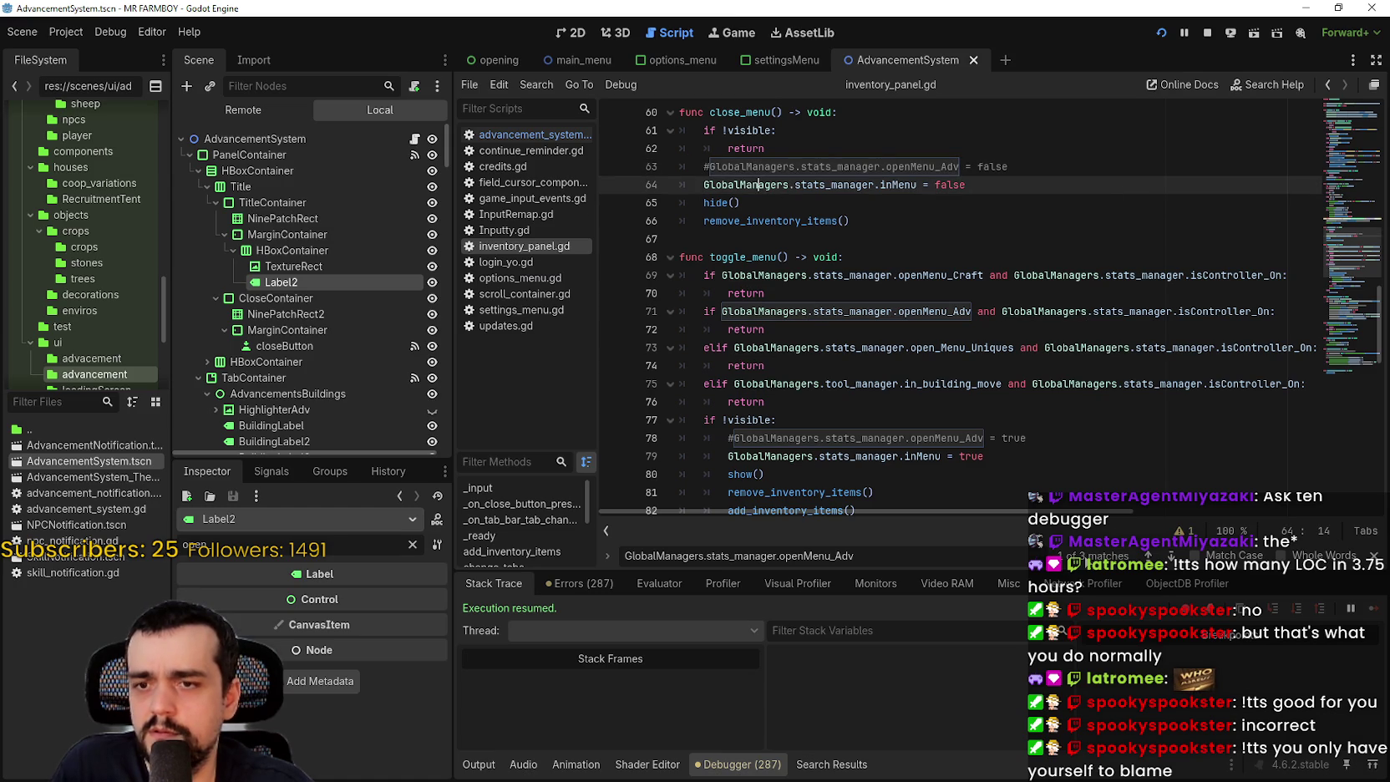
- Step through the openMenu_Adv matches on lines 63 and 71 and save the script
{"action": "key", "text": "F3"}
{"action": "key", "text": "F3"}
{"action": "key", "text": "F3"}
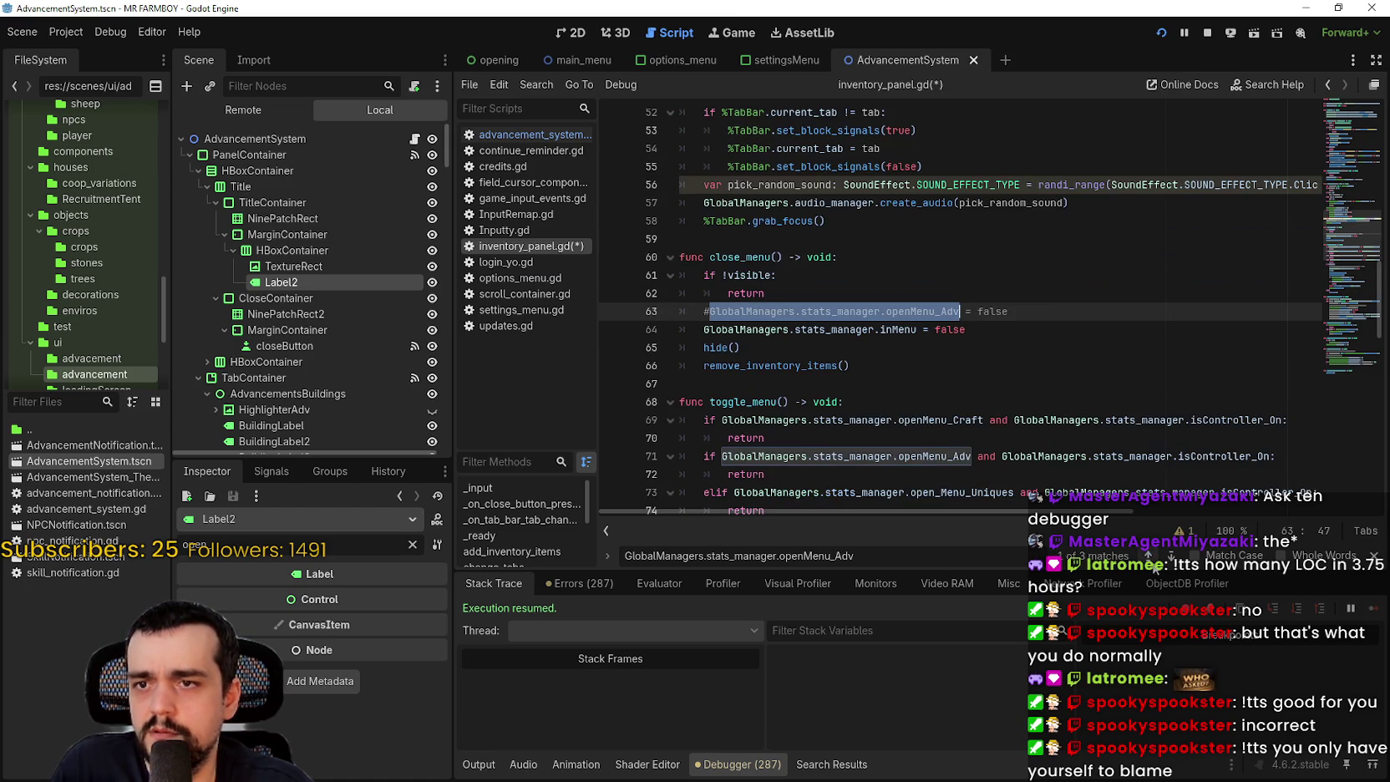
{"action": "key", "text": "shift+F3"}
{"action": "key", "text": "shift+F3"}
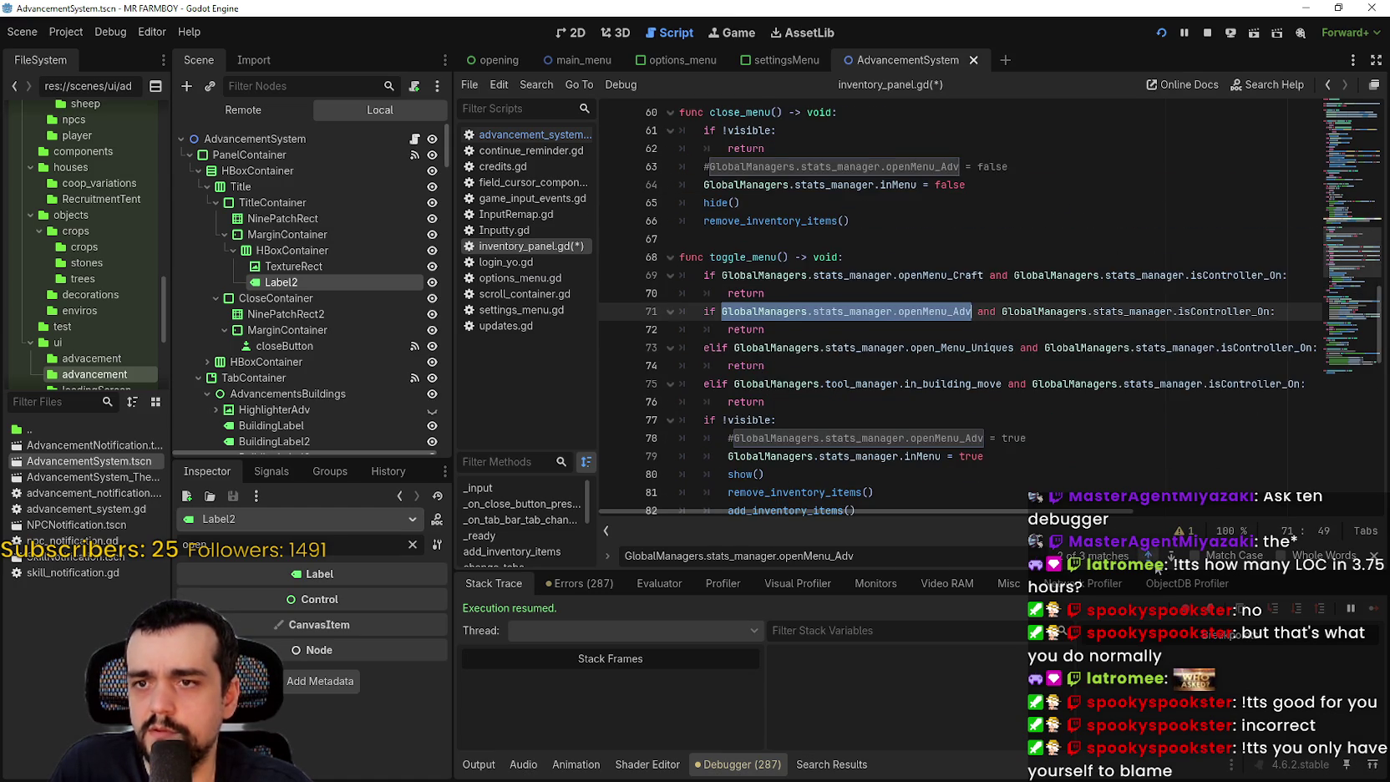
{"action": "key", "text": "shift+F3"}
{"action": "scroll", "coordinate": [944, 330], "scroll_direction": "down", "scroll_amount": 2}
{"action": "left_click", "coordinate": [950, 343]}
{"action": "key", "text": "ctrl+s"}
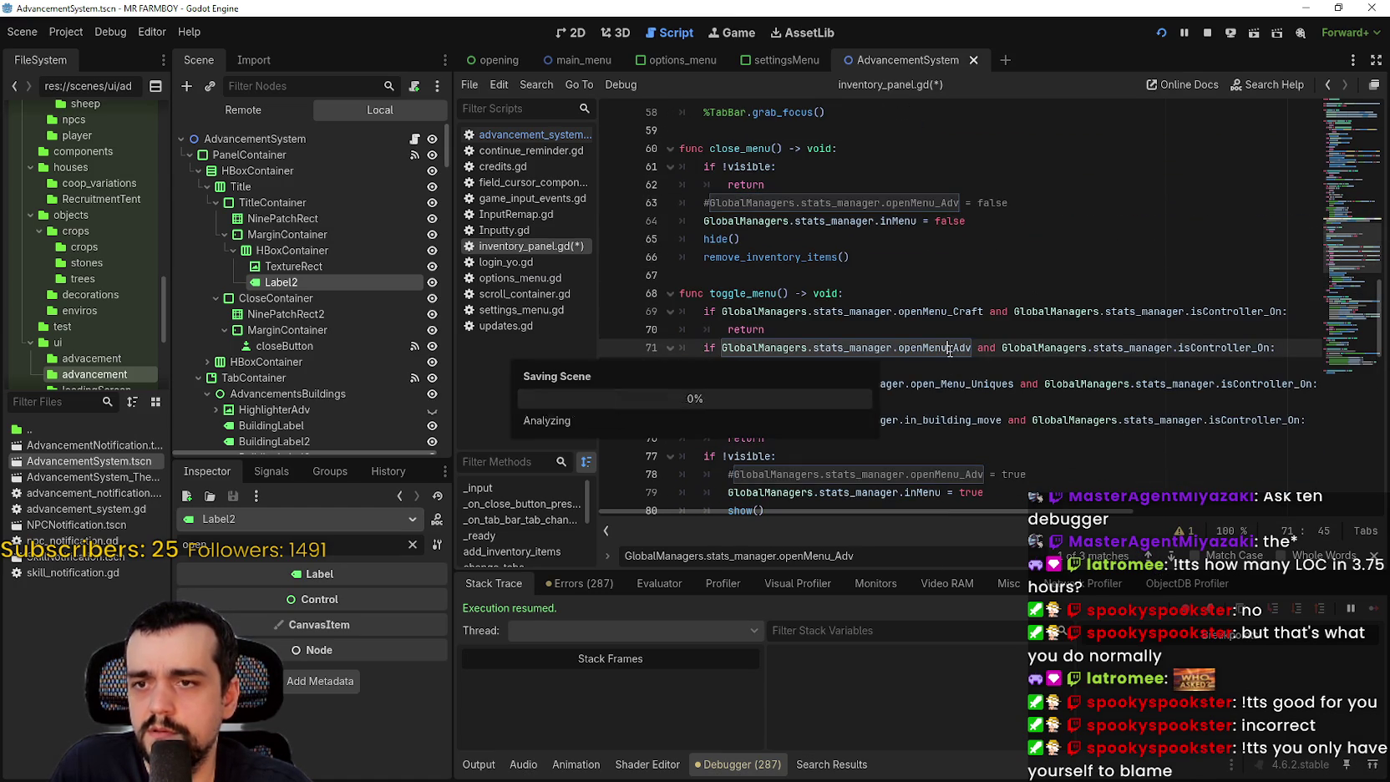
{"action": "scroll", "coordinate": [950, 344], "scroll_direction": "up", "scroll_amount": 1}
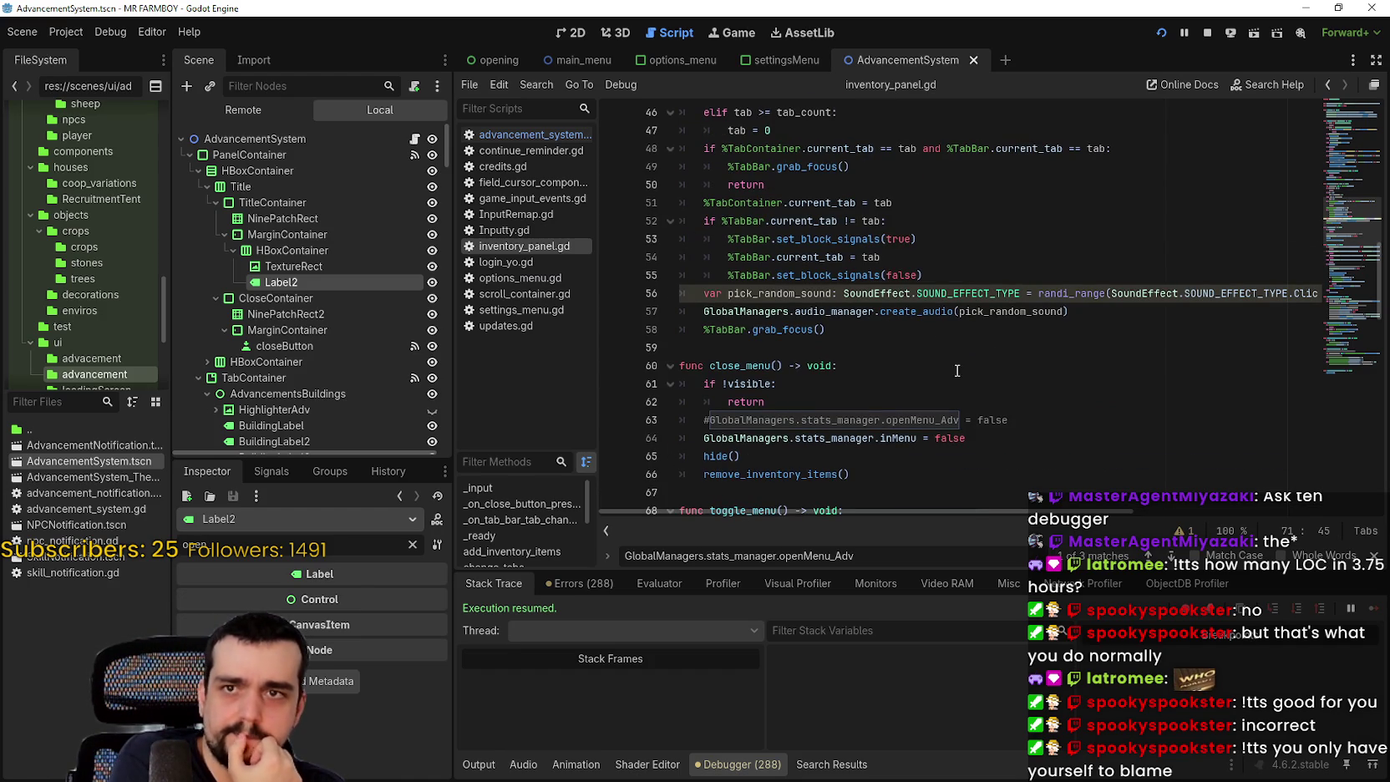
{"action": "left_click", "coordinate": [957, 370]}
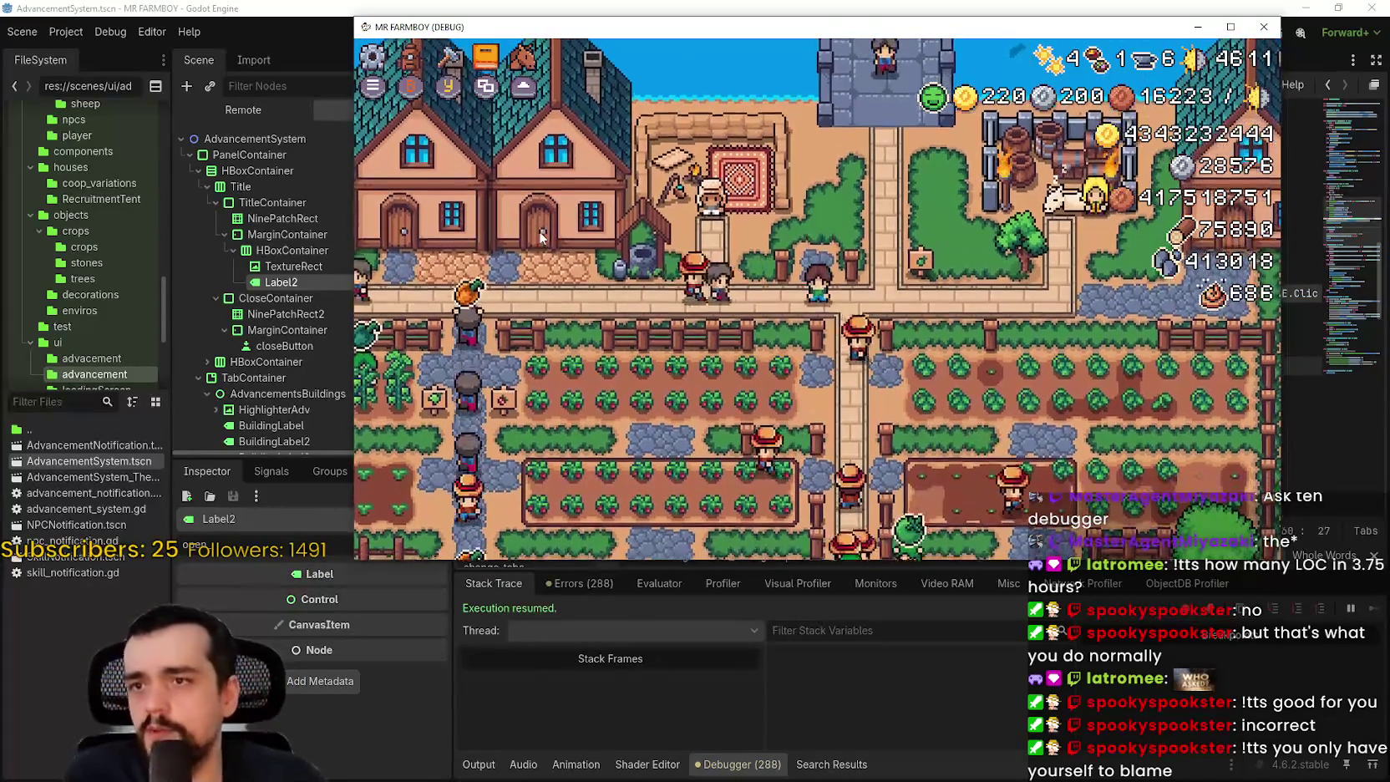
- Test the Stats & Inventory panel and its switches to the Crafting and Advancements panels
{"action": "key", "text": "i"}
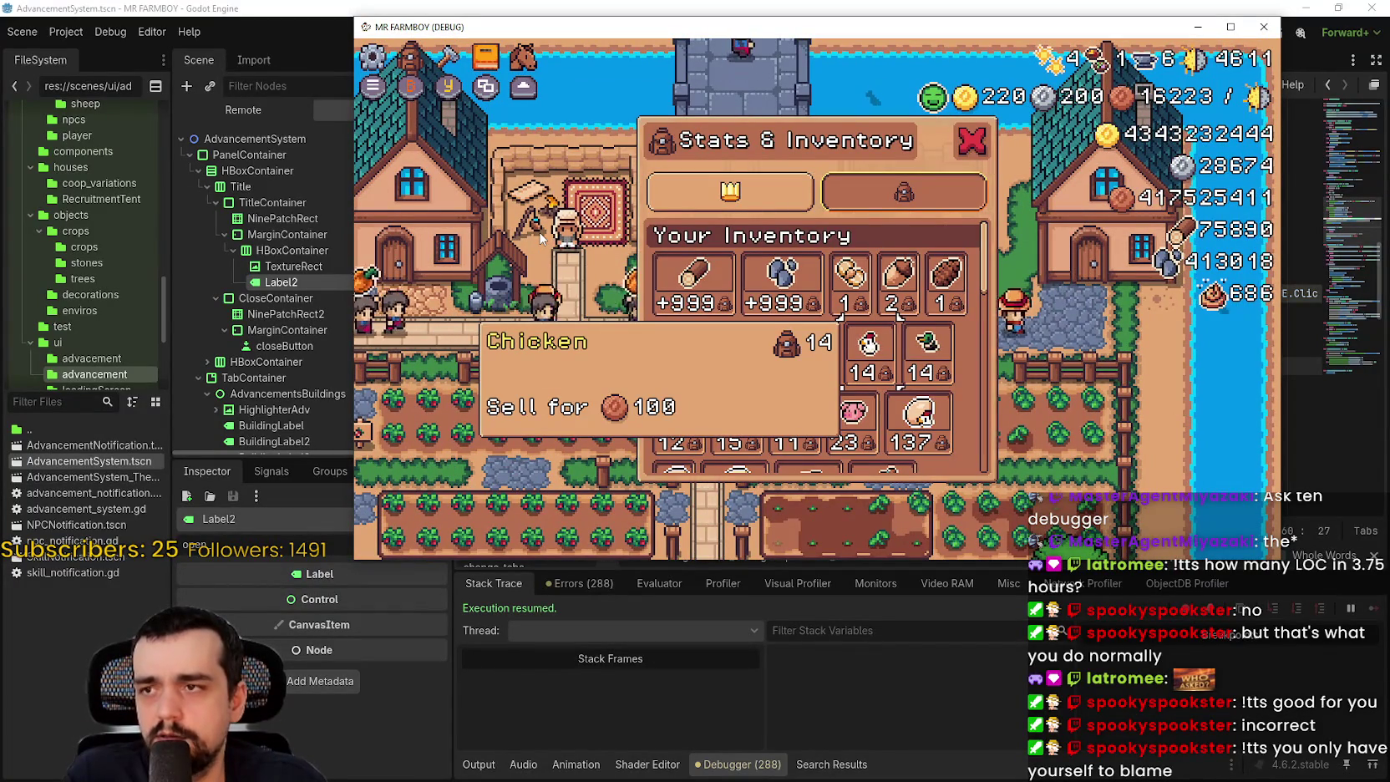
{"action": "key", "text": "c"}
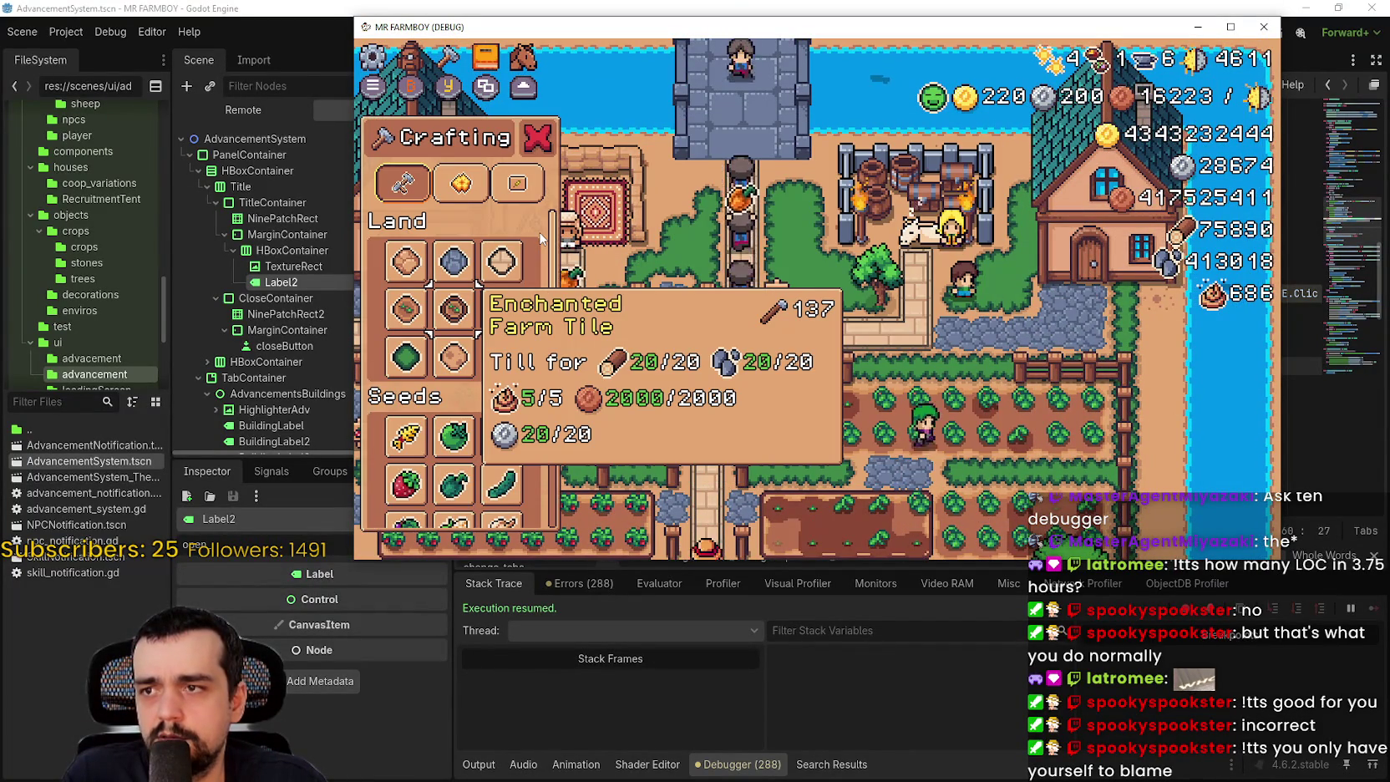
{"action": "key", "text": "Escape"}
{"action": "key", "text": "i"}
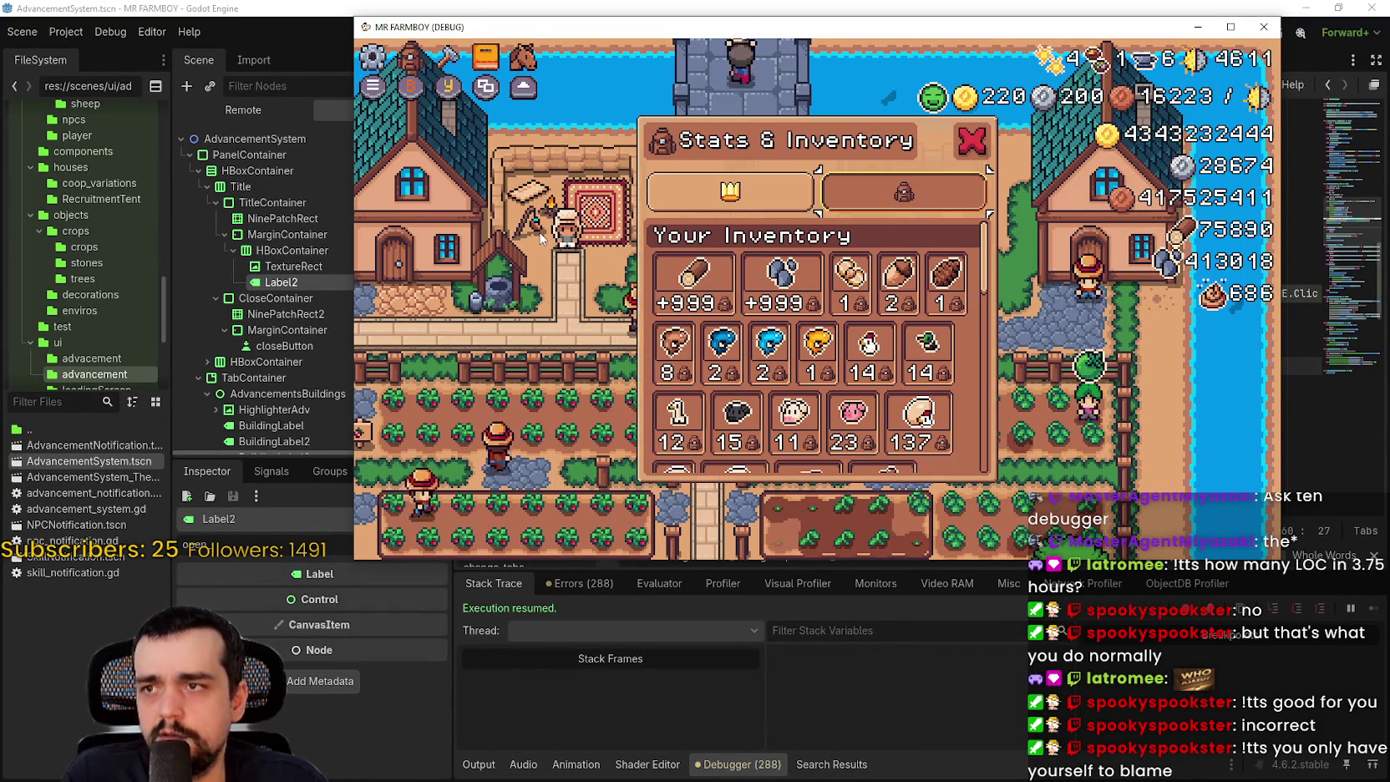
{"action": "key", "text": "a"}
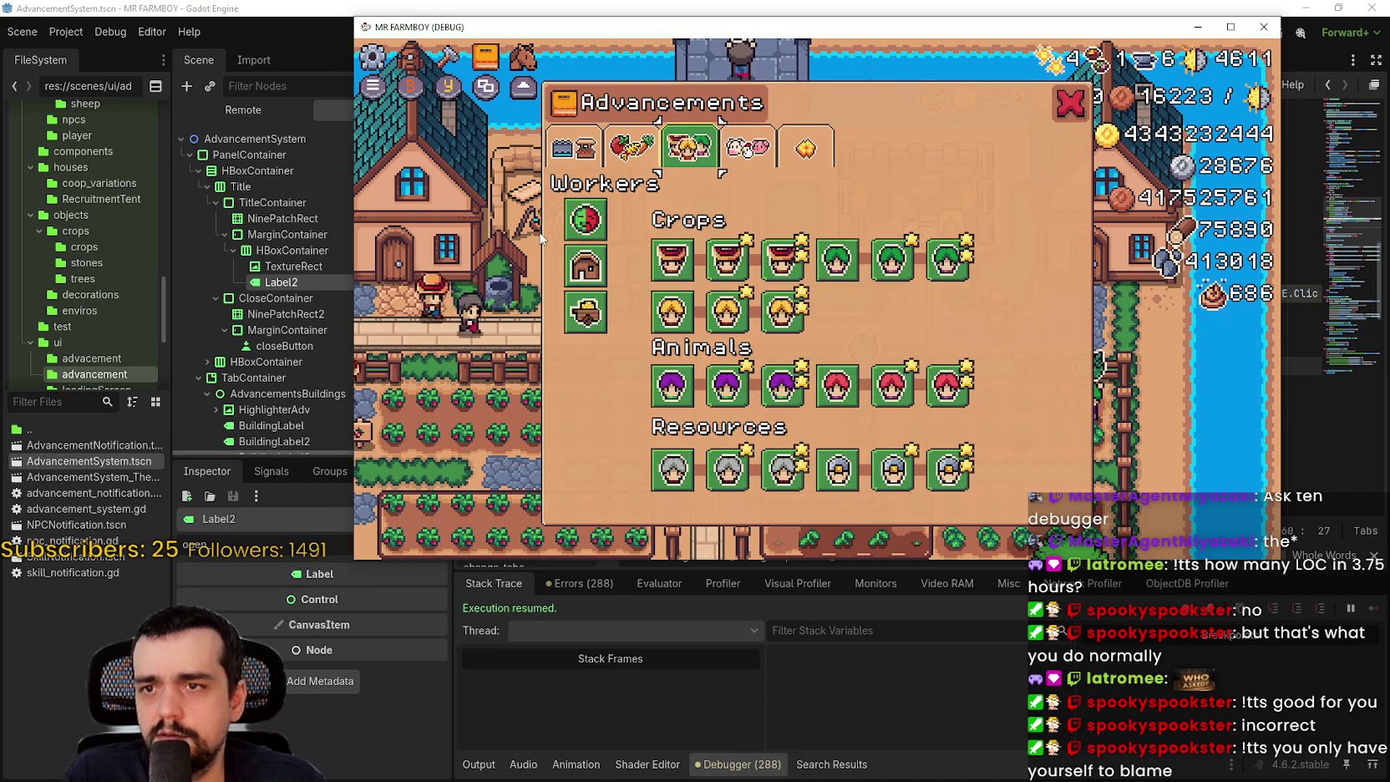
{"action": "key", "text": "Escape"}
{"action": "key", "text": "i"}
- Pause the game, step into Options and back, then resume play
{"action": "key", "text": "Escape"}
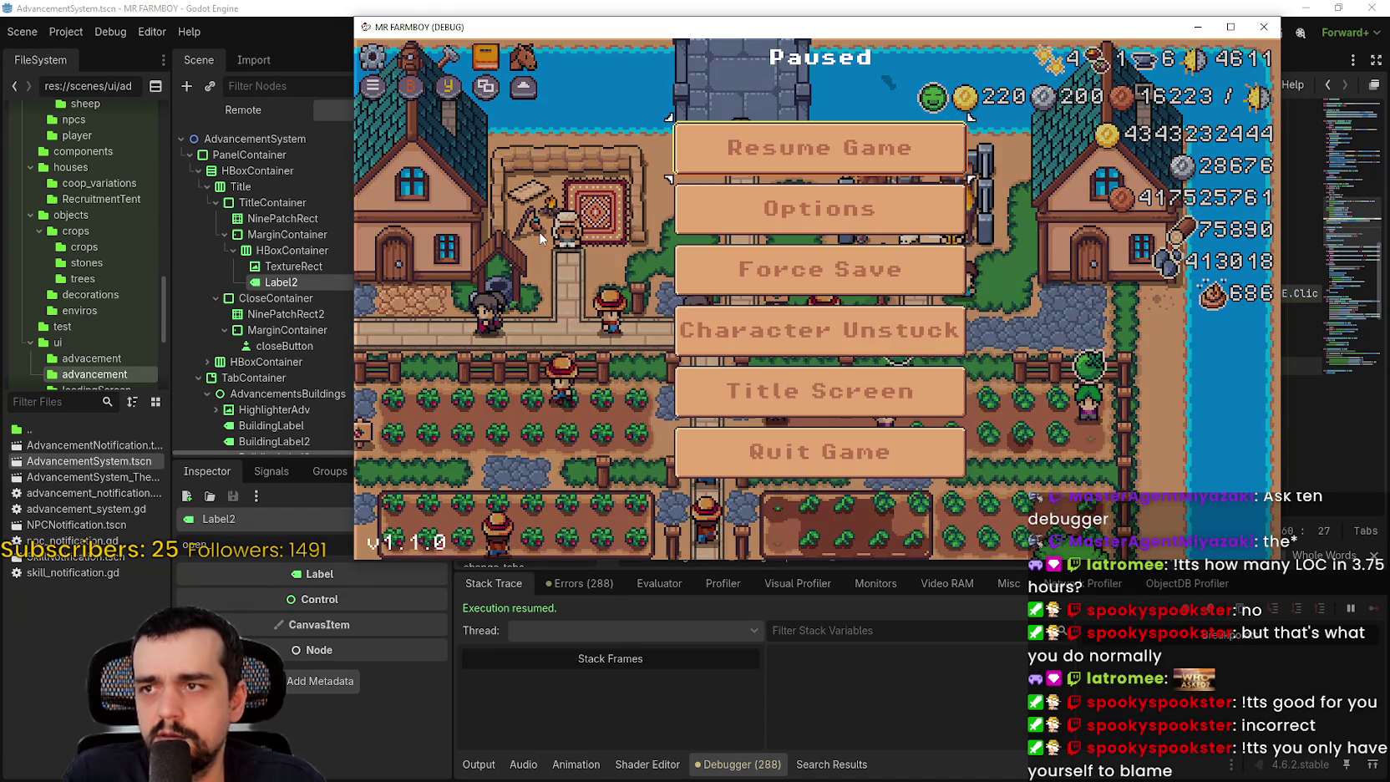
{"action": "key", "text": "Down"}
{"action": "key", "text": "Return"}
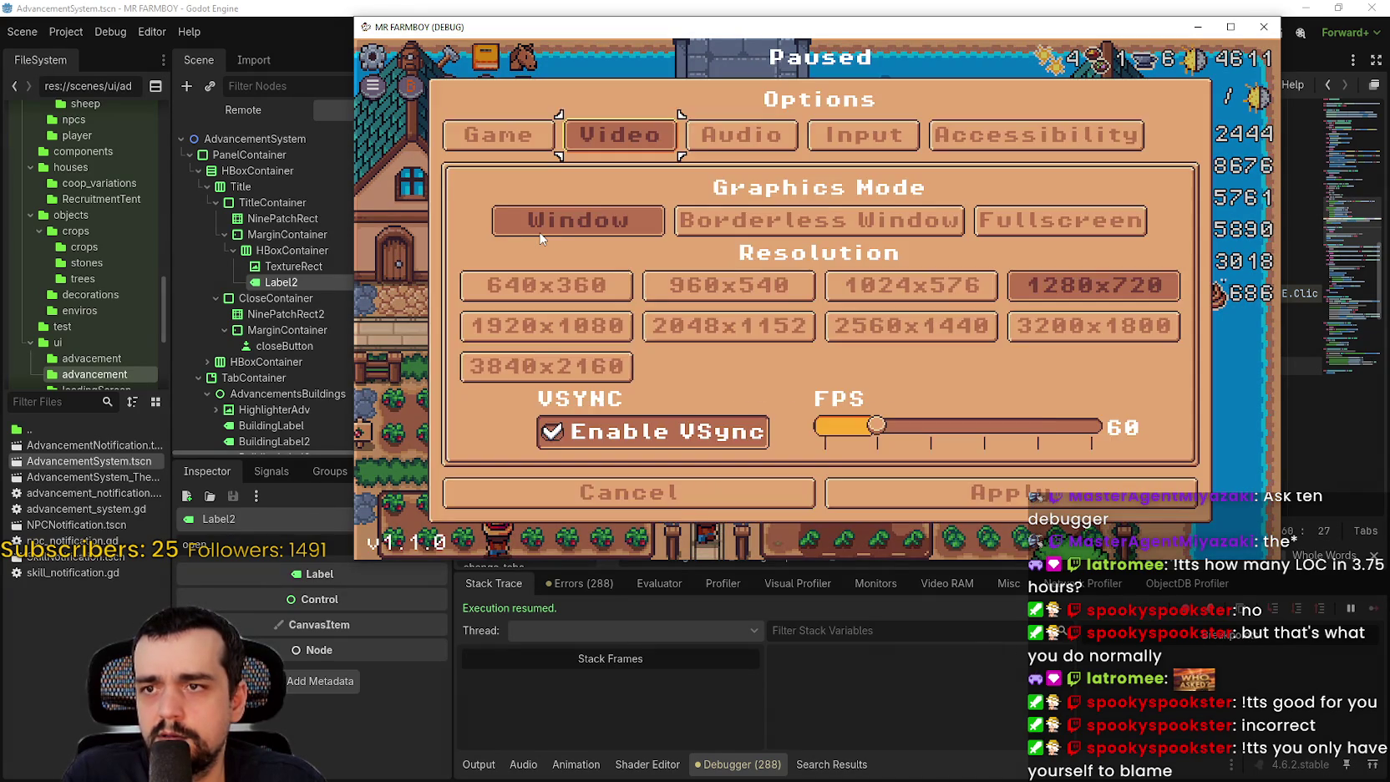
{"action": "key", "text": "Escape"}
{"action": "key", "text": "Escape"}
{"action": "key", "text": "i"}
{"action": "key", "text": "i"}
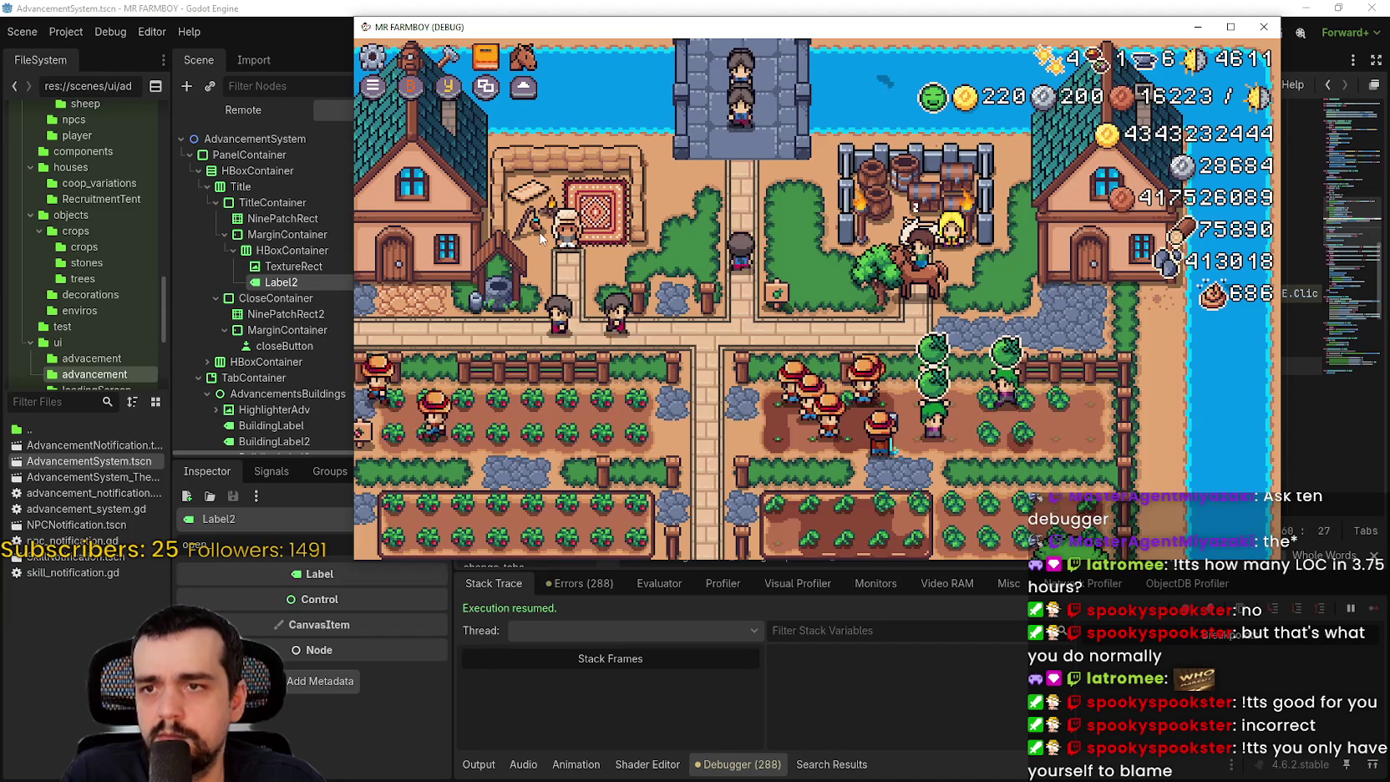
- Ride around the village while toggling the Stats & Inventory and Hirable Workers panels
{"action": "key", "text": "s"}
{"action": "key", "text": "i"}
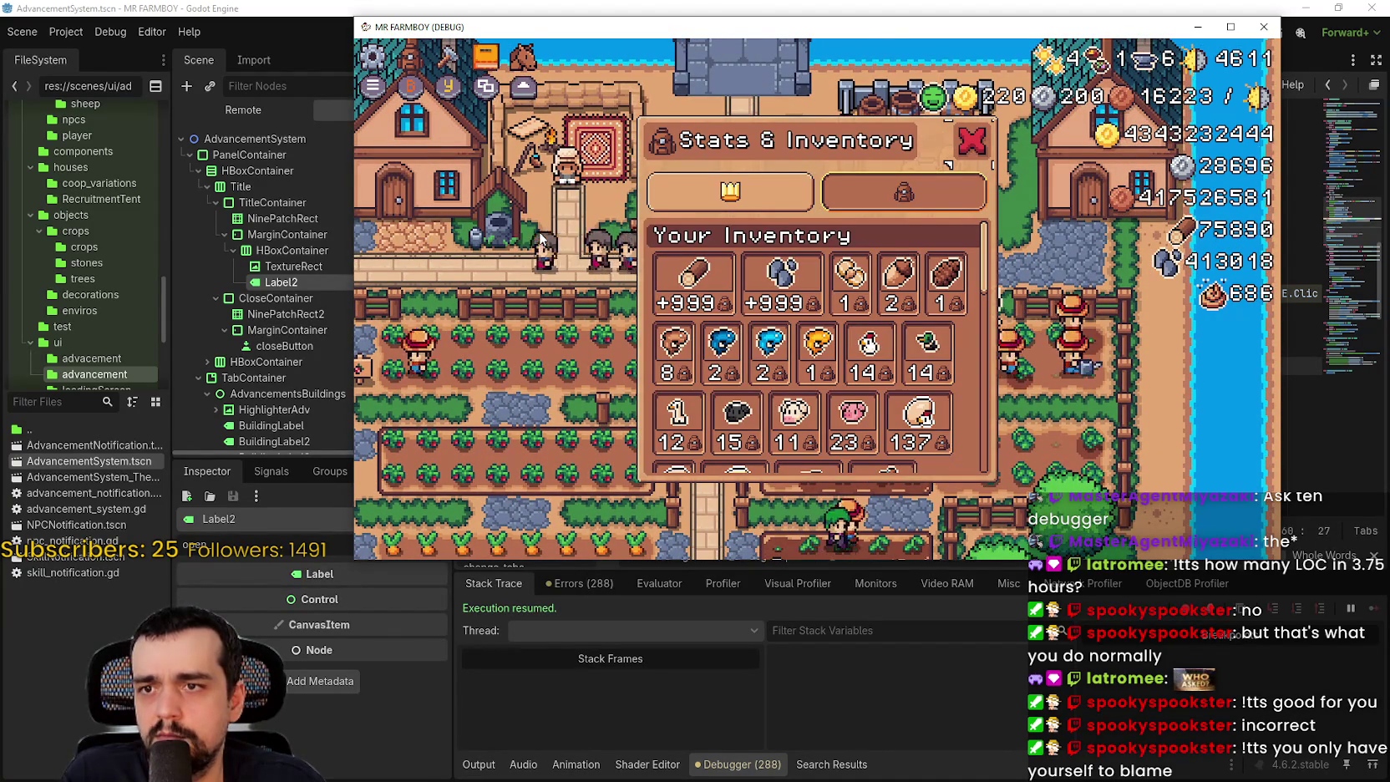
{"action": "key", "text": "i"}
{"action": "key", "text": "w"}
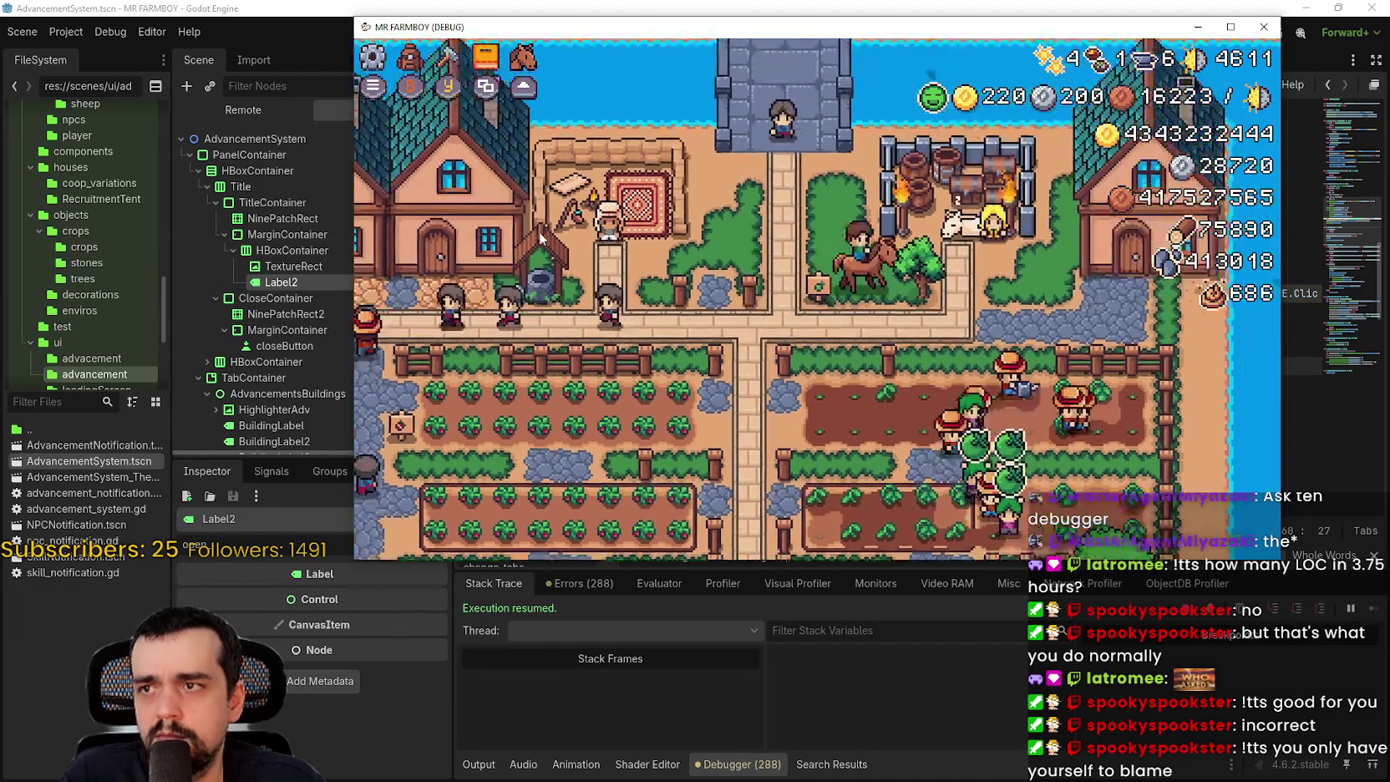
{"action": "key", "text": "e"}
{"action": "key", "text": "Escape"}
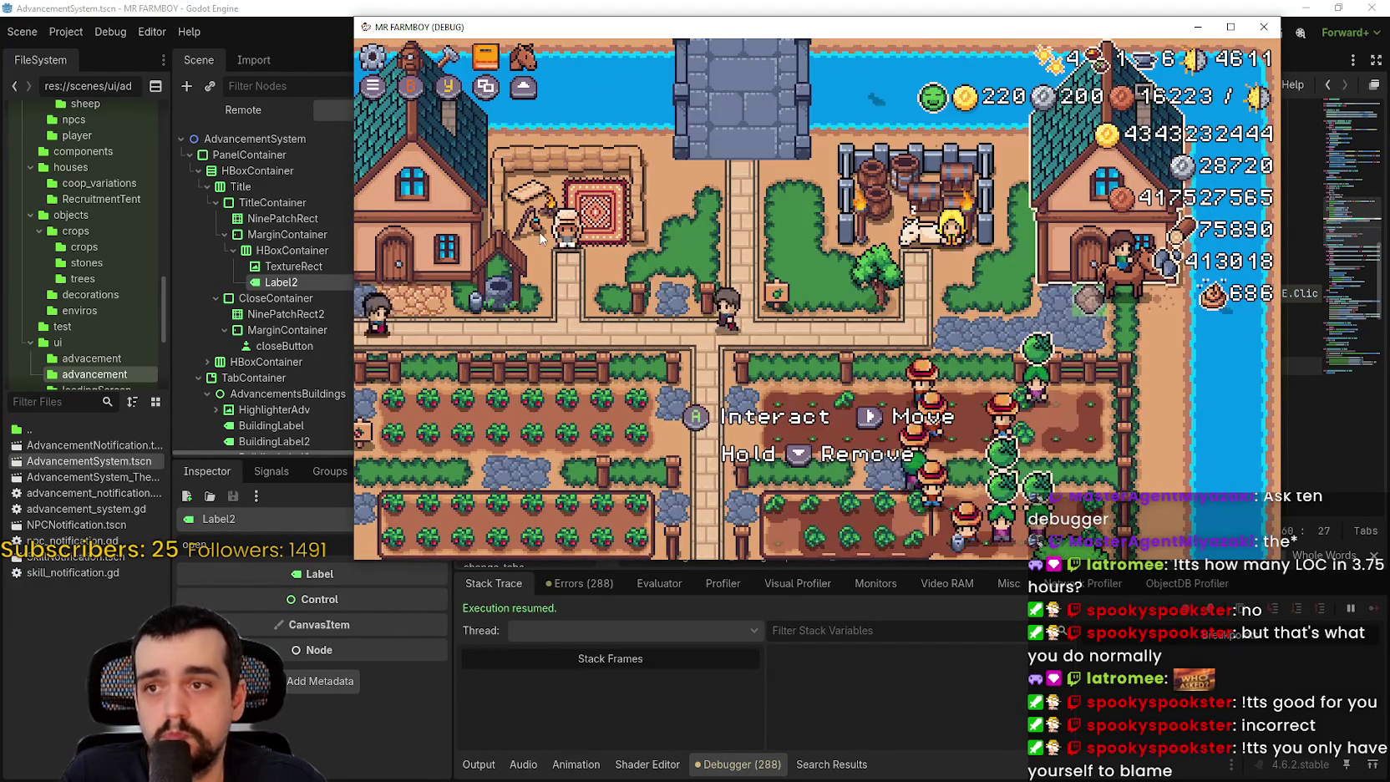
{"action": "key", "text": "i"}
{"action": "key", "text": "i"}
{"action": "key", "text": "a"}
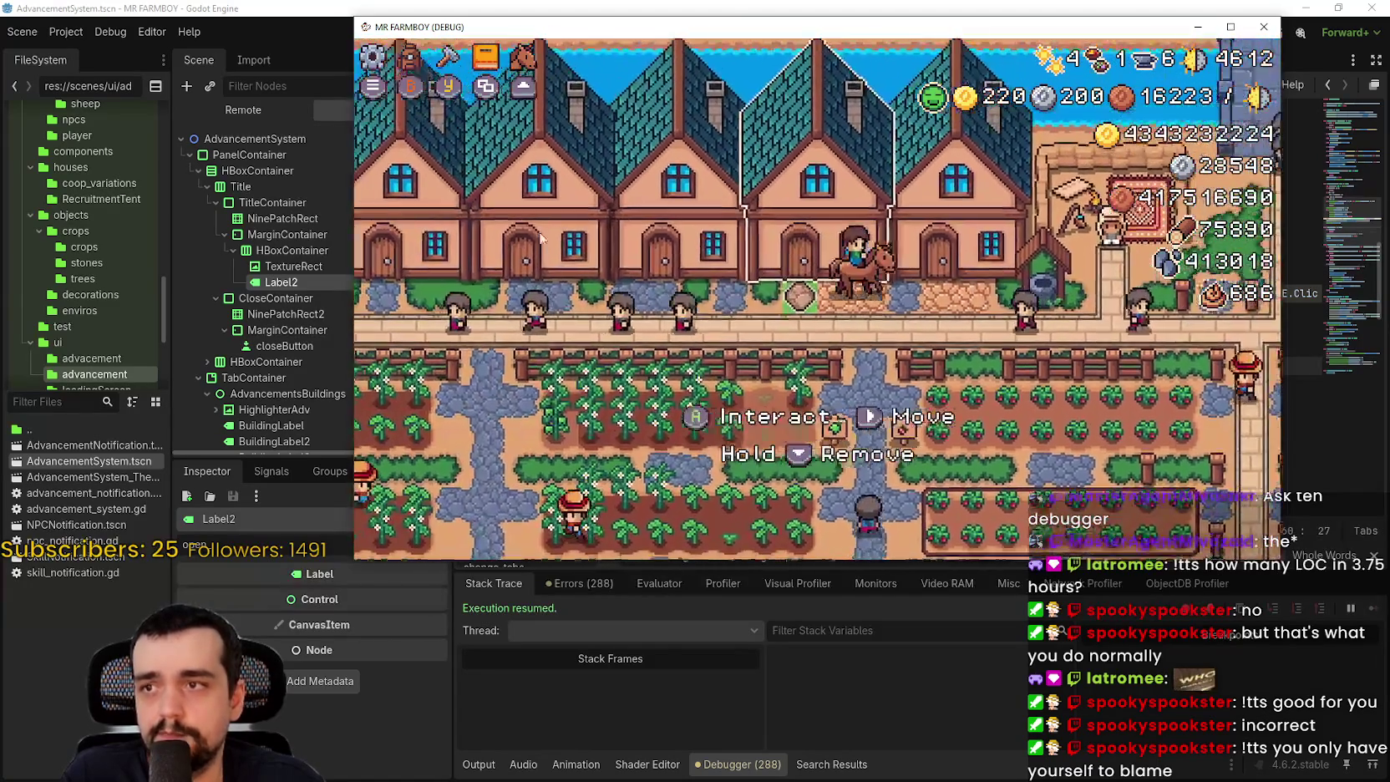
{"action": "key", "text": "d"}
- From the pause menu, browse Options video settings, graphics modes and key bindings, then resume
{"action": "key", "text": "Escape"}
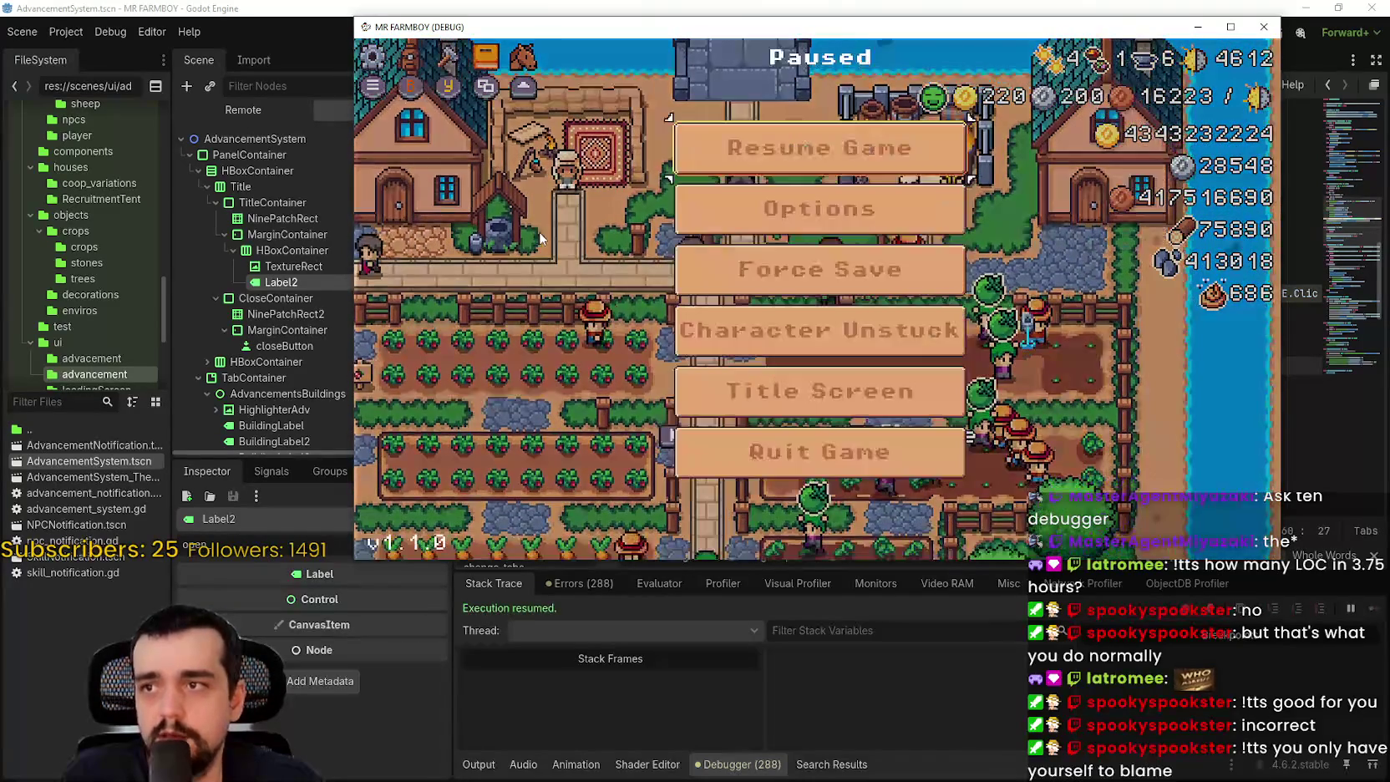
{"action": "key", "text": "Up"}
{"action": "key", "text": "Return"}
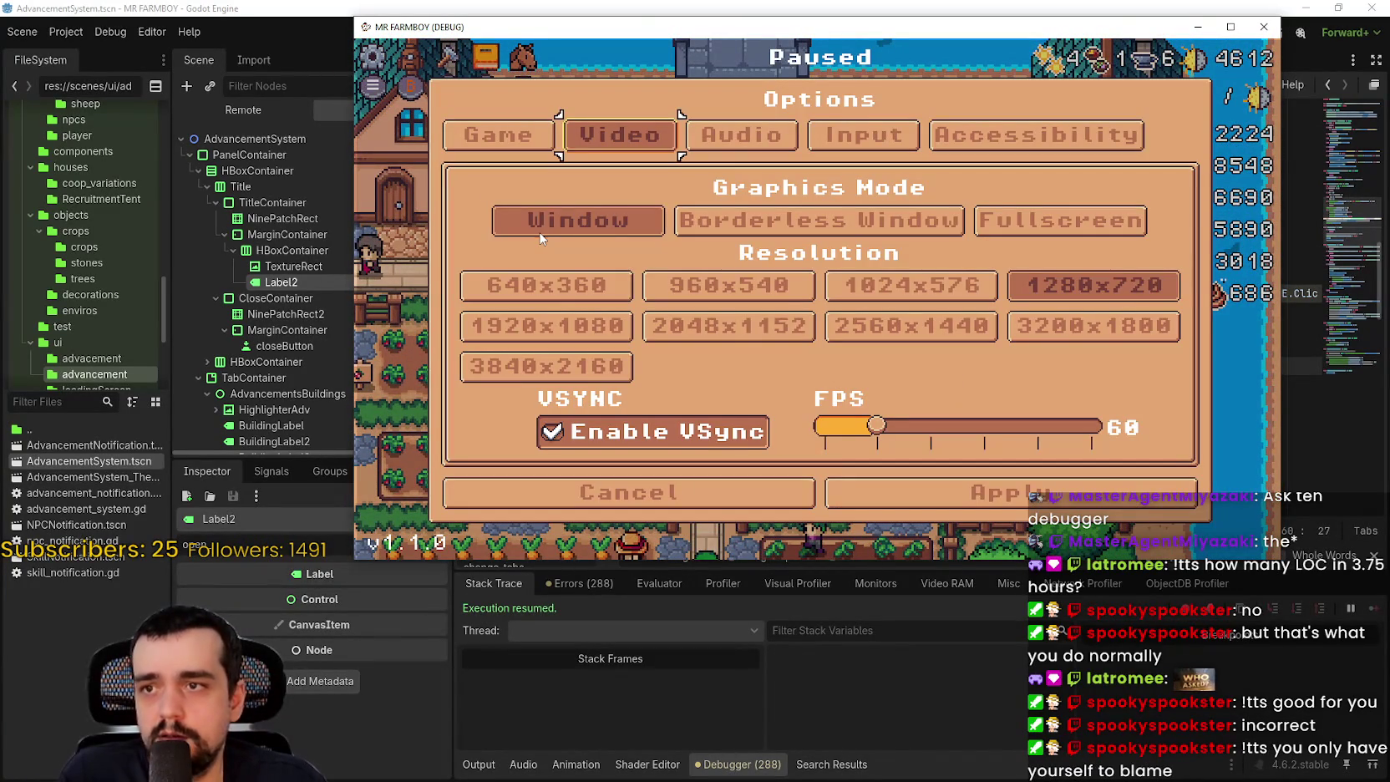
{"action": "key", "text": "Down"}
{"action": "key", "text": "Right"}
{"action": "key", "text": "Return"}
{"action": "key", "text": "Escape"}
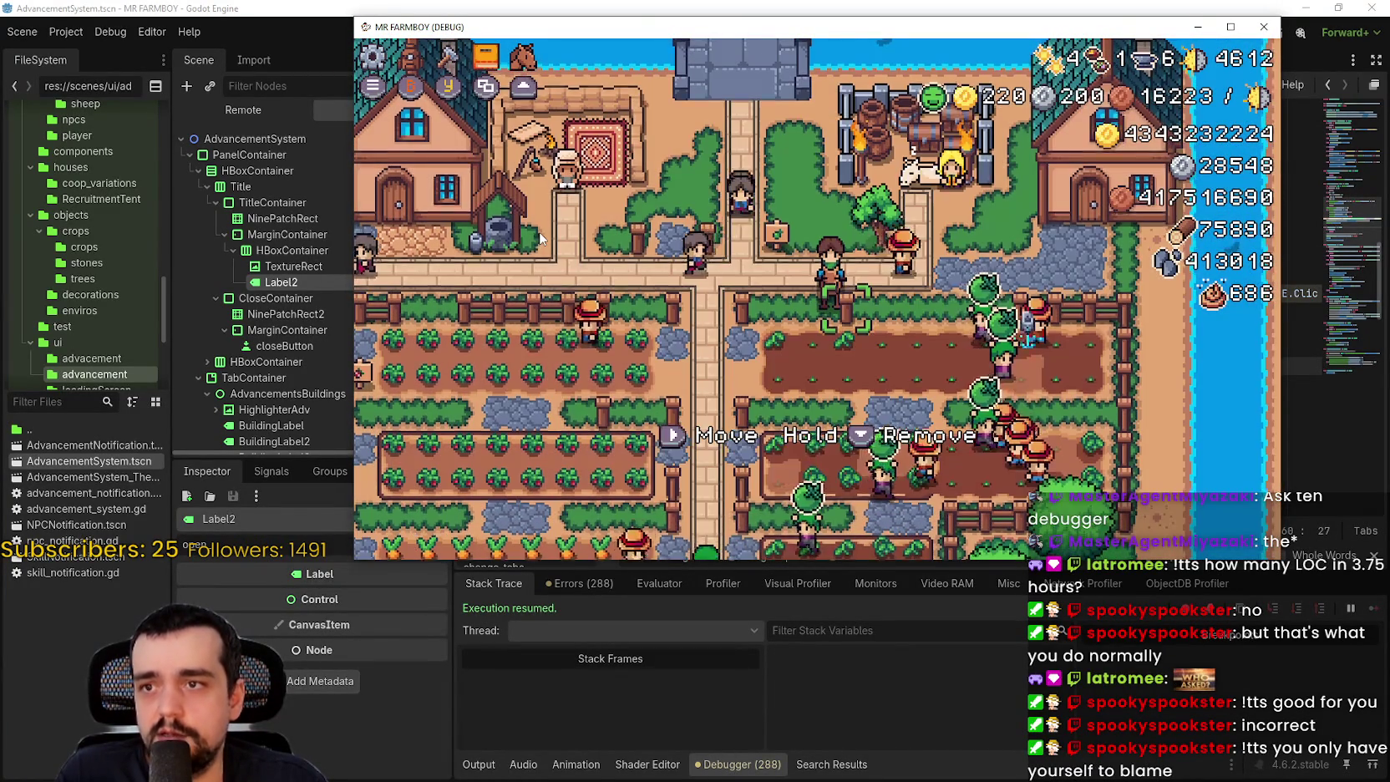
- Ride into the crop fields and back onto the path, toggling the inventory panel
{"action": "key", "text": "Left"}
{"action": "key", "text": "Down"}
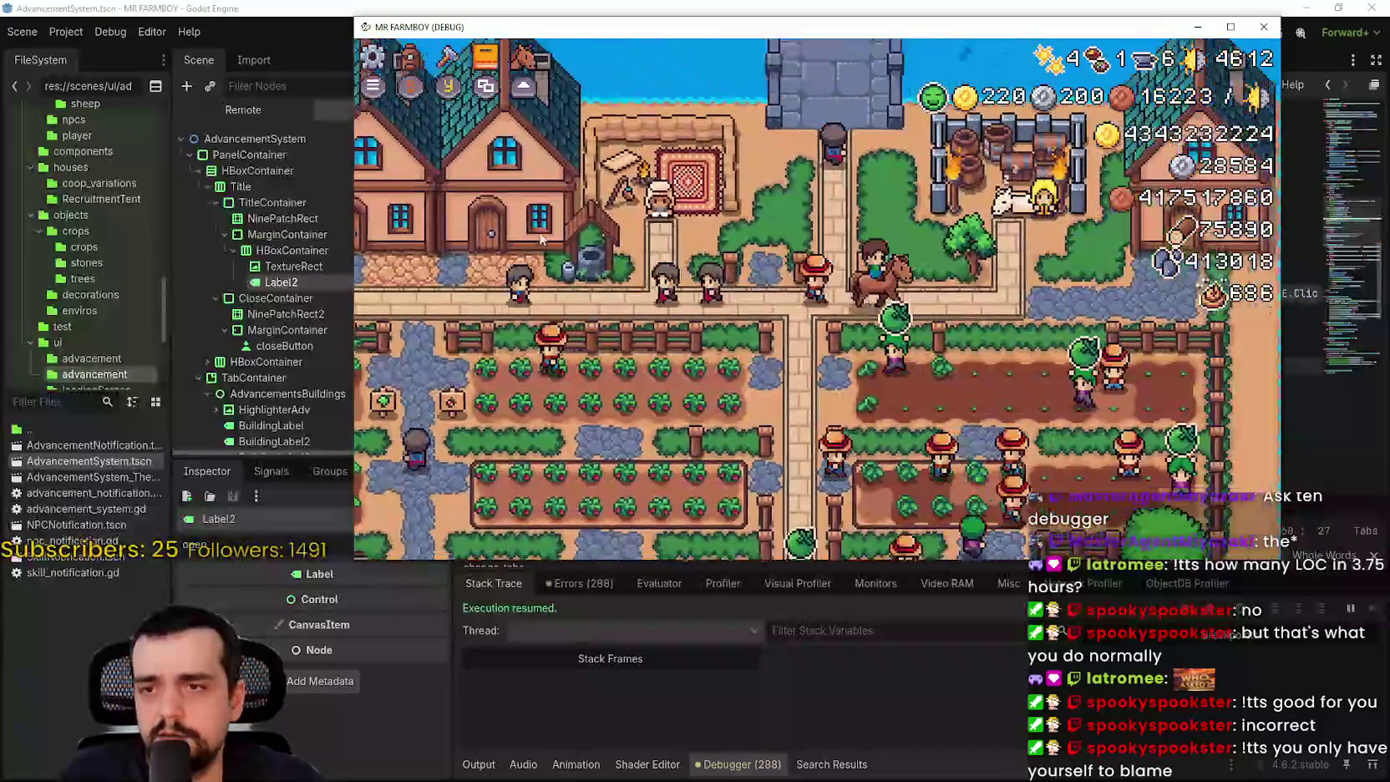
{"action": "key", "text": "Up"}
{"action": "key", "text": "Right"}
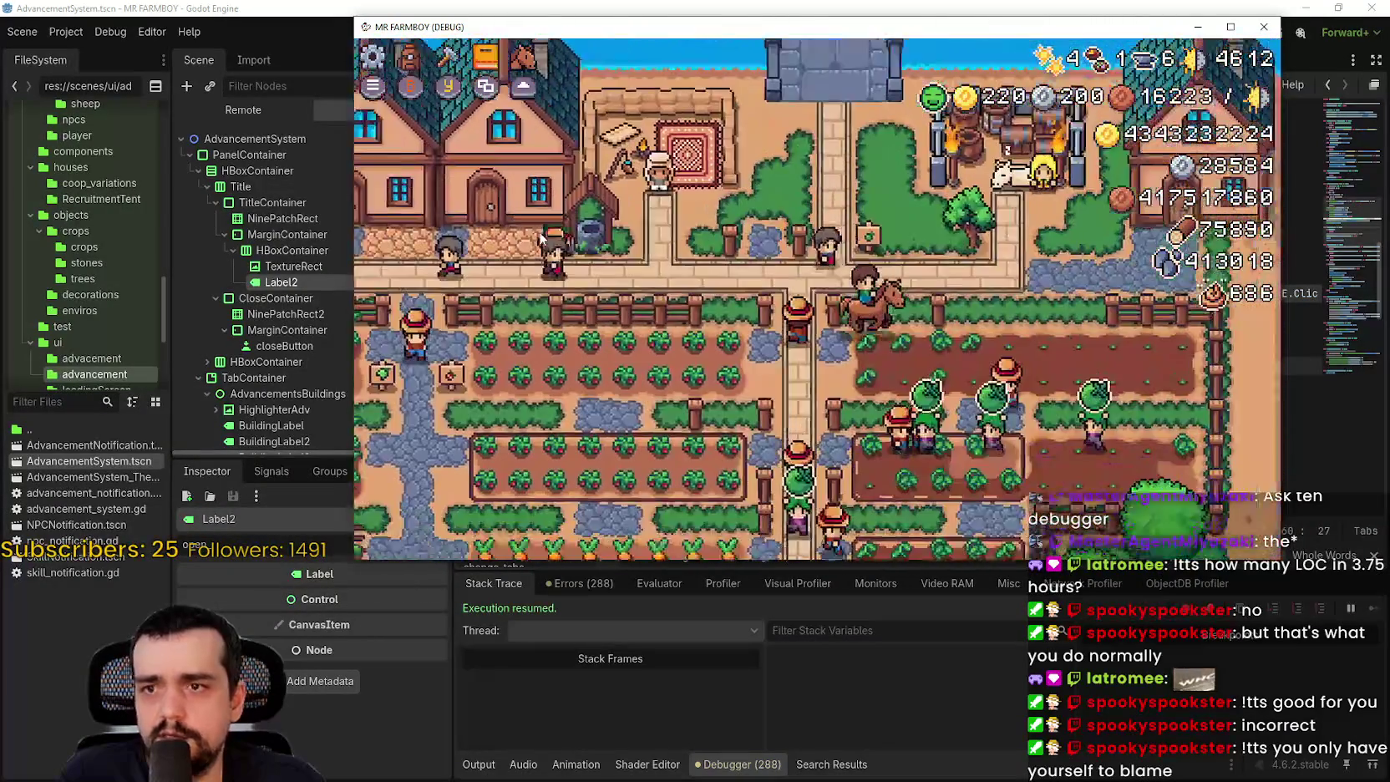
{"action": "key", "text": "i"}
{"action": "key", "text": "i"}
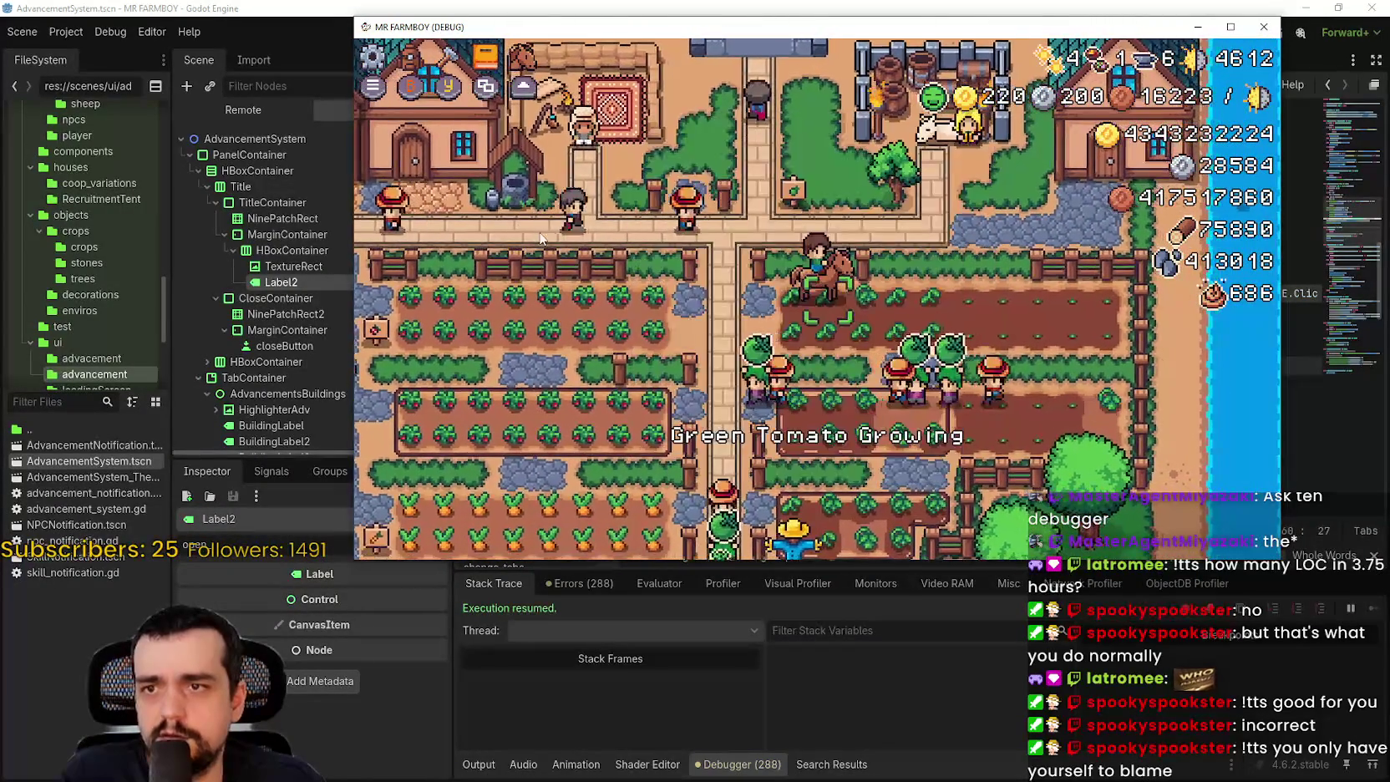
{"action": "key", "text": "Left"}
{"action": "key", "text": "i"}
{"action": "key", "text": "i"}
{"action": "key", "text": "Right"}
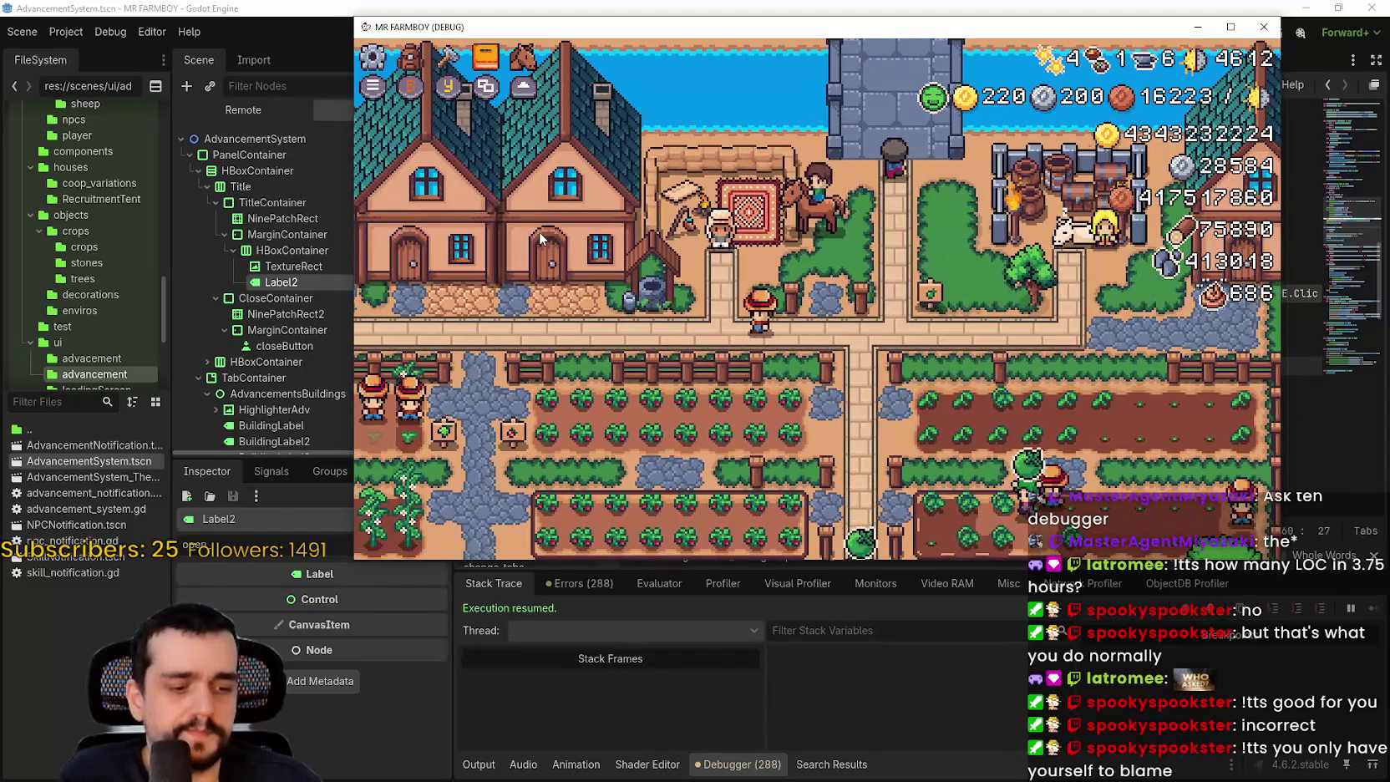
- Pause the game and move the menu focus down to Quit Game
{"action": "key", "text": "Escape"}
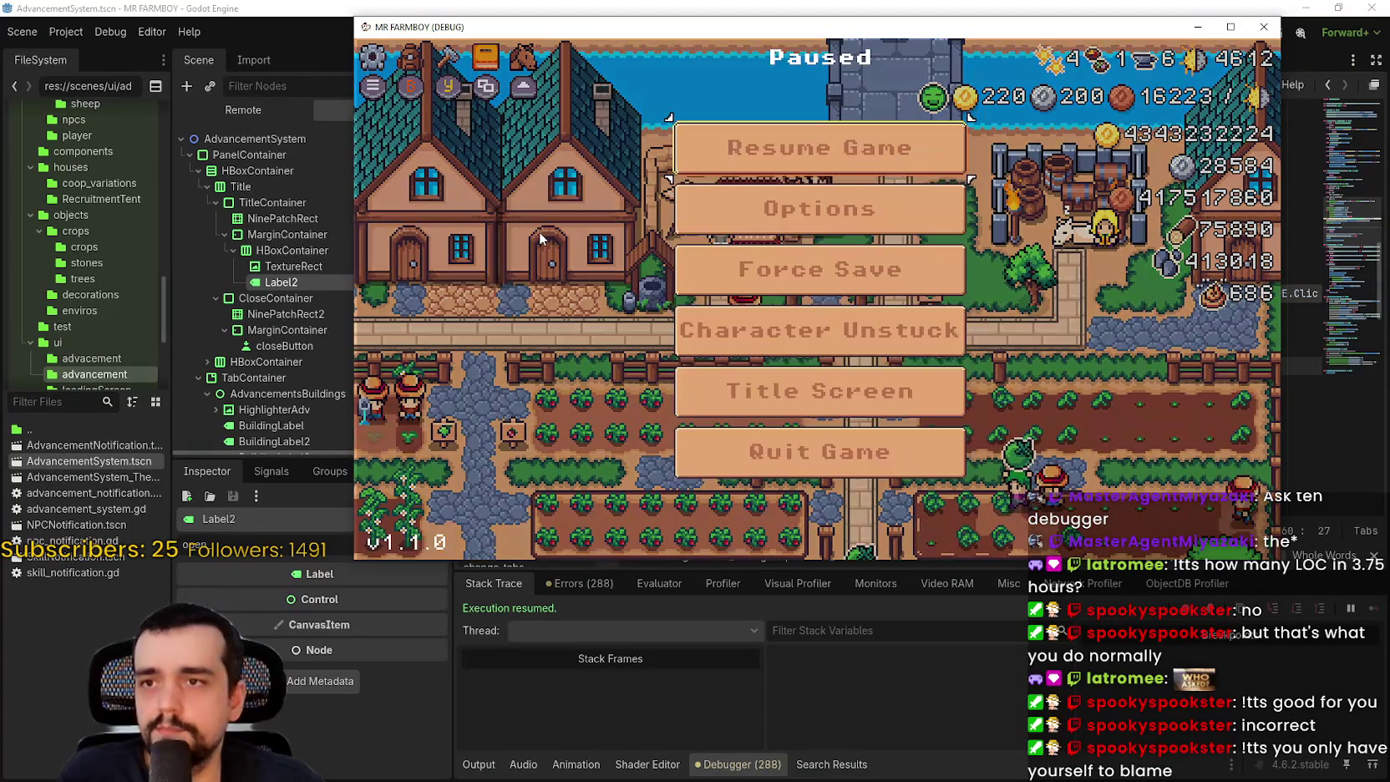
{"action": "key", "text": "Down"}
{"action": "key", "text": "Down"}
{"action": "key", "text": "Down"}
{"action": "key", "text": "Down"}
{"action": "key", "text": "Return"}
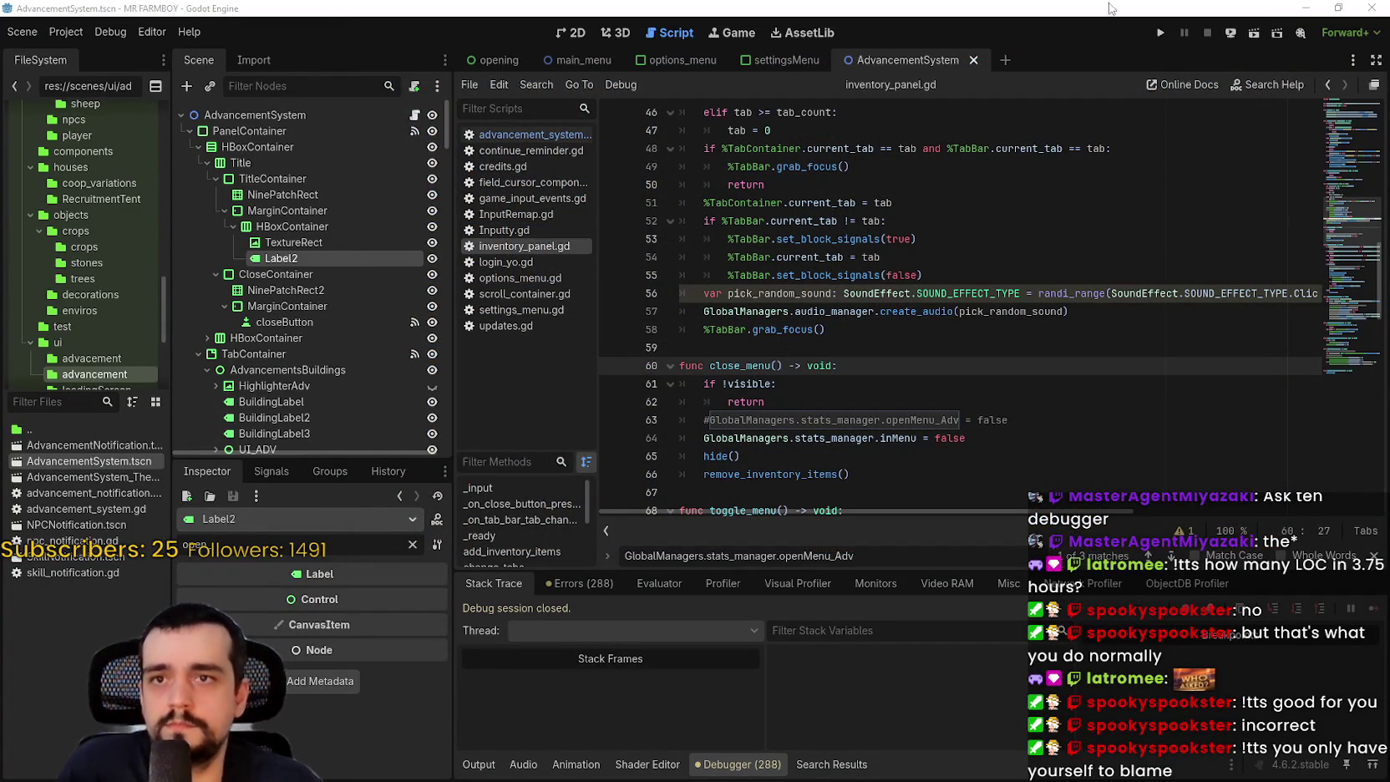
- Relaunch the game from the toolbar, then stop it to end the debug session
{"action": "left_click", "coordinate": [1157, 36]}
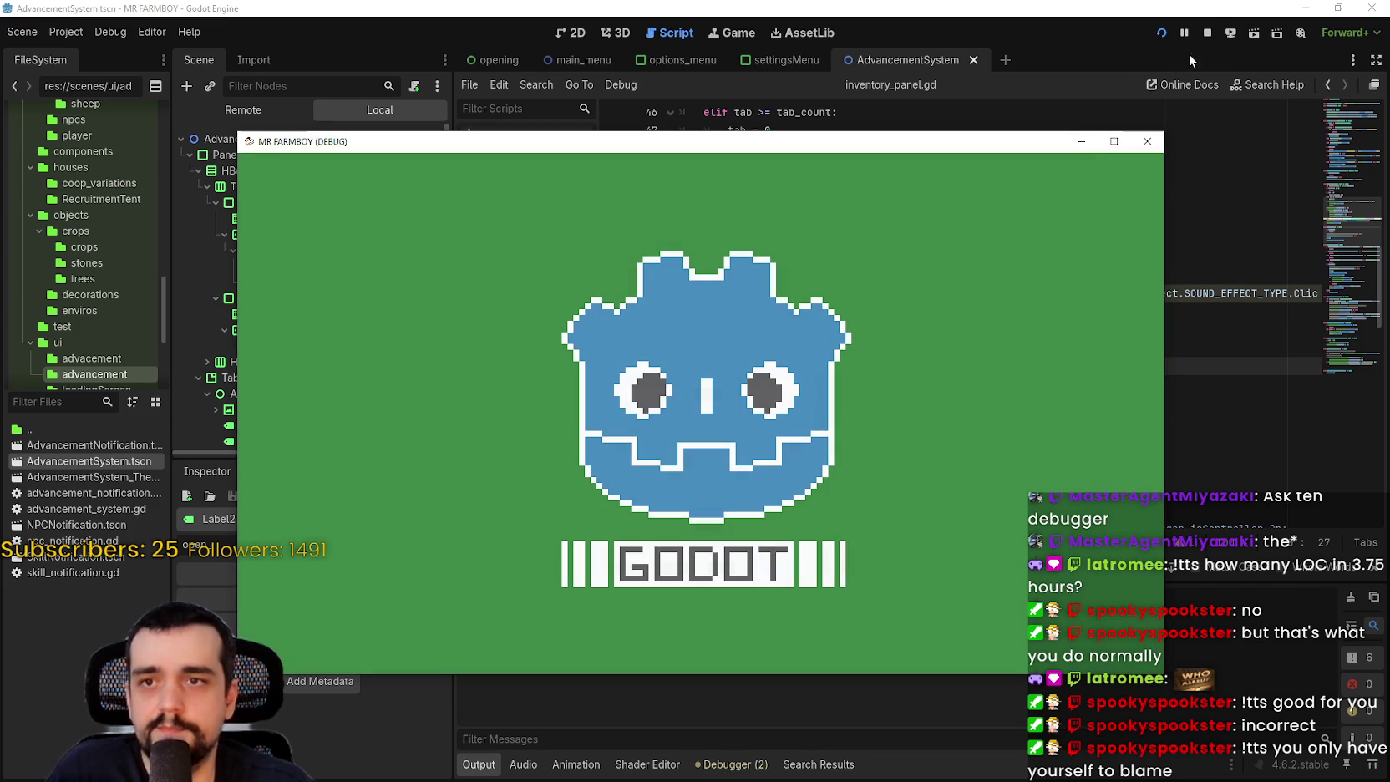
{"action": "left_click", "coordinate": [1208, 35]}
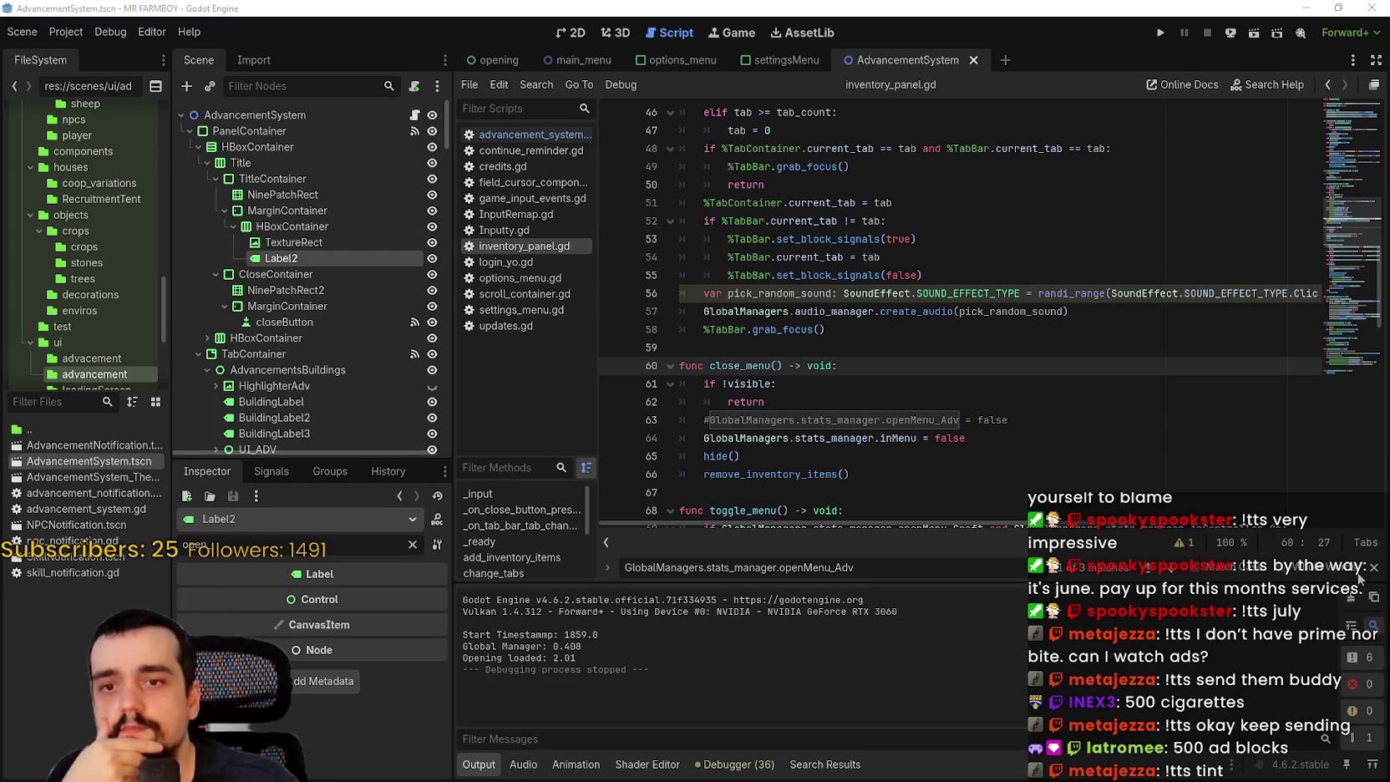
- Dismiss the script text search and go to line 52 of the script
{"action": "key", "text": "Escape"}
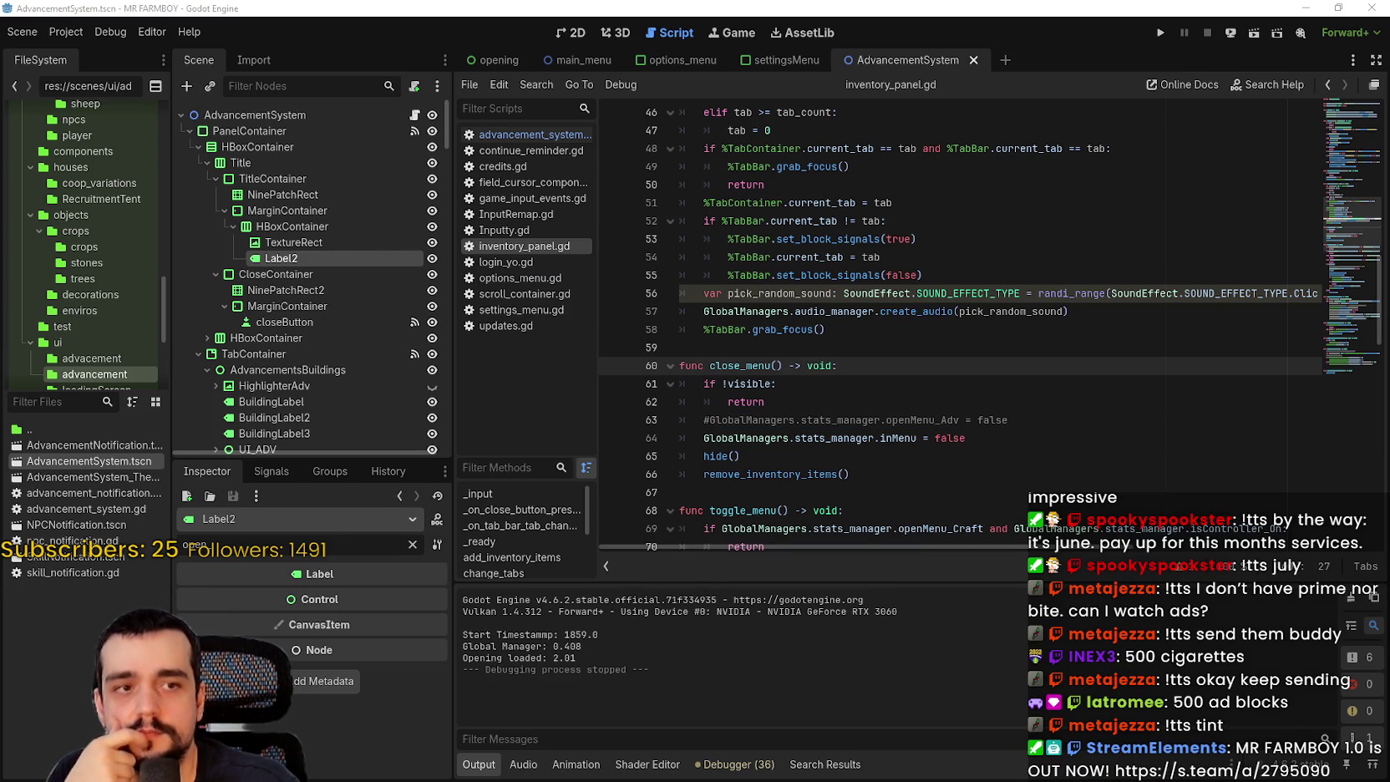
{"action": "left_click", "coordinate": [1130, 294]}
{"action": "left_click", "coordinate": [894, 221]}
{"action": "scroll", "coordinate": [896, 199], "scroll_direction": "up", "scroll_amount": 2}
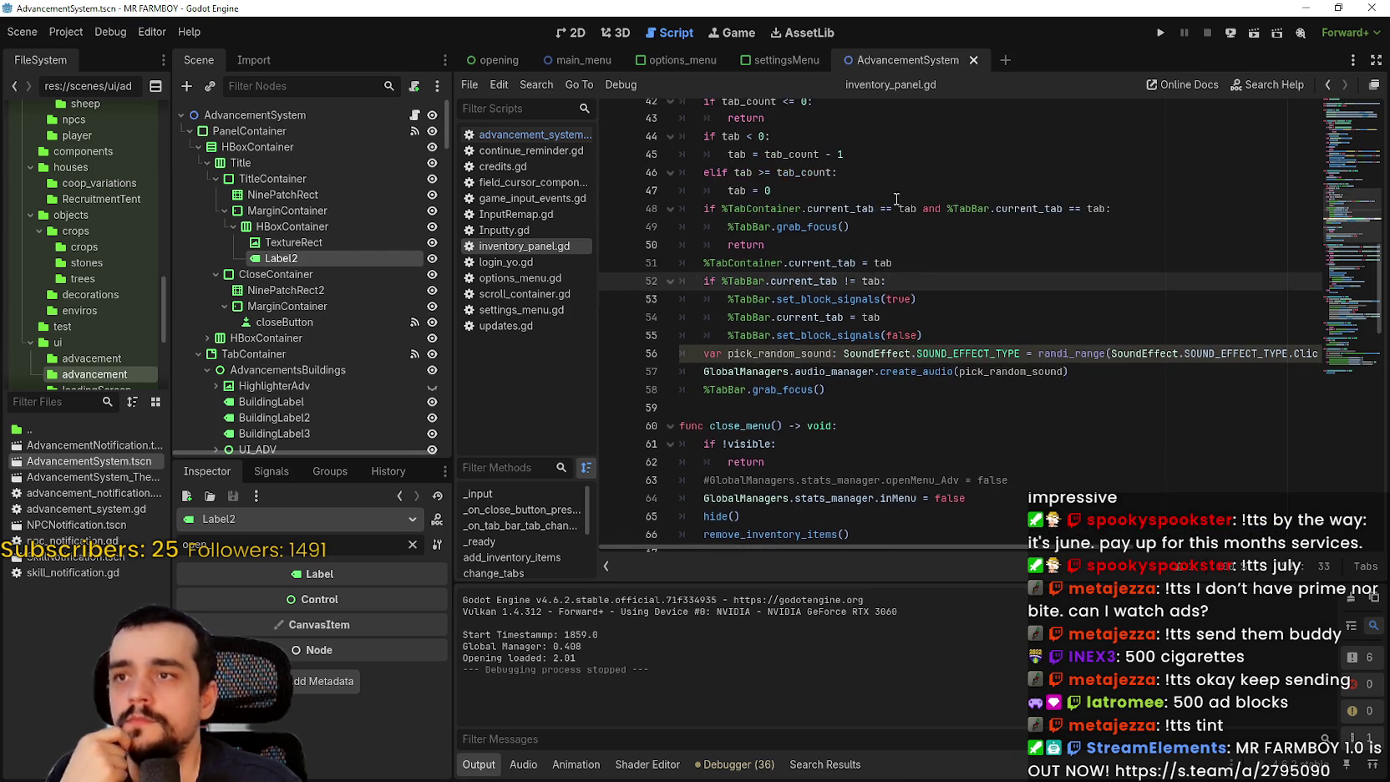
{"action": "scroll", "coordinate": [896, 199], "scroll_direction": "up", "scroll_amount": 2}
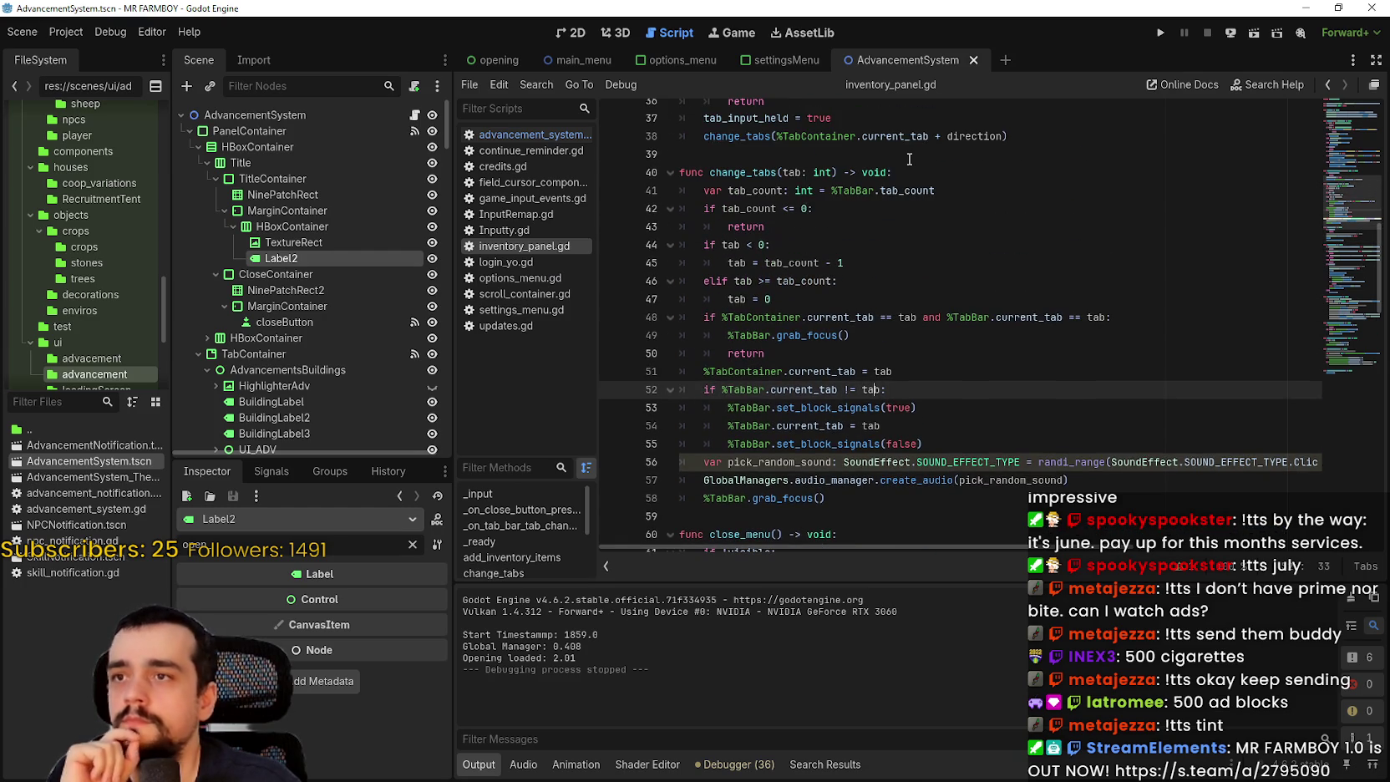
- Filter the FileSystem for 'game_s' and open the game_screen.tscn scene
{"action": "left_click", "coordinate": [87, 405]}
{"action": "type", "text": "me"}
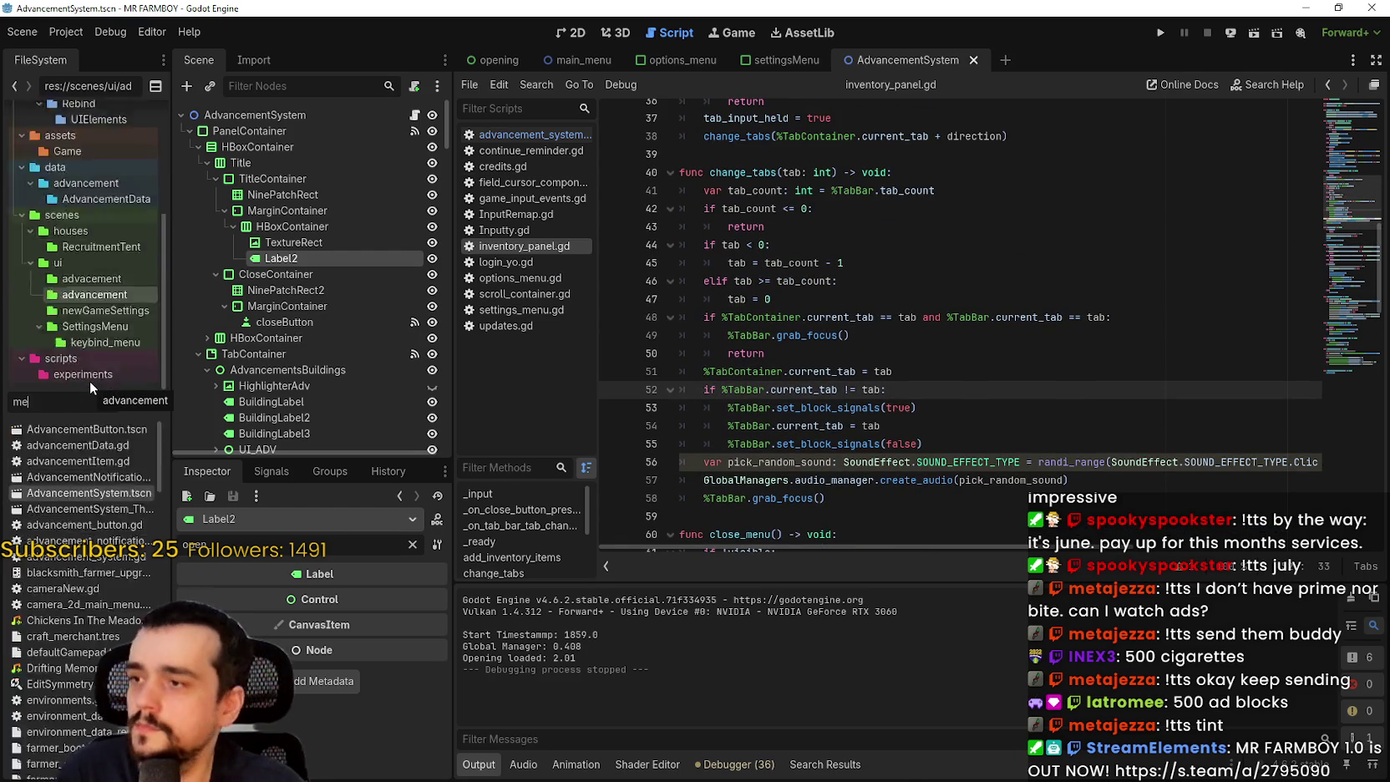
{"action": "type", "text": "rcha"}
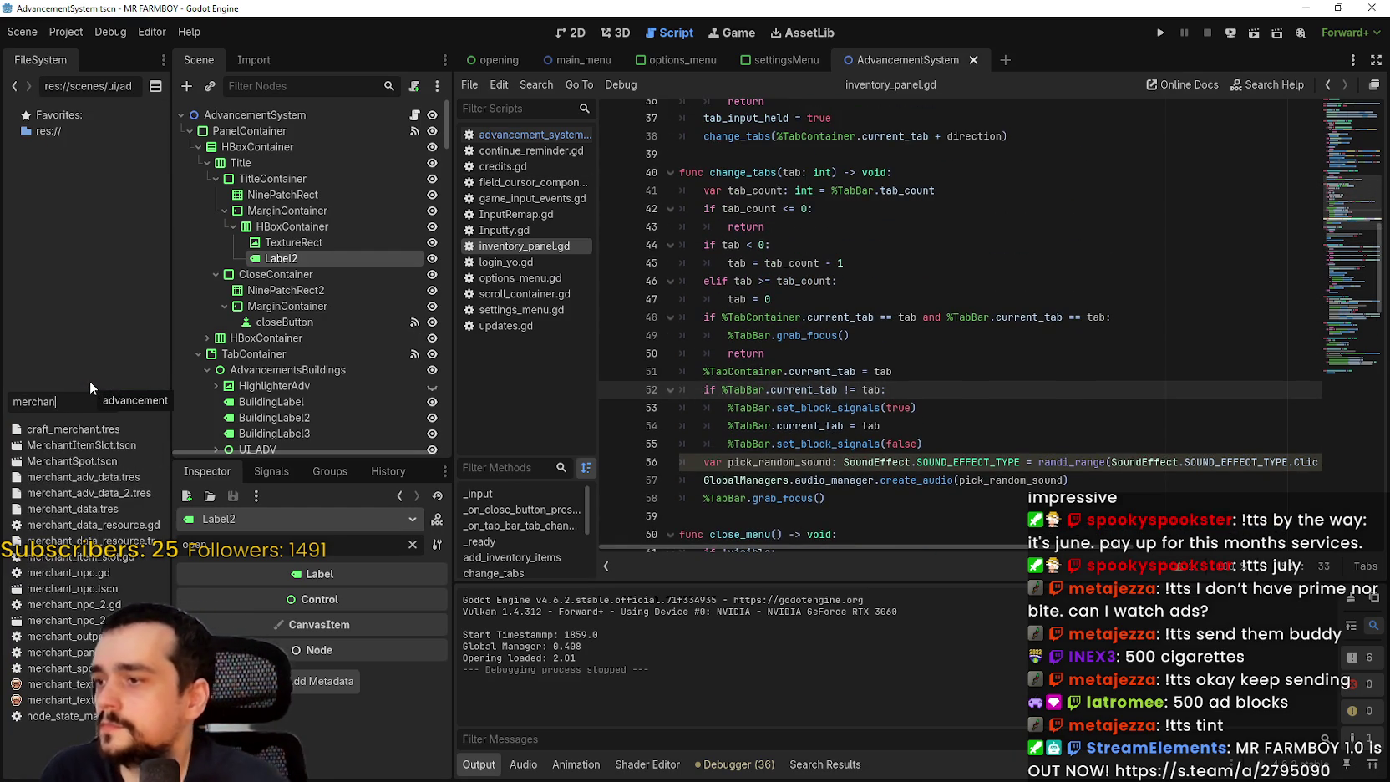
{"action": "key", "text": "ctrl+a"}
{"action": "type", "text": "game_"}
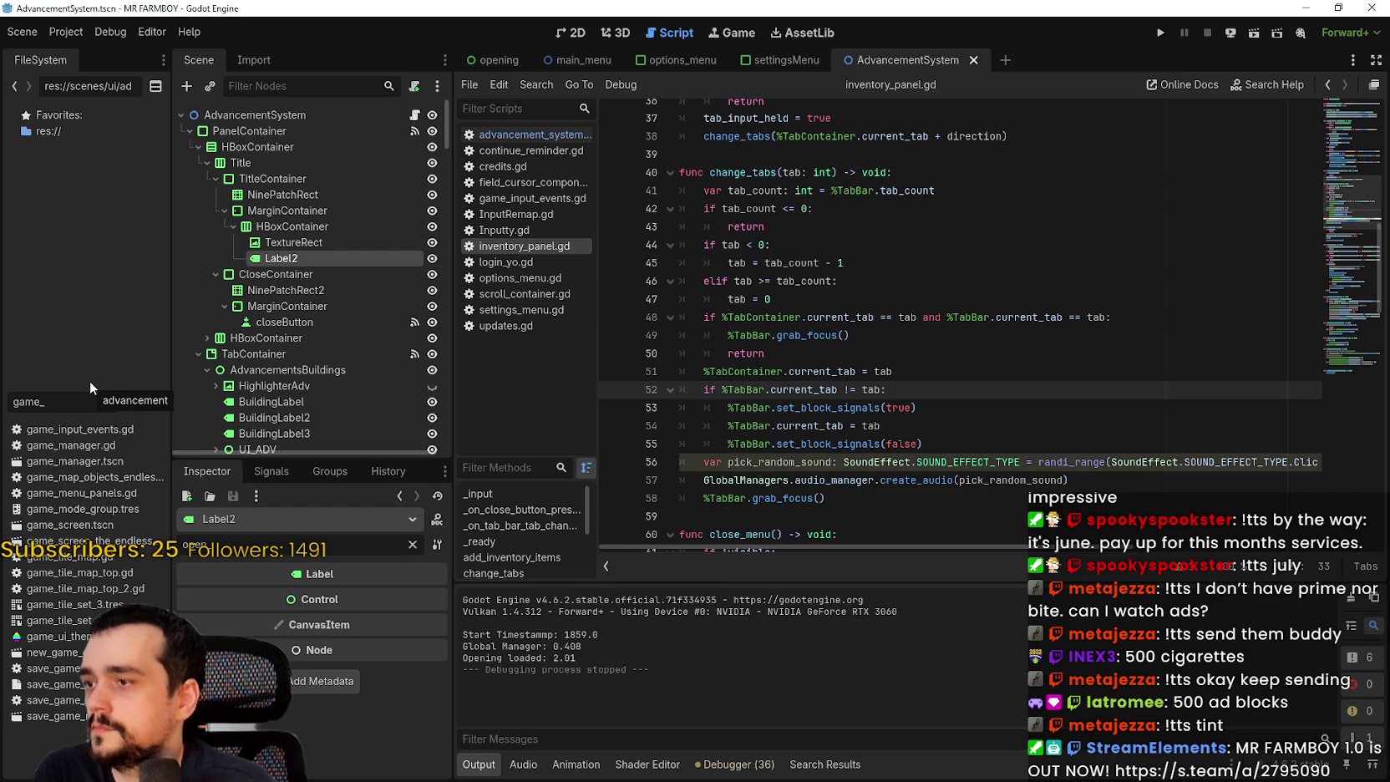
{"action": "type", "text": "s"}
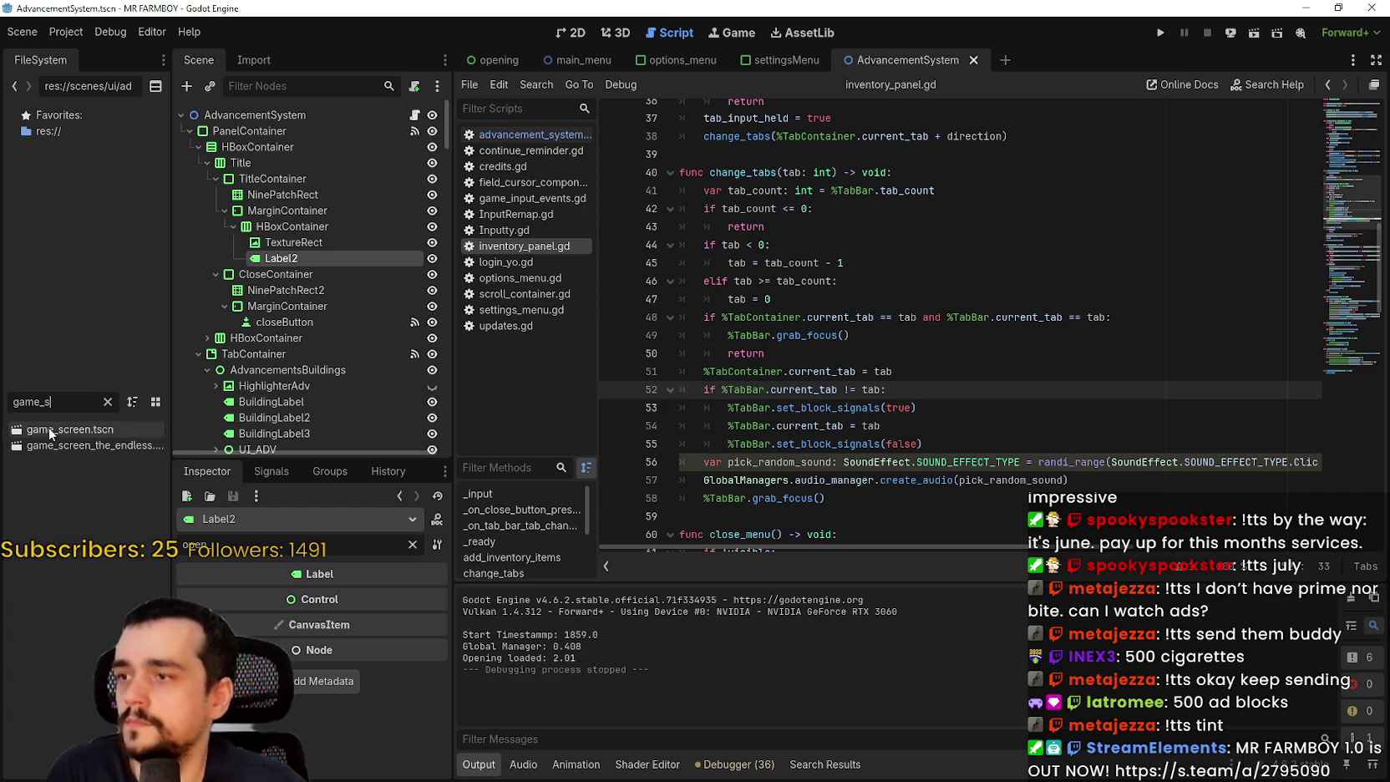
{"action": "double_click", "coordinate": [50, 431]}
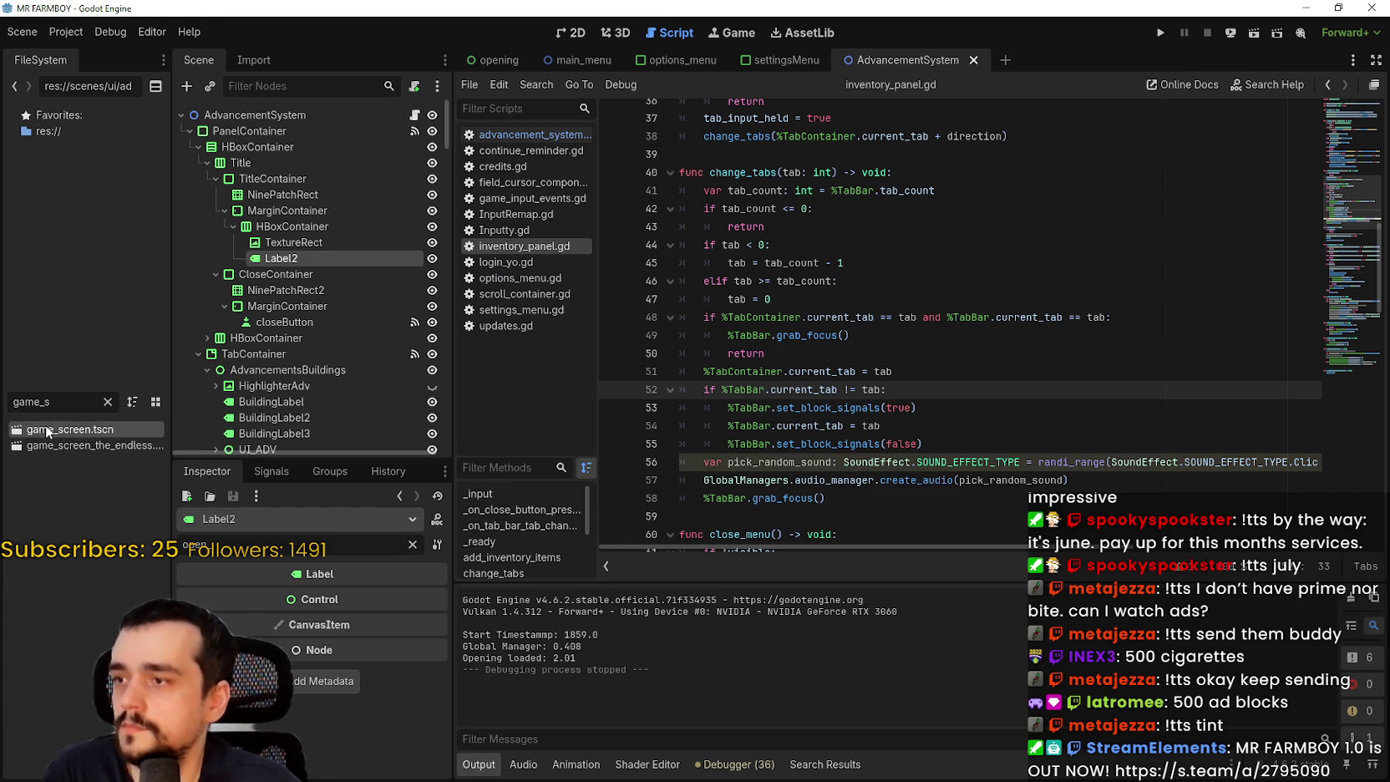
- In the 2D view, collapse InventoryPanel, then expand MerchantPanel and make it visible
{"action": "left_click", "coordinate": [577, 33]}
{"action": "scroll", "coordinate": [699, 288], "scroll_direction": "down", "scroll_amount": 5}
{"action": "scroll", "coordinate": [320, 349], "scroll_direction": "down", "scroll_amount": 4}
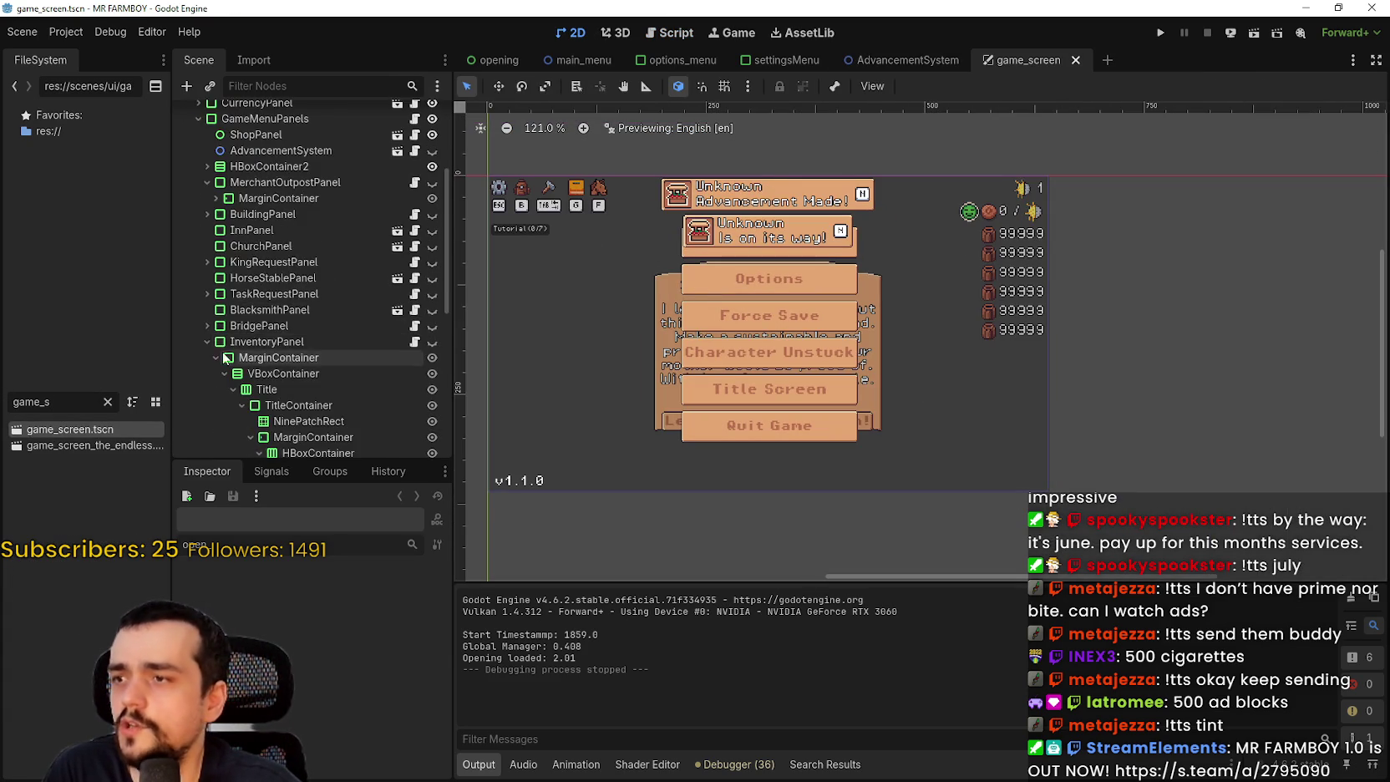
{"action": "left_click", "coordinate": [207, 341]}
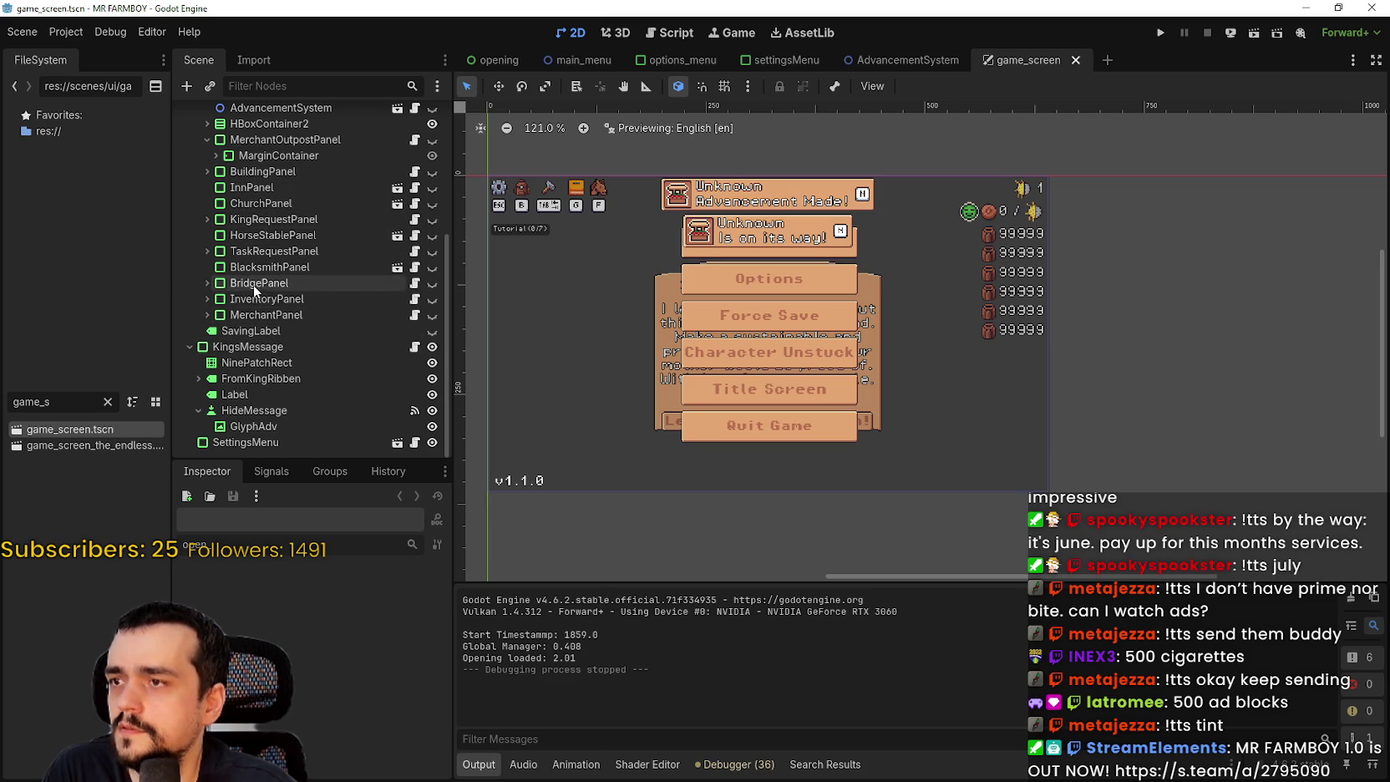
{"action": "left_click", "coordinate": [217, 316]}
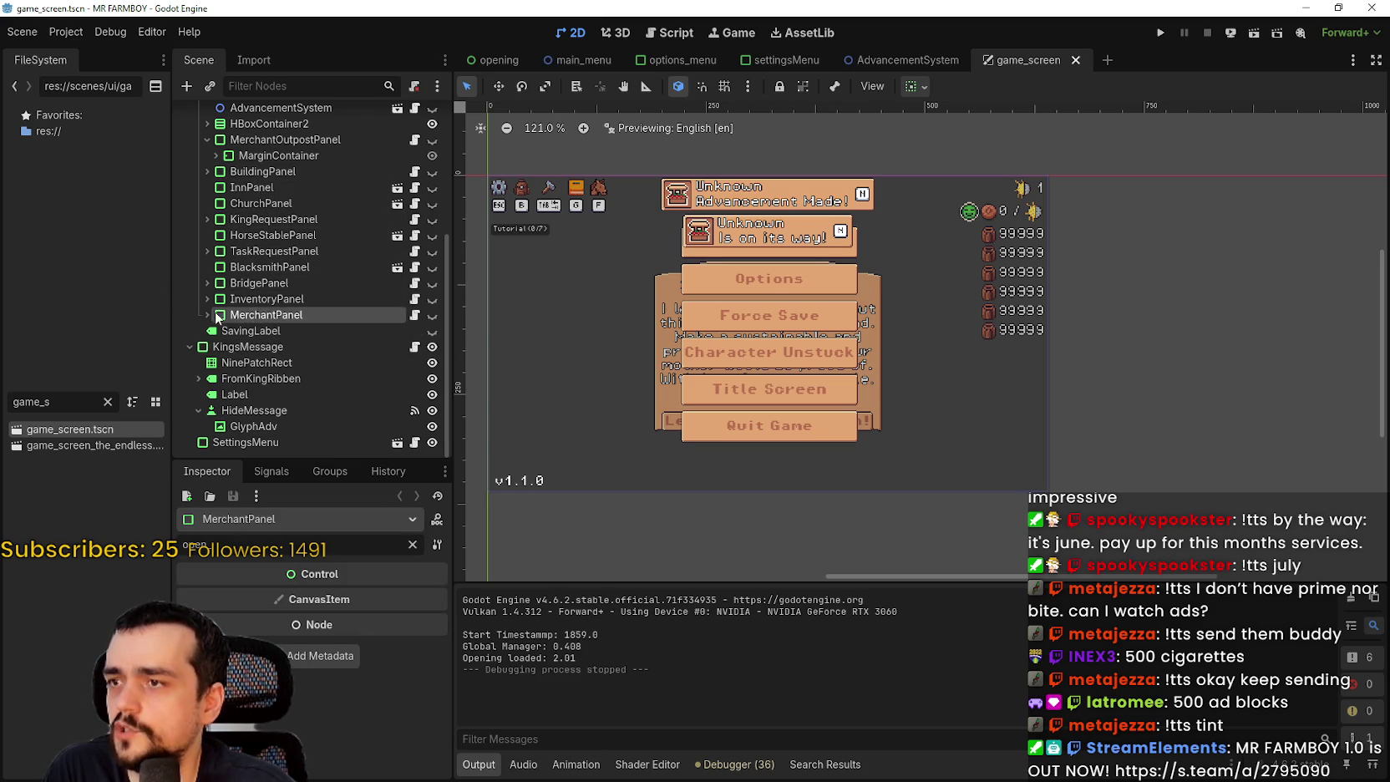
{"action": "left_click", "coordinate": [206, 316]}
{"action": "left_click", "coordinate": [434, 318]}
{"action": "scroll", "coordinate": [637, 374], "scroll_direction": "up", "scroll_amount": 3}
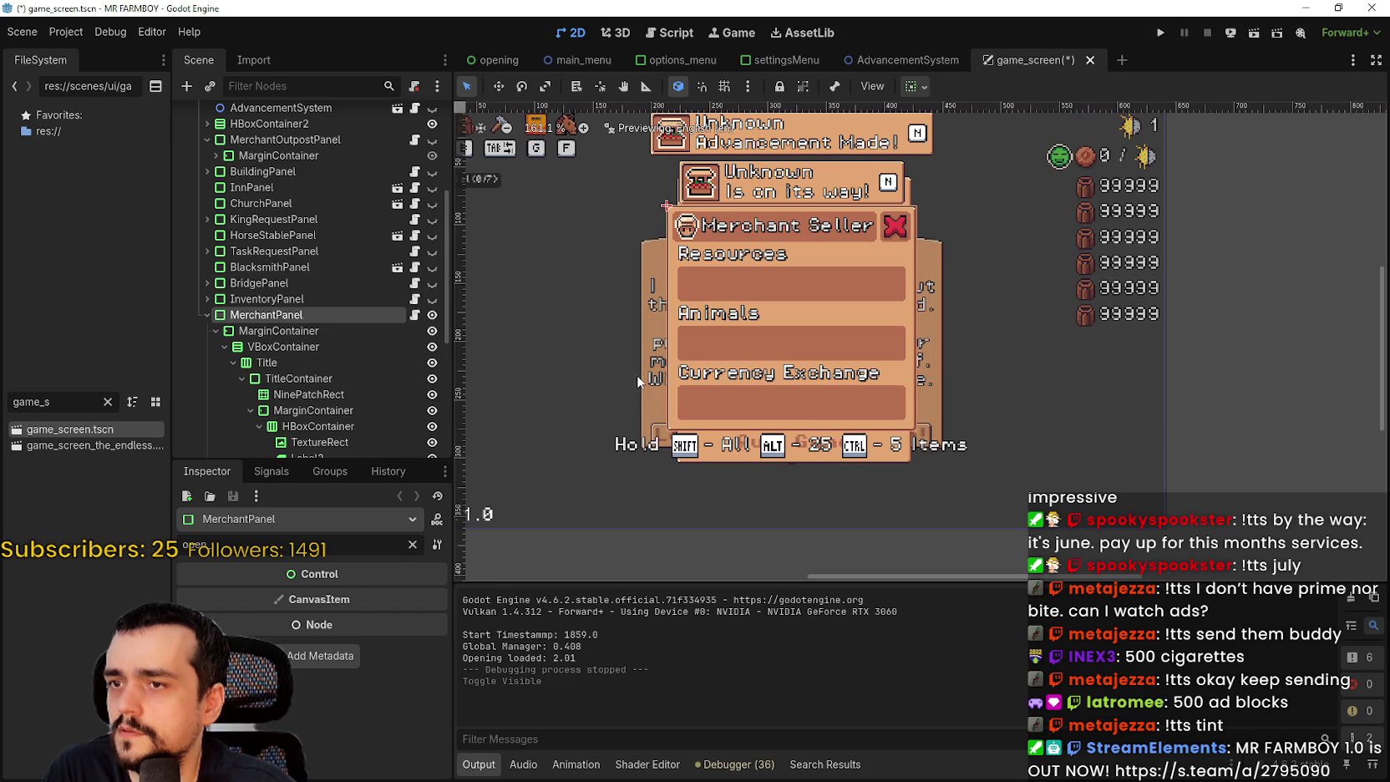
{"action": "scroll", "coordinate": [325, 325], "scroll_direction": "down", "scroll_amount": 5}
- Expand ControlsContainer to reveal ShiftAll, Alt and Ctrl, and open merchant_panel.gd
{"action": "left_click", "coordinate": [220, 370]}
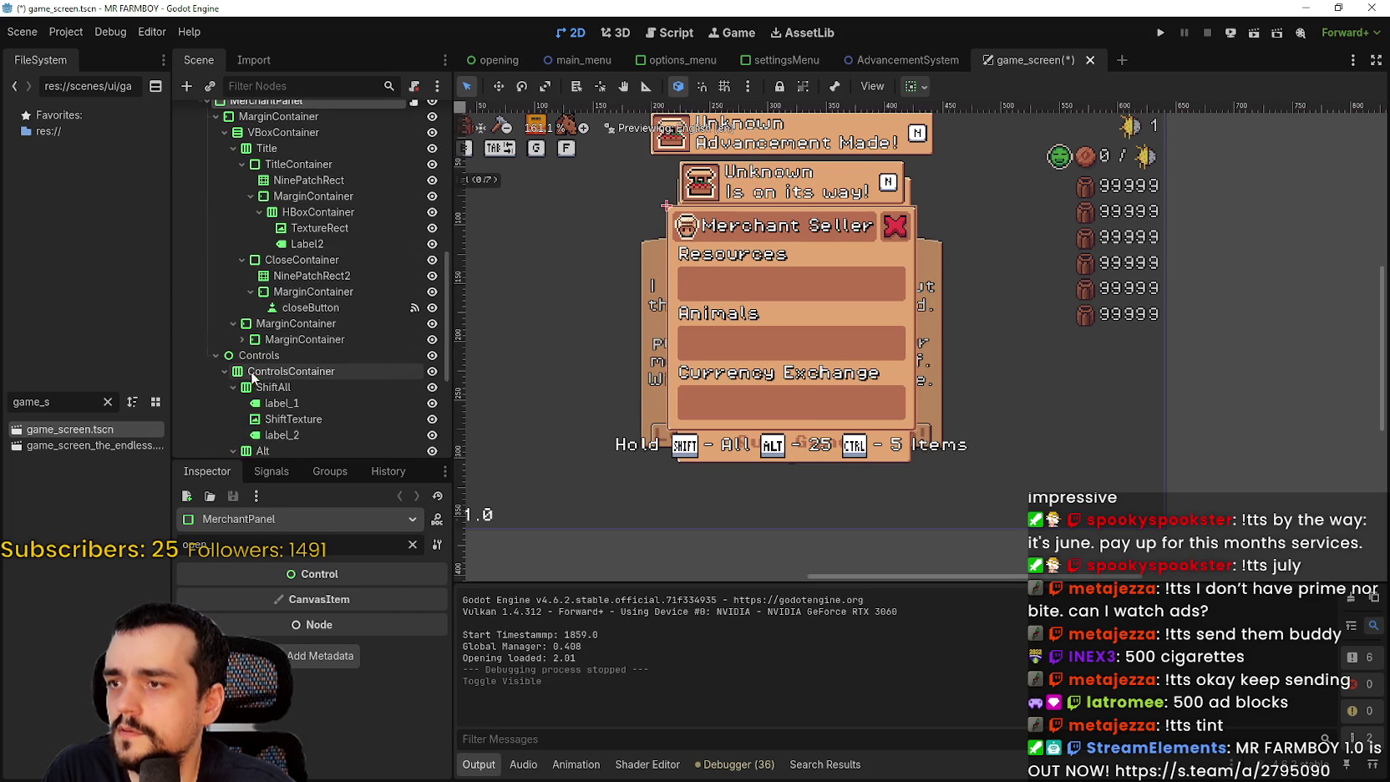
{"action": "scroll", "coordinate": [250, 372], "scroll_direction": "down", "scroll_amount": 3}
{"action": "scroll", "coordinate": [309, 388], "scroll_direction": "up", "scroll_amount": 5}
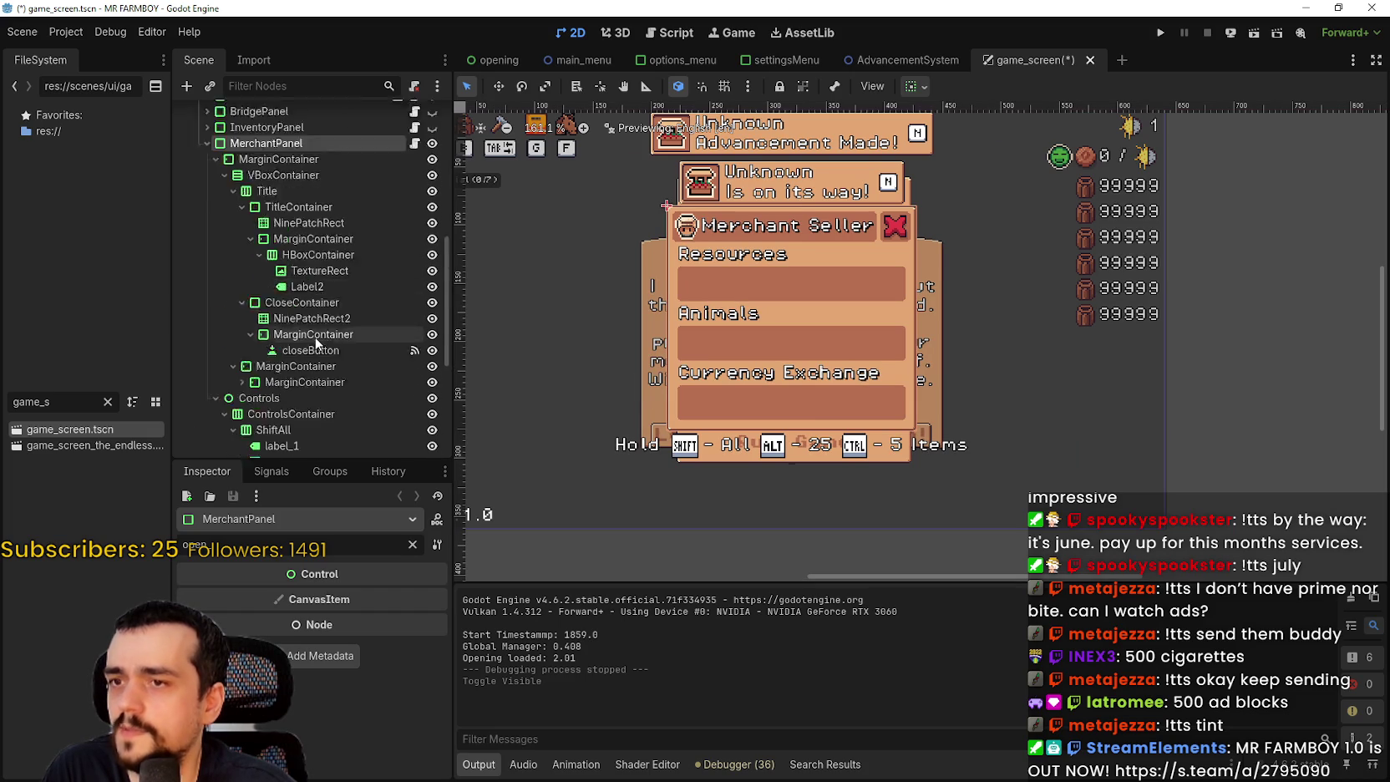
{"action": "left_click", "coordinate": [415, 143]}
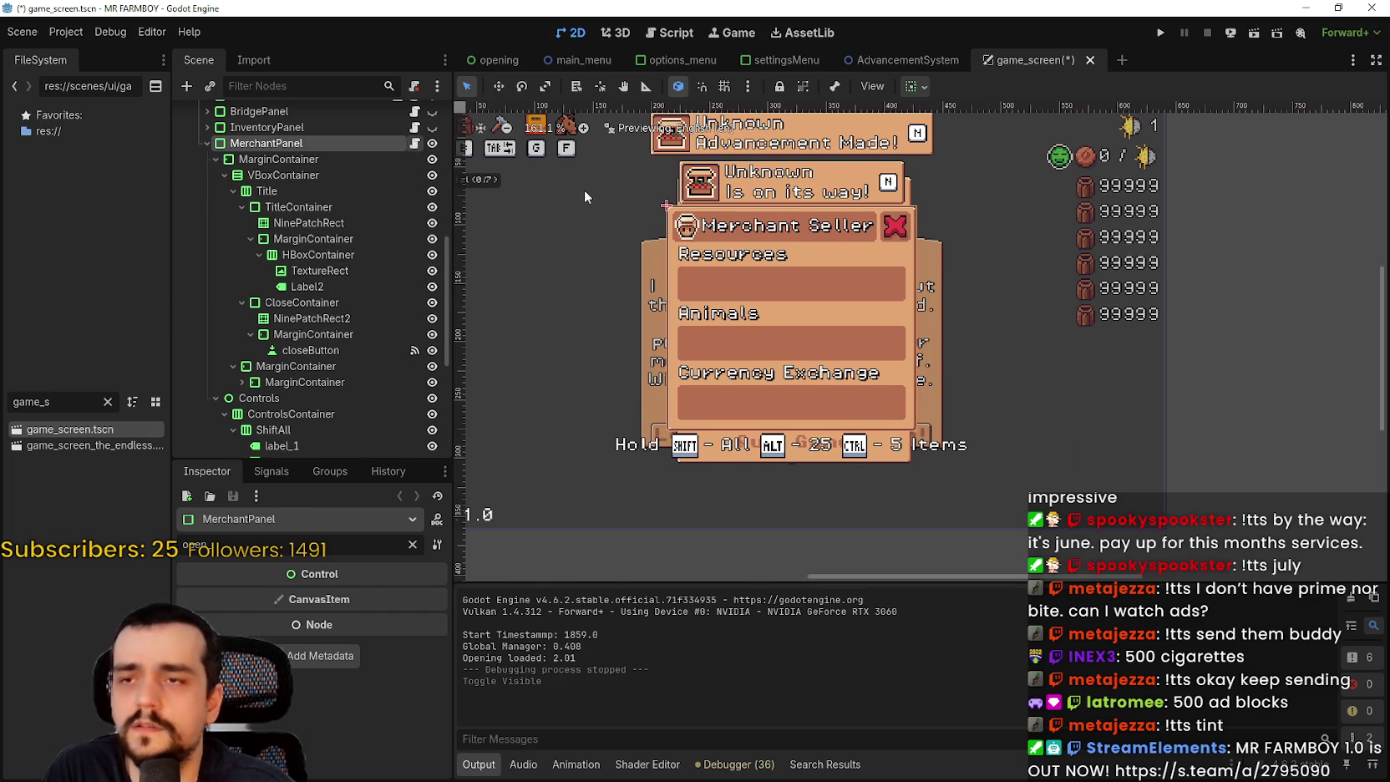
{"action": "scroll", "coordinate": [961, 281], "scroll_direction": "down", "scroll_amount": 2}
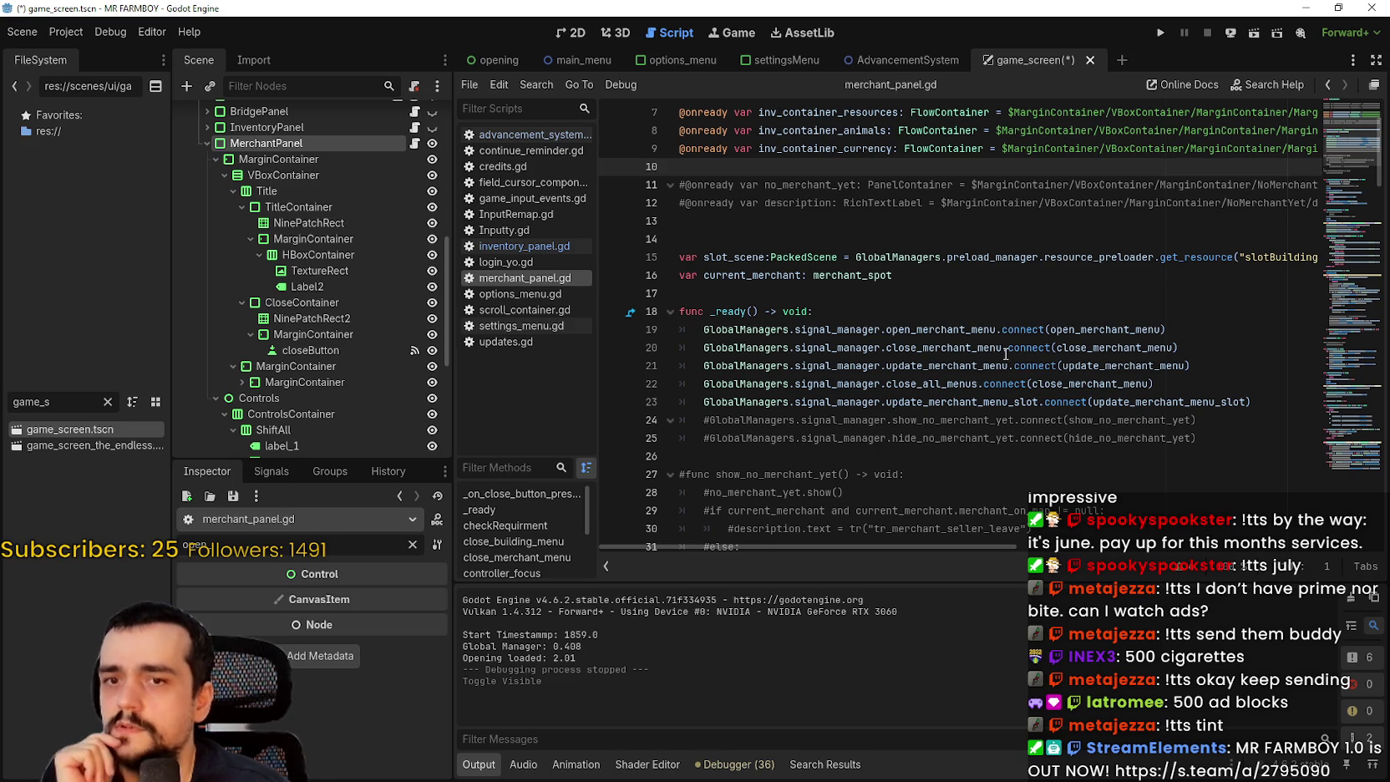
- Scroll through merchant_panel.gd, then collapse the MerchantPanel branch in the Scene dock
{"action": "scroll", "coordinate": [1005, 354], "scroll_direction": "down", "scroll_amount": 7}
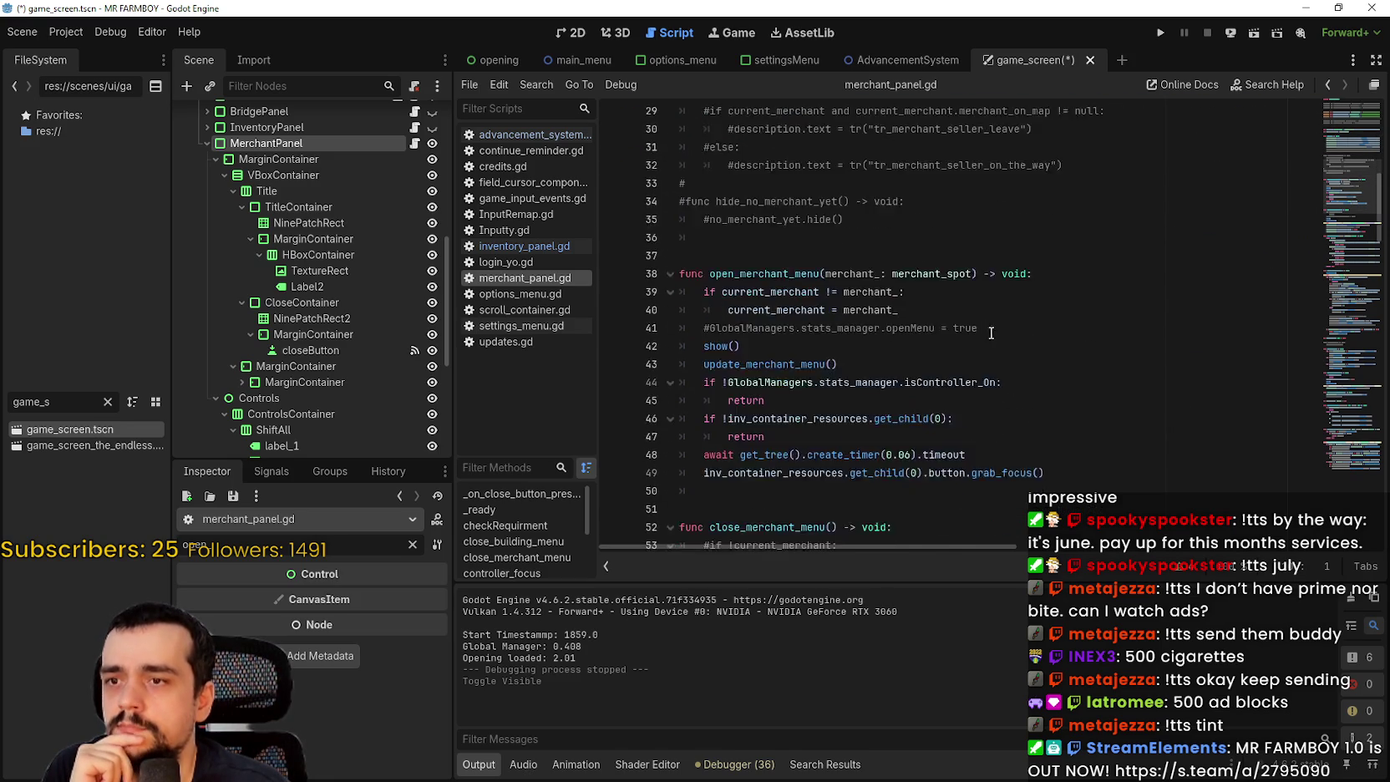
{"action": "scroll", "coordinate": [990, 332], "scroll_direction": "down", "scroll_amount": 3}
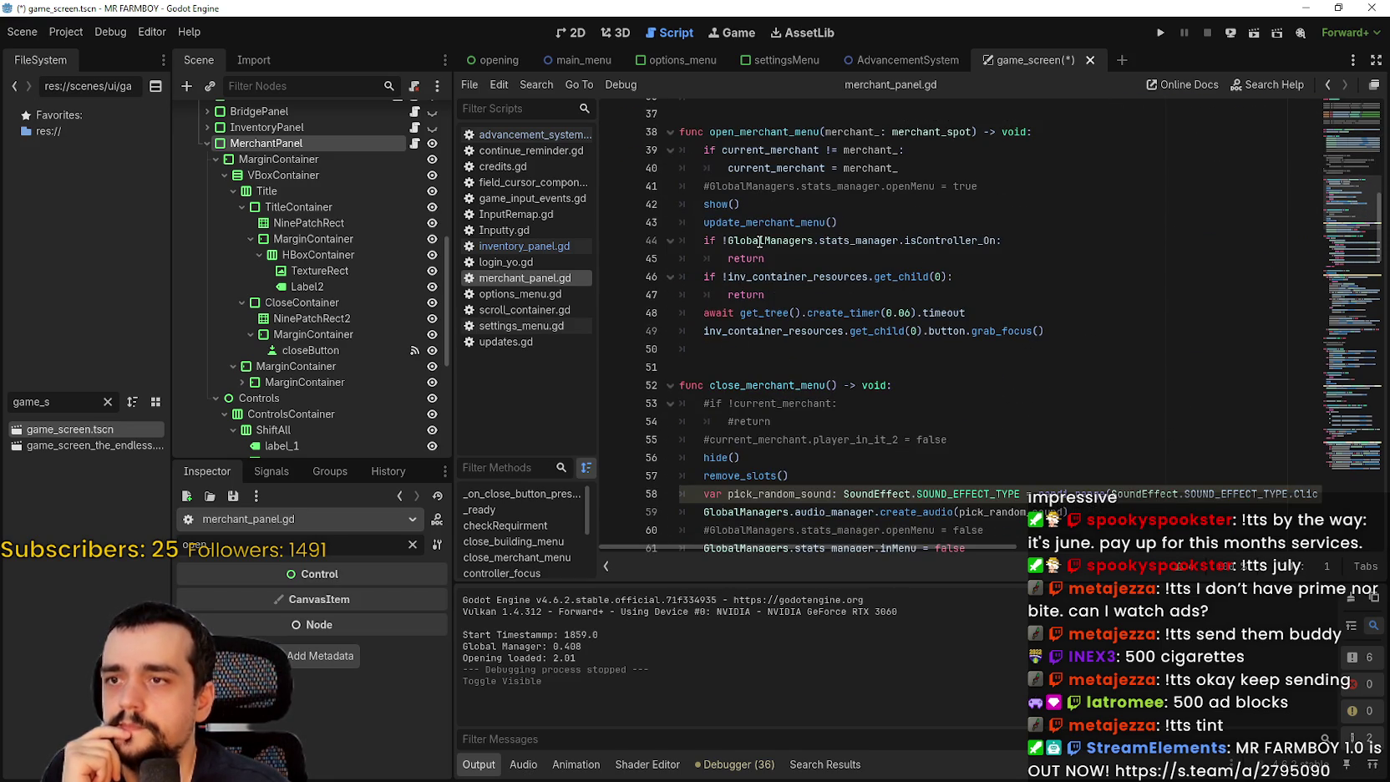
{"action": "scroll", "coordinate": [892, 372], "scroll_direction": "up", "scroll_amount": 1}
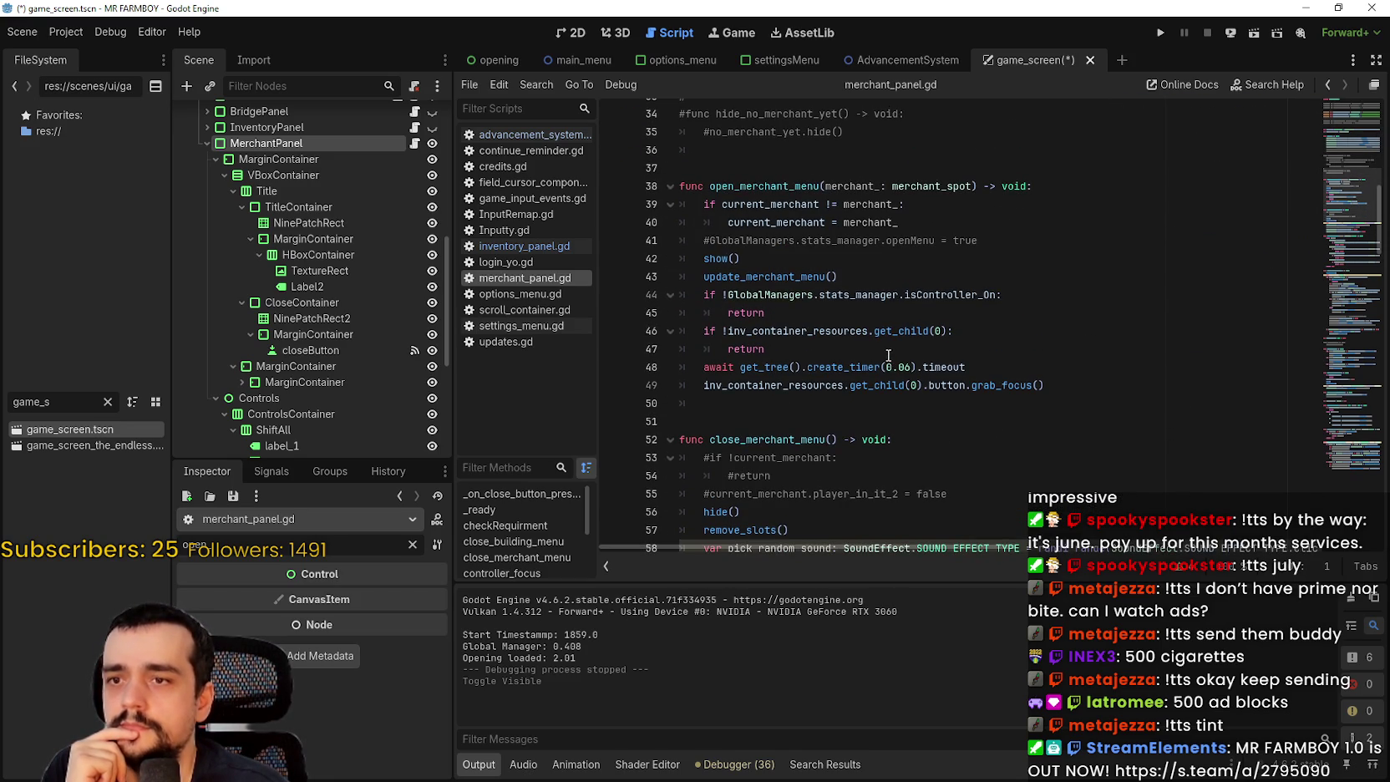
{"action": "scroll", "coordinate": [889, 355], "scroll_direction": "down", "scroll_amount": 4}
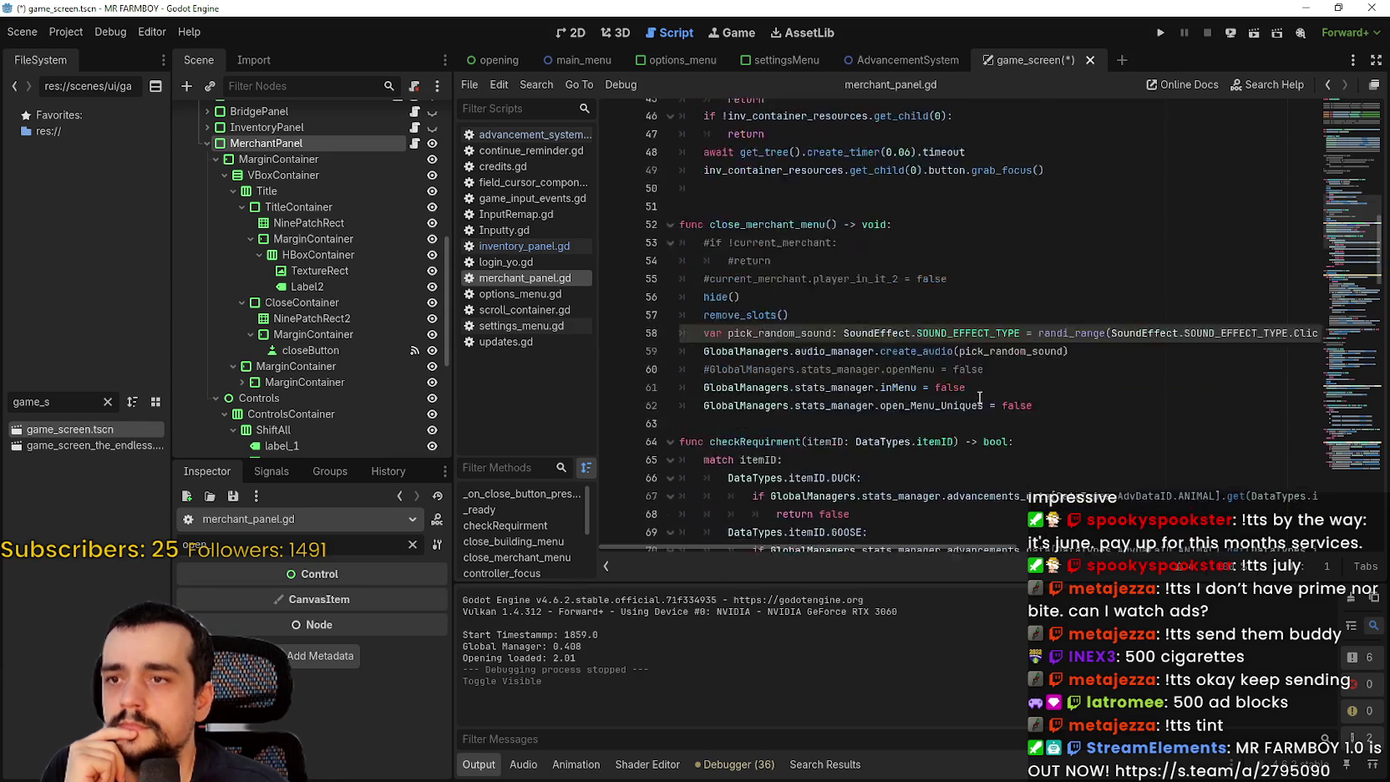
{"action": "scroll", "coordinate": [975, 391], "scroll_direction": "down", "scroll_amount": 10}
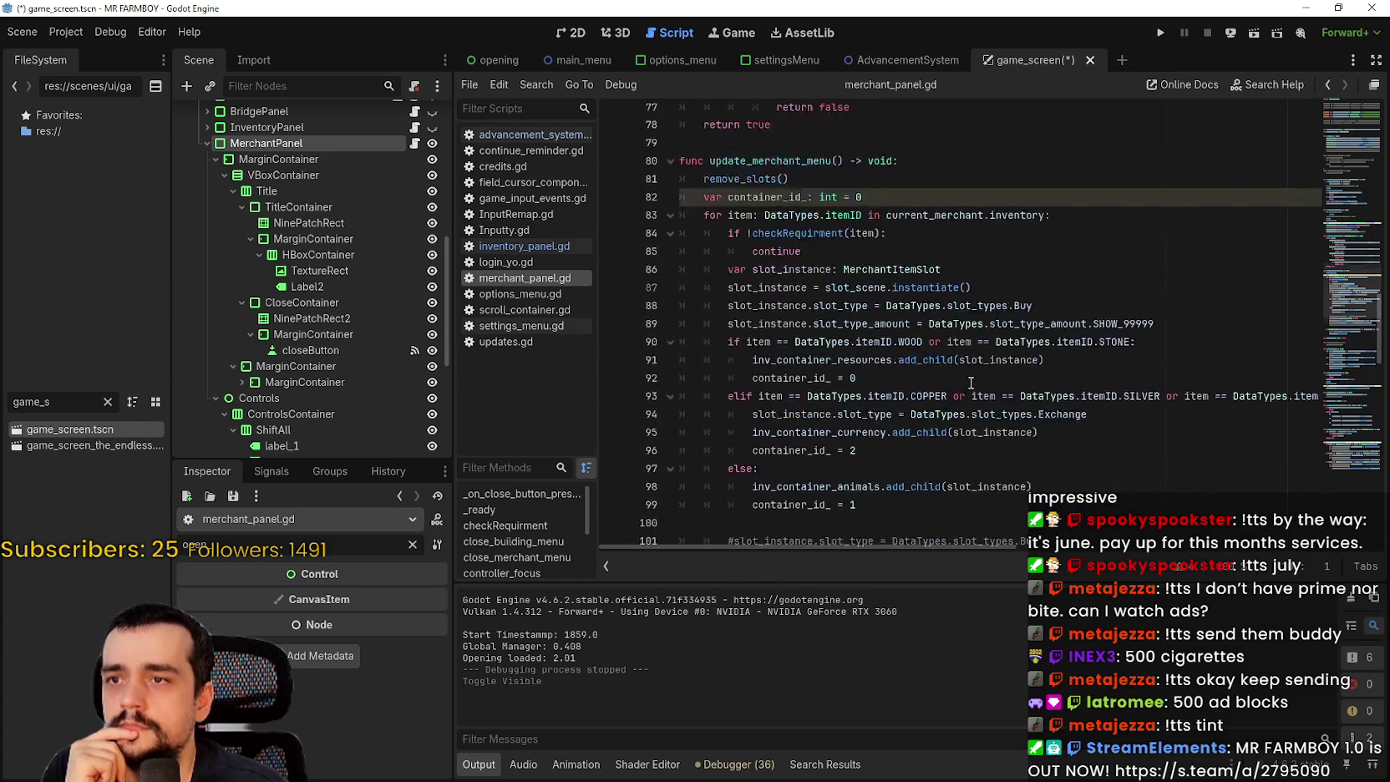
{"action": "scroll", "coordinate": [970, 383], "scroll_direction": "down", "scroll_amount": 11}
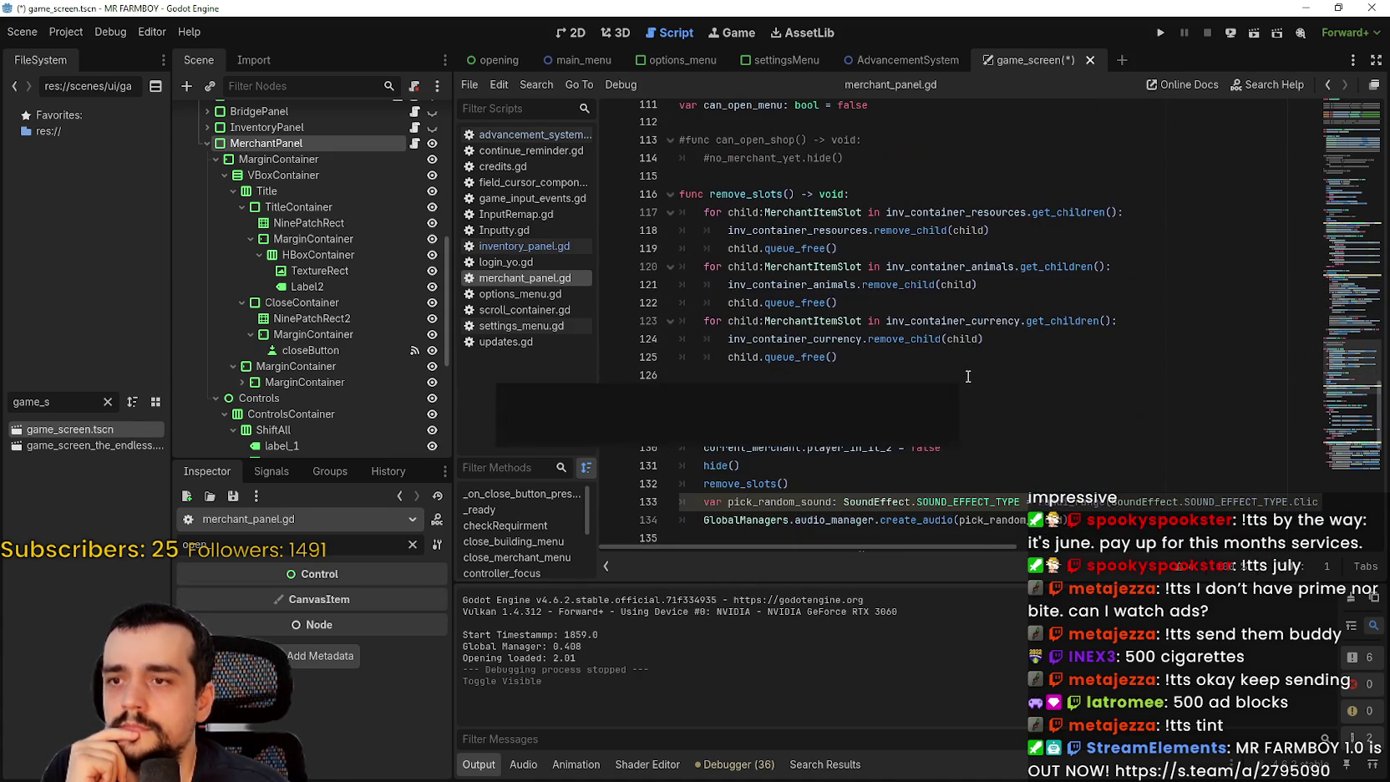
{"action": "left_click", "coordinate": [206, 143]}
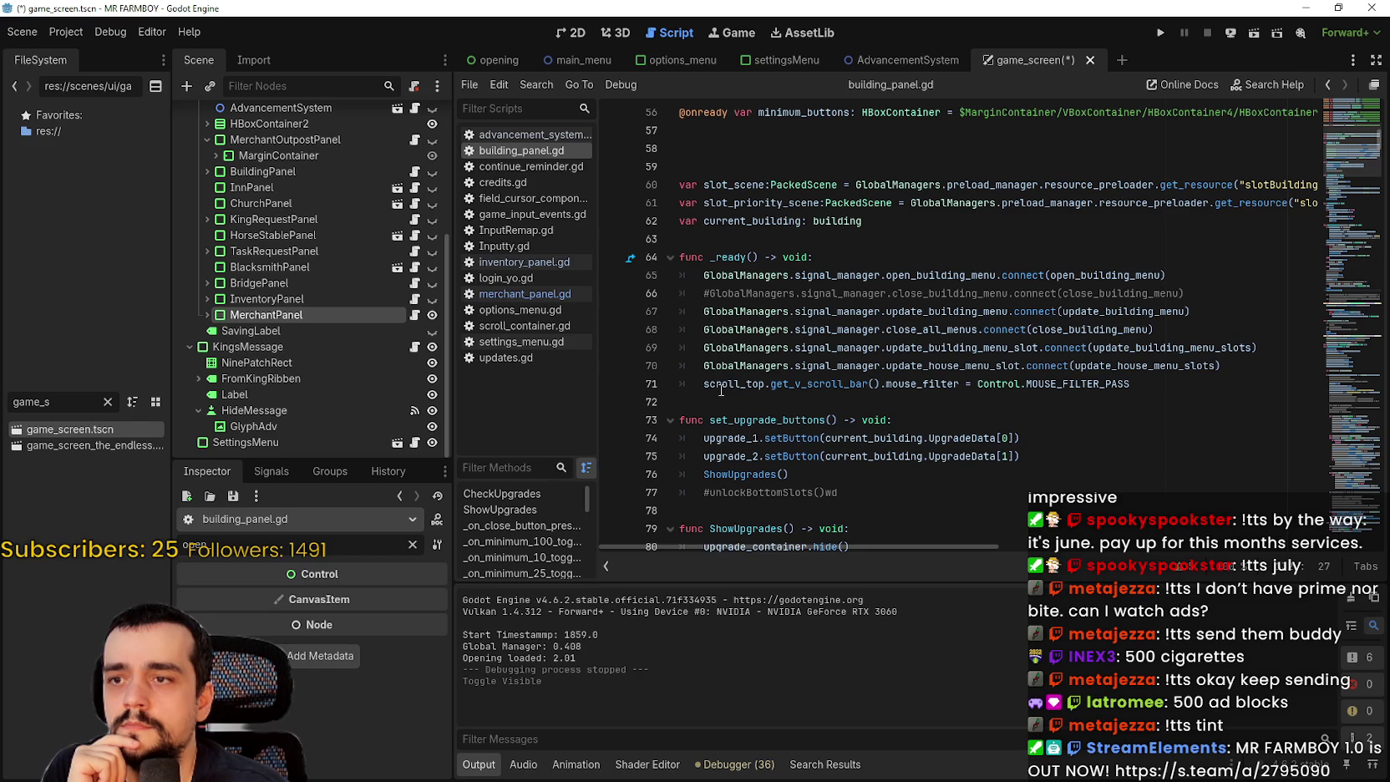
- Review building_panel.gd near line 71, then collapse the Tutorial and MerchantOutpostPanel nodes
{"action": "left_click", "coordinate": [1149, 385]}
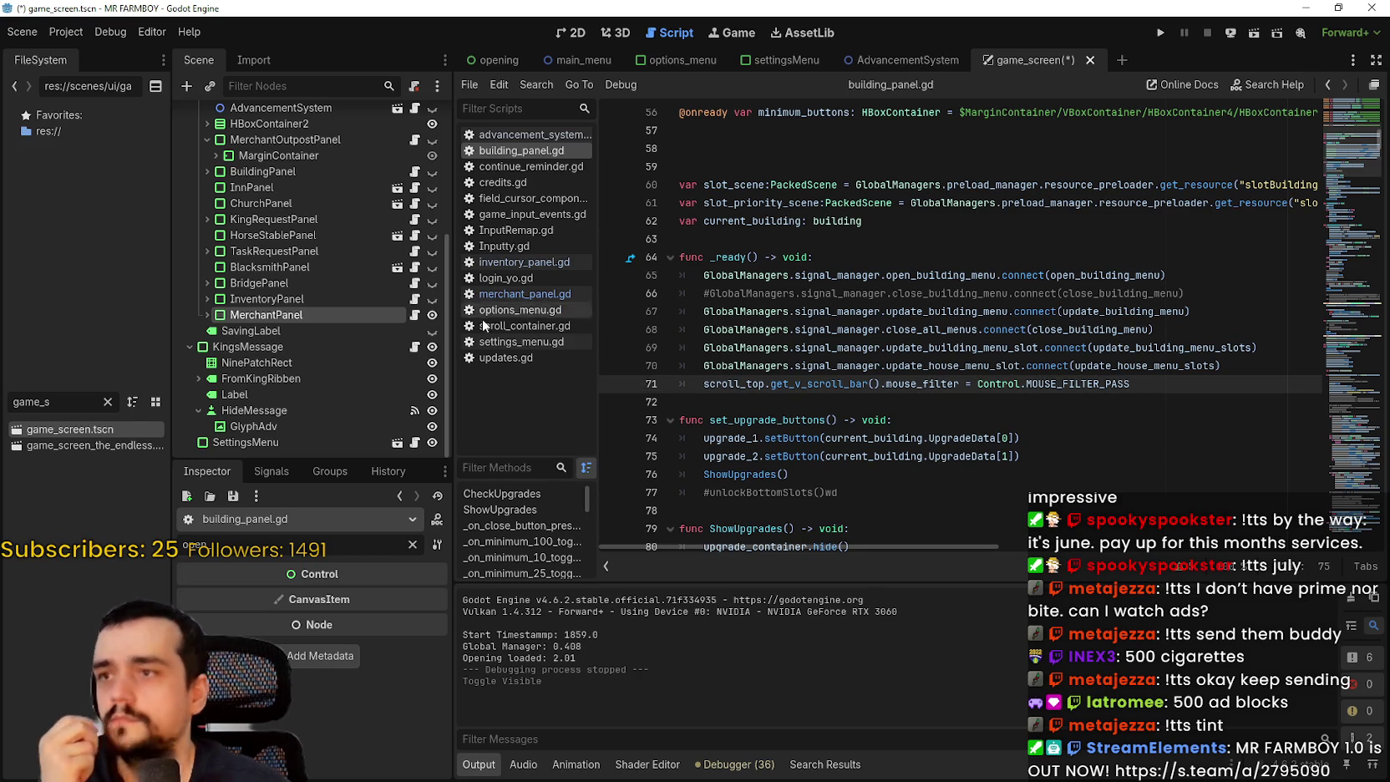
{"action": "scroll", "coordinate": [331, 267], "scroll_direction": "up", "scroll_amount": 4}
{"action": "scroll", "coordinate": [331, 268], "scroll_direction": "up", "scroll_amount": 3}
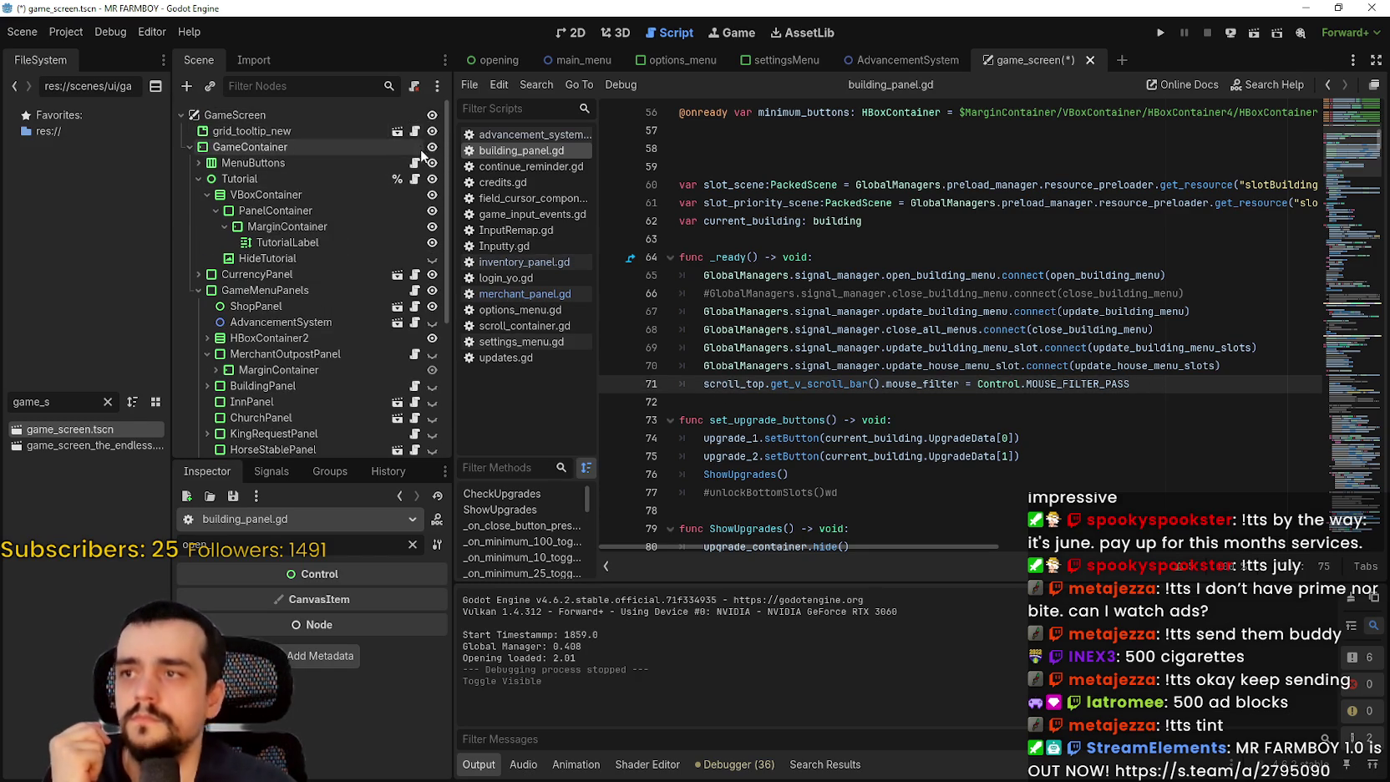
{"action": "left_click", "coordinate": [199, 179]}
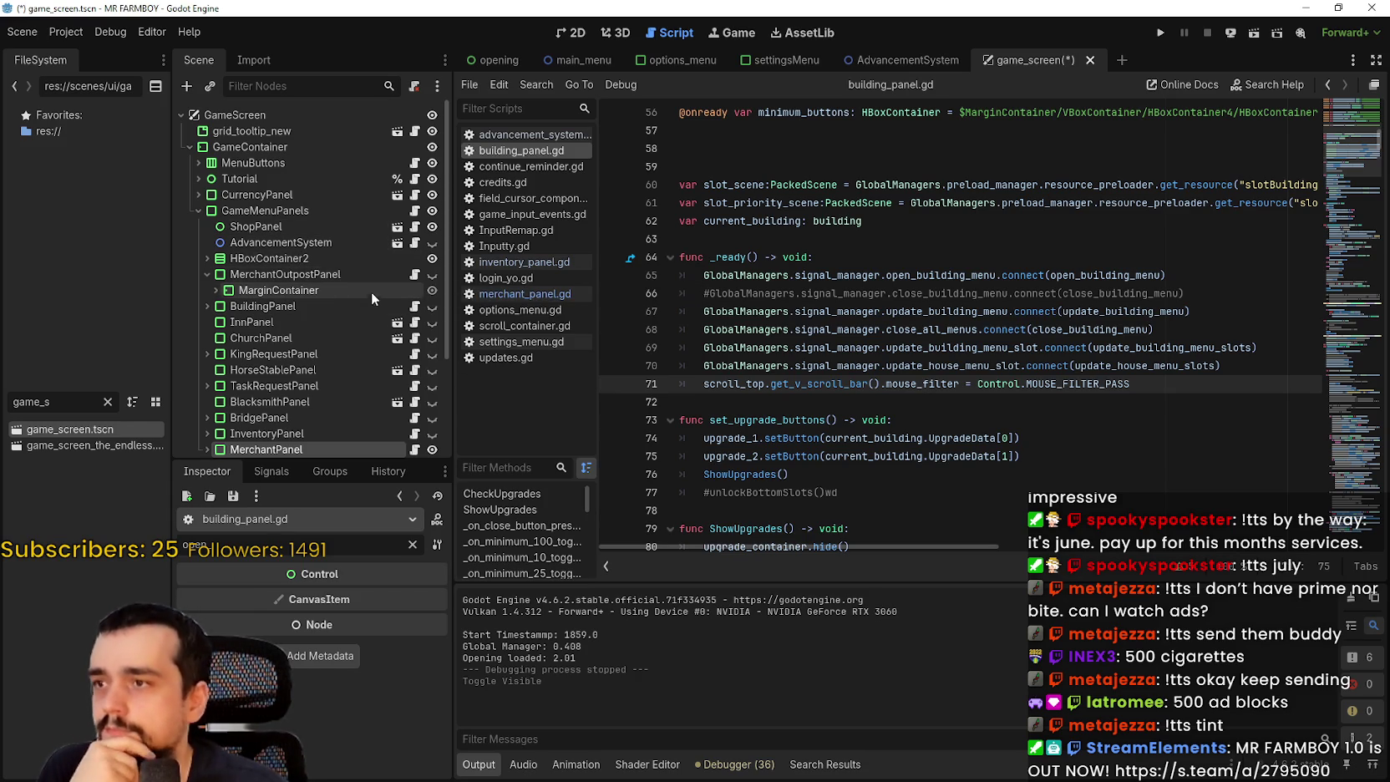
{"action": "left_click", "coordinate": [208, 274]}
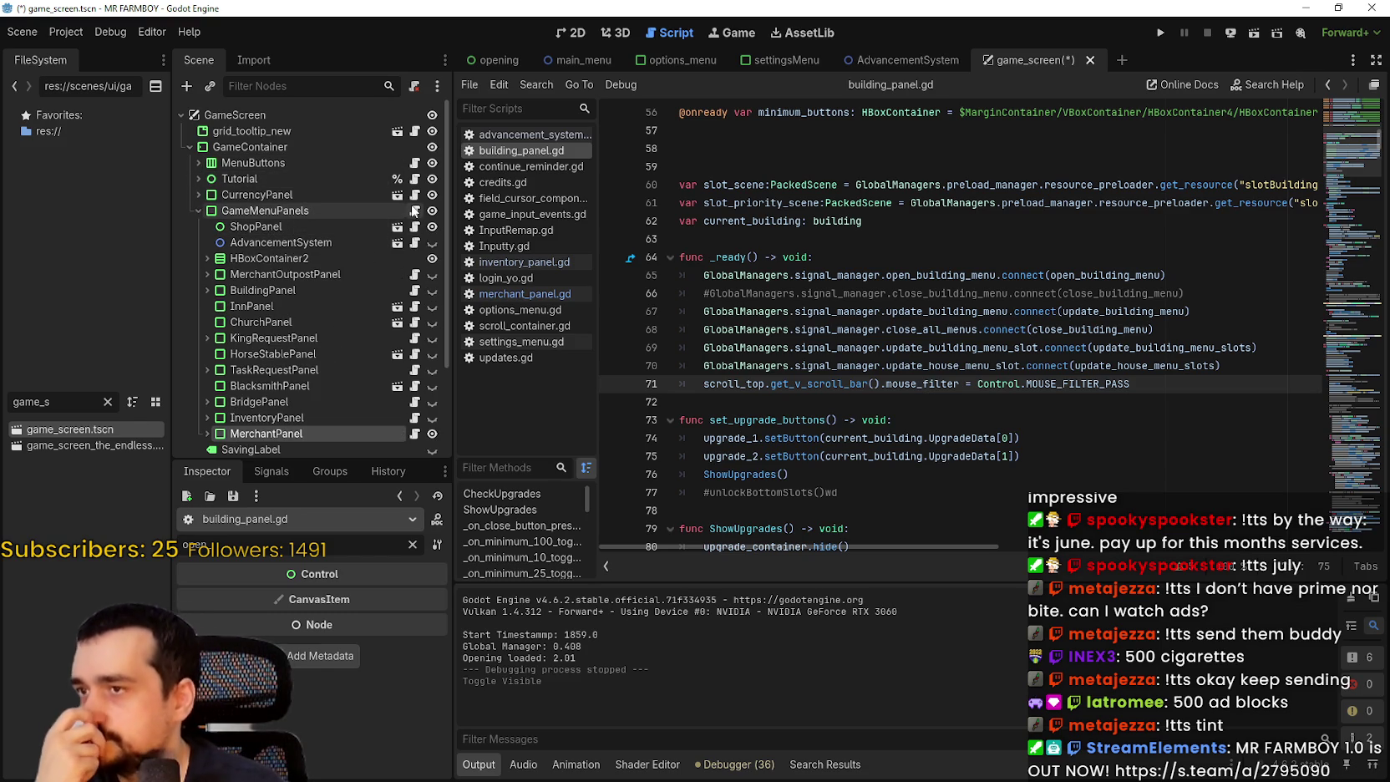
{"action": "scroll", "coordinate": [928, 359], "scroll_direction": "down", "scroll_amount": 10}
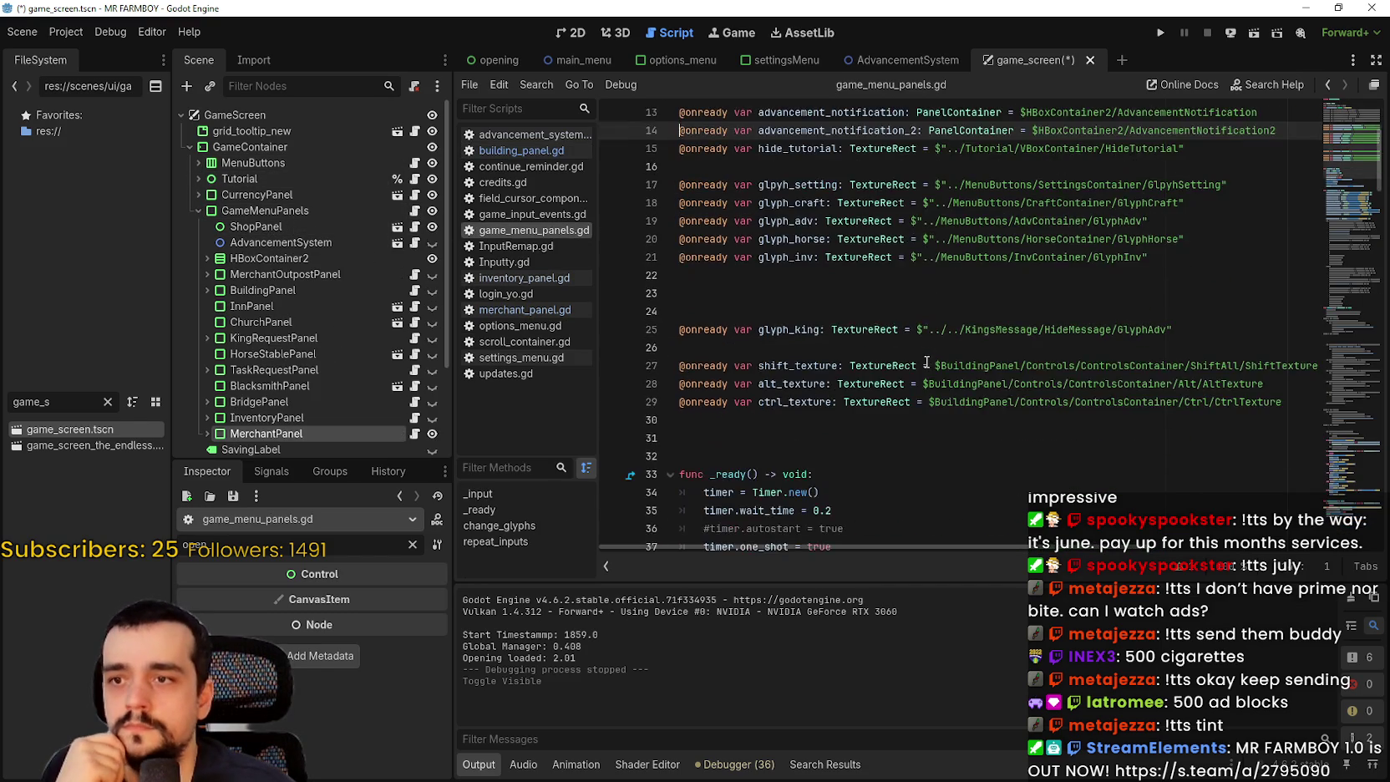
{"action": "double_click", "coordinate": [748, 274]}
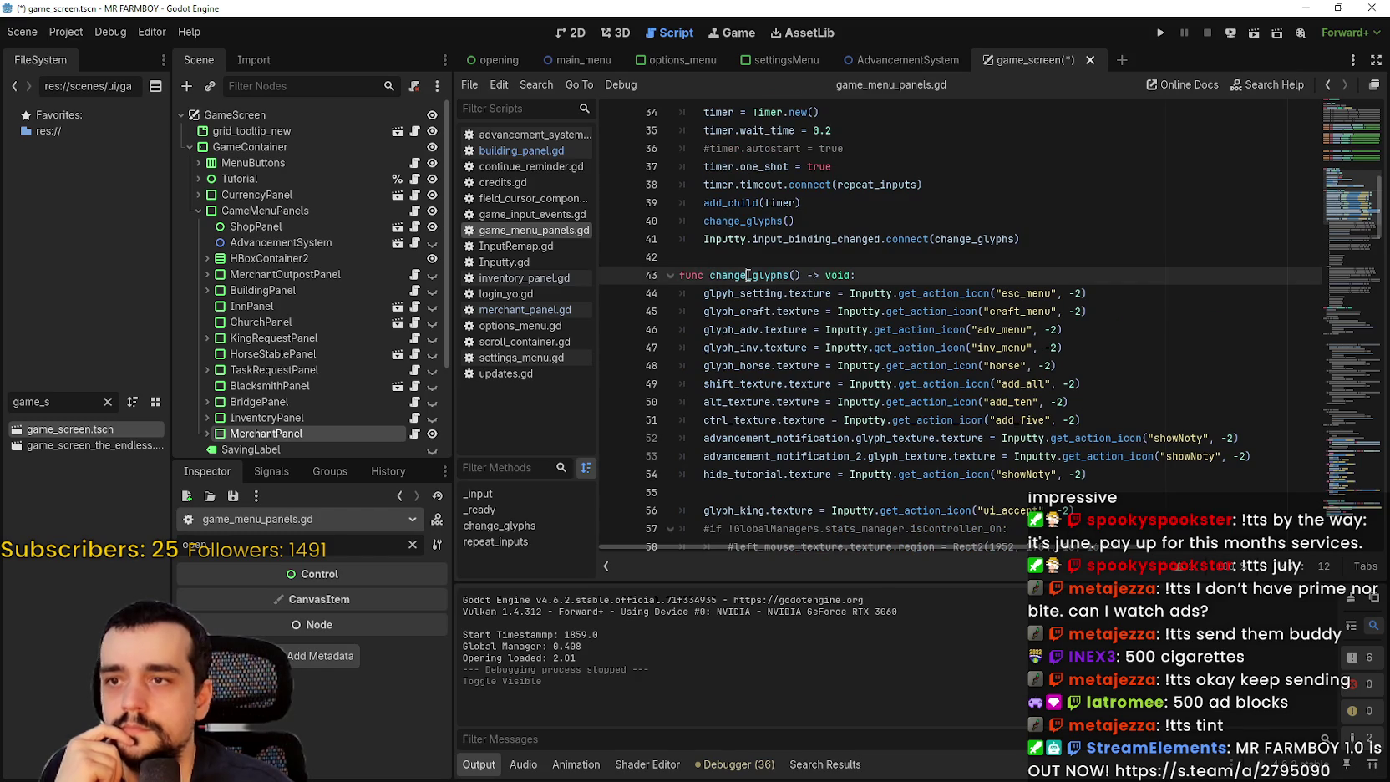
{"action": "double_click", "coordinate": [764, 458]}
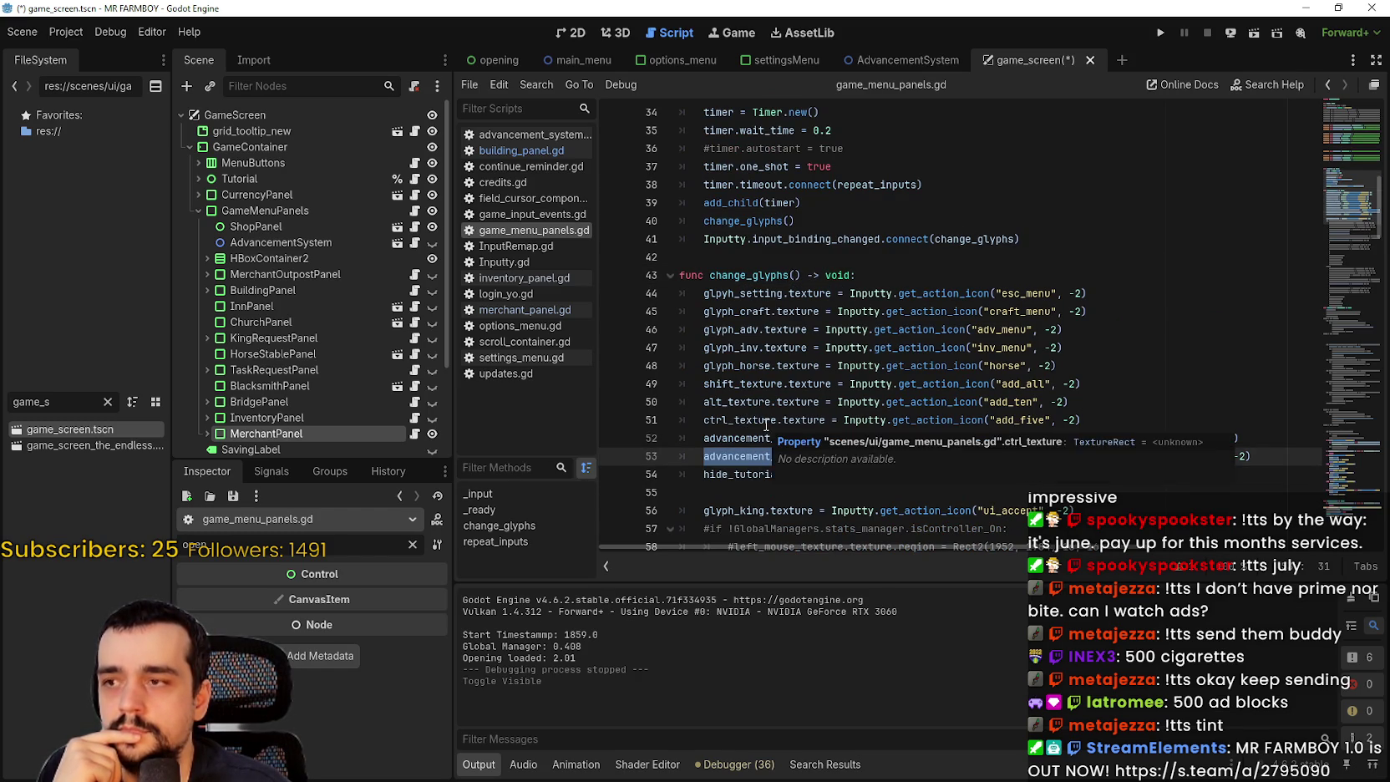
{"action": "scroll", "coordinate": [764, 422], "scroll_direction": "down", "scroll_amount": 2}
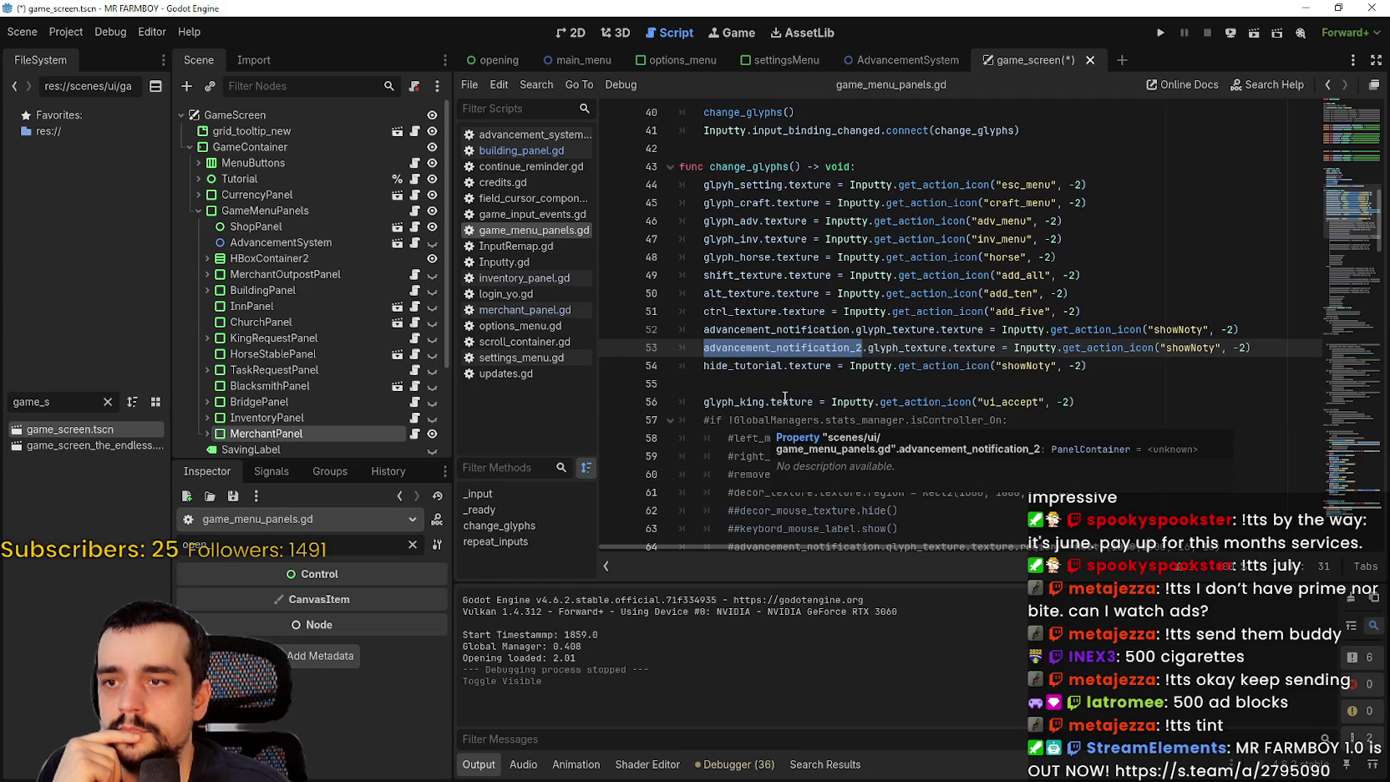
{"action": "left_click", "coordinate": [781, 384]}
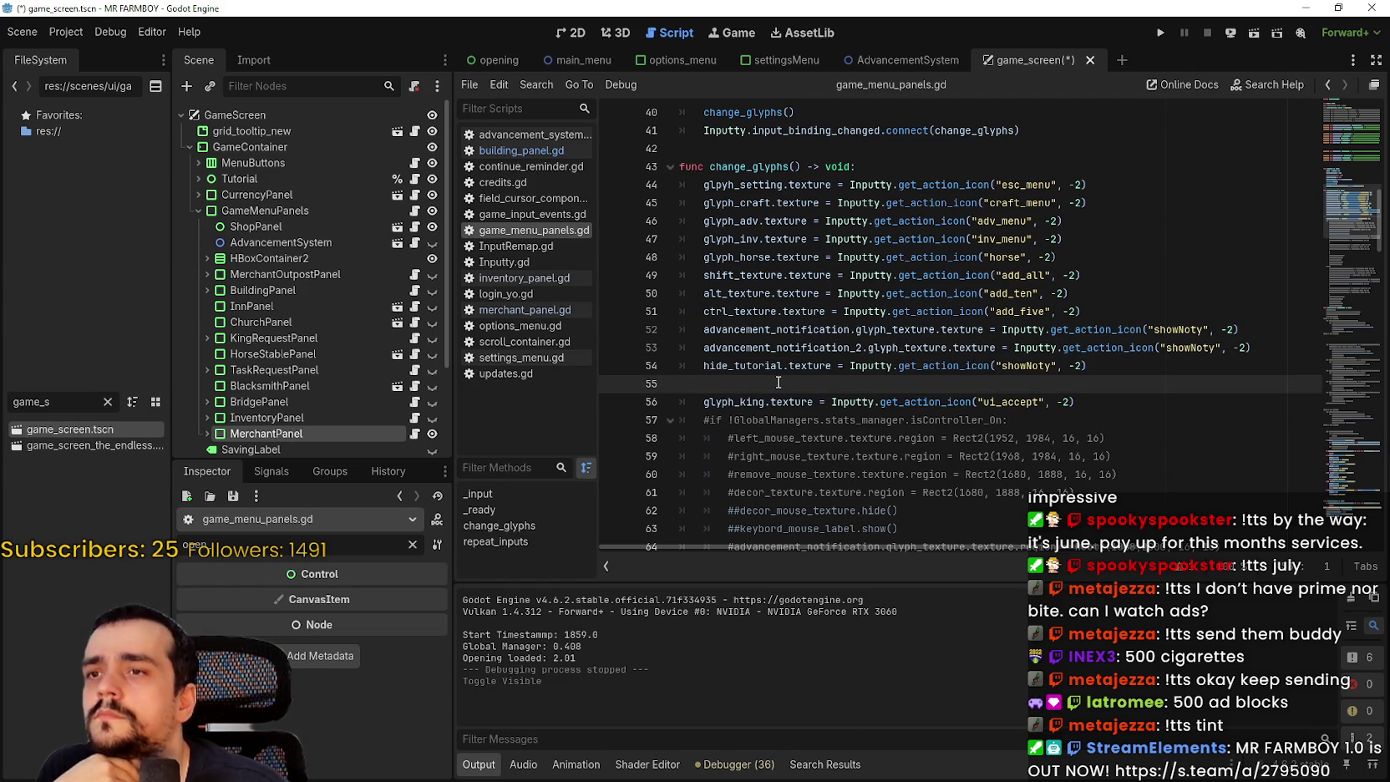
{"action": "scroll", "coordinate": [778, 382], "scroll_direction": "up", "scroll_amount": 8}
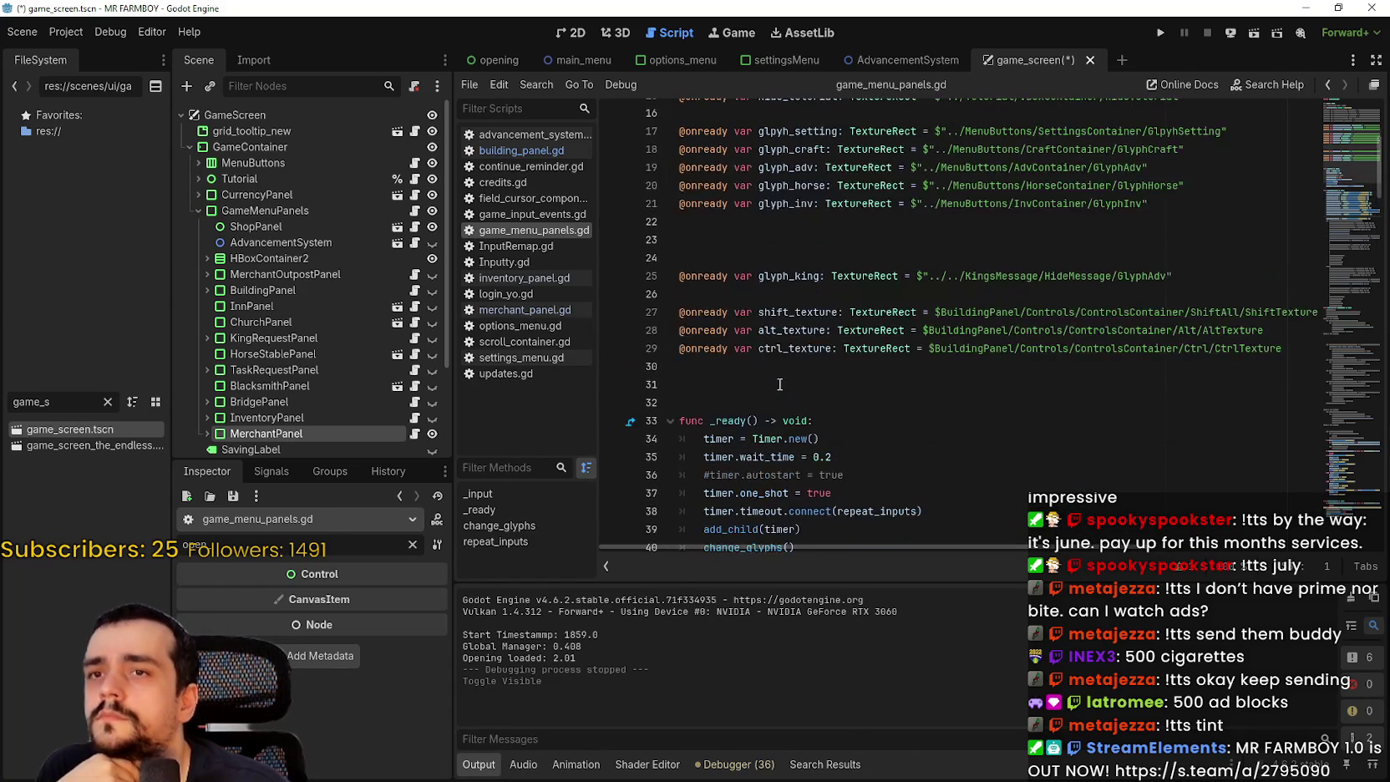
{"action": "scroll", "coordinate": [779, 384], "scroll_direction": "up", "scroll_amount": 1}
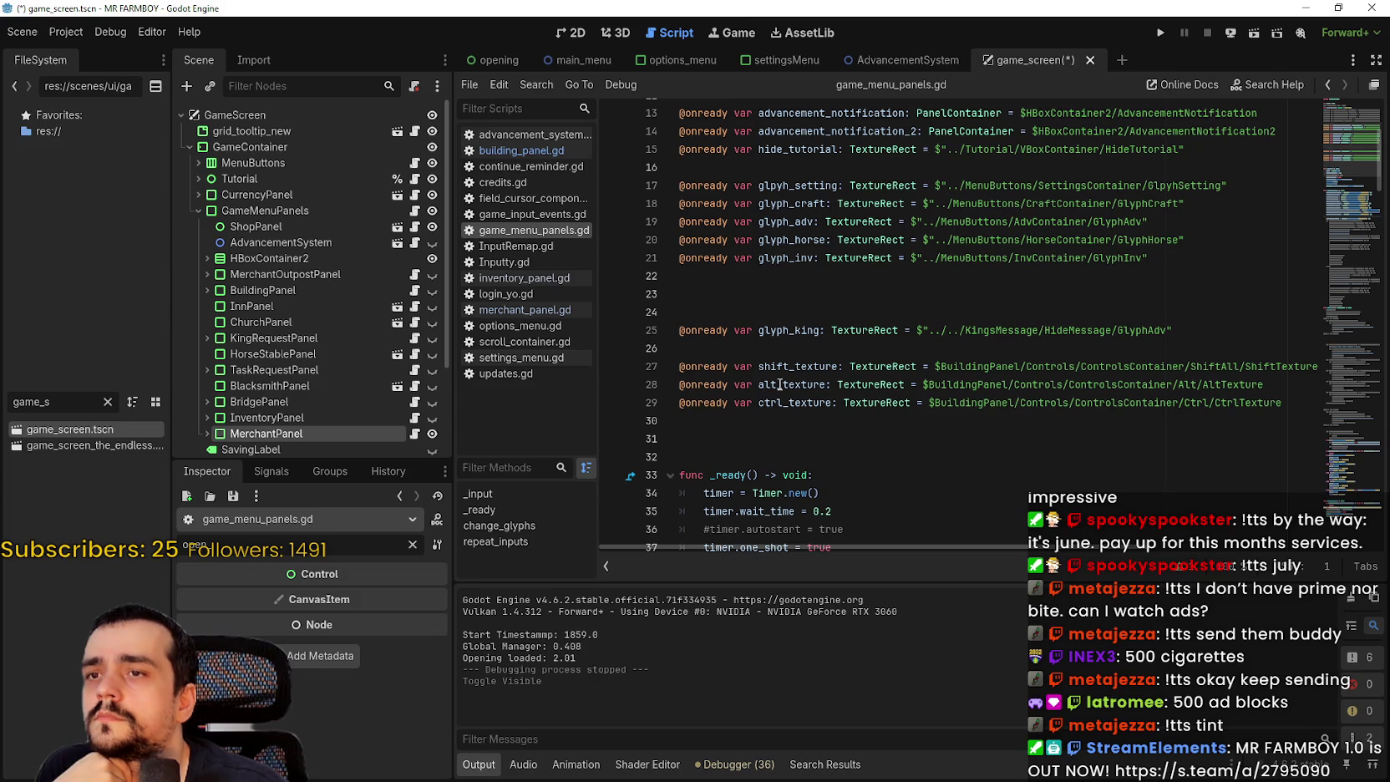
{"action": "scroll", "coordinate": [779, 385], "scroll_direction": "up", "scroll_amount": 1}
{"action": "scroll", "coordinate": [780, 382], "scroll_direction": "down", "scroll_amount": 1}
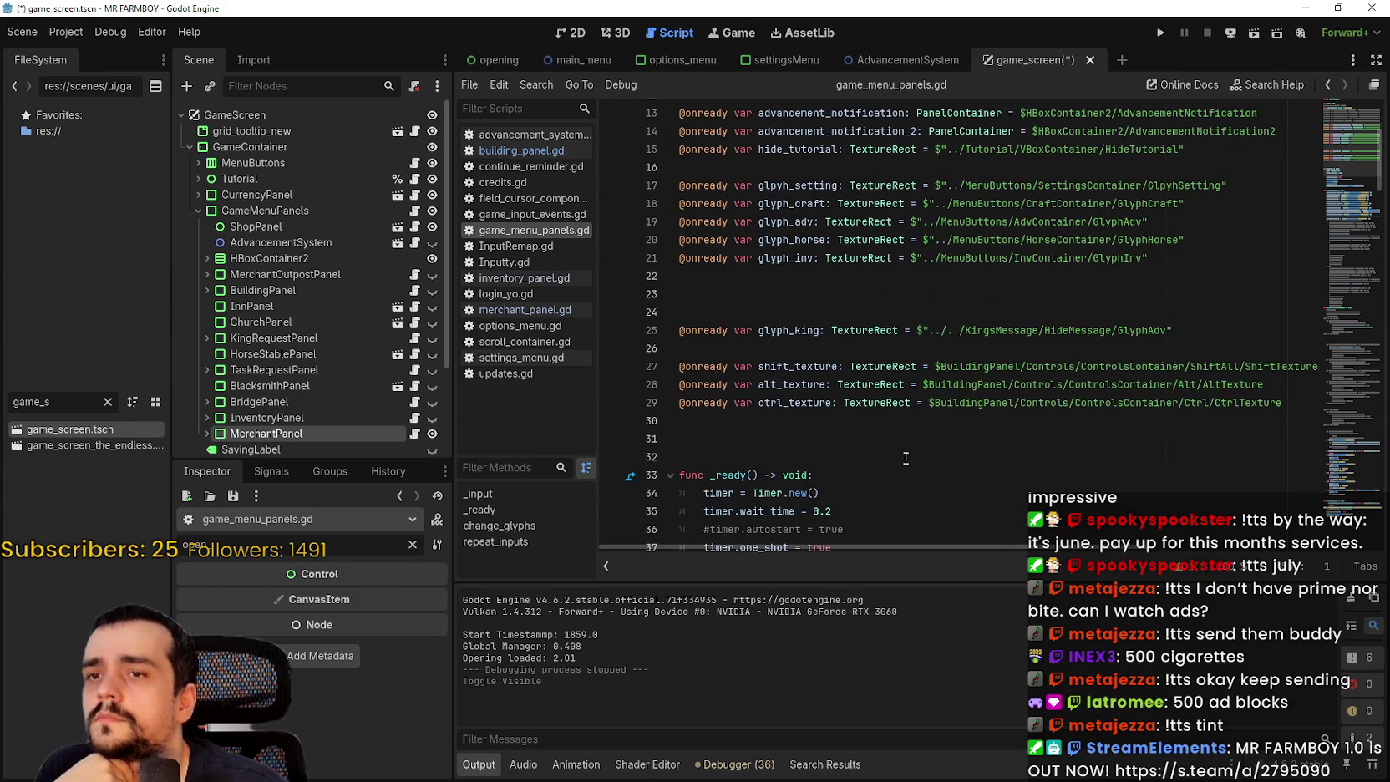
{"action": "scroll", "coordinate": [1131, 550], "scroll_direction": "right", "scroll_amount": 3}
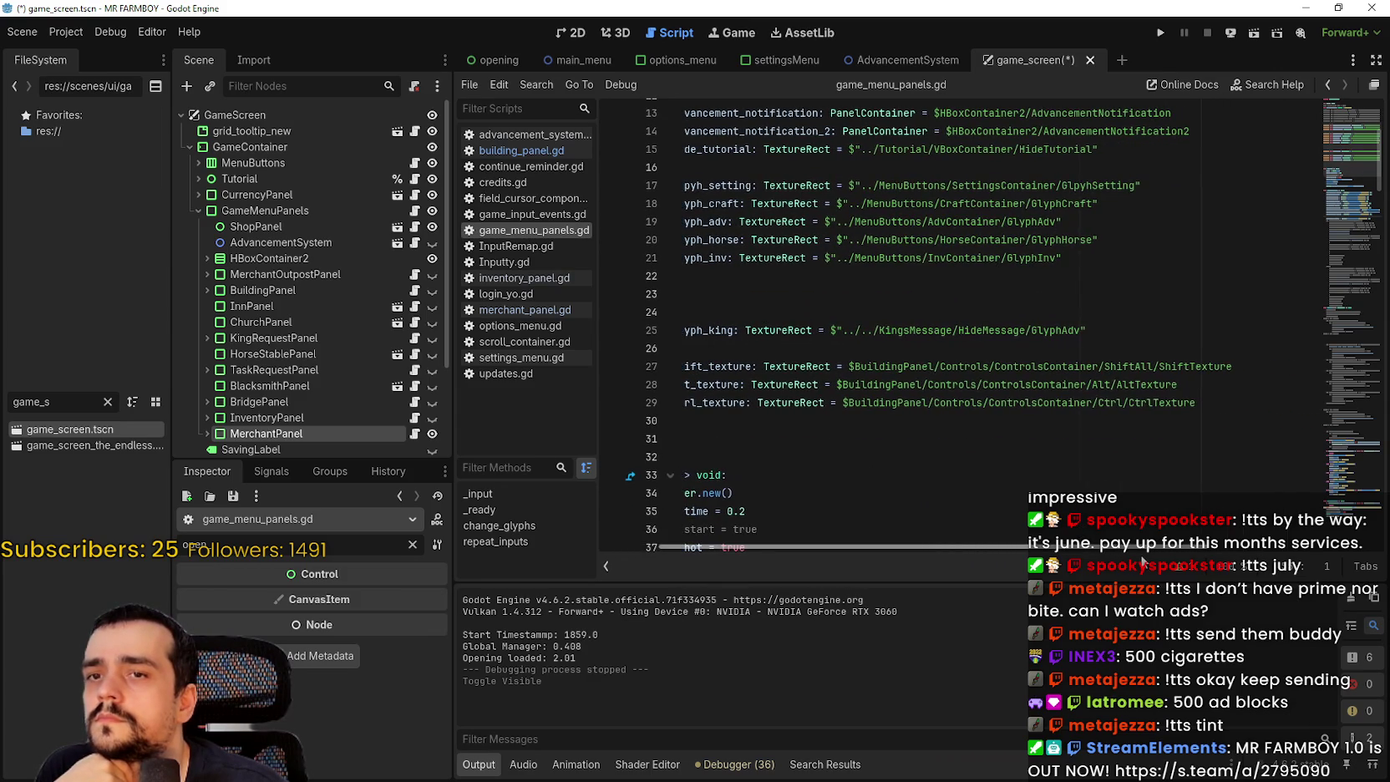
{"action": "scroll", "coordinate": [1136, 551], "scroll_direction": "left", "scroll_amount": 3}
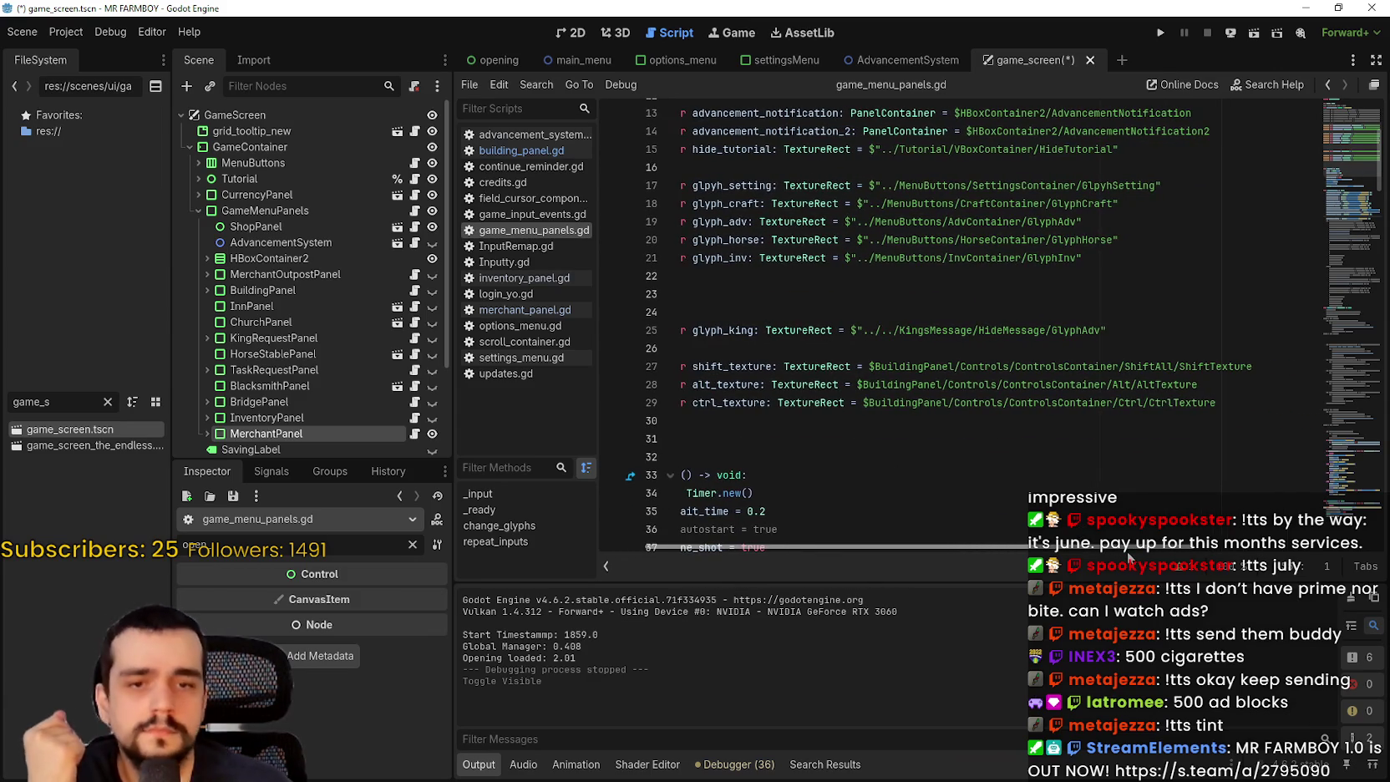
{"action": "scroll", "coordinate": [1070, 431], "scroll_direction": "down", "scroll_amount": 1}
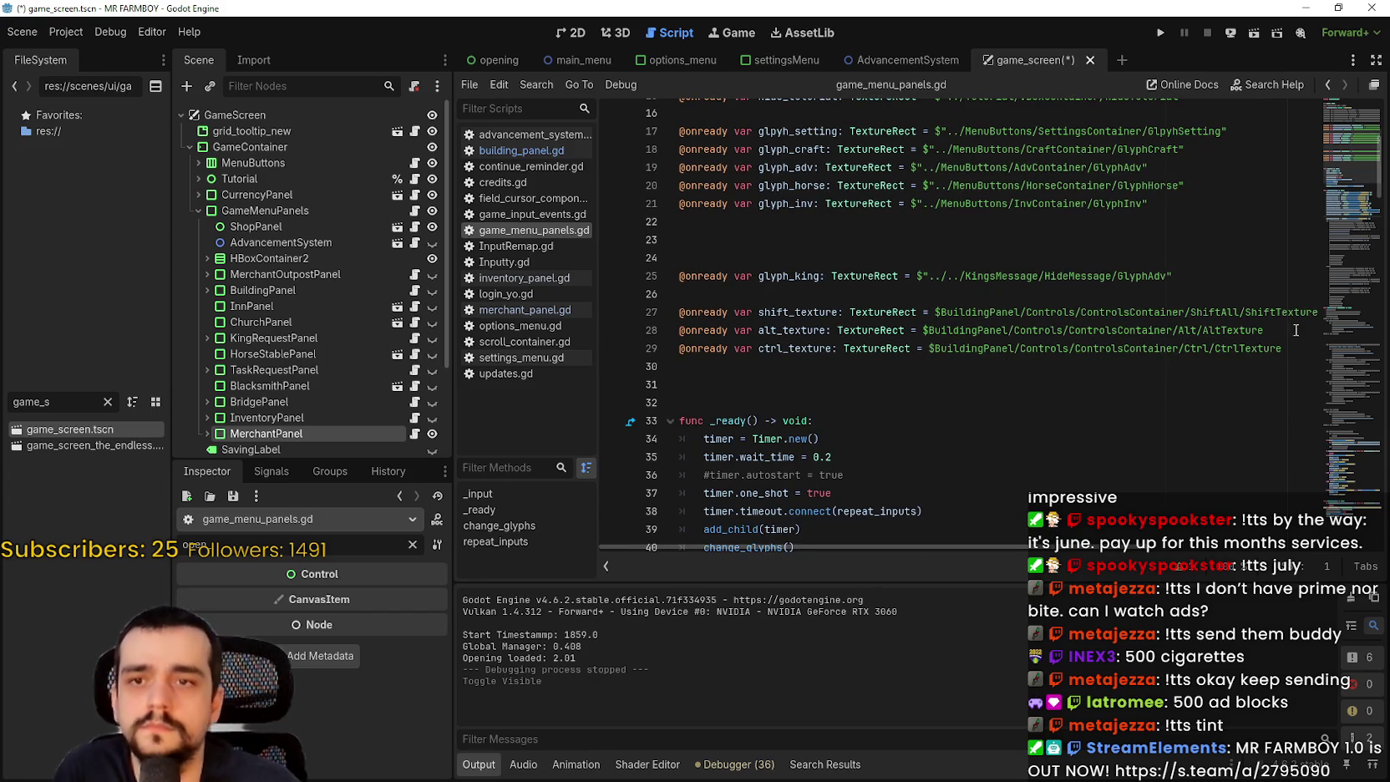
{"action": "left_click_drag", "start_coordinate": [1295, 330], "coordinate": [618, 320]}
{"action": "left_click", "coordinate": [910, 361]}
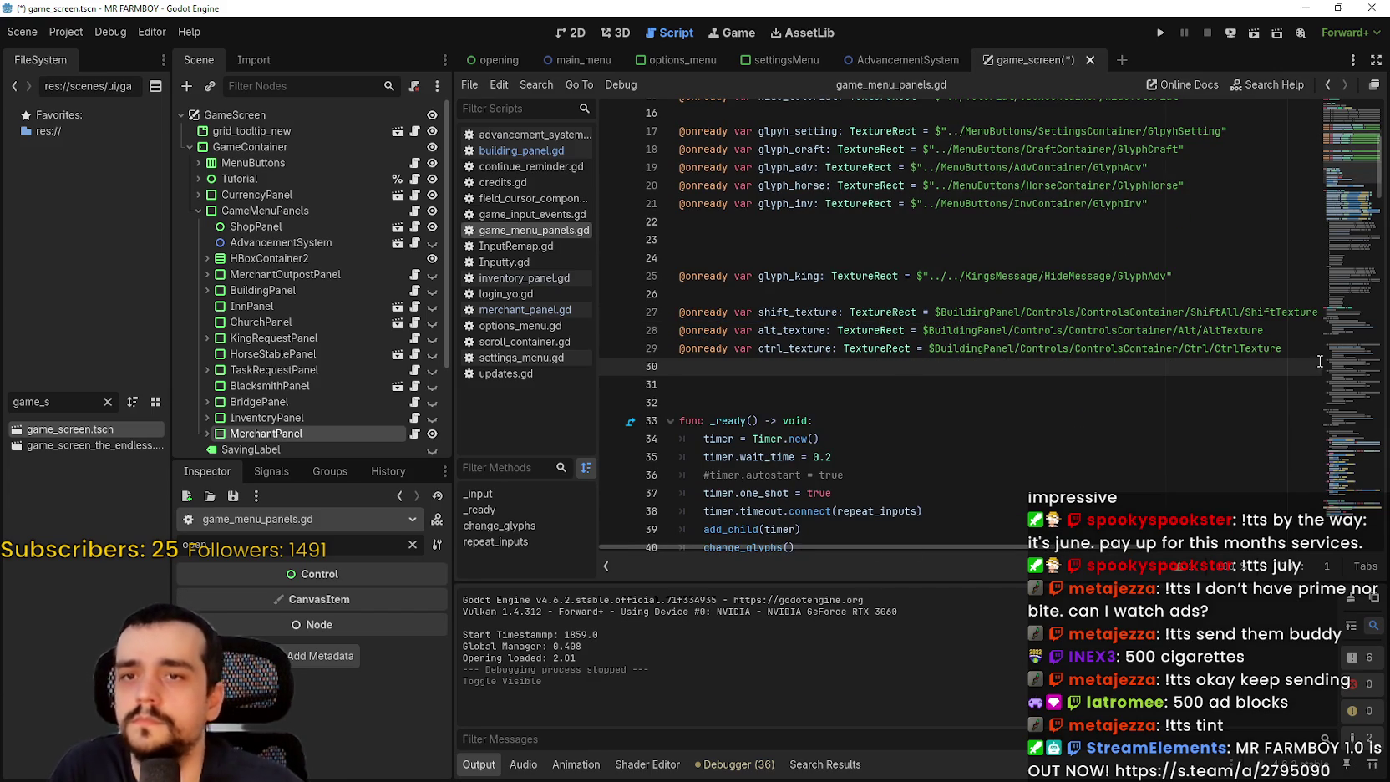
{"action": "scroll", "coordinate": [269, 439], "scroll_direction": "down", "scroll_amount": 3}
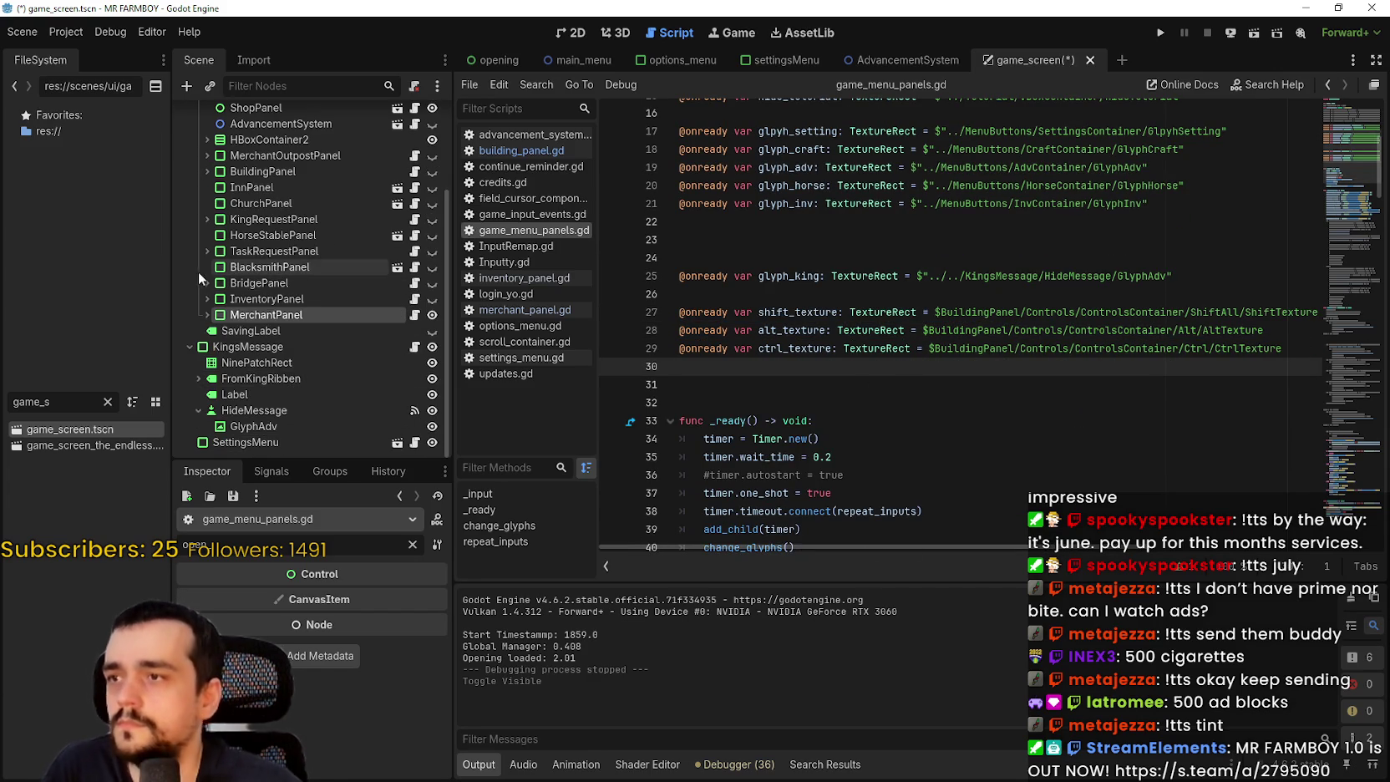
{"action": "left_click", "coordinate": [199, 155]}
{"action": "left_click", "coordinate": [214, 171]}
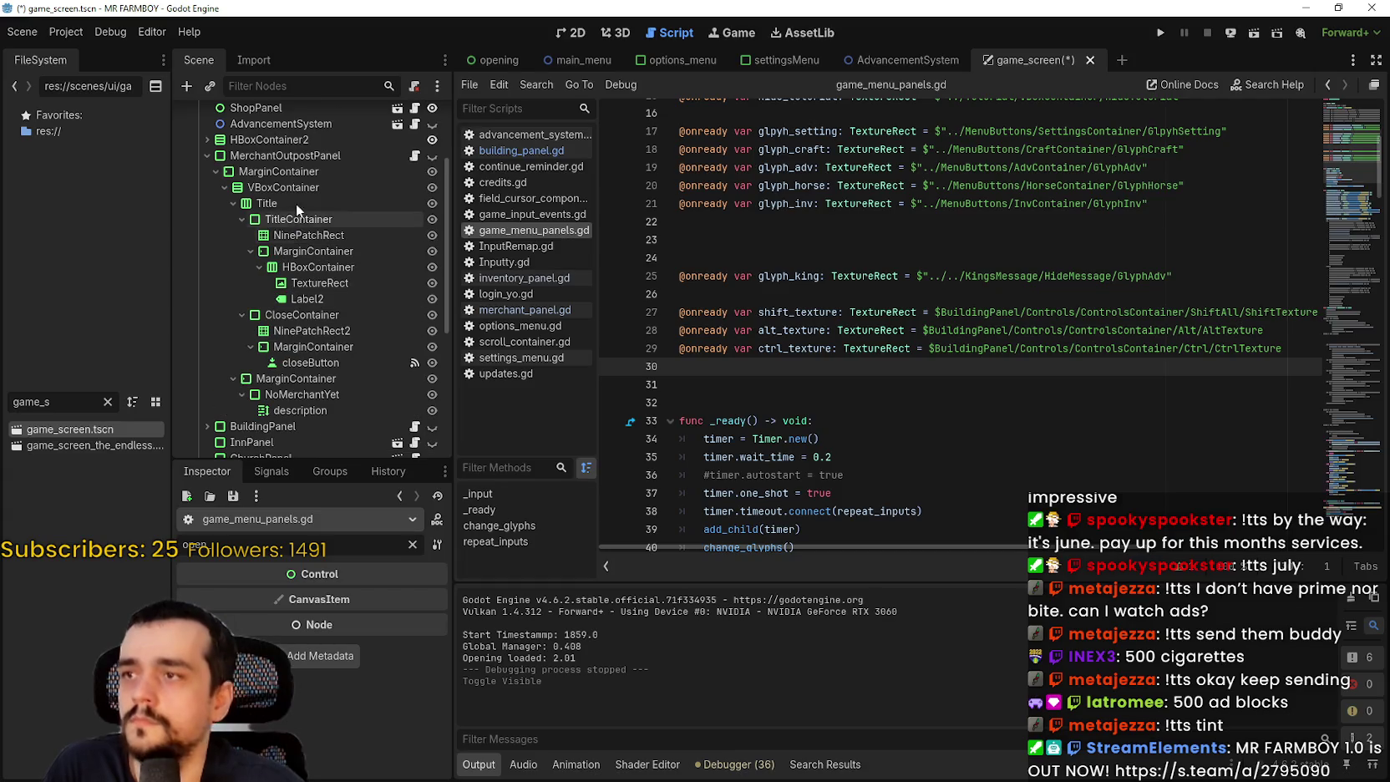
{"action": "left_click", "coordinate": [202, 155]}
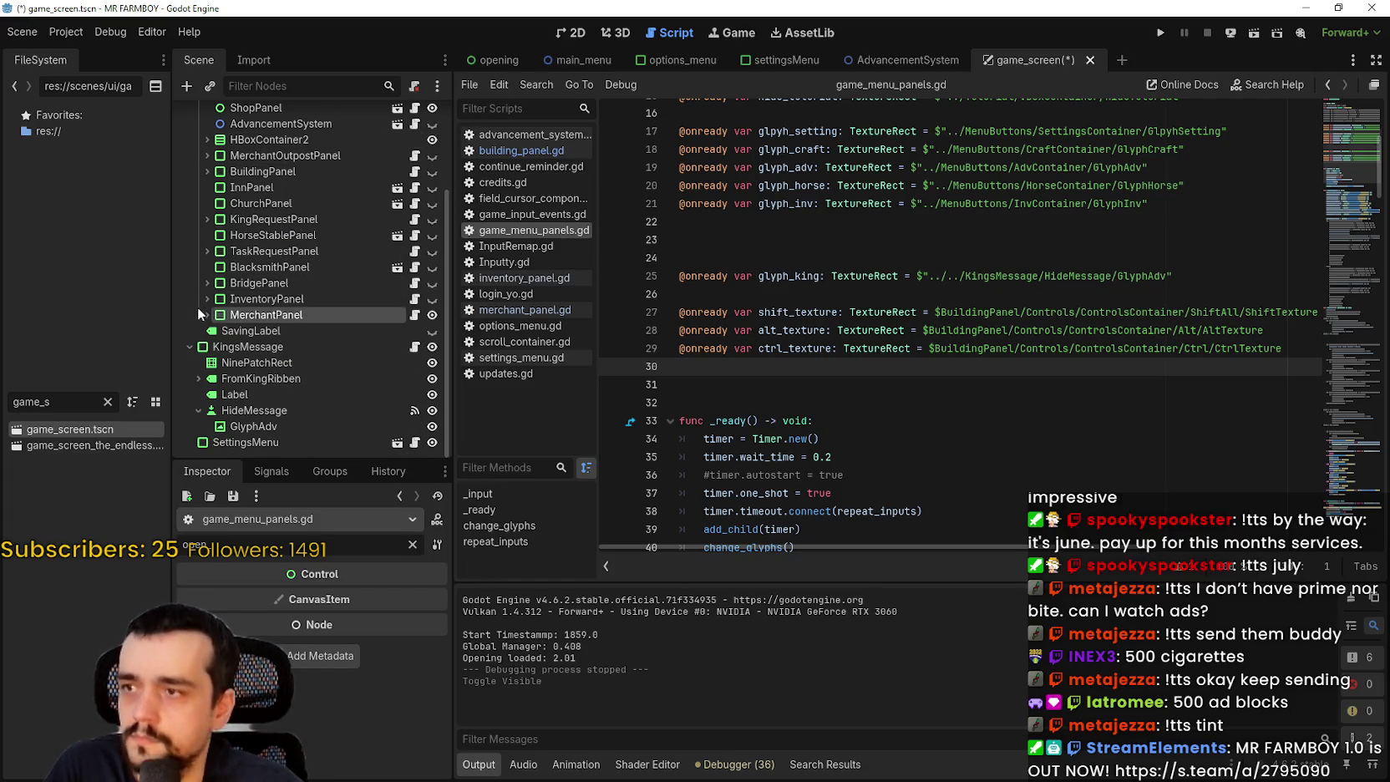
{"action": "left_click", "coordinate": [202, 315]}
{"action": "scroll", "coordinate": [217, 303], "scroll_direction": "down", "scroll_amount": 8}
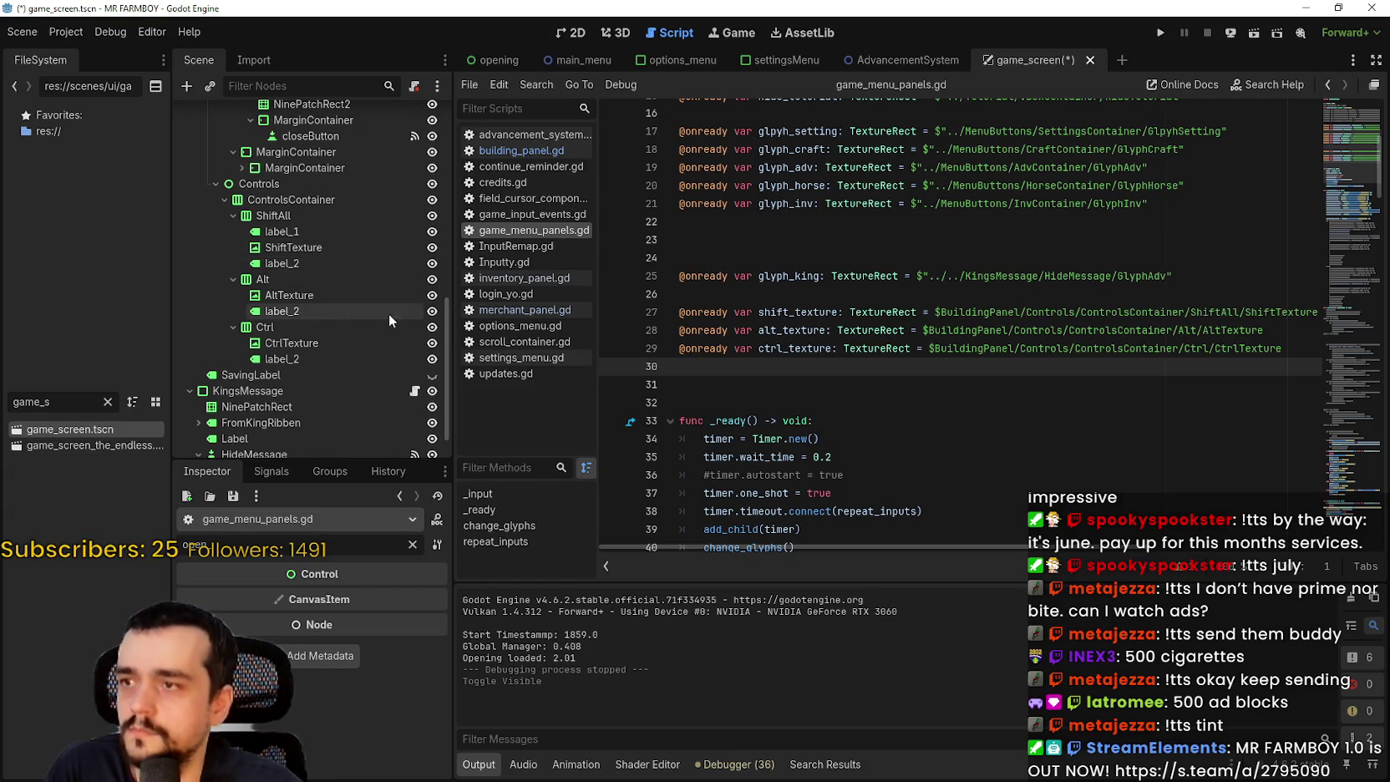
{"action": "left_click", "coordinate": [311, 262]}
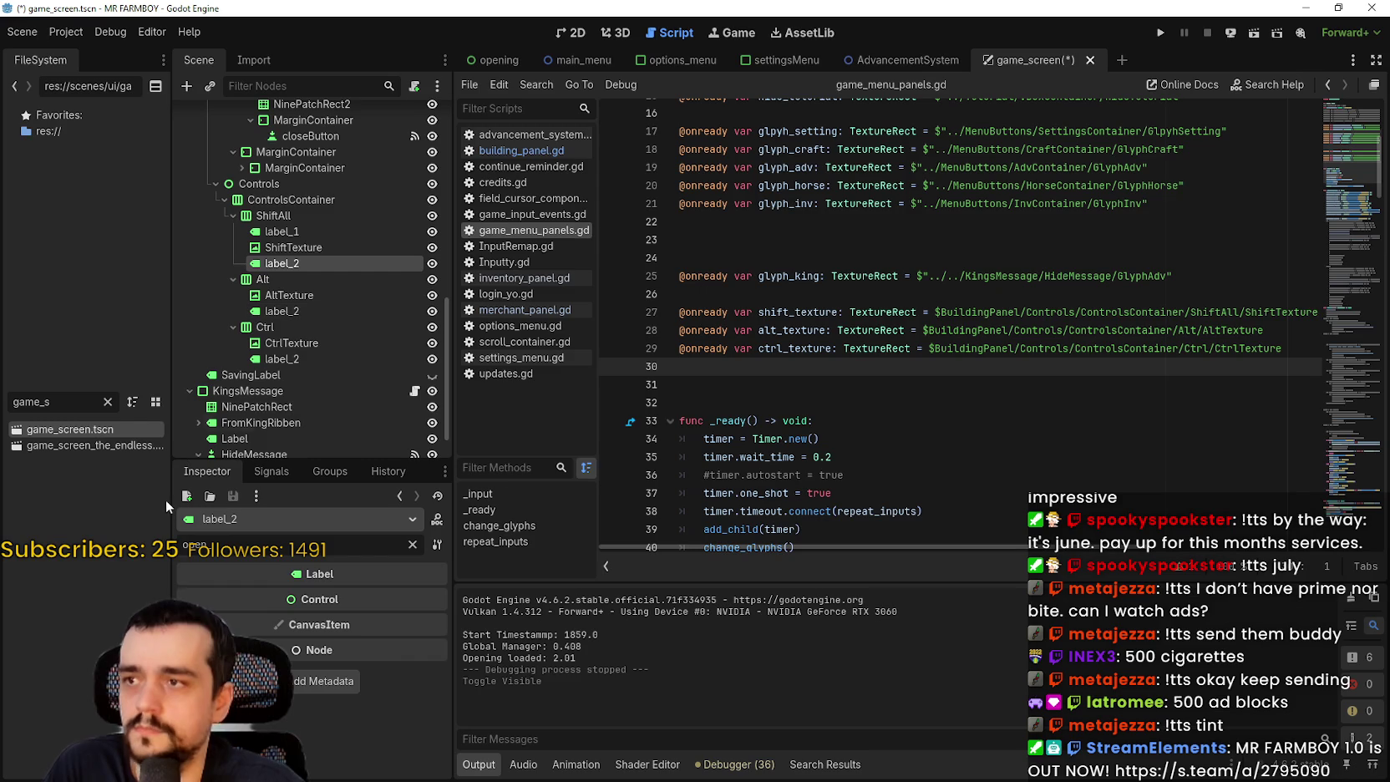
{"action": "left_click", "coordinate": [282, 246]}
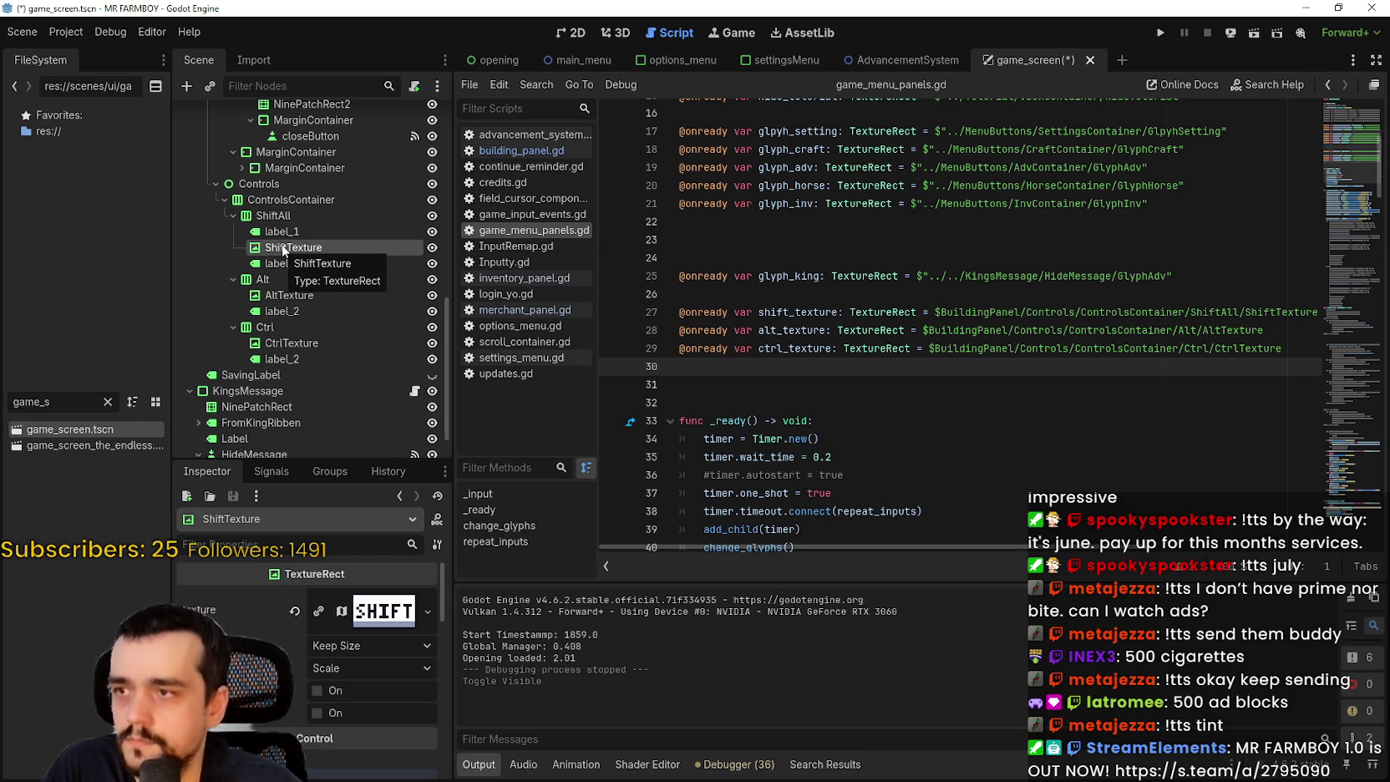
{"action": "mouse_move", "coordinate": [281, 248]}
{"action": "left_mouse_down"}
{"action": "mouse_move", "coordinate": [751, 394]}
{"action": "mouse_move", "coordinate": [804, 381]}
{"action": "left_mouse_up"}
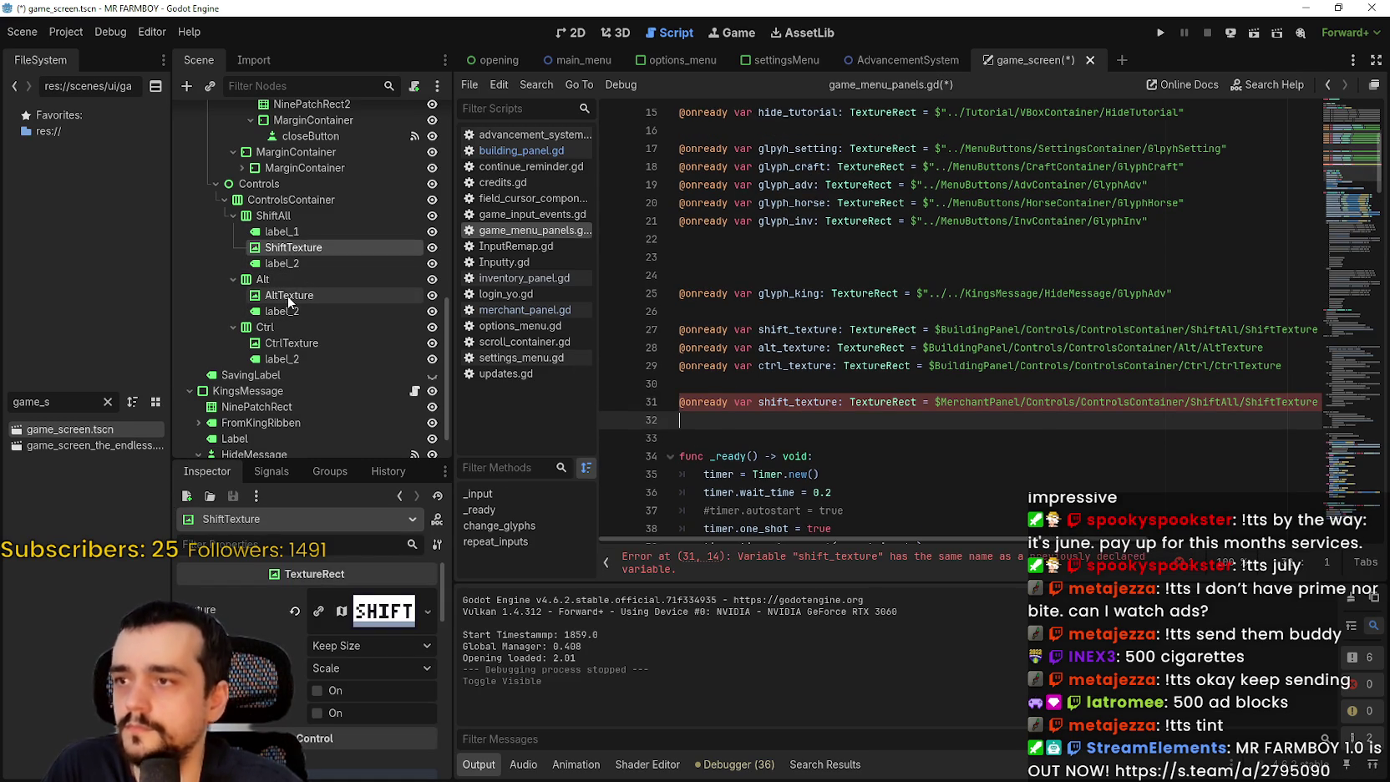
{"action": "mouse_move", "coordinate": [288, 299]}
{"action": "left_mouse_down"}
{"action": "mouse_move", "coordinate": [518, 326]}
{"action": "mouse_move", "coordinate": [775, 420]}
{"action": "mouse_move", "coordinate": [736, 419]}
{"action": "left_mouse_up"}
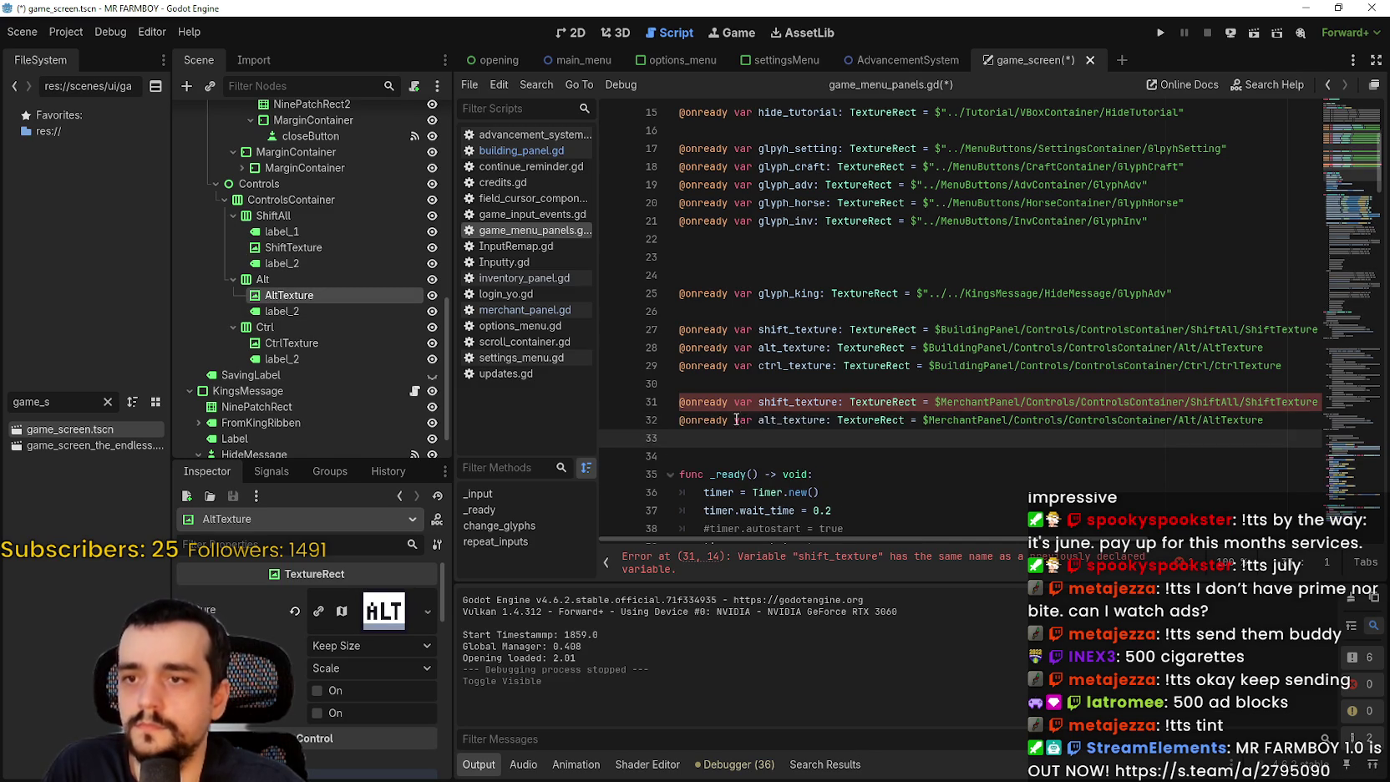
{"action": "left_click", "coordinate": [291, 343]}
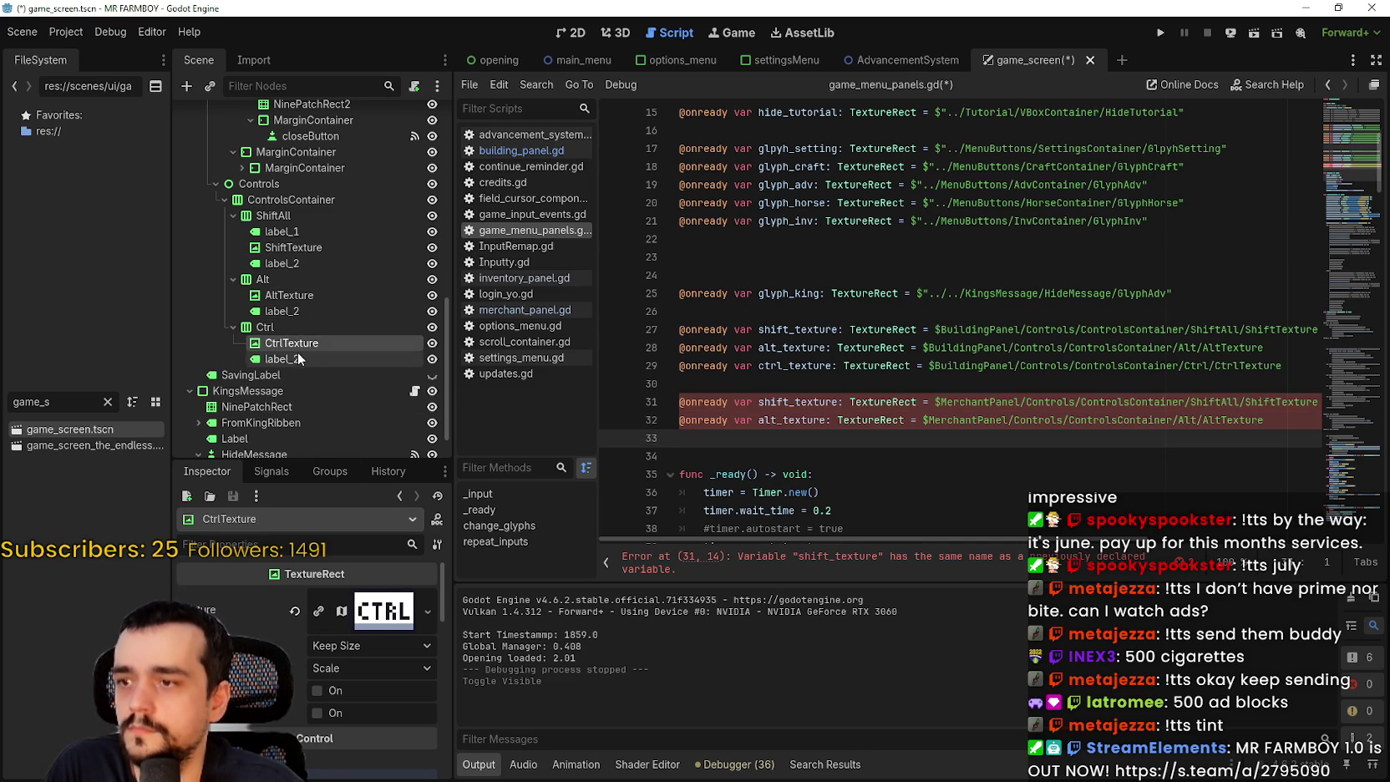
{"action": "left_click_drag", "start_coordinate": [294, 345], "coordinate": [893, 441]}
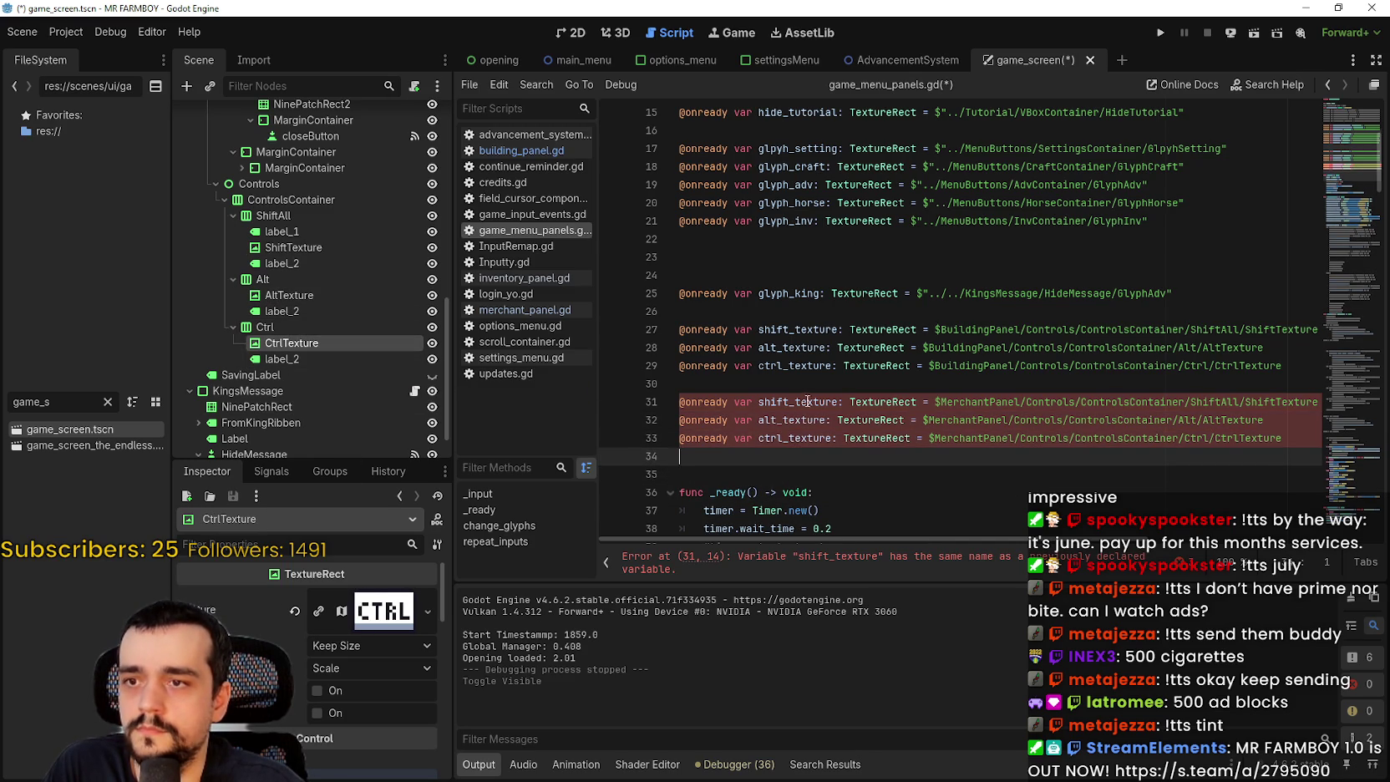
- Append _merchant to shift_texture, alt_texture and ctrl_texture on lines 31–33
{"action": "left_click", "coordinate": [835, 401]}
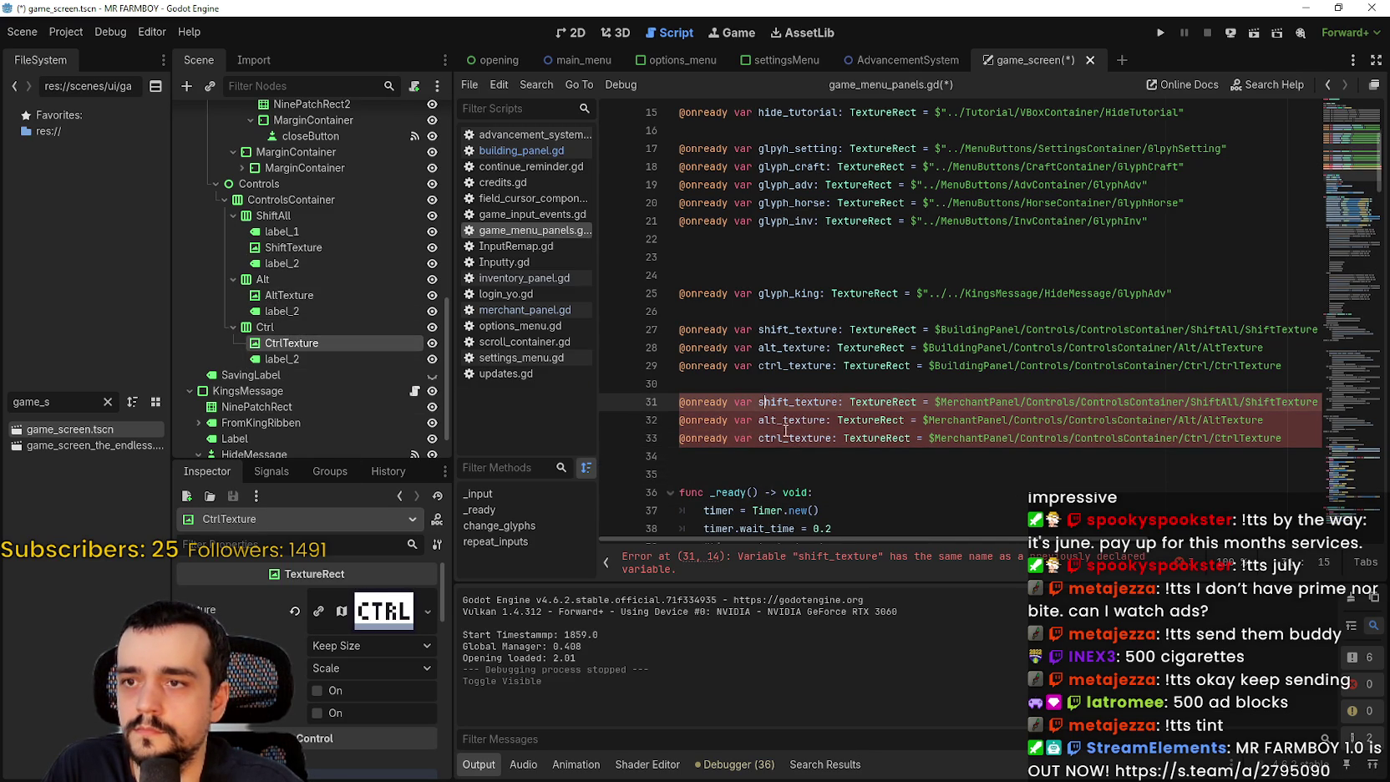
{"action": "type", "text": "_merchant"}
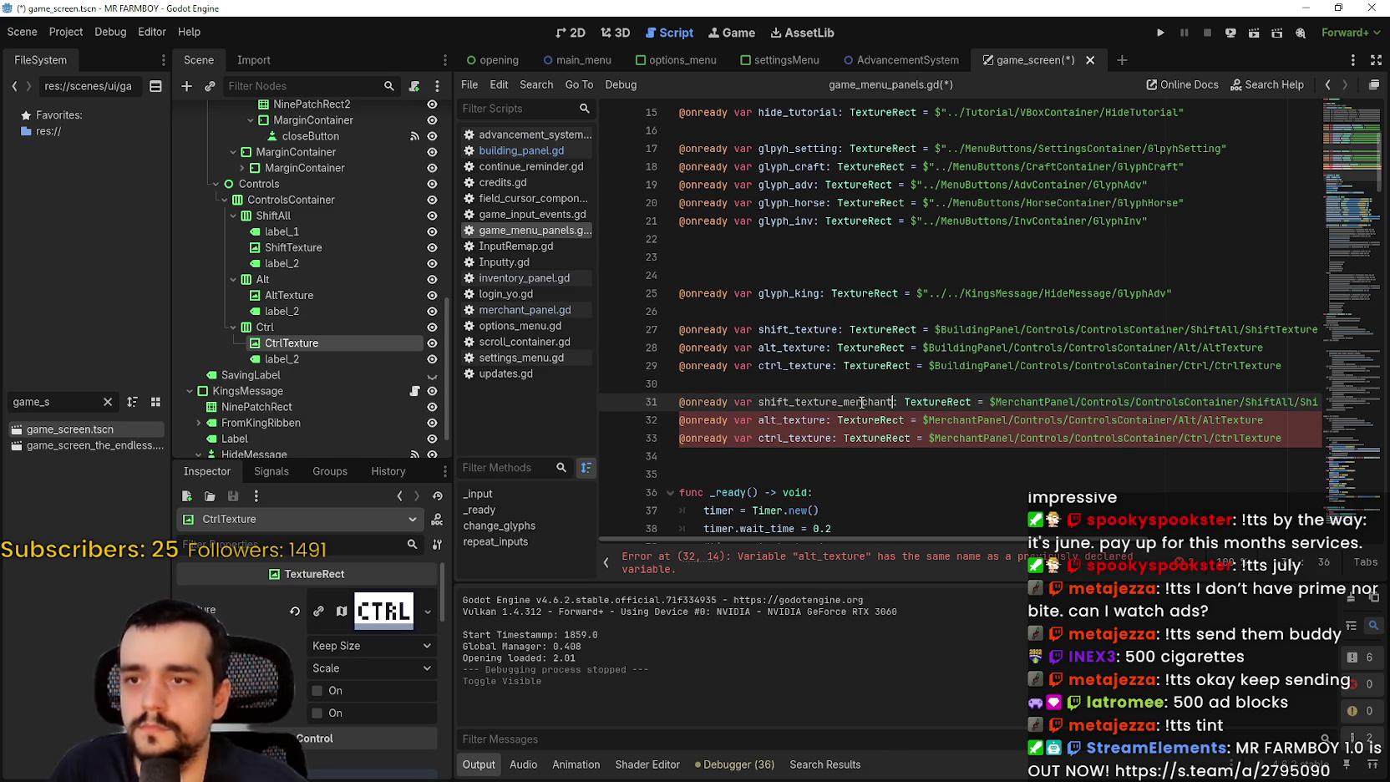
{"action": "left_click_drag", "start_coordinate": [890, 401], "coordinate": [846, 402]}
{"action": "key", "text": "ctrl+c"}
{"action": "left_click", "coordinate": [833, 420]}
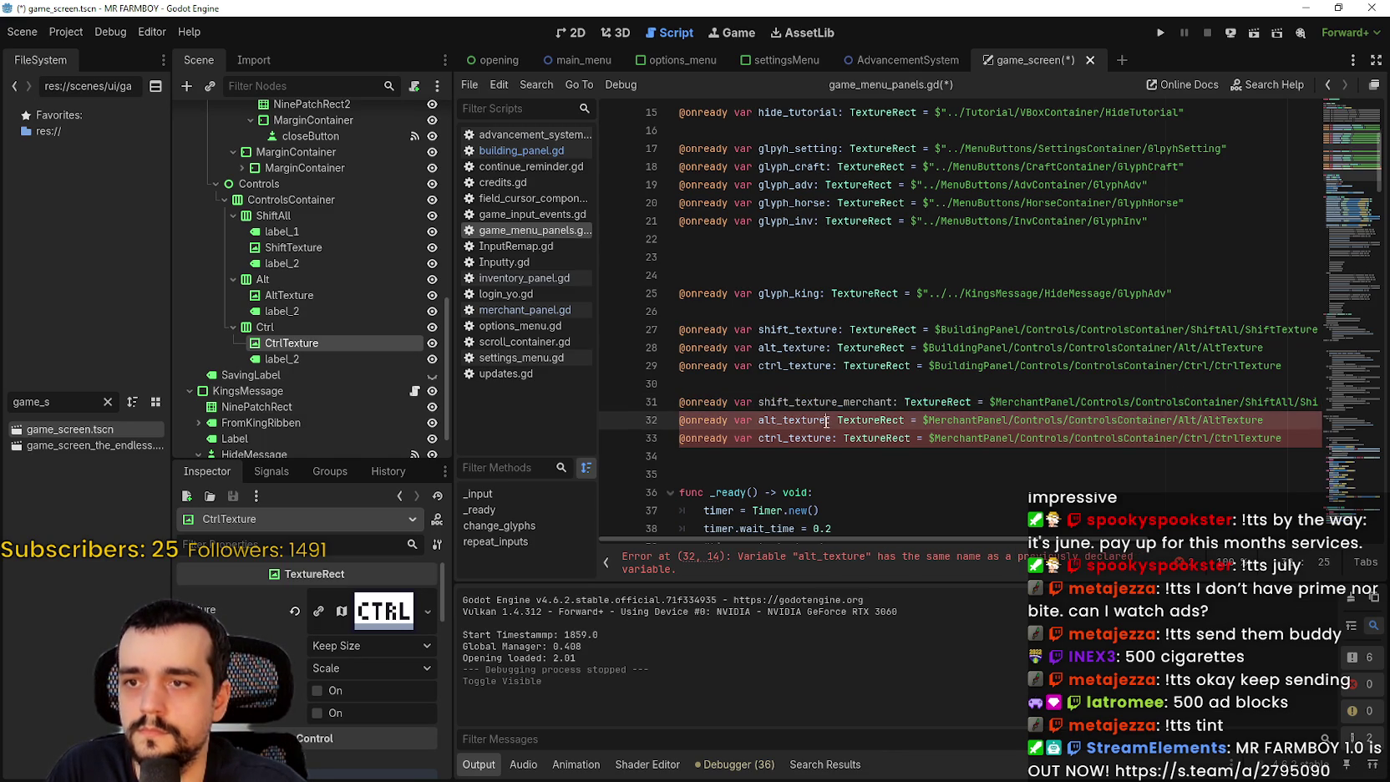
{"action": "key", "text": "ctrl+v"}
{"action": "left_click", "coordinate": [838, 437]}
{"action": "key", "text": "ctrl+v"}
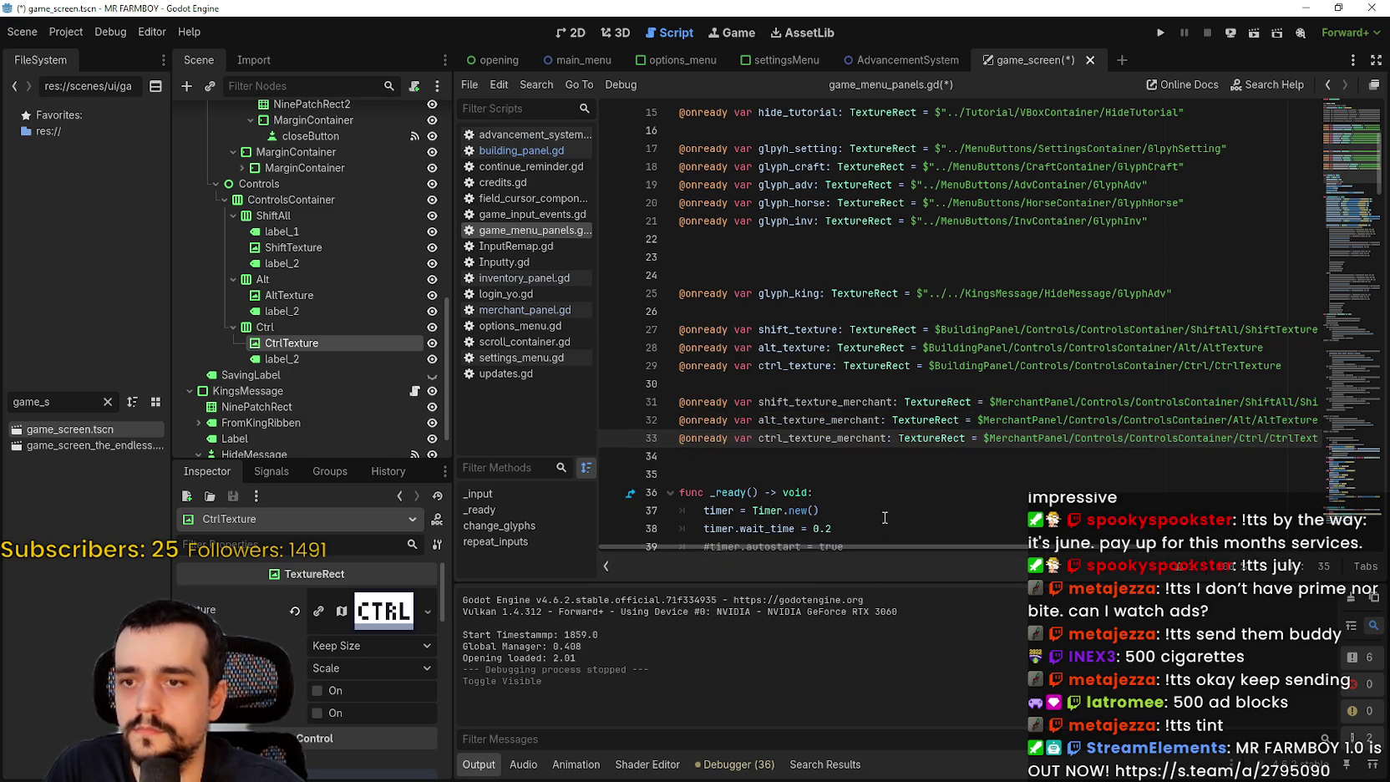
- Check the renamed shift_texture_merchant declaration, dismiss the doc tooltip, and scroll down the script
{"action": "scroll", "coordinate": [902, 536], "scroll_direction": "right", "scroll_amount": 5}
{"action": "scroll", "coordinate": [902, 537], "scroll_direction": "left", "scroll_amount": 5}
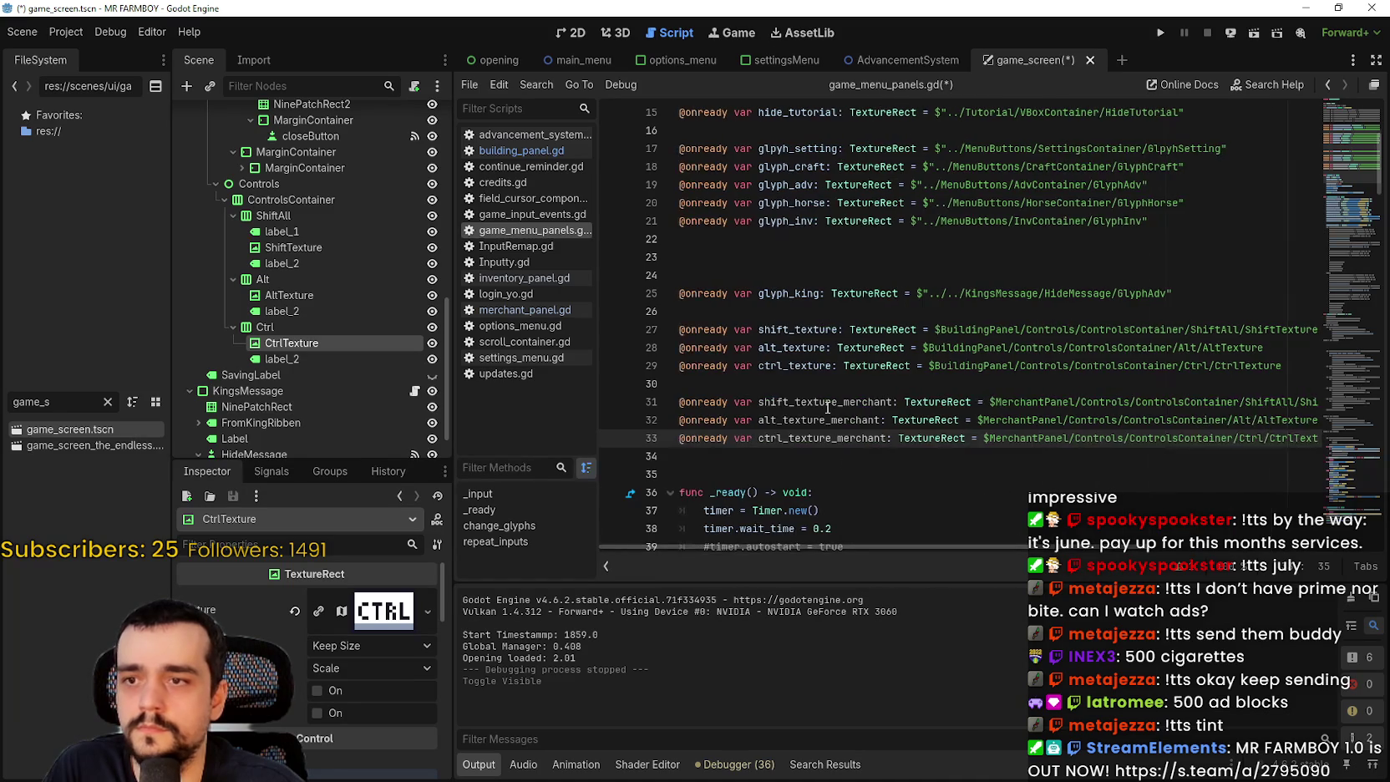
{"action": "double_click", "coordinate": [834, 402]}
{"action": "scroll", "coordinate": [842, 417], "scroll_direction": "down", "scroll_amount": 9}
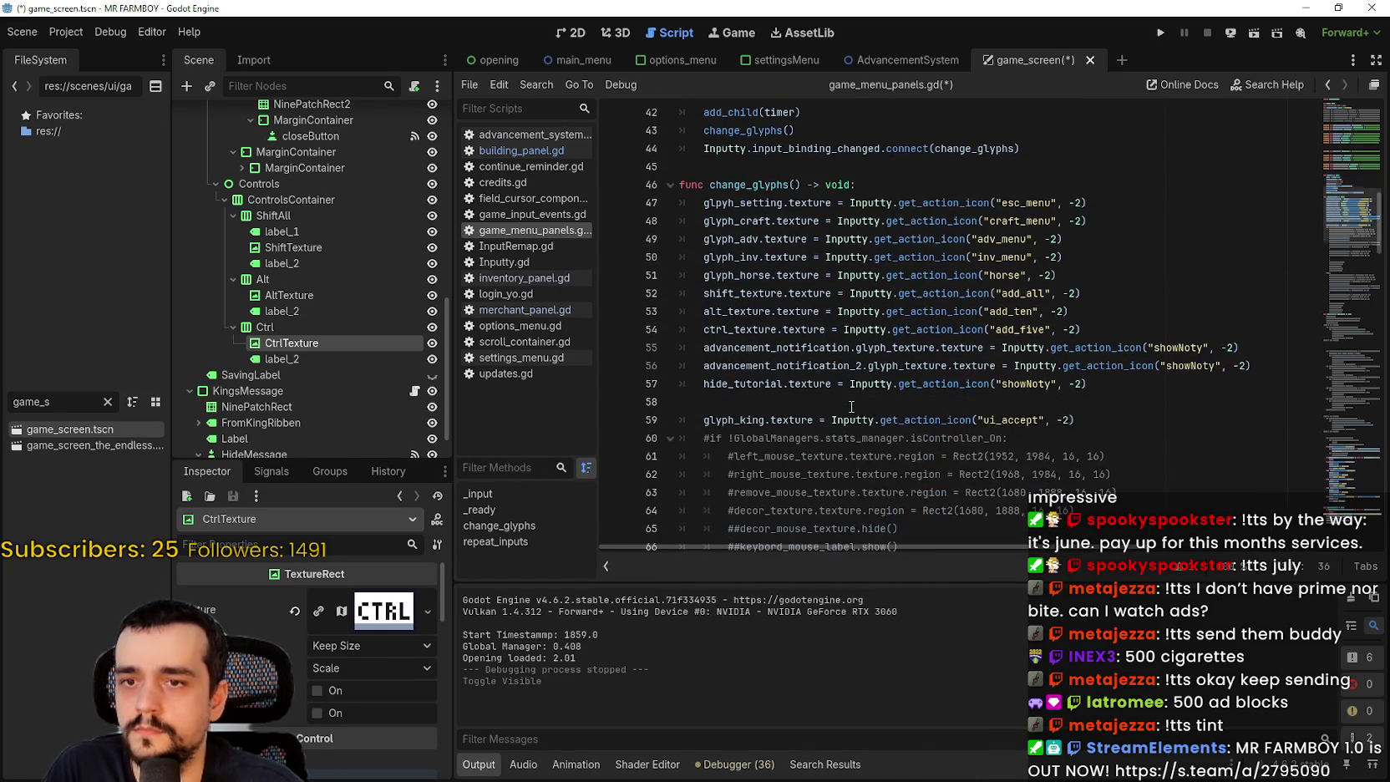
{"action": "left_click", "coordinate": [1139, 386]}
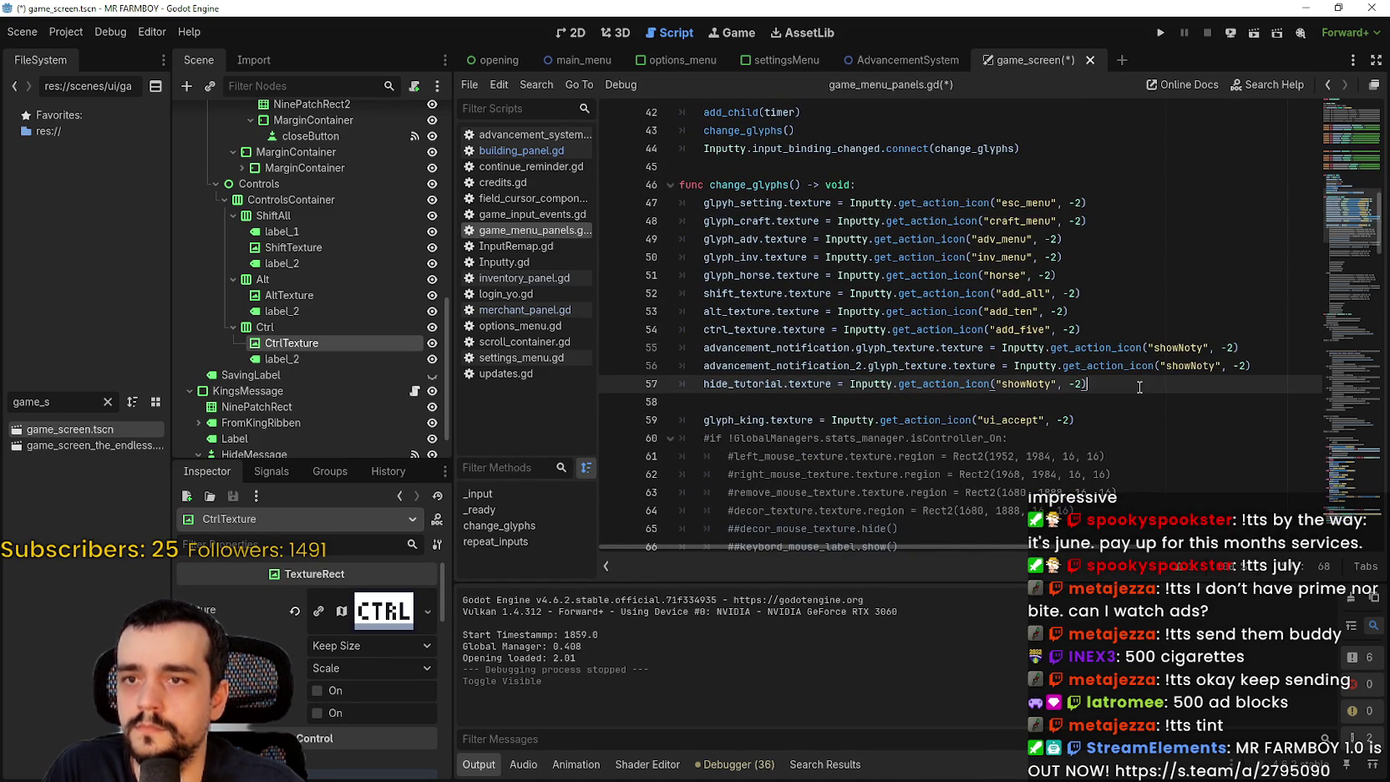
{"action": "scroll", "coordinate": [1138, 387], "scroll_direction": "down", "scroll_amount": 6}
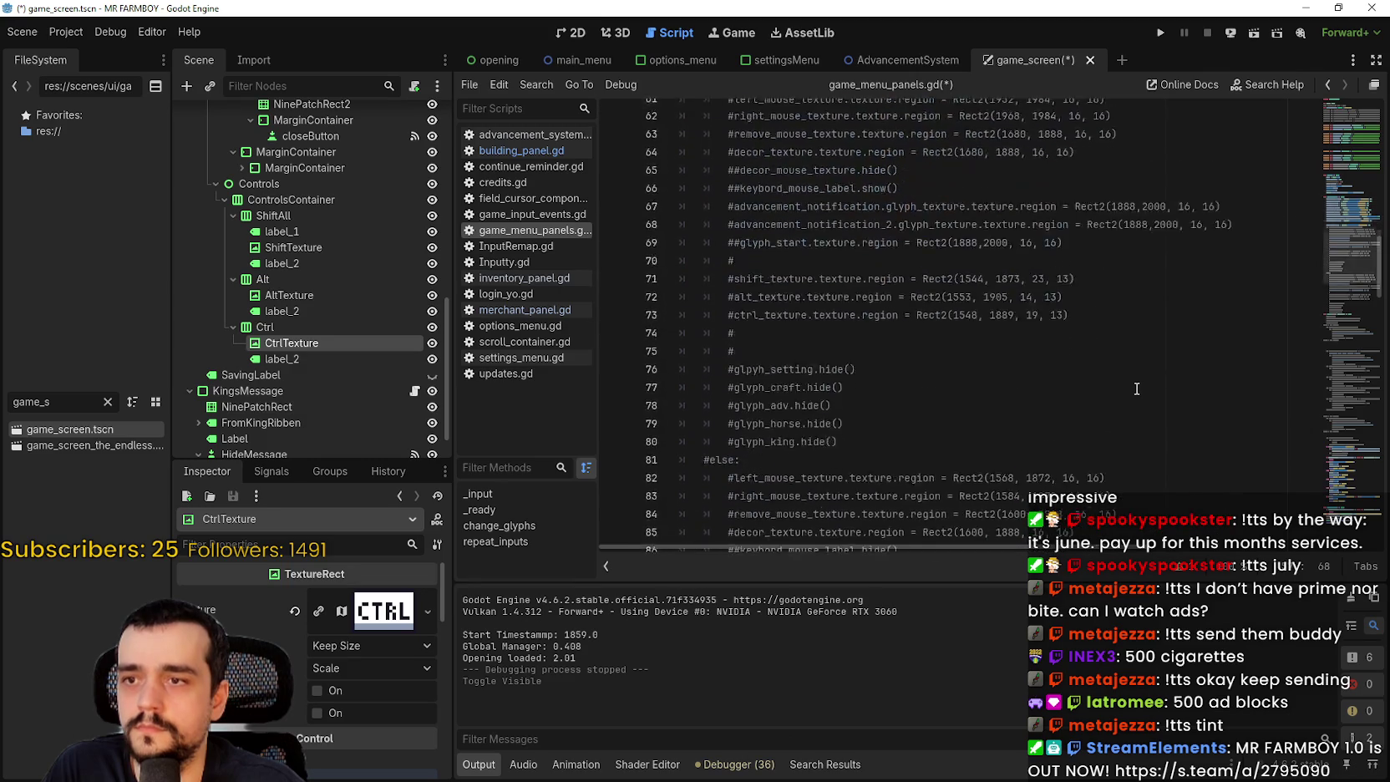
{"action": "scroll", "coordinate": [1136, 388], "scroll_direction": "down", "scroll_amount": 15}
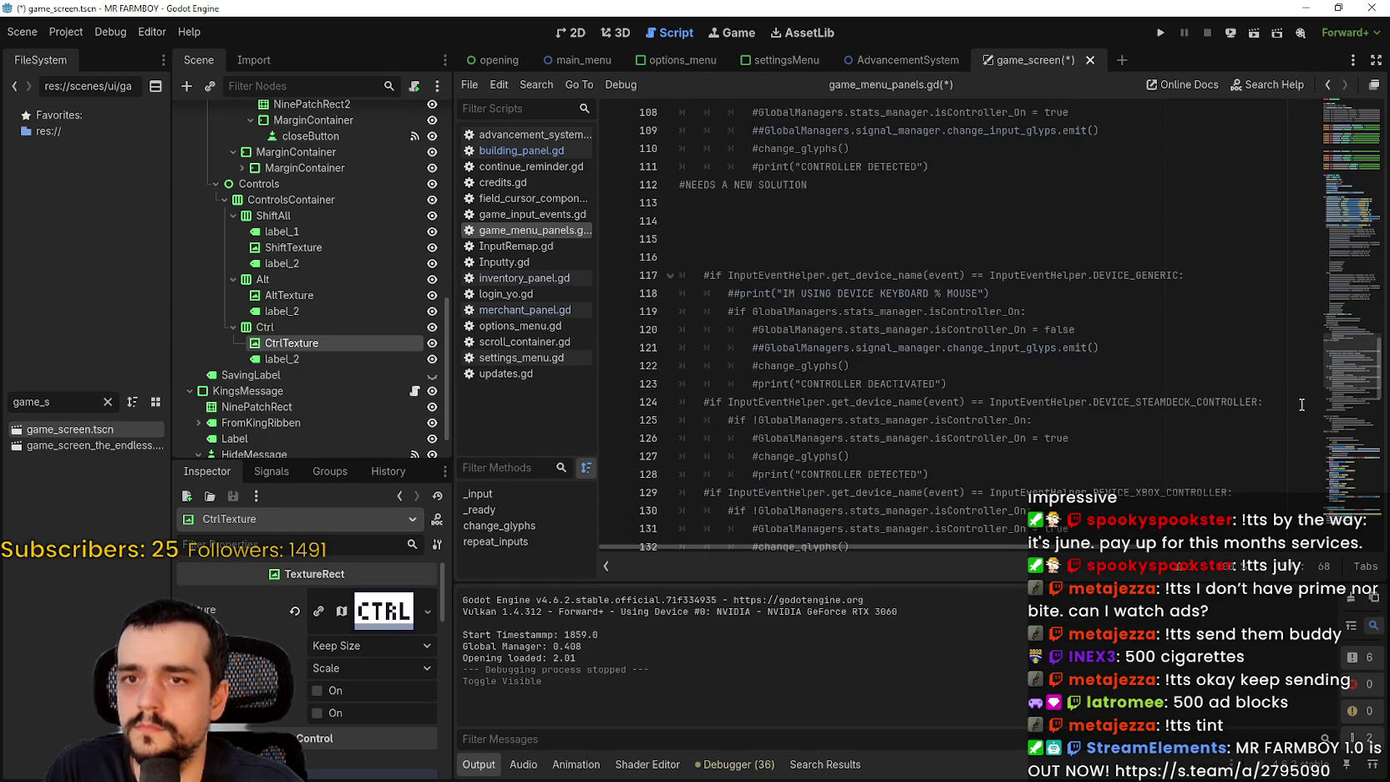
- Duplicate the shift, alt and ctrl texture assignment lines 52–54 as new lines 55–57
{"action": "scroll", "coordinate": [1301, 404], "scroll_direction": "down", "scroll_amount": 14}
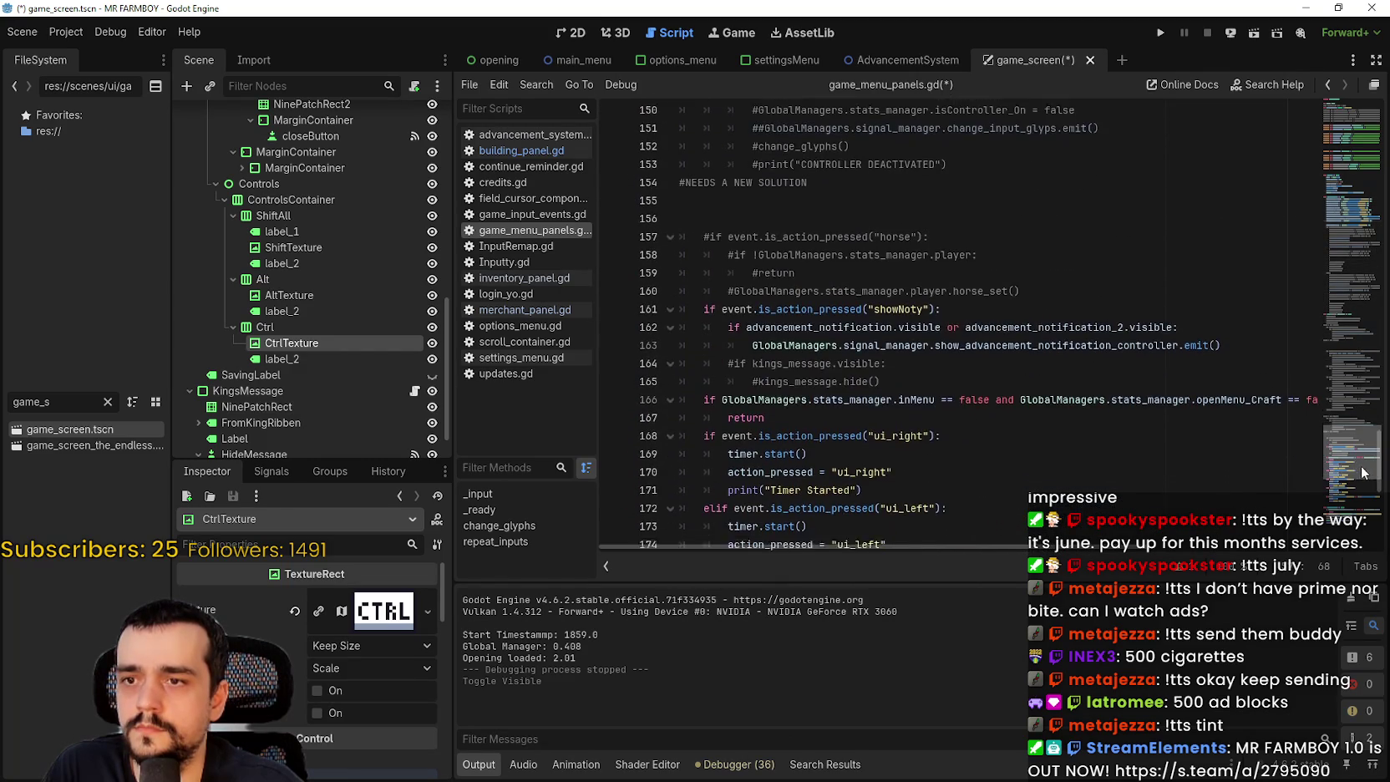
{"action": "scroll", "coordinate": [1361, 472], "scroll_direction": "down", "scroll_amount": 8}
{"action": "left_click_drag", "start_coordinate": [1369, 535], "coordinate": [1366, 228]}
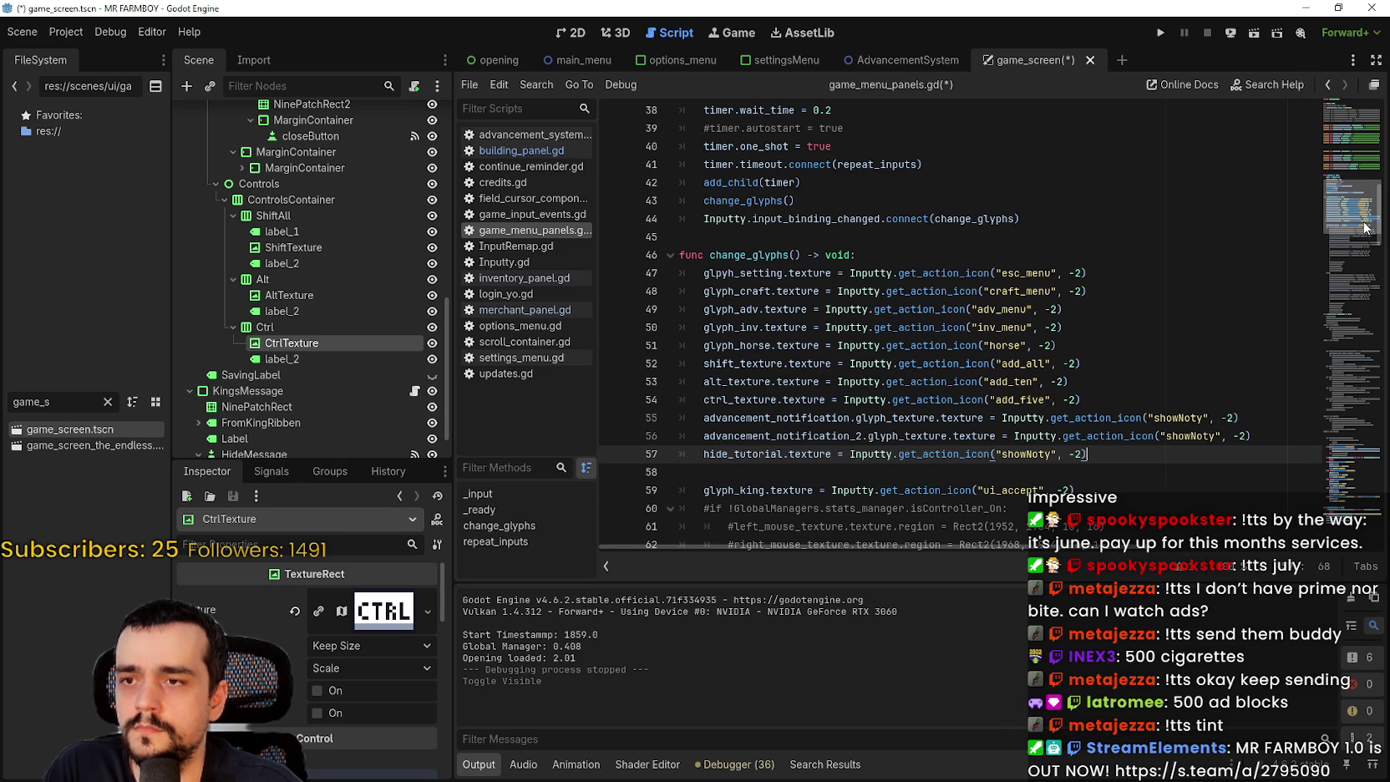
{"action": "left_click", "coordinate": [1121, 404]}
{"action": "key", "text": "shift+Up"}
{"action": "key", "text": "shift+Up"}
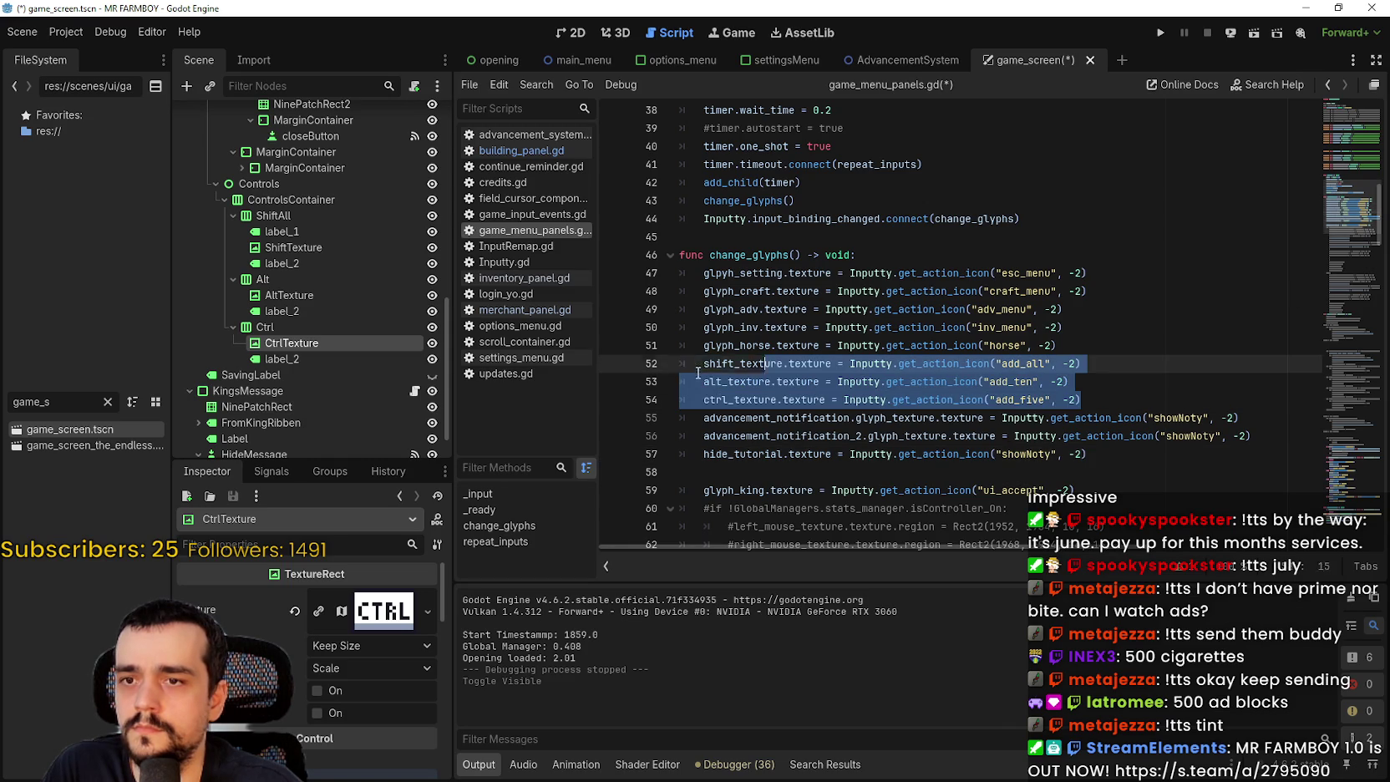
{"action": "key", "text": "shift+Home"}
{"action": "key", "text": "ctrl+c"}
{"action": "left_click", "coordinate": [1113, 399]}
{"action": "key", "text": "Return"}
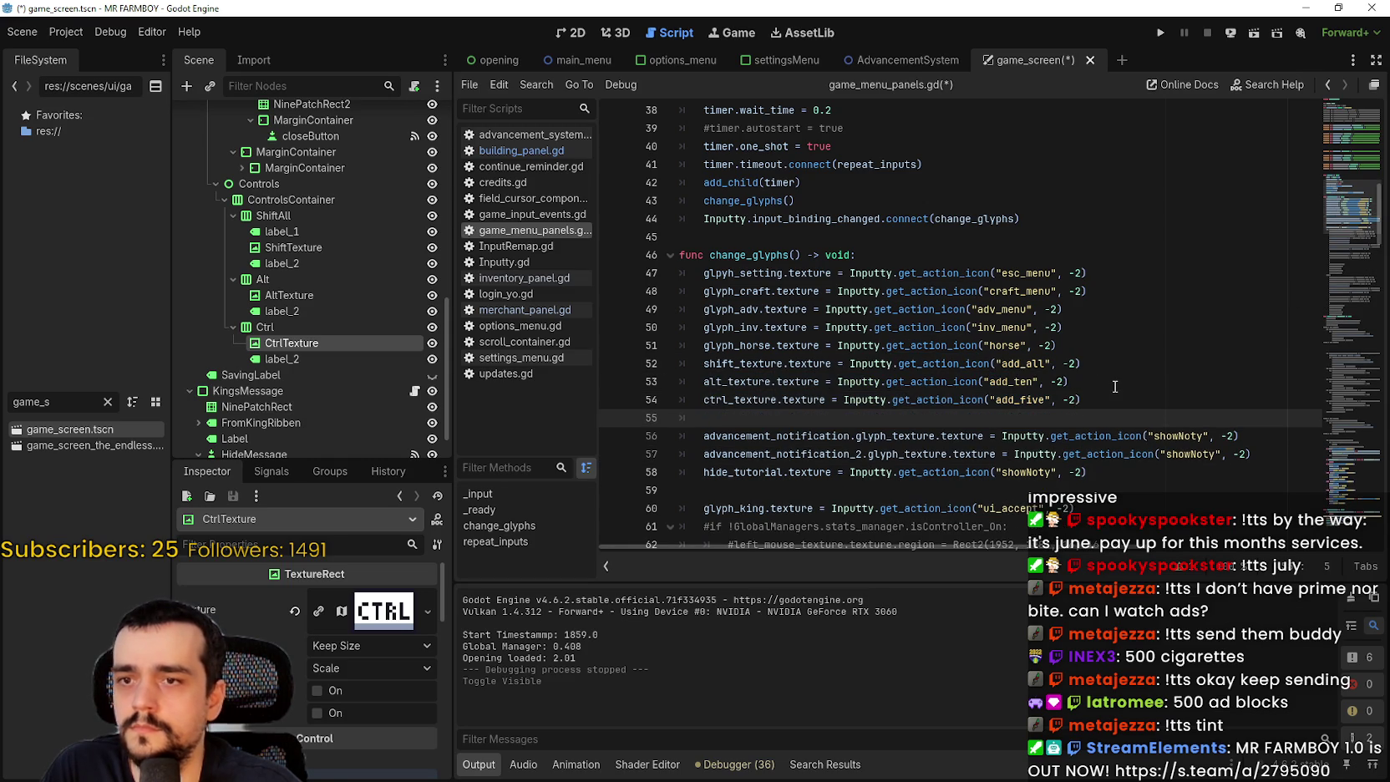
{"action": "key", "text": "ctrl+z"}
{"action": "key", "text": "Return"}
{"action": "key", "text": "ctrl+v"}
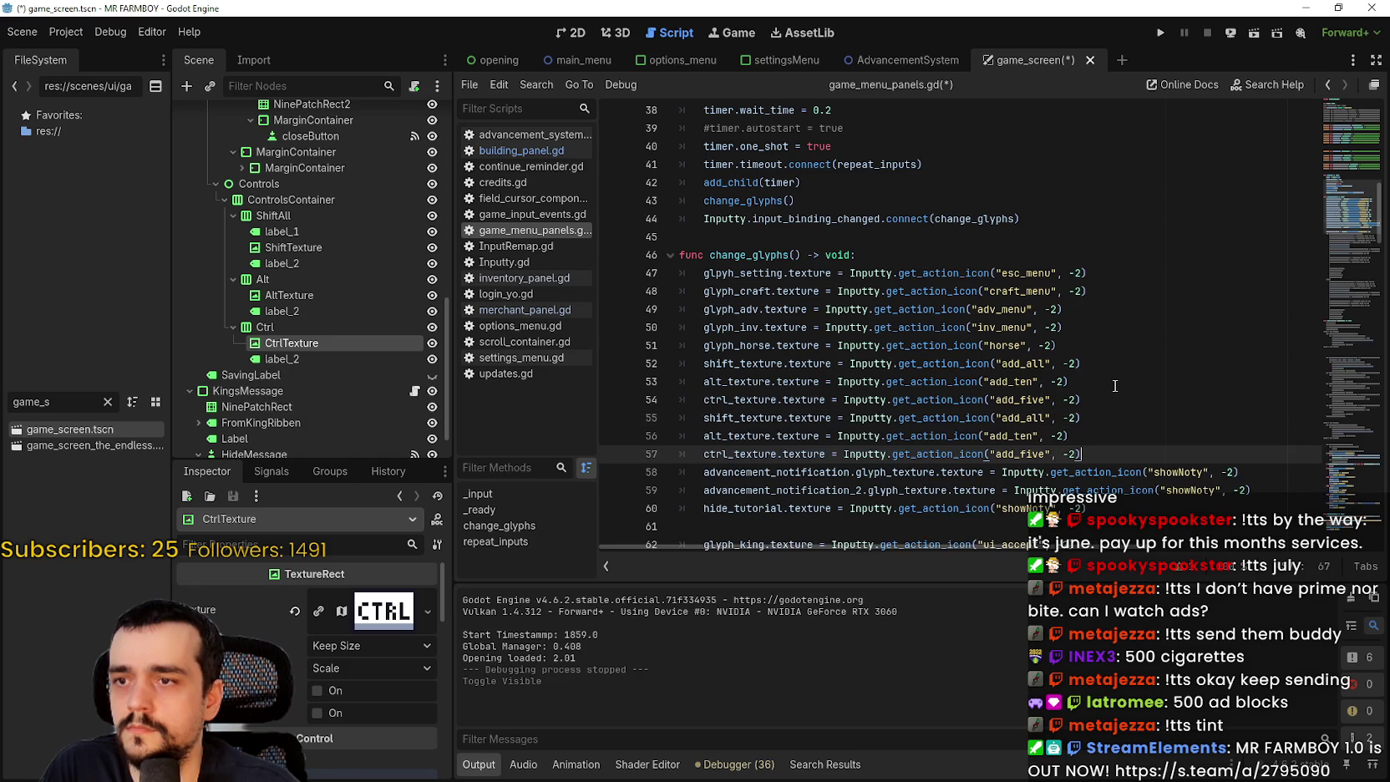
- Change lines 55–57 to the shift_texture_merchant, alt_texture_merchant and ctrl_texture_merchant variables, then save
{"action": "double_click", "coordinate": [742, 417]}
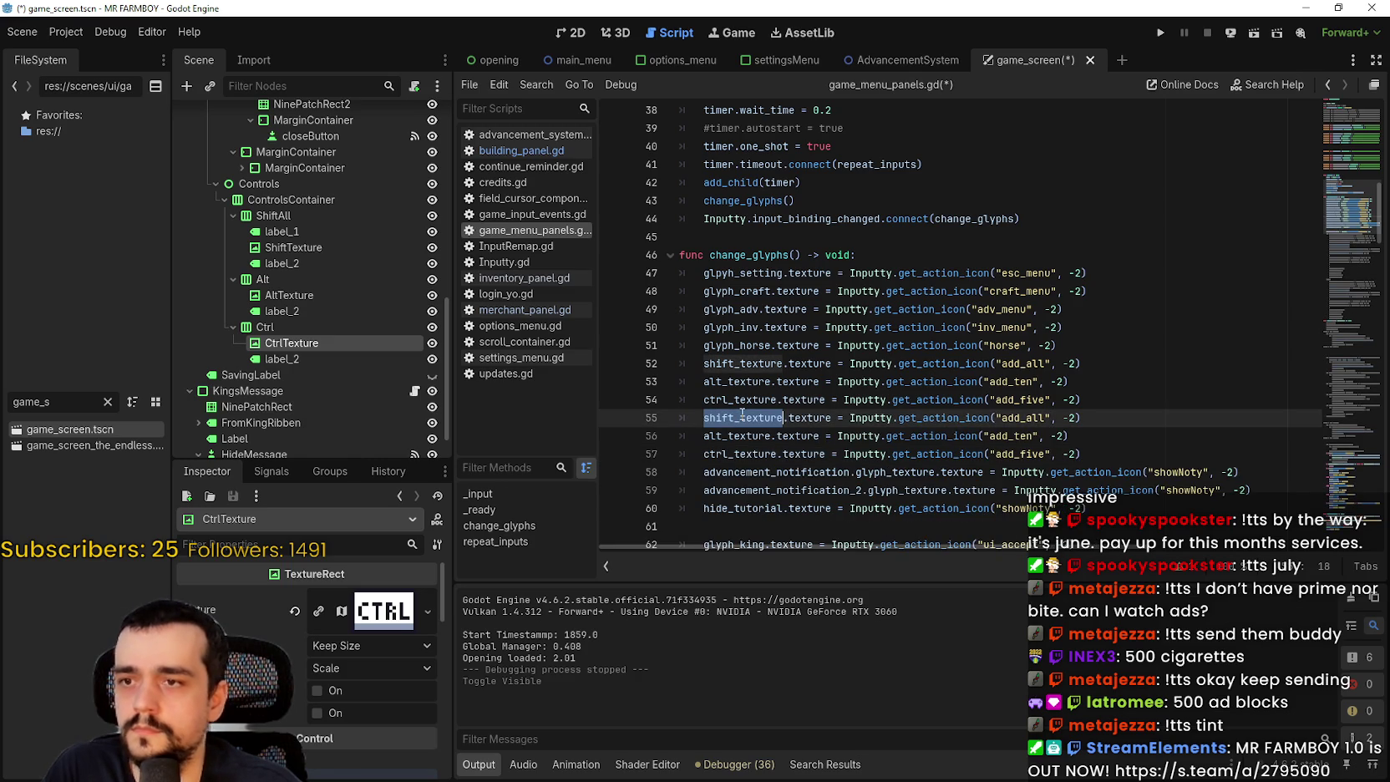
{"action": "left_click", "coordinate": [783, 417]}
{"action": "type", "text": "_"}
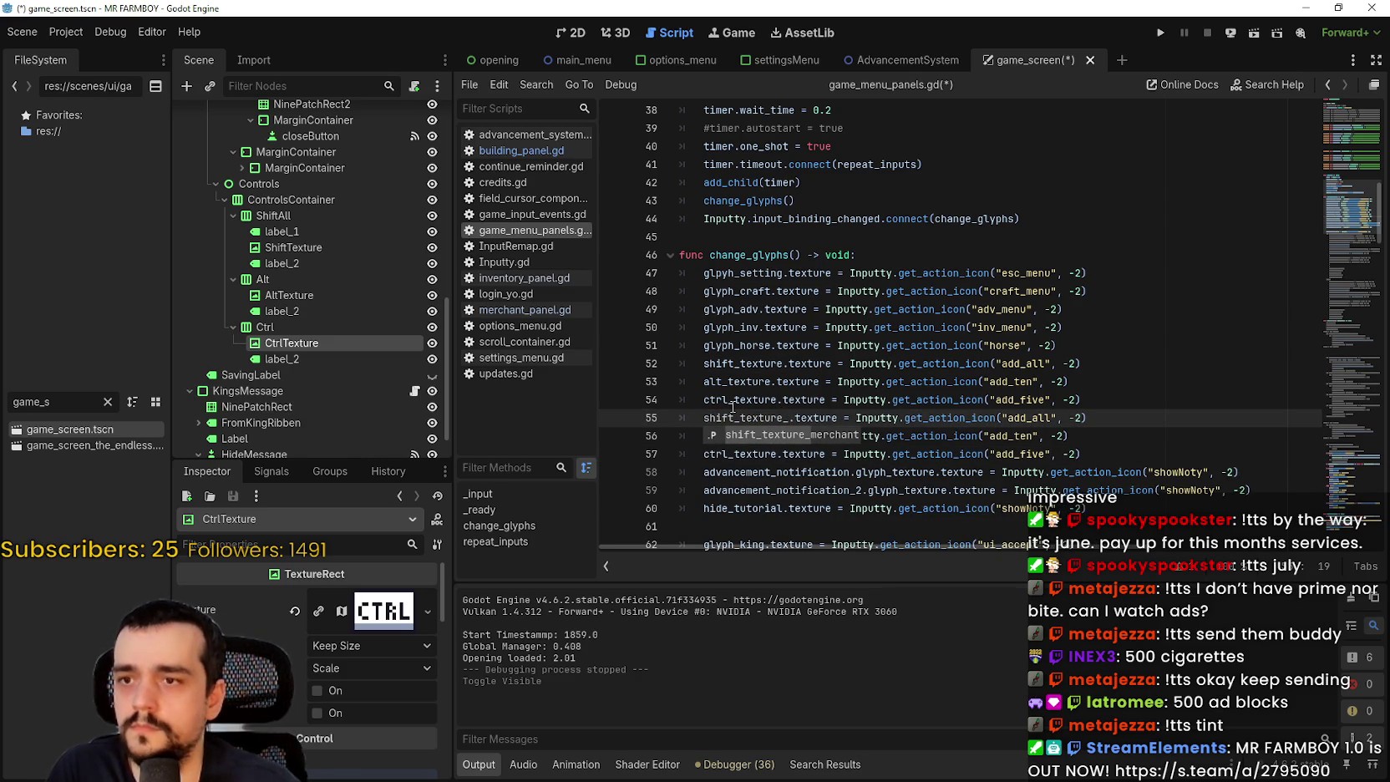
{"action": "key", "text": "Return"}
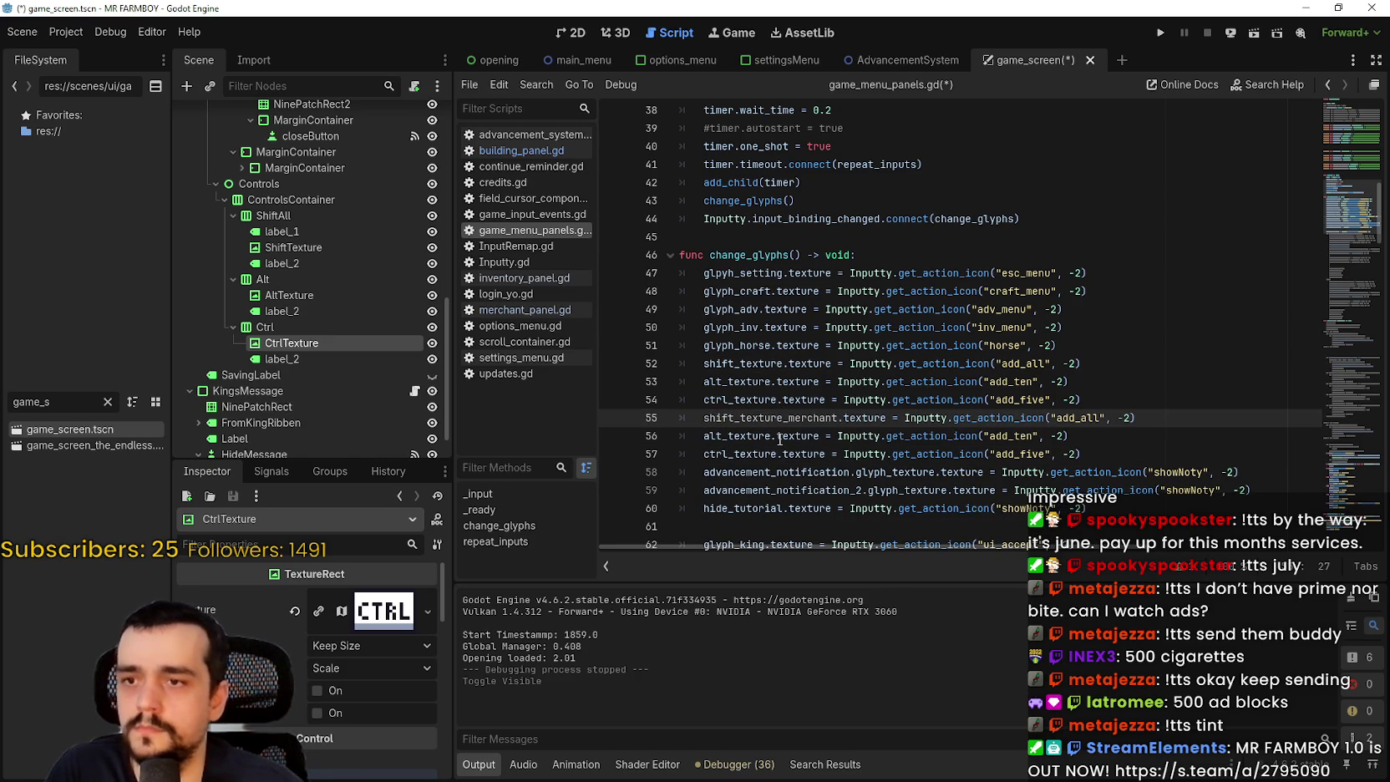
{"action": "left_click", "coordinate": [770, 436]}
{"action": "type", "text": "_"}
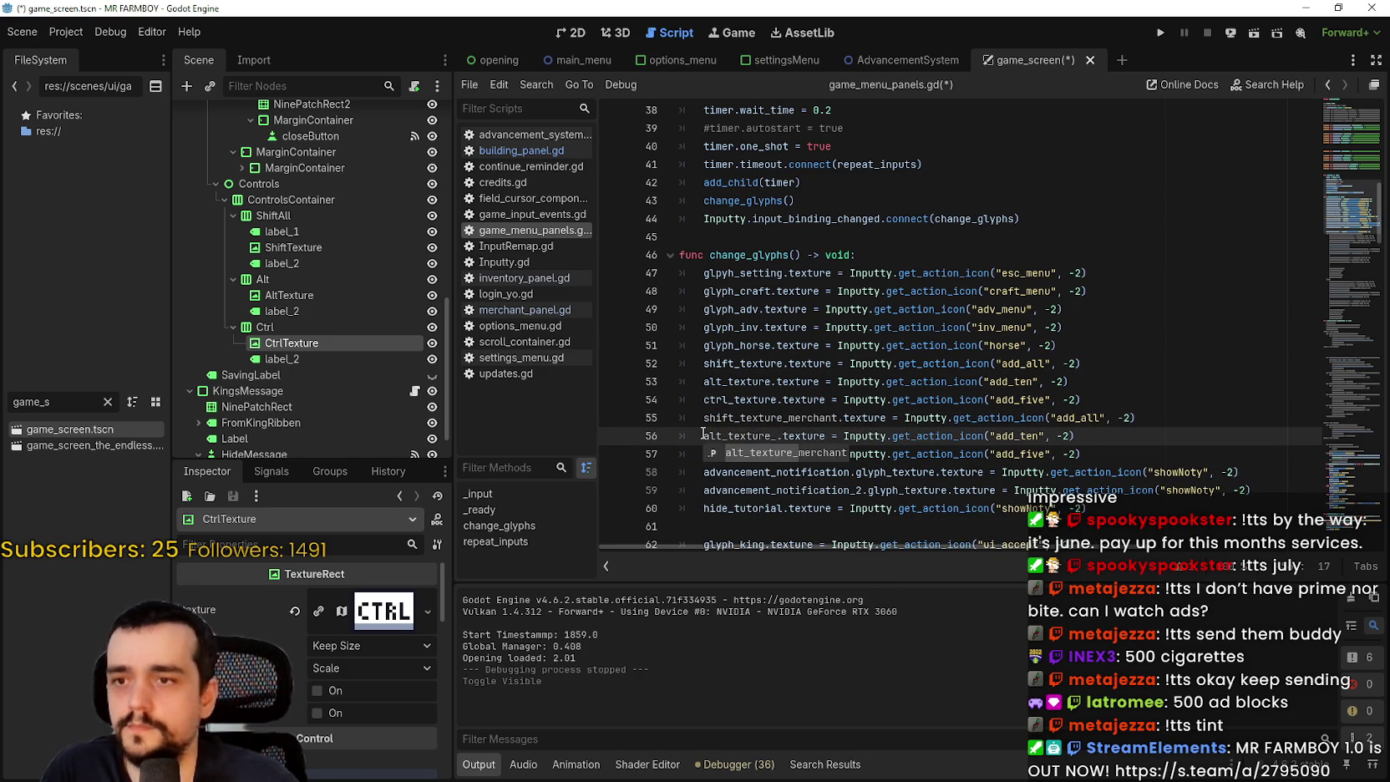
{"action": "key", "text": "Return"}
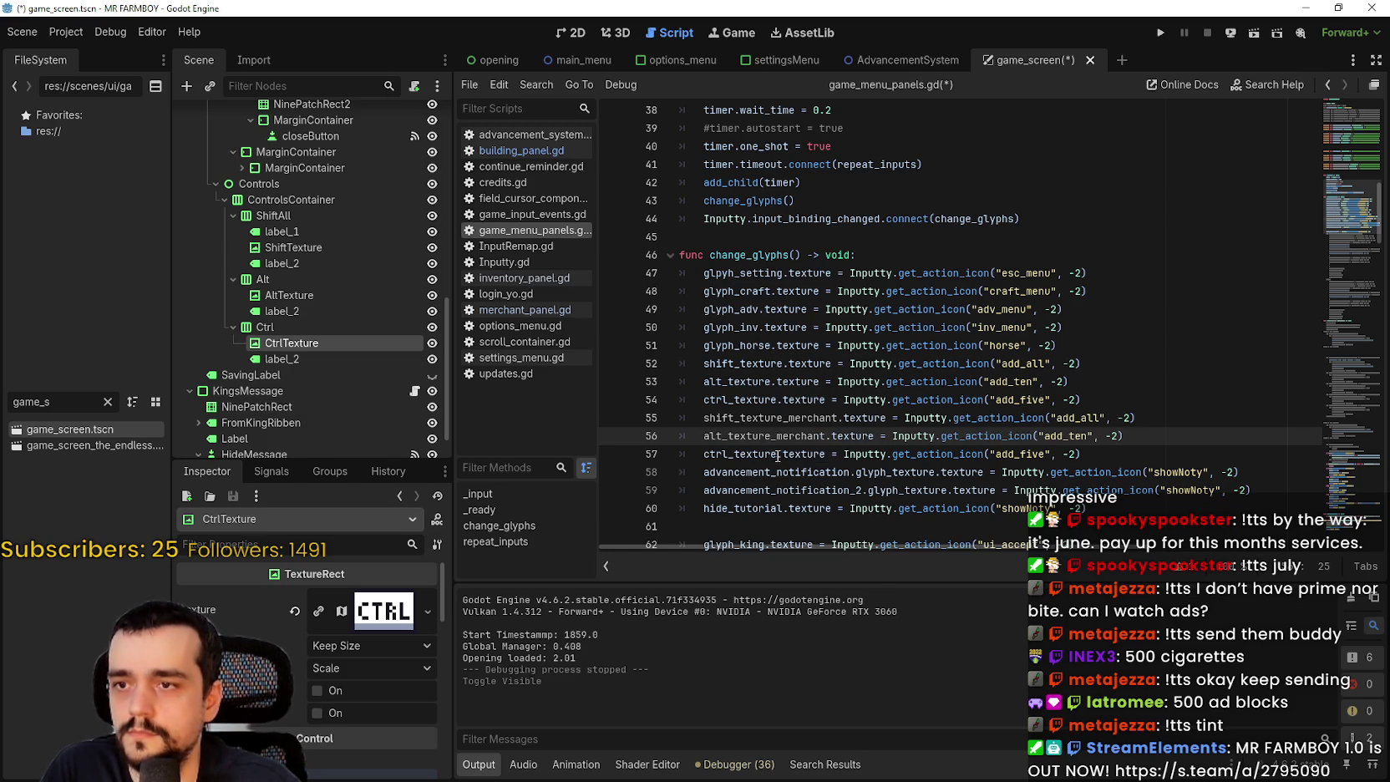
{"action": "left_click", "coordinate": [776, 454]}
{"action": "type", "text": "_"}
{"action": "key", "text": "Return"}
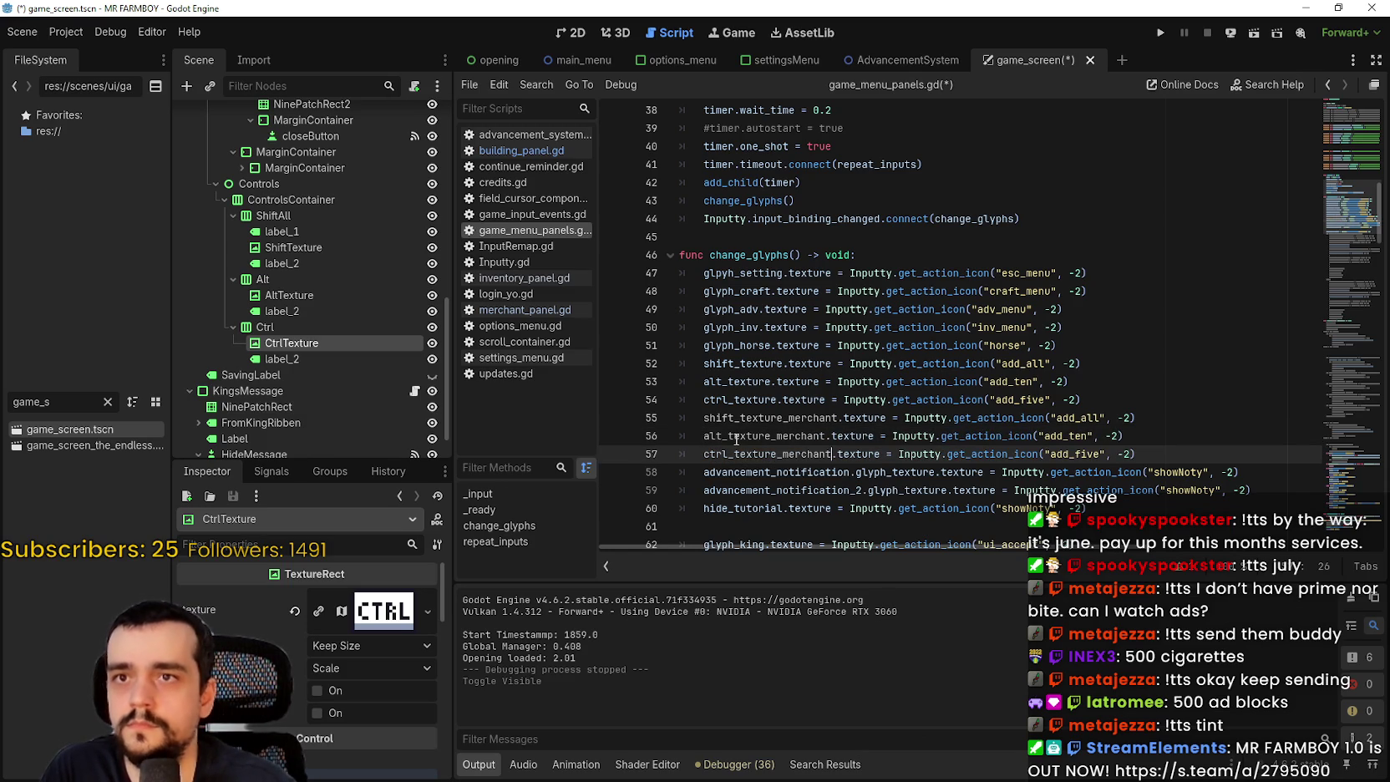
{"action": "key", "text": "ctrl+s"}
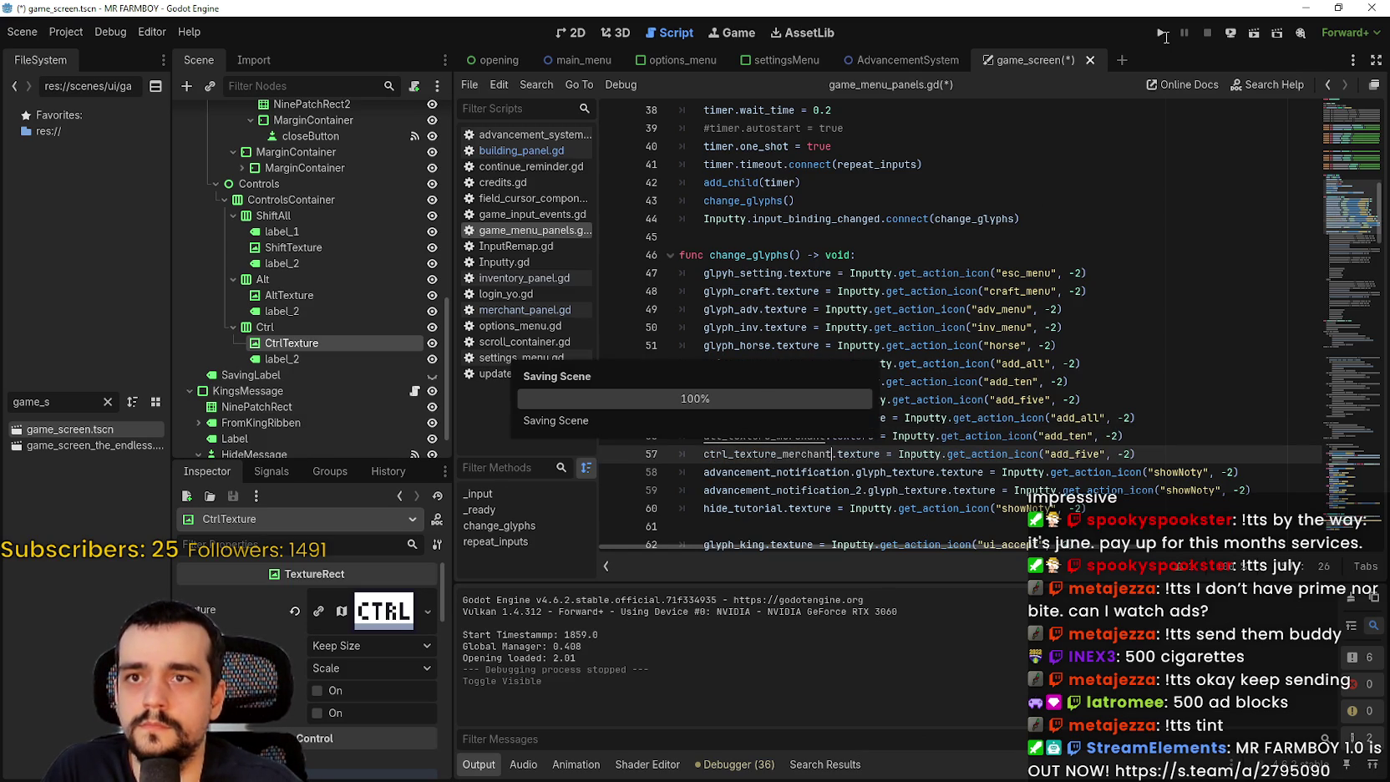
- Run the game and load the Save 1 (Normal) world from the main menu
{"action": "left_click", "coordinate": [1163, 35]}
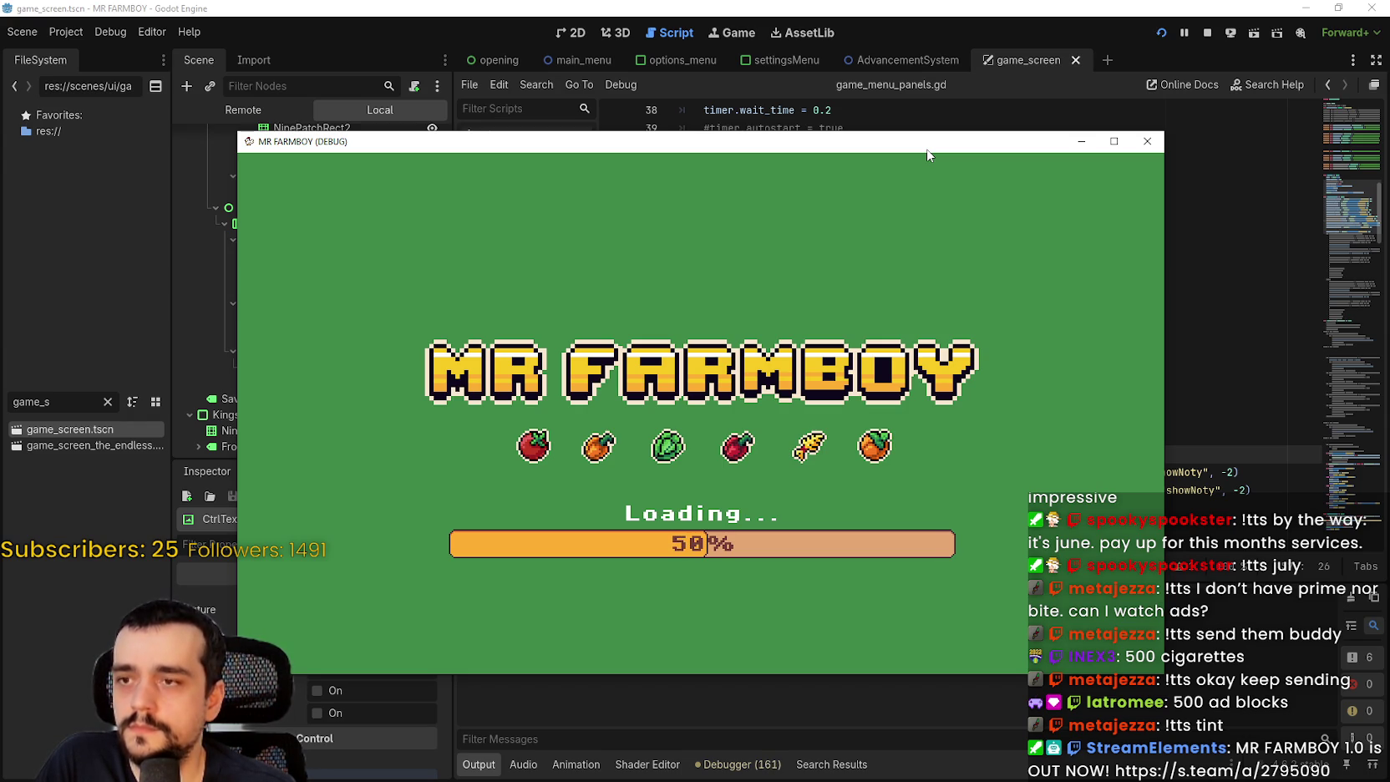
{"action": "key", "text": "Return"}
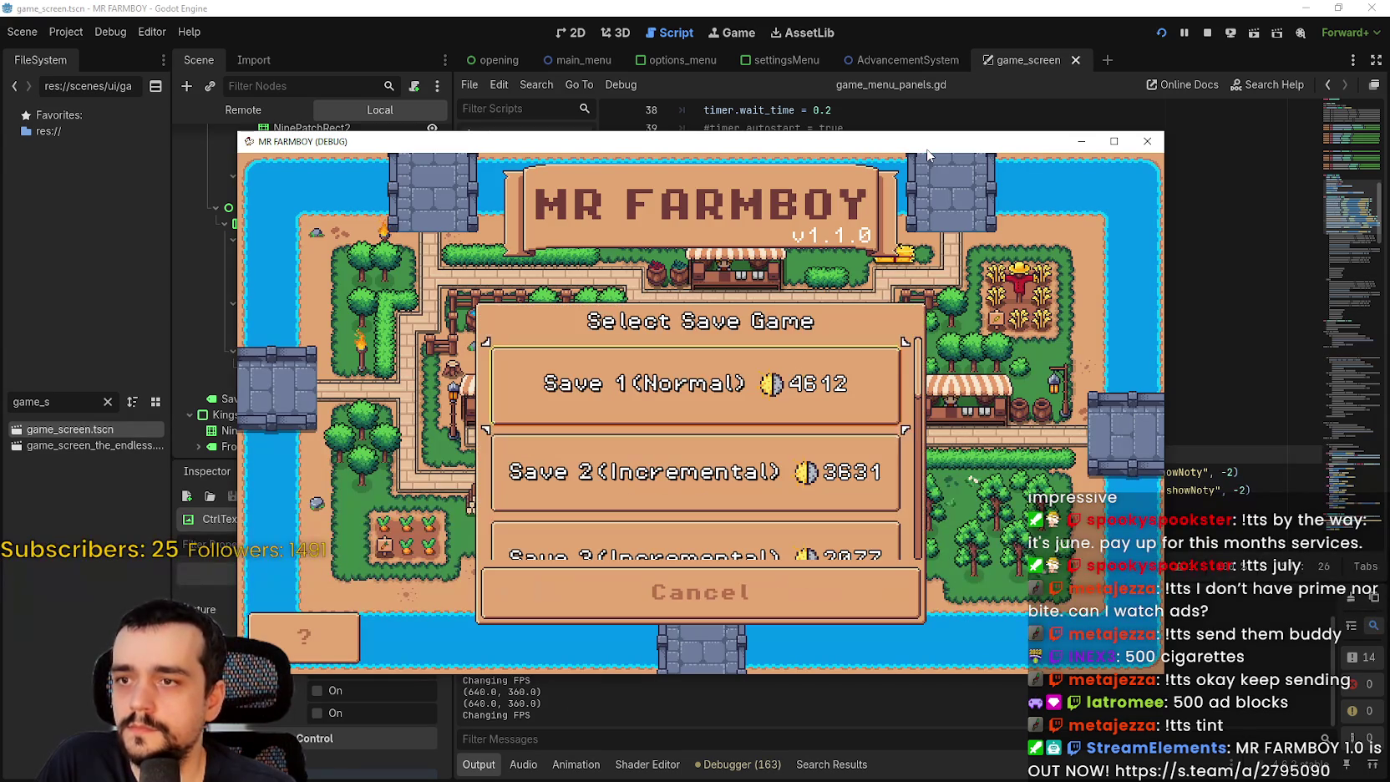
{"action": "key", "text": "Return"}
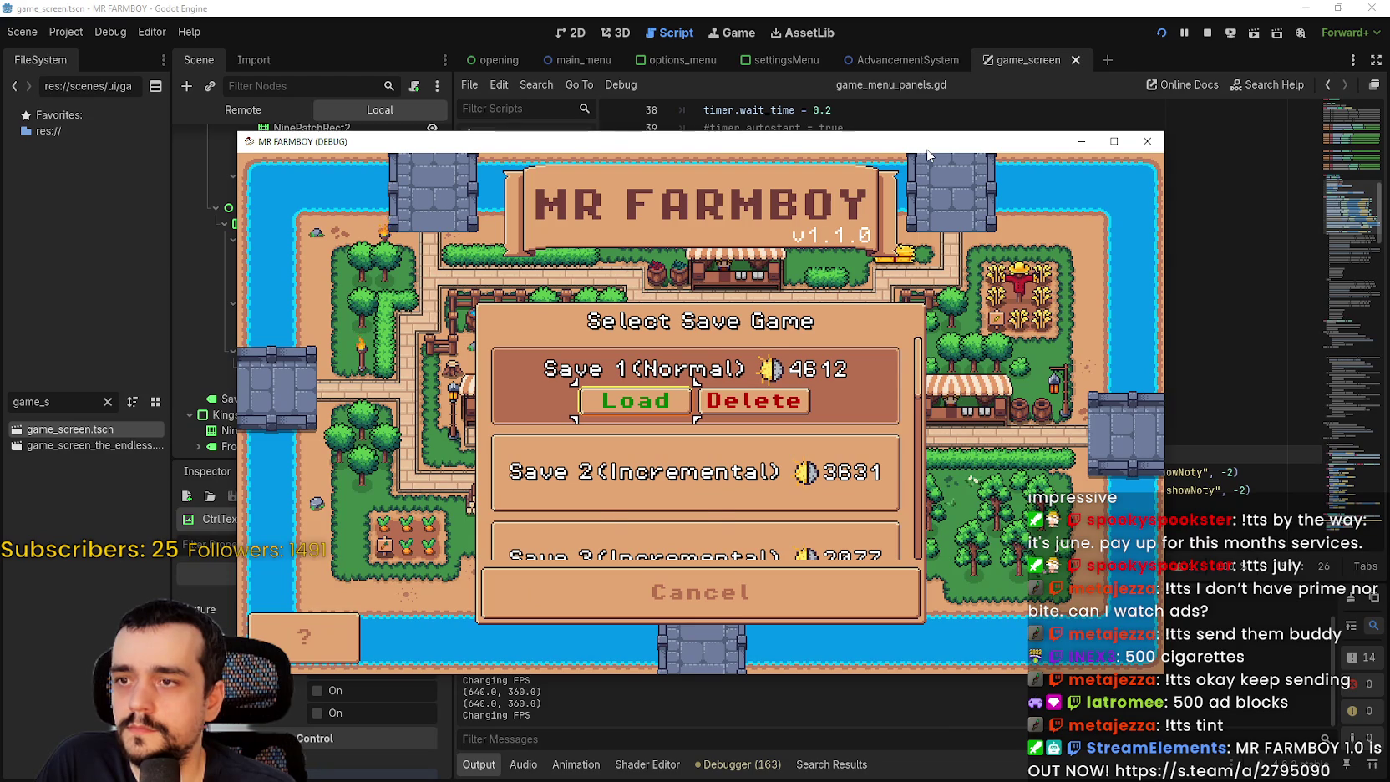
{"action": "key", "text": "Return"}
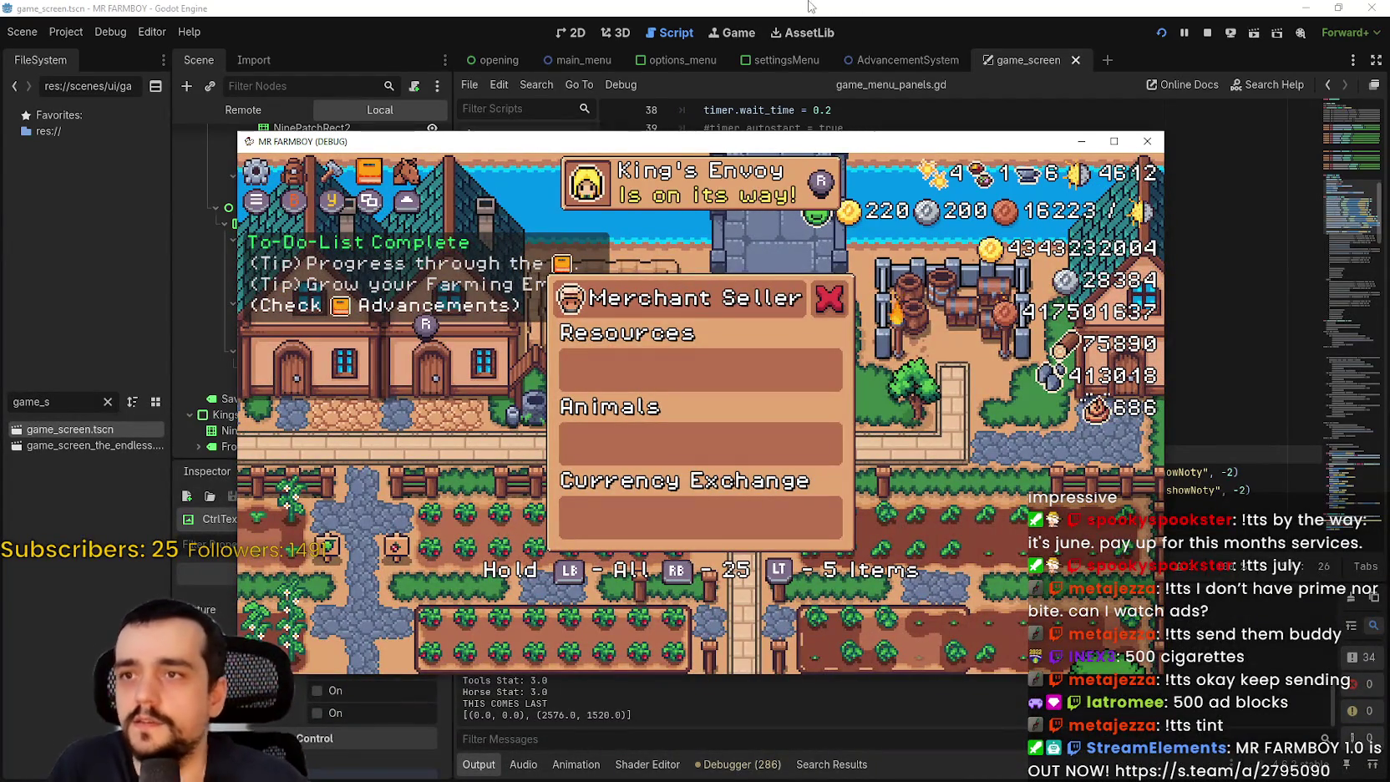
- Stop the game, hide the MerchantPanel node by default, and save and relaunch
{"action": "key", "text": "F8"}
{"action": "scroll", "coordinate": [315, 307], "scroll_direction": "up", "scroll_amount": 5}
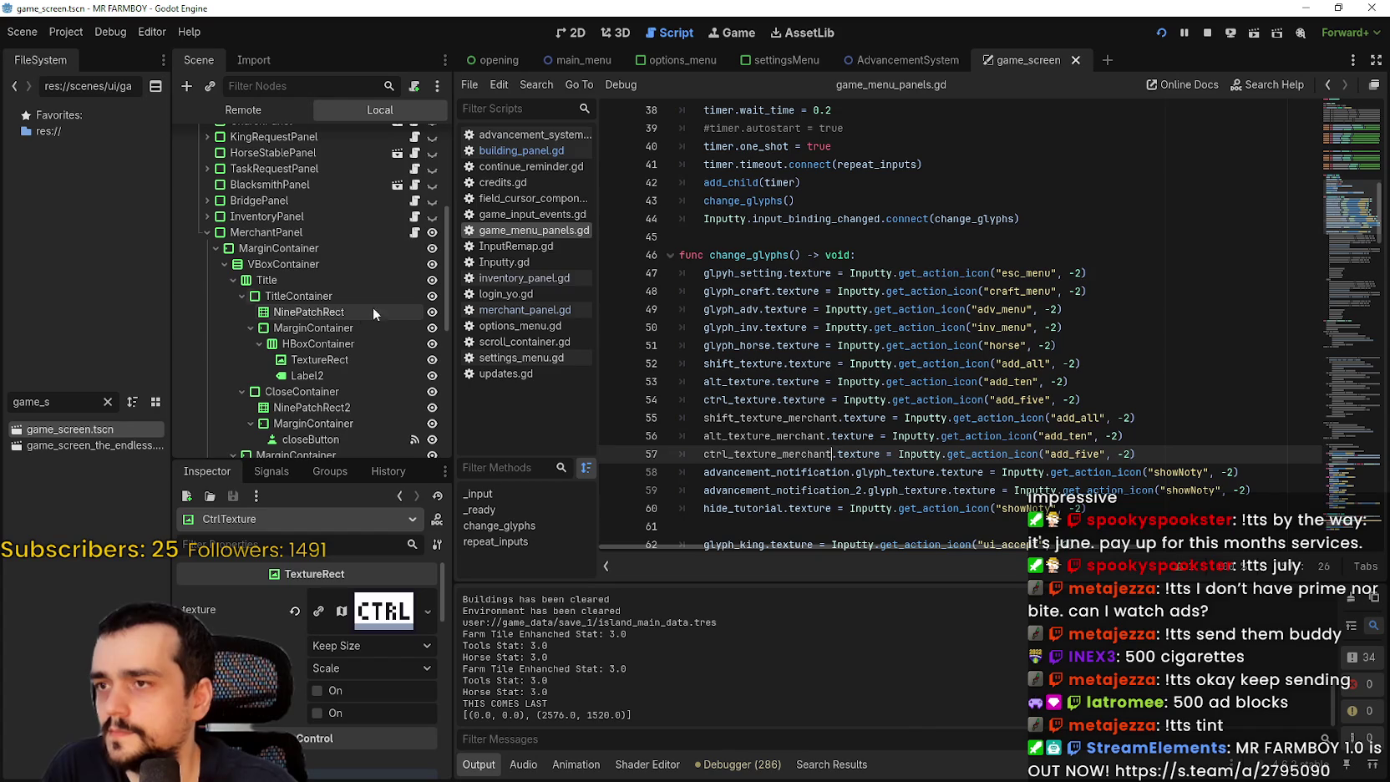
{"action": "left_click", "coordinate": [431, 233]}
{"action": "key", "text": "ctrl+s"}
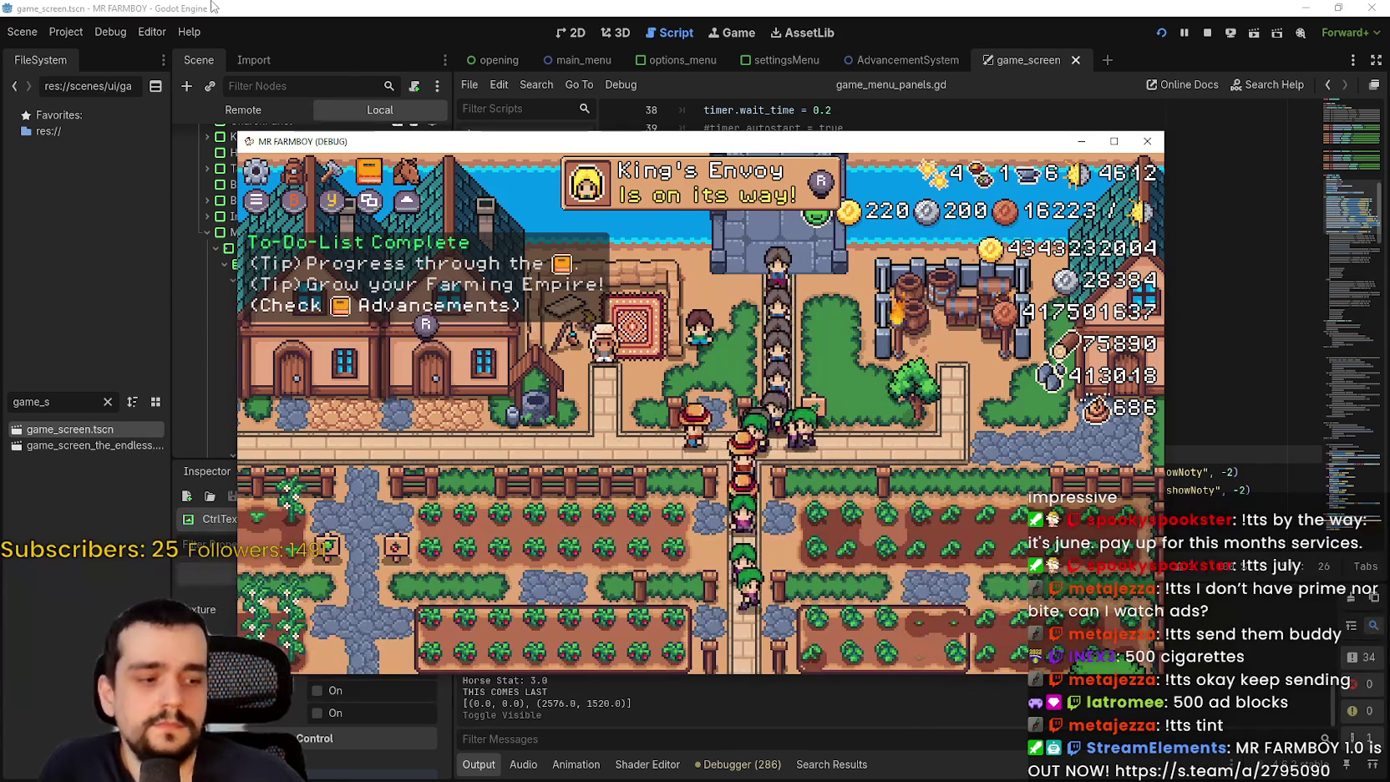
- Walk to the merchant and test the Merchant Seller shop and Stats & Inventory panels
{"action": "key", "text": "Left"}
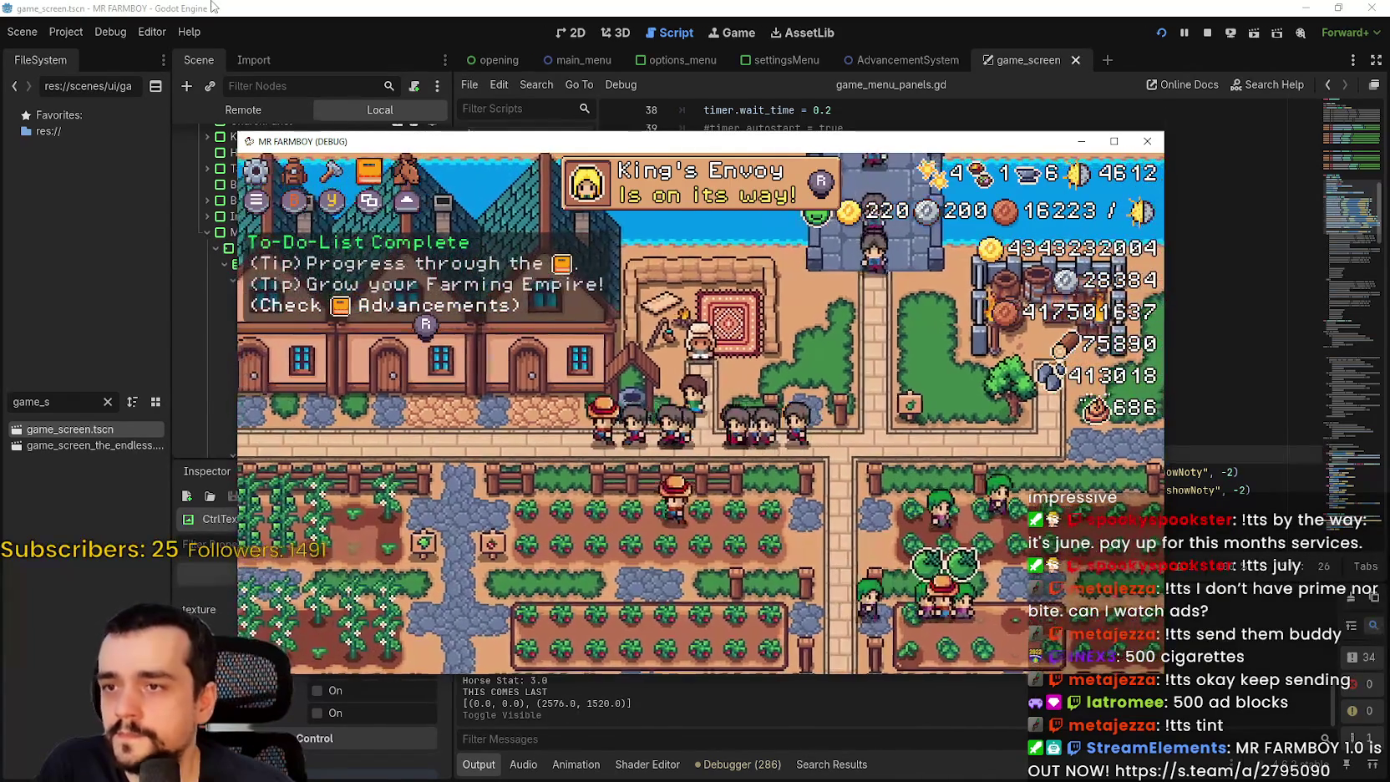
{"action": "key", "text": "e"}
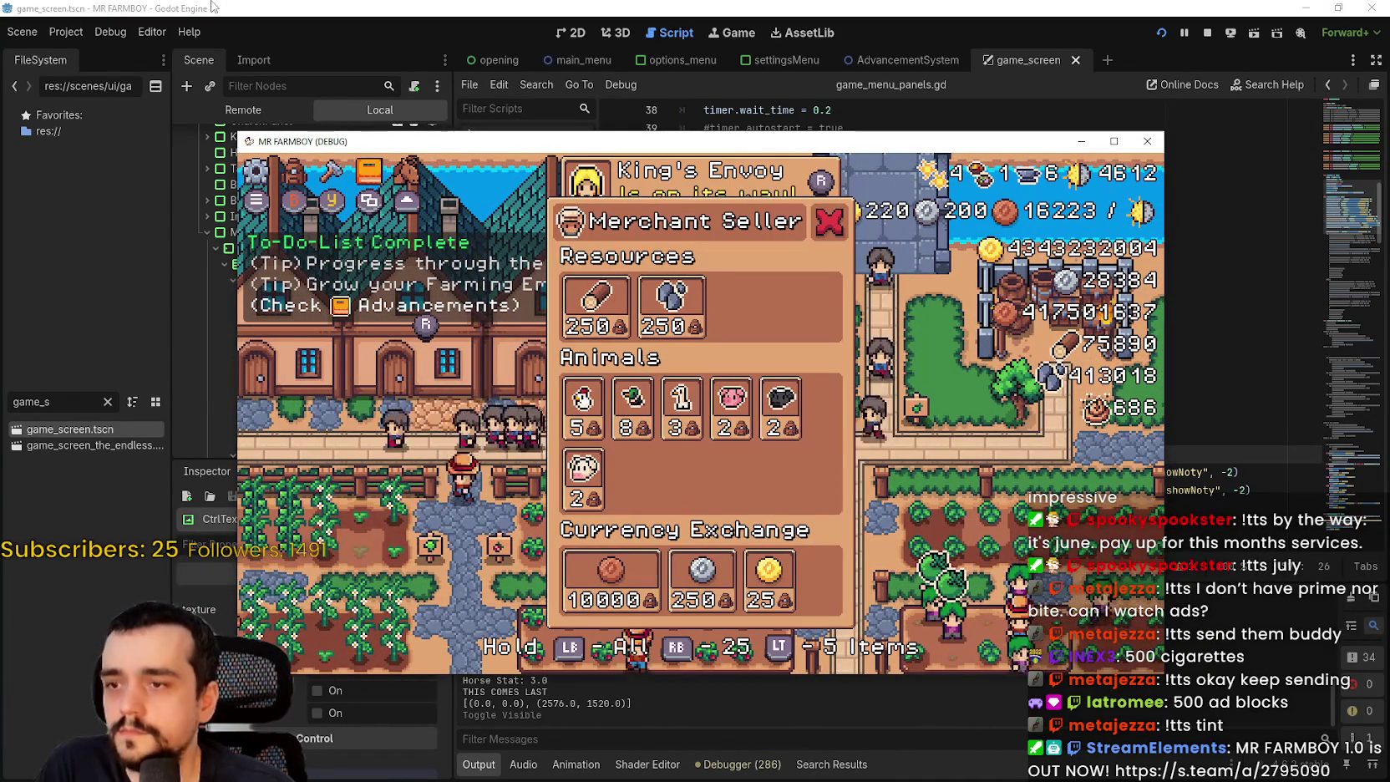
{"action": "key", "text": "i"}
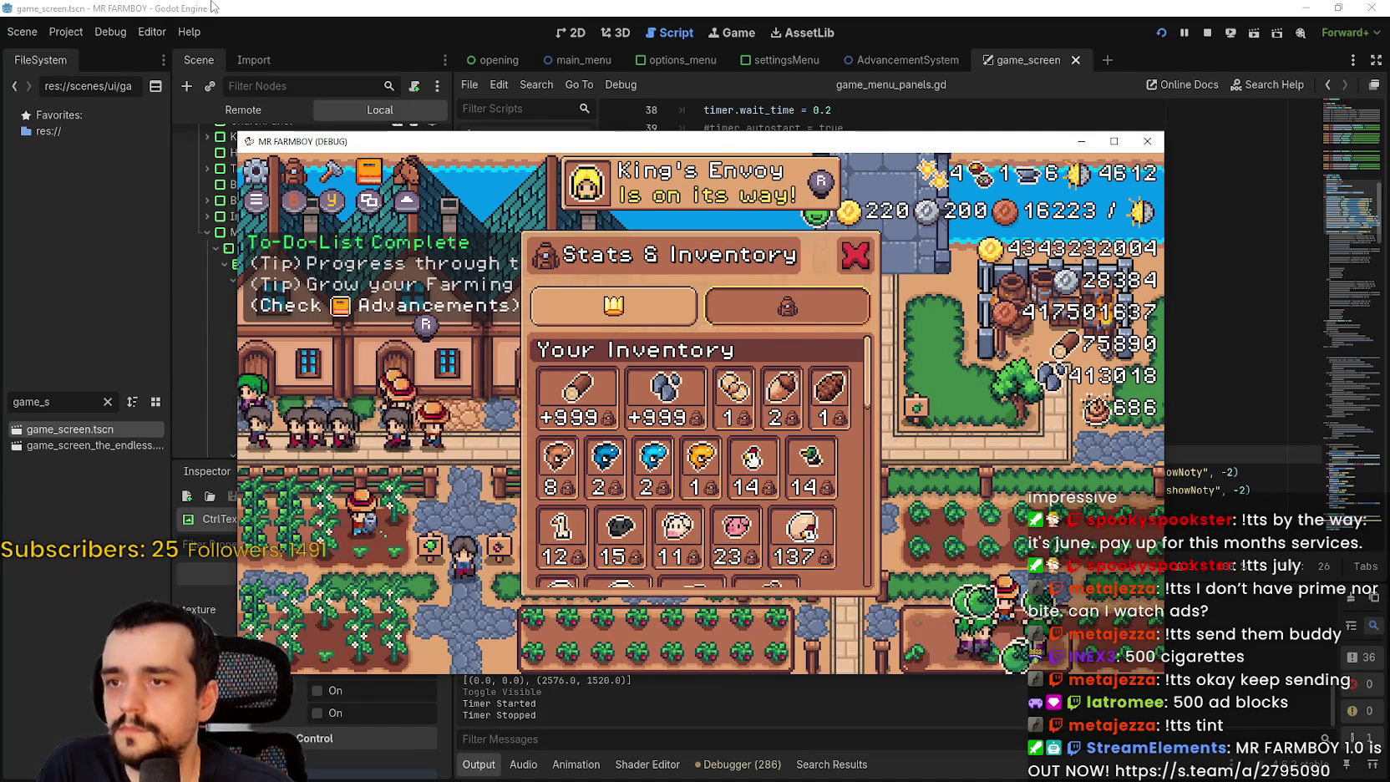
{"action": "key", "text": "Escape"}
{"action": "key", "text": "e"}
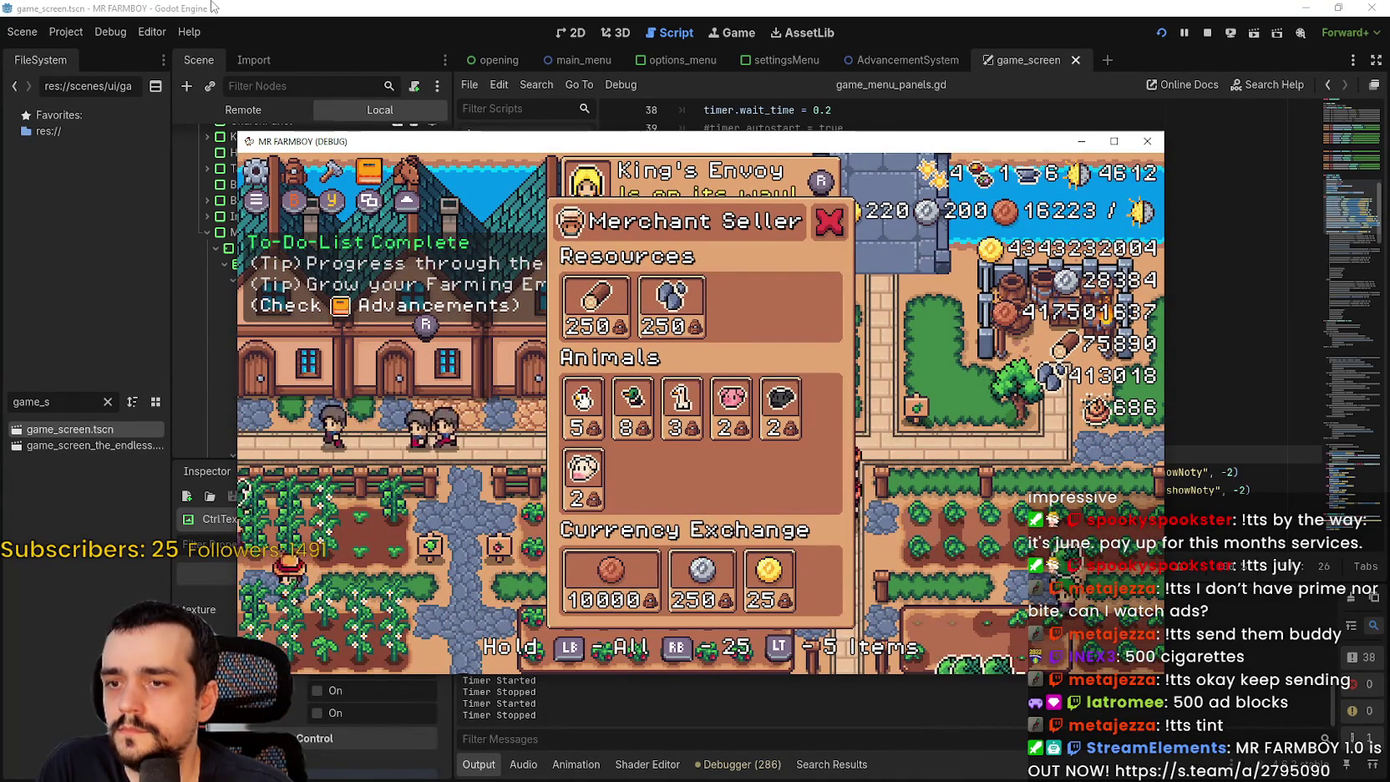
{"action": "key", "text": "Escape"}
{"action": "key", "text": "e"}
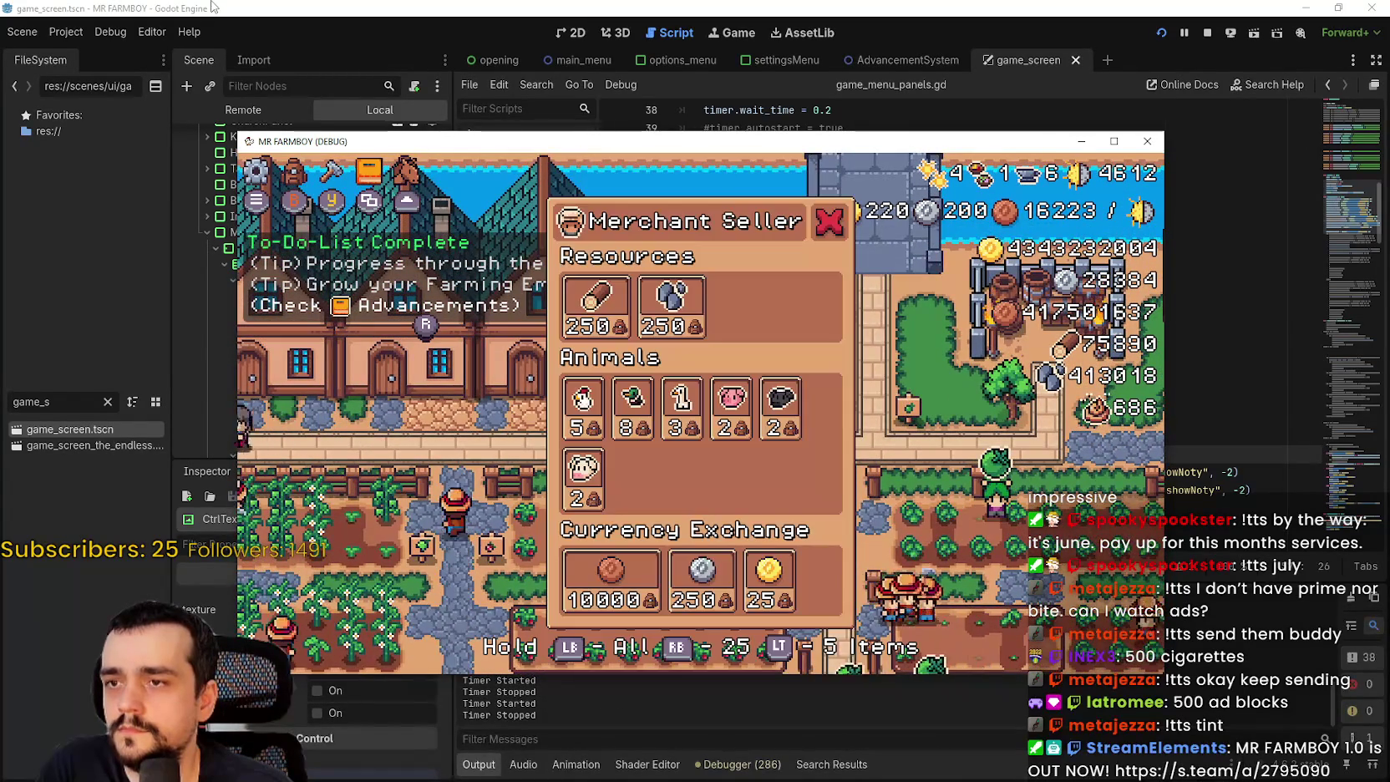
{"action": "key", "text": "Escape"}
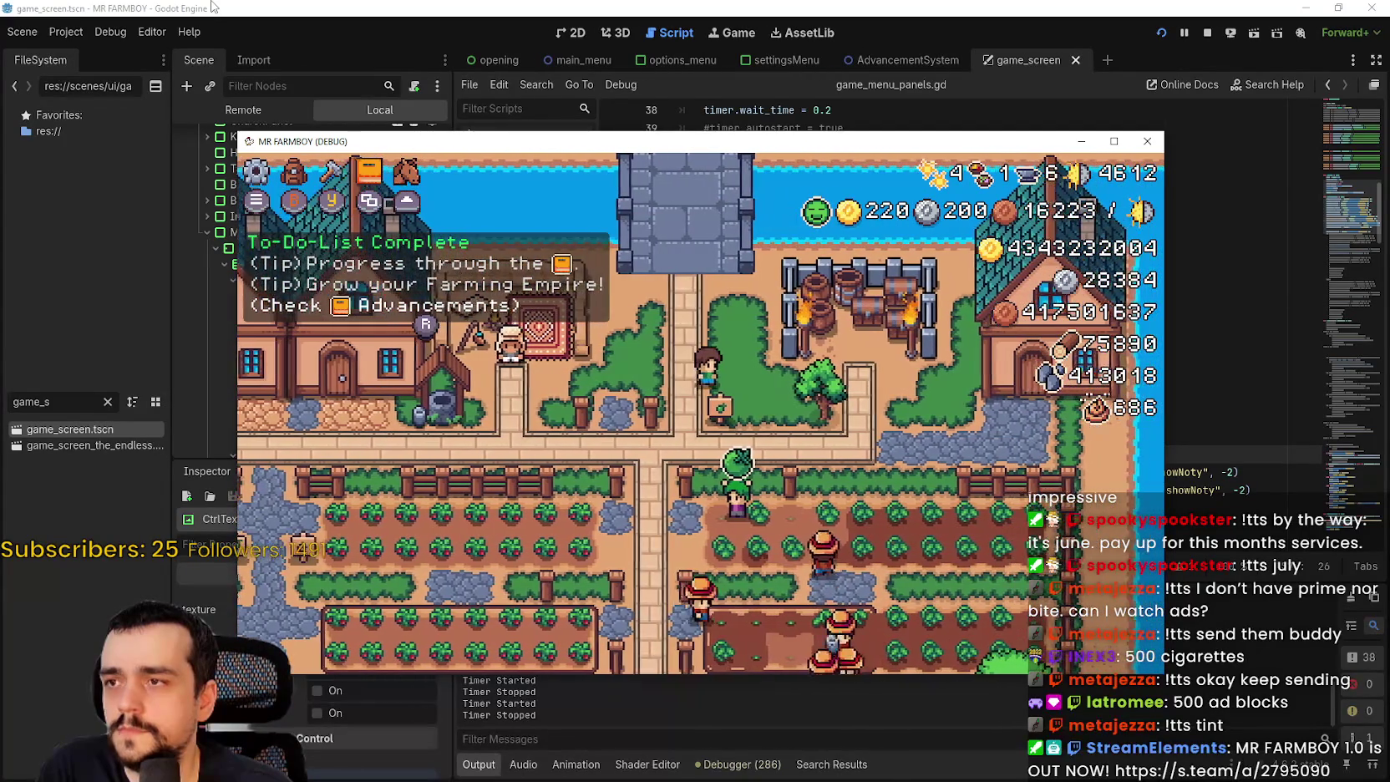
- Open and close the Crafting panel twice, returning to the farm
{"action": "key", "text": "c"}
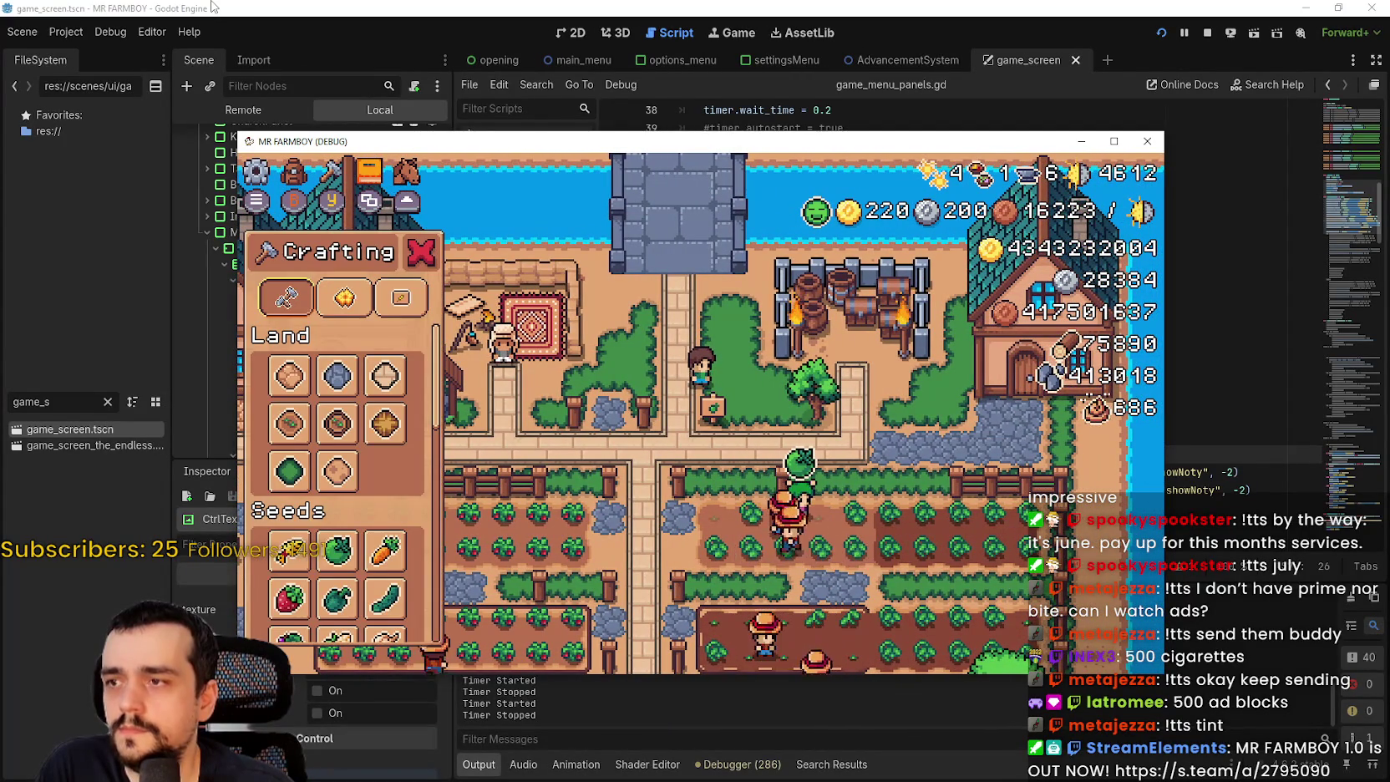
{"action": "key", "text": "Escape"}
{"action": "key", "text": "c"}
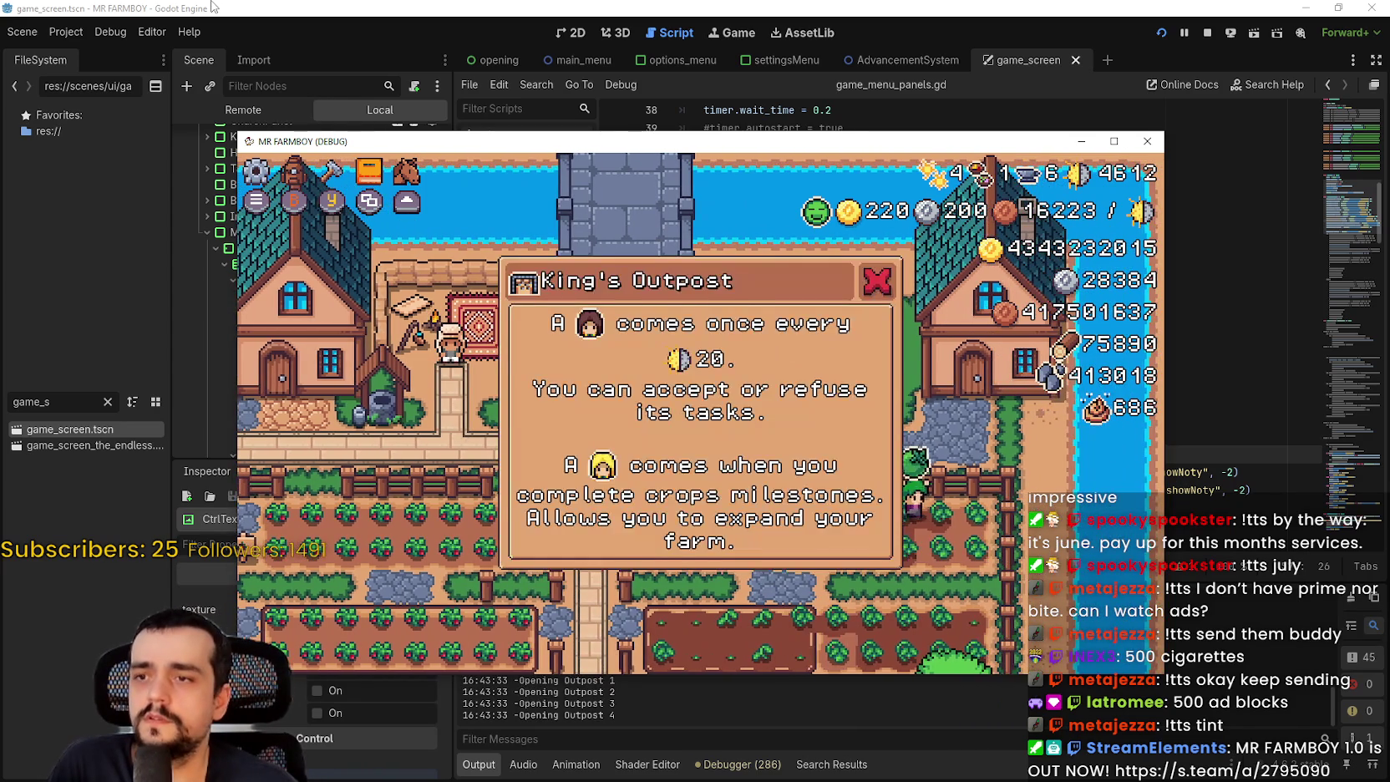
{"action": "key", "text": "Escape"}
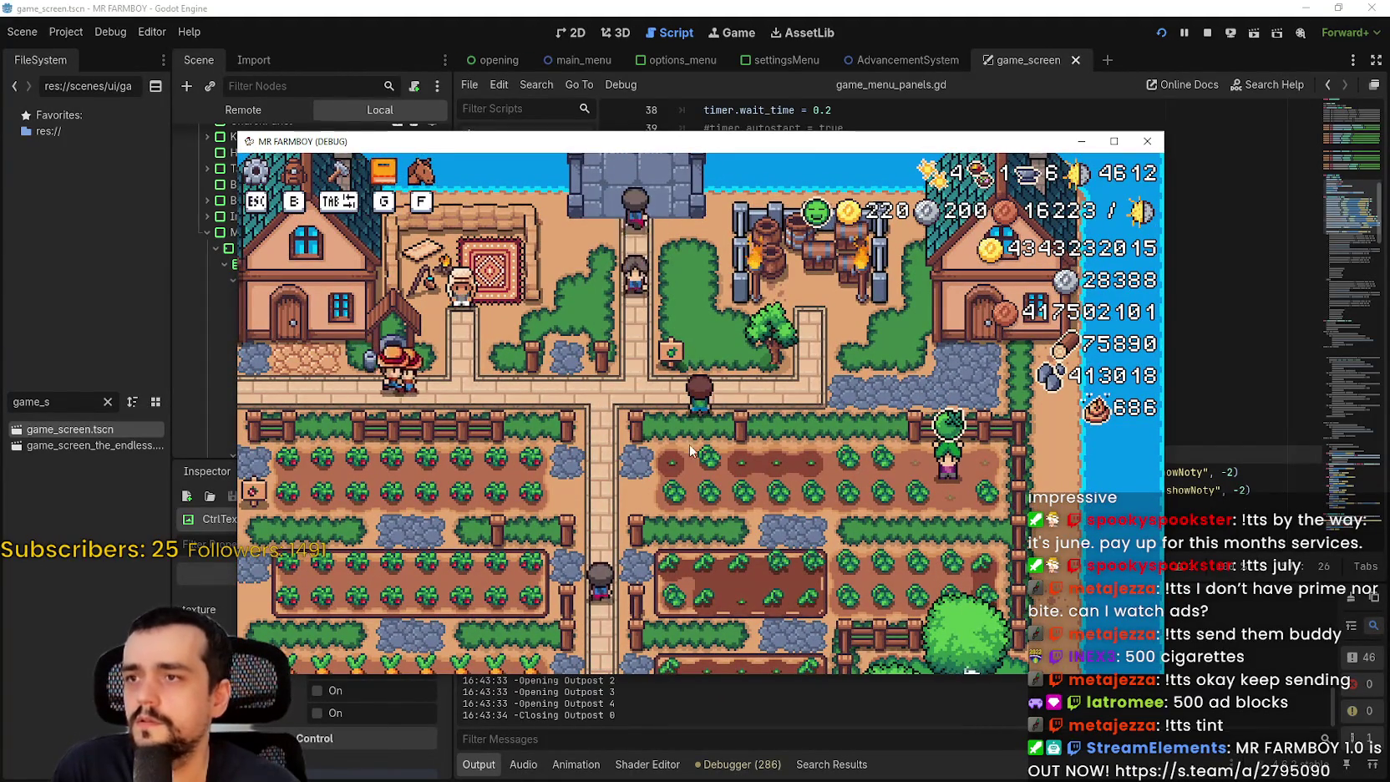
- Toggle the Stats & Inventory panel and the Hirable Workers panel open and closed
{"action": "key", "text": "i"}
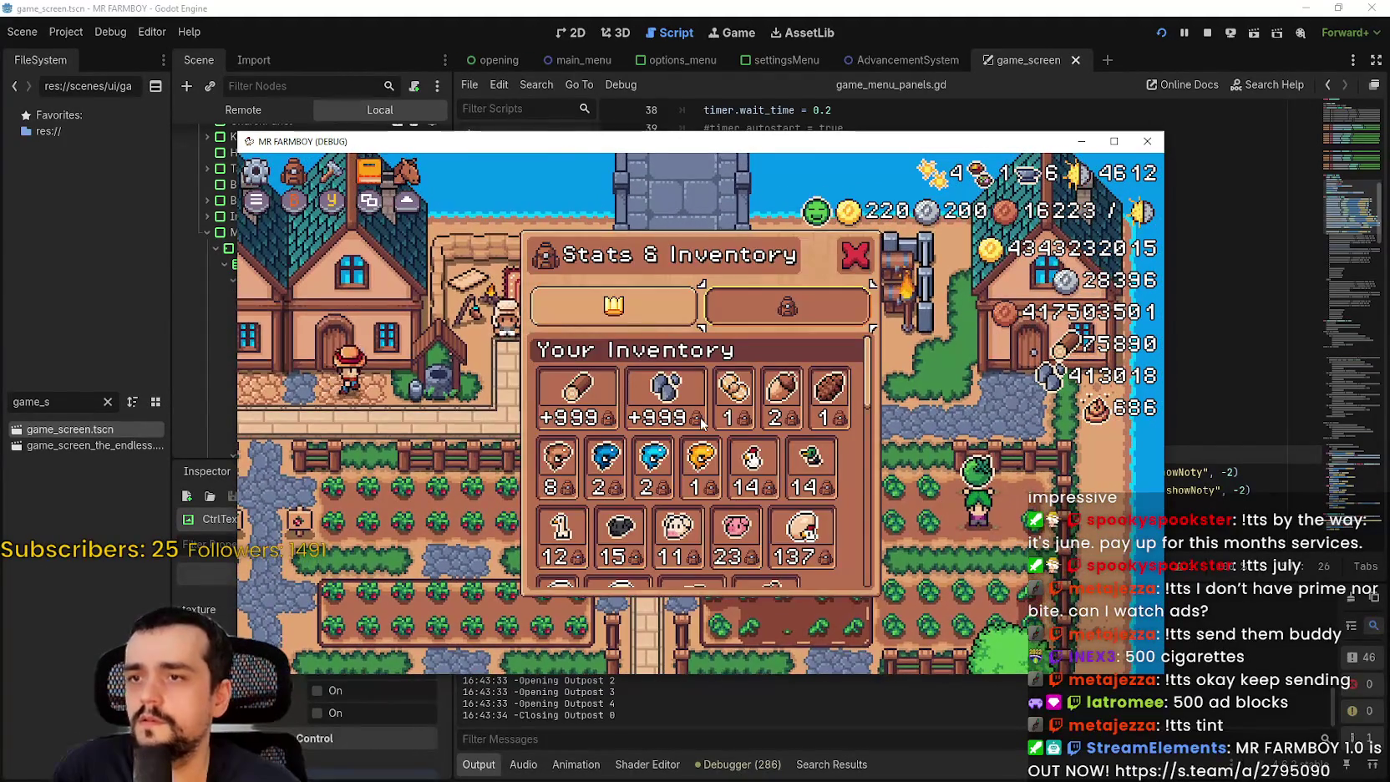
{"action": "key", "text": "i"}
{"action": "key", "text": "h"}
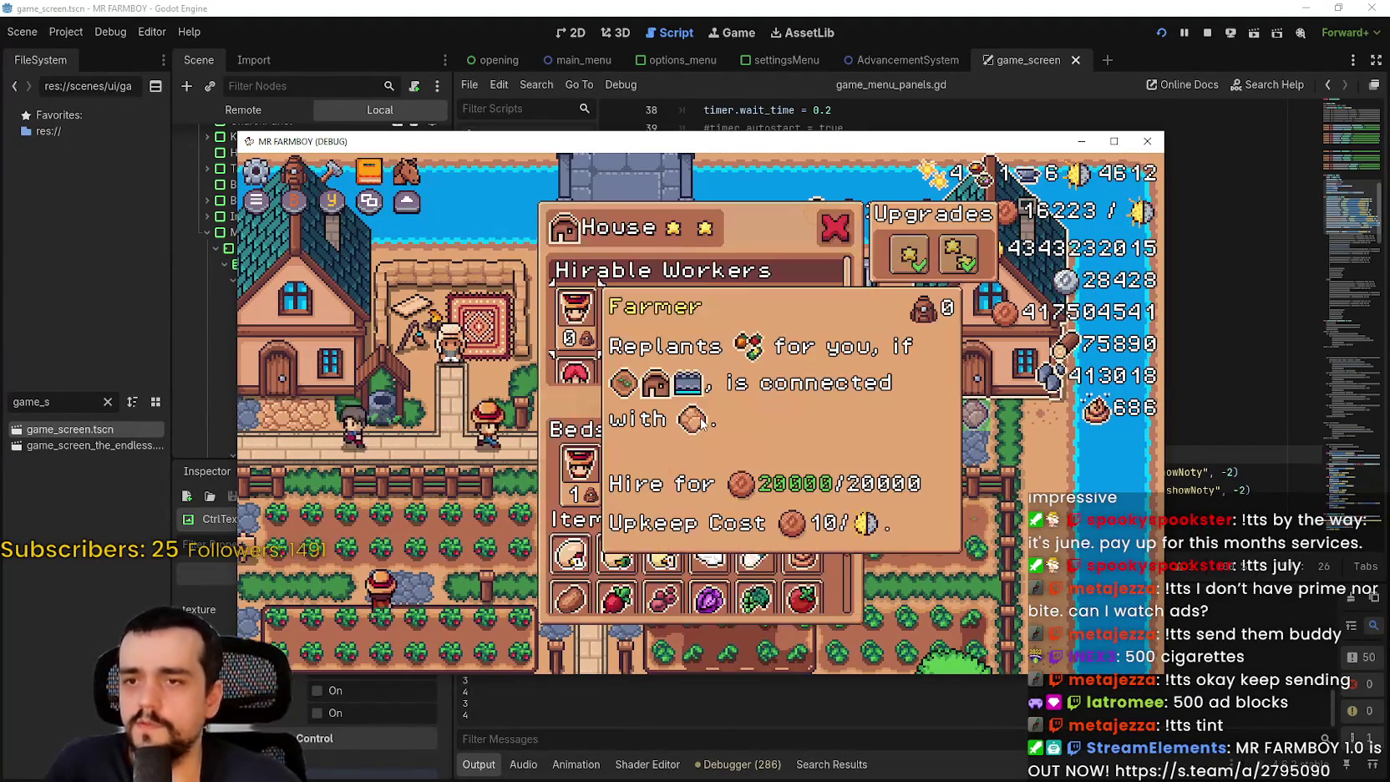
{"action": "key", "text": "Escape"}
- Open the Merchant Seller shop and step through items like Copper Coin, Cow and Wood
{"action": "key", "text": "a"}
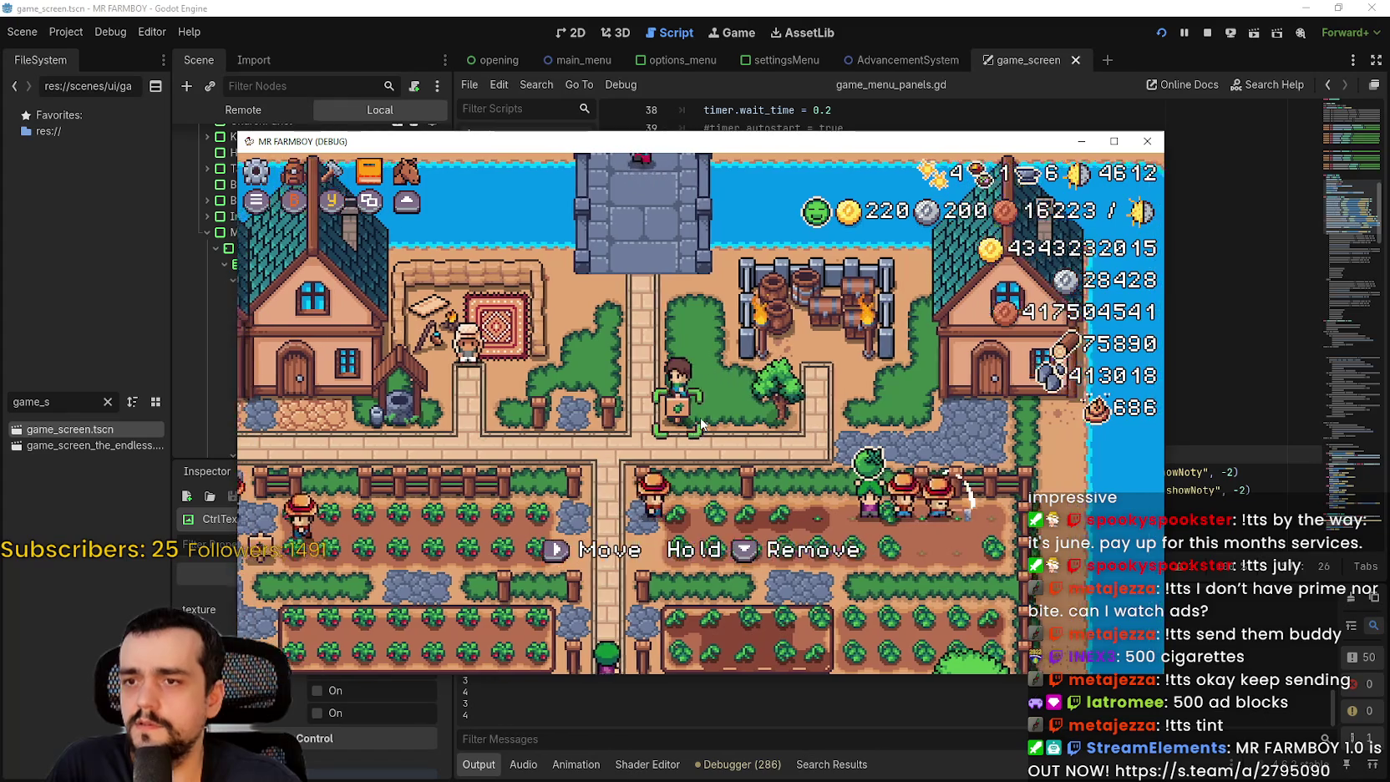
{"action": "key", "text": "e"}
{"action": "key", "text": "Down"}
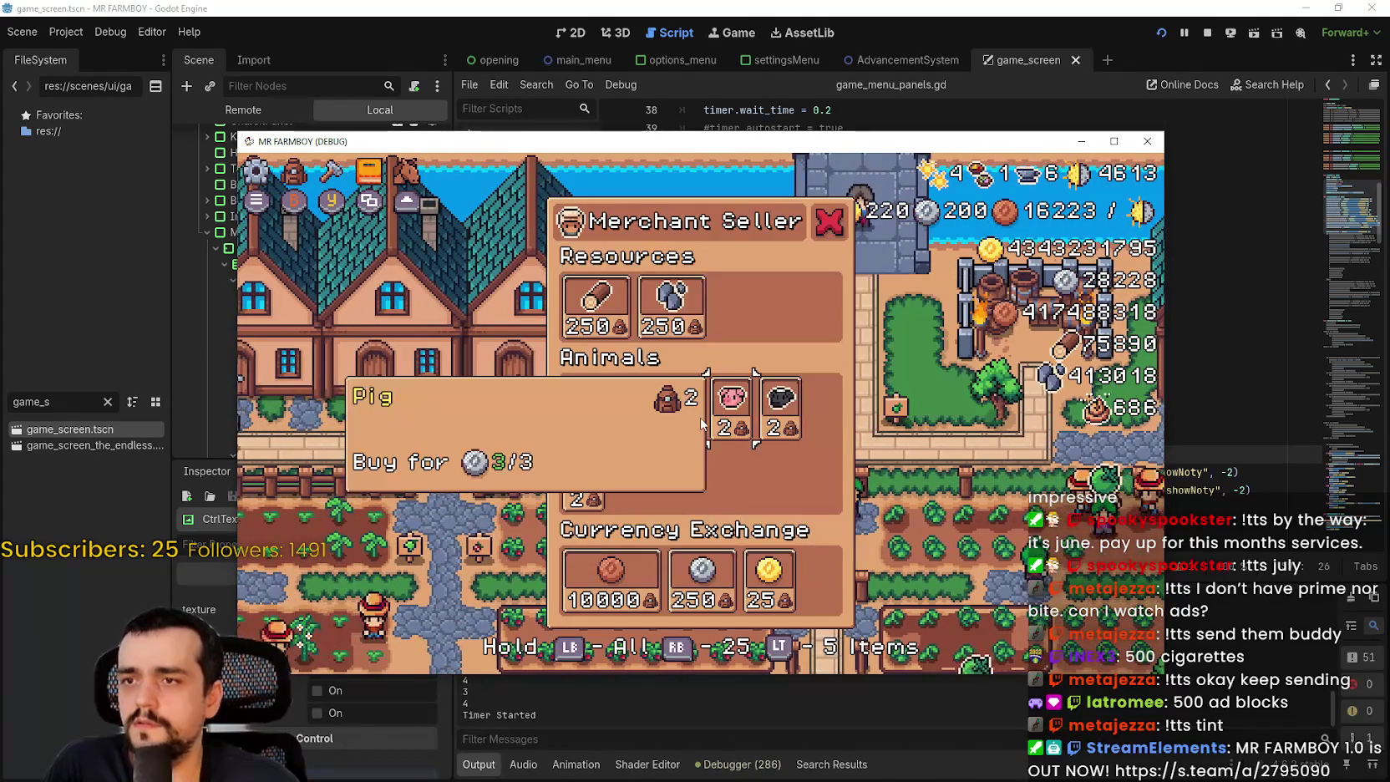
{"action": "key", "text": "Right"}
{"action": "key", "text": "Down"}
{"action": "key", "text": "Left"}
{"action": "key", "text": "Left"}
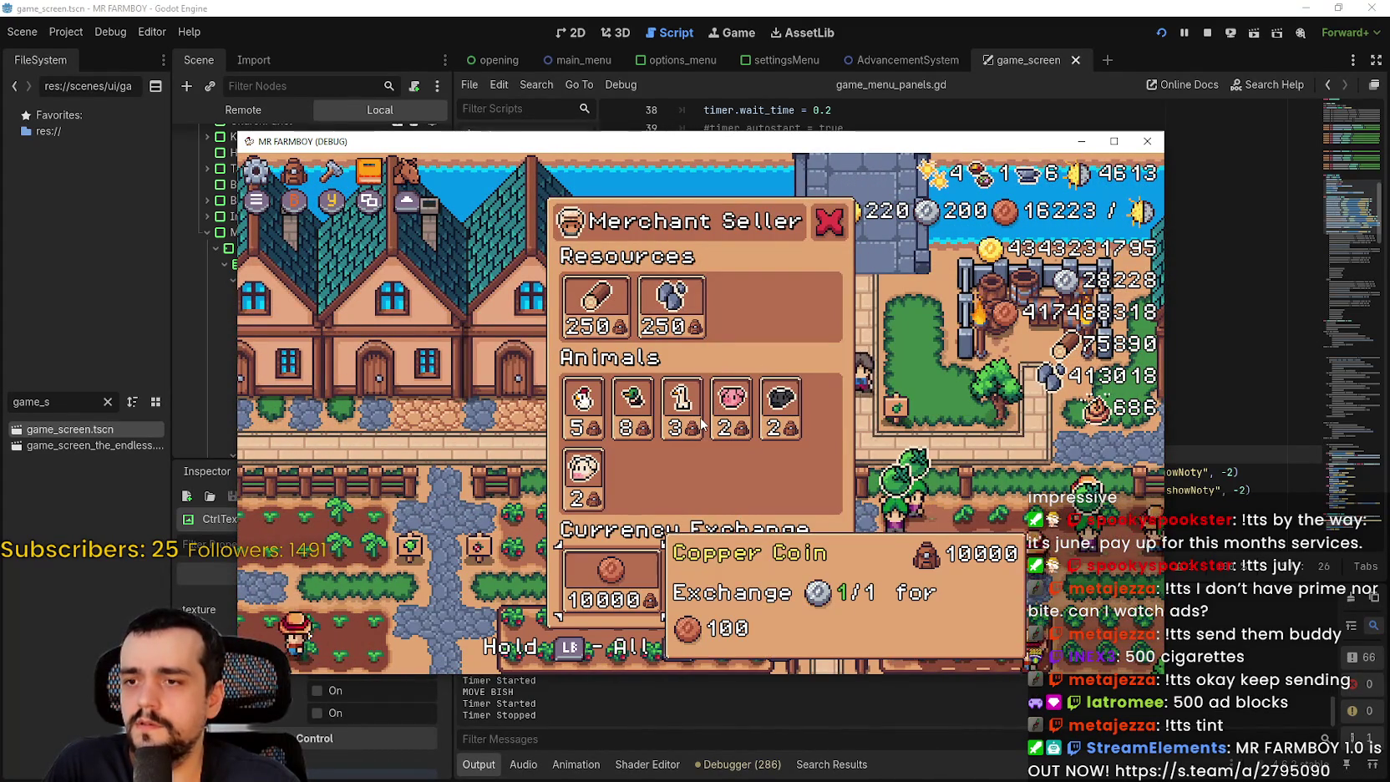
{"action": "key", "text": "Up"}
{"action": "key", "text": "Up"}
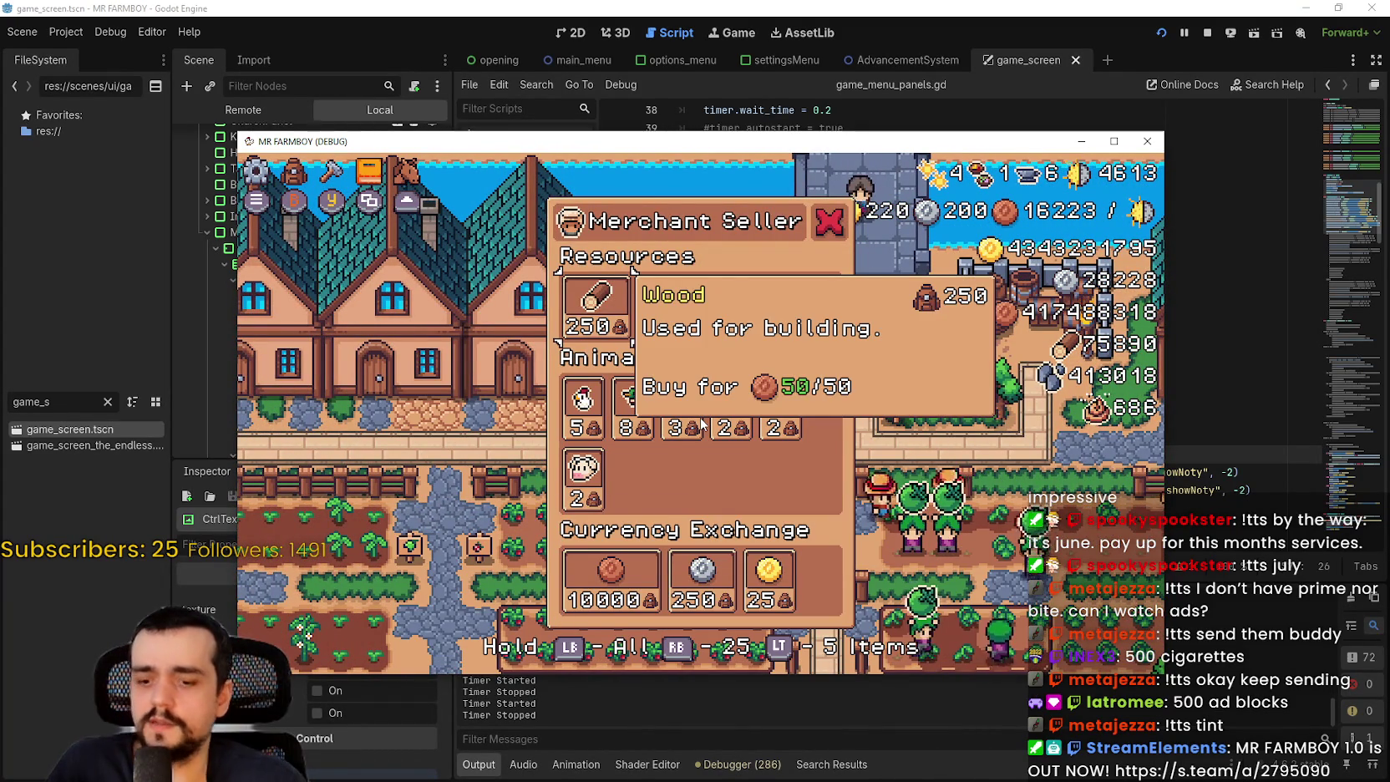
{"action": "key", "text": "Escape"}
- Walk across the farm, checking Stats & Inventory and the Road Tile crafting recipe
{"action": "key", "text": "Left"}
{"action": "key", "text": "Down"}
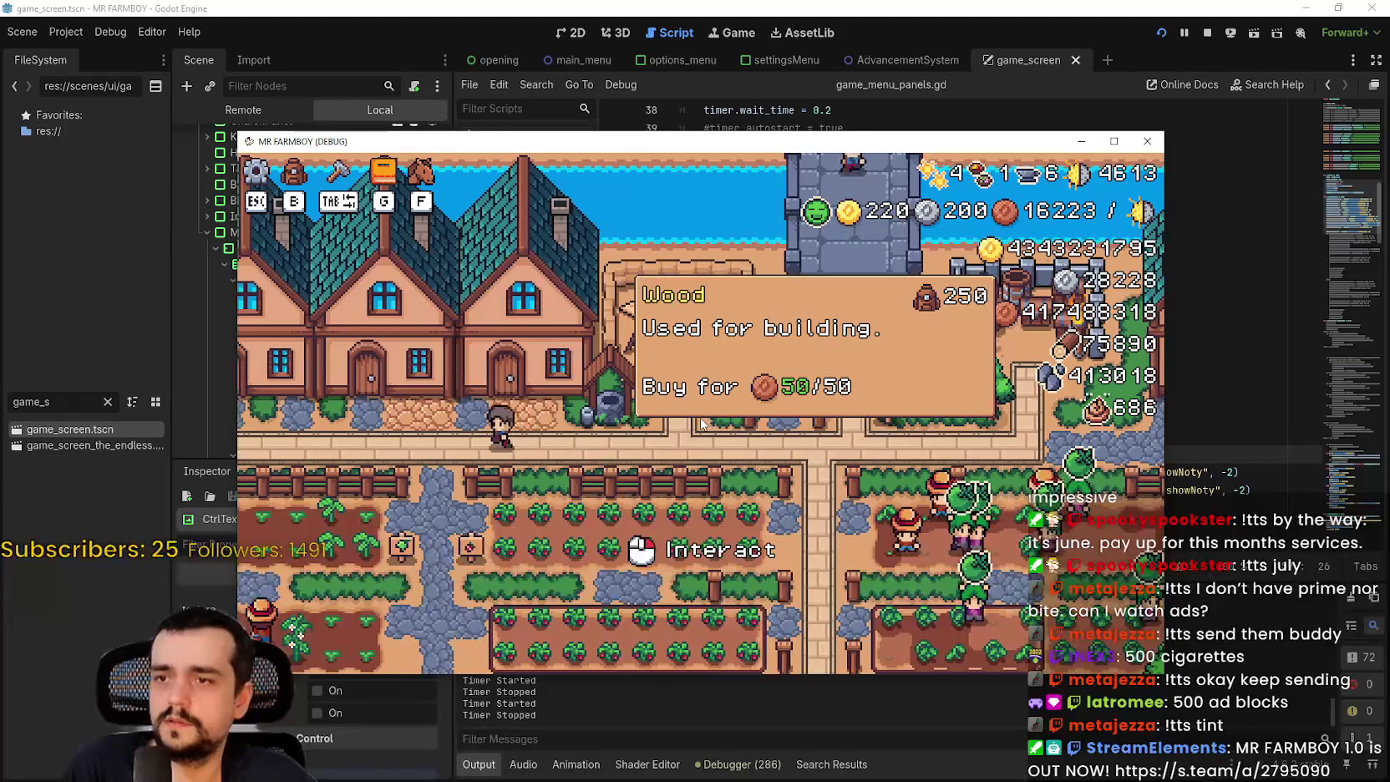
{"action": "key", "text": "b"}
{"action": "key", "text": "Escape"}
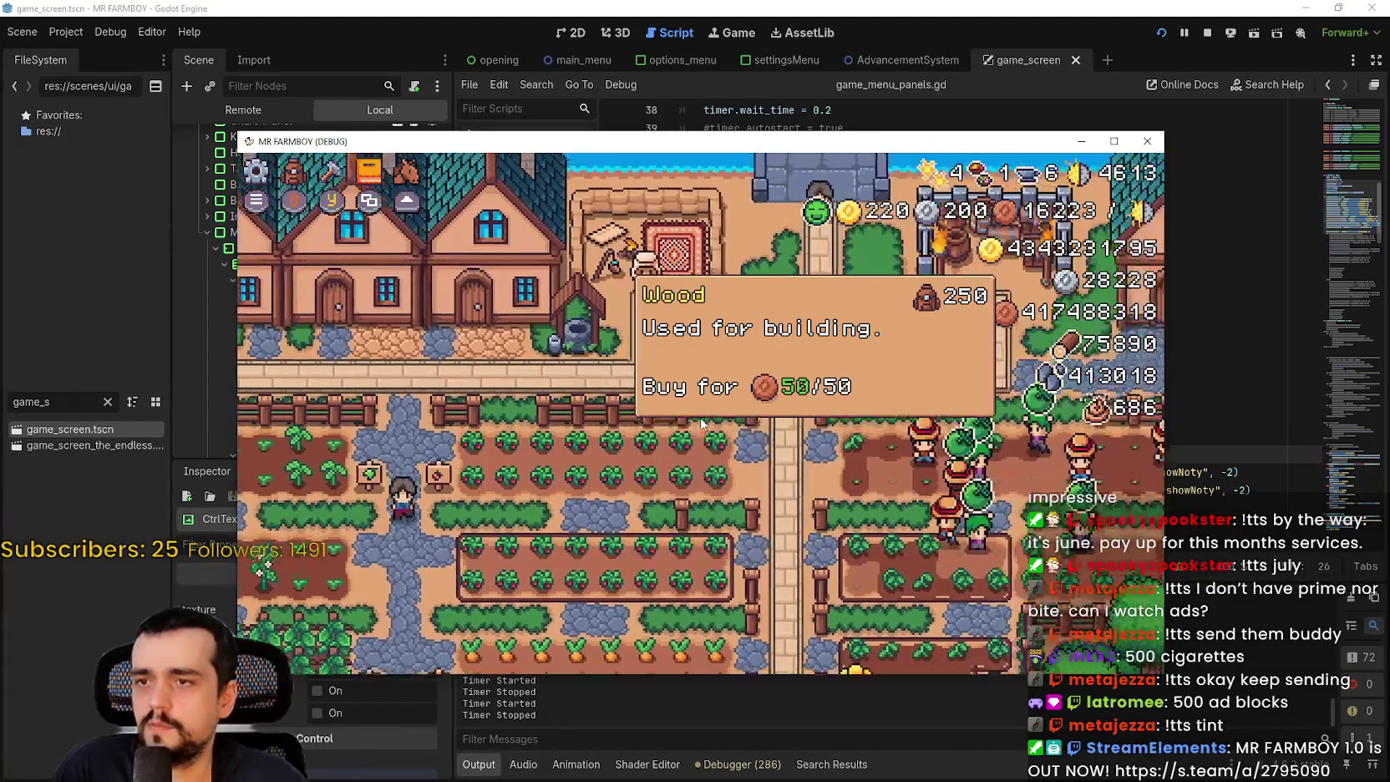
{"action": "key", "text": "c"}
{"action": "key", "text": "Up"}
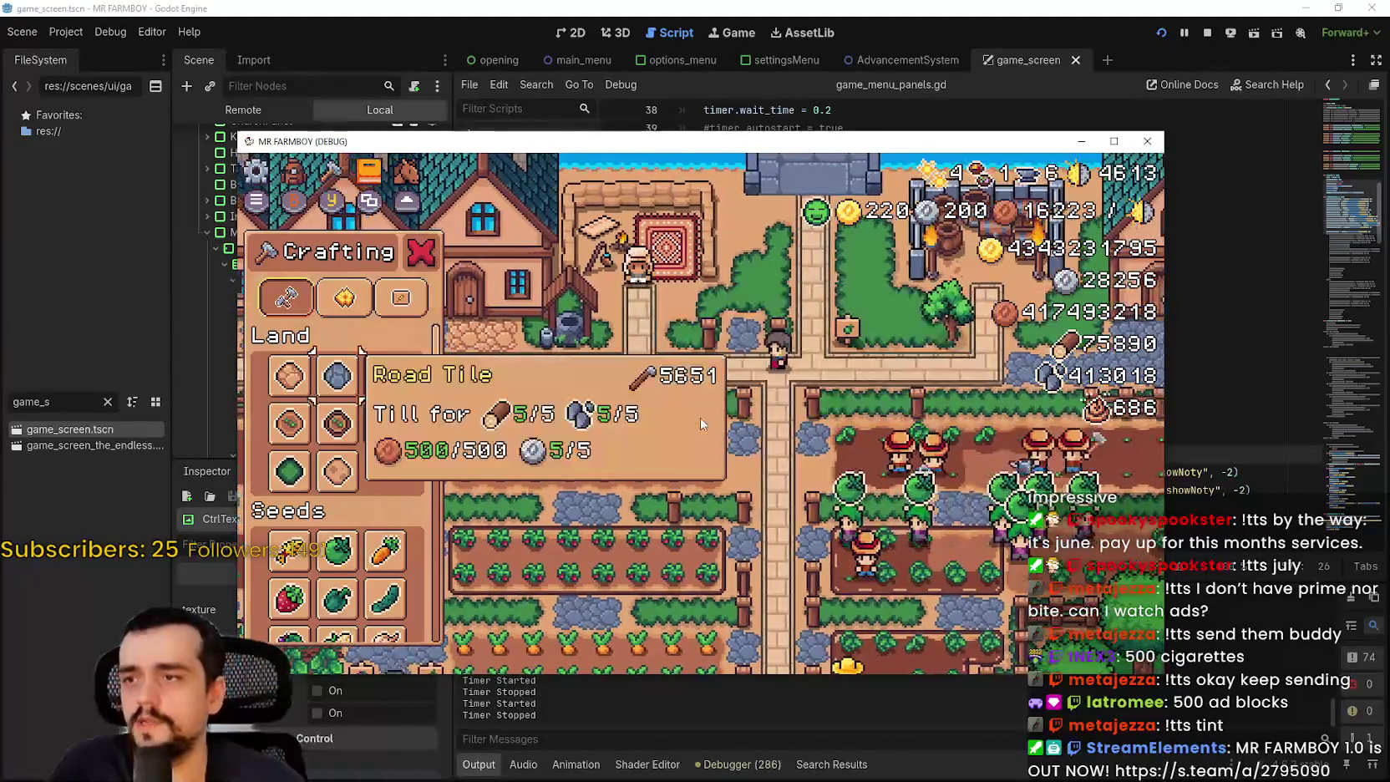
{"action": "key", "text": "Escape"}
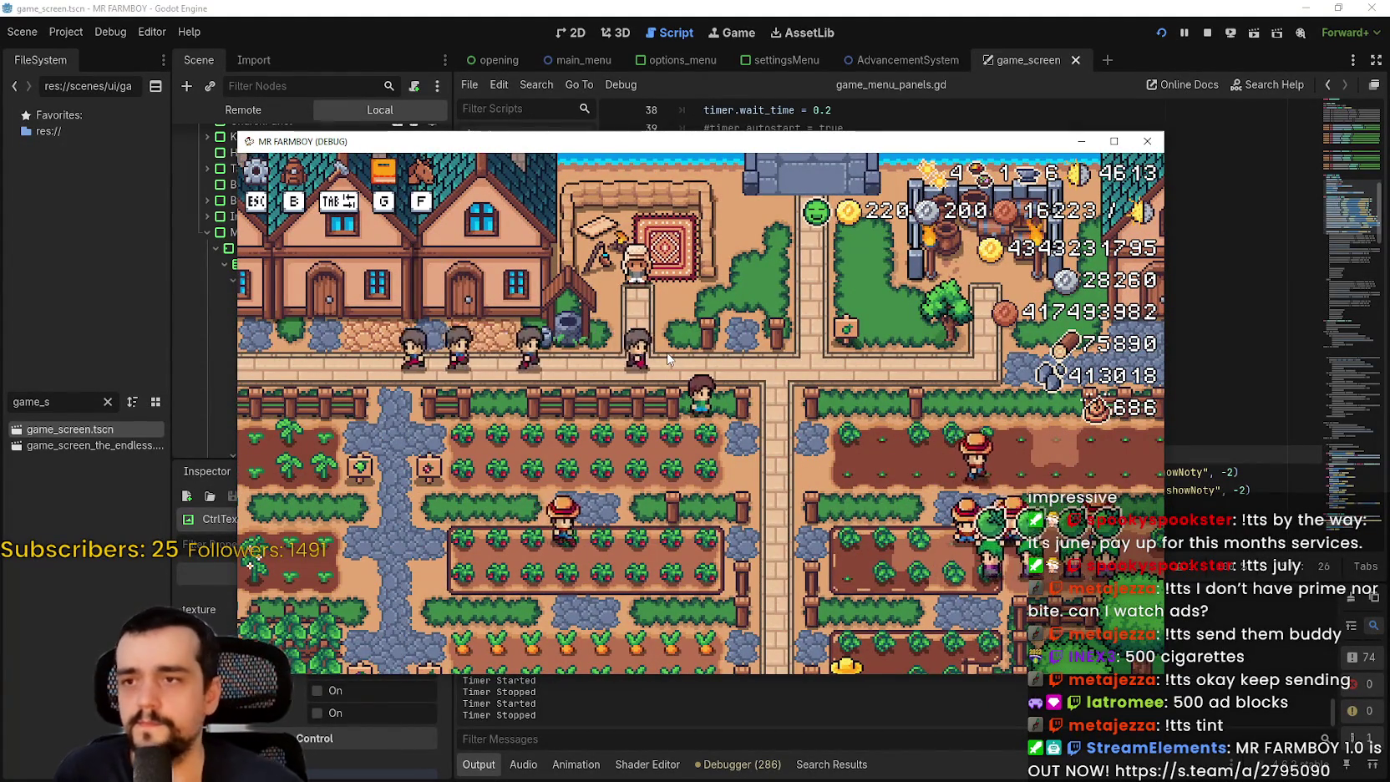
- Open the Merchant Seller shop with the keyboard to check the SHIFT/ALT/CTRL glyphs
{"action": "key", "text": "Up"}
{"action": "key", "text": "e"}
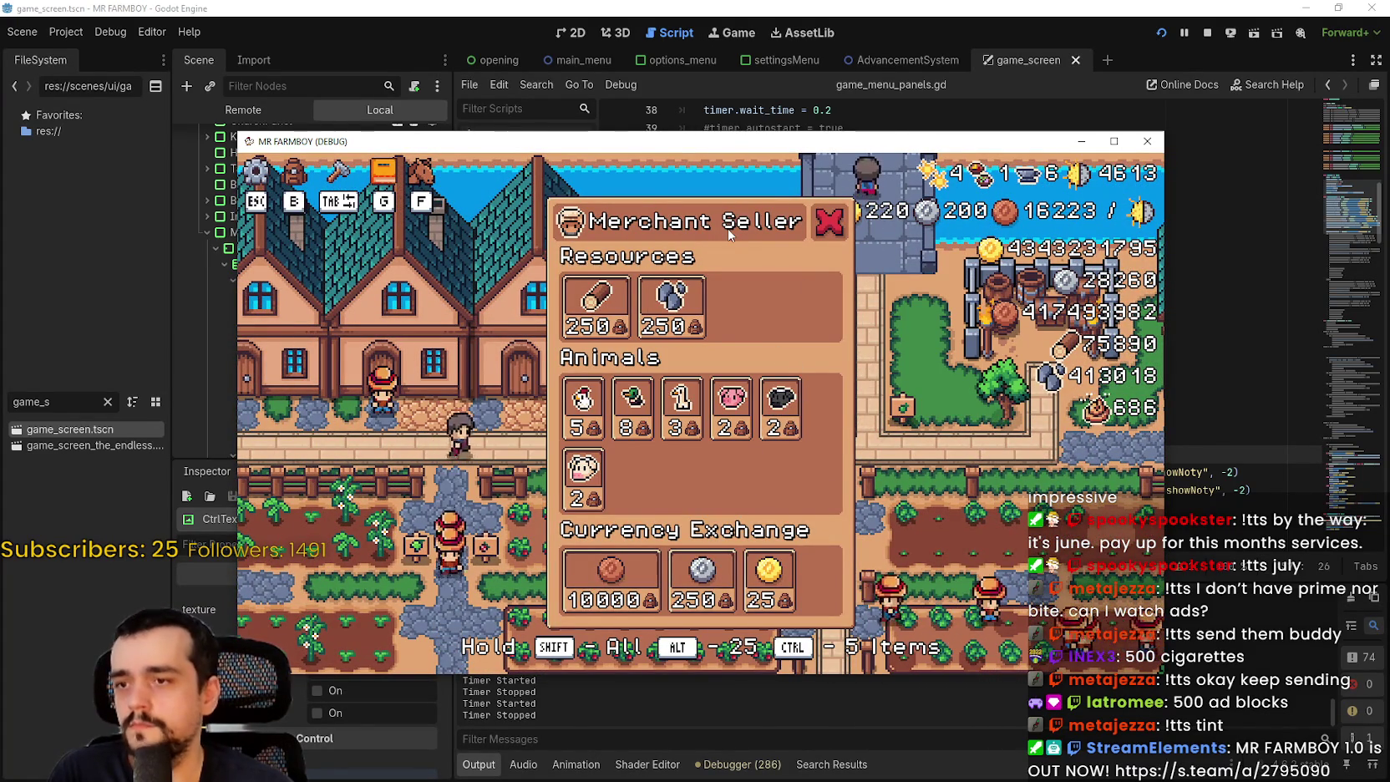
{"action": "key", "text": "Escape"}
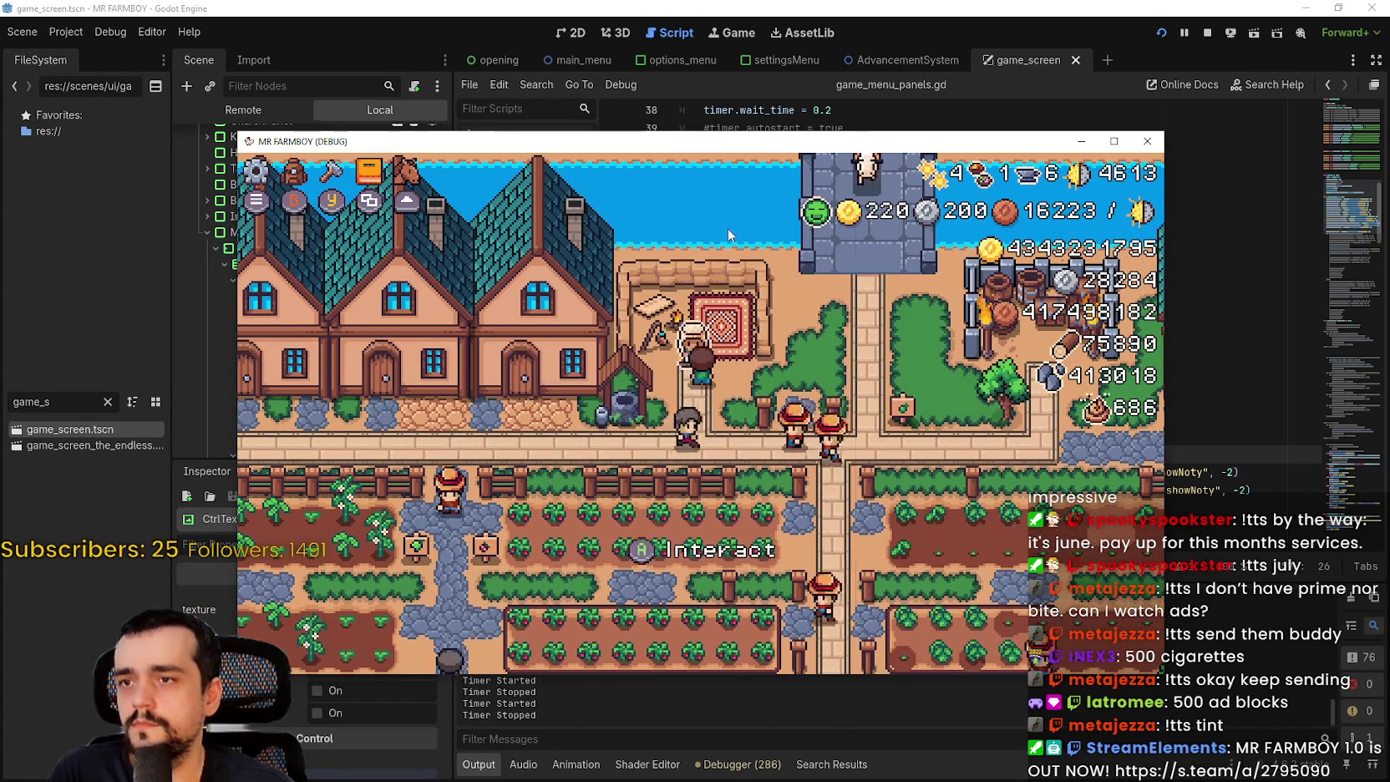
- Browse the shop by controller through Duck, Cow, Copper Coin, Gold Coin and Sheep, then stop the run
{"action": "key", "text": "e"}
{"action": "key", "text": "Down"}
{"action": "key", "text": "Right"}
{"action": "key", "text": "Down"}
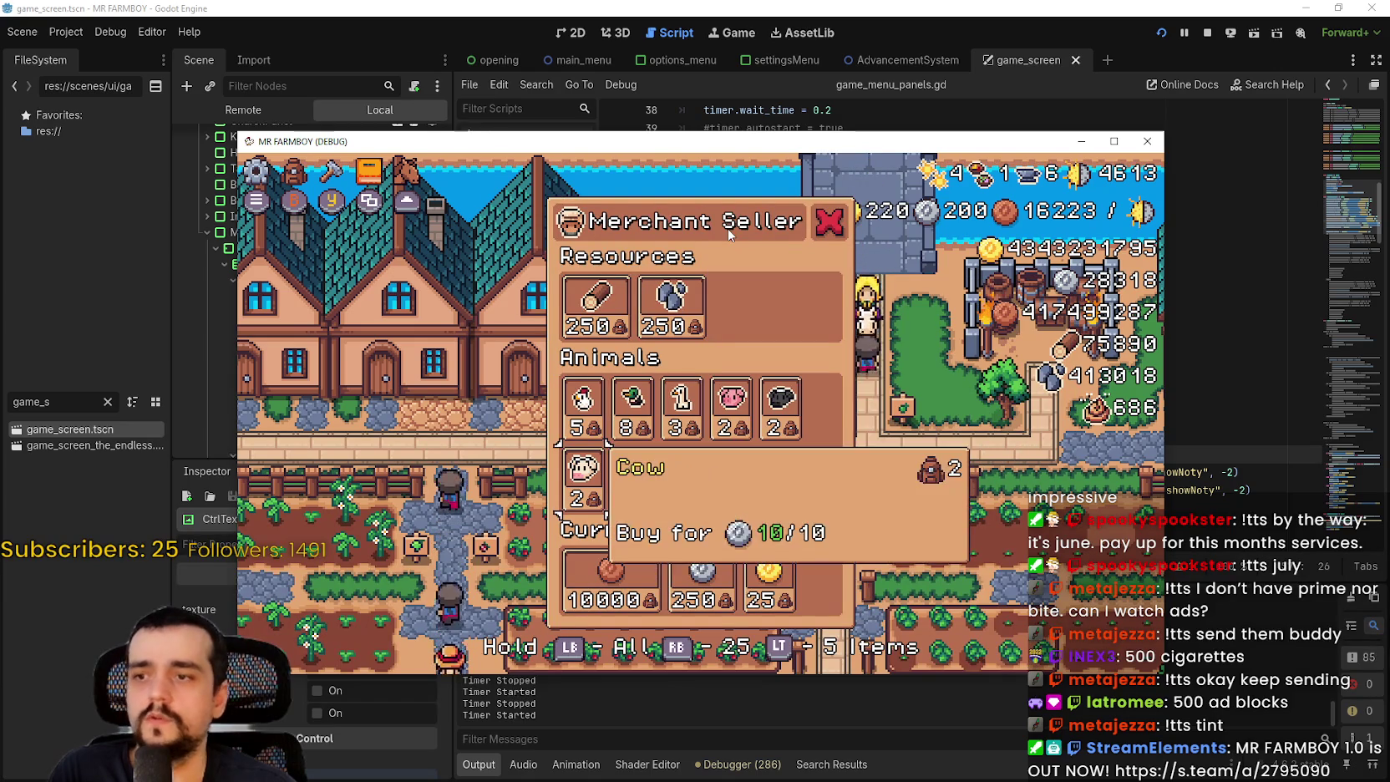
{"action": "key", "text": "Down"}
{"action": "key", "text": "Right"}
{"action": "key", "text": "Right"}
{"action": "key", "text": "Up"}
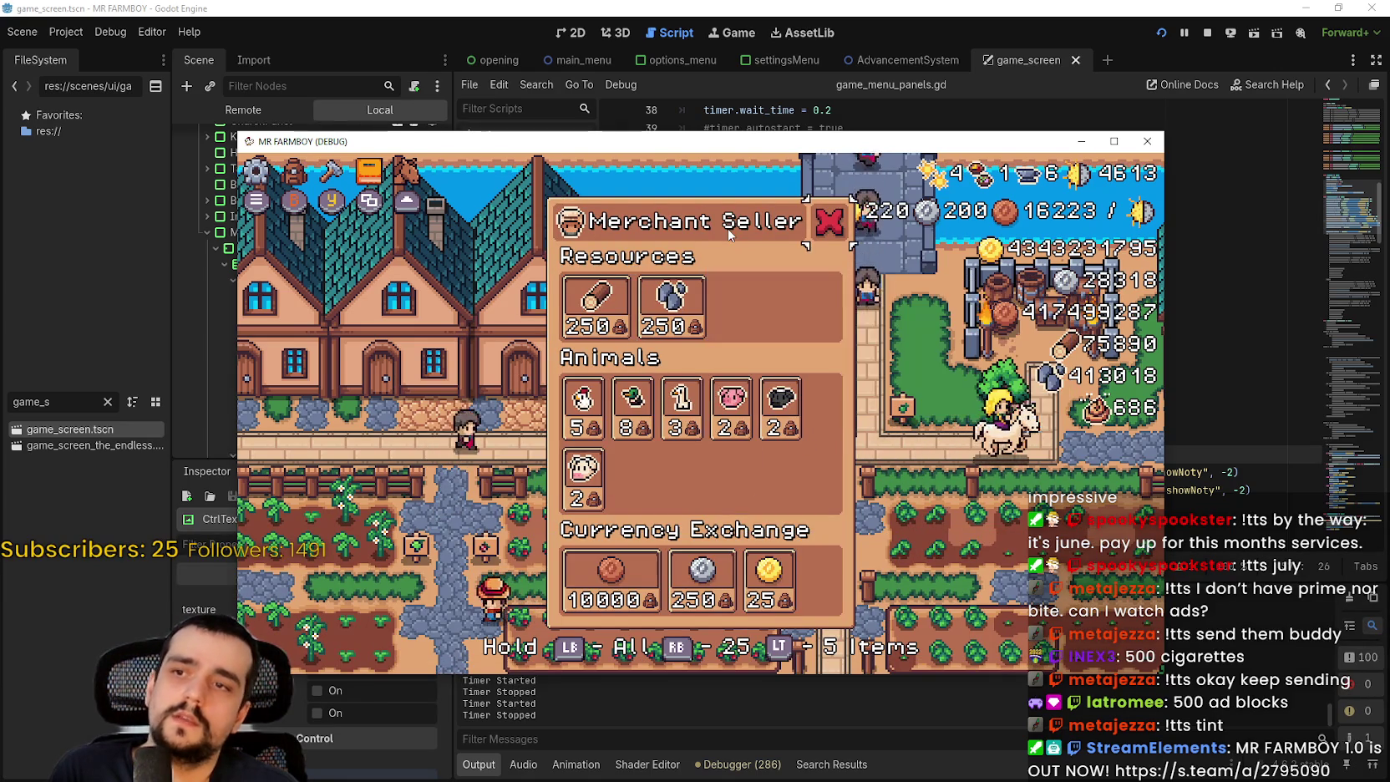
{"action": "key", "text": "Escape"}
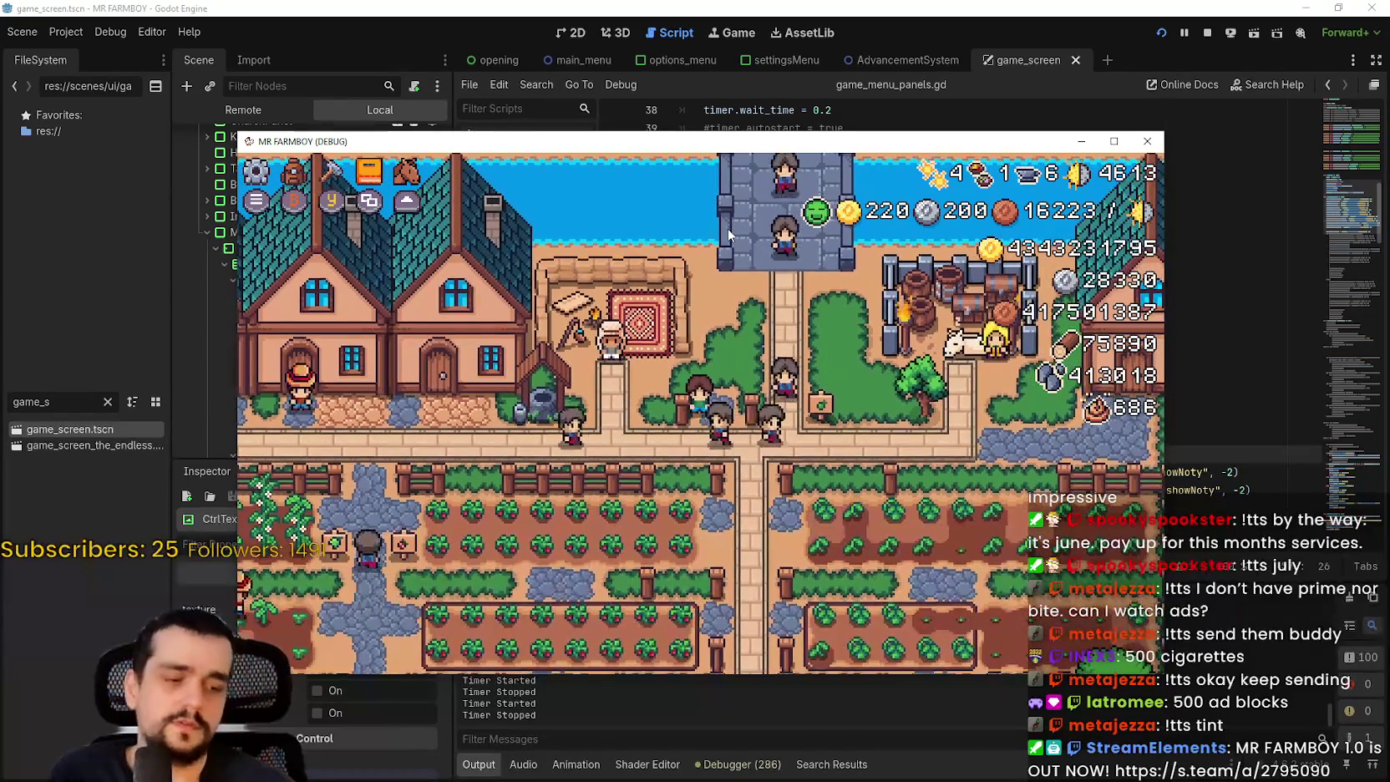
{"action": "left_click", "coordinate": [1197, 33]}
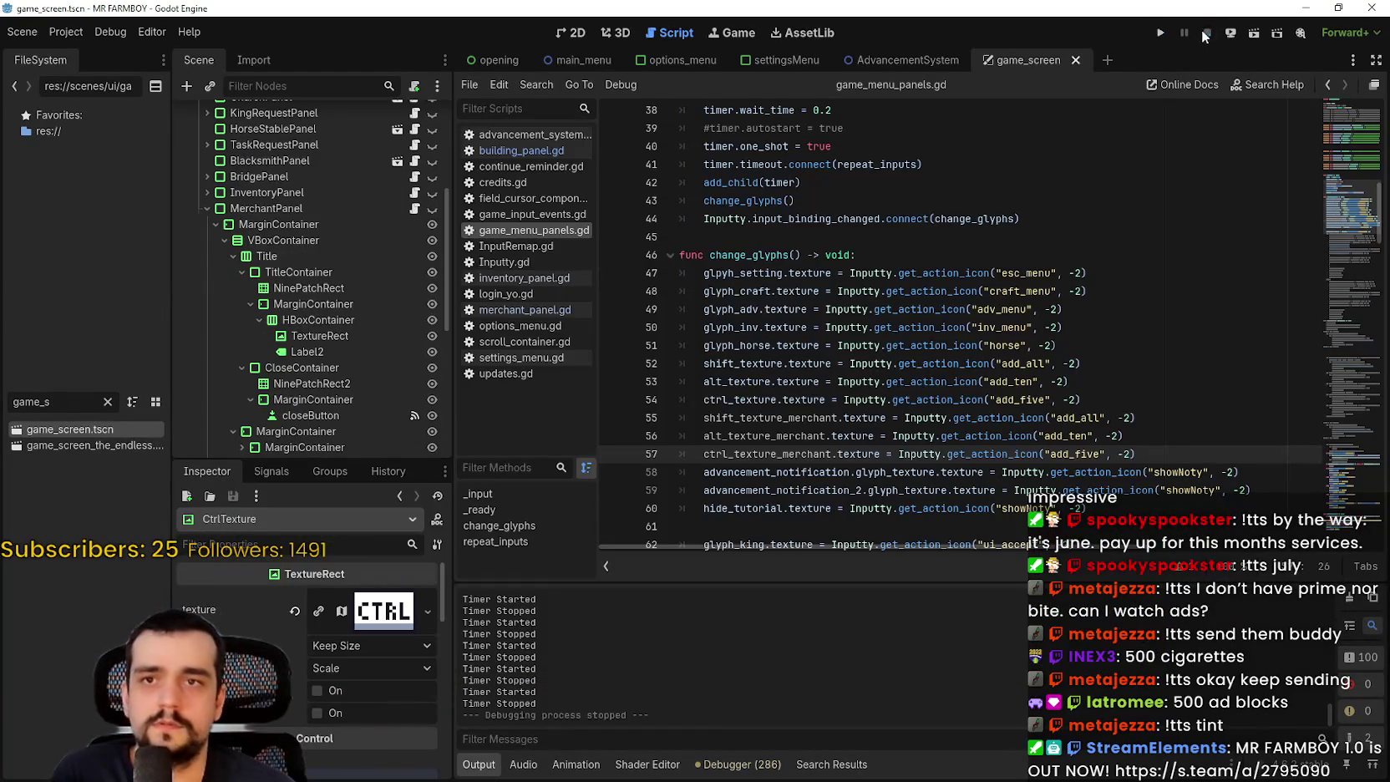
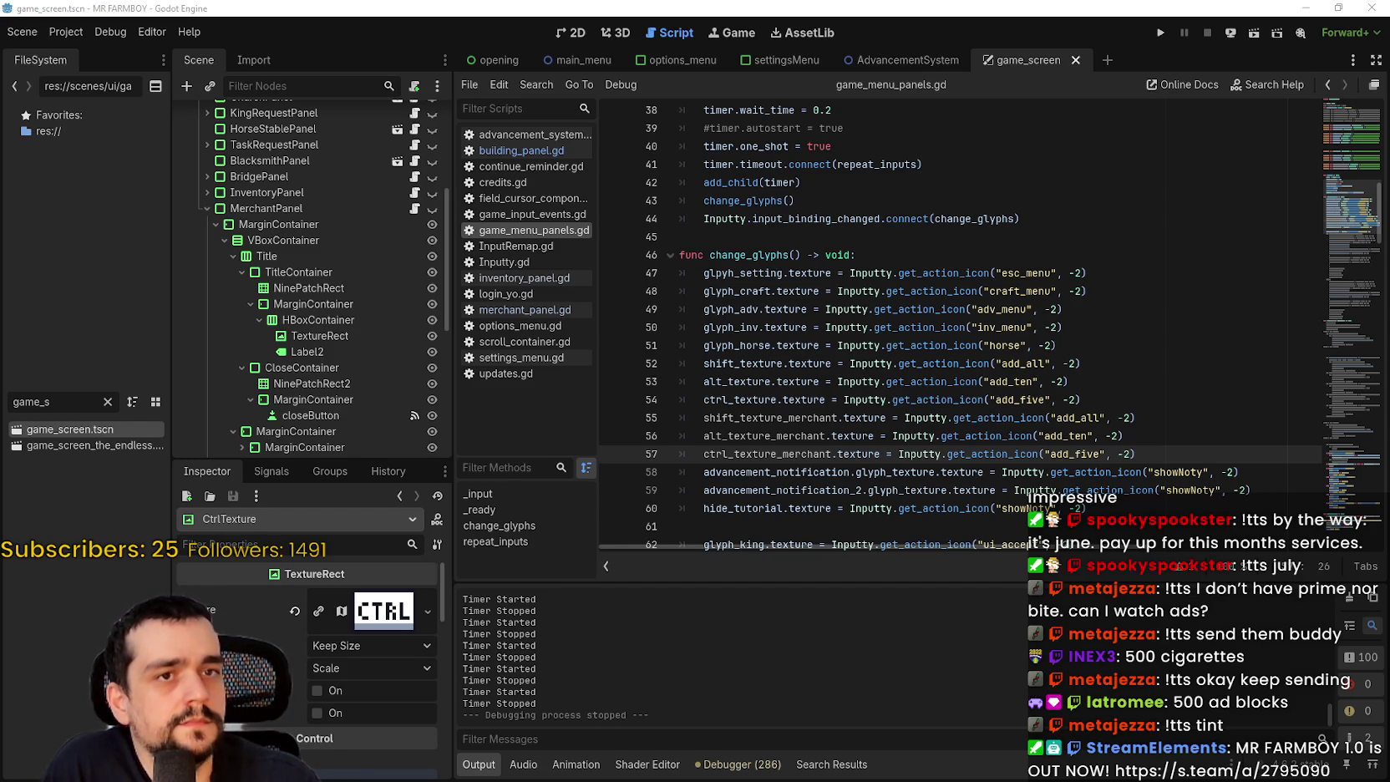
- Filter the FileSystem panel for main_menu and open main_menu.tscn
{"action": "left_click", "coordinate": [888, 306]}
{"action": "left_click", "coordinate": [891, 237]}
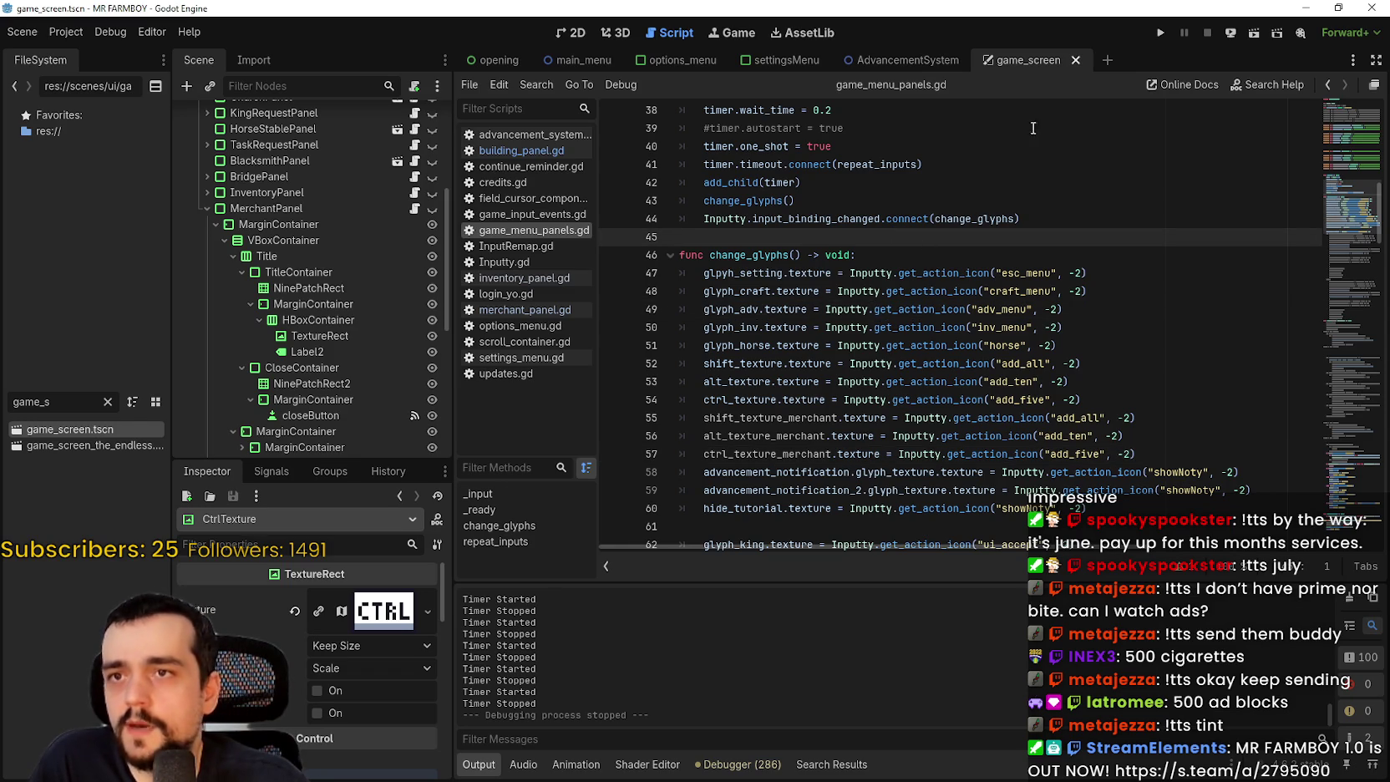
{"action": "left_click", "coordinate": [107, 402]}
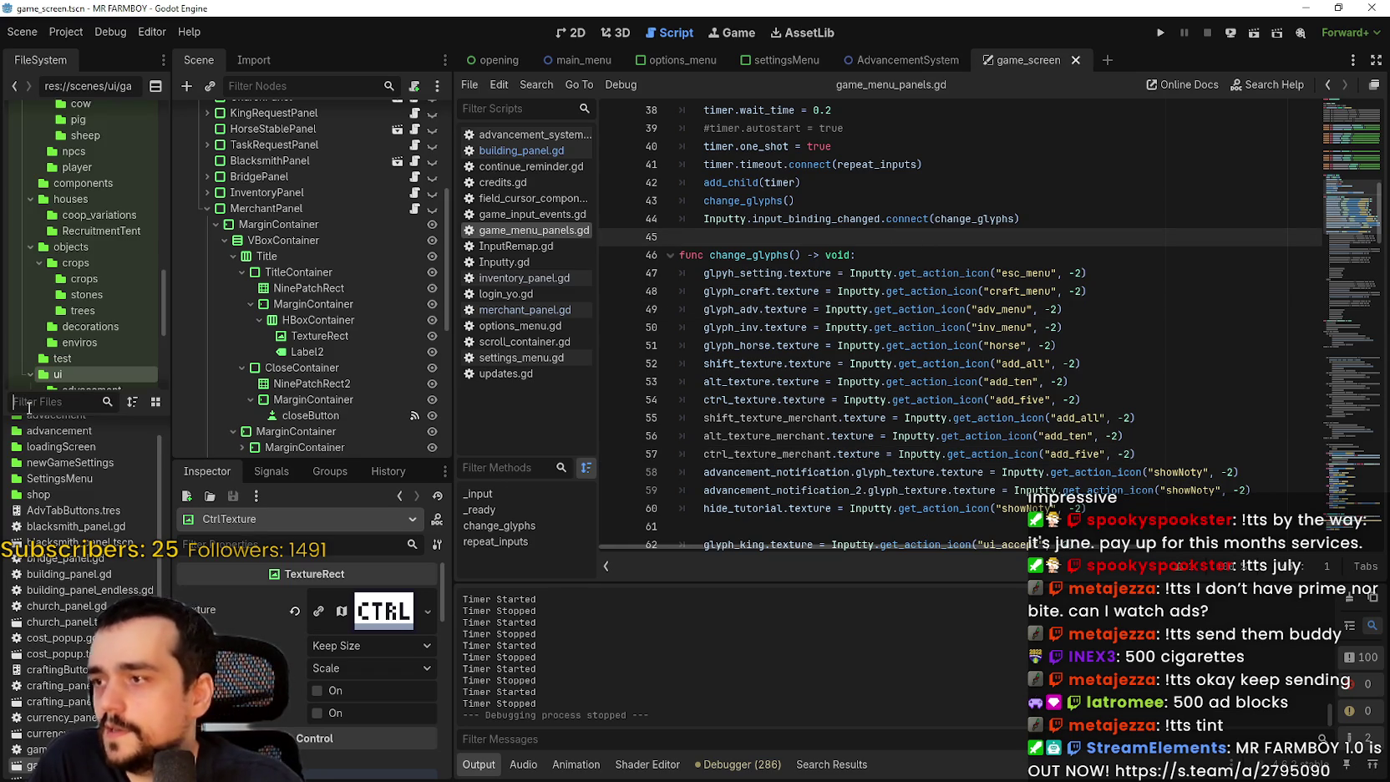
{"action": "type", "text": "main"}
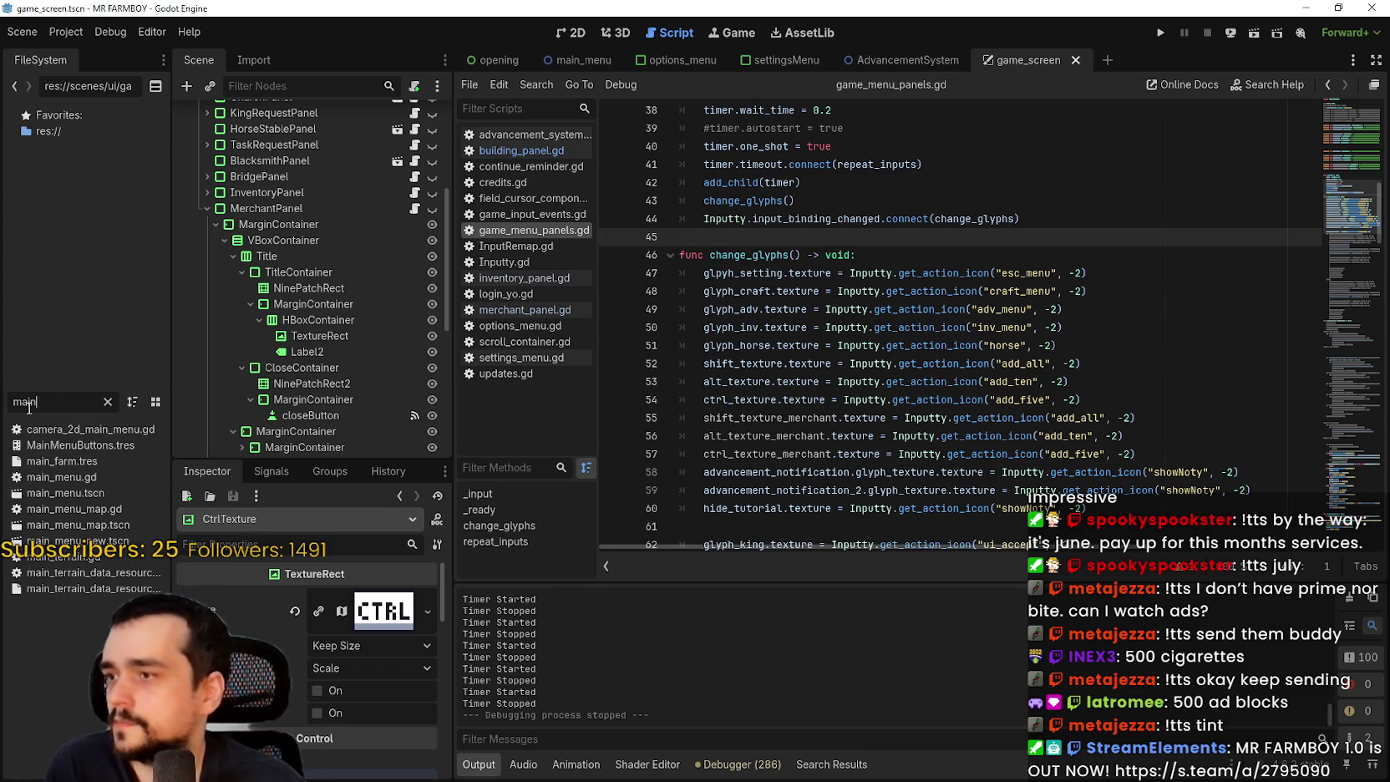
{"action": "type", "text": "_menu"}
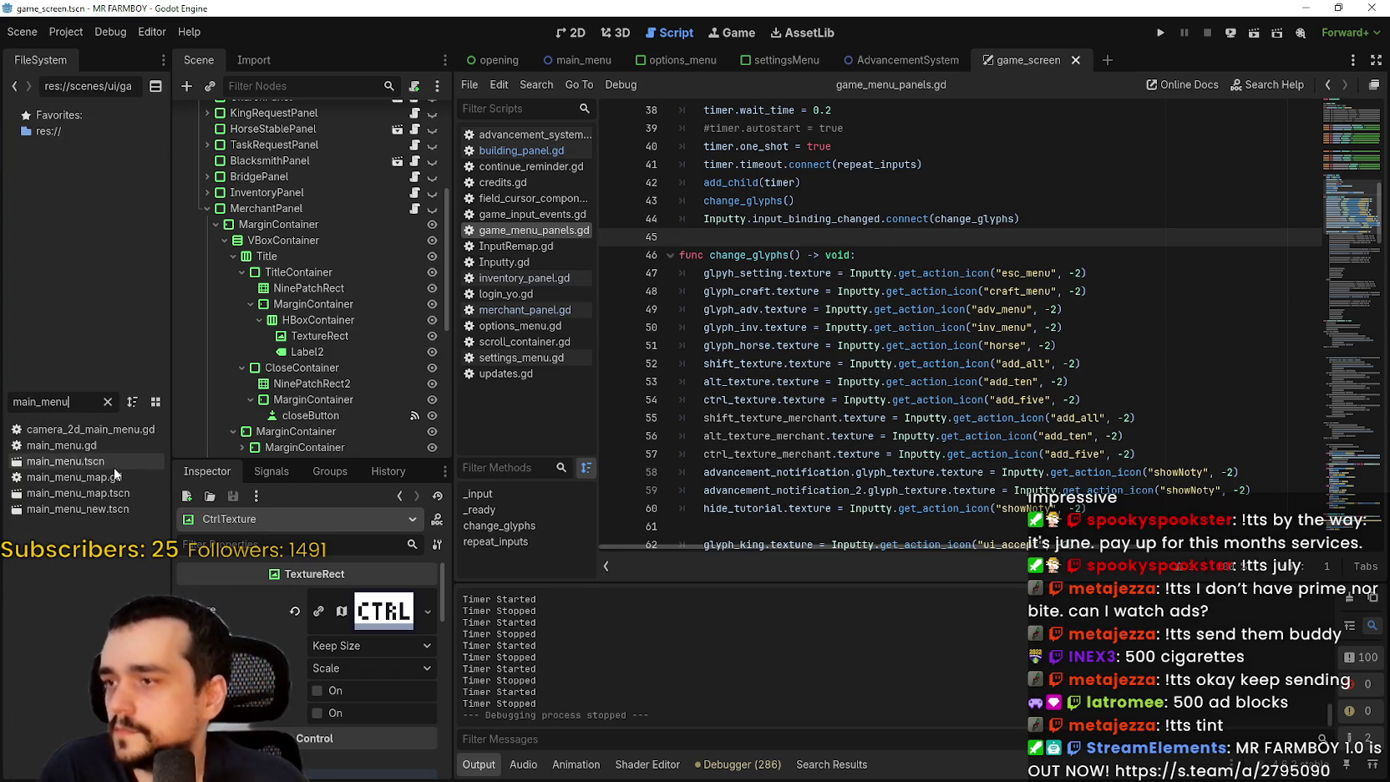
{"action": "double_click", "coordinate": [114, 464]}
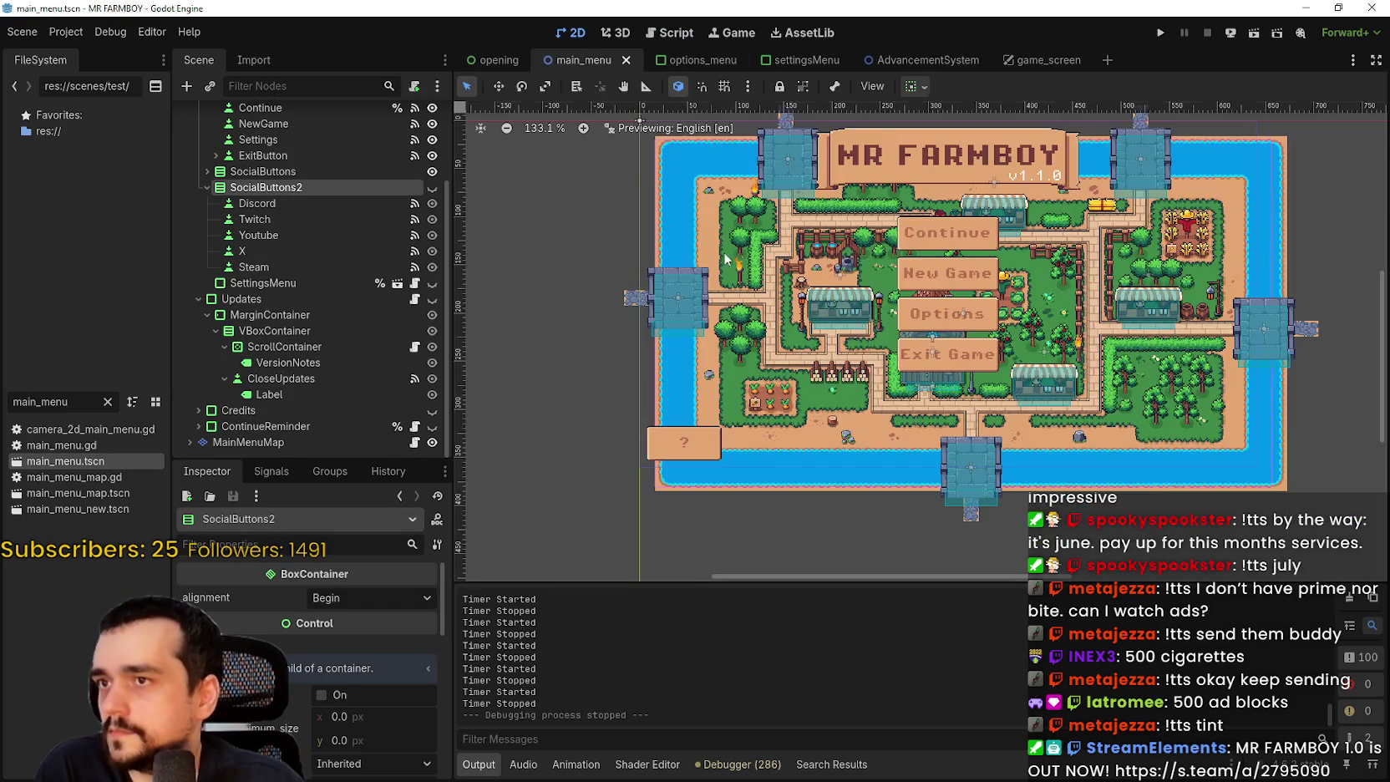
- Switch to game_screen, then close the game_screen, AdvancementSystem, settingsMenu and options_menu tabs
{"action": "scroll", "coordinate": [1021, 214], "scroll_direction": "up", "scroll_amount": 2}
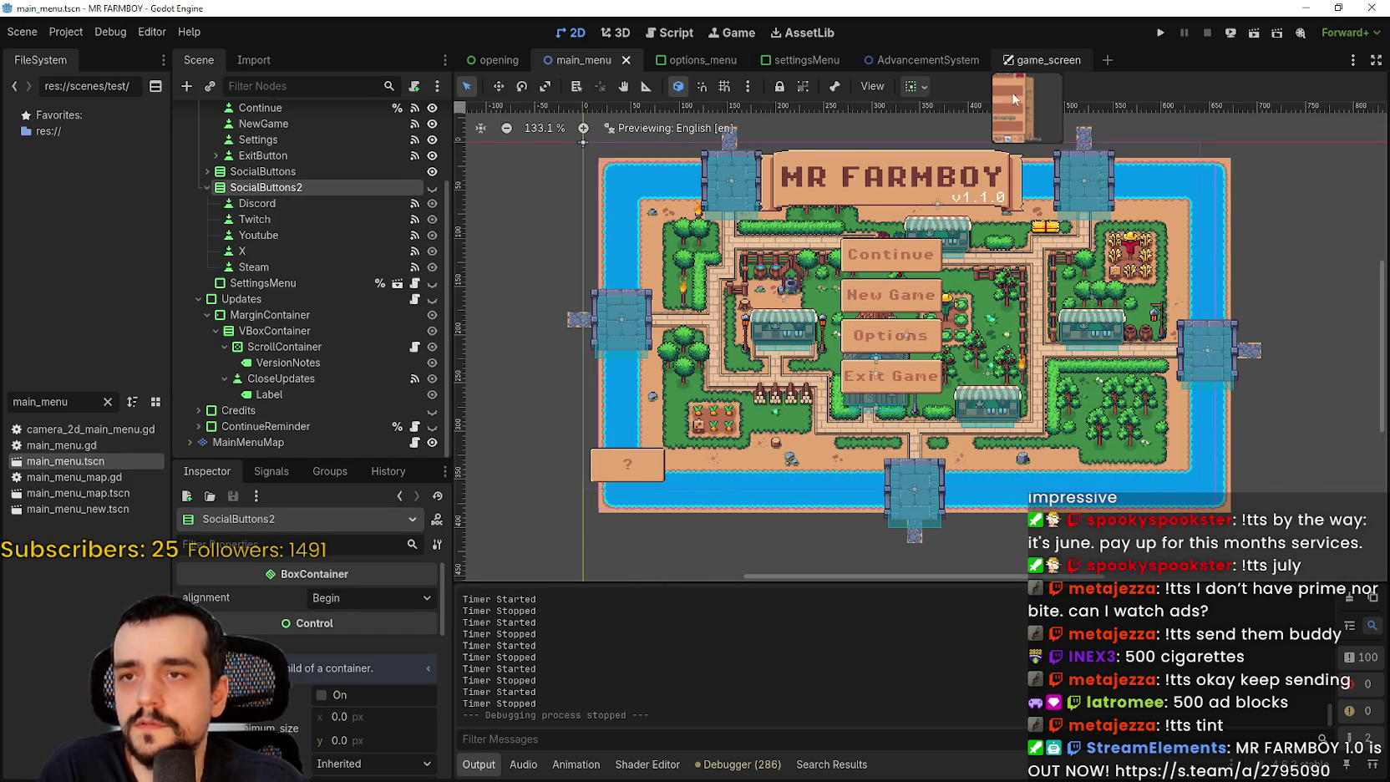
{"action": "left_click", "coordinate": [1070, 62]}
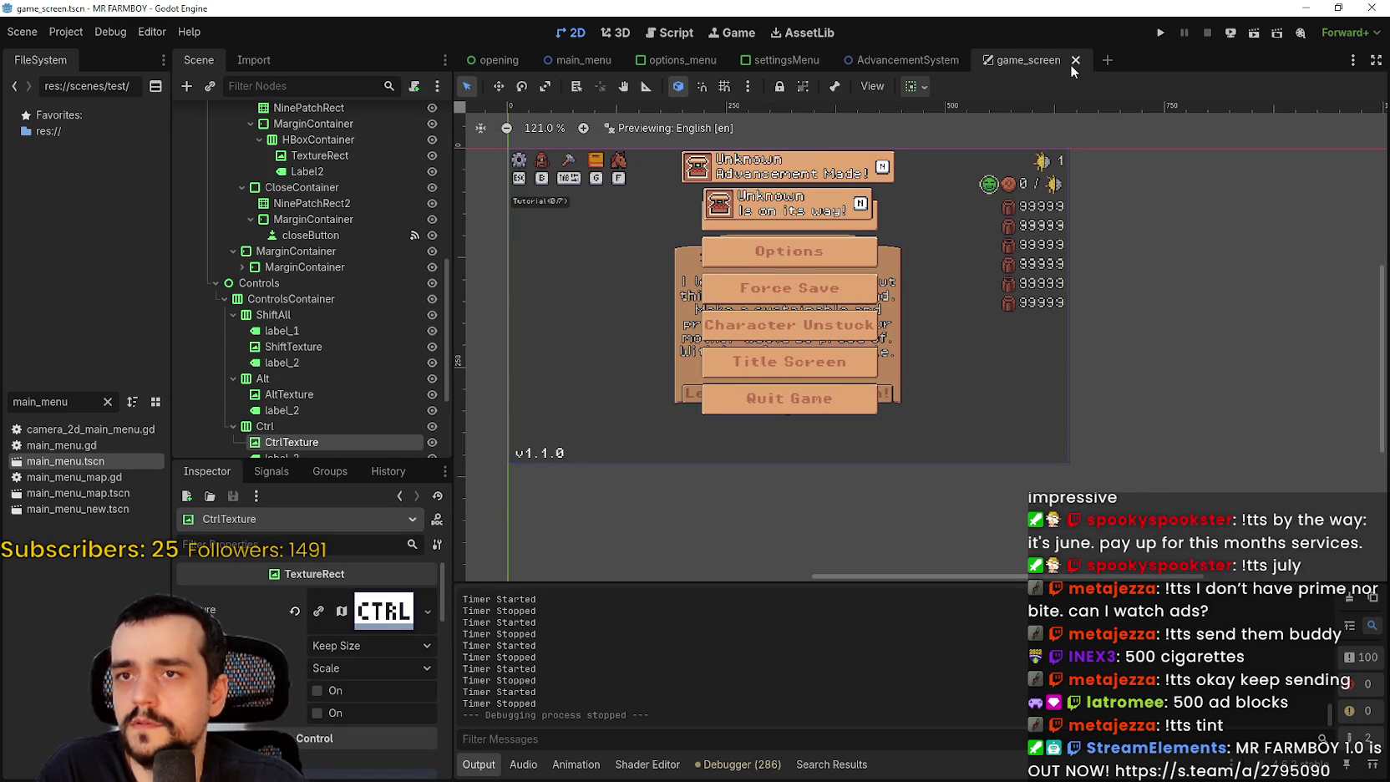
{"action": "left_click", "coordinate": [1073, 62]}
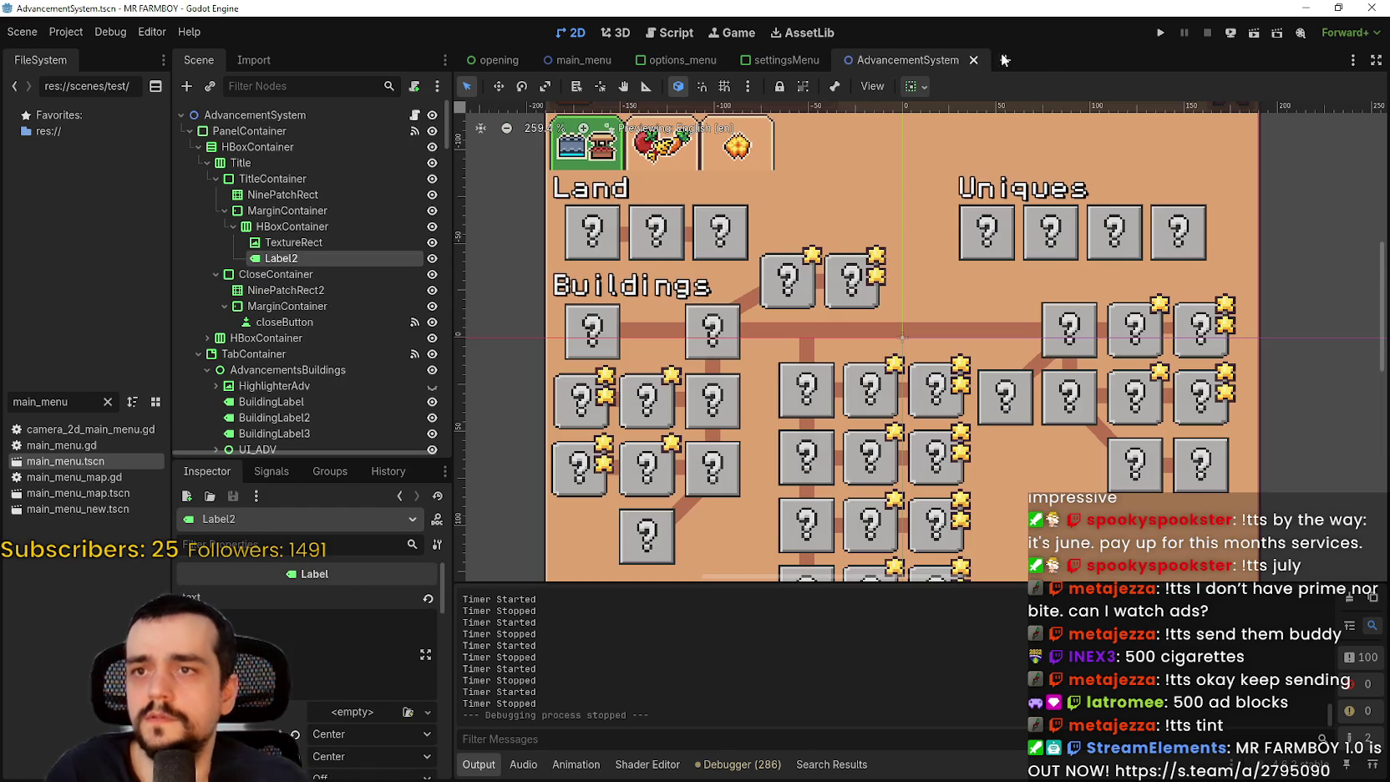
{"action": "left_click", "coordinate": [970, 59]}
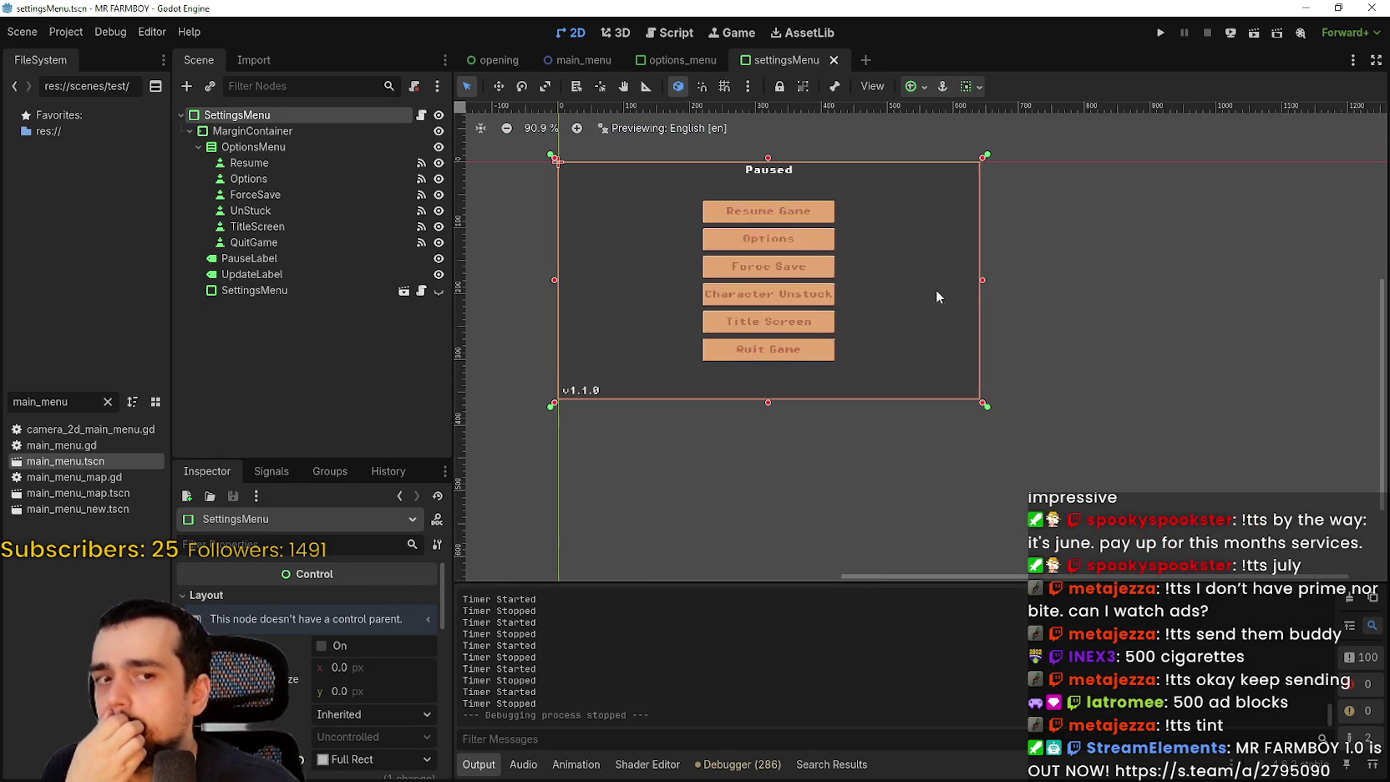
{"action": "left_click", "coordinate": [833, 59]}
{"action": "left_click", "coordinate": [733, 60]}
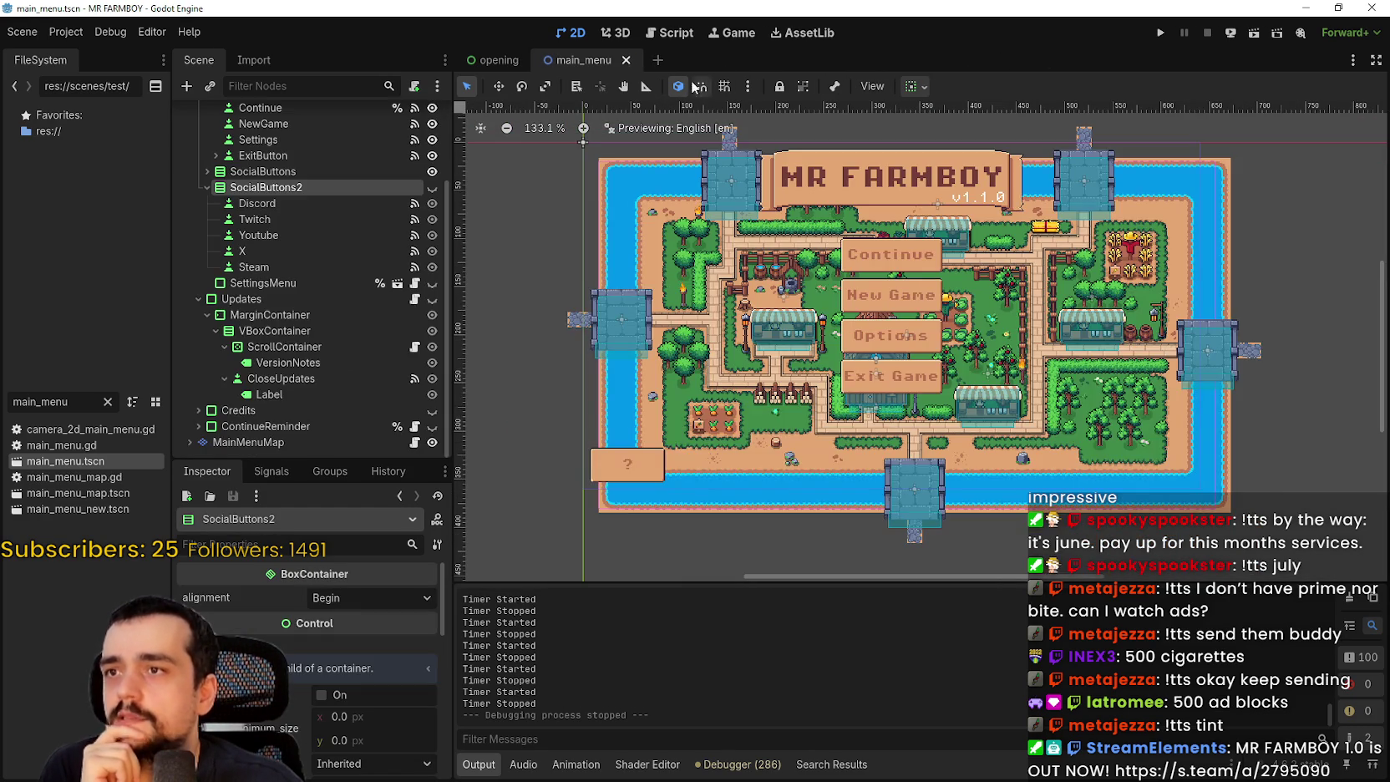
{"action": "scroll", "coordinate": [988, 290], "scroll_direction": "down", "scroll_amount": 1}
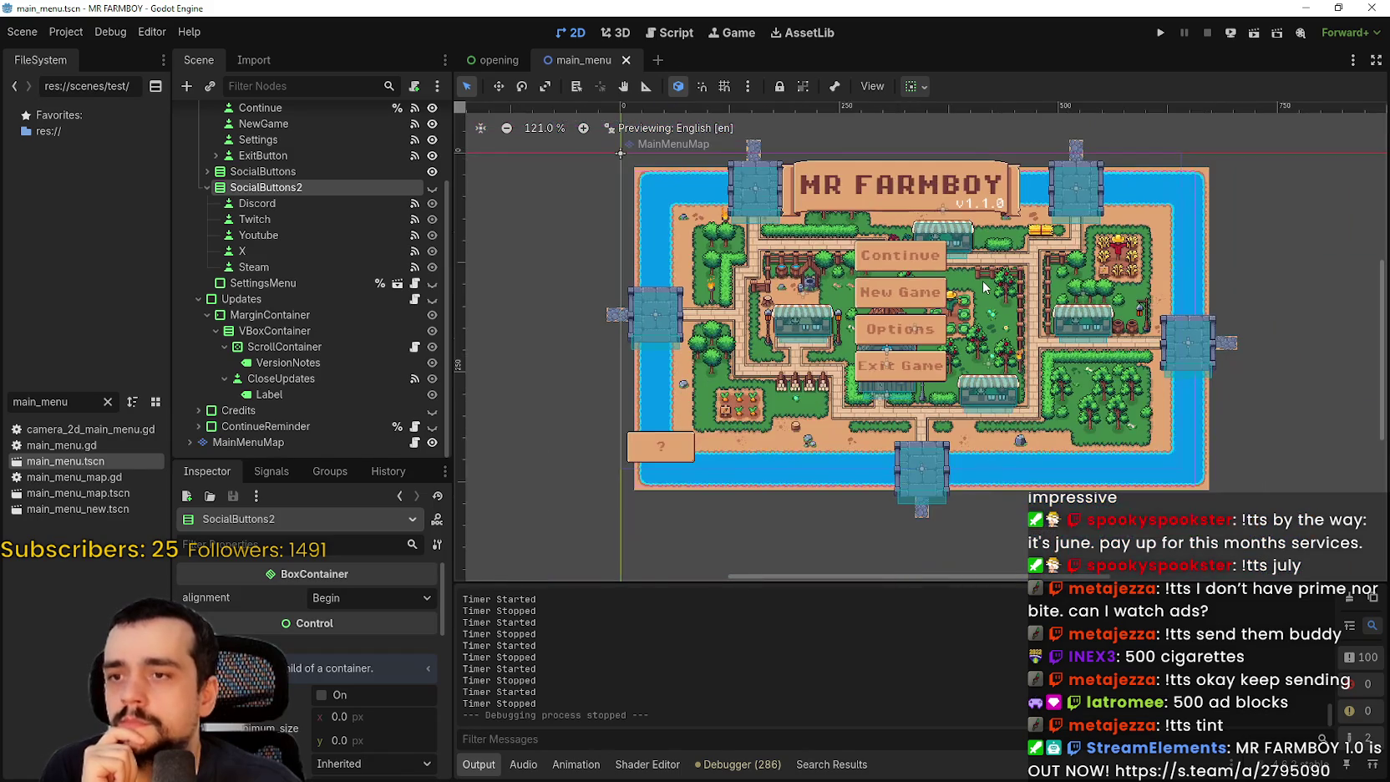
{"action": "scroll", "coordinate": [987, 290], "scroll_direction": "up", "scroll_amount": 2}
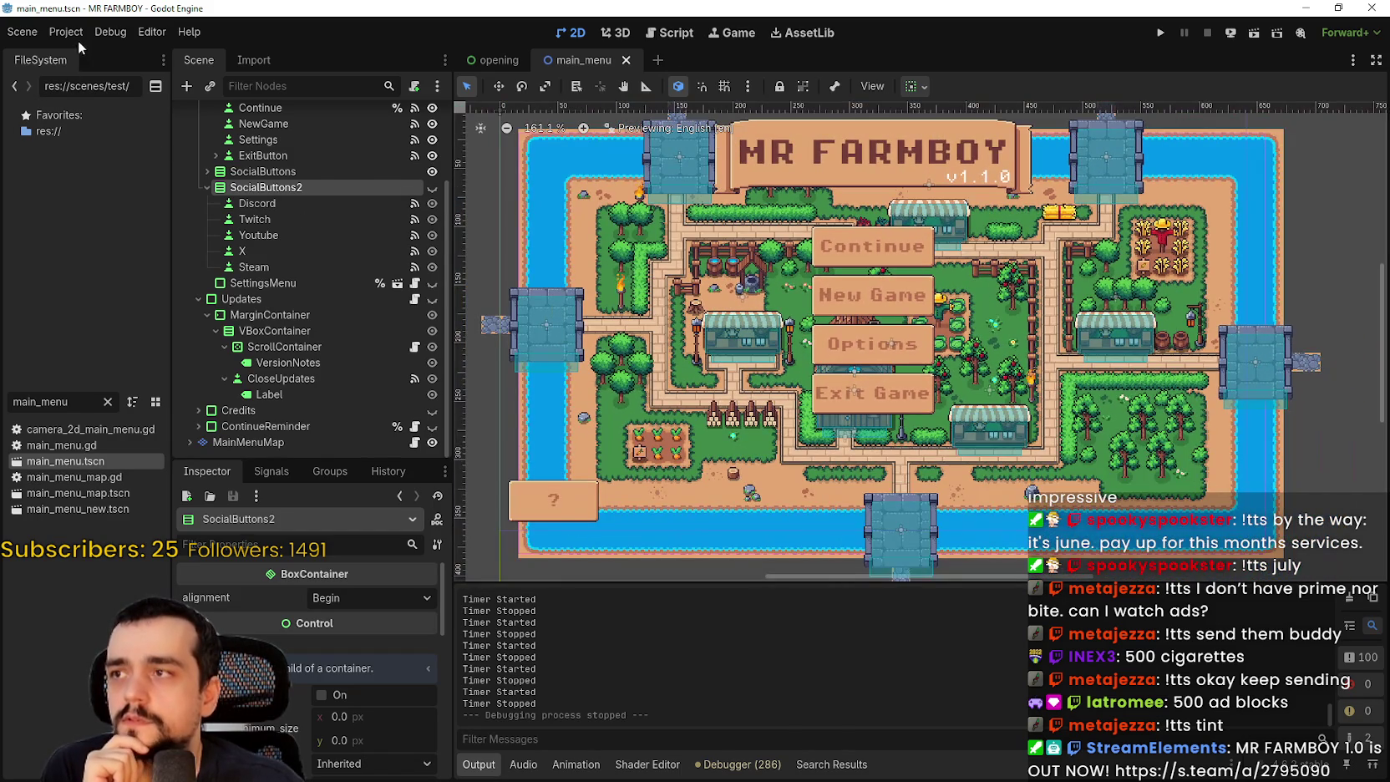
- Open Project Settings and expand the ui_left, ui_right, ui_up and ui_down actions in the Input Map
{"action": "left_click", "coordinate": [67, 32]}
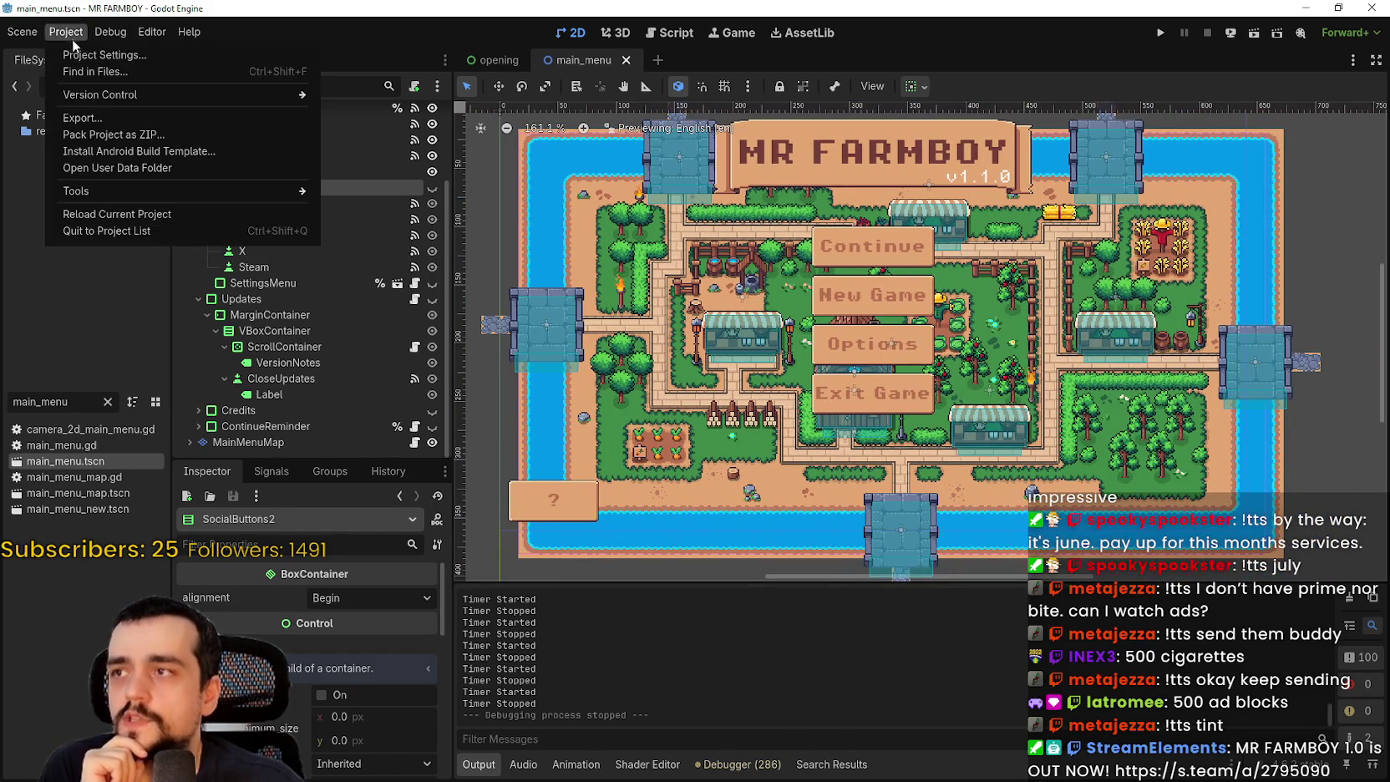
{"action": "left_click", "coordinate": [84, 55]}
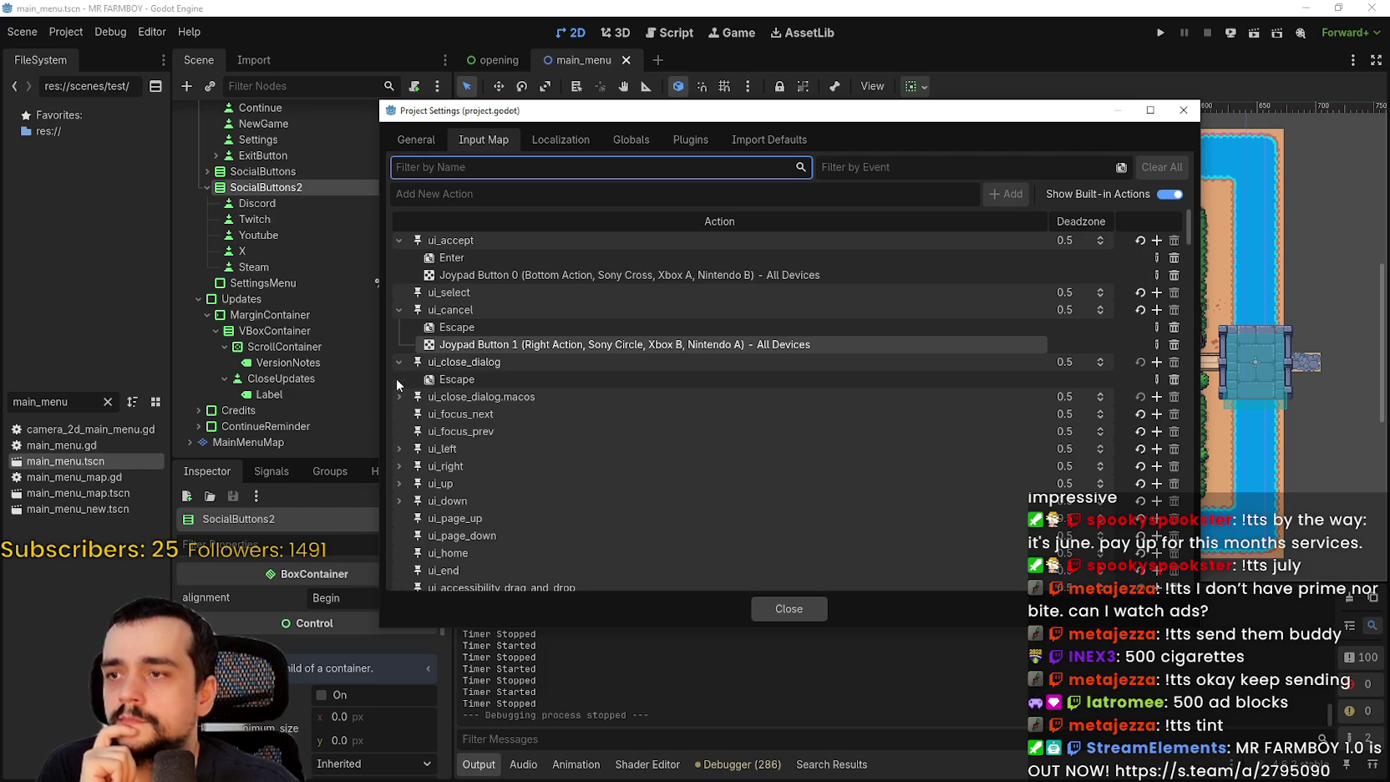
{"action": "scroll", "coordinate": [401, 384], "scroll_direction": "down", "scroll_amount": 3}
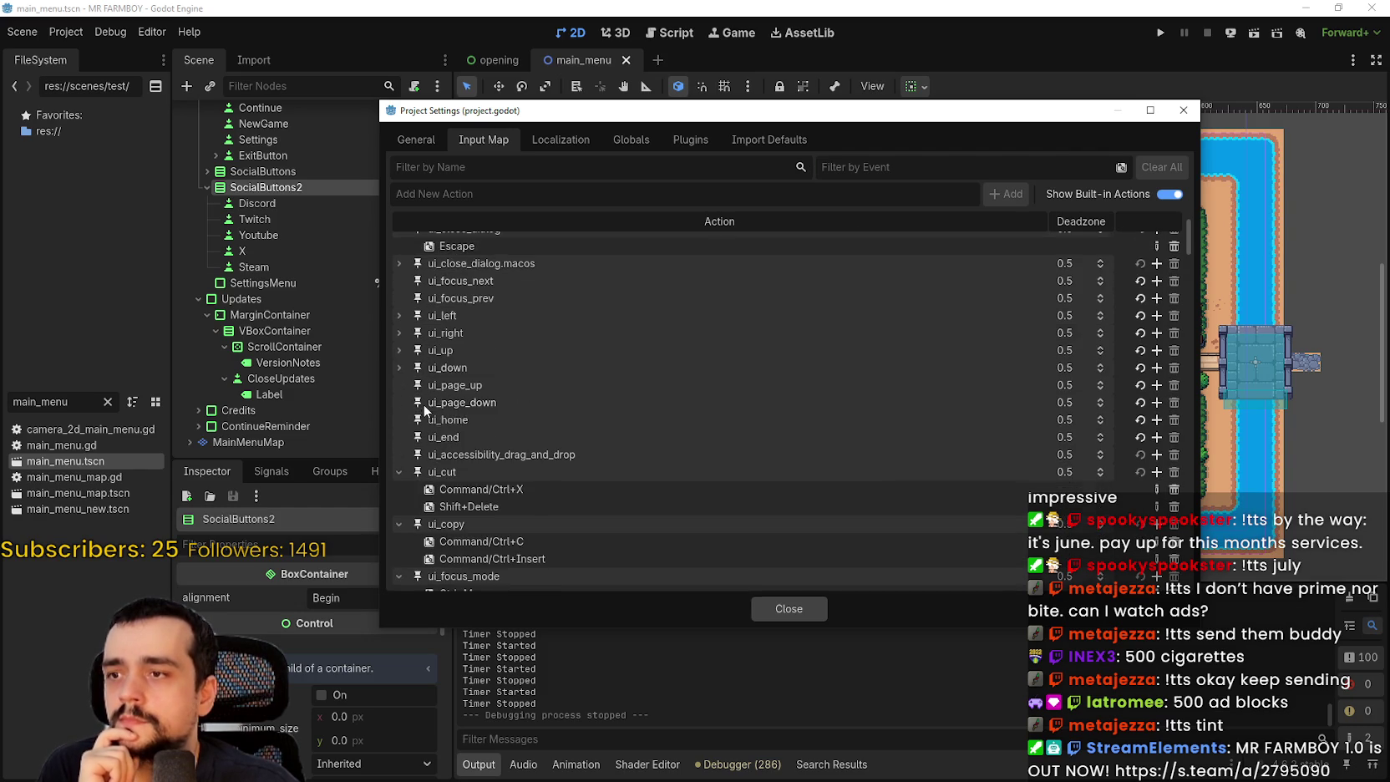
{"action": "left_click", "coordinate": [399, 316]}
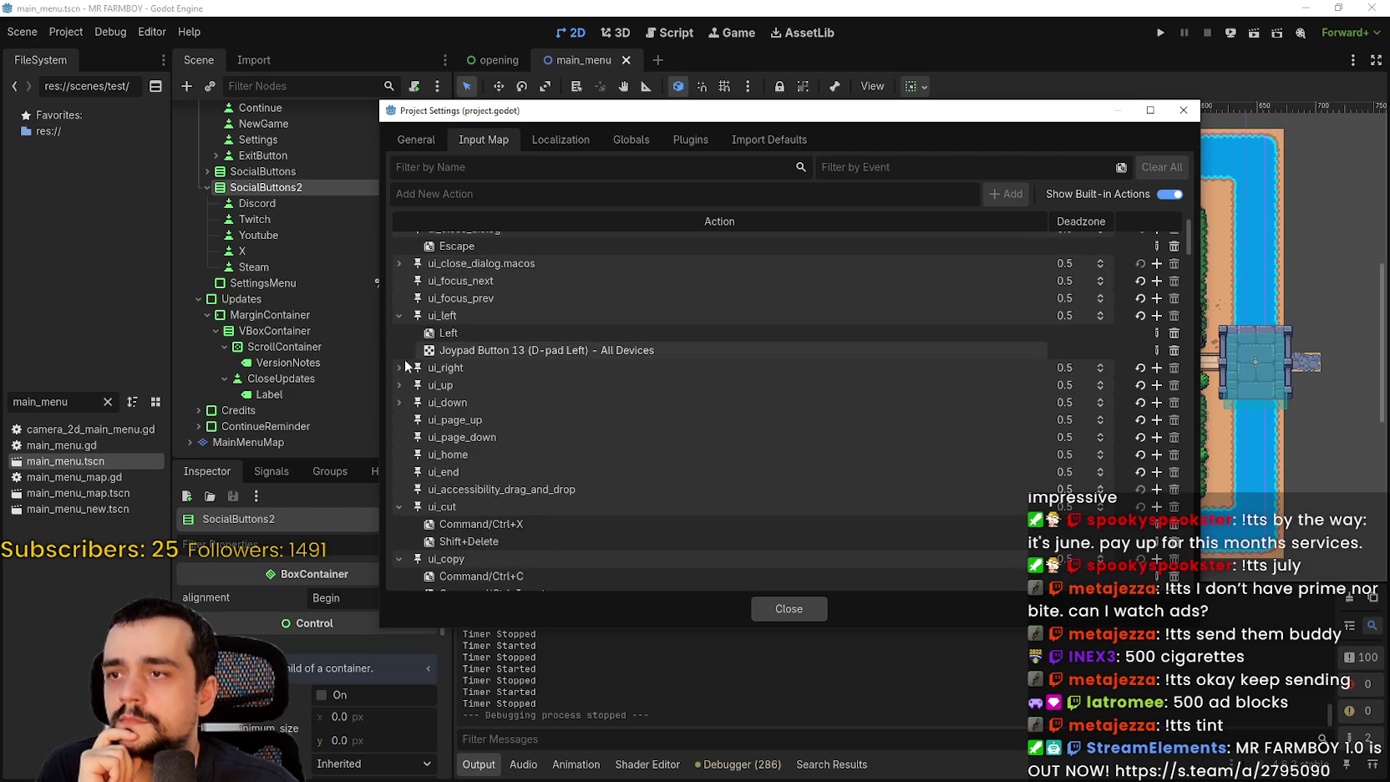
{"action": "left_click", "coordinate": [396, 367]}
{"action": "left_click", "coordinate": [397, 420]}
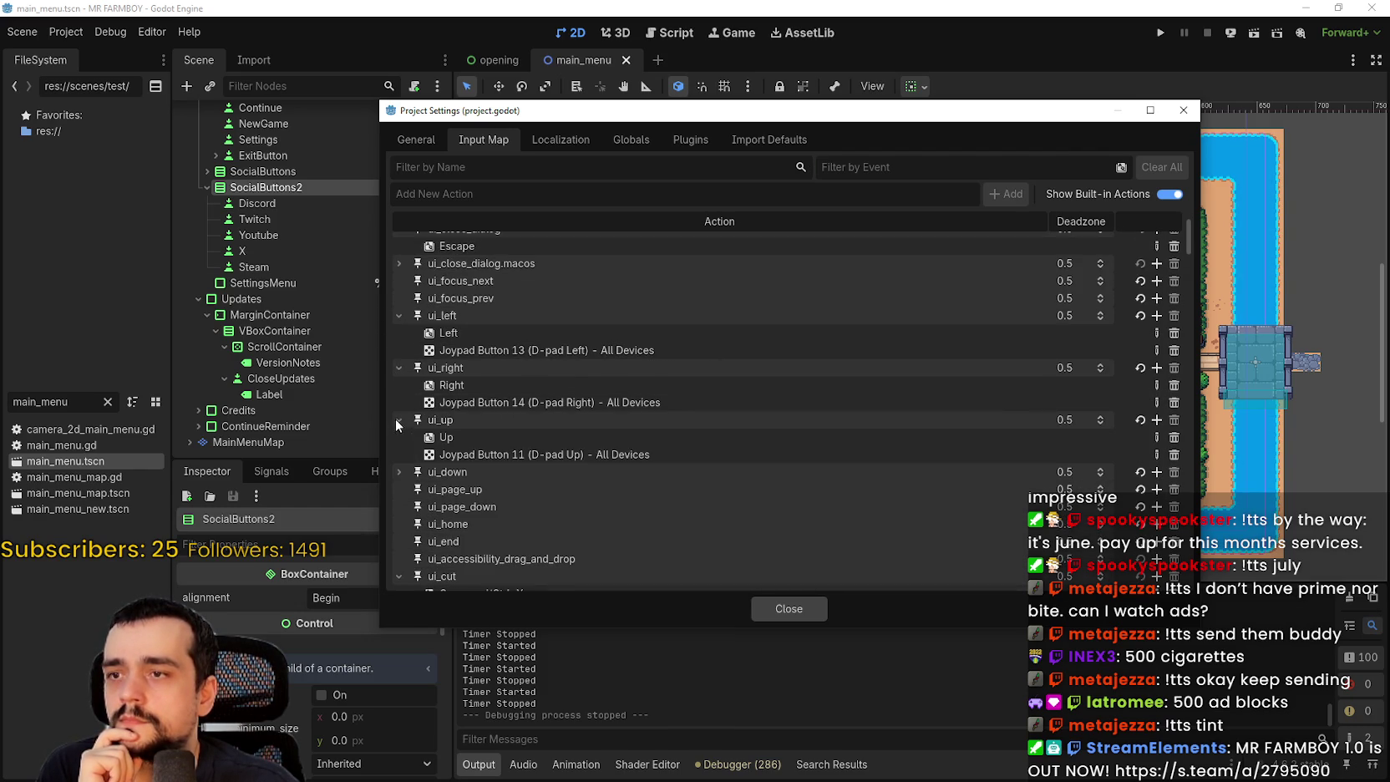
{"action": "left_click", "coordinate": [400, 471]}
- Revert ui_down, ui_up, ui_right and ui_left to their default left-stick bindings and close Project Settings
{"action": "scroll", "coordinate": [578, 472], "scroll_direction": "down", "scroll_amount": 2}
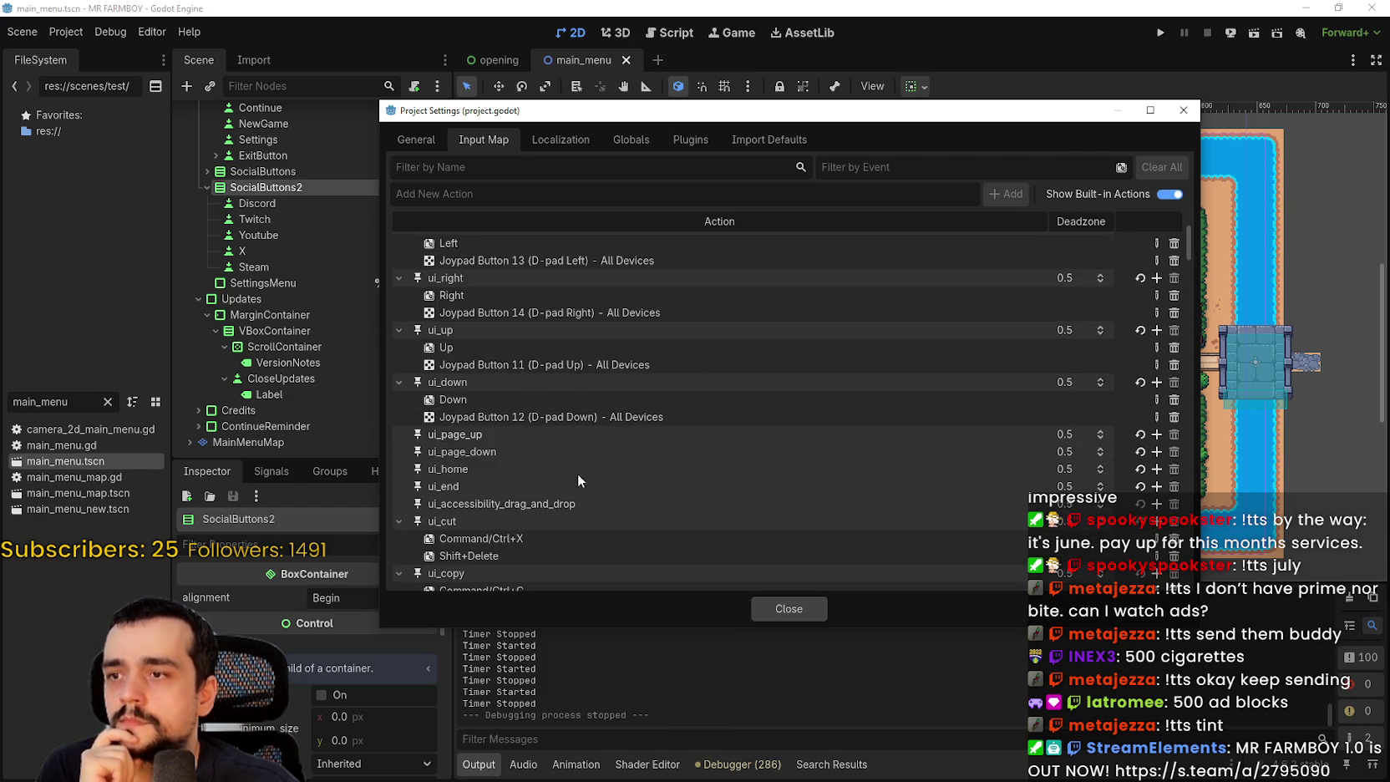
{"action": "left_click", "coordinate": [1140, 382]}
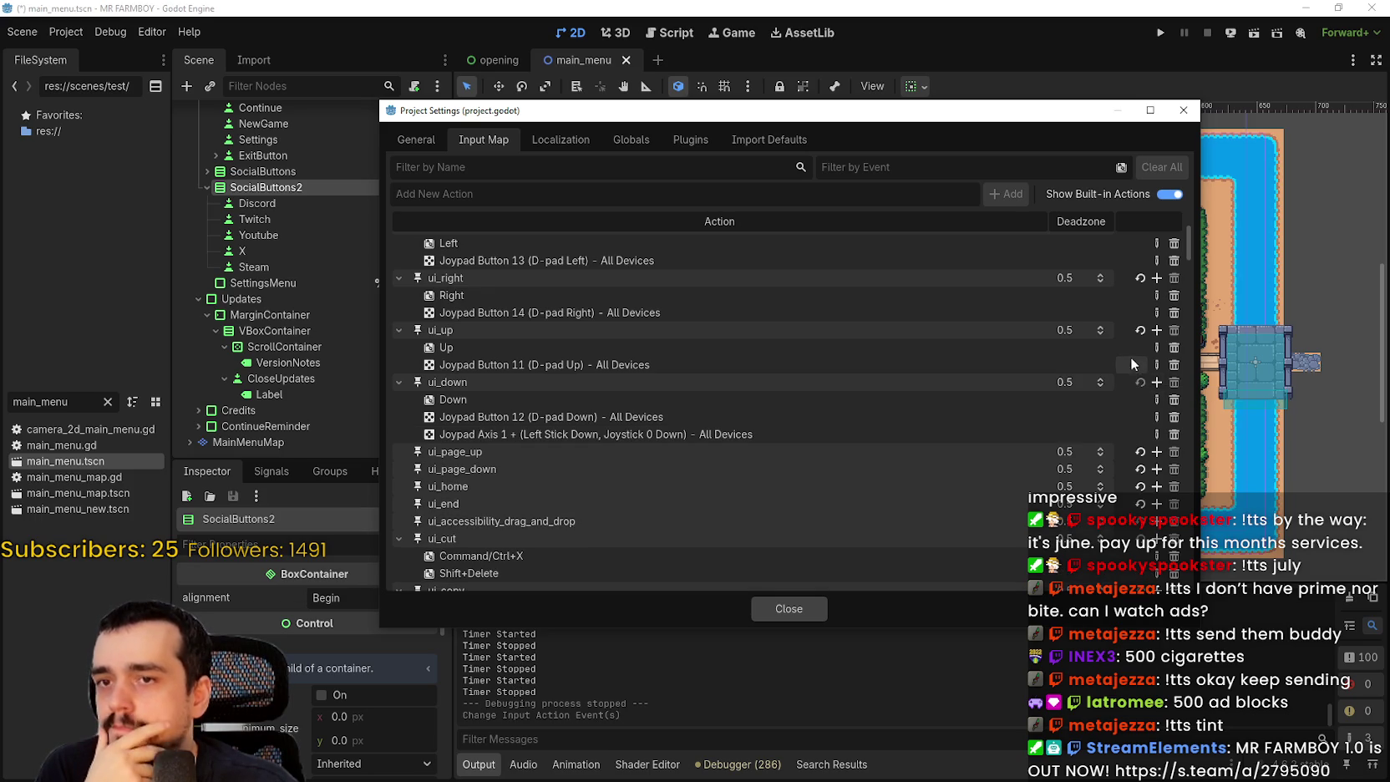
{"action": "left_click", "coordinate": [1140, 330]}
{"action": "left_click", "coordinate": [1140, 278]}
{"action": "scroll", "coordinate": [1127, 301], "scroll_direction": "up", "scroll_amount": 1}
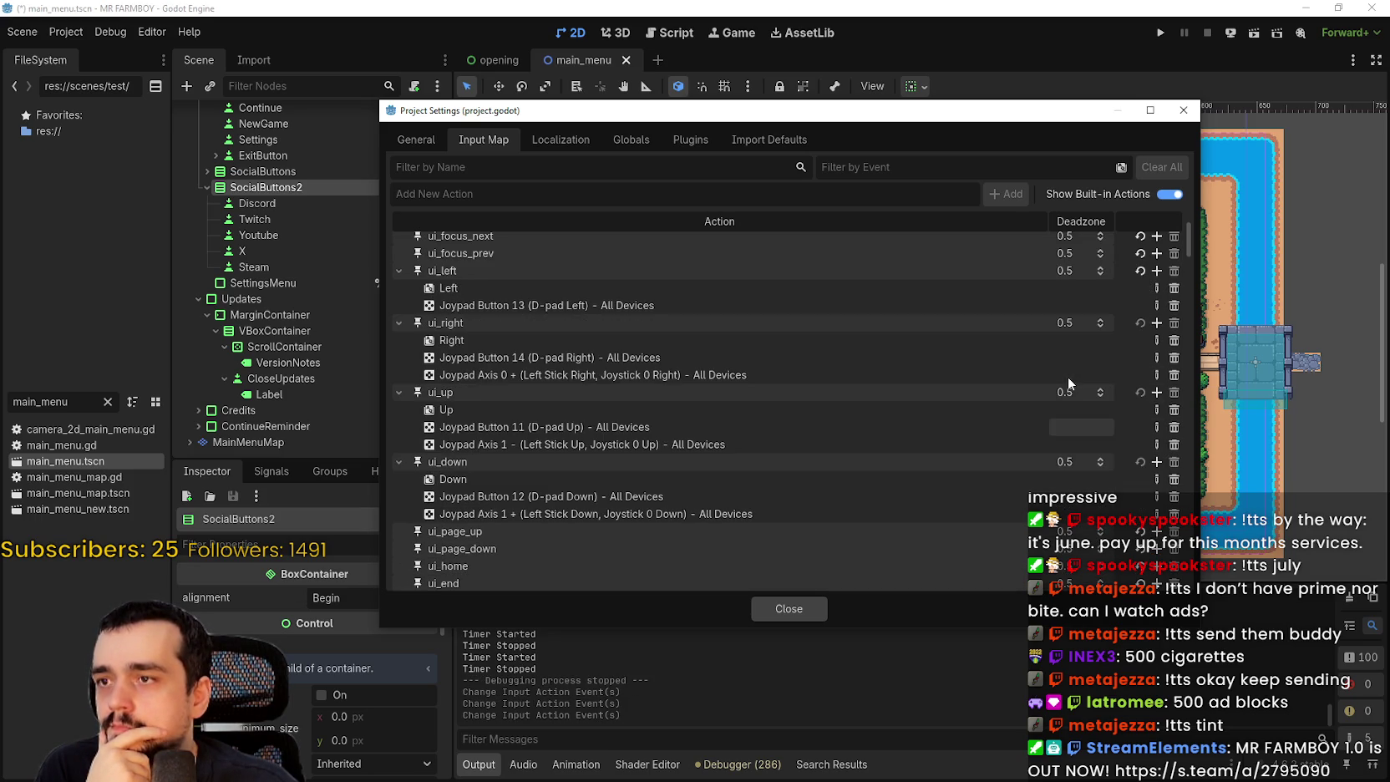
{"action": "left_click", "coordinate": [1140, 270]}
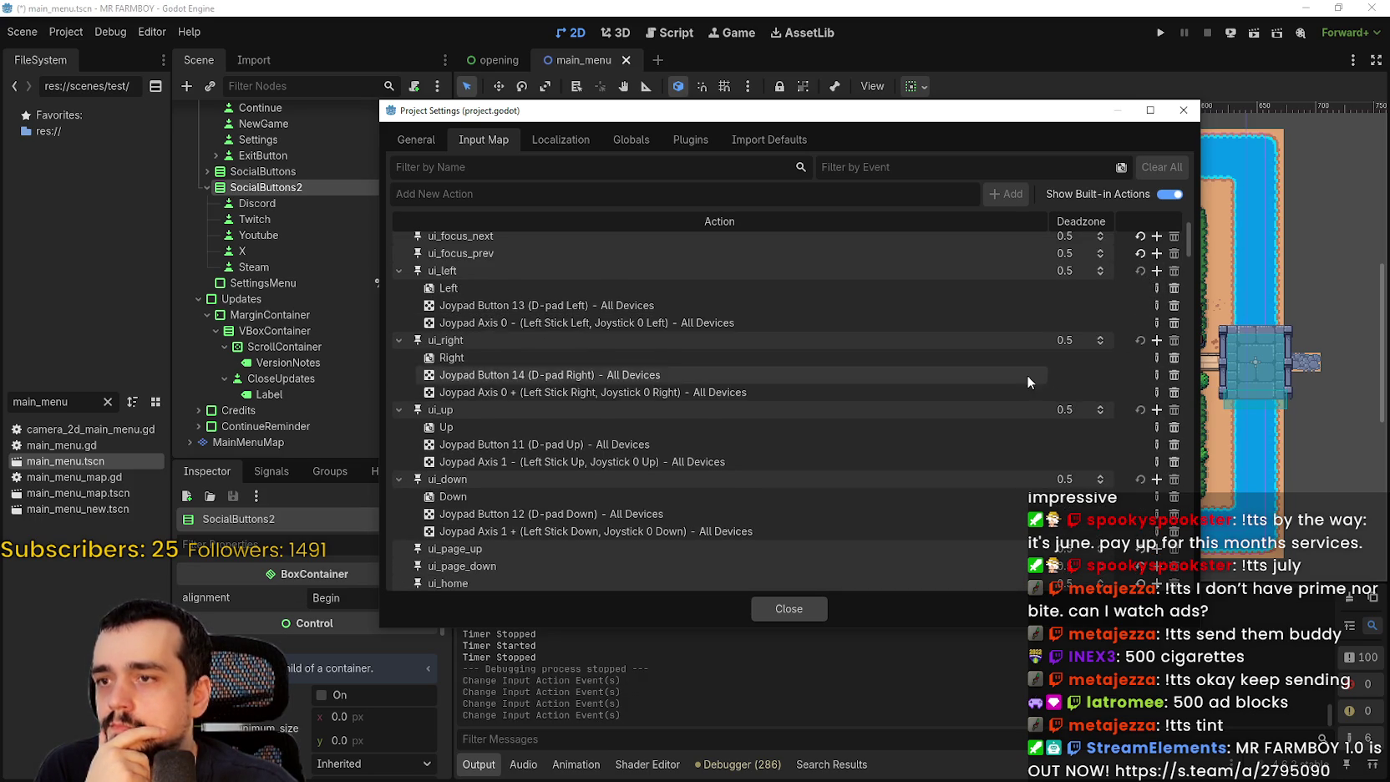
{"action": "scroll", "coordinate": [1026, 375], "scroll_direction": "down", "scroll_amount": 2}
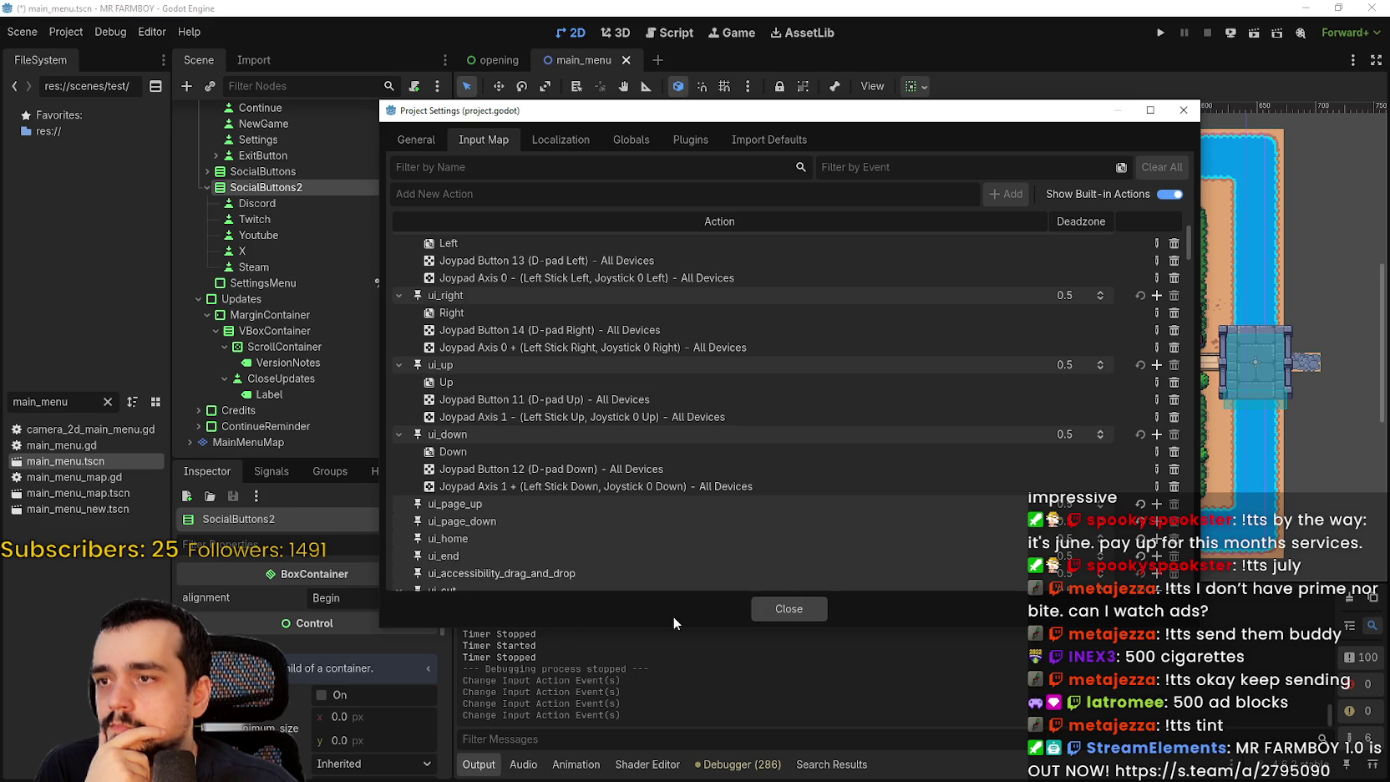
{"action": "left_click", "coordinate": [790, 608]}
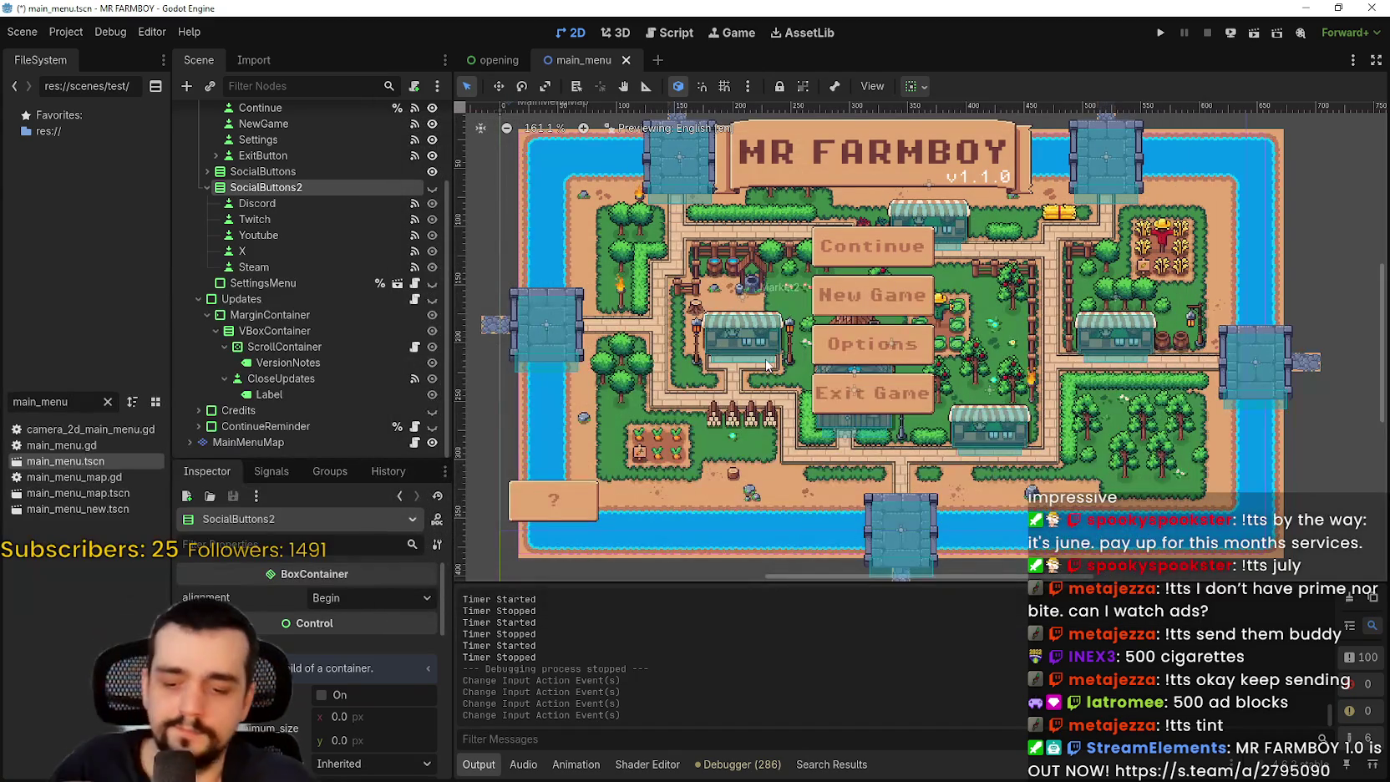
{"action": "key", "text": "ctrl+s"}
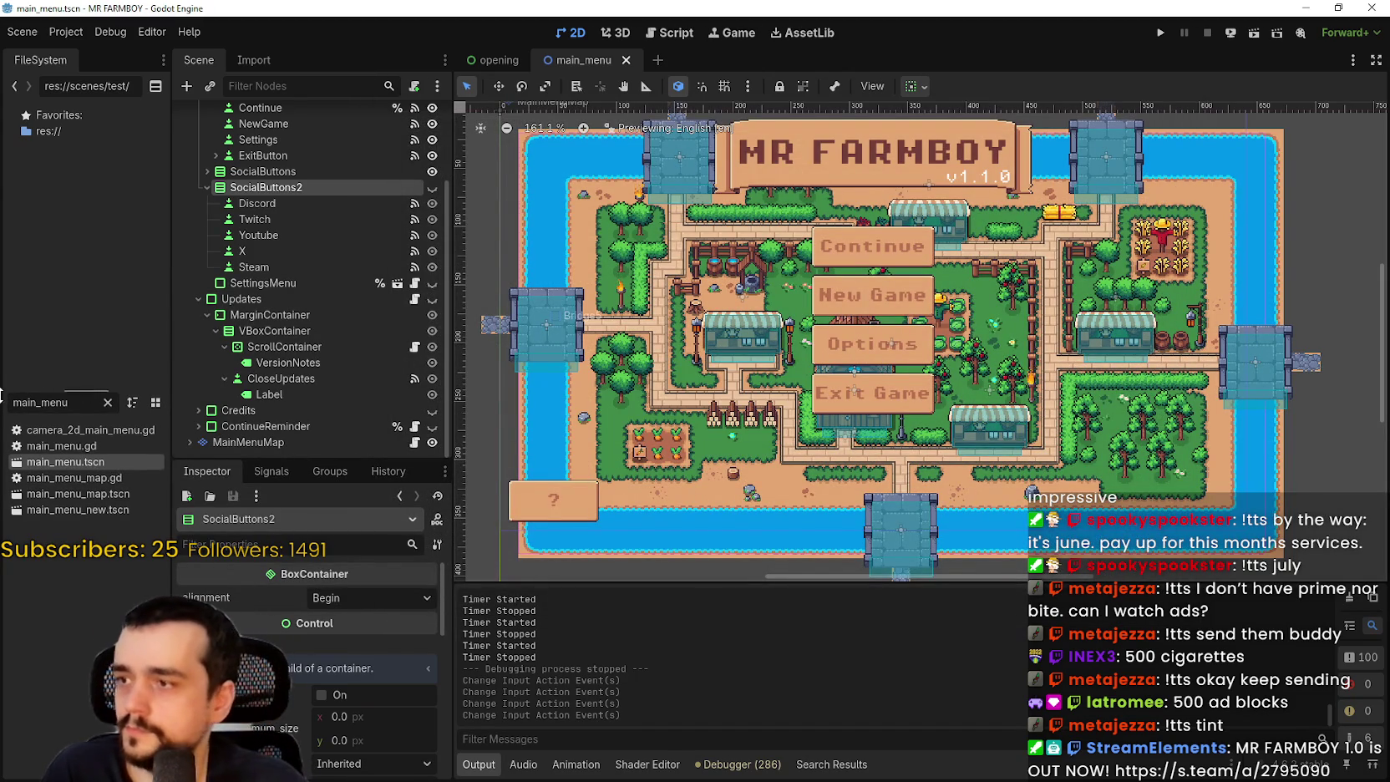
{"action": "left_click", "coordinate": [107, 407]}
{"action": "type", "text": "game_in"}
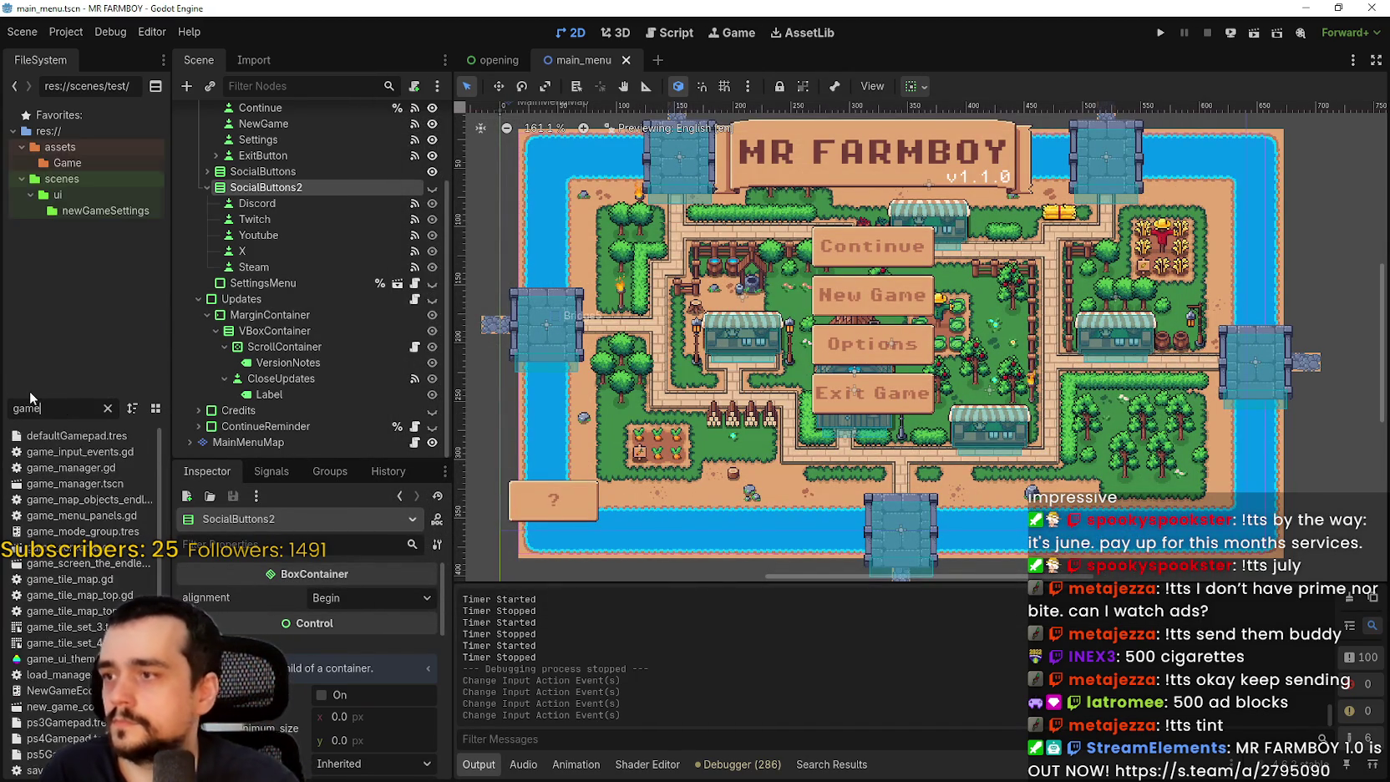
{"action": "double_click", "coordinate": [88, 436]}
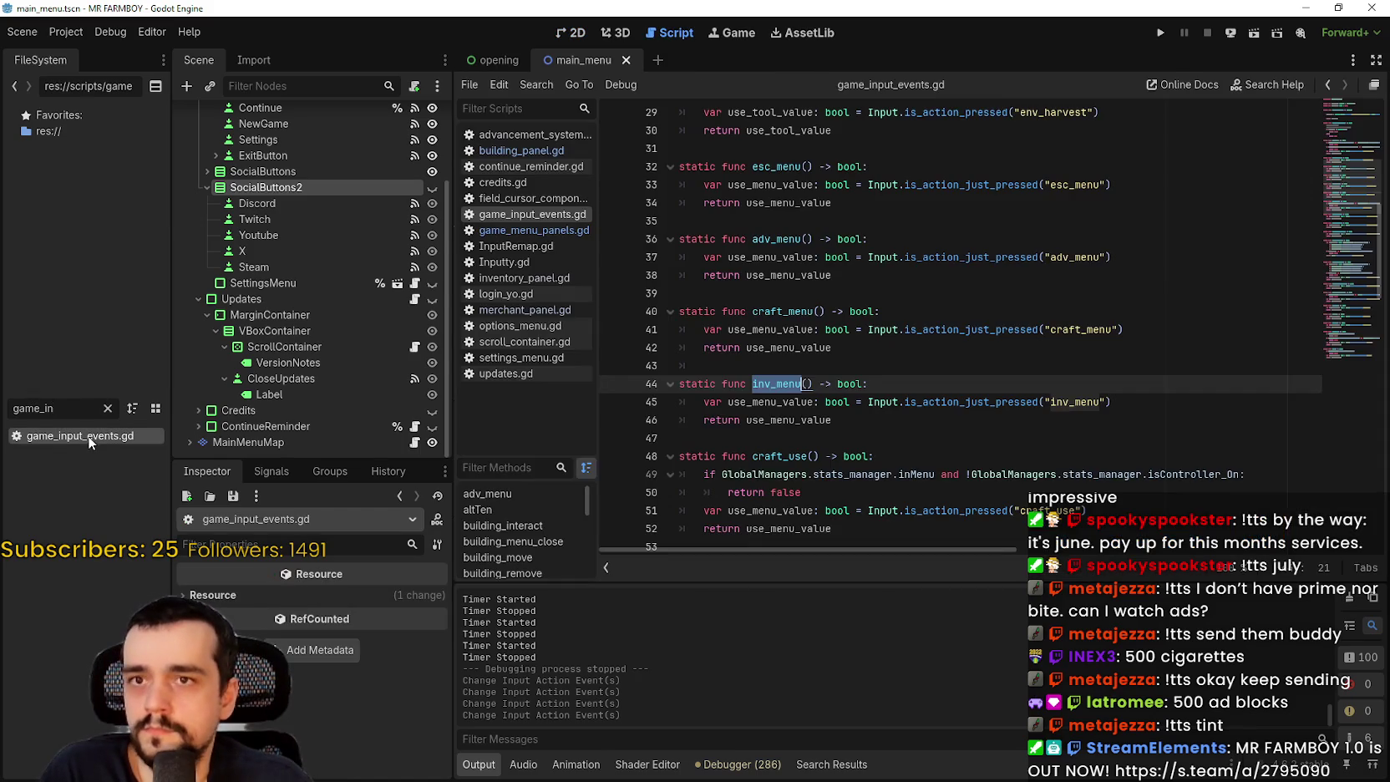
{"action": "left_click", "coordinate": [960, 347]}
{"action": "scroll", "coordinate": [957, 353], "scroll_direction": "down", "scroll_amount": 4}
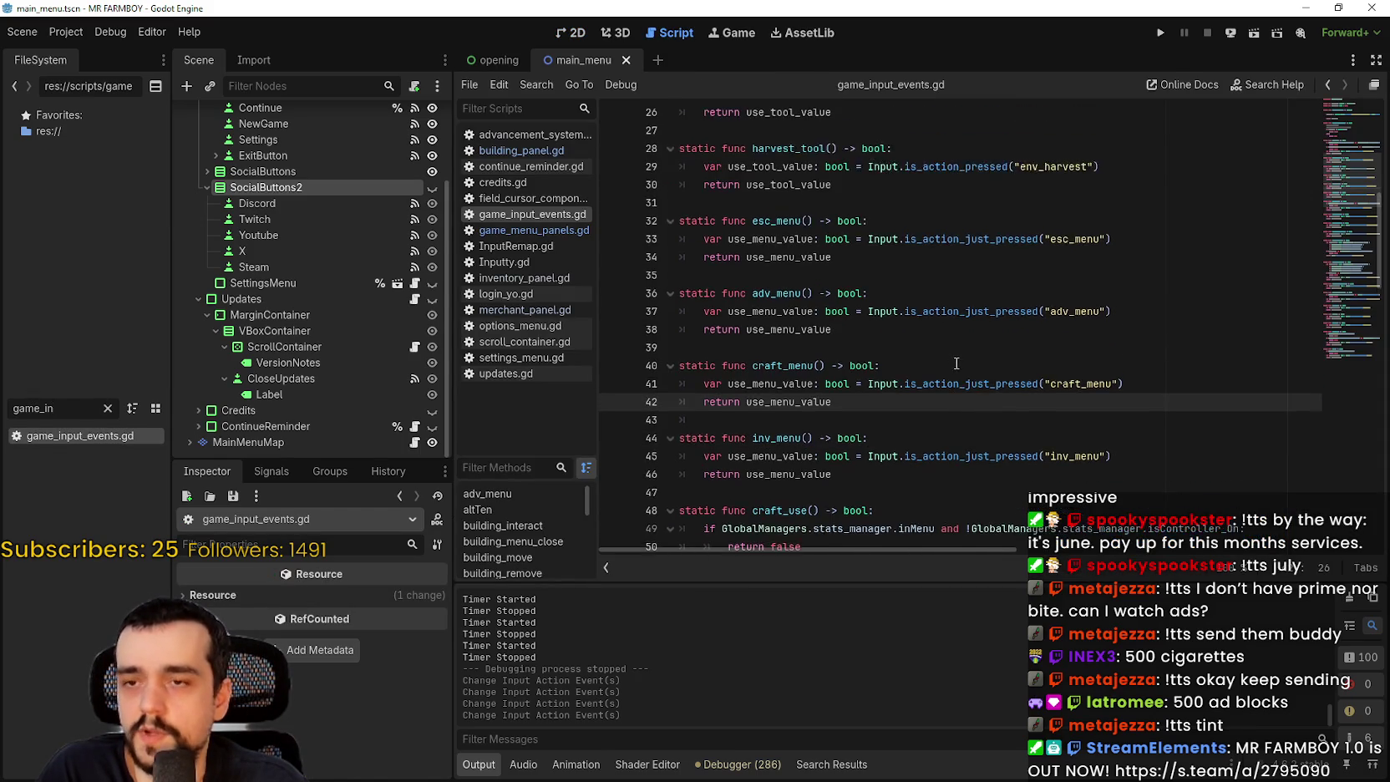
{"action": "scroll", "coordinate": [954, 352], "scroll_direction": "down", "scroll_amount": 11}
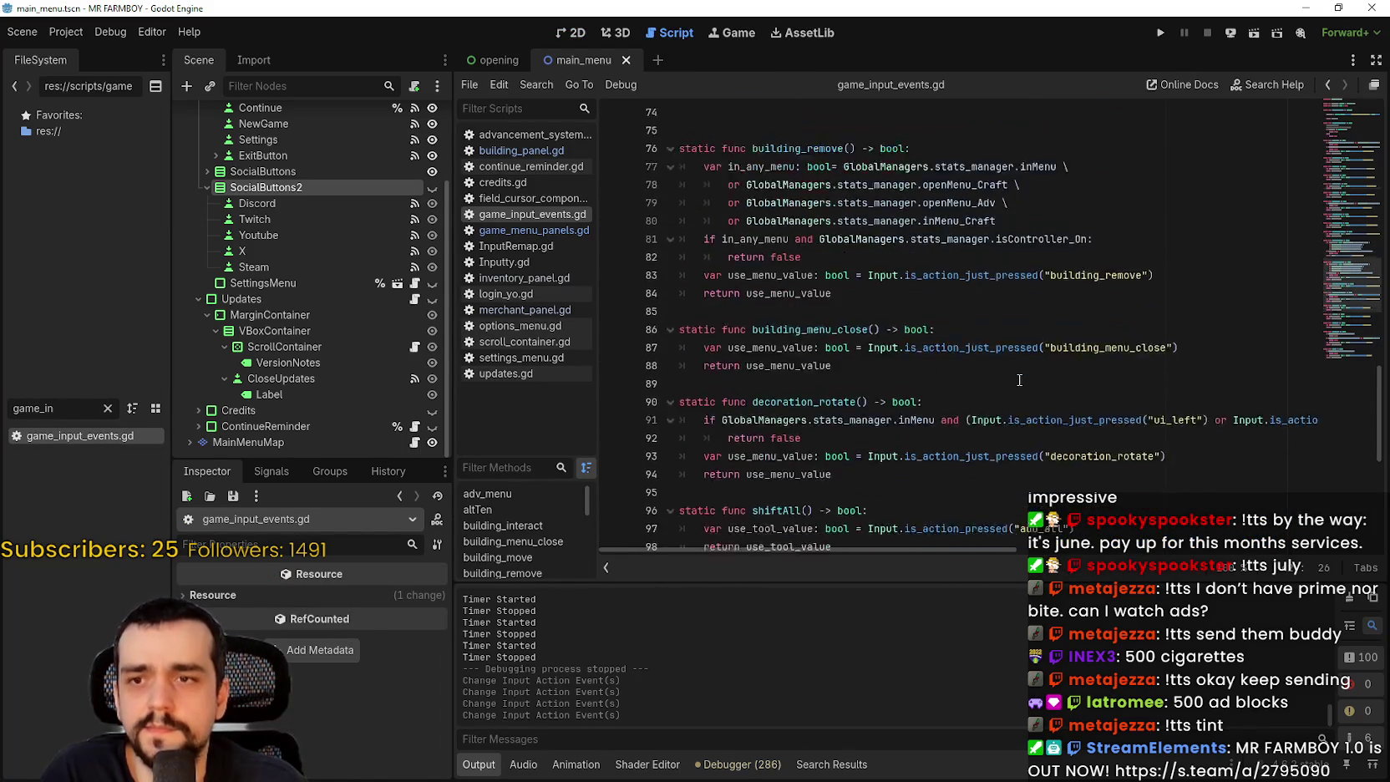
{"action": "scroll", "coordinate": [1018, 373], "scroll_direction": "down", "scroll_amount": 10}
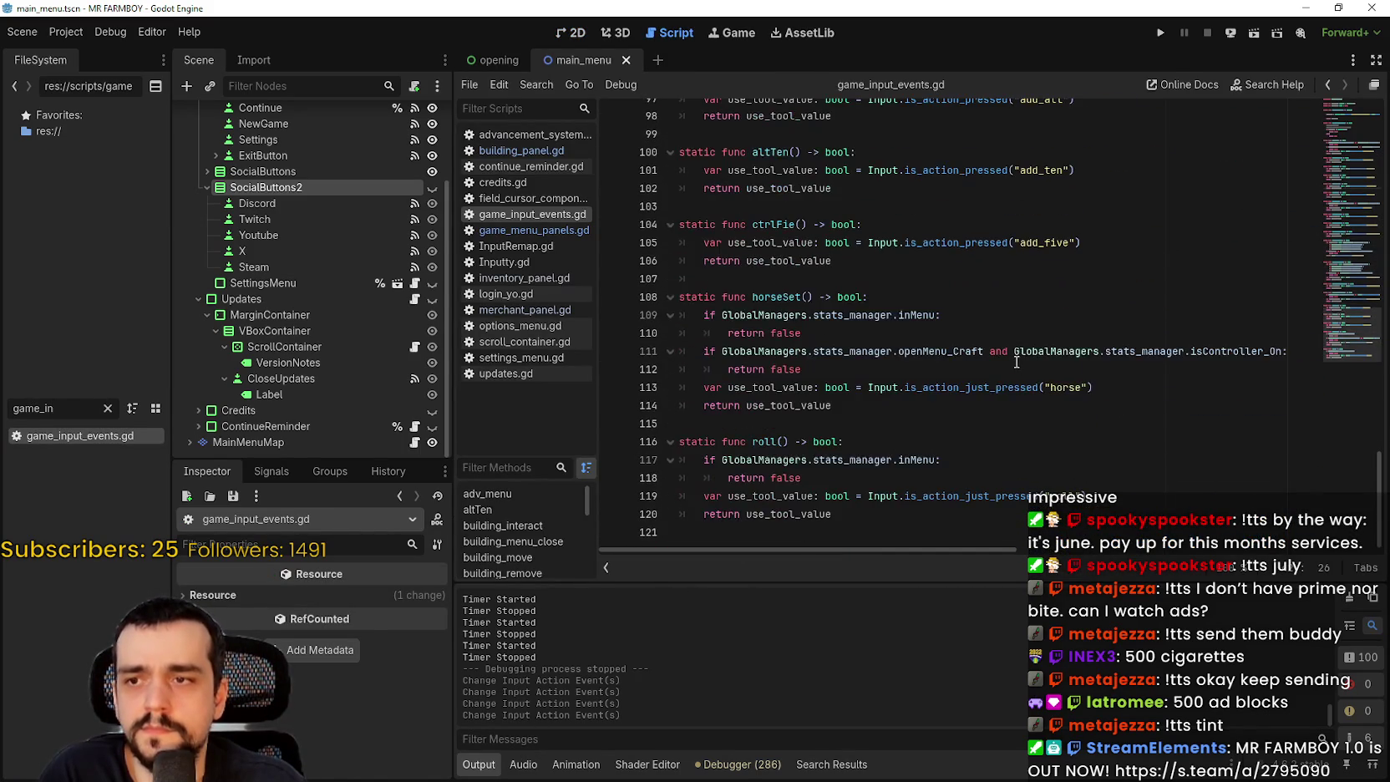
{"action": "scroll", "coordinate": [1015, 360], "scroll_direction": "up", "scroll_amount": 9}
{"action": "scroll", "coordinate": [1015, 359], "scroll_direction": "up", "scroll_amount": 3}
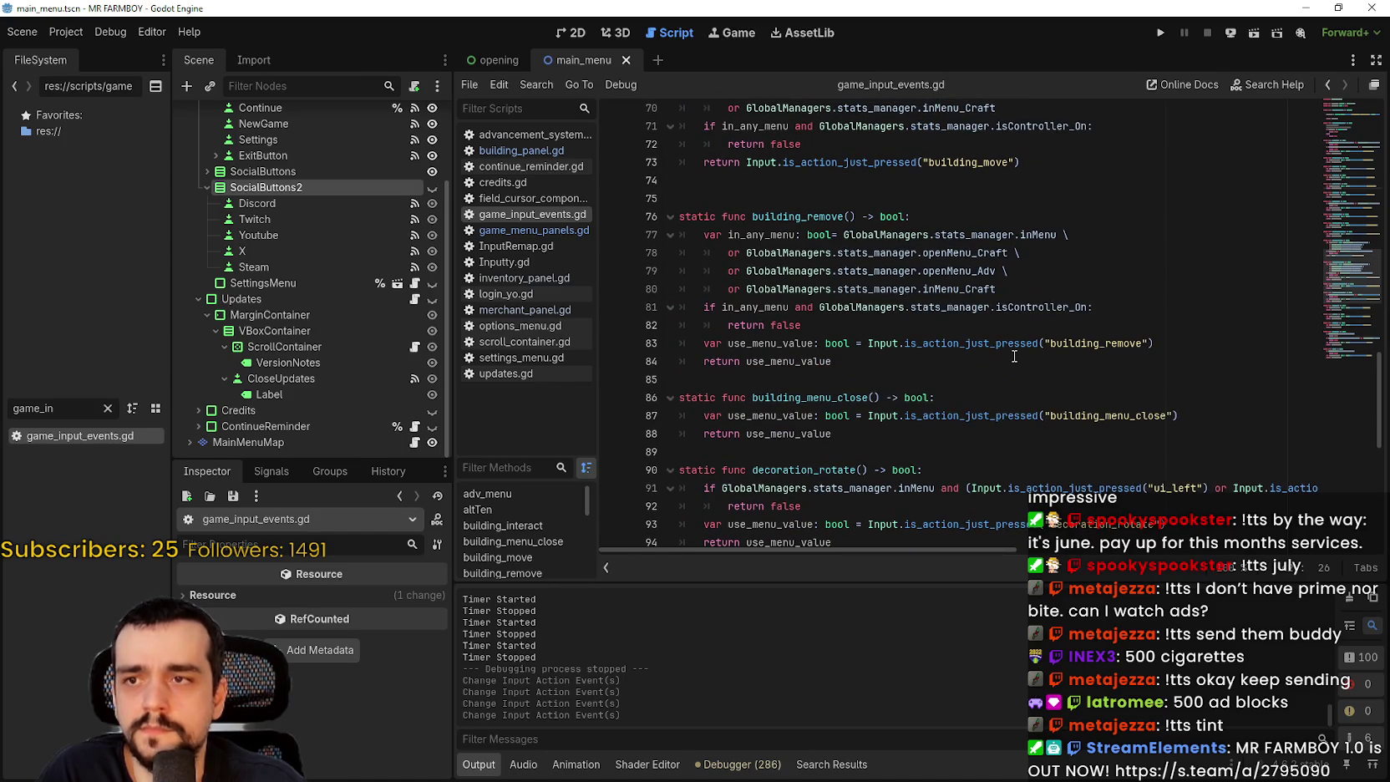
{"action": "scroll", "coordinate": [1014, 356], "scroll_direction": "up", "scroll_amount": 6}
{"action": "scroll", "coordinate": [1014, 356], "scroll_direction": "up", "scroll_amount": 6}
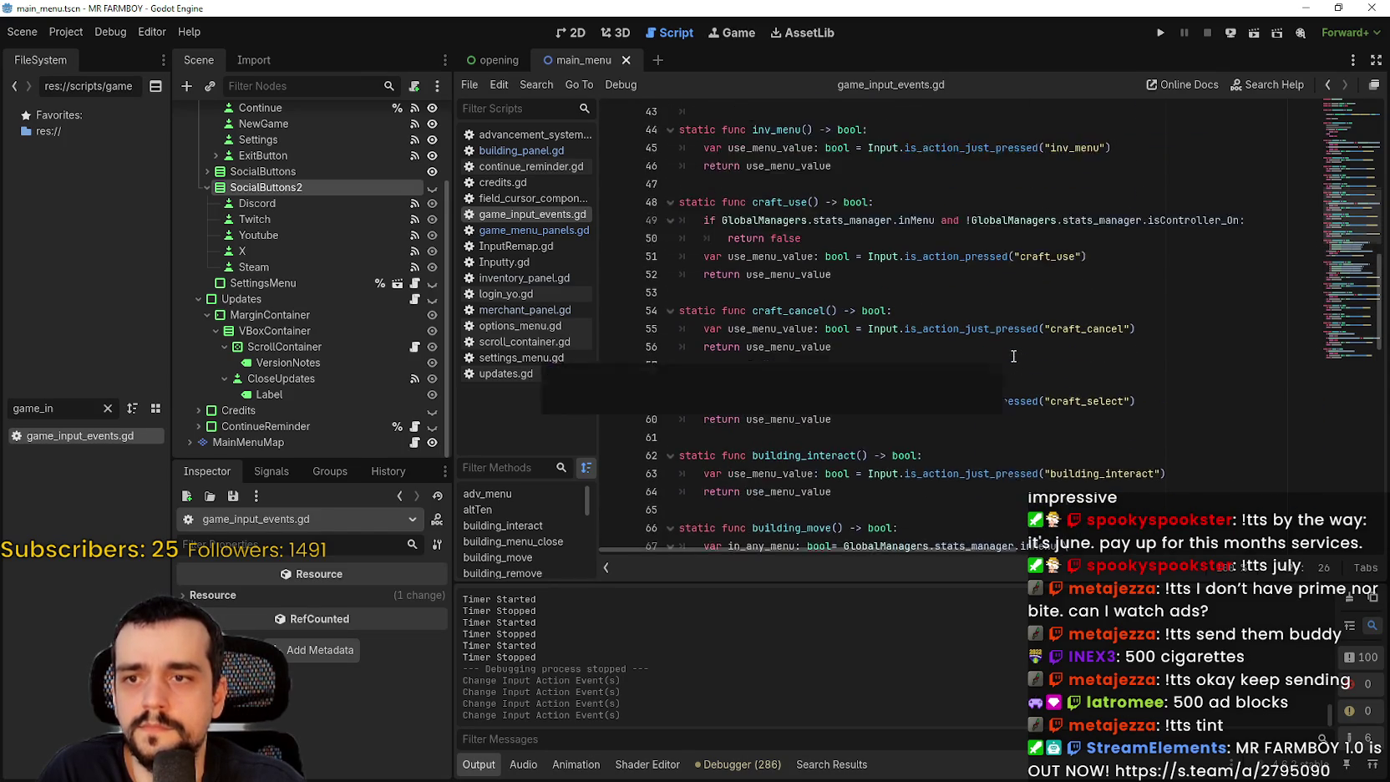
{"action": "scroll", "coordinate": [1012, 356], "scroll_direction": "up", "scroll_amount": 8}
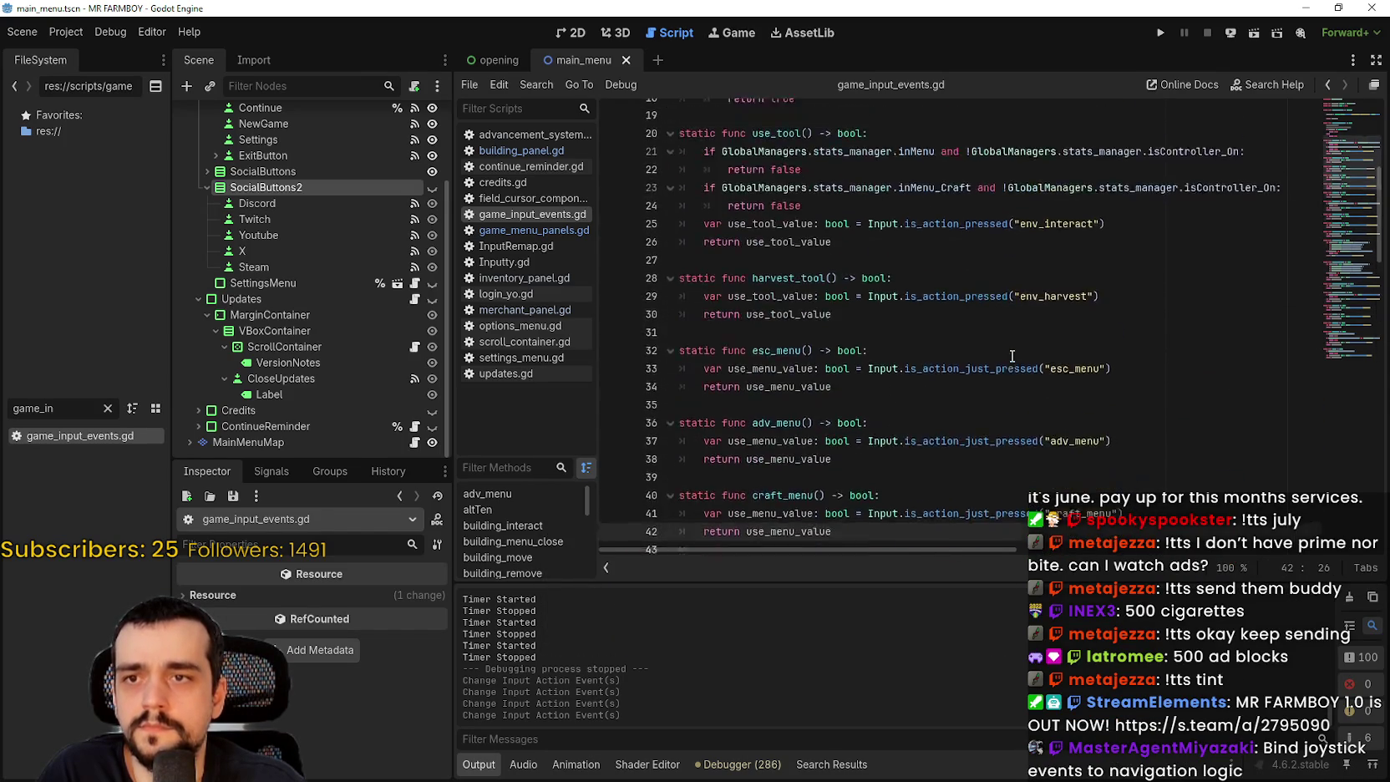
{"action": "scroll", "coordinate": [1013, 361], "scroll_direction": "up", "scroll_amount": 3}
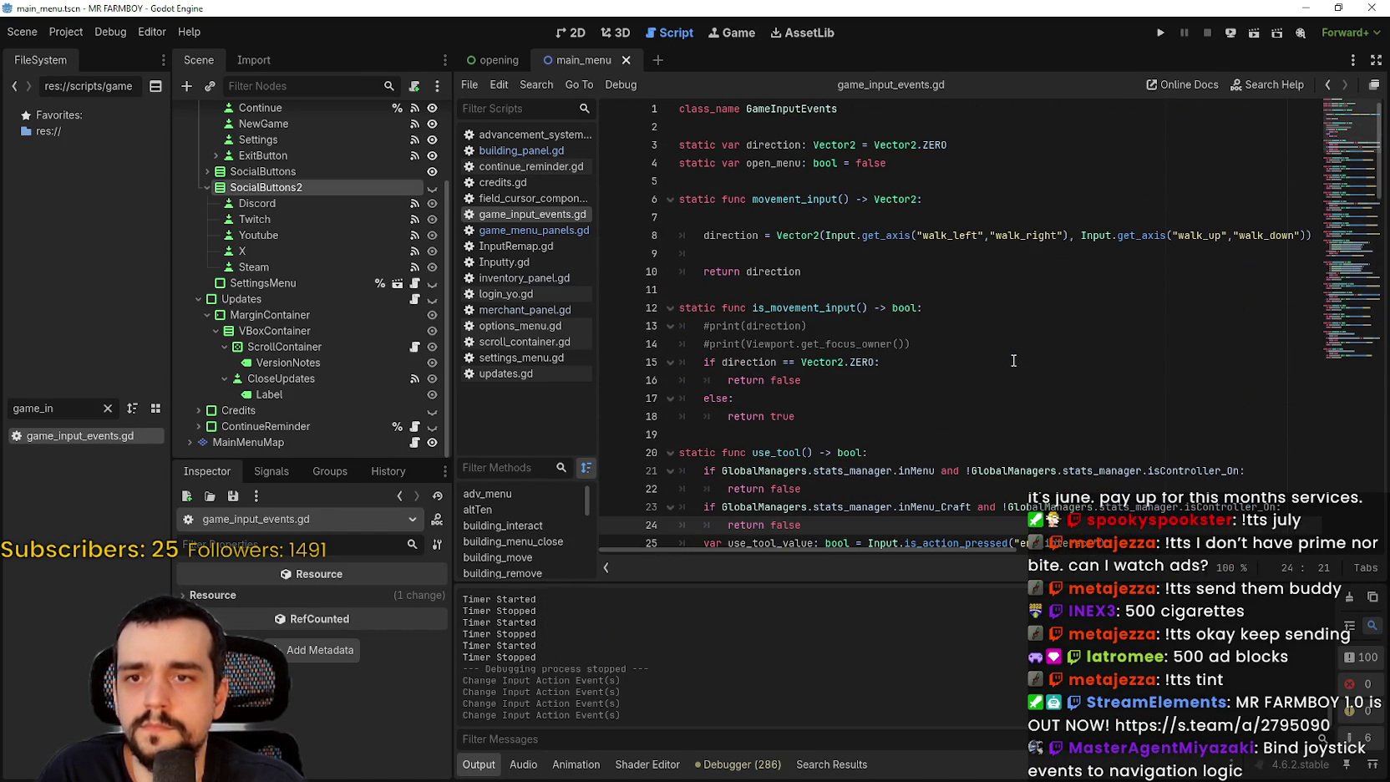
{"action": "scroll", "coordinate": [1013, 361], "scroll_direction": "down", "scroll_amount": 10}
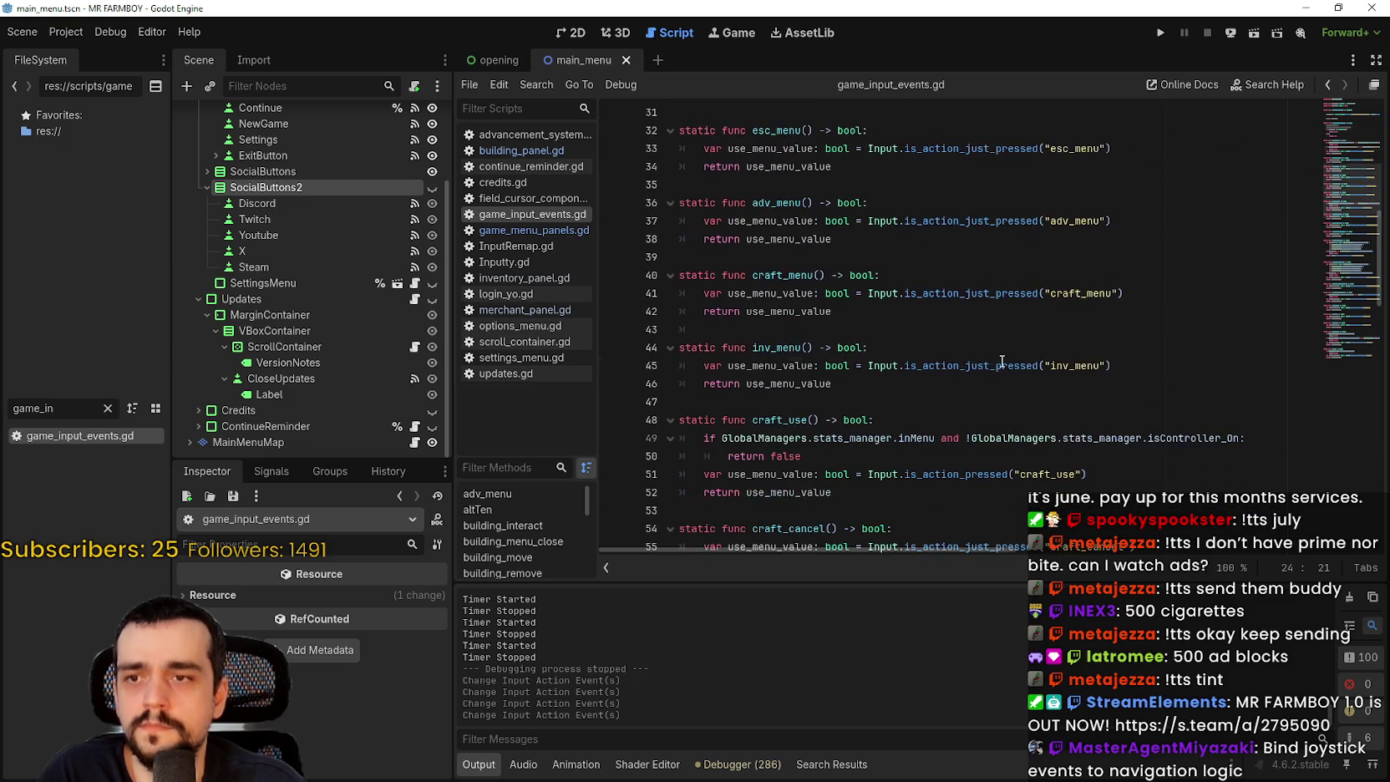
{"action": "left_click", "coordinate": [1025, 359]}
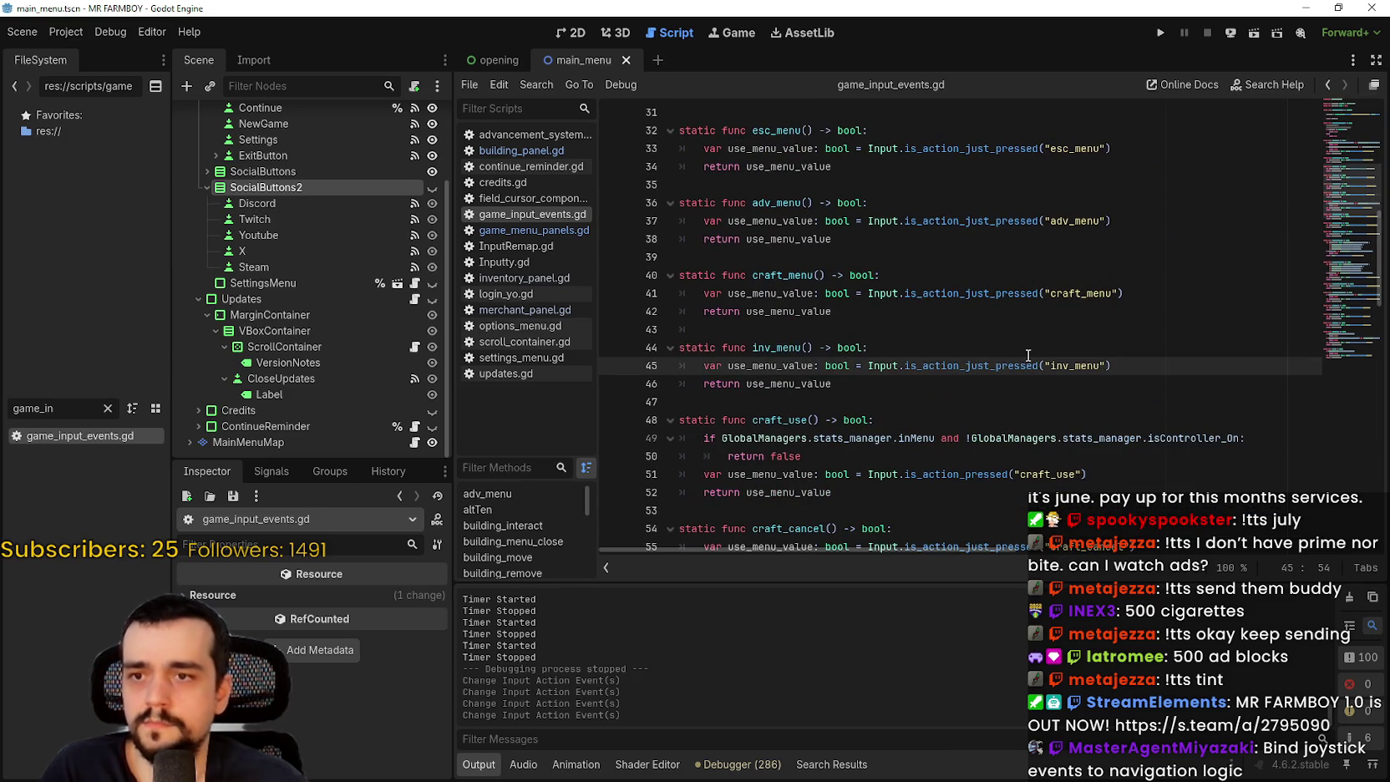
- Search all project files for input_left with Find in Files (Ctrl+Shift+F)
{"action": "key", "text": "ctrl+shift+f"}
{"action": "type", "text": "io"}
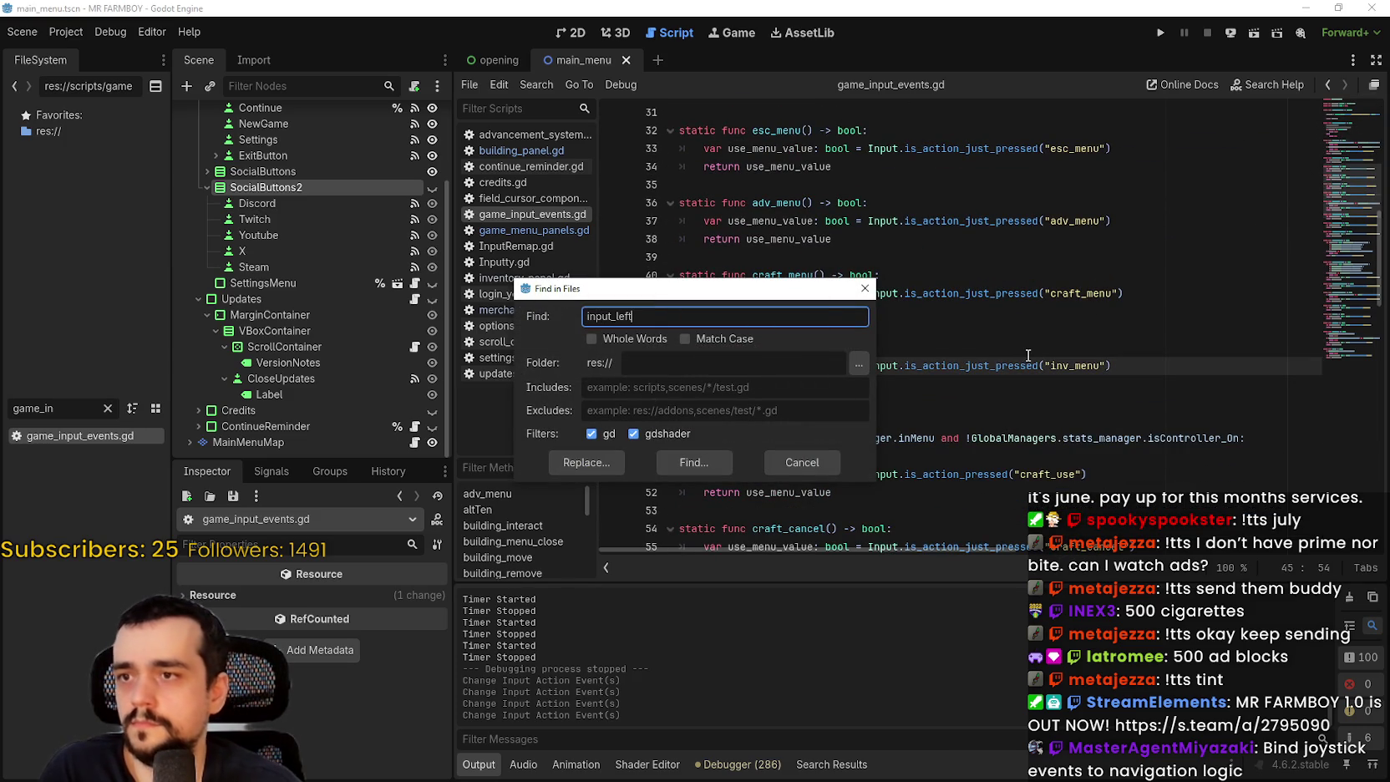
{"action": "key", "text": "Return"}
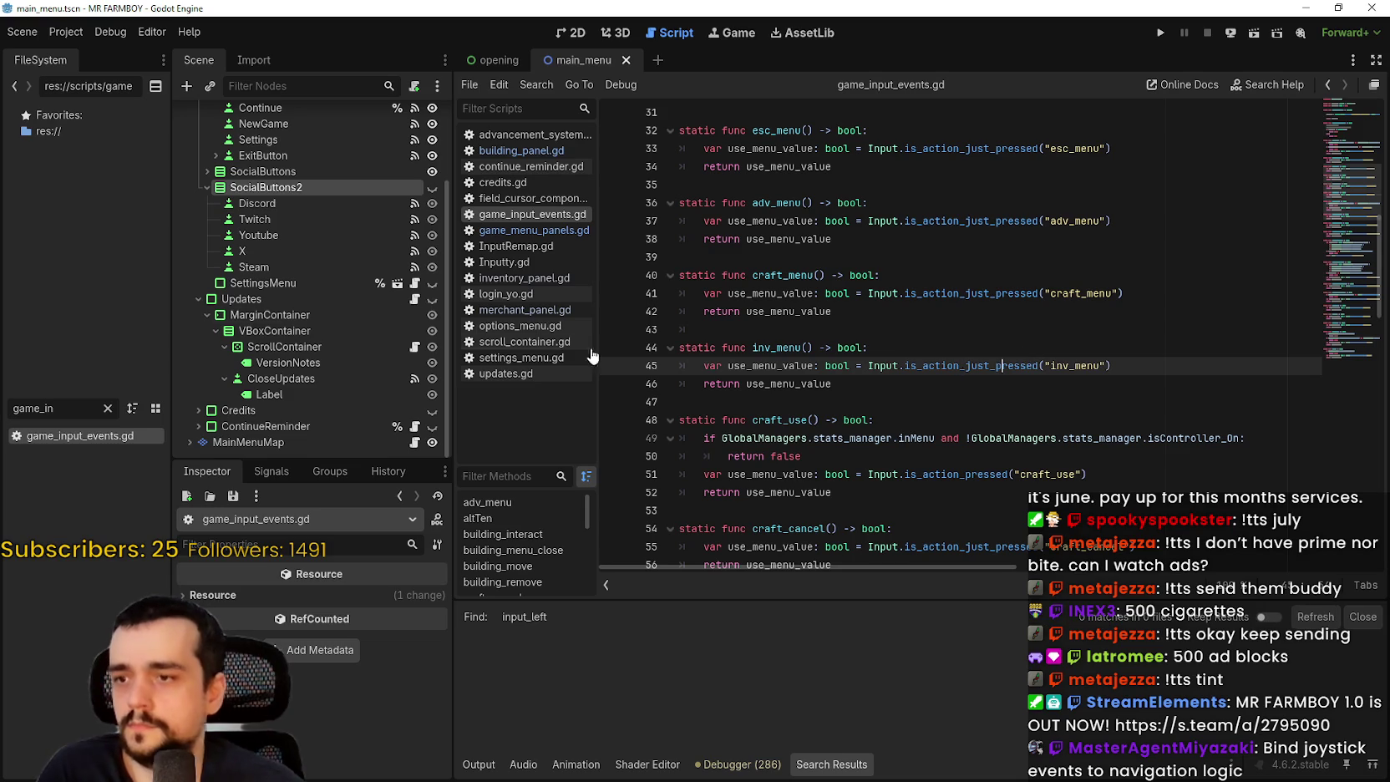
- Search project files for input_up, then launch the game with Run Project
{"action": "left_click", "coordinate": [67, 31]}
{"action": "left_click", "coordinate": [84, 70]}
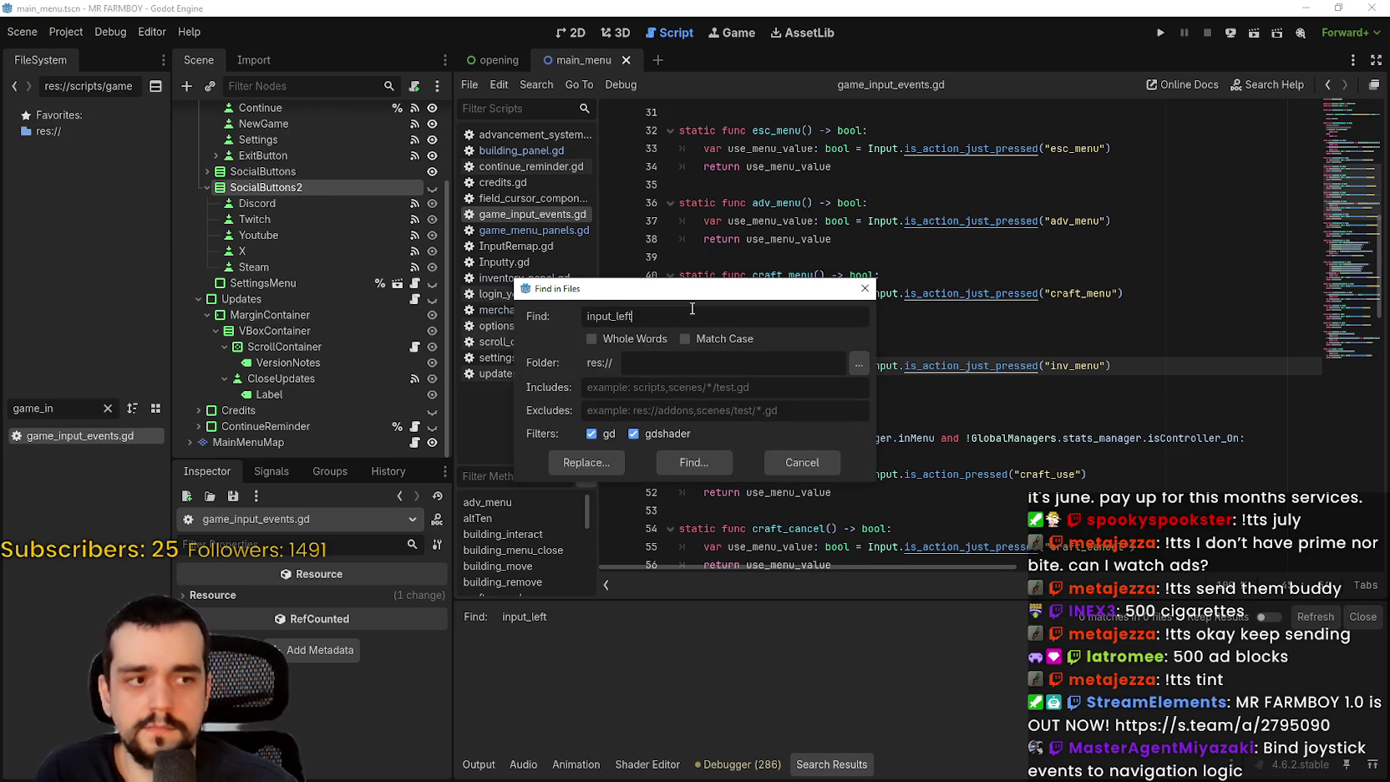
{"action": "key", "text": "Return"}
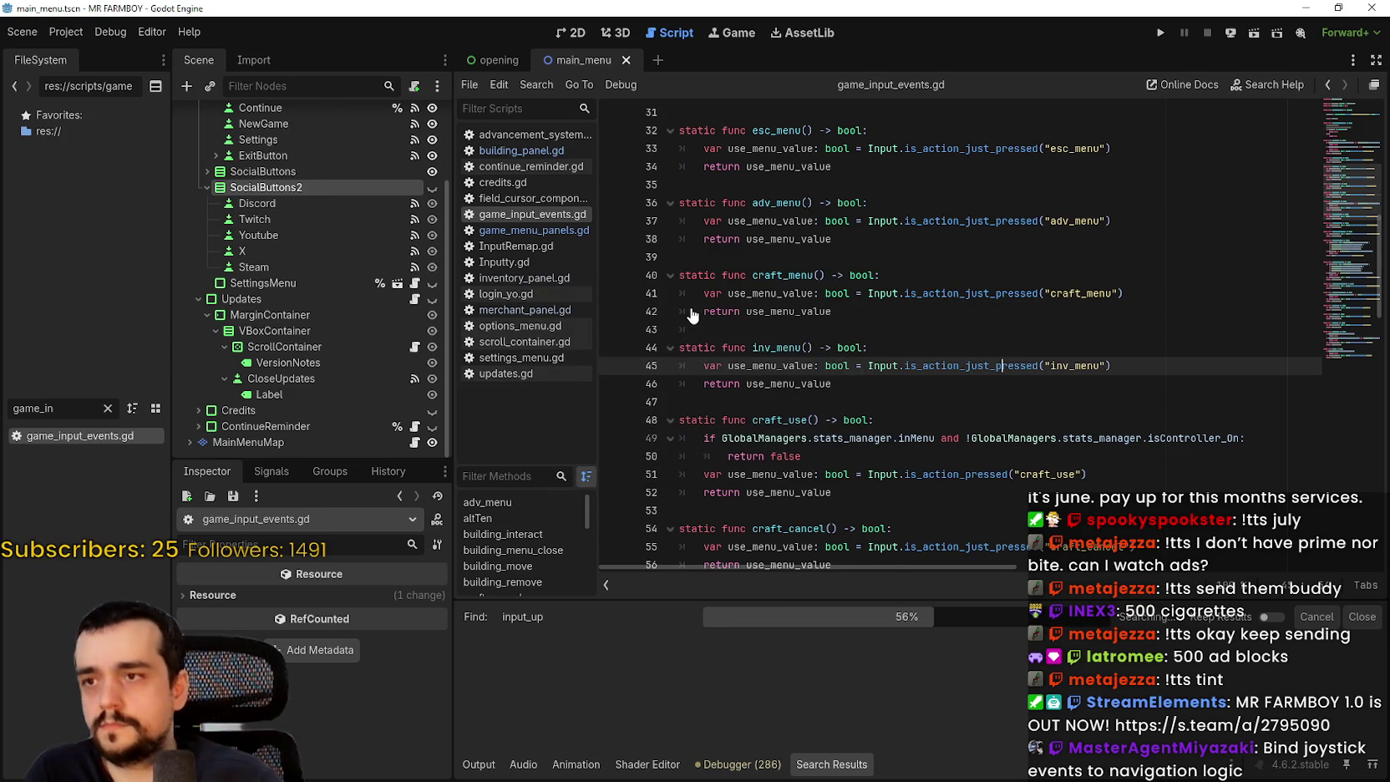
{"action": "left_click", "coordinate": [932, 437]}
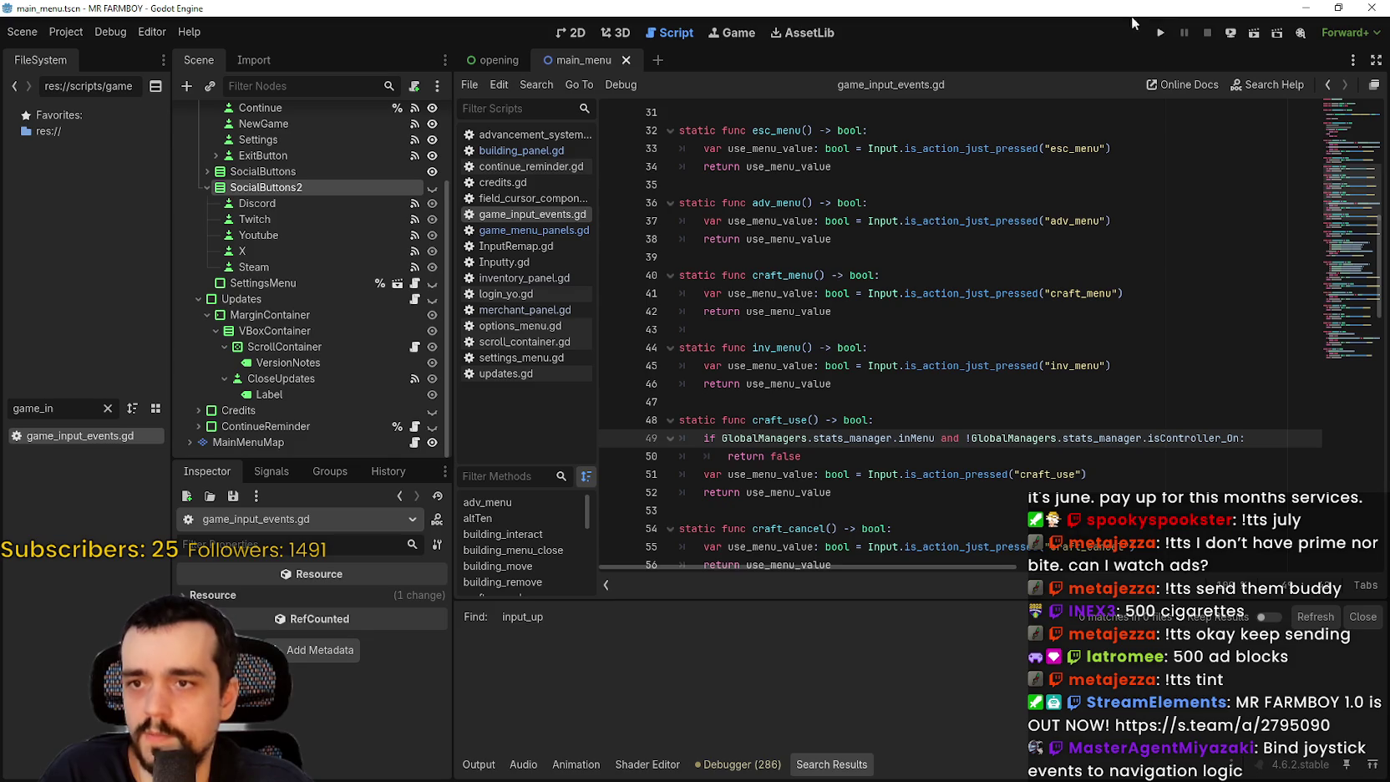
{"action": "left_click", "coordinate": [1157, 35]}
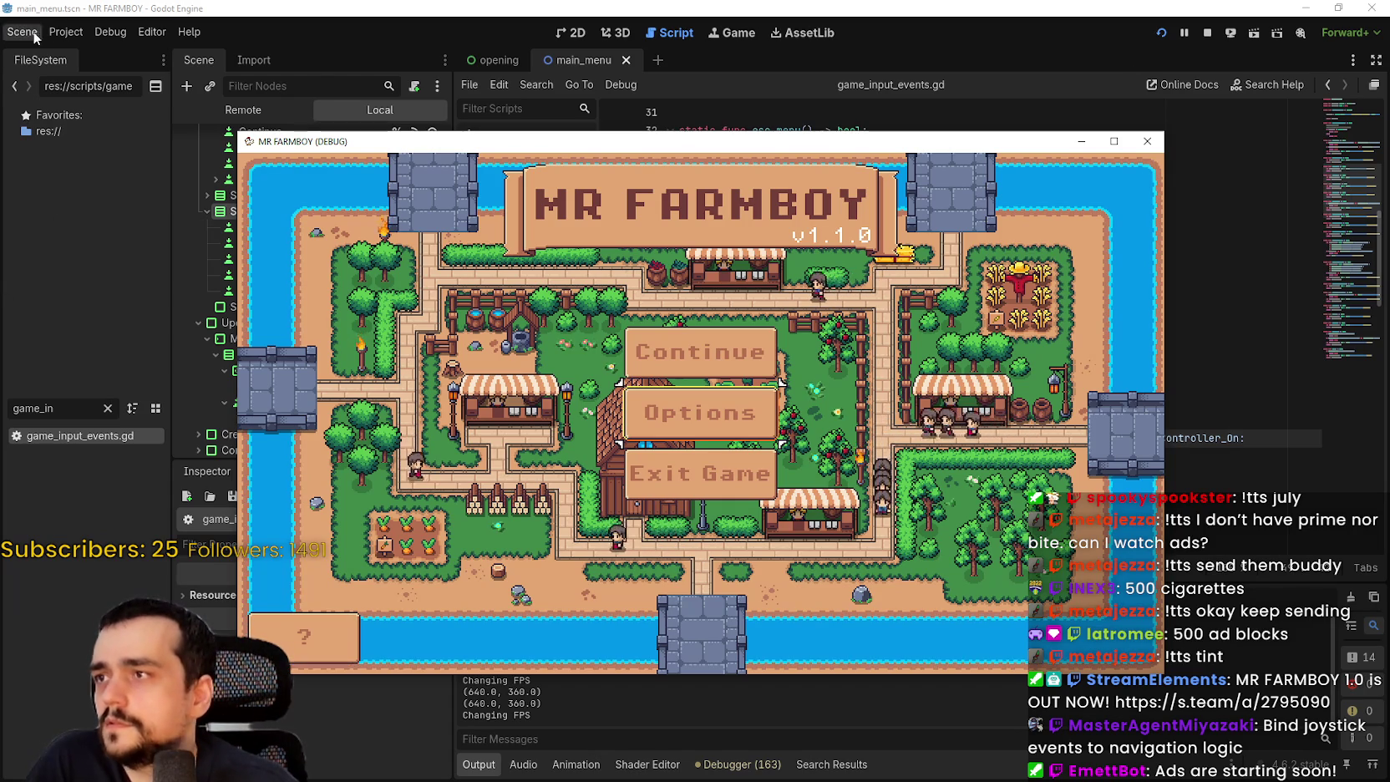
- Bring the editor forward and look under Project > Tools for the user data folder option
{"action": "left_click", "coordinate": [66, 32]}
{"action": "left_click", "coordinate": [107, 177]}
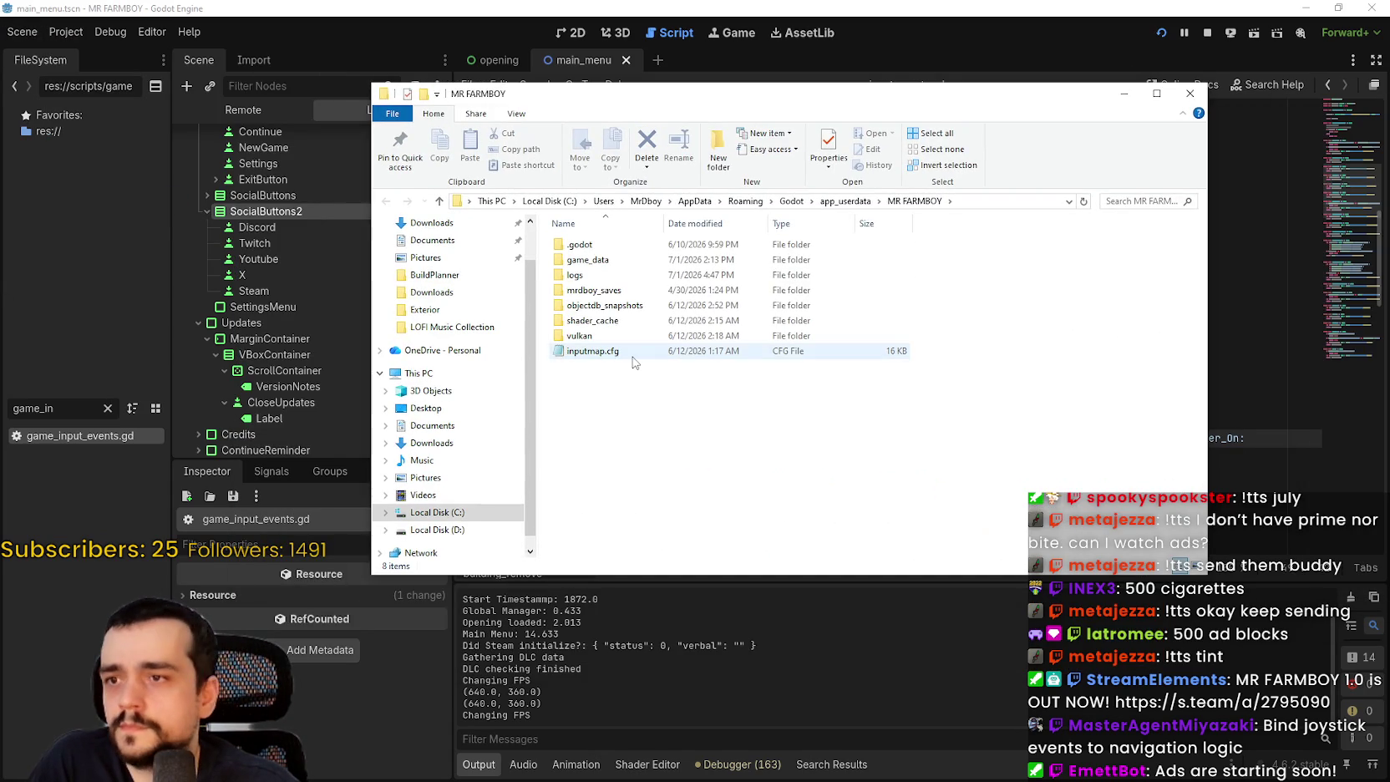
- Open inputmap.cfg in Notepad and scroll through its saved ui_ action bindings
{"action": "double_click", "coordinate": [622, 352]}
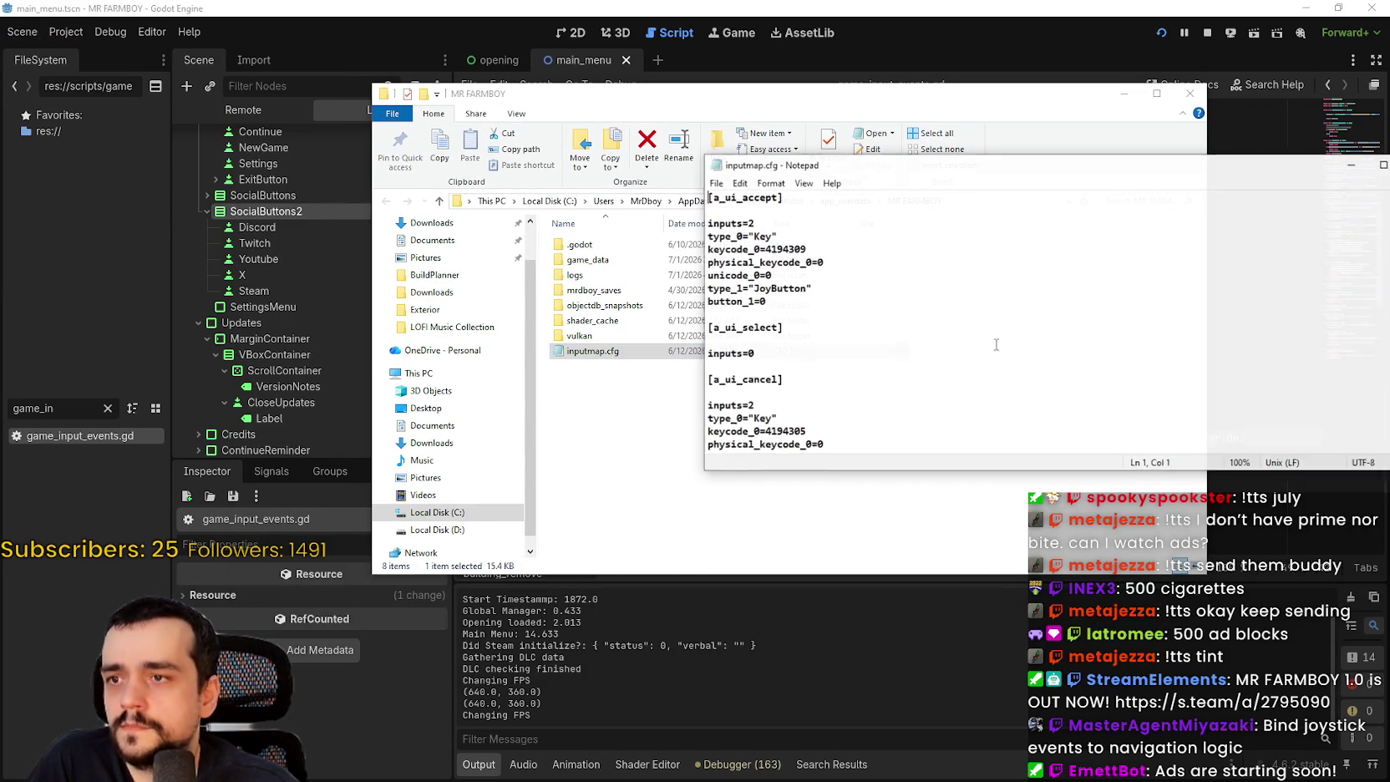
{"action": "scroll", "coordinate": [994, 334], "scroll_direction": "down", "scroll_amount": 5}
{"action": "scroll", "coordinate": [983, 309], "scroll_direction": "up", "scroll_amount": 3}
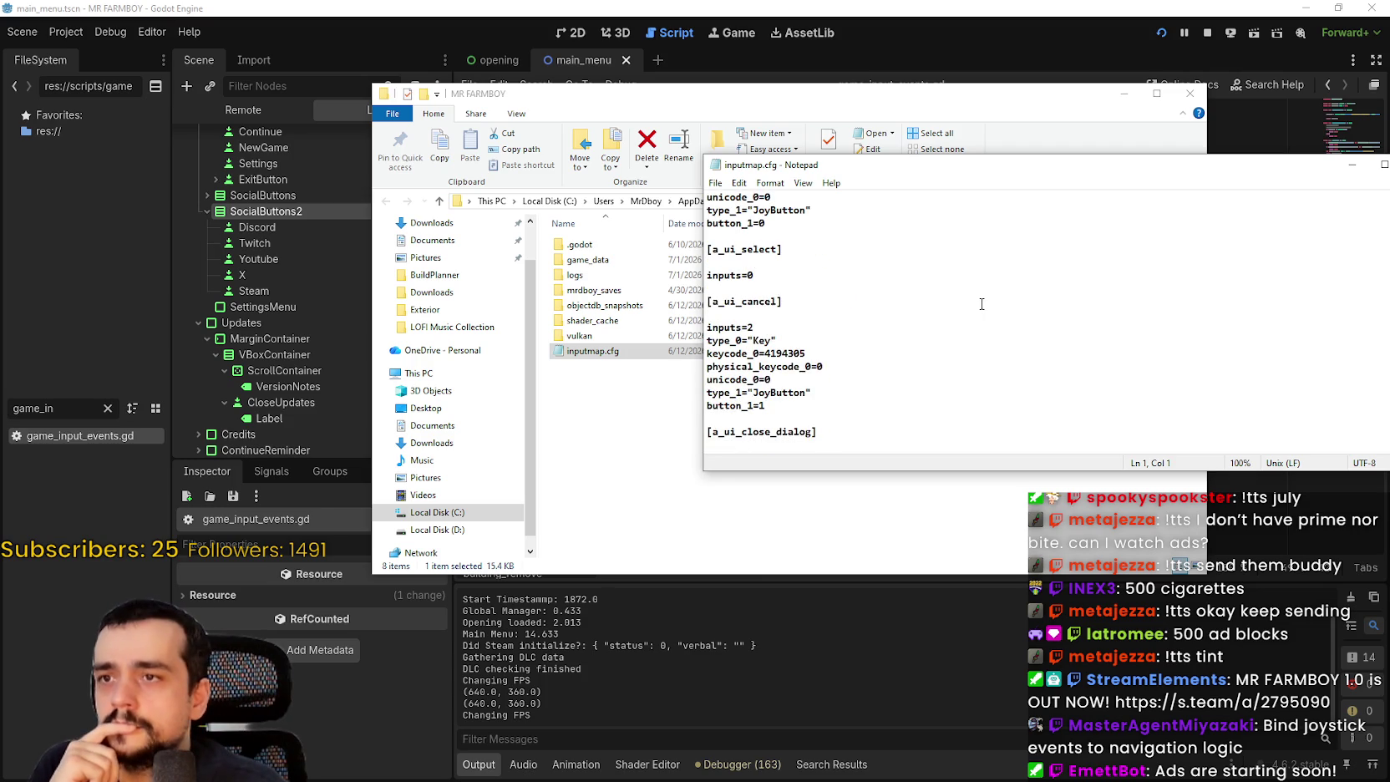
{"action": "scroll", "coordinate": [788, 333], "scroll_direction": "down", "scroll_amount": 12}
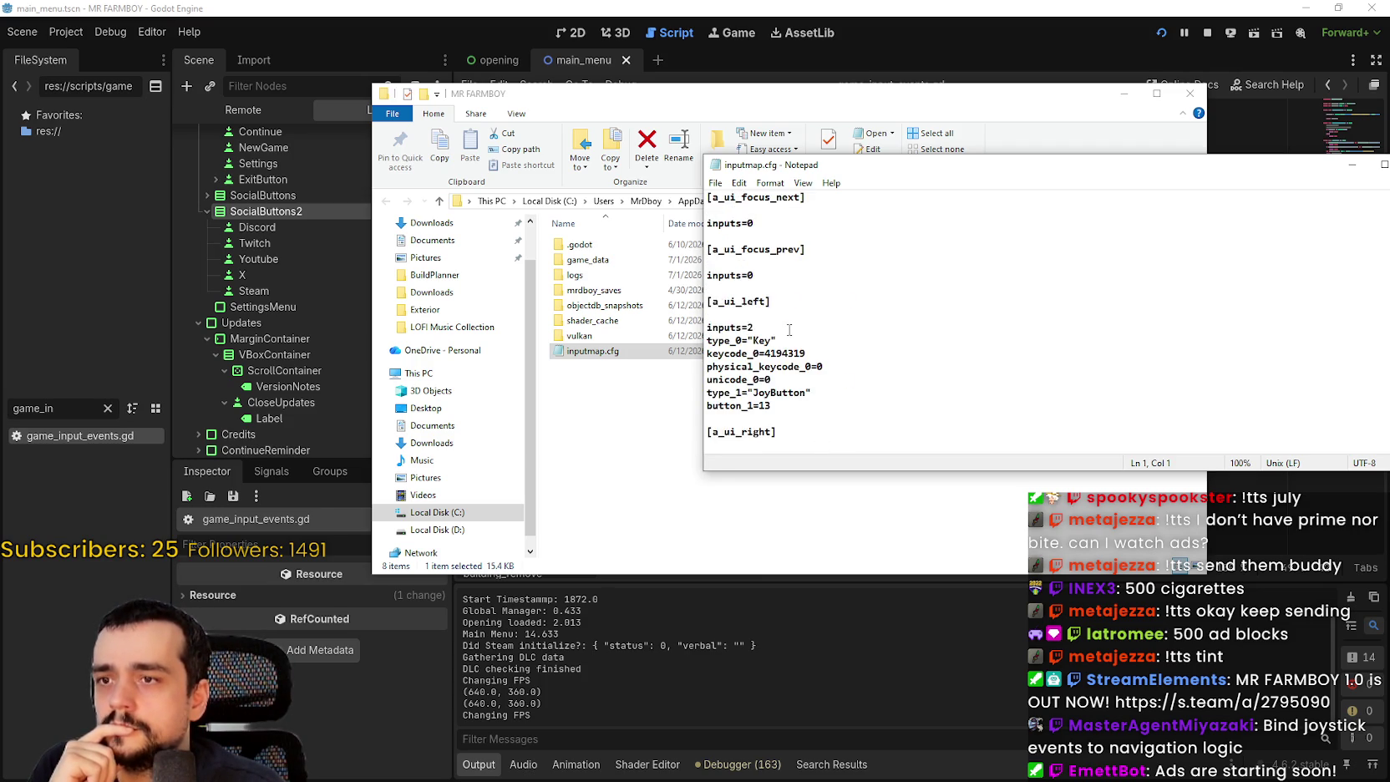
{"action": "scroll", "coordinate": [837, 366], "scroll_direction": "down", "scroll_amount": 8}
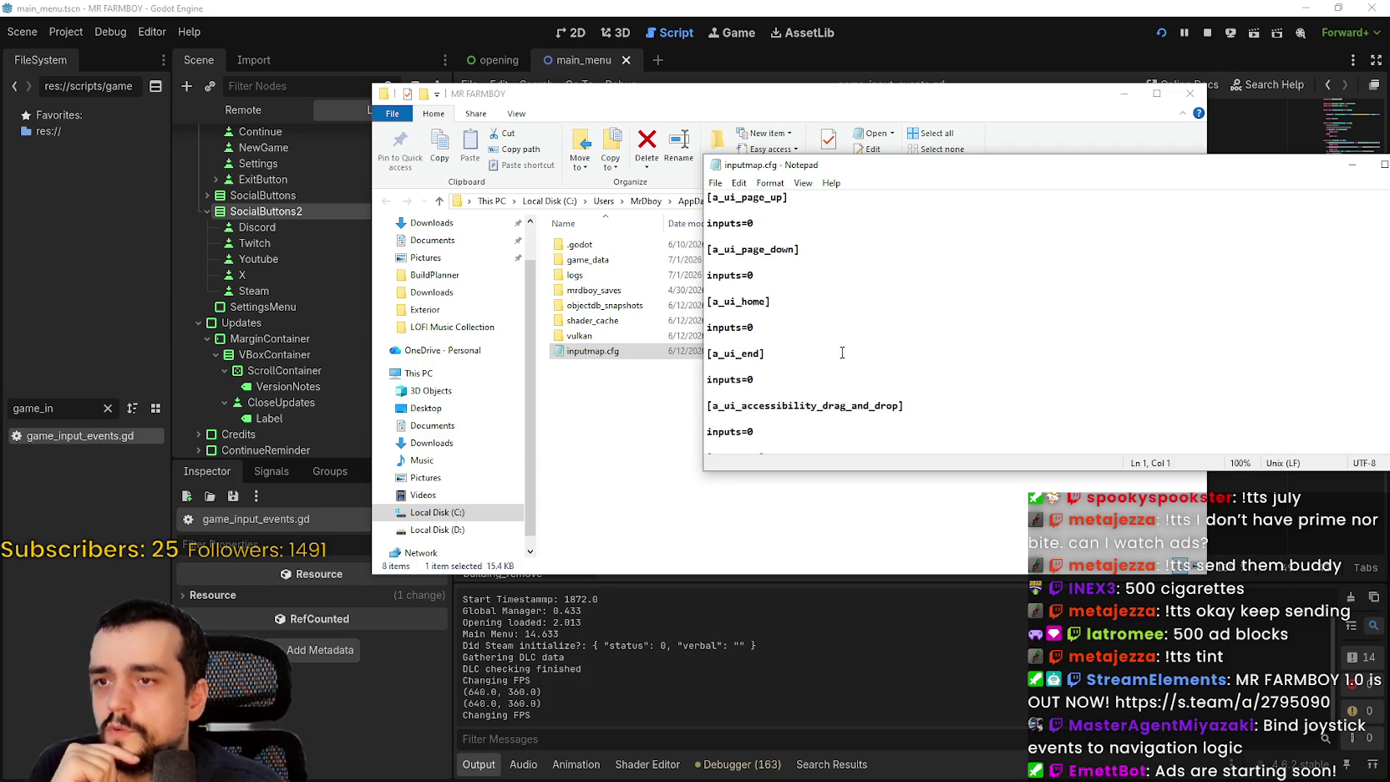
{"action": "scroll", "coordinate": [1044, 326], "scroll_direction": "down", "scroll_amount": 10}
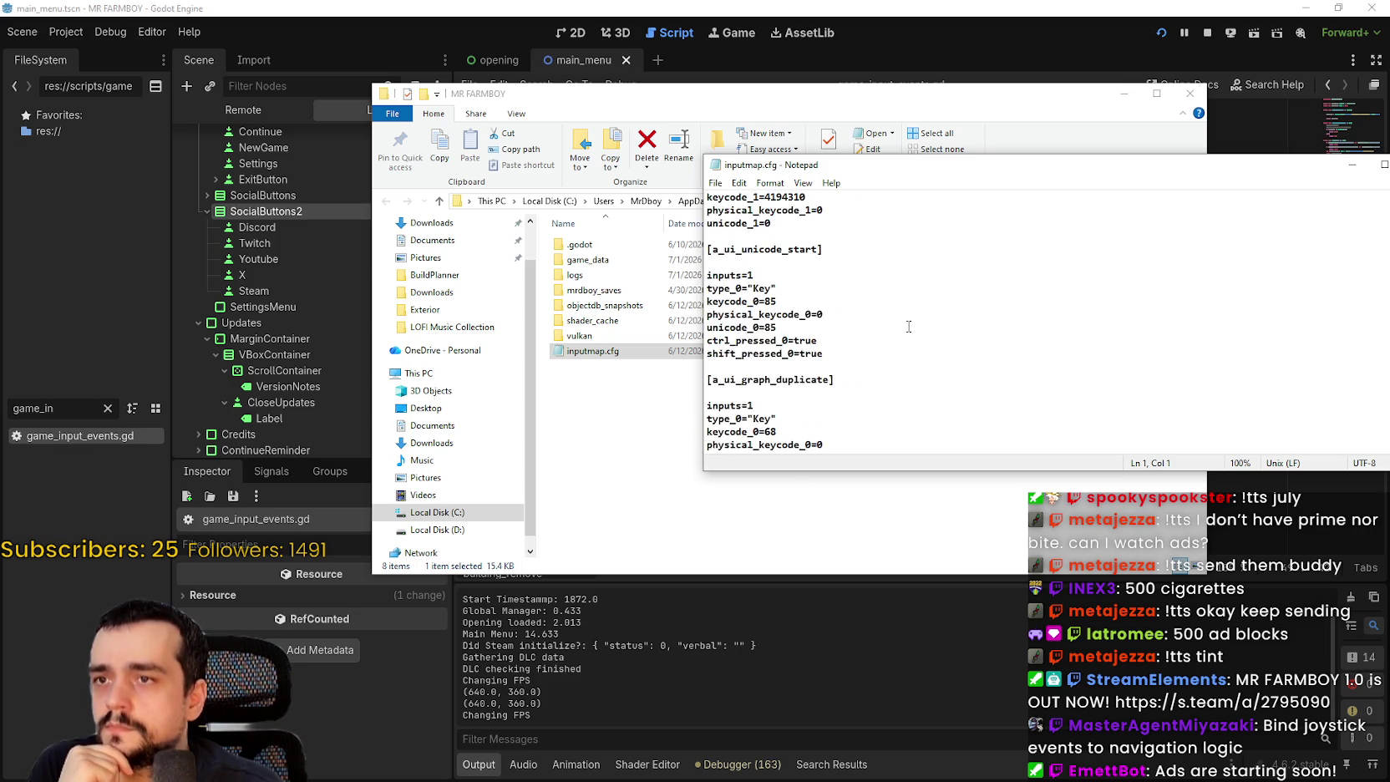
{"action": "scroll", "coordinate": [908, 327], "scroll_direction": "down", "scroll_amount": 10}
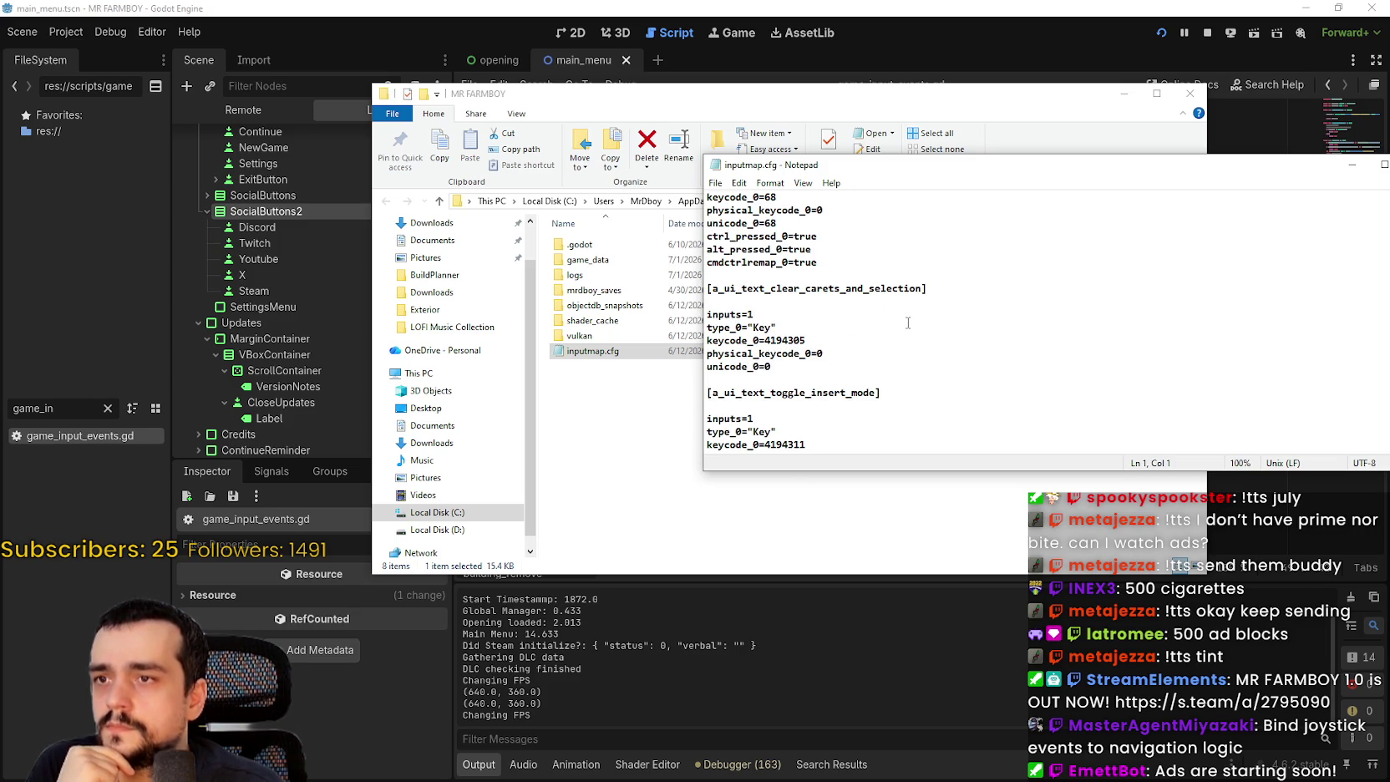
{"action": "scroll", "coordinate": [907, 323], "scroll_direction": "up", "scroll_amount": 3}
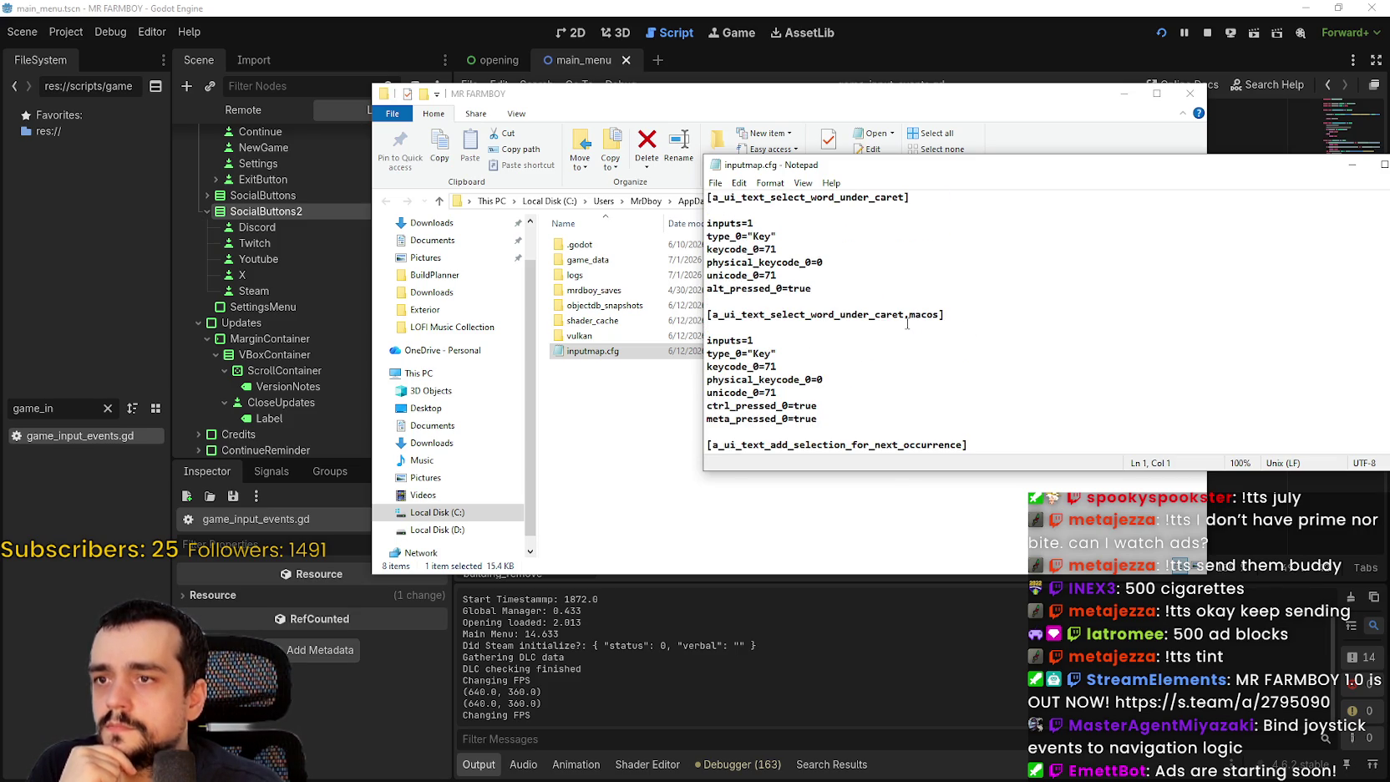
{"action": "scroll", "coordinate": [907, 323], "scroll_direction": "up", "scroll_amount": 5}
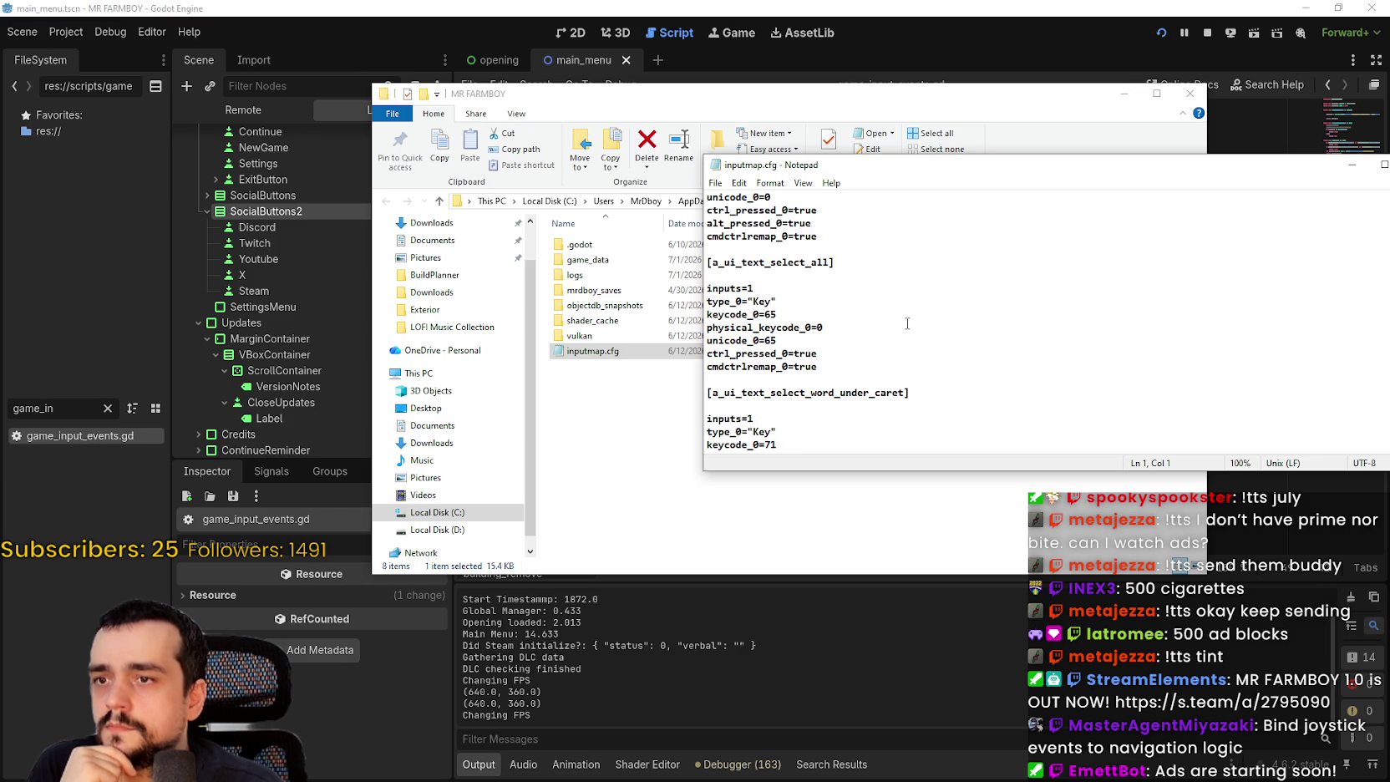
{"action": "scroll", "coordinate": [907, 323], "scroll_direction": "up", "scroll_amount": 6}
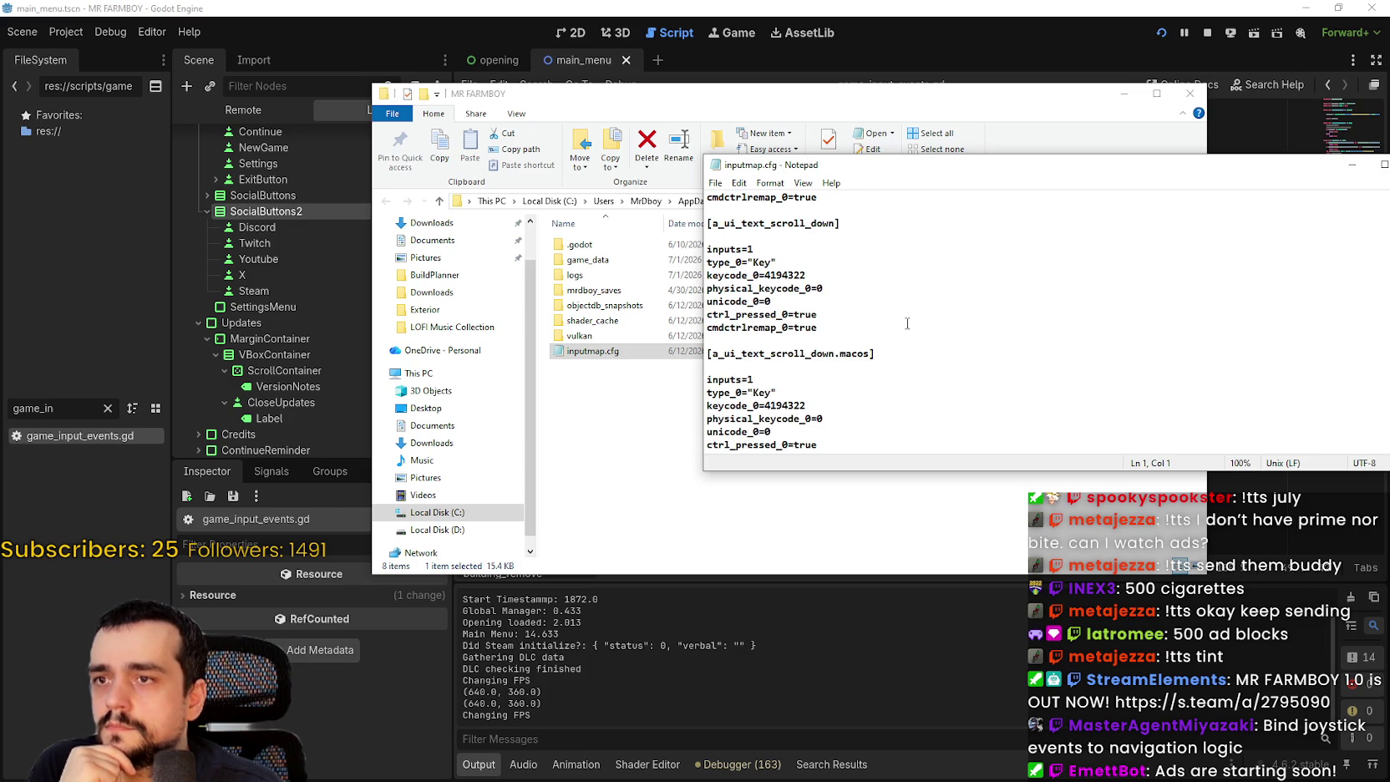
{"action": "scroll", "coordinate": [907, 323], "scroll_direction": "up", "scroll_amount": 12}
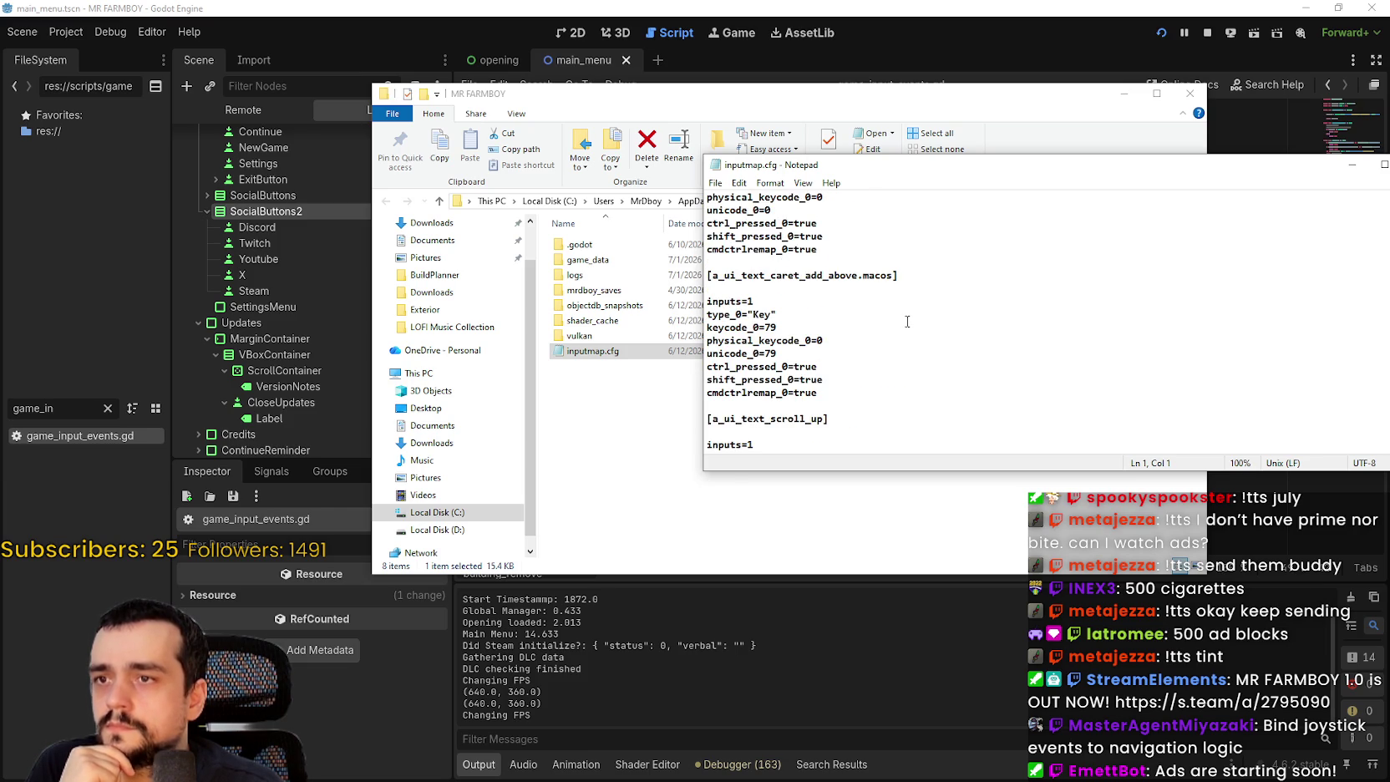
{"action": "scroll", "coordinate": [905, 322], "scroll_direction": "up", "scroll_amount": 12}
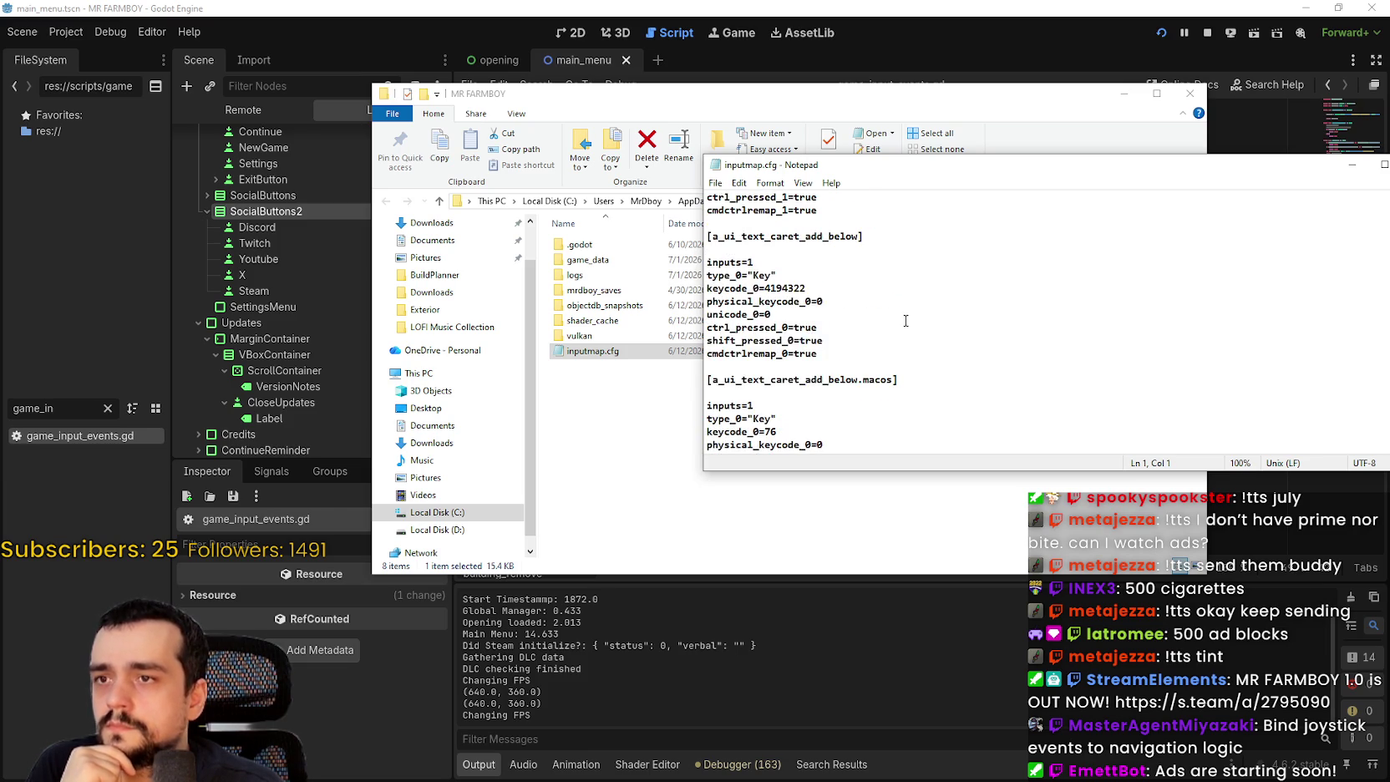
{"action": "scroll", "coordinate": [903, 324], "scroll_direction": "up", "scroll_amount": 4}
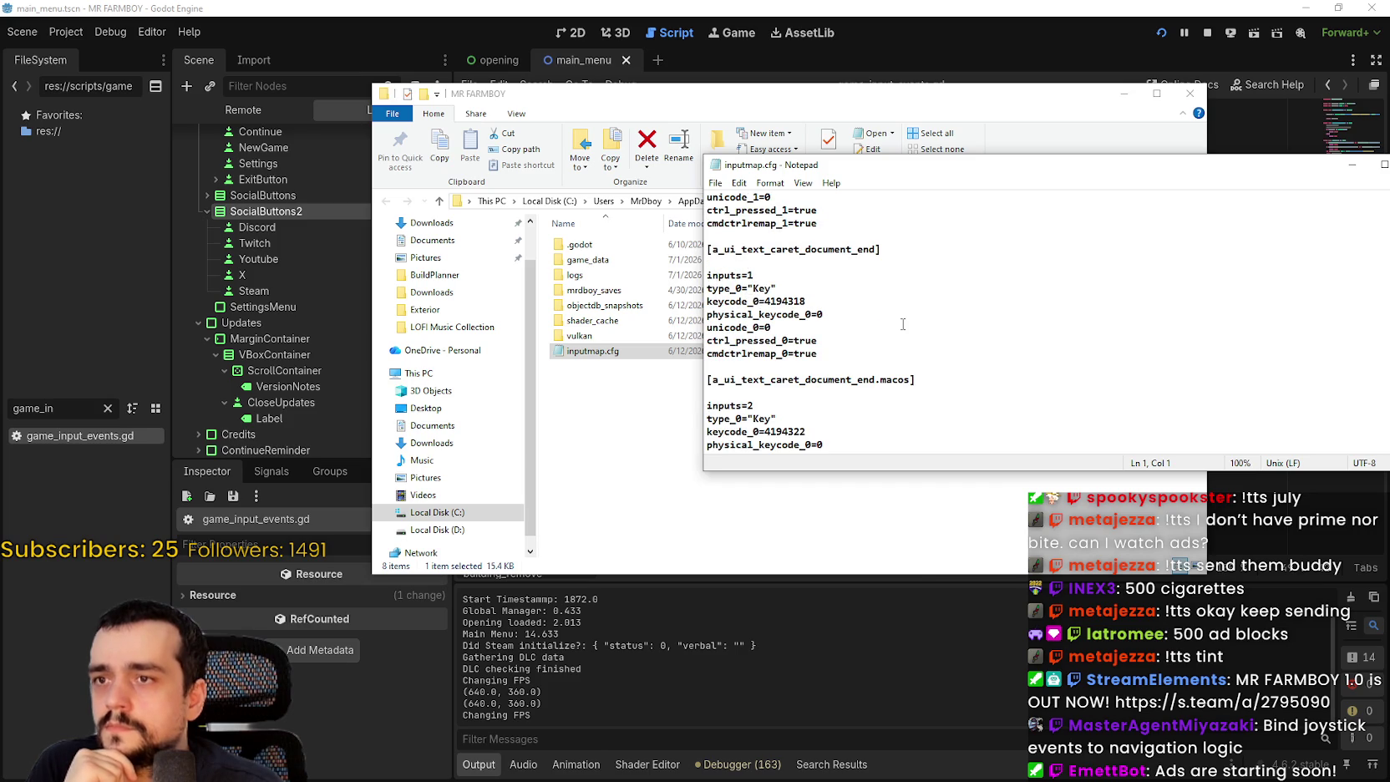
{"action": "scroll", "coordinate": [903, 324], "scroll_direction": "up", "scroll_amount": 15}
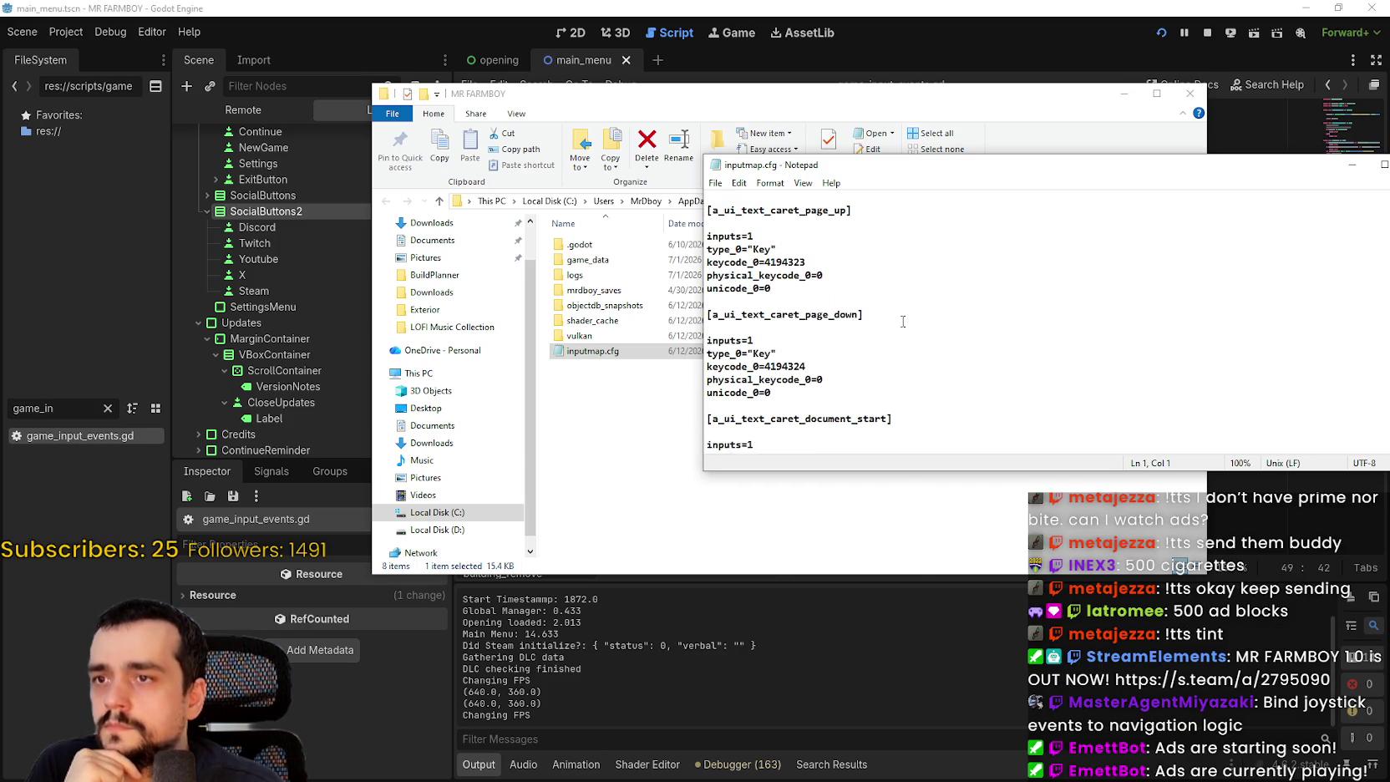
{"action": "scroll", "coordinate": [903, 322], "scroll_direction": "up", "scroll_amount": 7}
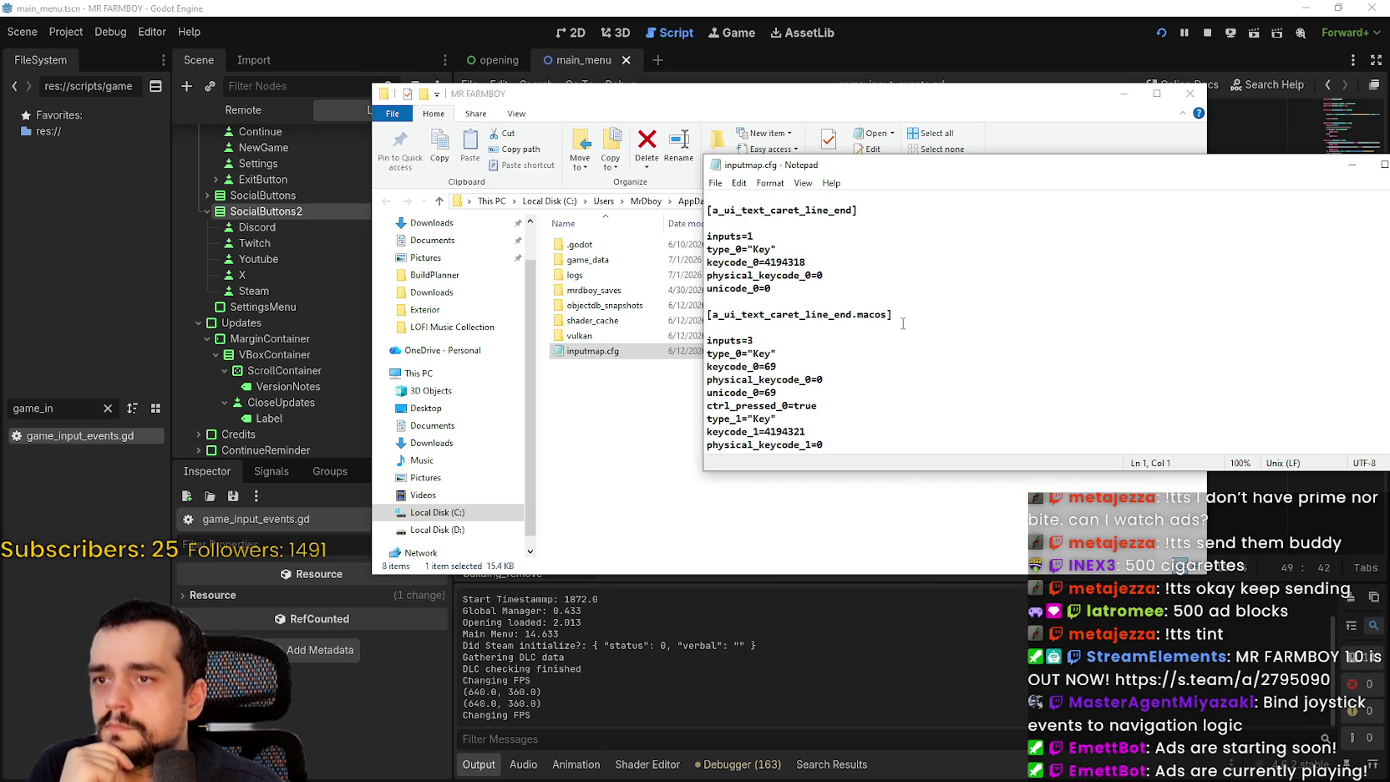
{"action": "scroll", "coordinate": [903, 323], "scroll_direction": "up", "scroll_amount": 4}
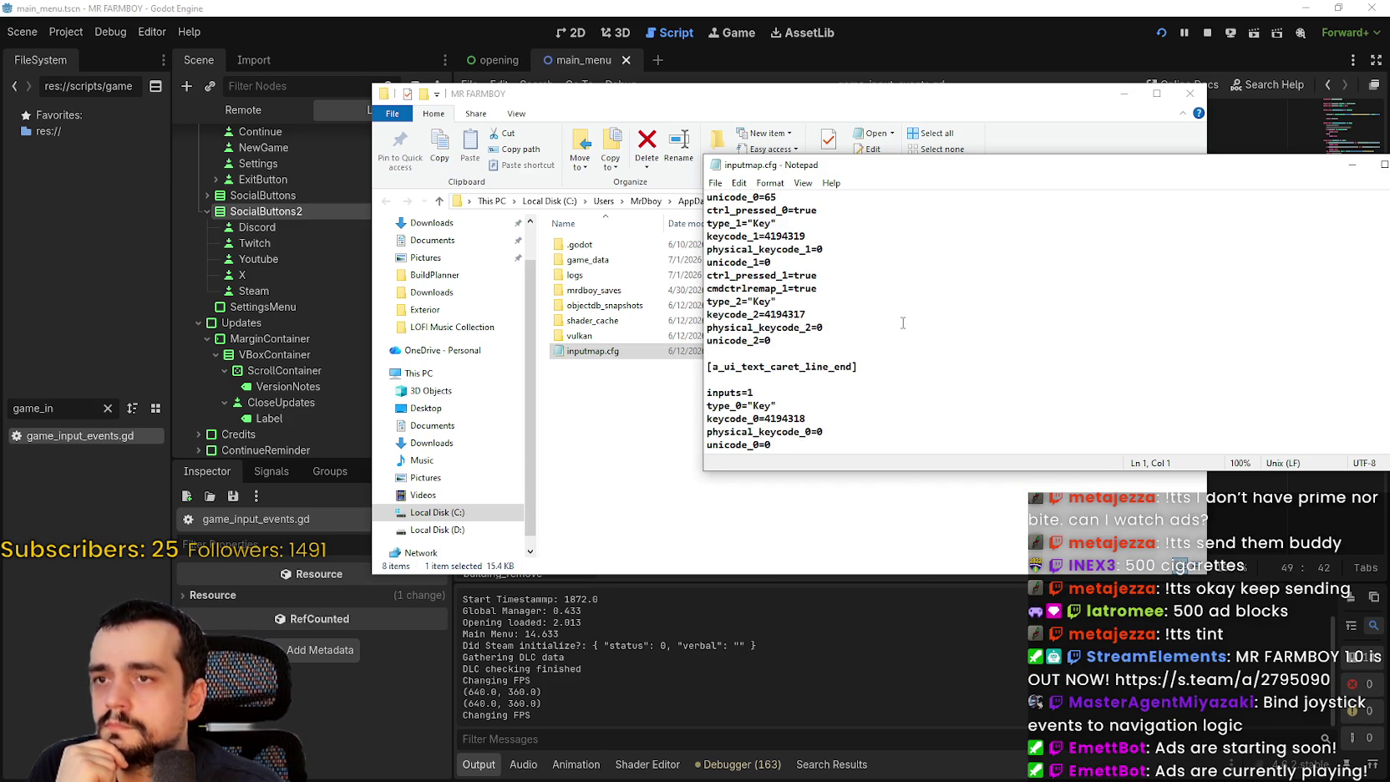
{"action": "scroll", "coordinate": [903, 322], "scroll_direction": "down", "scroll_amount": 10}
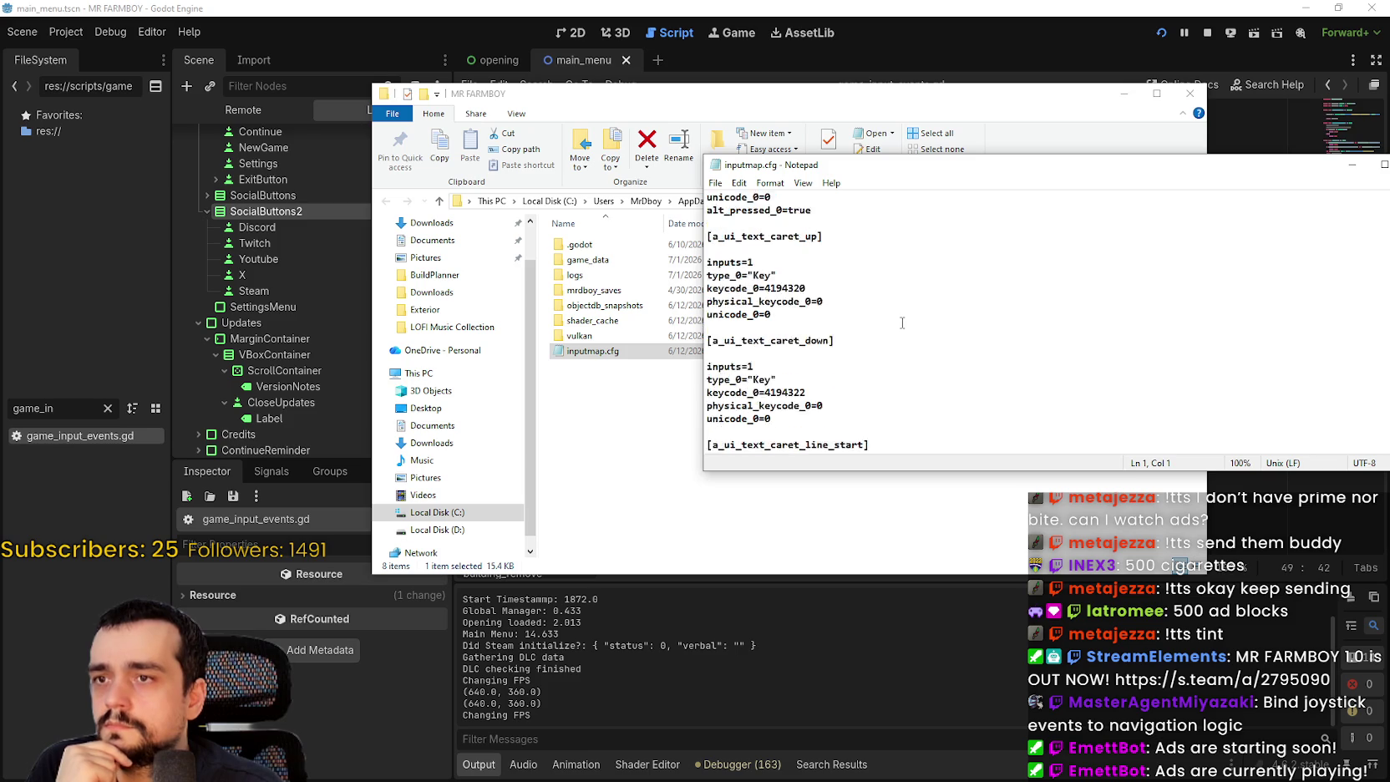
{"action": "scroll", "coordinate": [902, 323], "scroll_direction": "up", "scroll_amount": 12}
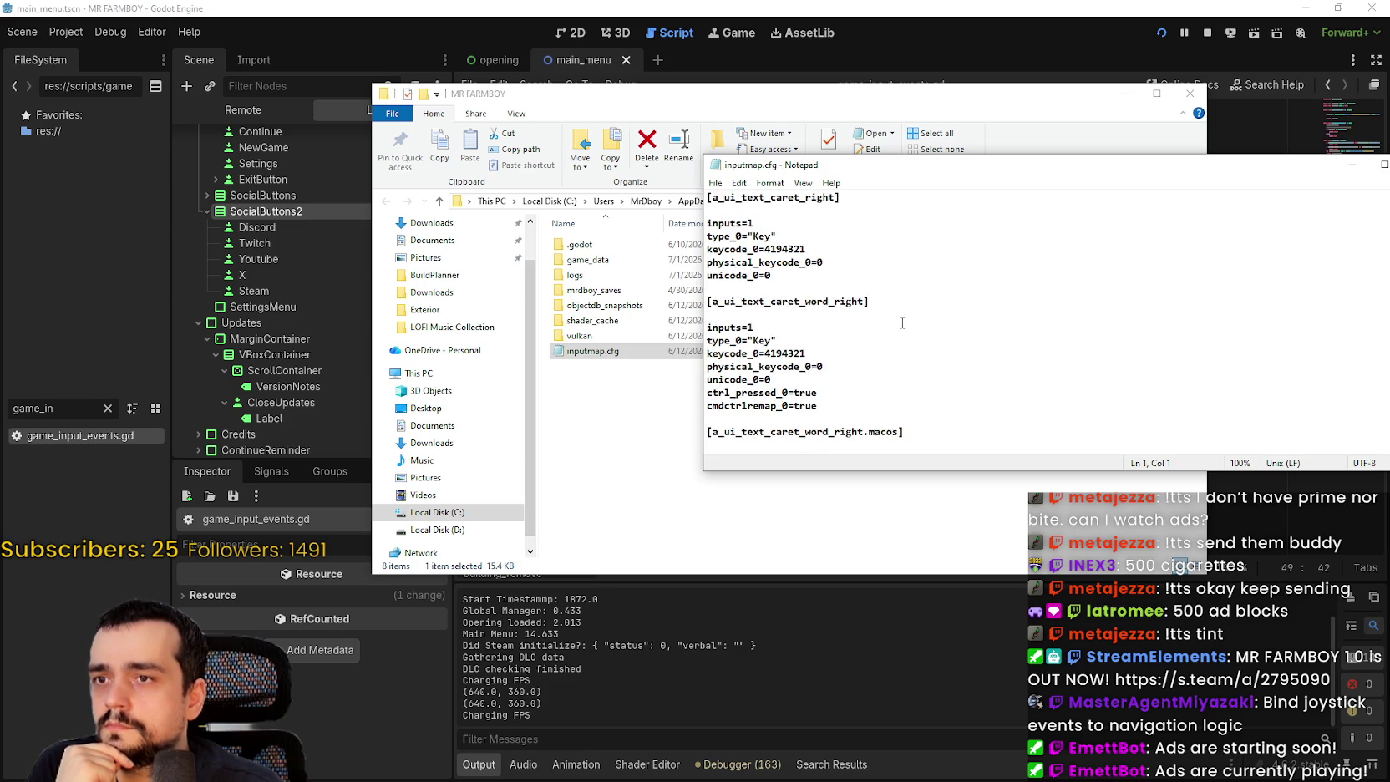
{"action": "scroll", "coordinate": [902, 322], "scroll_direction": "up", "scroll_amount": 2}
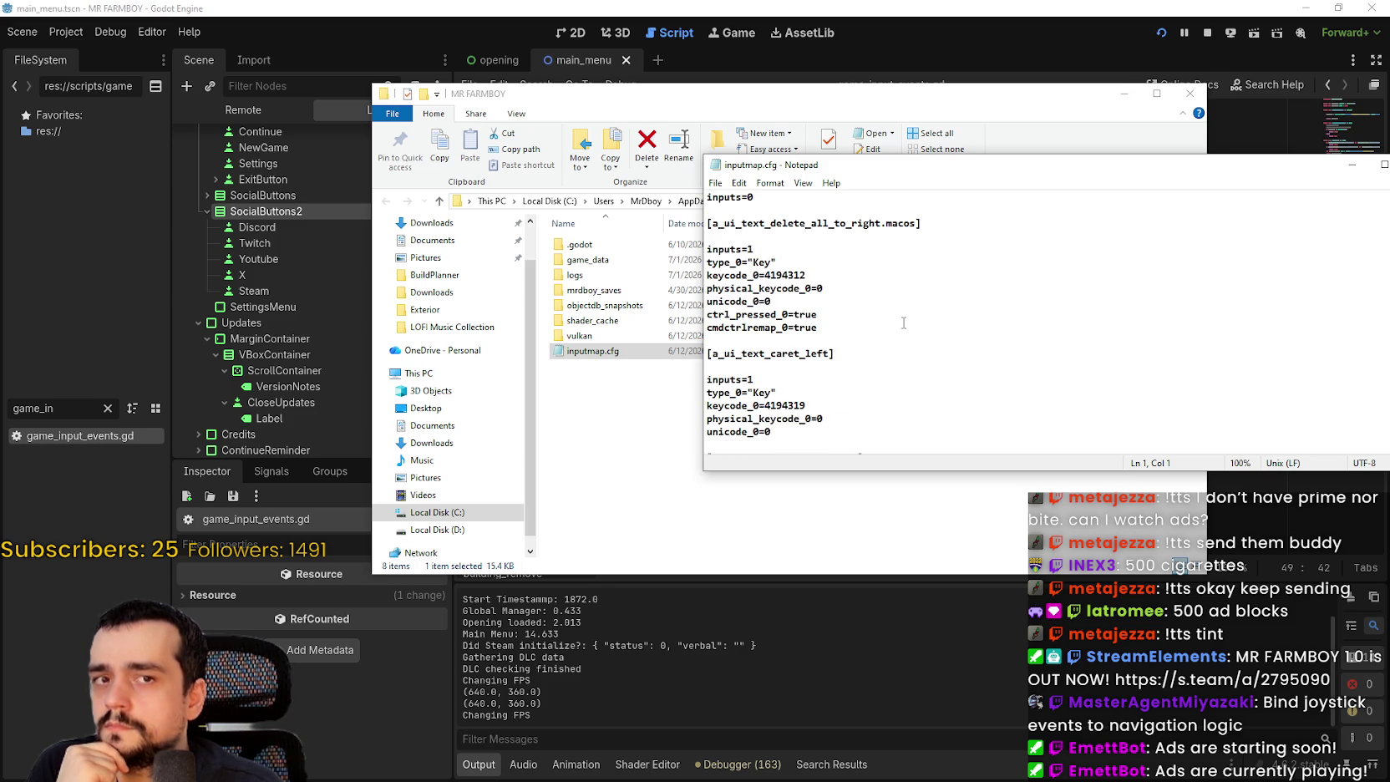
{"action": "scroll", "coordinate": [907, 315], "scroll_direction": "up", "scroll_amount": 6}
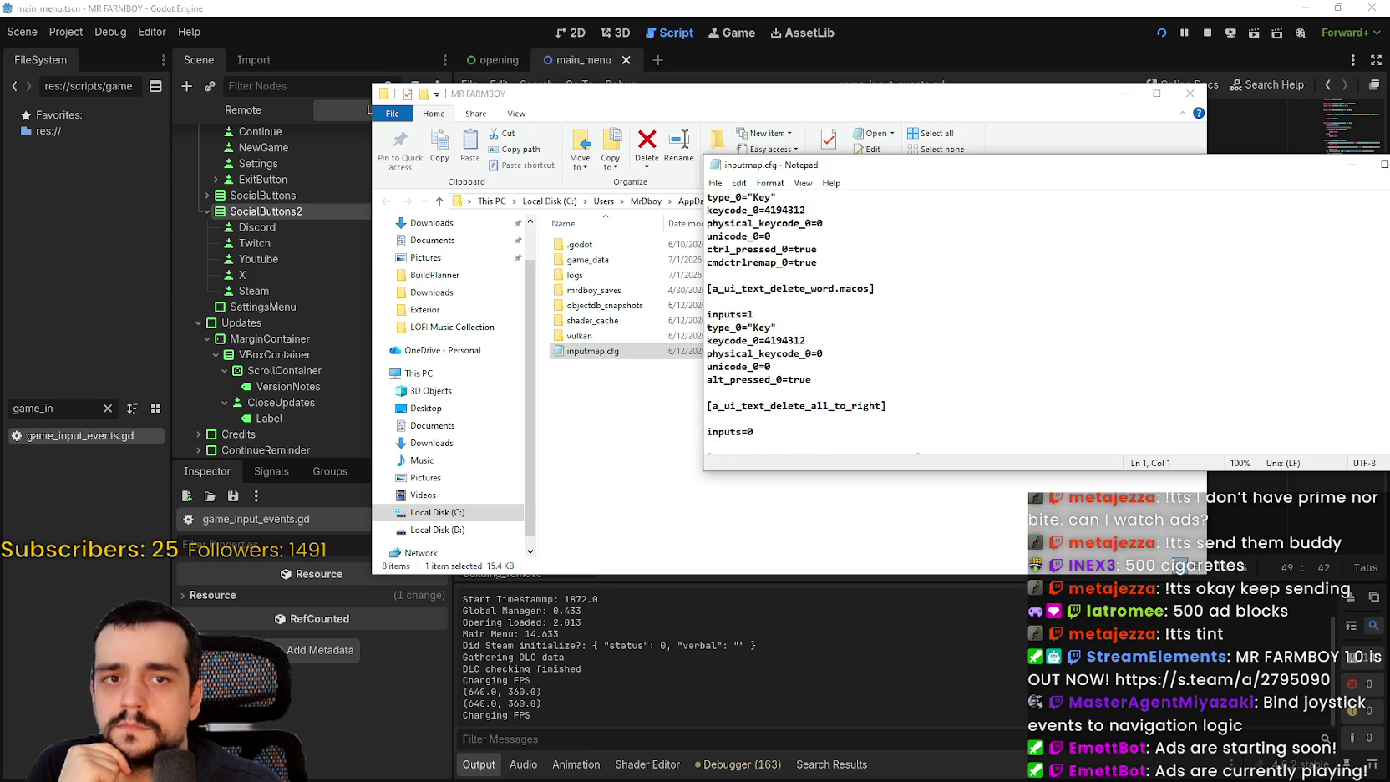
{"action": "scroll", "coordinate": [906, 315], "scroll_direction": "up", "scroll_amount": 8}
{"action": "scroll", "coordinate": [907, 315], "scroll_direction": "up", "scroll_amount": 5}
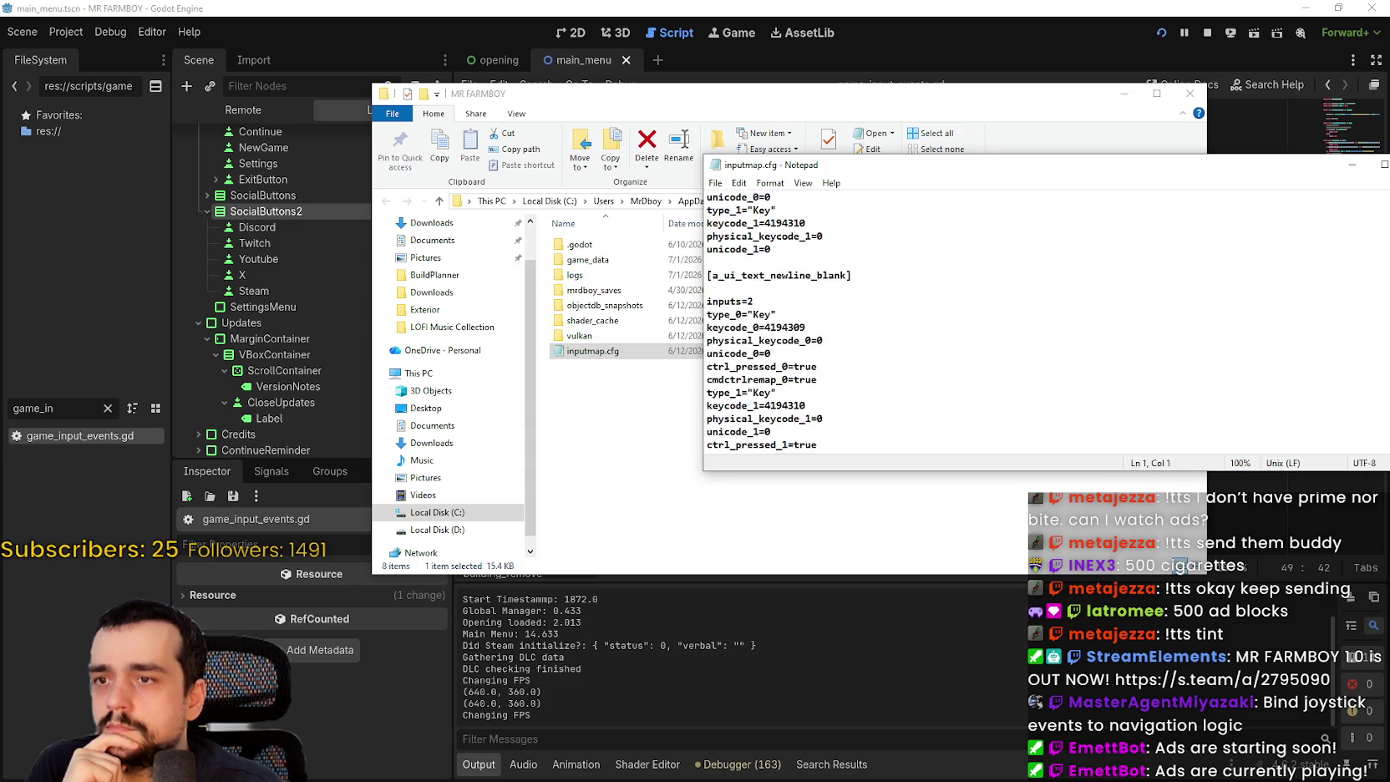
{"action": "scroll", "coordinate": [906, 314], "scroll_direction": "up", "scroll_amount": 10}
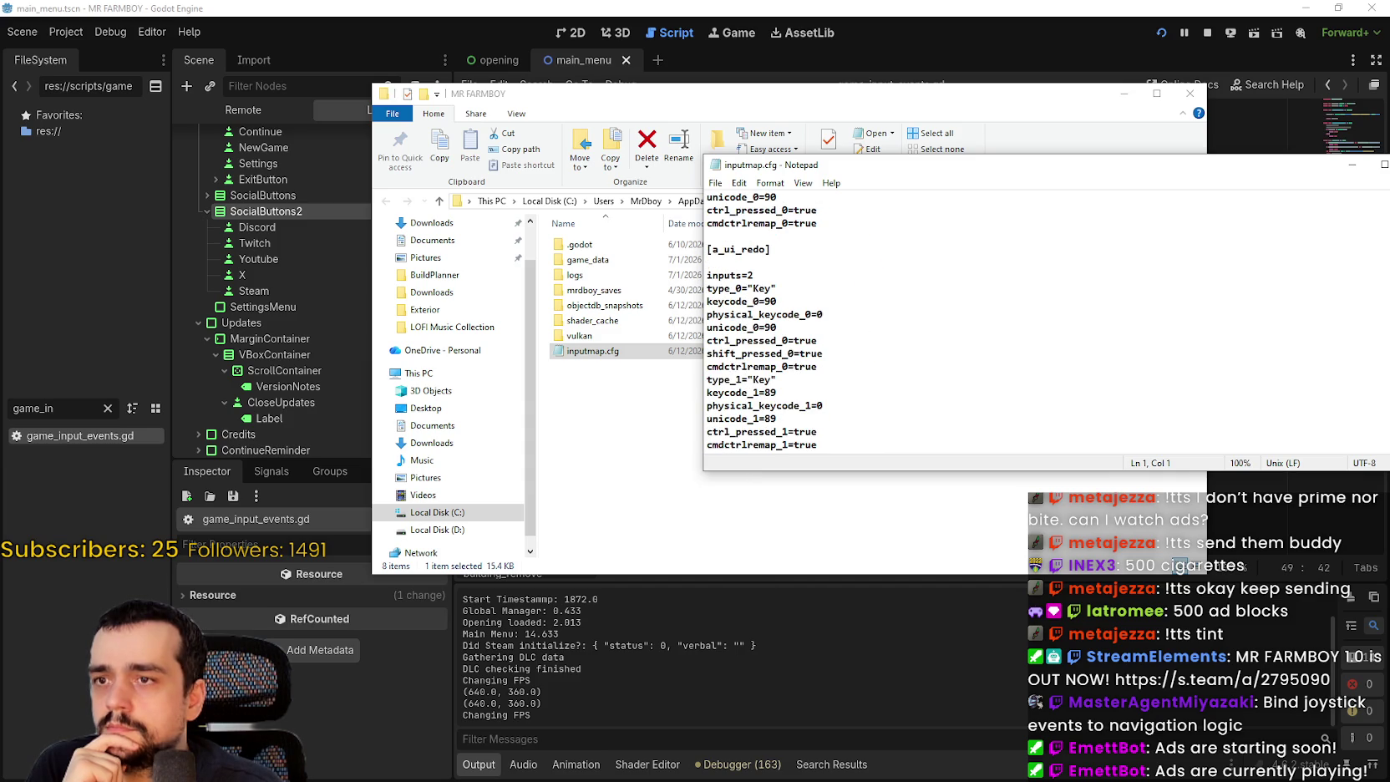
{"action": "scroll", "coordinate": [907, 315], "scroll_direction": "up", "scroll_amount": 10}
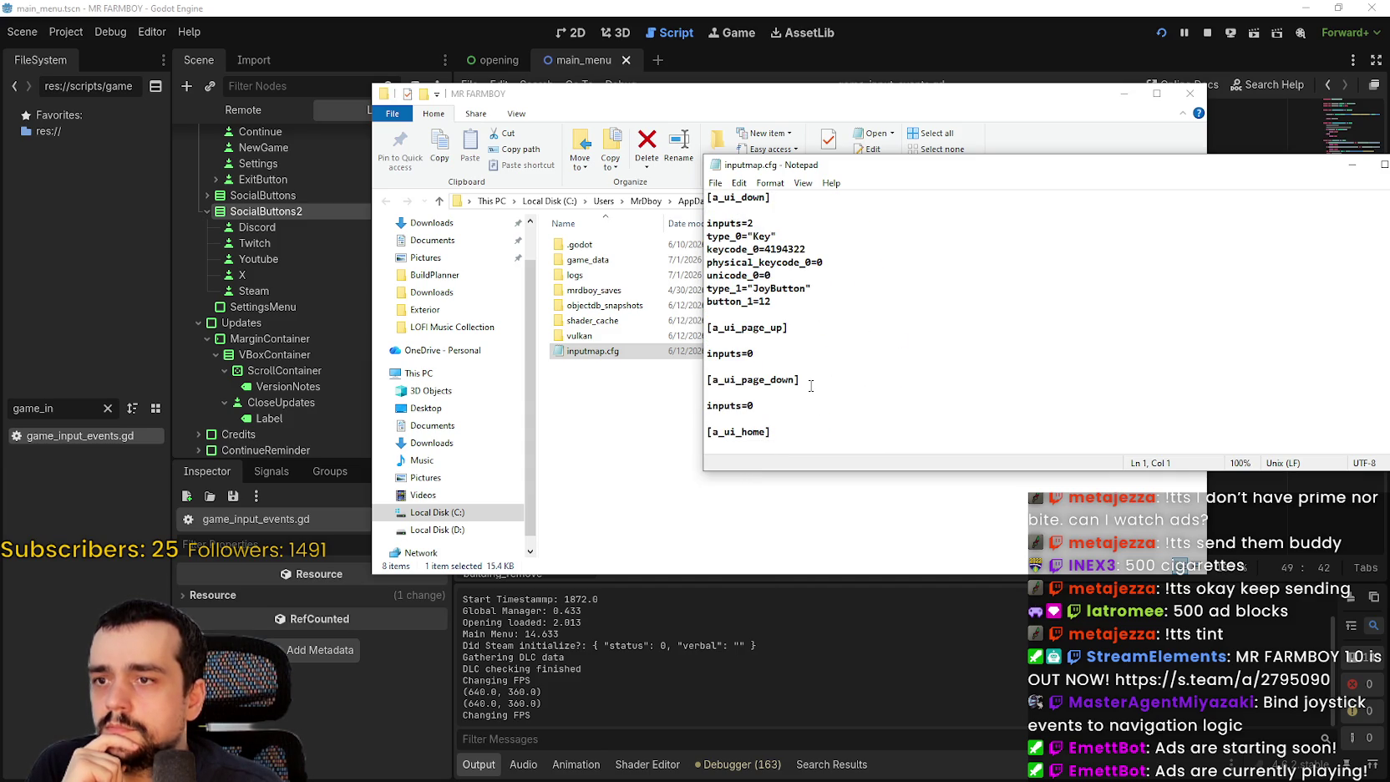
{"action": "scroll", "coordinate": [808, 385], "scroll_direction": "up", "scroll_amount": 4}
{"action": "scroll", "coordinate": [806, 385], "scroll_direction": "down", "scroll_amount": 1}
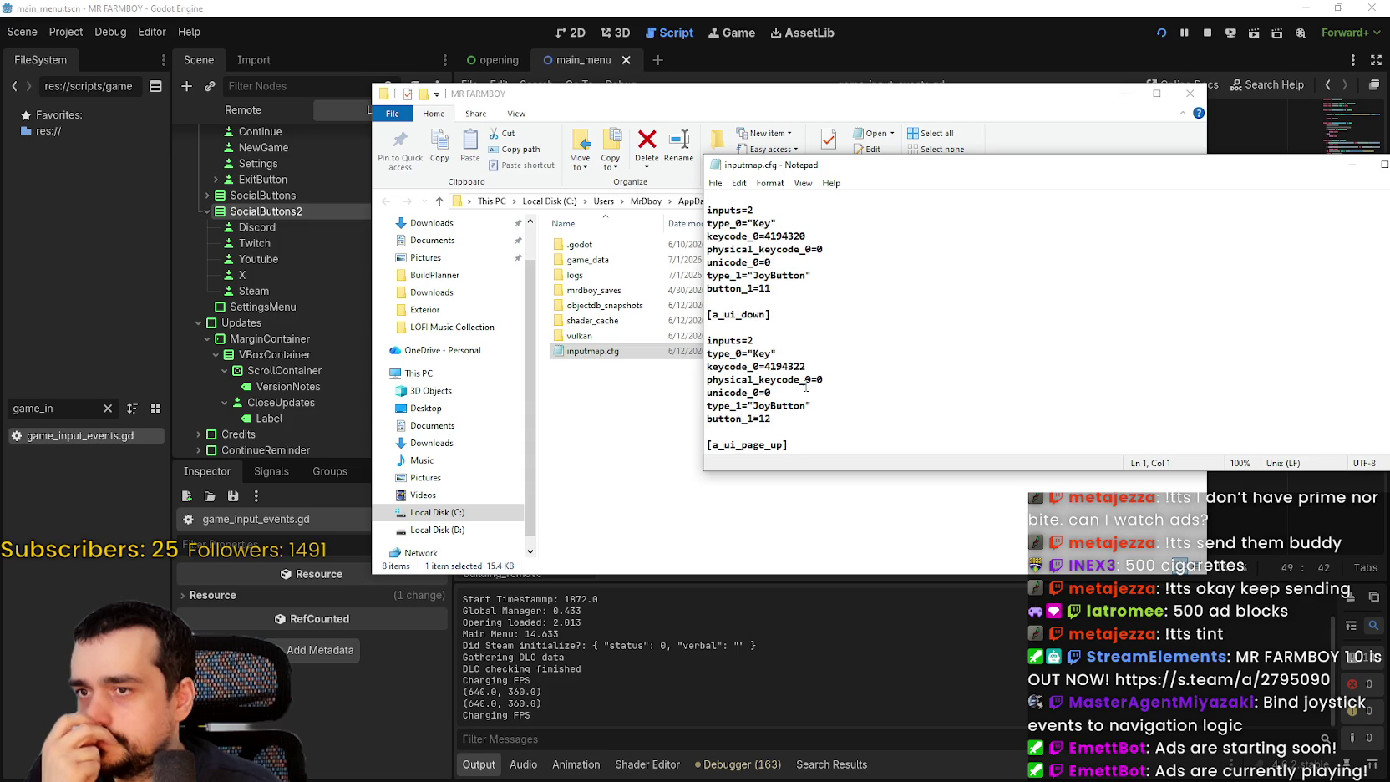
{"action": "scroll", "coordinate": [805, 386], "scroll_direction": "down", "scroll_amount": 1}
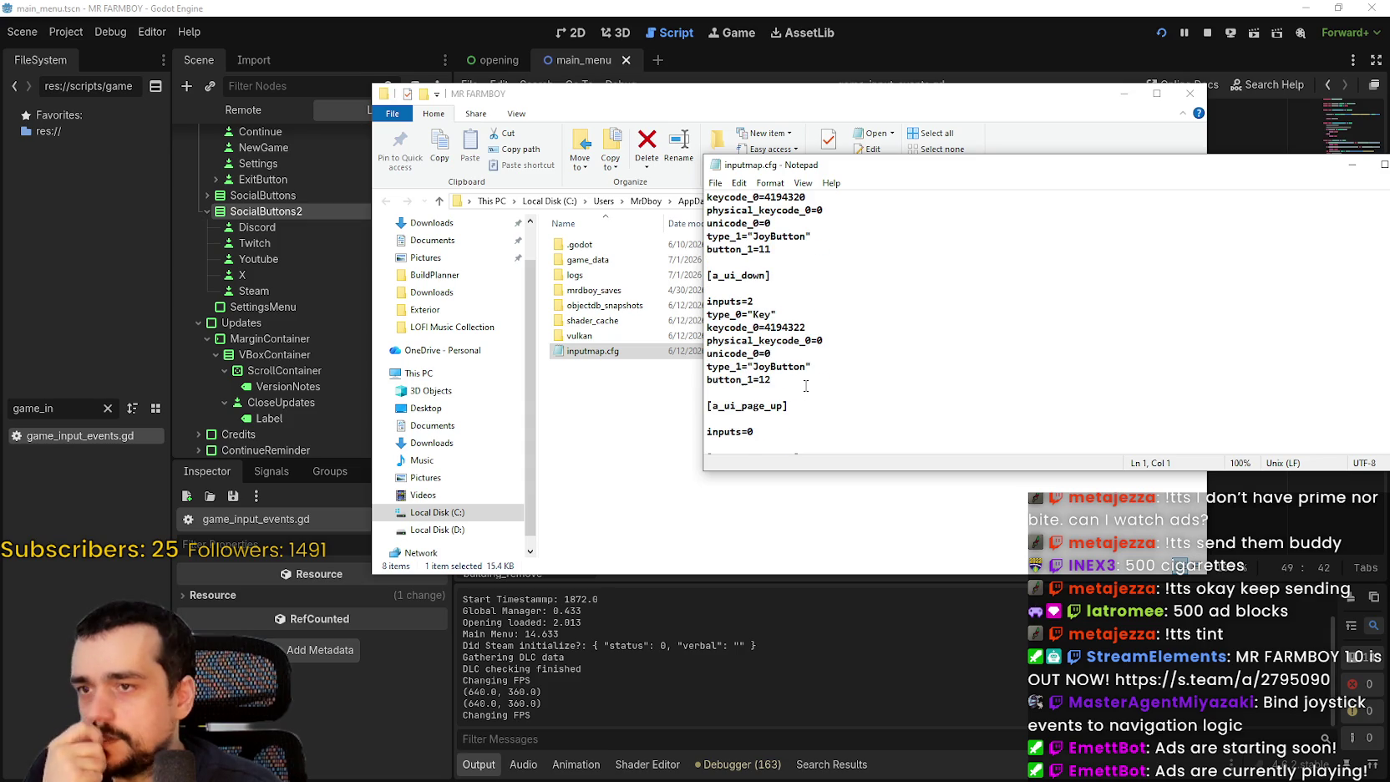
{"action": "scroll", "coordinate": [793, 375], "scroll_direction": "down", "scroll_amount": 6}
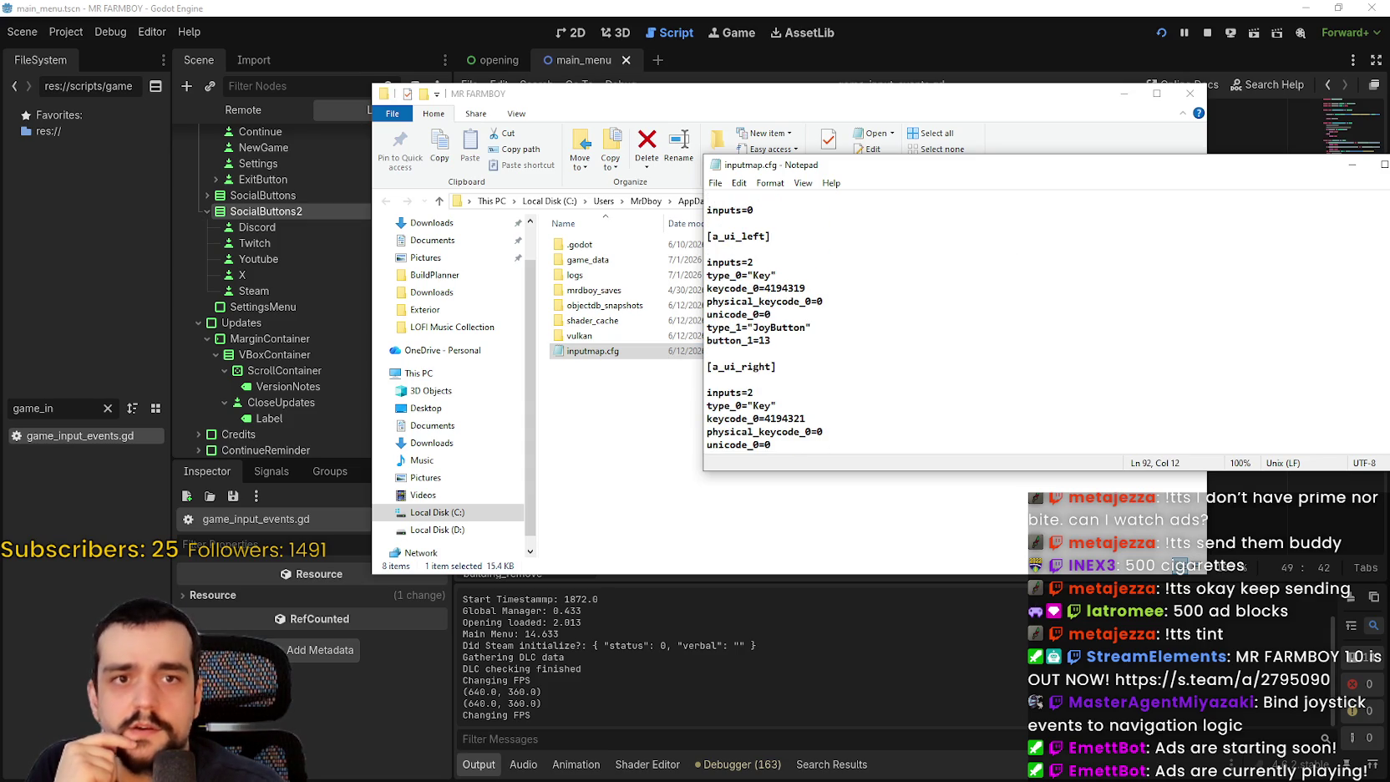
- Close Notepad, switch to the game, and navigate Options tabs into Change Keybinds and back out
{"action": "key", "text": "alt+F4"}
{"action": "key", "text": "alt+Tab"}
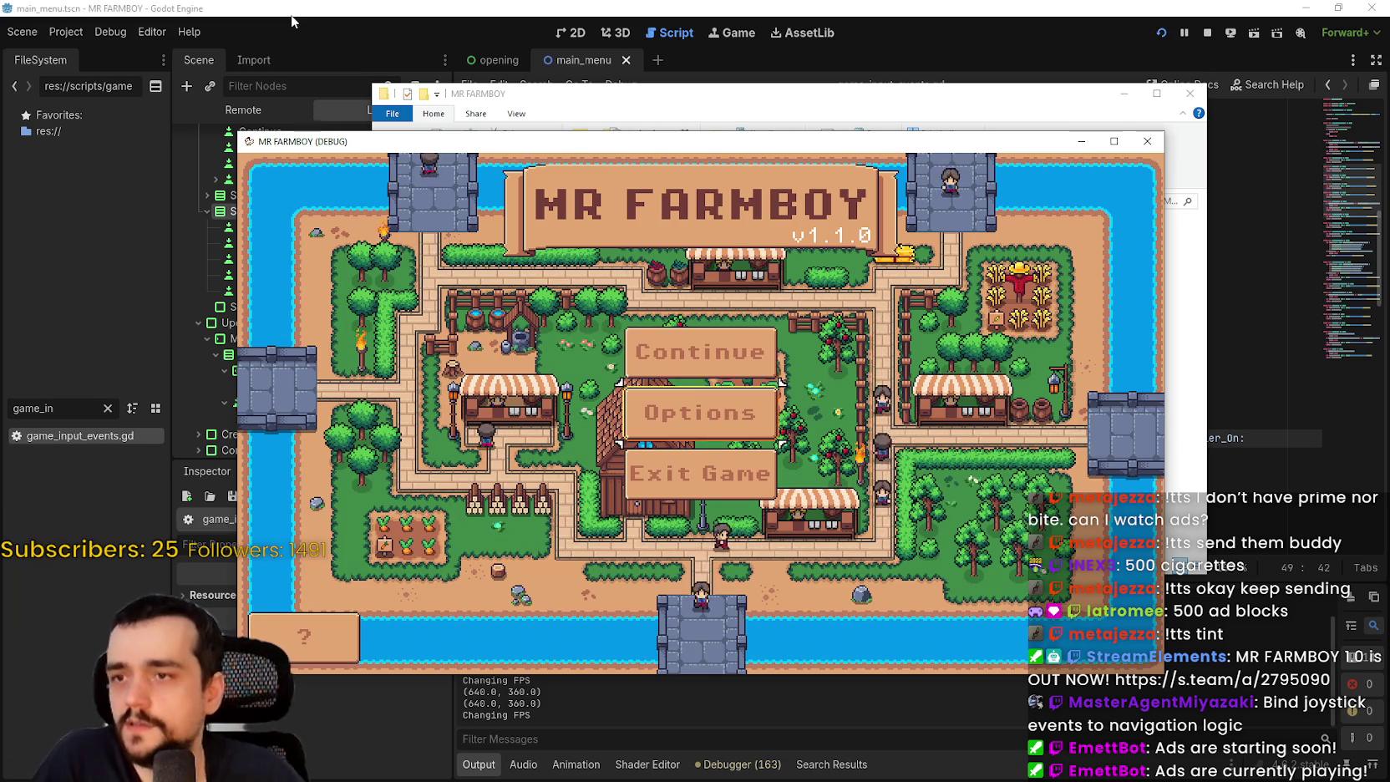
{"action": "key", "text": "Return"}
{"action": "key", "text": "Right"}
{"action": "key", "text": "Right"}
{"action": "key", "text": "Left"}
{"action": "key", "text": "Right"}
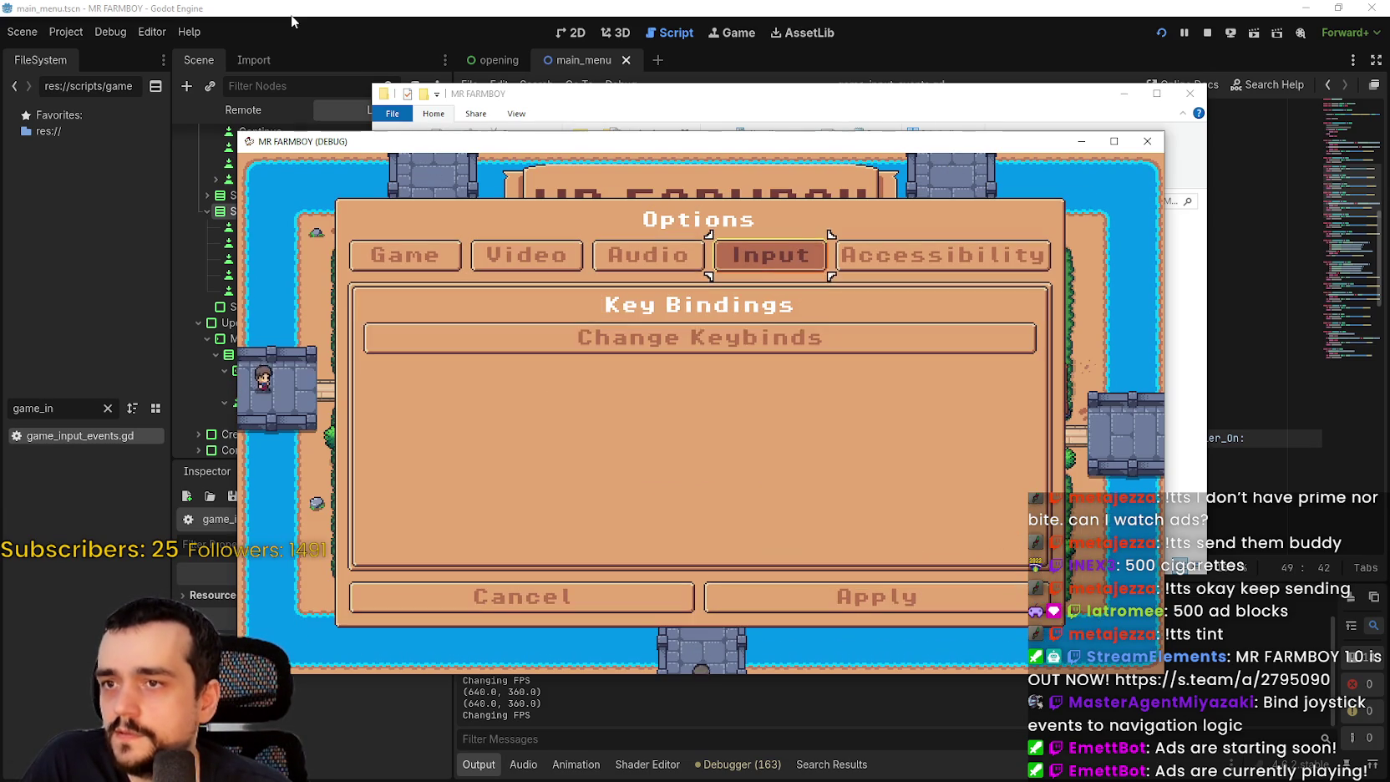
{"action": "key", "text": "Down"}
{"action": "key", "text": "Return"}
{"action": "key", "text": "Right"}
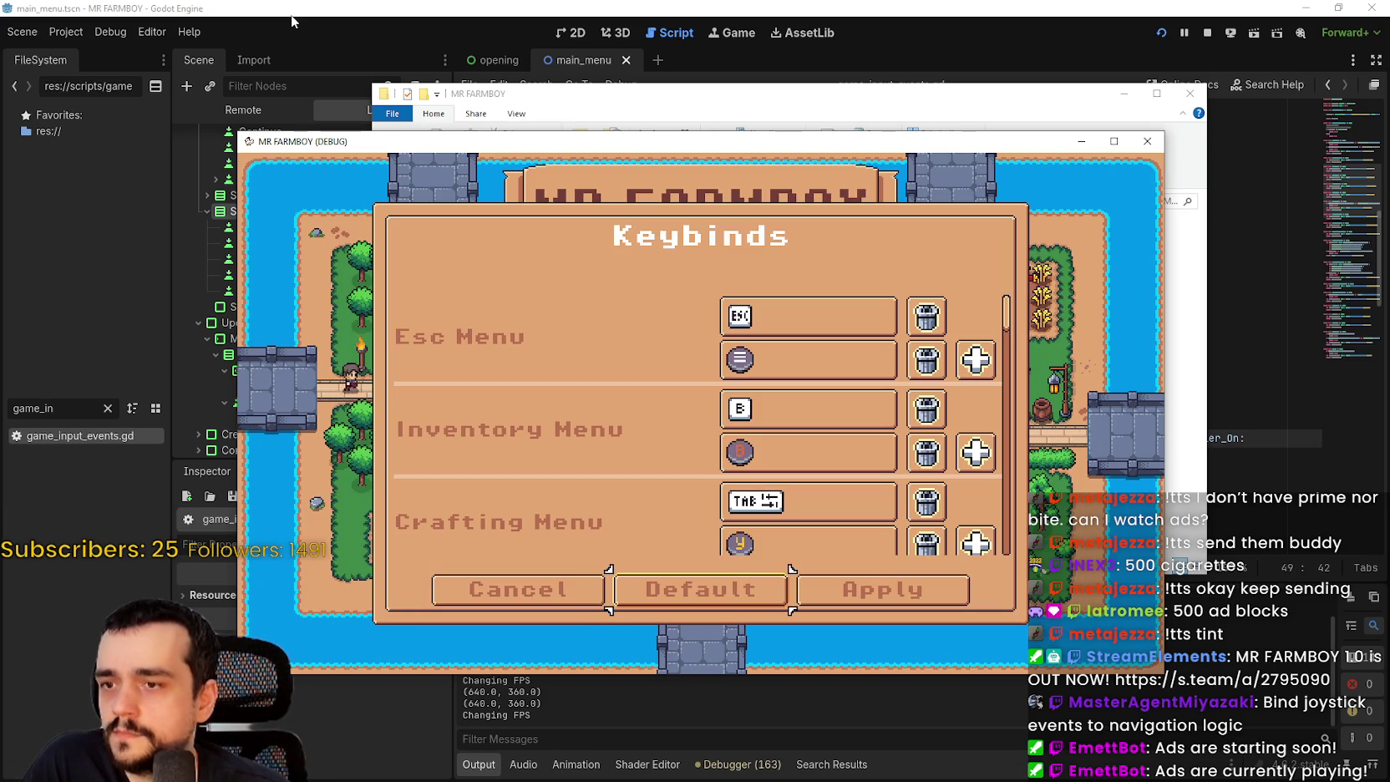
{"action": "key", "text": "Right"}
{"action": "key", "text": "Return"}
{"action": "key", "text": "Down"}
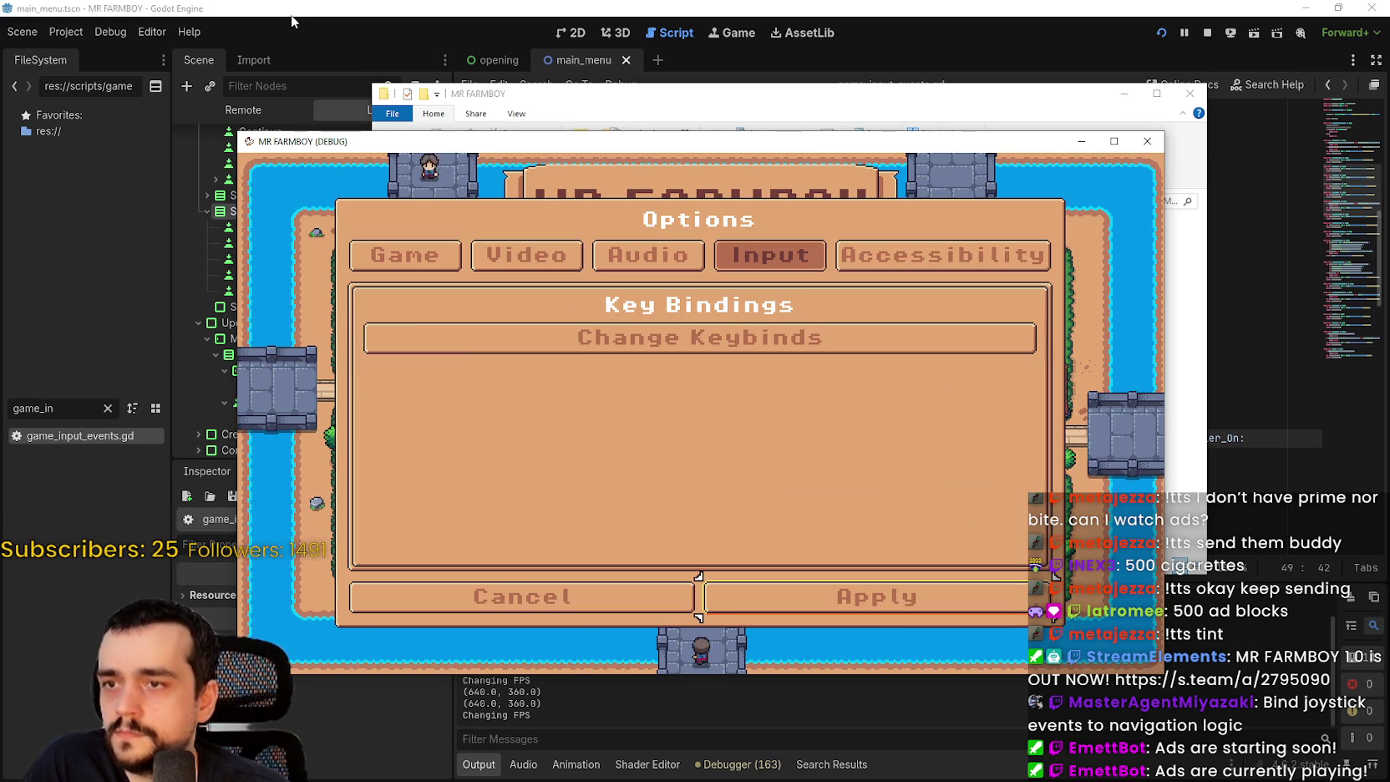
{"action": "key", "text": "Return"}
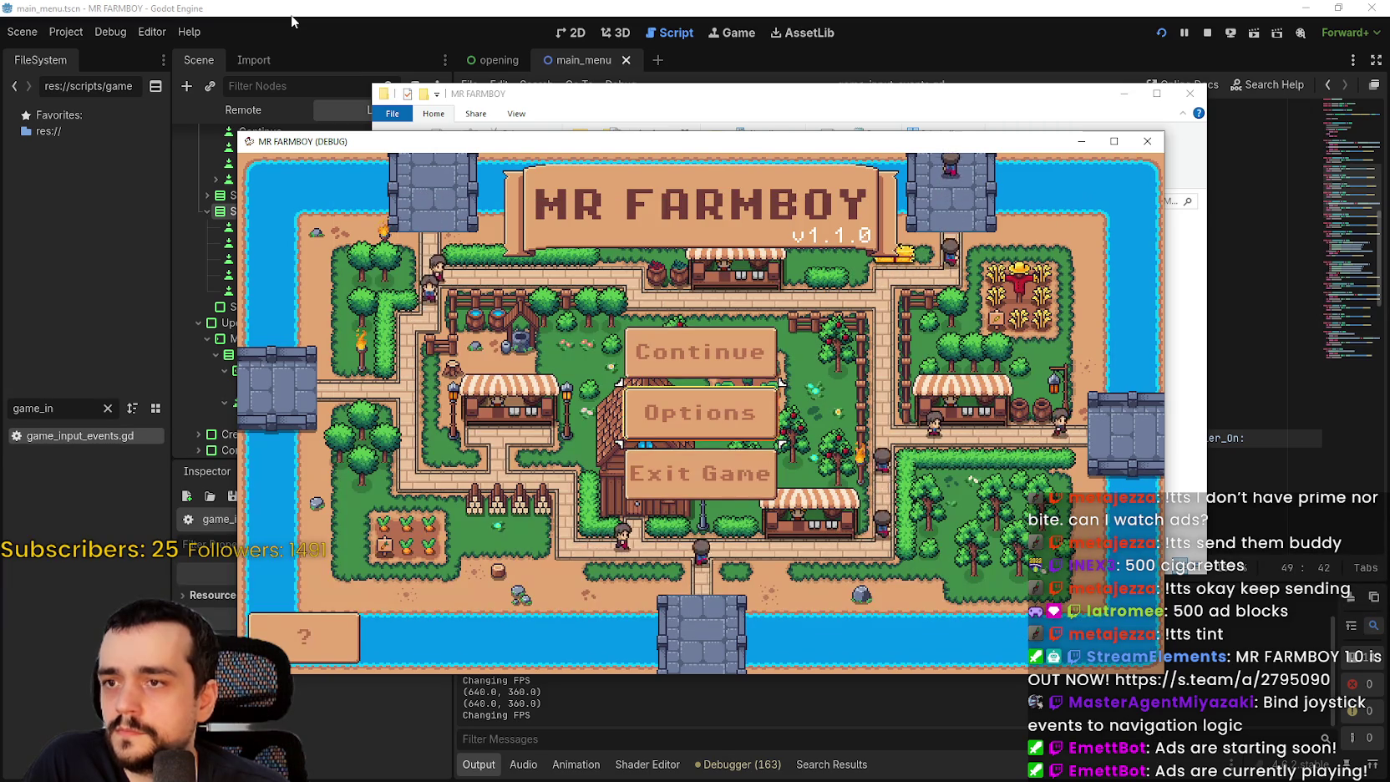
- Test moving focus up and down the main menu between Continue and Exit Game
{"action": "key", "text": "Down"}
{"action": "key", "text": "Up"}
{"action": "key", "text": "Up"}
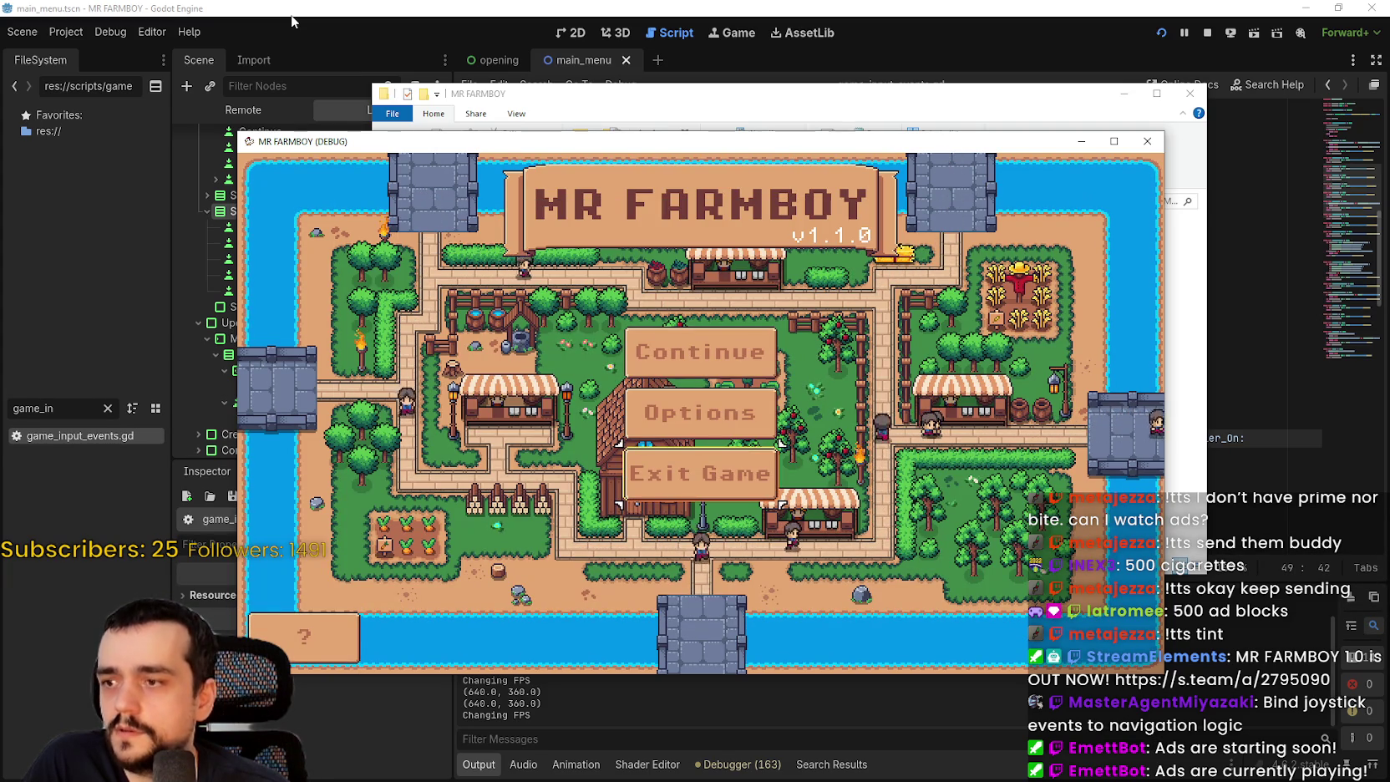
{"action": "key", "text": "Down"}
{"action": "key", "text": "Down"}
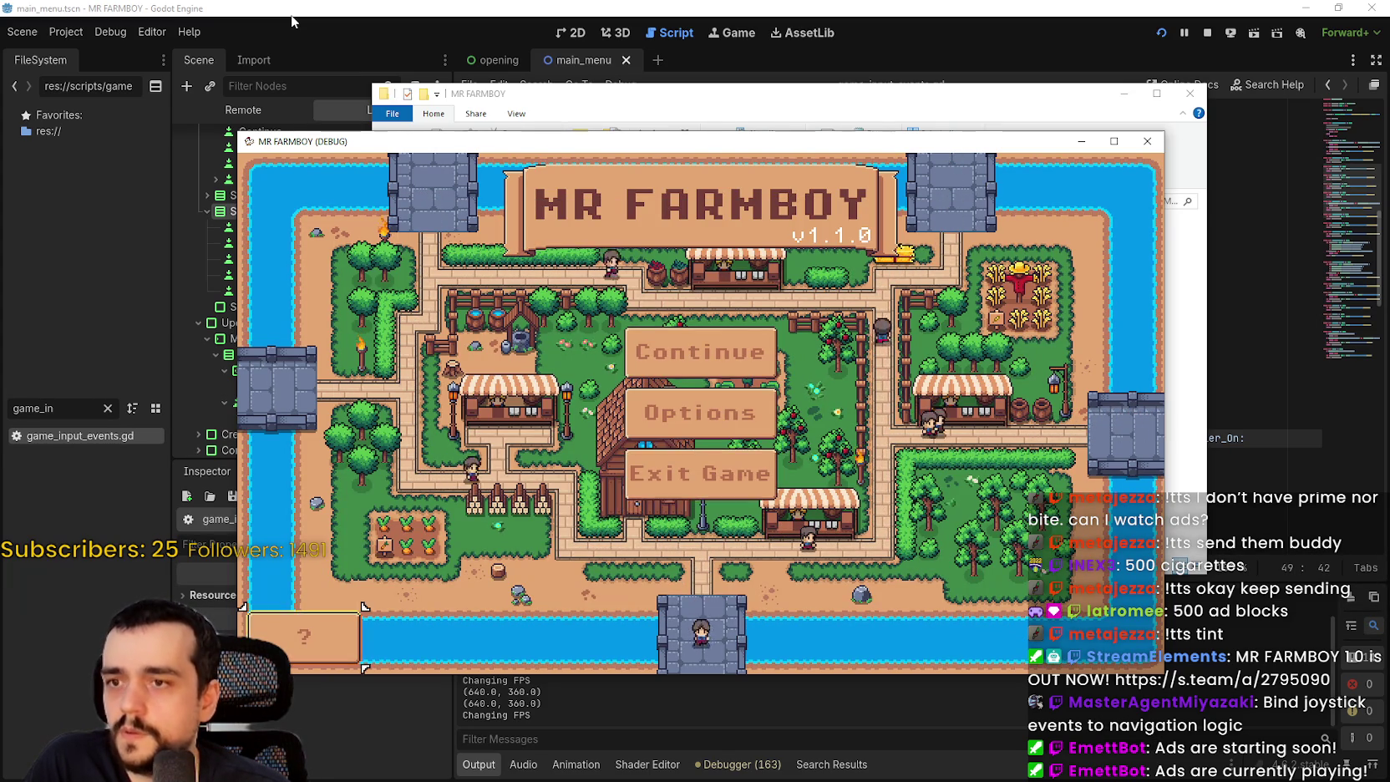
{"action": "key", "text": "Up"}
{"action": "key", "text": "Up"}
{"action": "key", "text": "Down"}
{"action": "key", "text": "Down"}
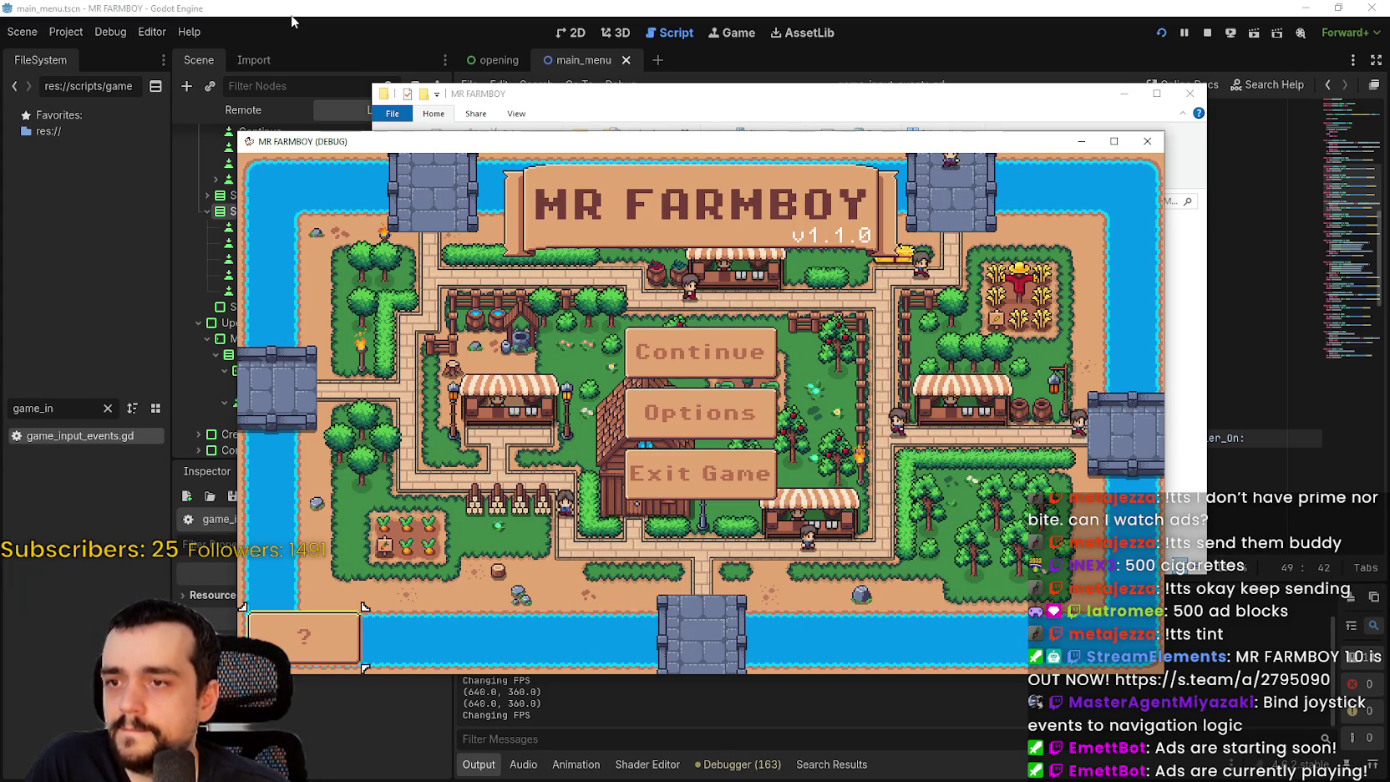
{"action": "key", "text": "Up"}
- Reopen Options and step through the Video, Audio and Game tabs with the arrow keys
{"action": "key", "text": "Return"}
{"action": "key", "text": "Right"}
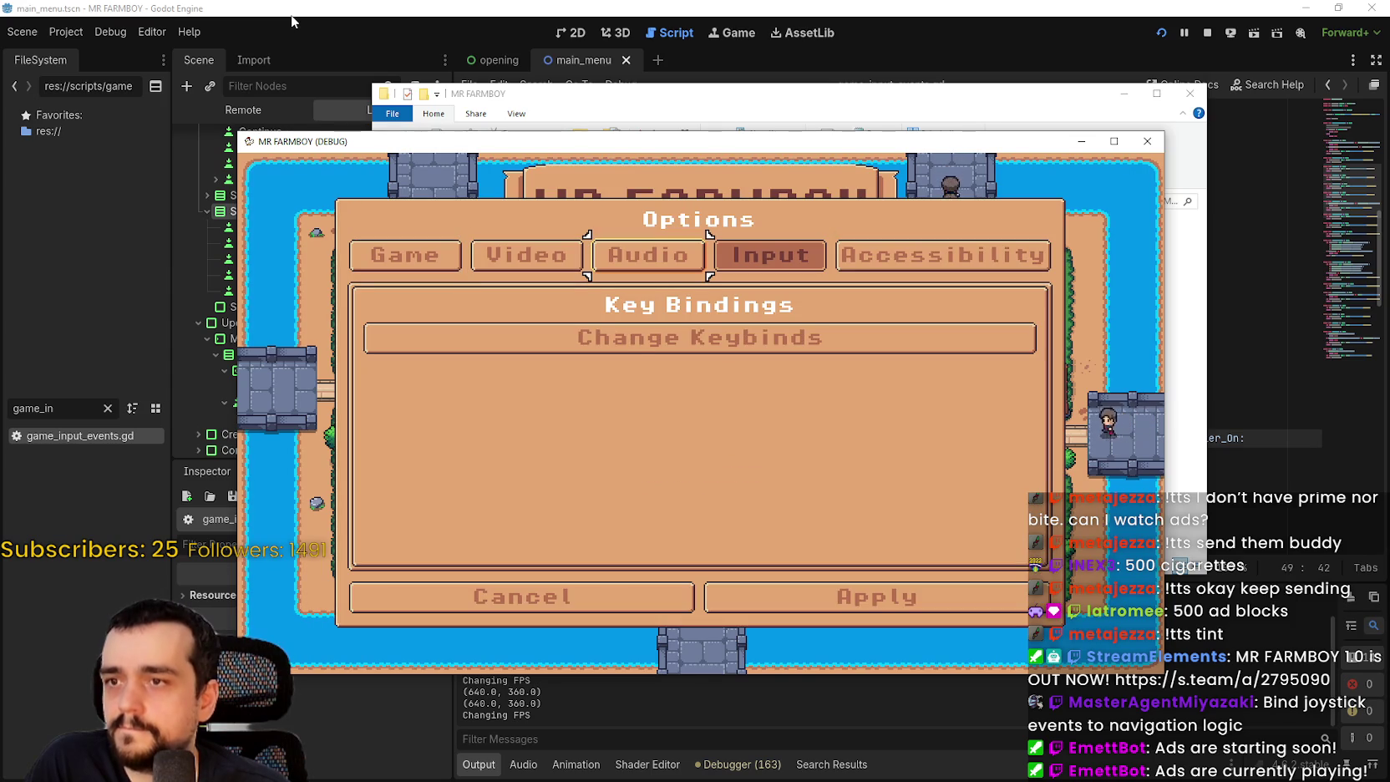
{"action": "key", "text": "Return"}
{"action": "key", "text": "Left"}
{"action": "key", "text": "Return"}
{"action": "key", "text": "Left"}
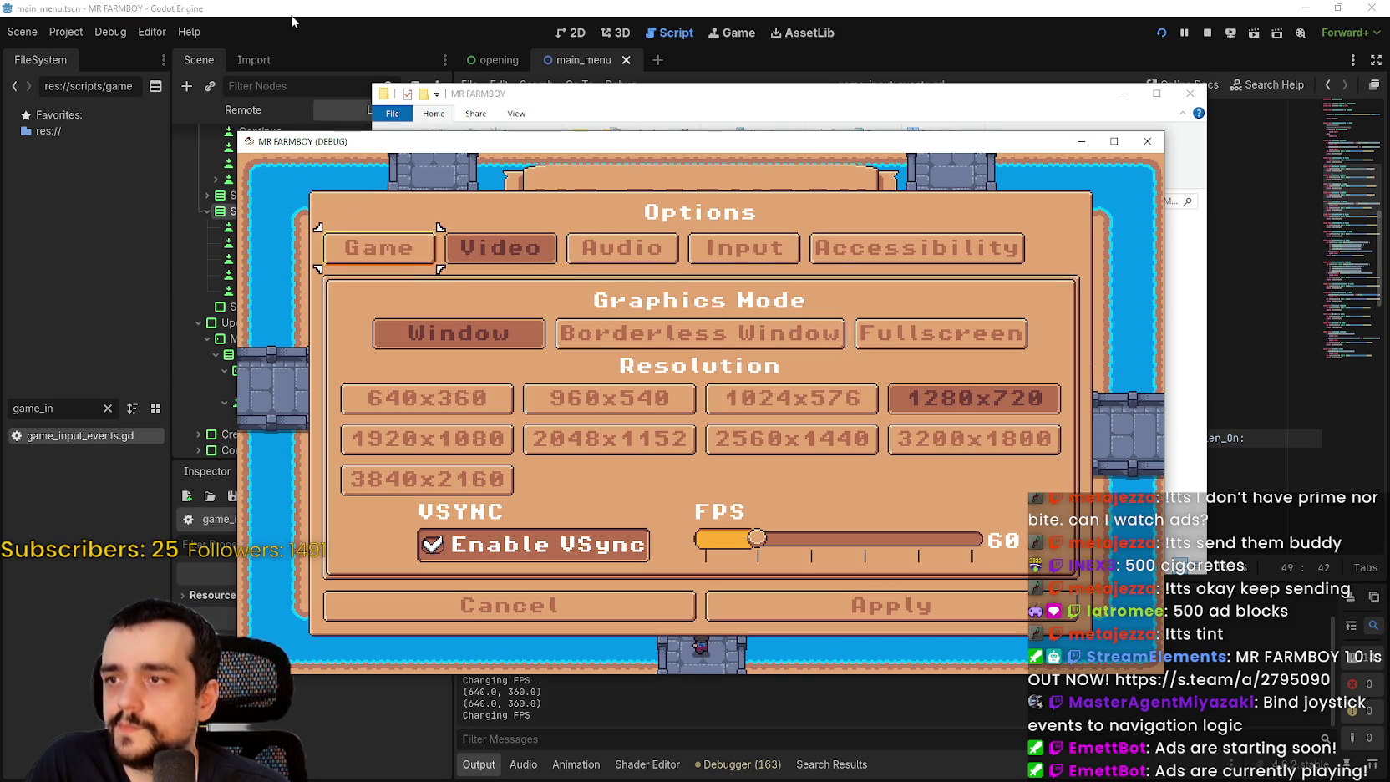
{"action": "key", "text": "Right"}
{"action": "key", "text": "Left"}
{"action": "key", "text": "Return"}
{"action": "key", "text": "Right"}
{"action": "key", "text": "Return"}
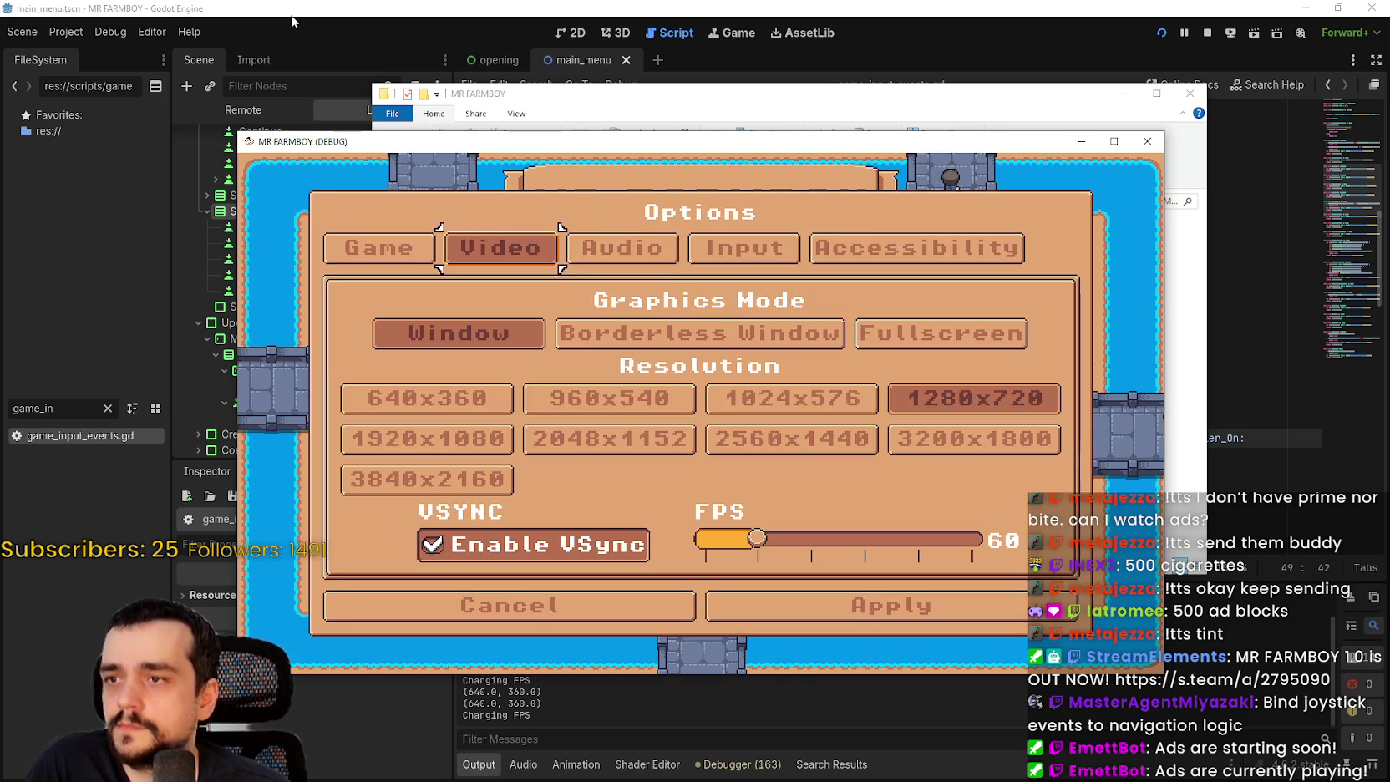
{"action": "key", "text": "Right"}
{"action": "key", "text": "Return"}
- Show the Input Key Bindings and Accessibility tabs, then Cancel back to the main menu
{"action": "key", "text": "Right"}
{"action": "key", "text": "Return"}
{"action": "key", "text": "Right"}
{"action": "key", "text": "Return"}
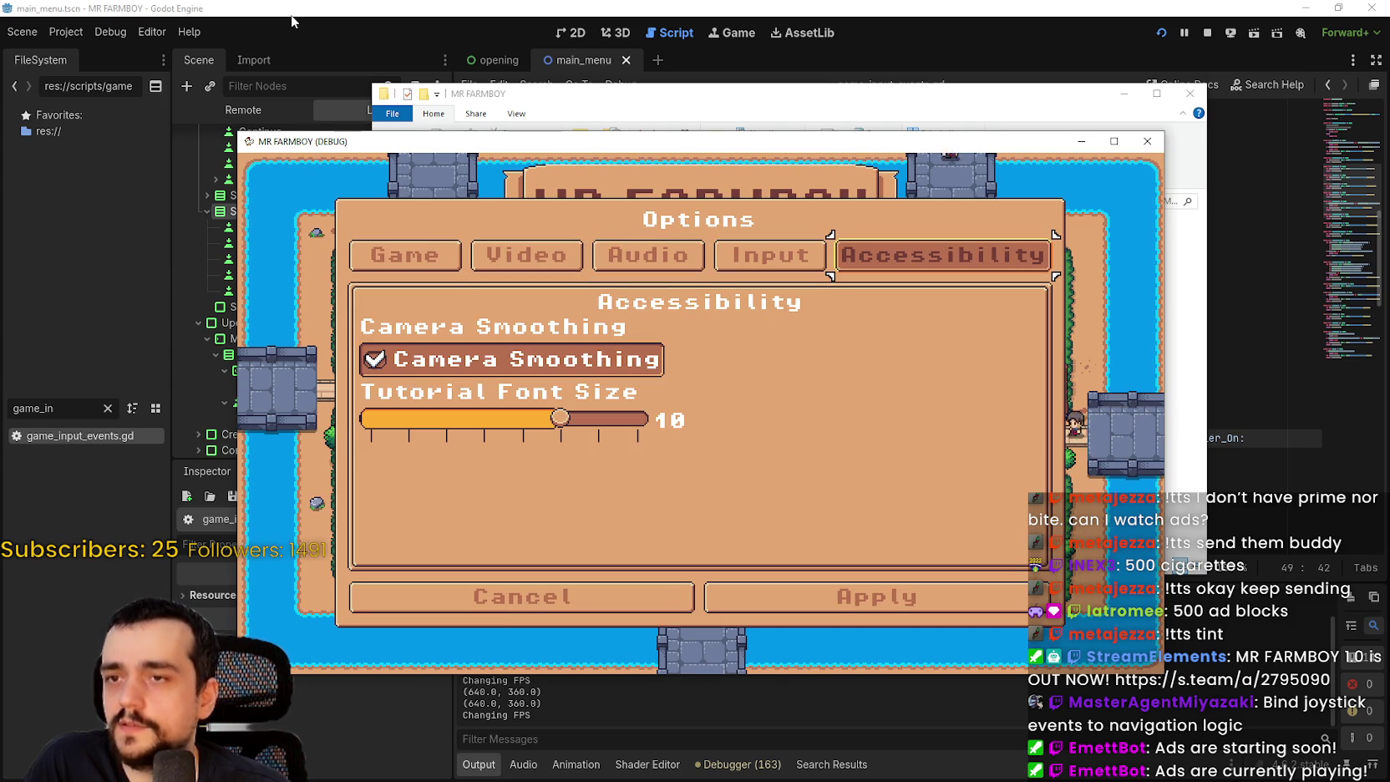
{"action": "key", "text": "Left"}
{"action": "key", "text": "Left"}
{"action": "key", "text": "Left"}
{"action": "key", "text": "Left"}
{"action": "key", "text": "Right"}
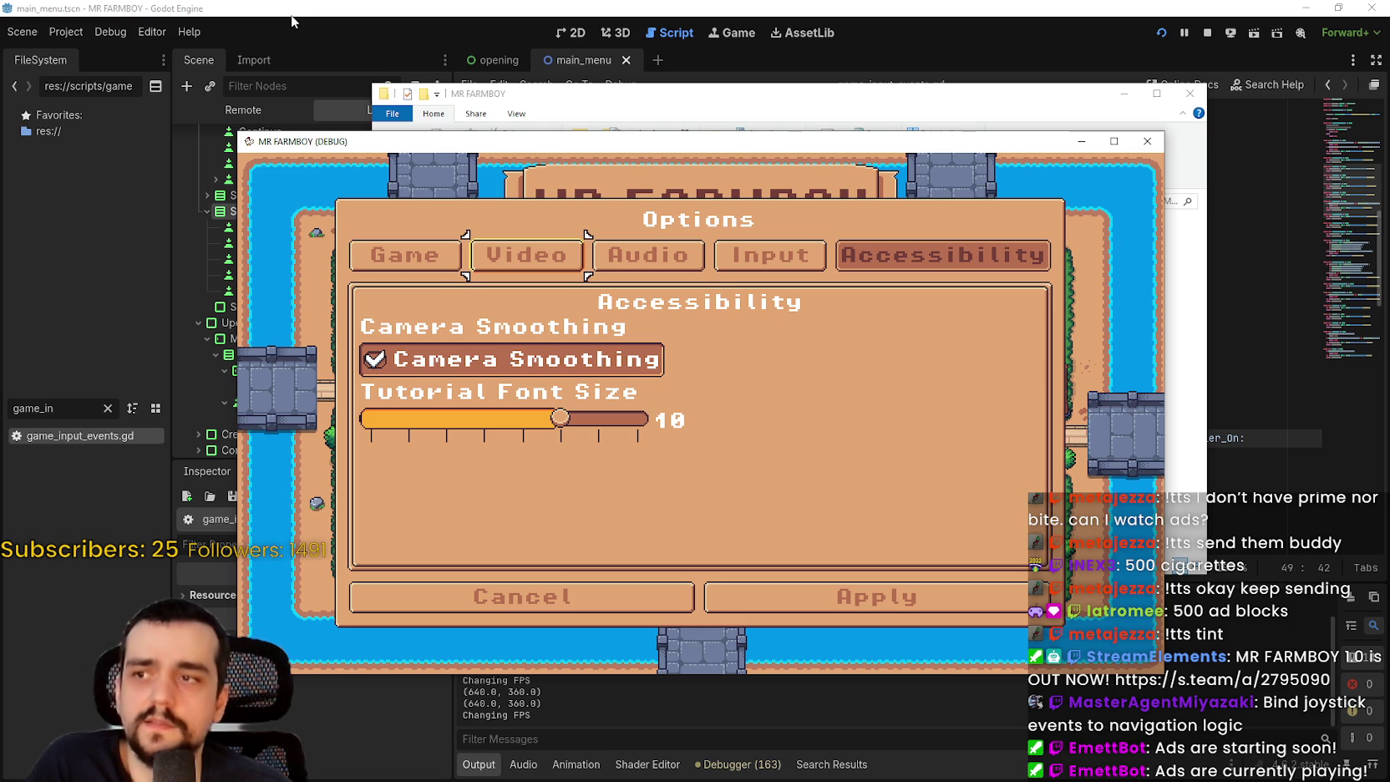
{"action": "key", "text": "Right"}
{"action": "key", "text": "Right"}
{"action": "key", "text": "Return"}
{"action": "key", "text": "Down"}
{"action": "key", "text": "Down"}
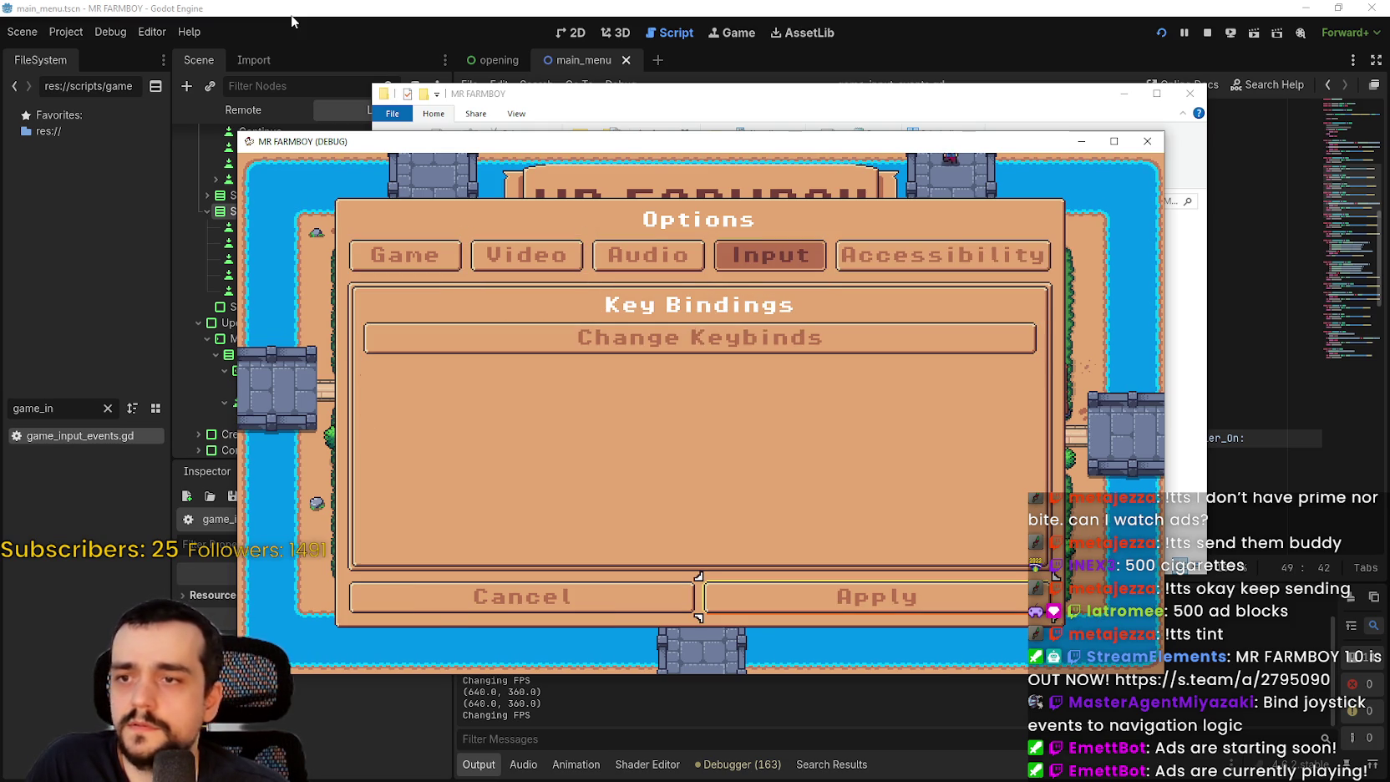
{"action": "key", "text": "Return"}
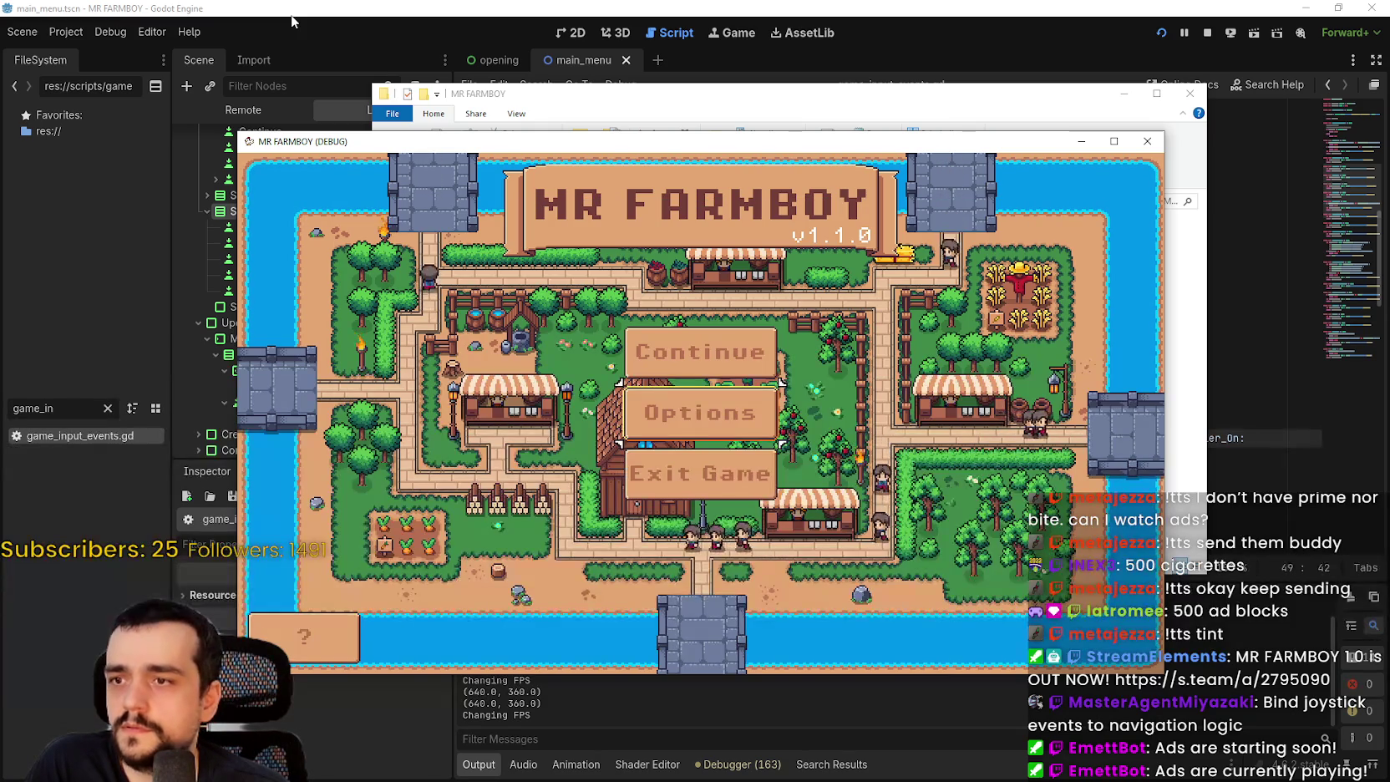
- Open the credits dialog from the main menu and close it again
{"action": "key", "text": "Down"}
{"action": "key", "text": "Down"}
{"action": "key", "text": "Return"}
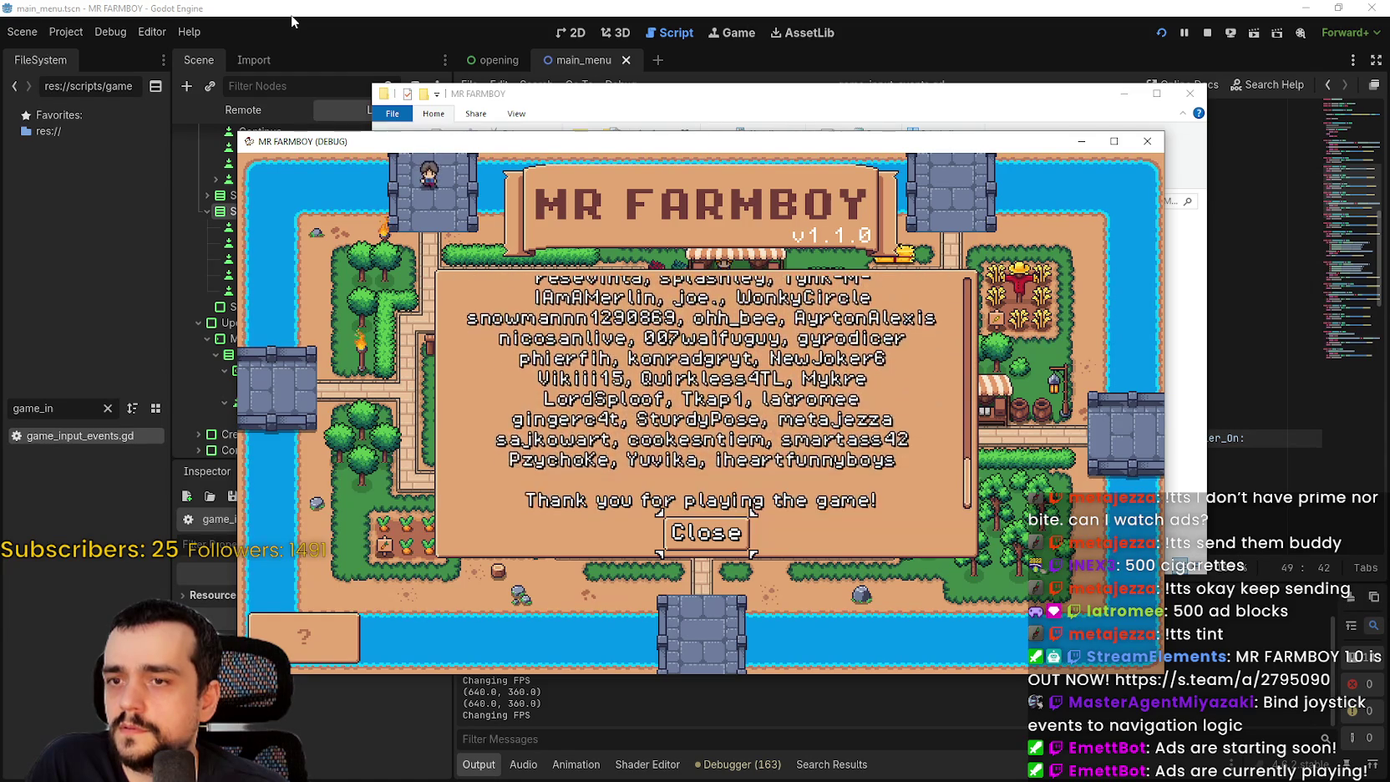
{"action": "key", "text": "Return"}
- Expand Save 1 in save selection, bring up Delete, and cancel the confirmation
{"action": "key", "text": "Return"}
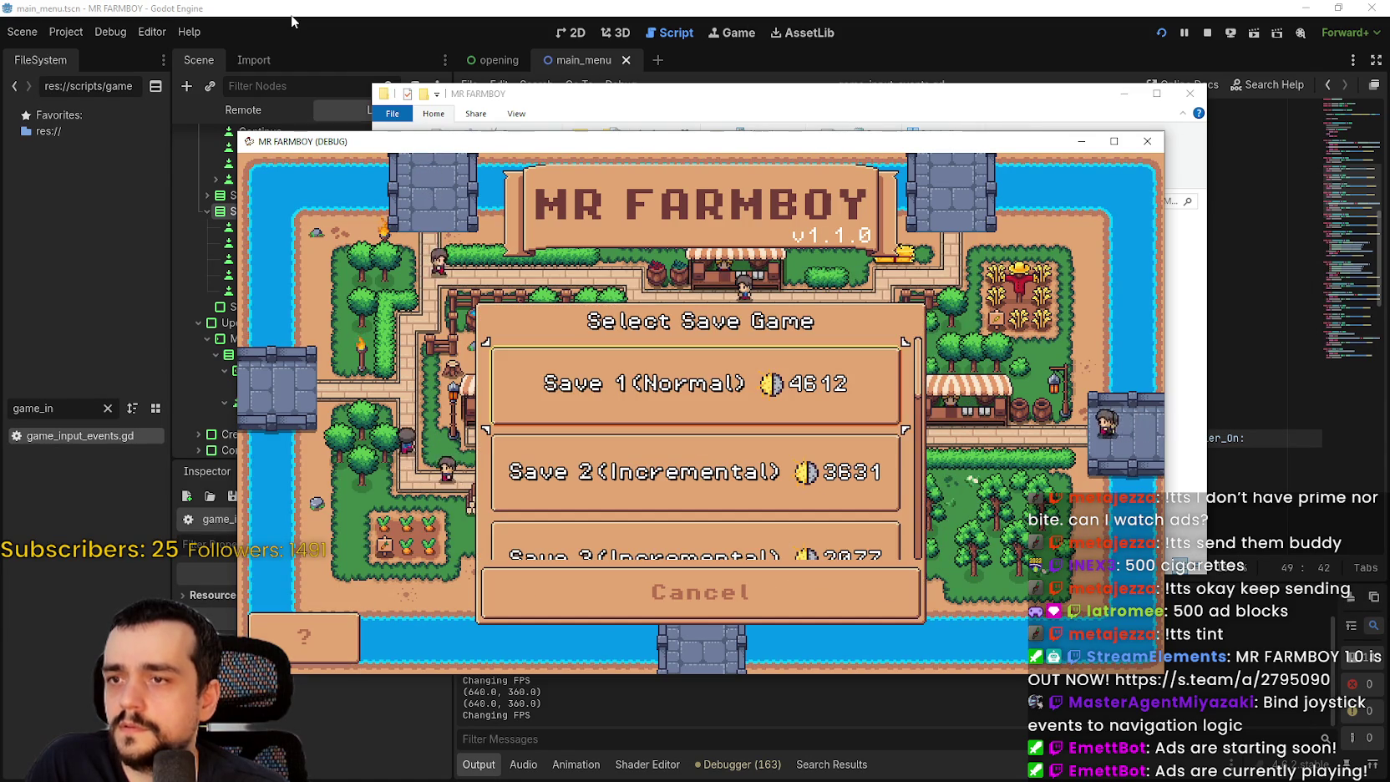
{"action": "key", "text": "Return"}
{"action": "key", "text": "Right"}
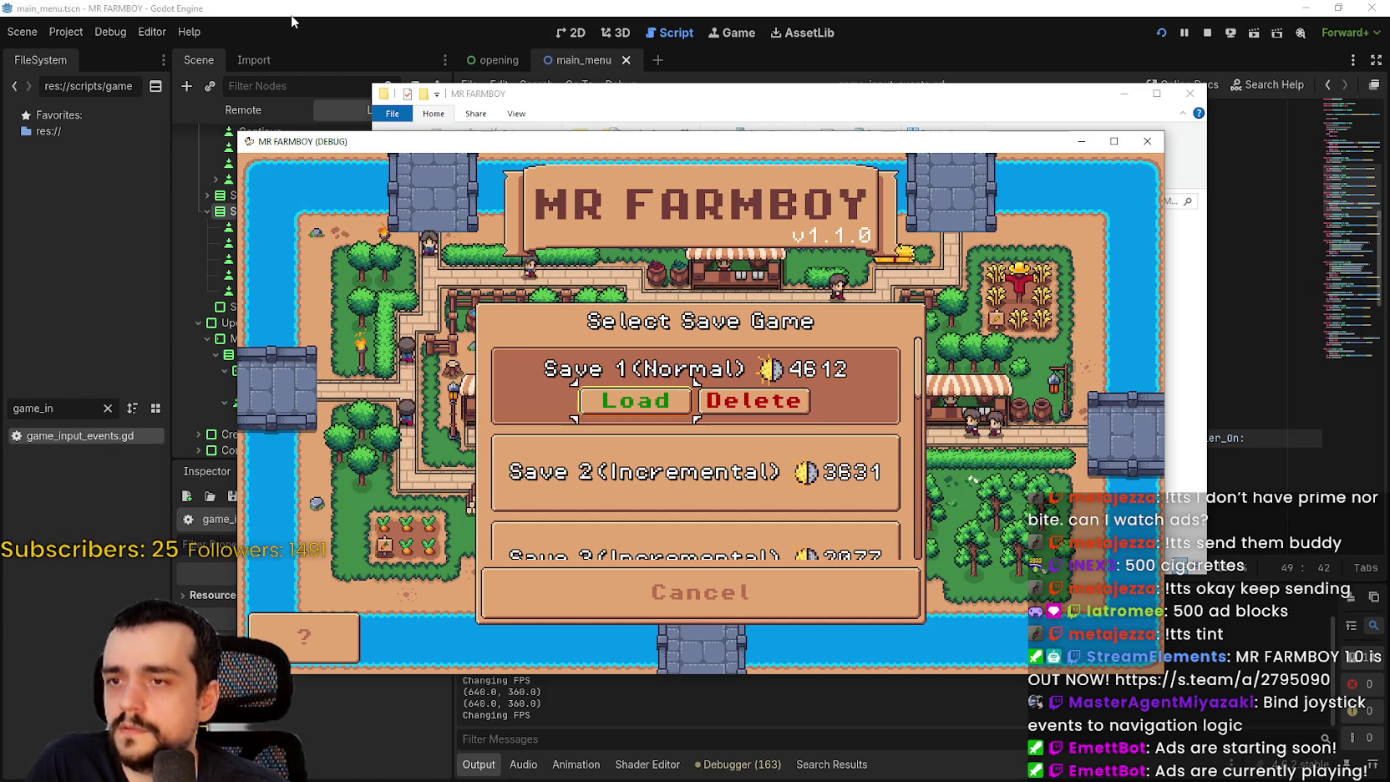
{"action": "key", "text": "Return"}
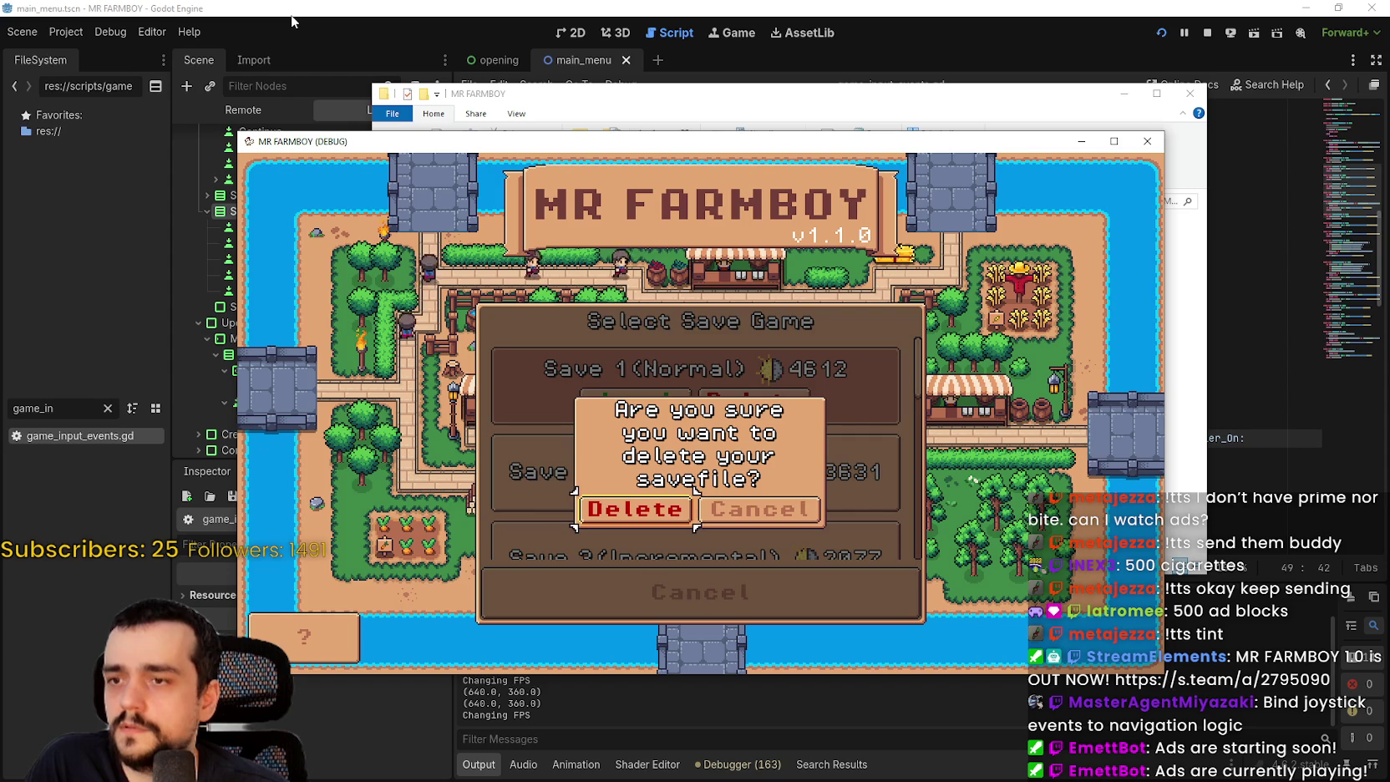
{"action": "key", "text": "Right"}
{"action": "key", "text": "Return"}
- Start a new game on the empty slot, browsing Normal Mode, the islands and economy options
{"action": "key", "text": "Down"}
{"action": "key", "text": "Down"}
{"action": "key", "text": "Down"}
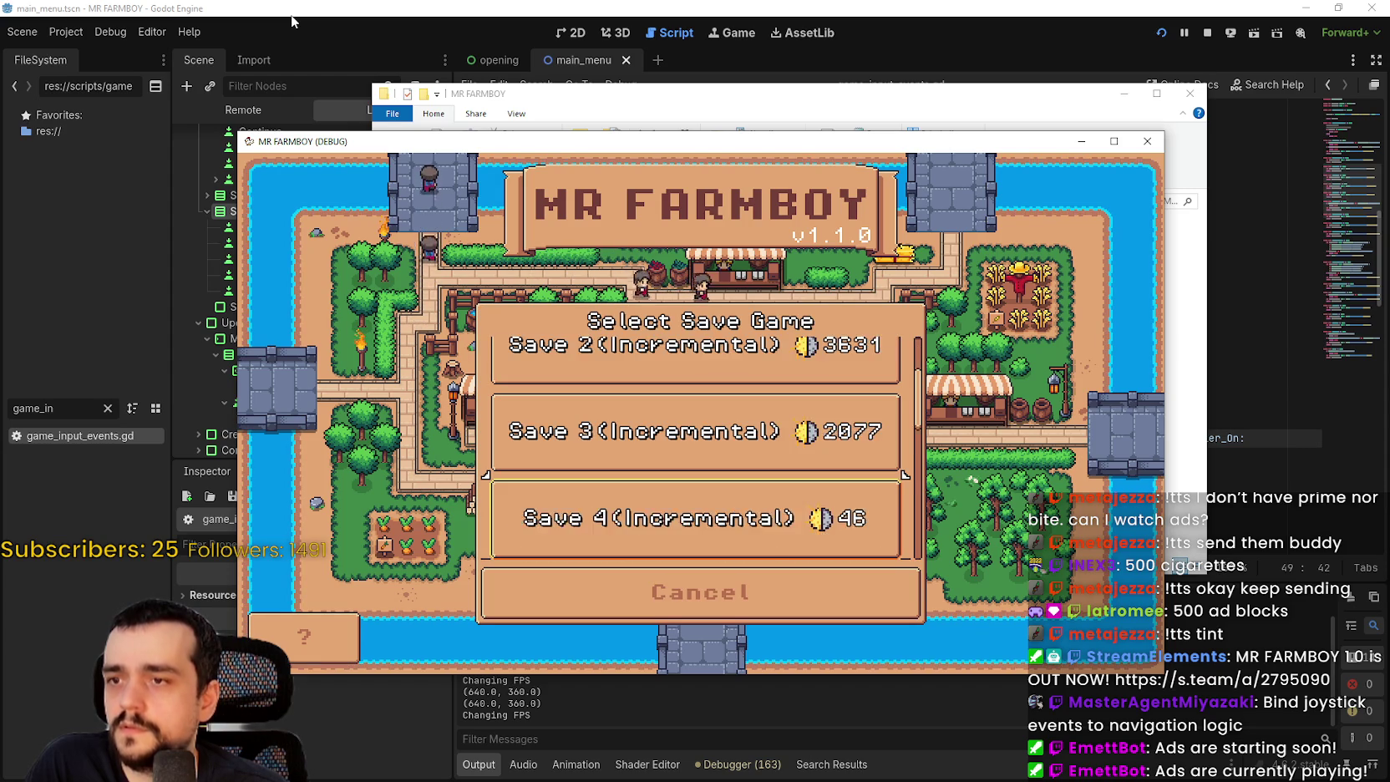
{"action": "key", "text": "Return"}
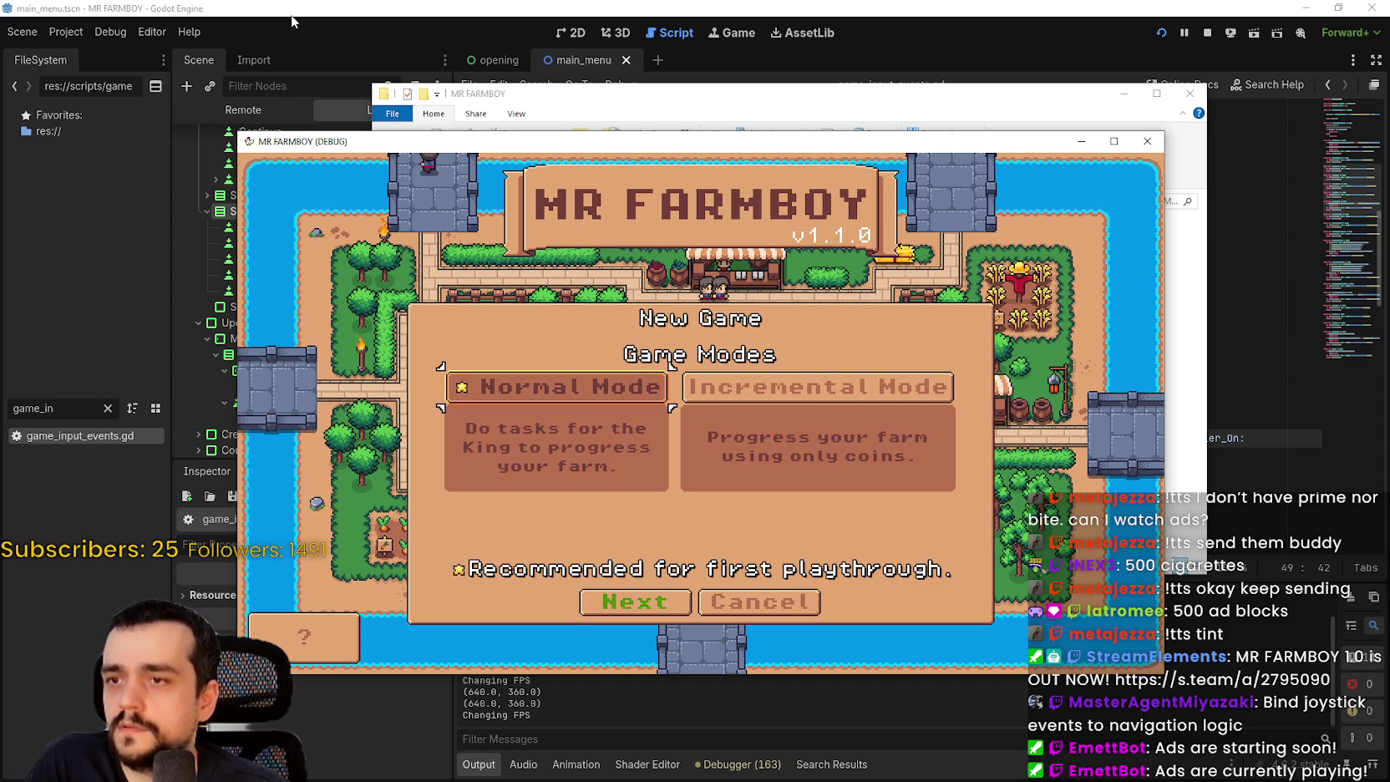
{"action": "key", "text": "Down"}
{"action": "key", "text": "Left"}
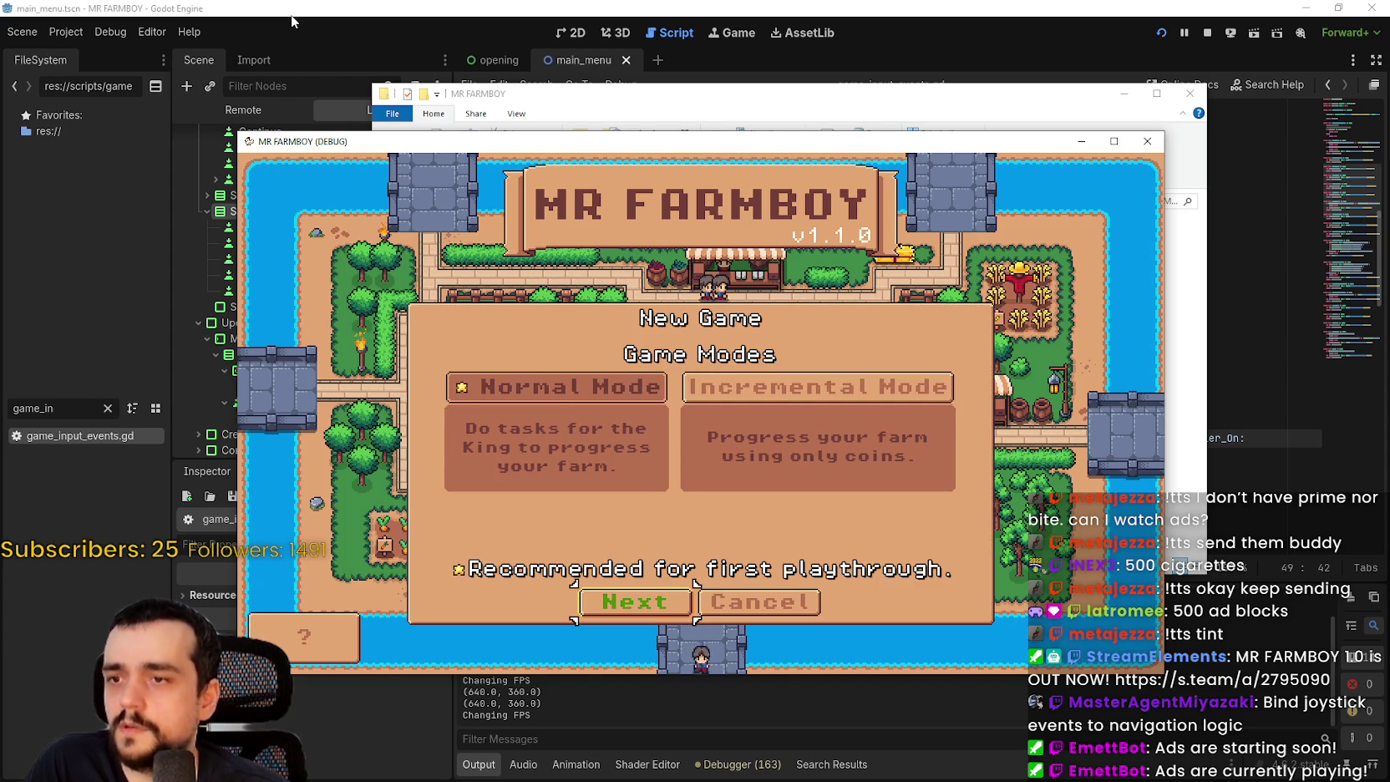
{"action": "key", "text": "Return"}
{"action": "key", "text": "Left"}
{"action": "key", "text": "Right"}
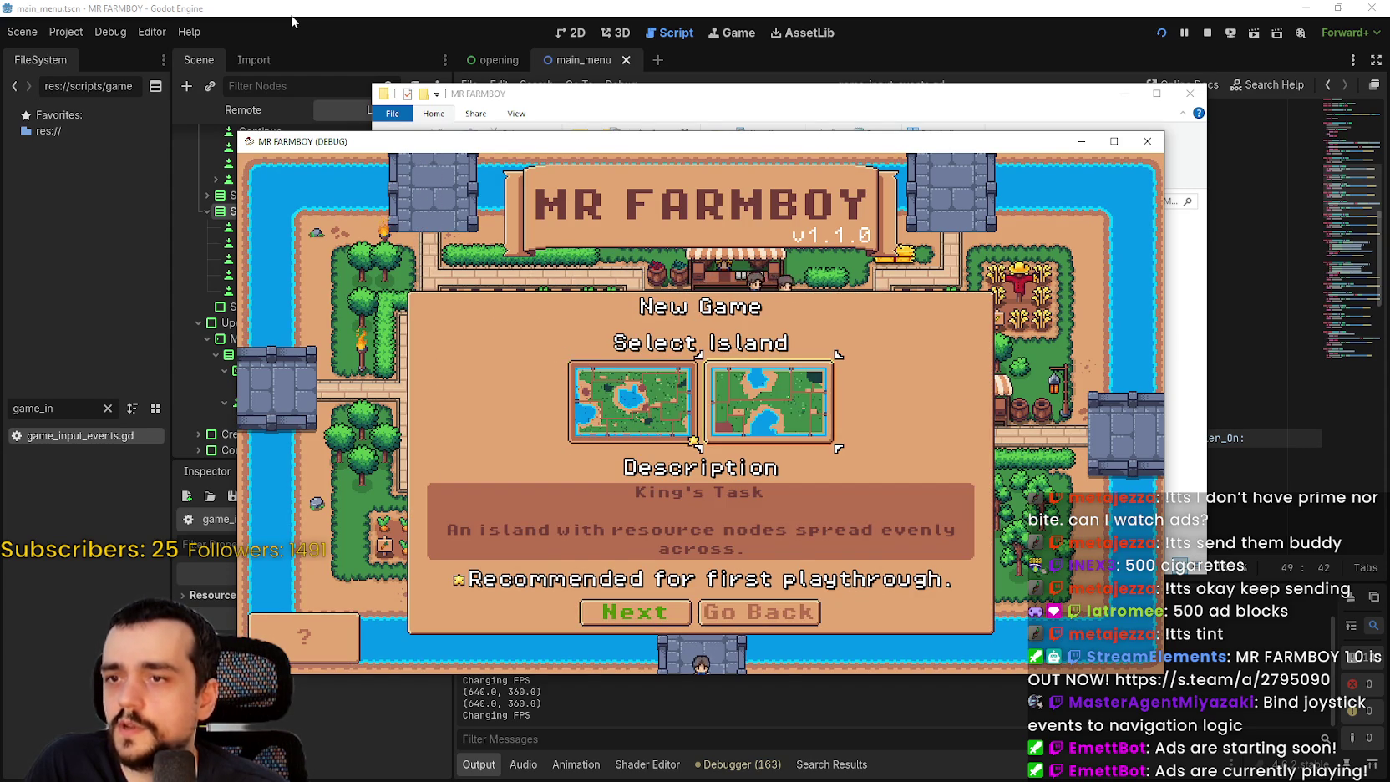
{"action": "key", "text": "Left"}
{"action": "key", "text": "Return"}
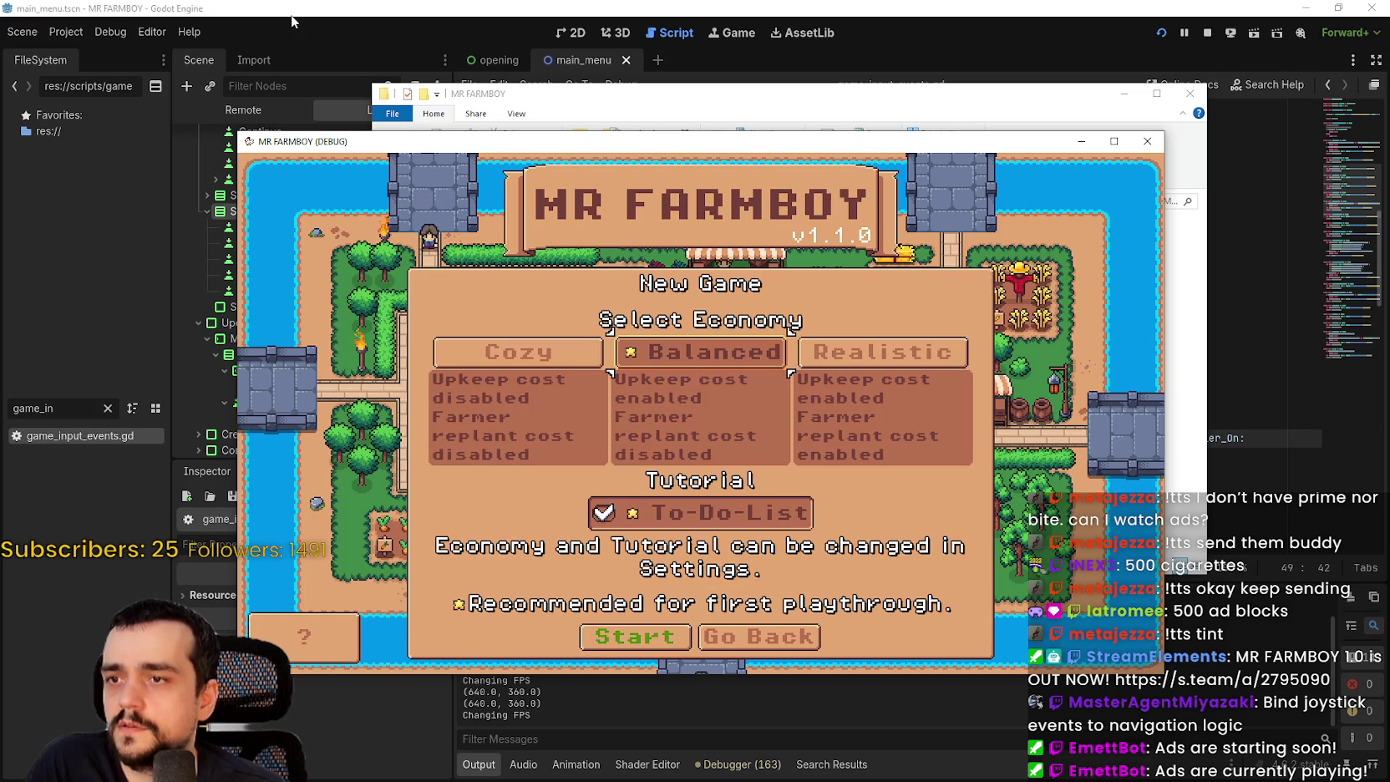
{"action": "key", "text": "Right"}
{"action": "key", "text": "Left"}
{"action": "key", "text": "Left"}
{"action": "key", "text": "Right"}
{"action": "key", "text": "Down"}
{"action": "key", "text": "Down"}
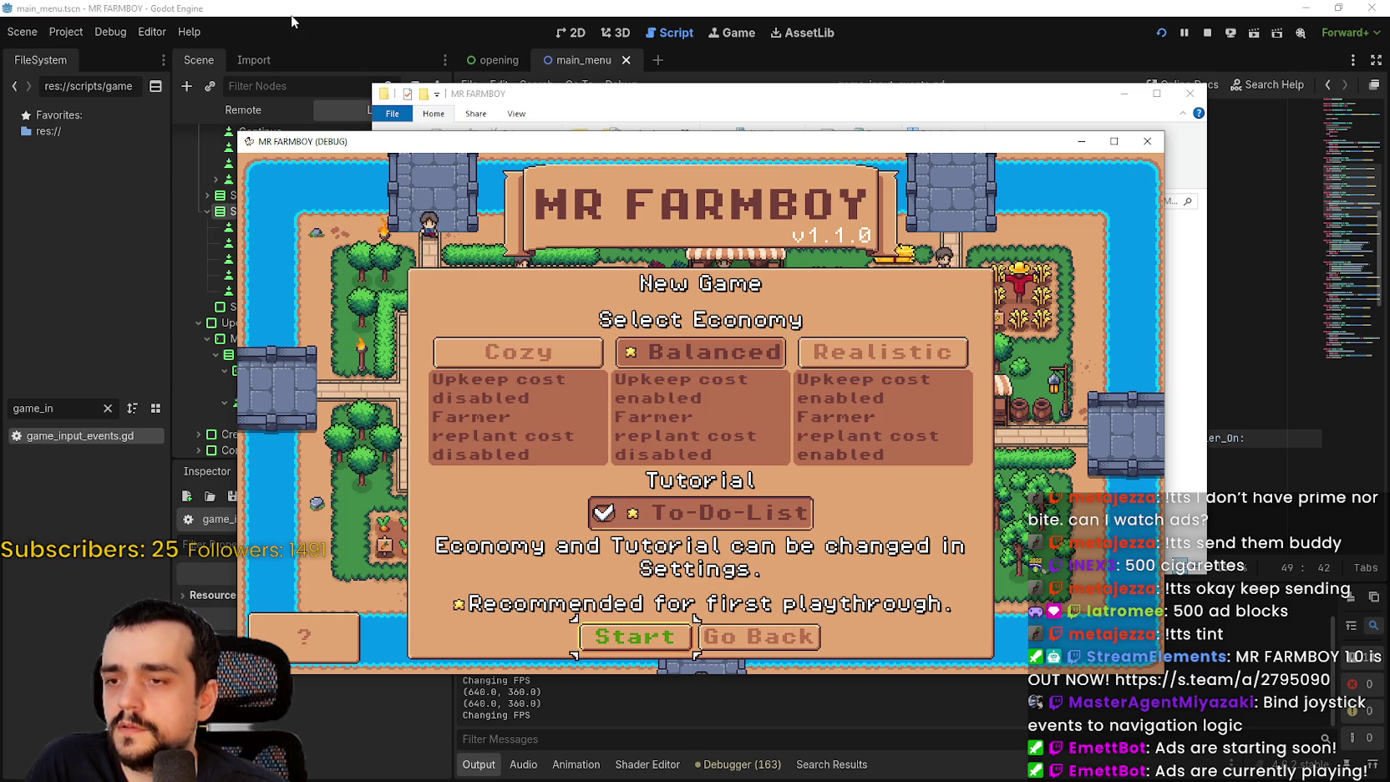
- Choose Start from the title menu, open the save list, and load Save 1
{"action": "key", "text": "Right"}
{"action": "key", "text": "Left"}
{"action": "key", "text": "Return"}
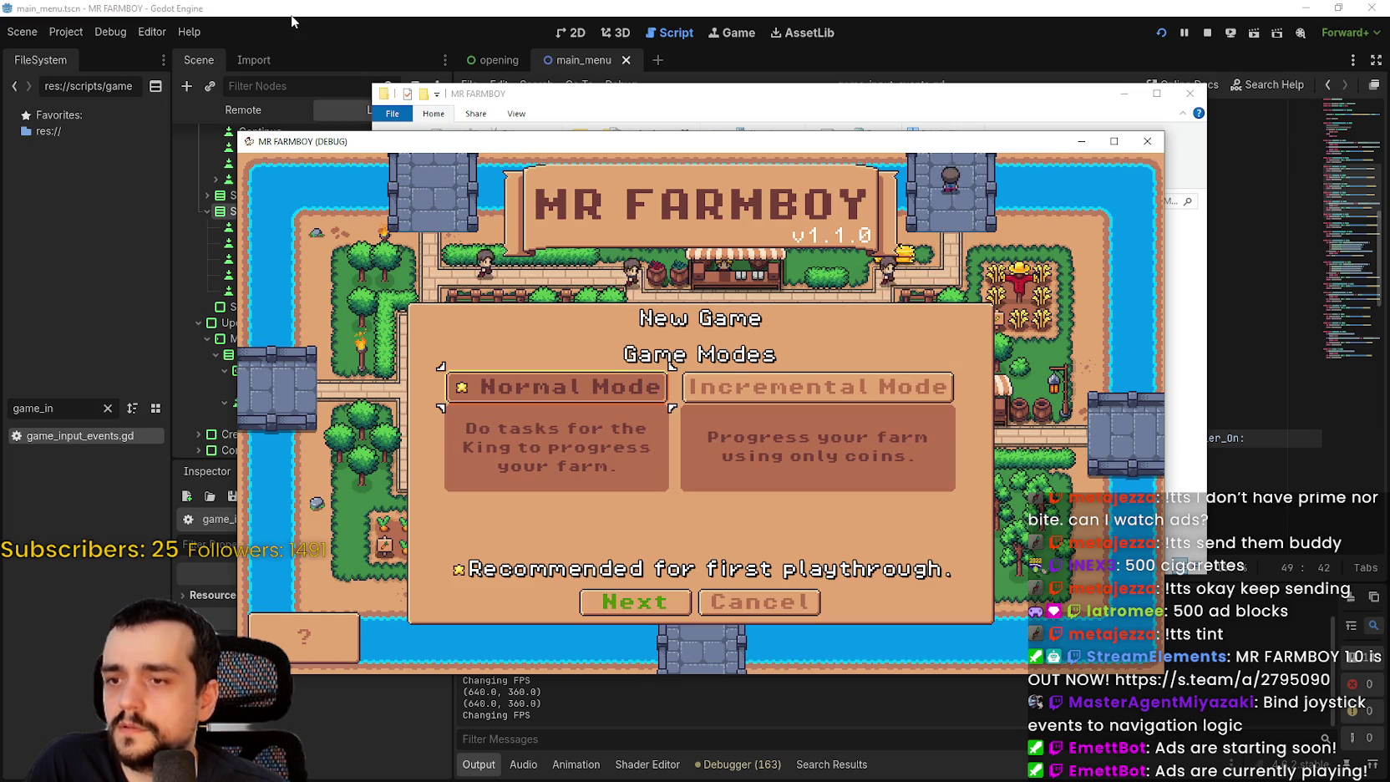
{"action": "key", "text": "Right"}
{"action": "key", "text": "Return"}
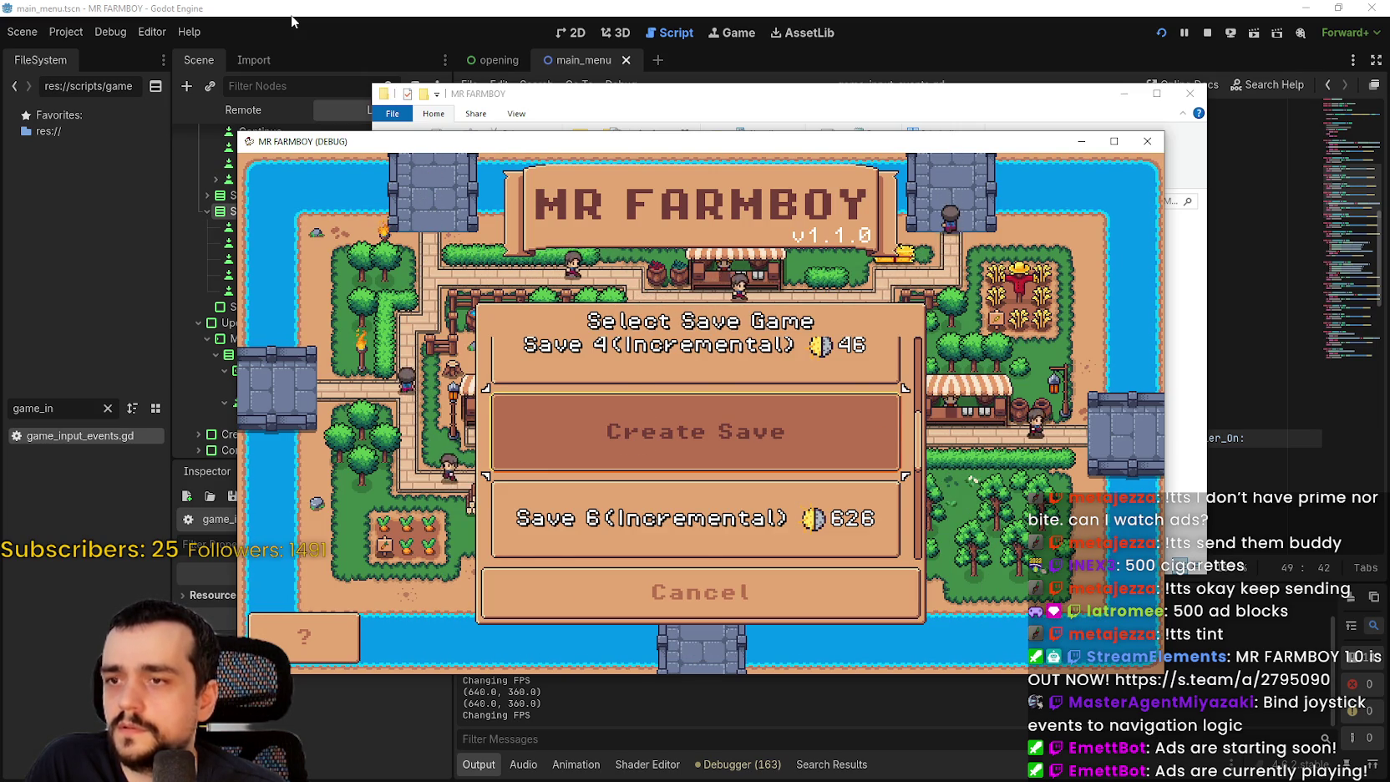
{"action": "key", "text": "Up"}
{"action": "key", "text": "Up"}
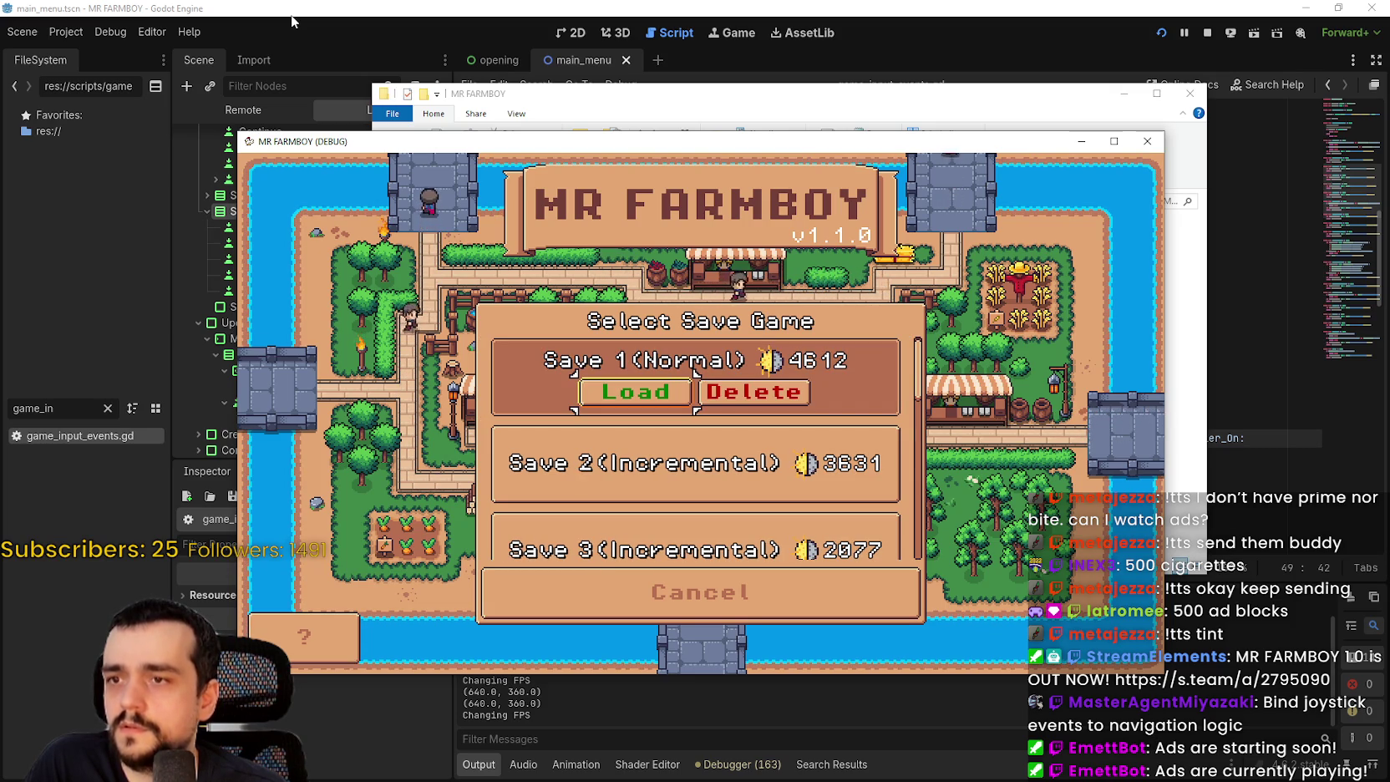
{"action": "key", "text": "Return"}
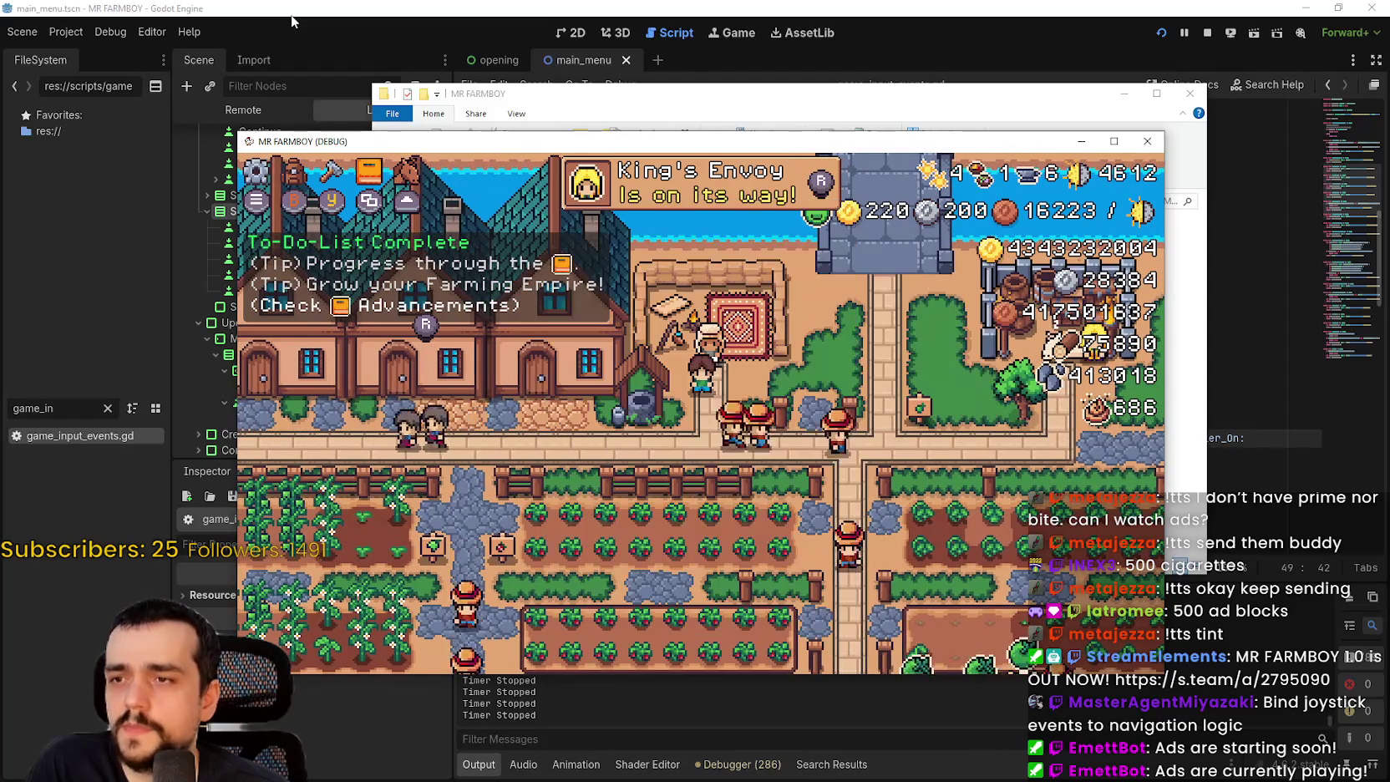
- Open and close the Merchant Seller shop and the King's Envoy task panel
{"action": "key", "text": "e"}
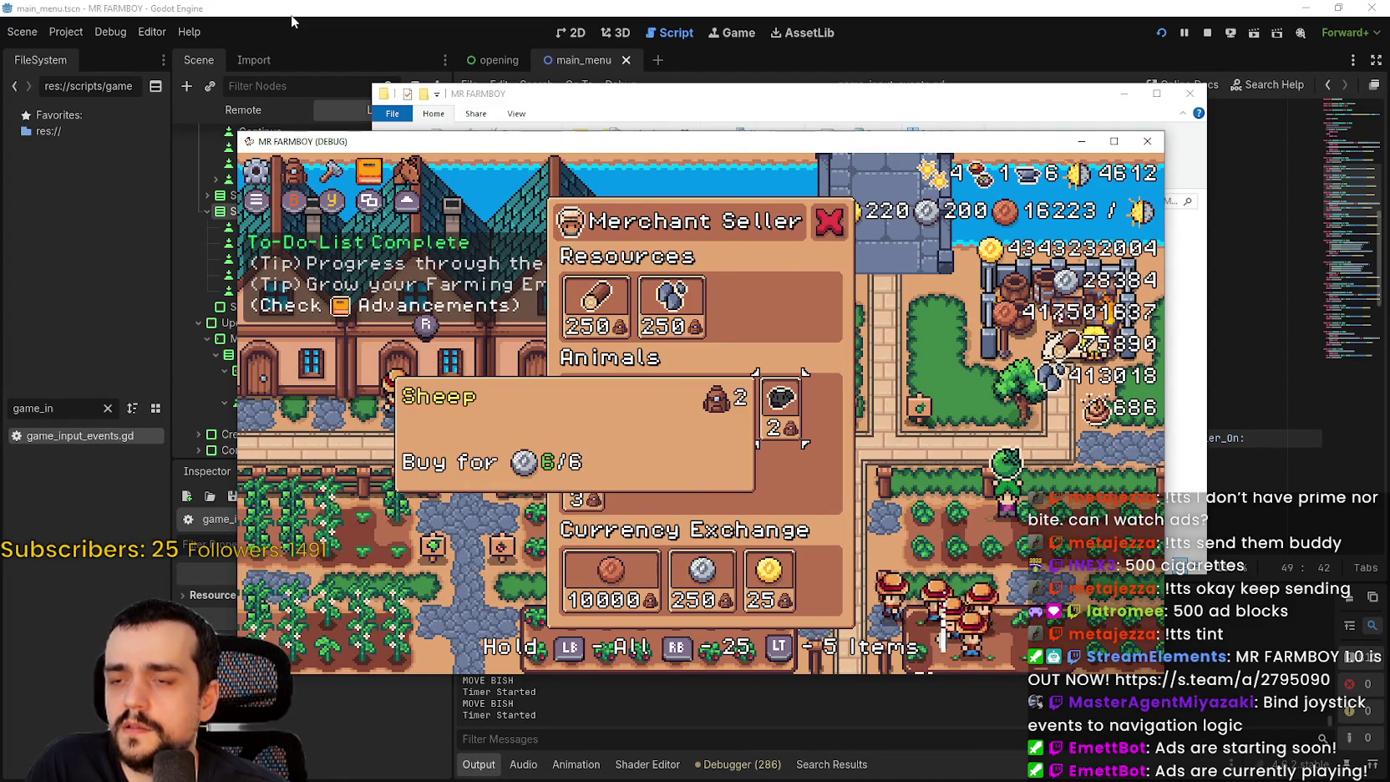
{"action": "key", "text": "Escape"}
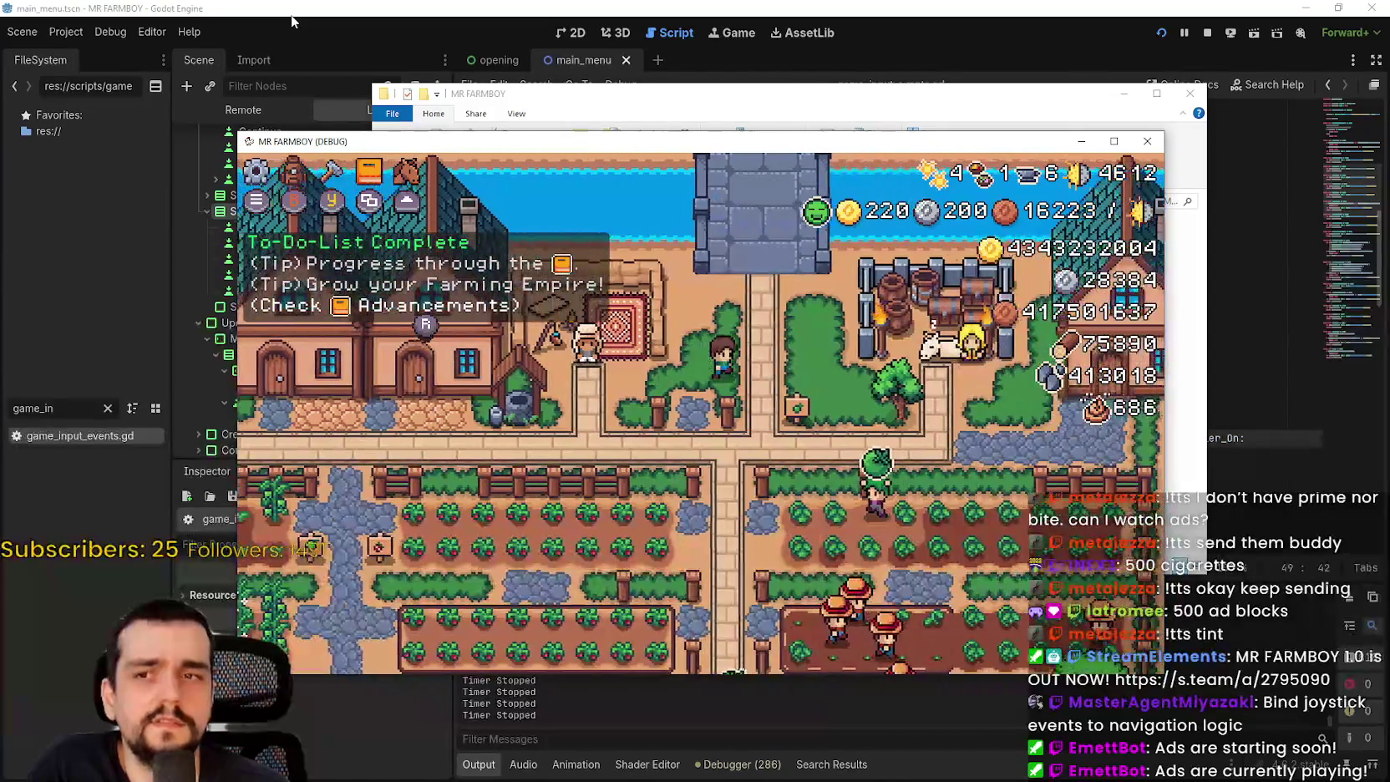
{"action": "key", "text": "e"}
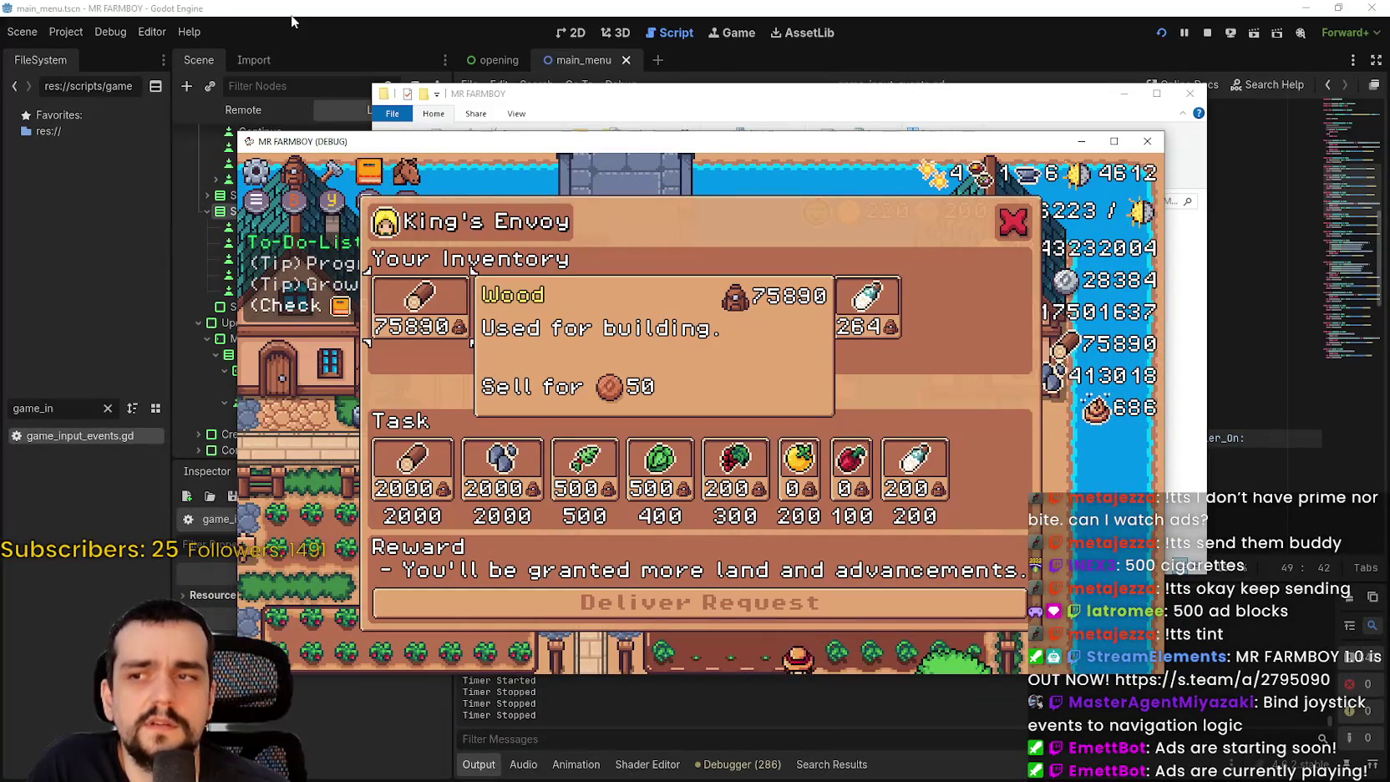
{"action": "key", "text": "Escape"}
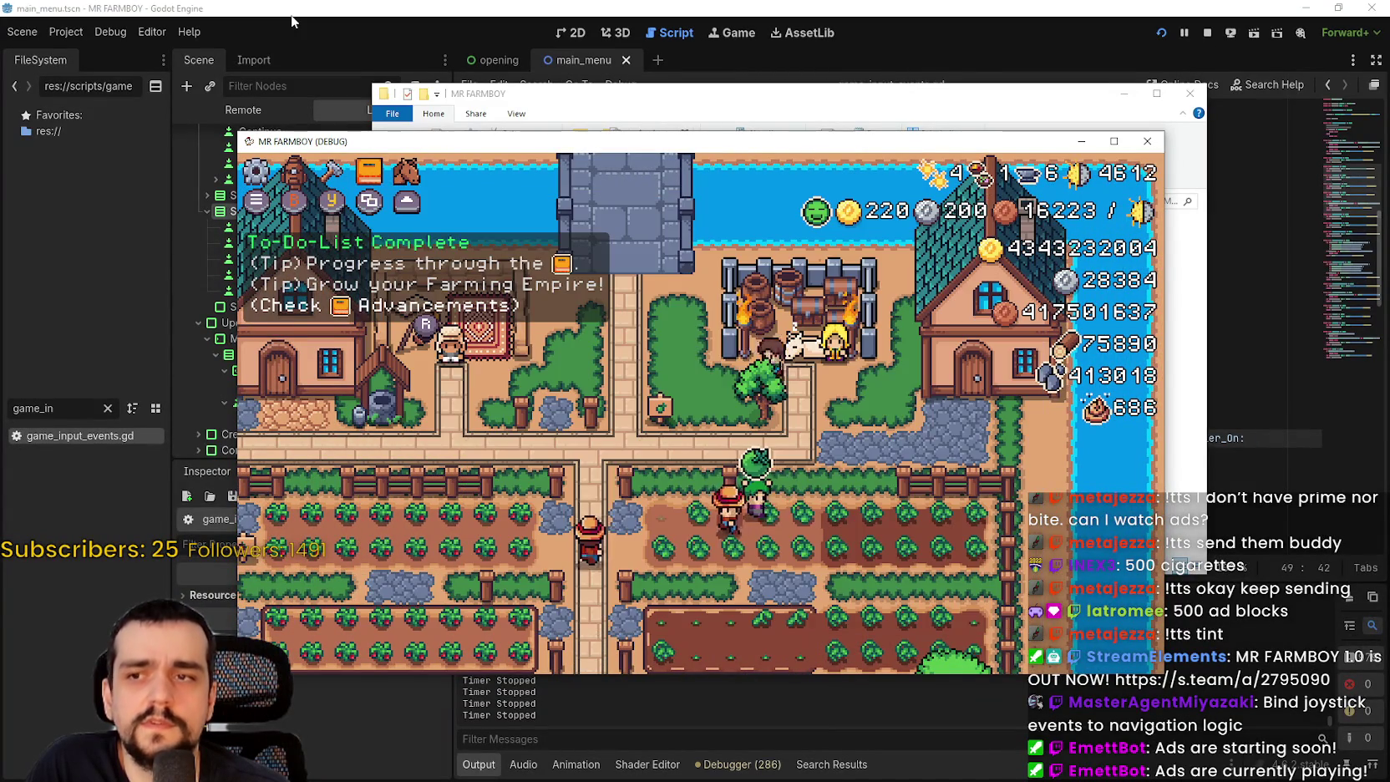
- Reopen the Merchant Seller shop, browse Wood, Stone and the Animals row, then close it
{"action": "key", "text": "e"}
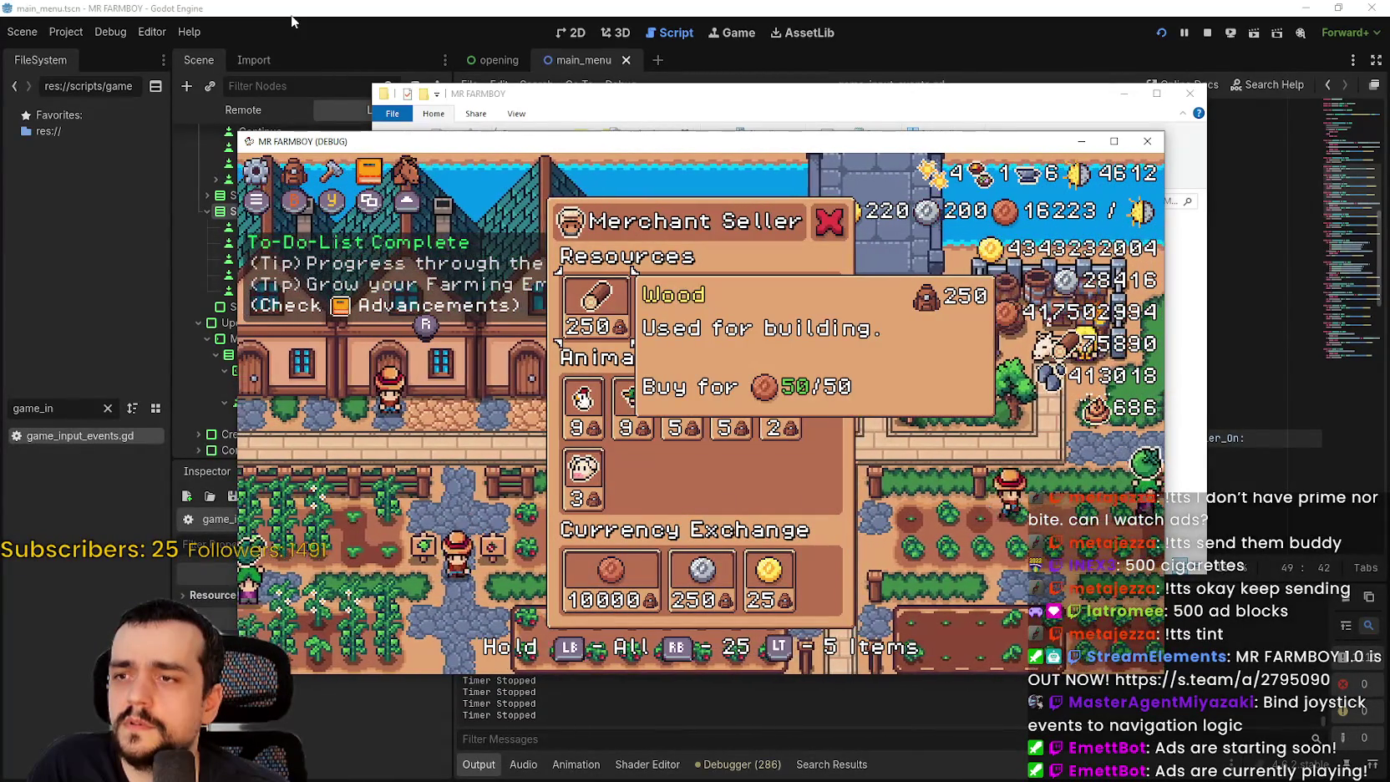
{"action": "key", "text": "Down"}
{"action": "key", "text": "Left"}
{"action": "key", "text": "Up"}
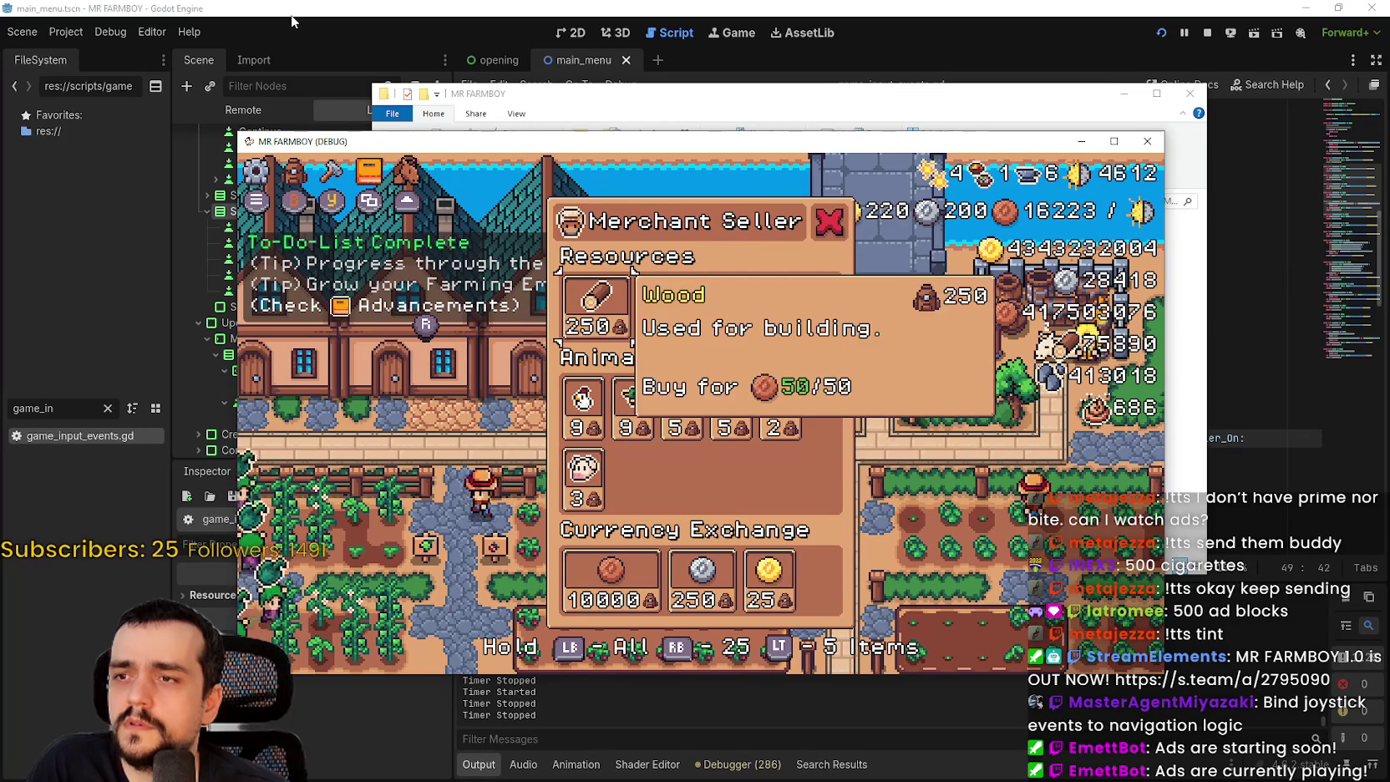
{"action": "key", "text": "Down"}
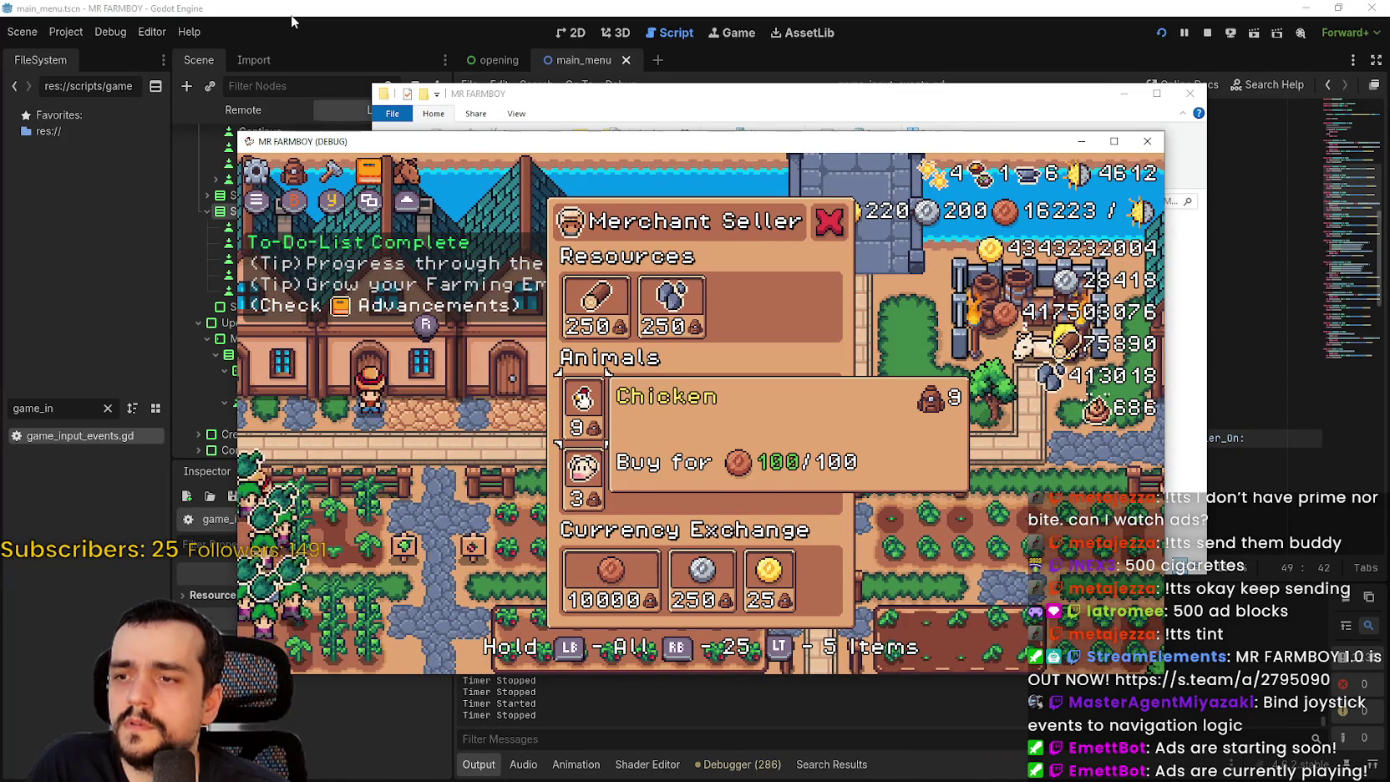
{"action": "key", "text": "e"}
{"action": "key", "text": "e"}
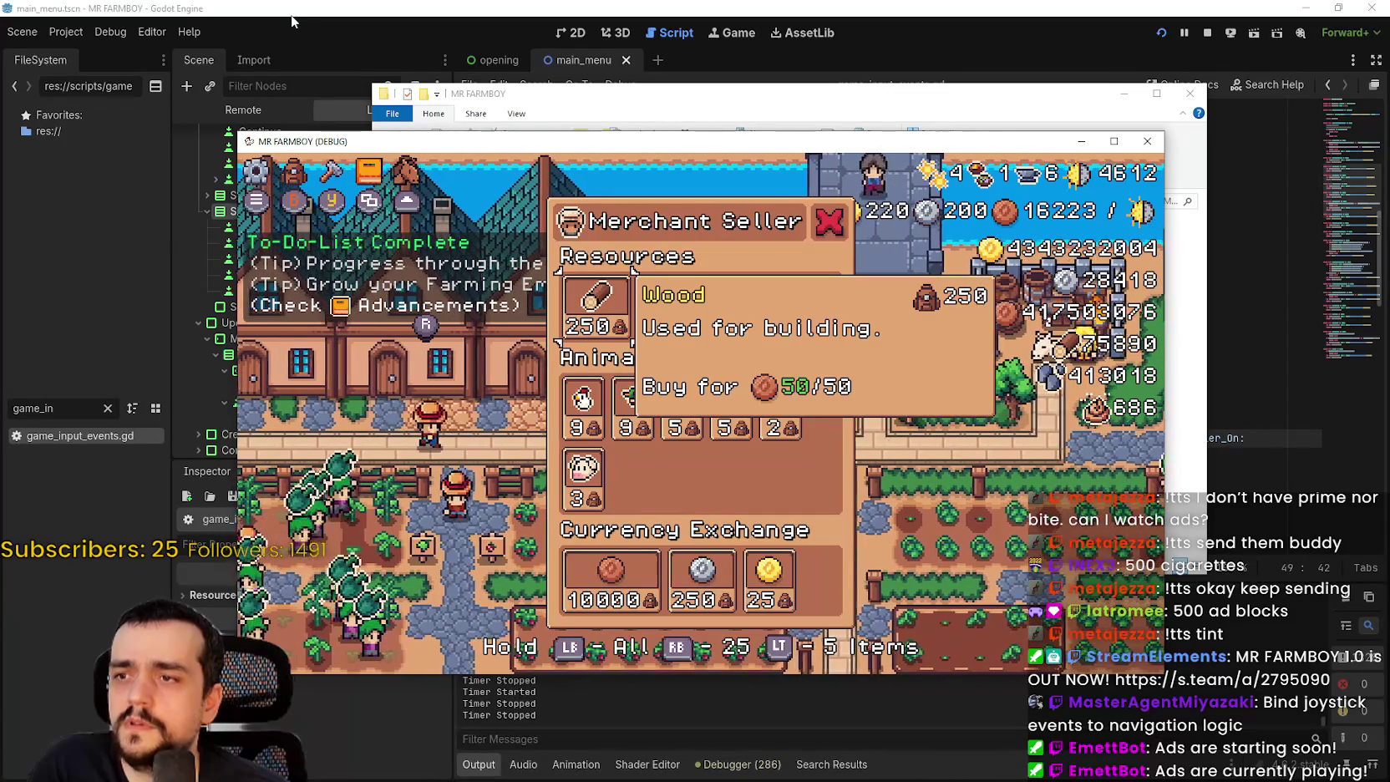
{"action": "key", "text": "e"}
{"action": "key", "text": "e"}
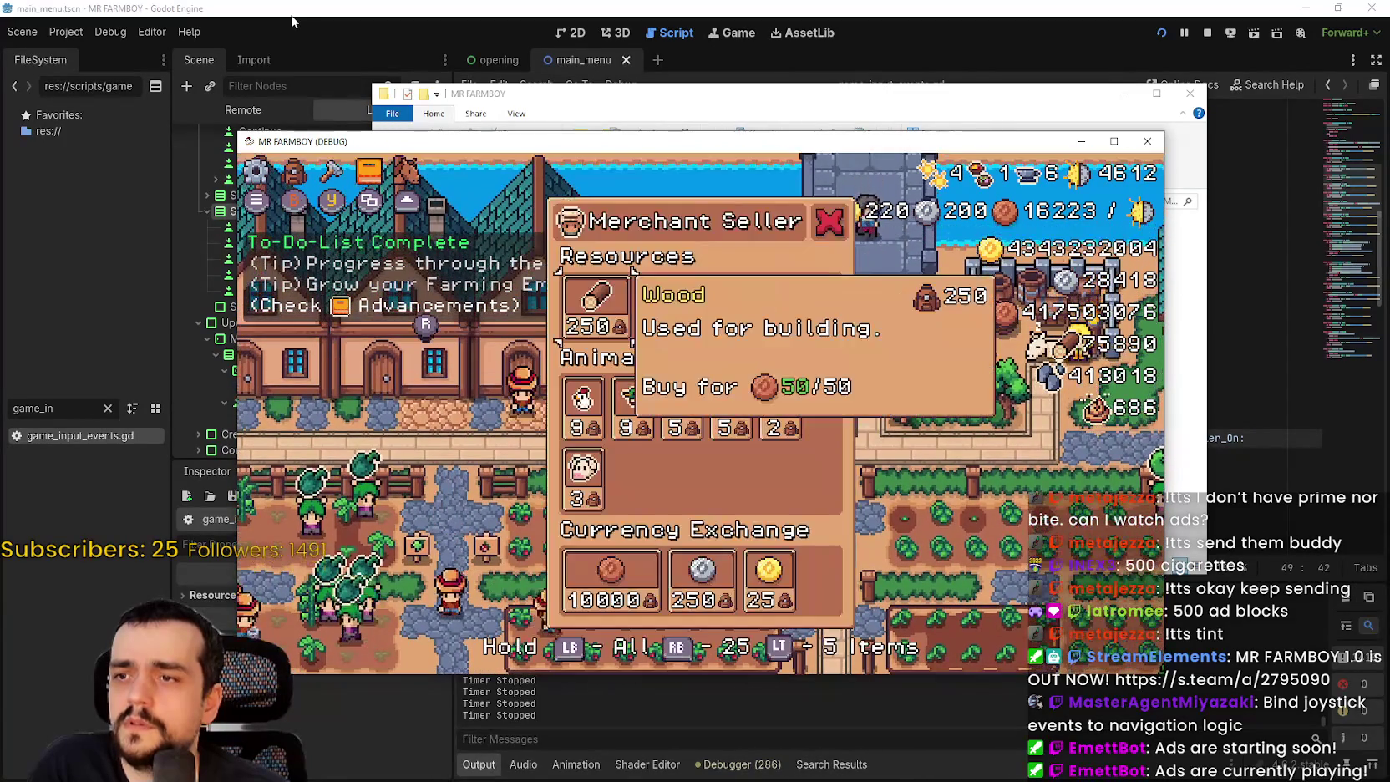
{"action": "key", "text": "Right"}
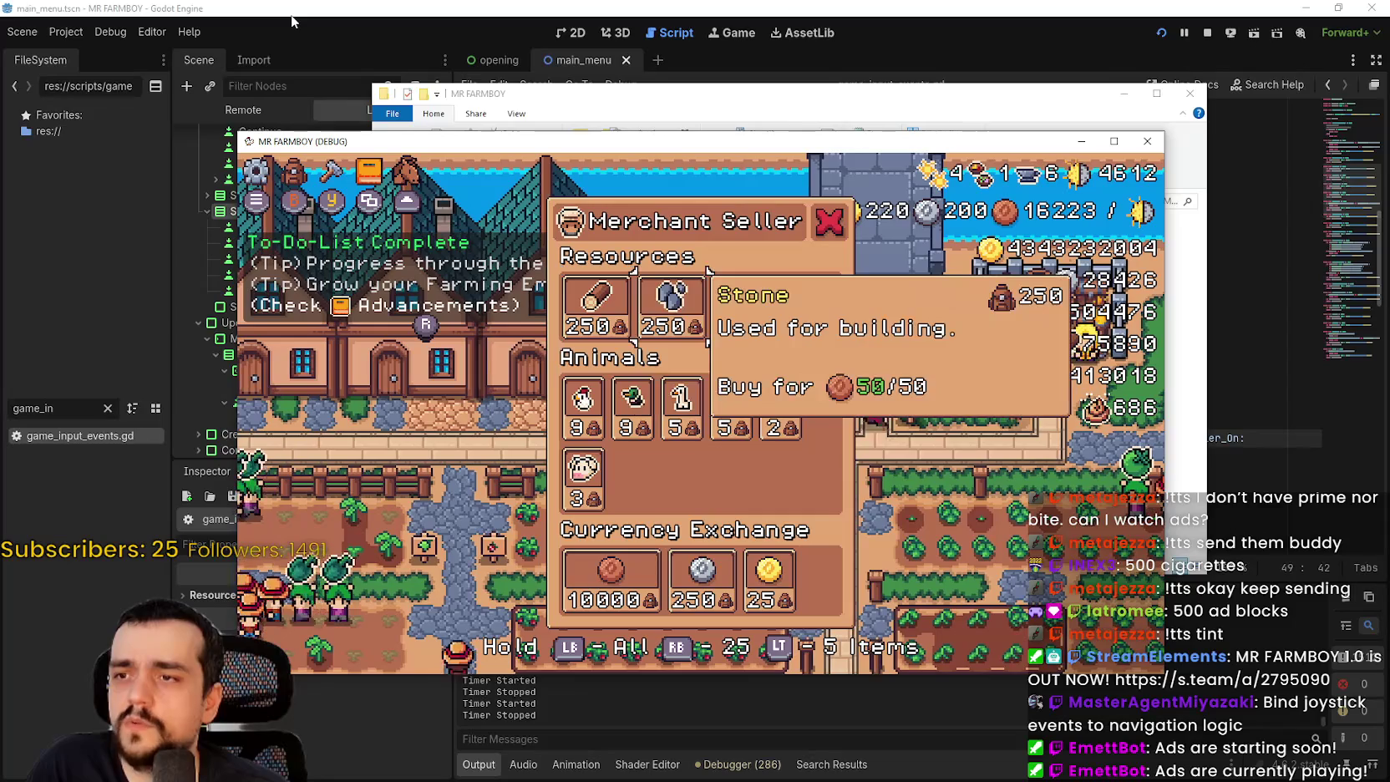
{"action": "key", "text": "Down"}
{"action": "key", "text": "e"}
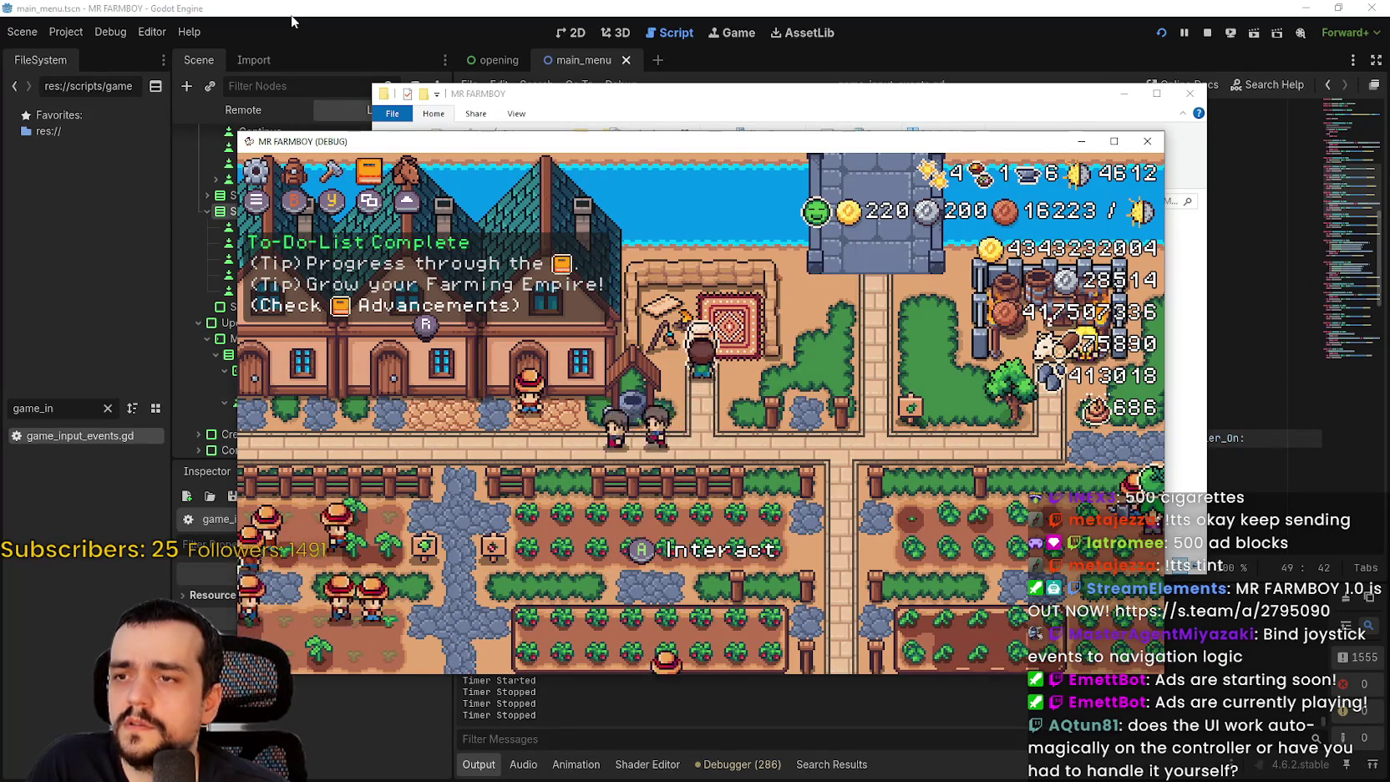
{"action": "key", "text": "e"}
{"action": "key", "text": "e"}
{"action": "key", "text": "Right"}
{"action": "key", "text": "i"}
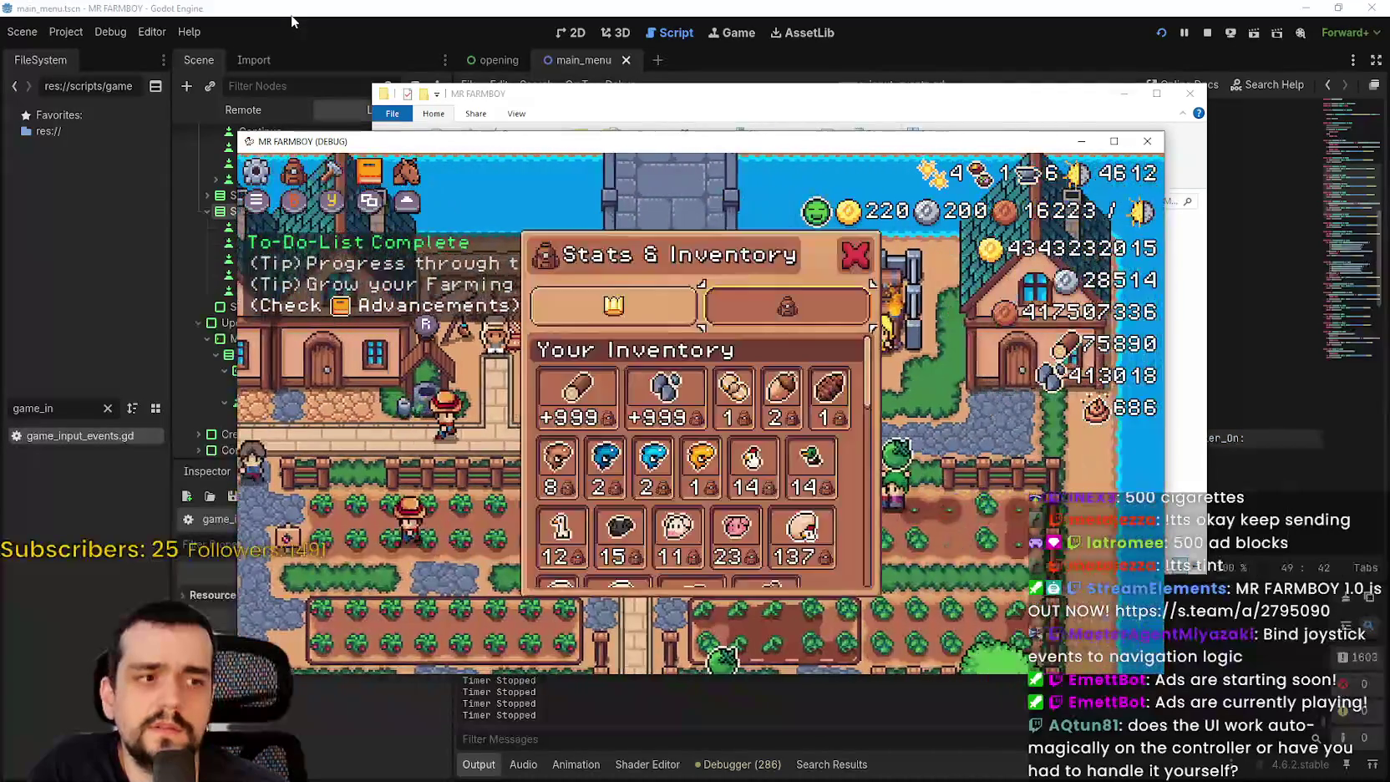
{"action": "key", "text": "i"}
{"action": "key", "text": "e"}
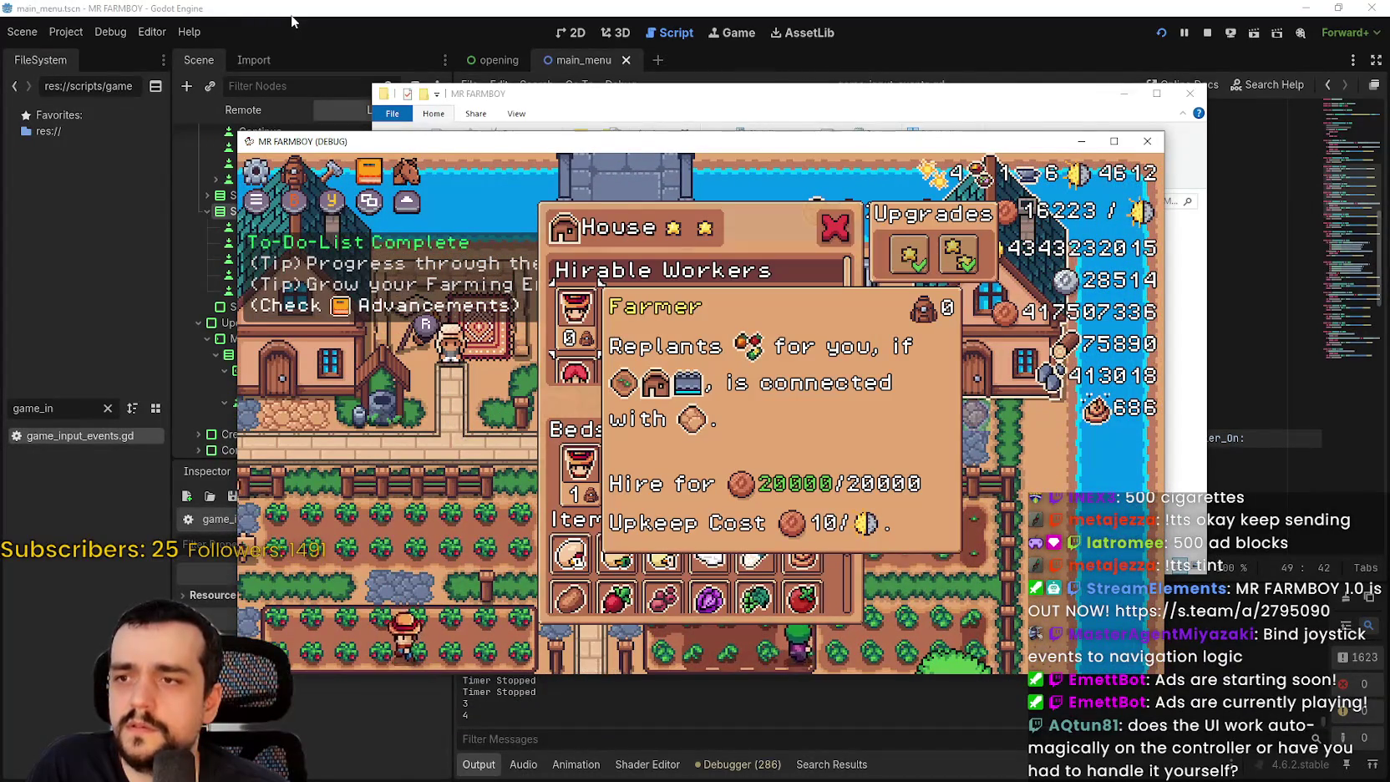
{"action": "key", "text": "Right"}
{"action": "key", "text": "Right"}
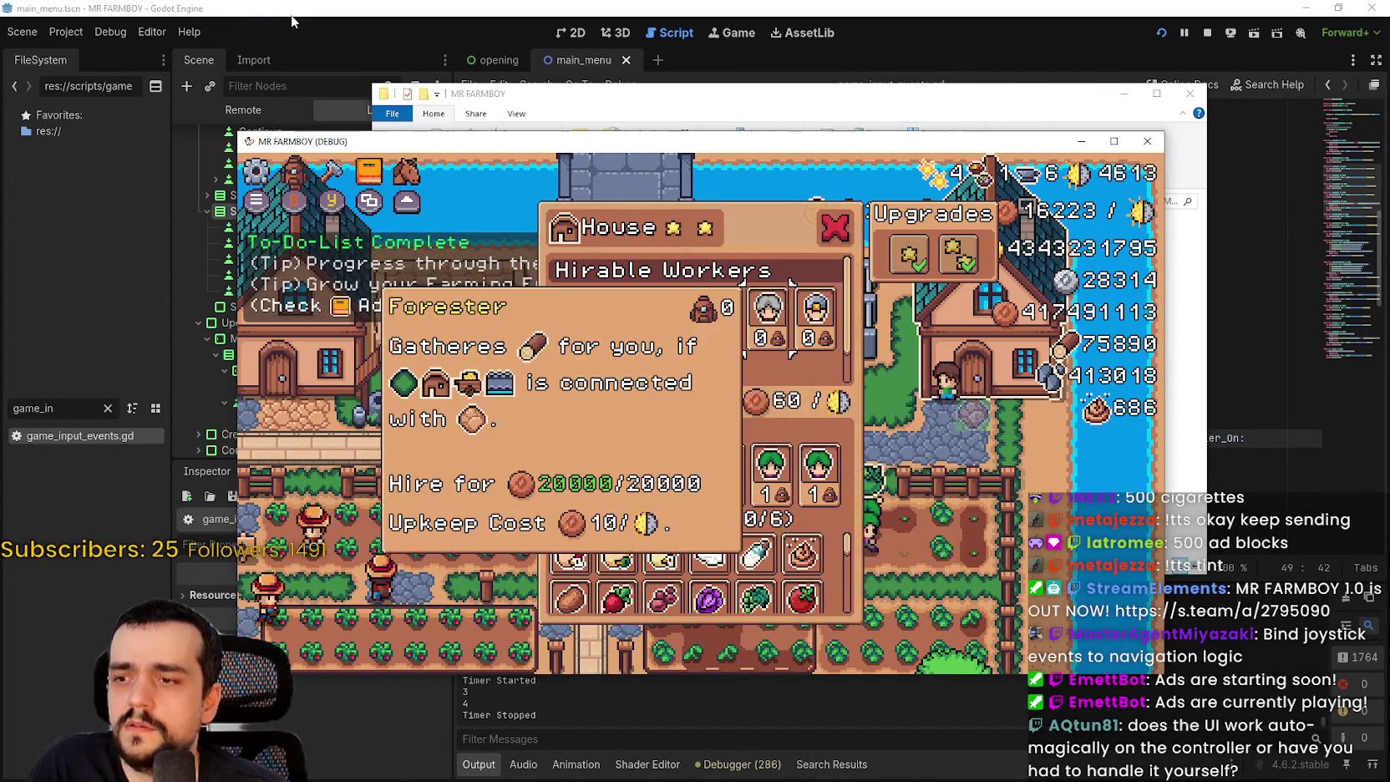
{"action": "key", "text": "Down"}
{"action": "key", "text": "Down"}
{"action": "key", "text": "Right"}
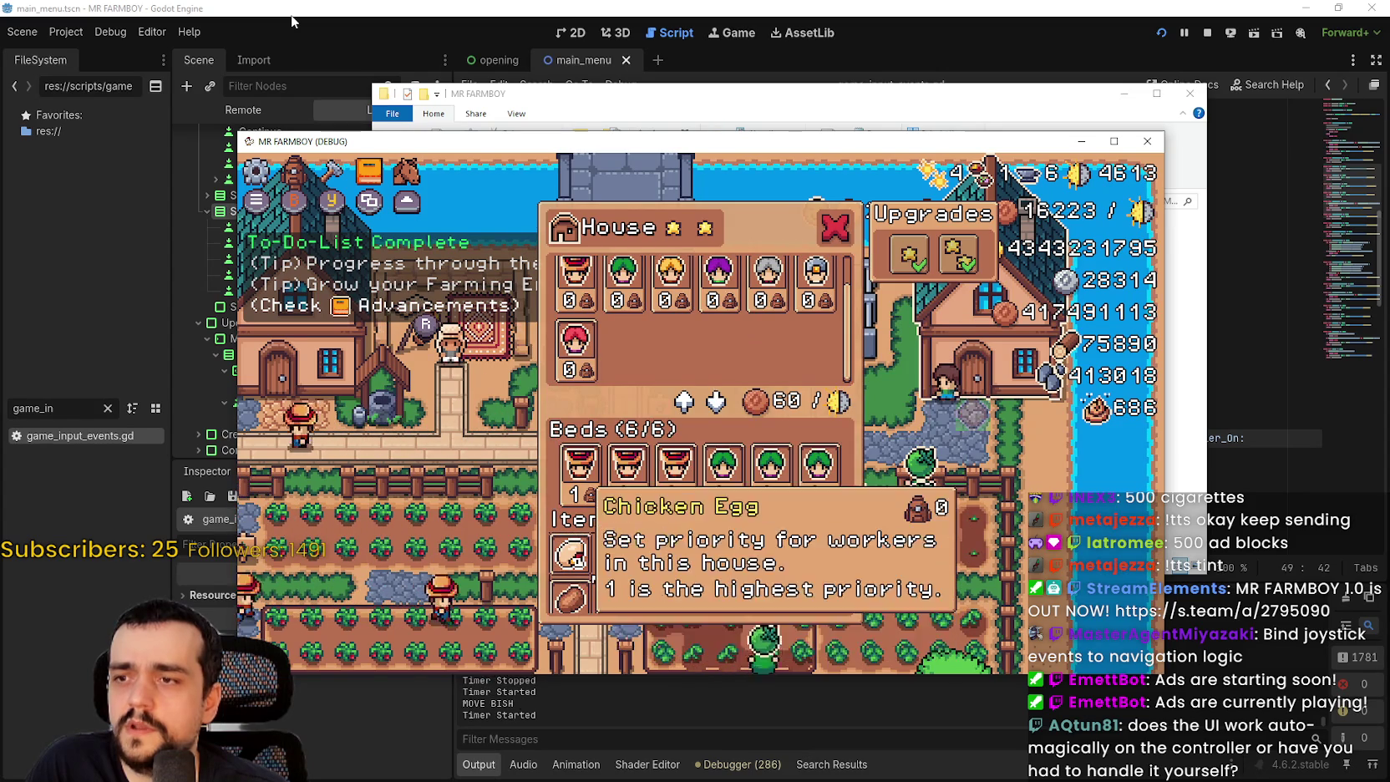
{"action": "key", "text": "Up"}
{"action": "key", "text": "Up"}
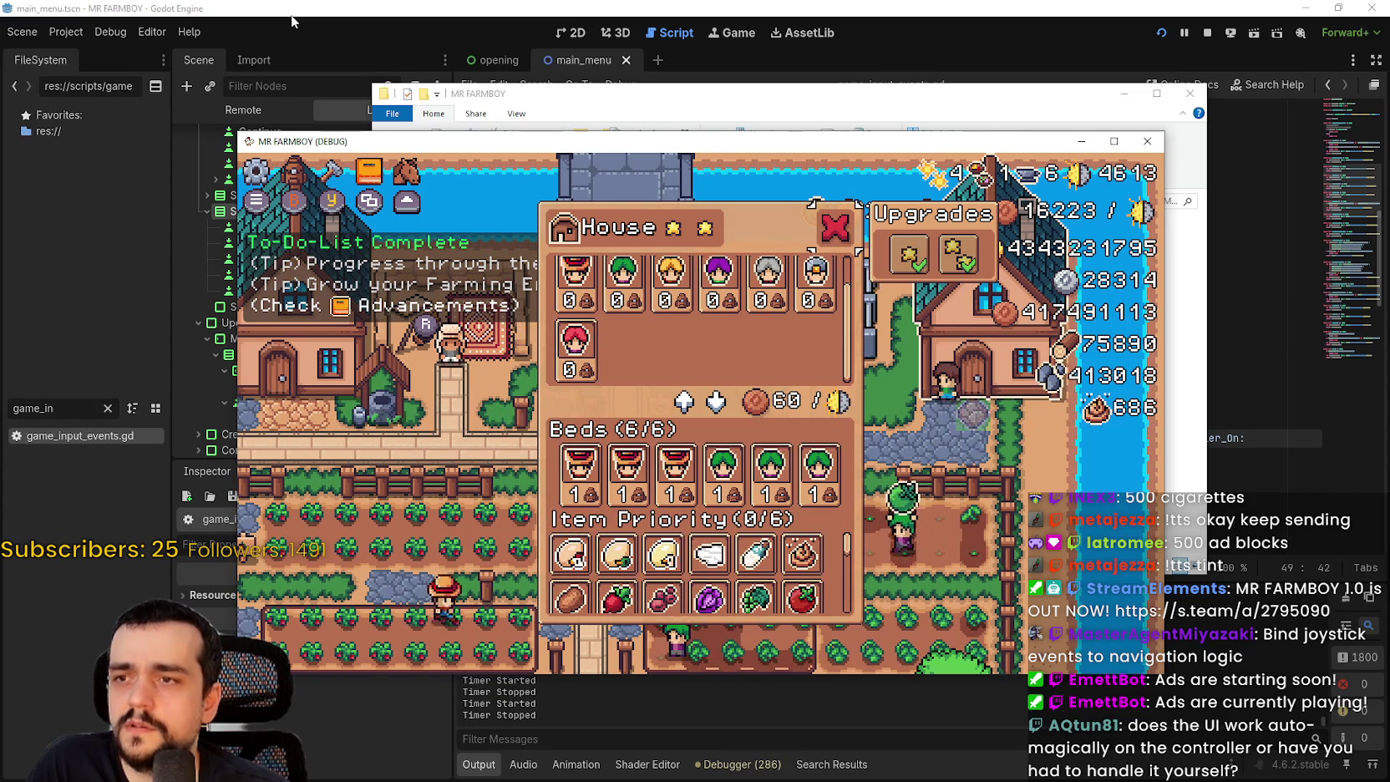
{"action": "key", "text": "Escape"}
{"action": "key", "text": "e"}
{"action": "key", "text": "Right"}
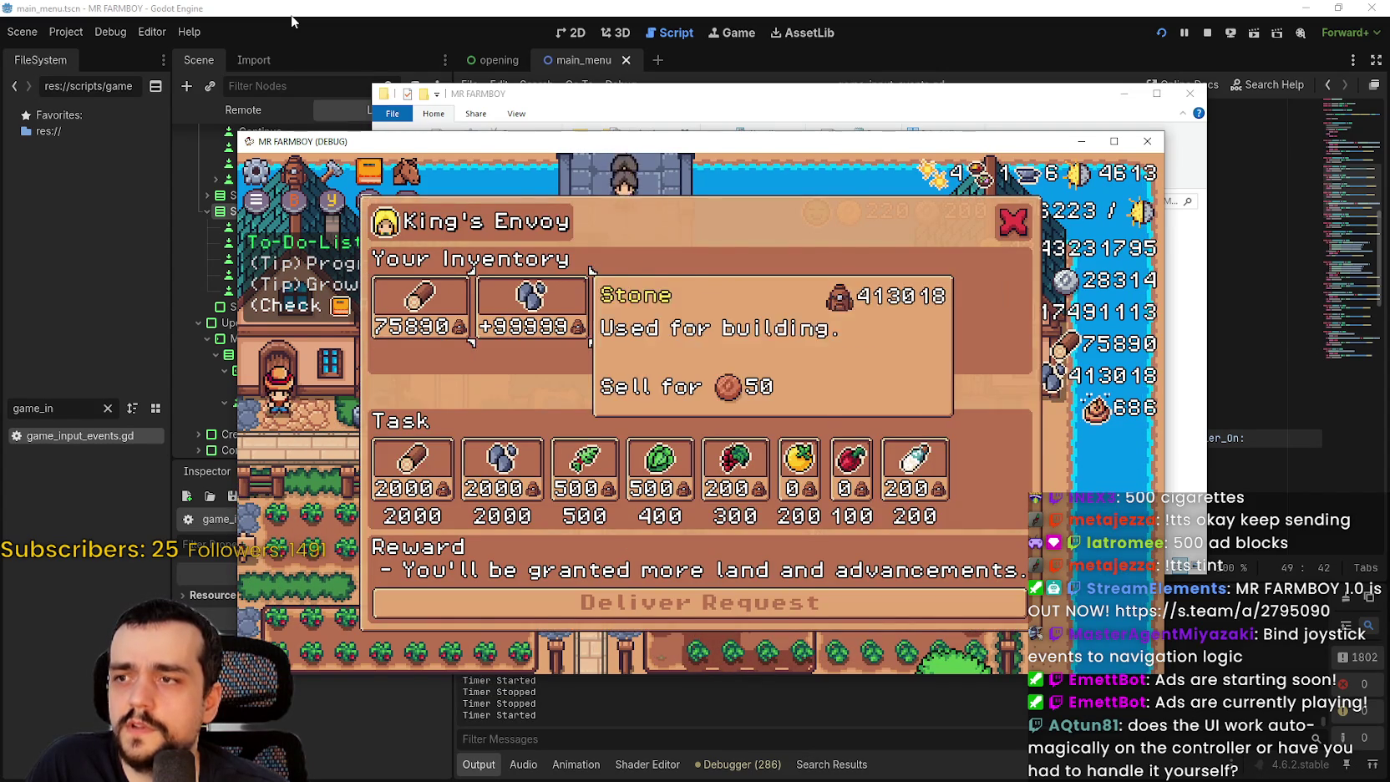
{"action": "key", "text": "Right"}
{"action": "key", "text": "Left"}
{"action": "key", "text": "Escape"}
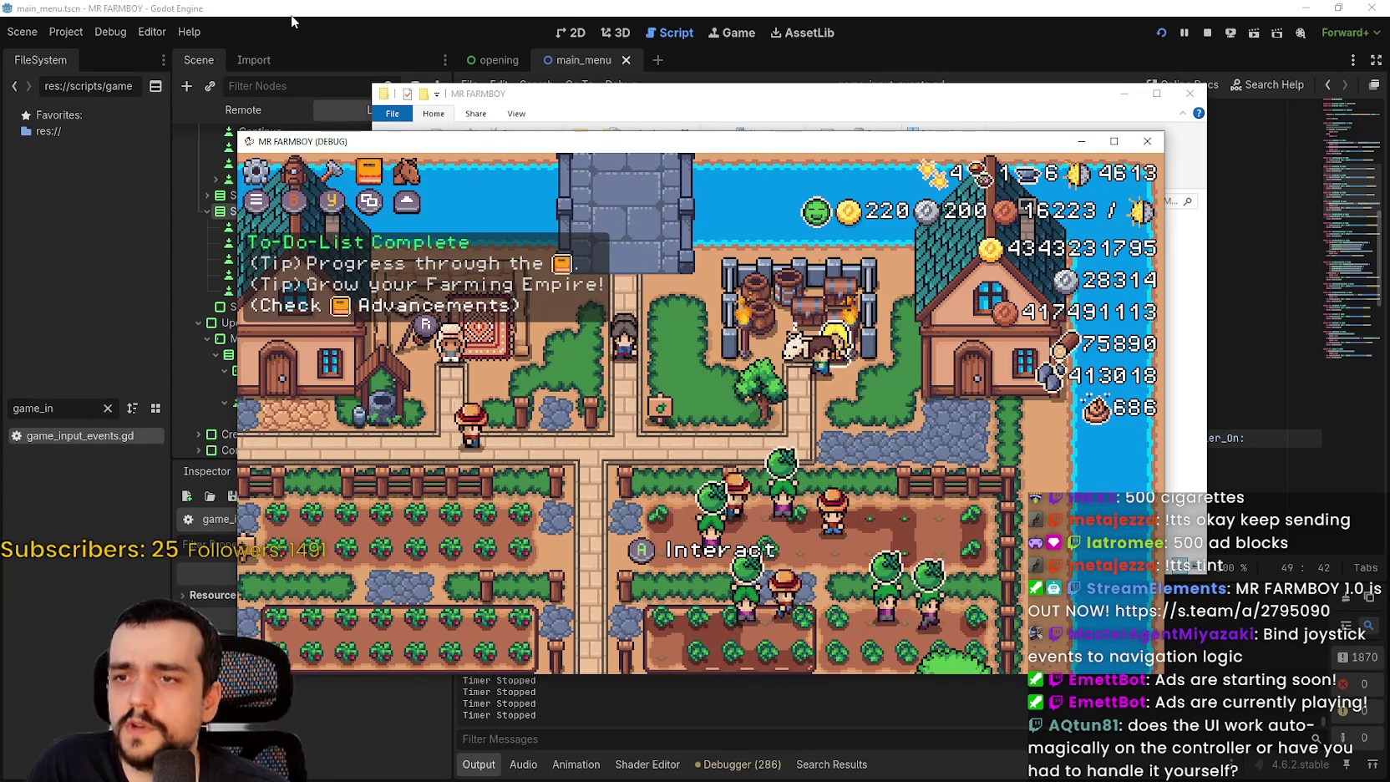
{"action": "key", "text": "e"}
{"action": "key", "text": "Escape"}
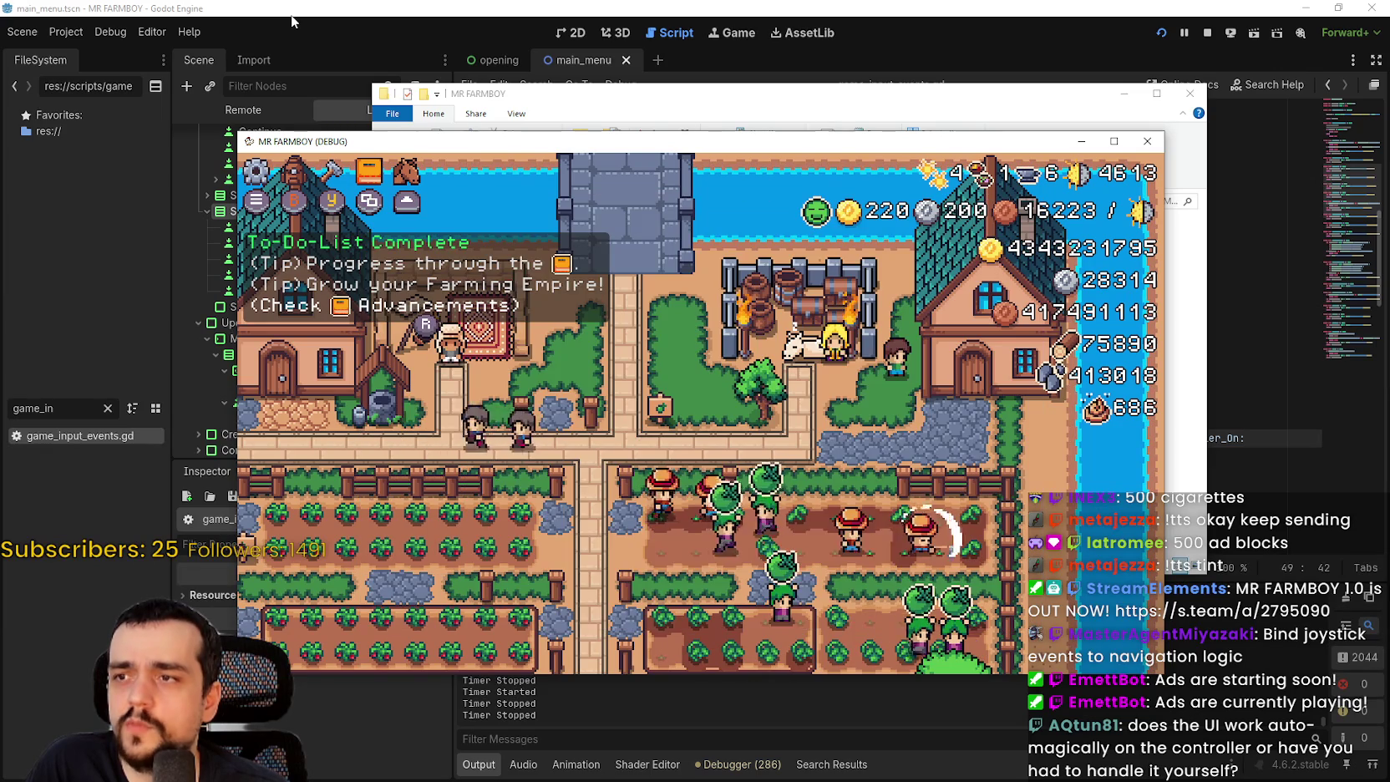
{"action": "key", "text": "e"}
{"action": "key", "text": "Right"}
{"action": "key", "text": "Right"}
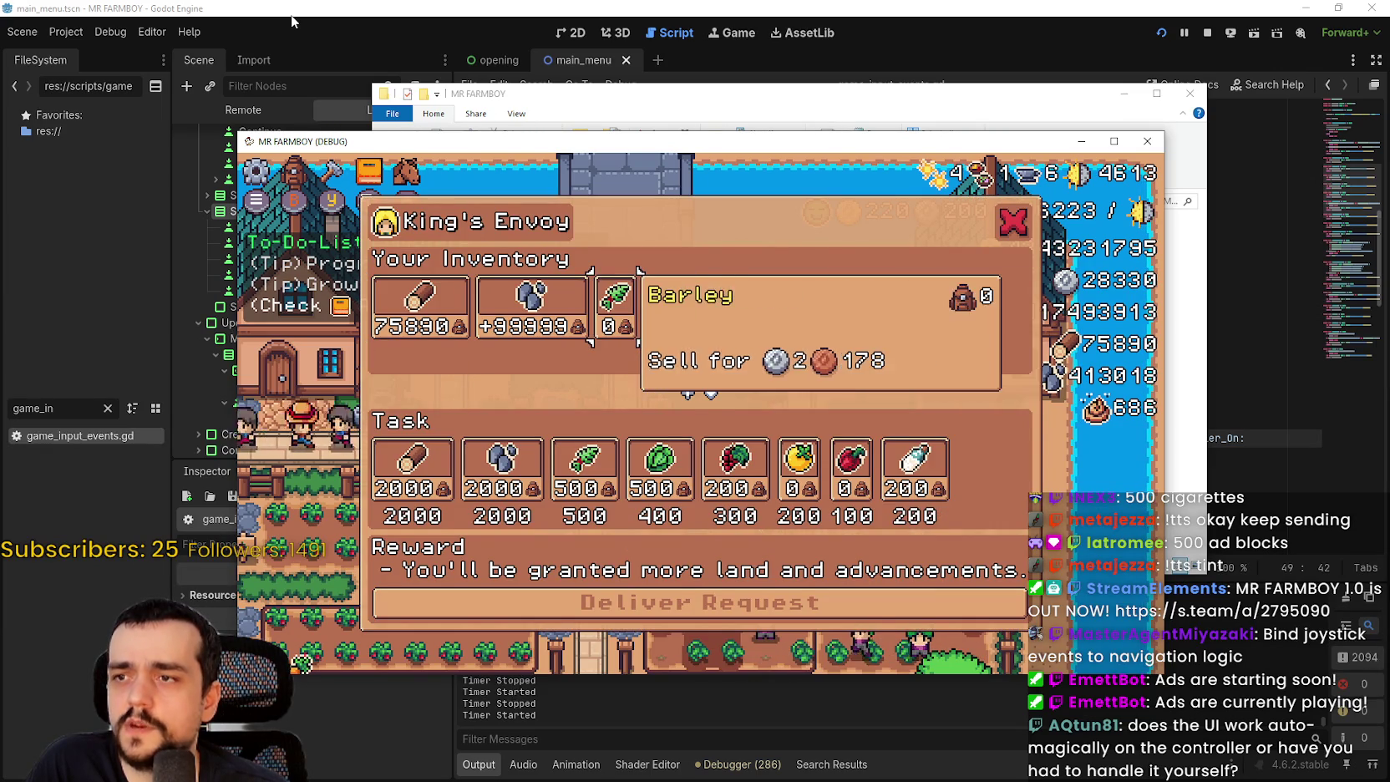
{"action": "key", "text": "Left"}
{"action": "key", "text": "Escape"}
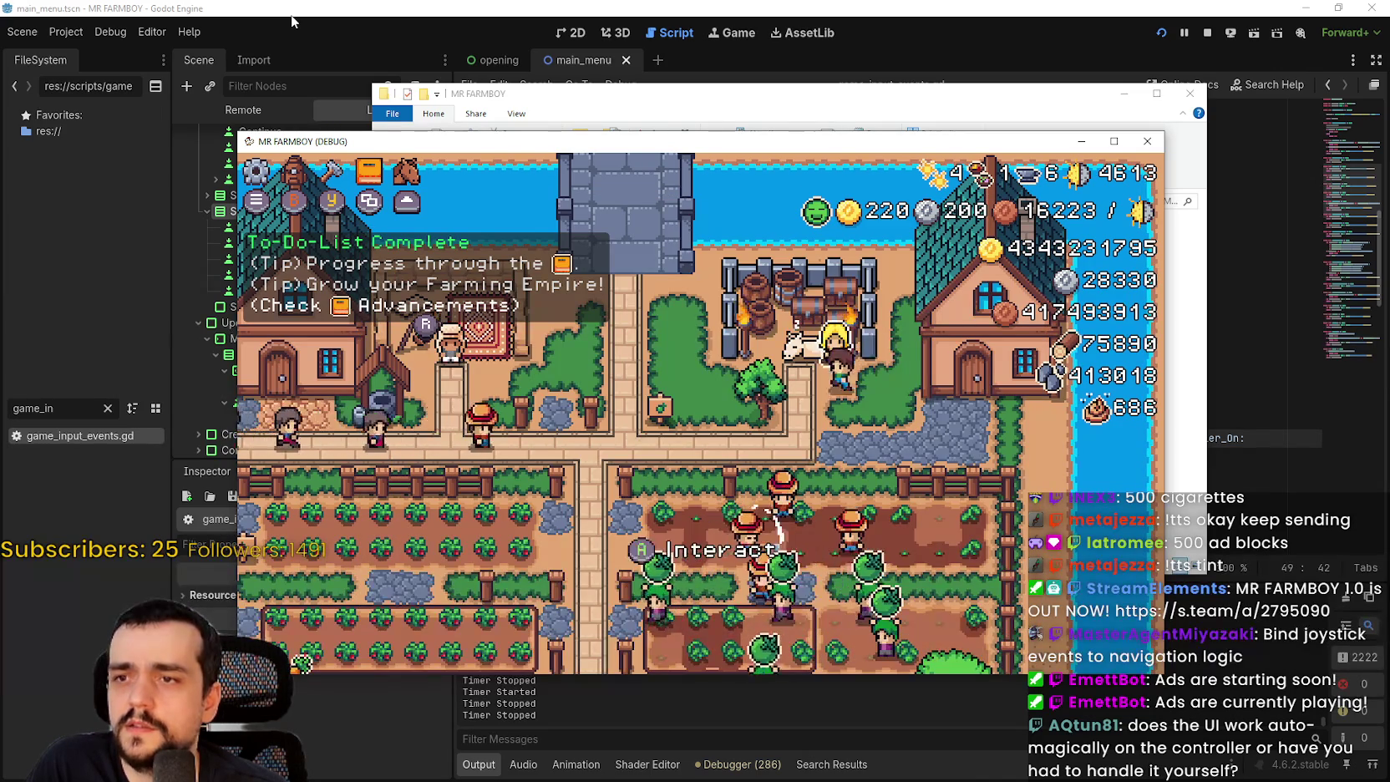
{"action": "key", "text": "Left"}
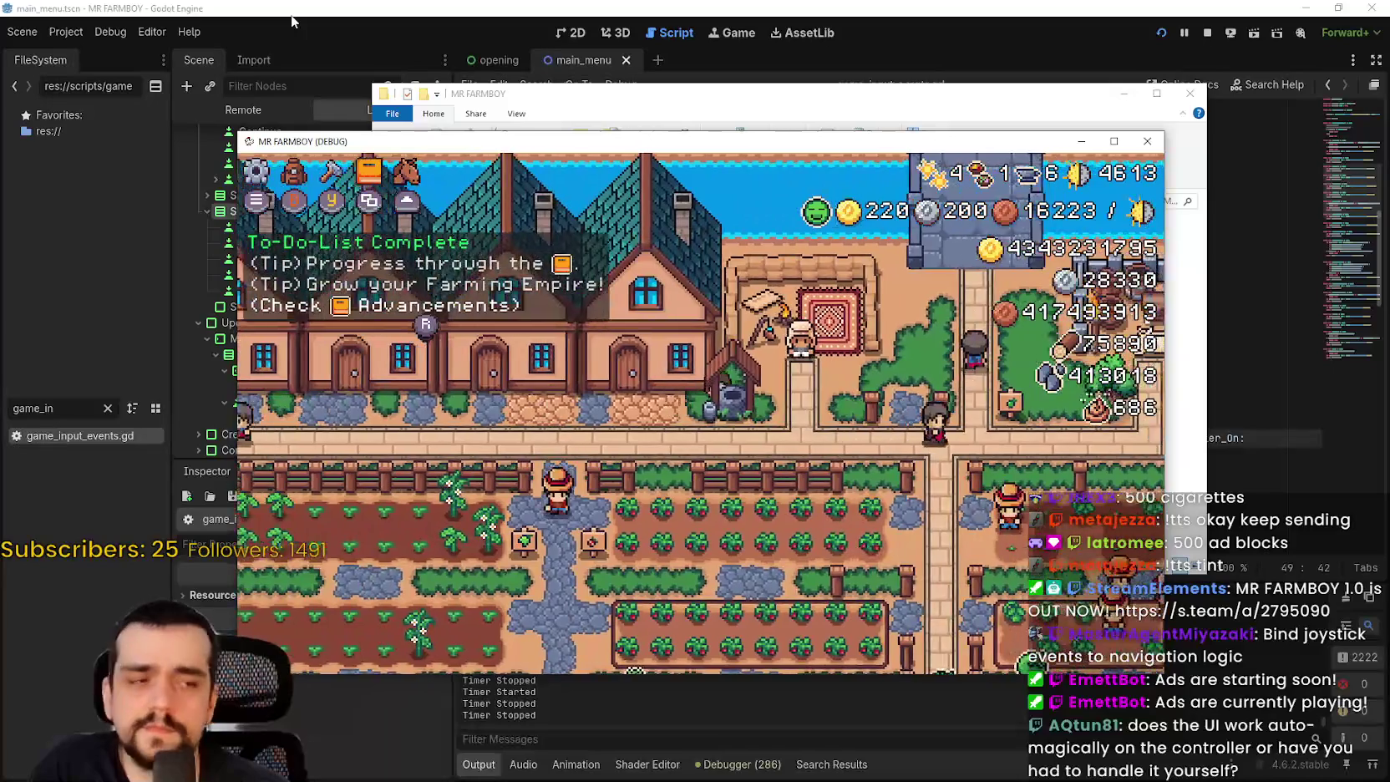
{"action": "key", "text": "Right"}
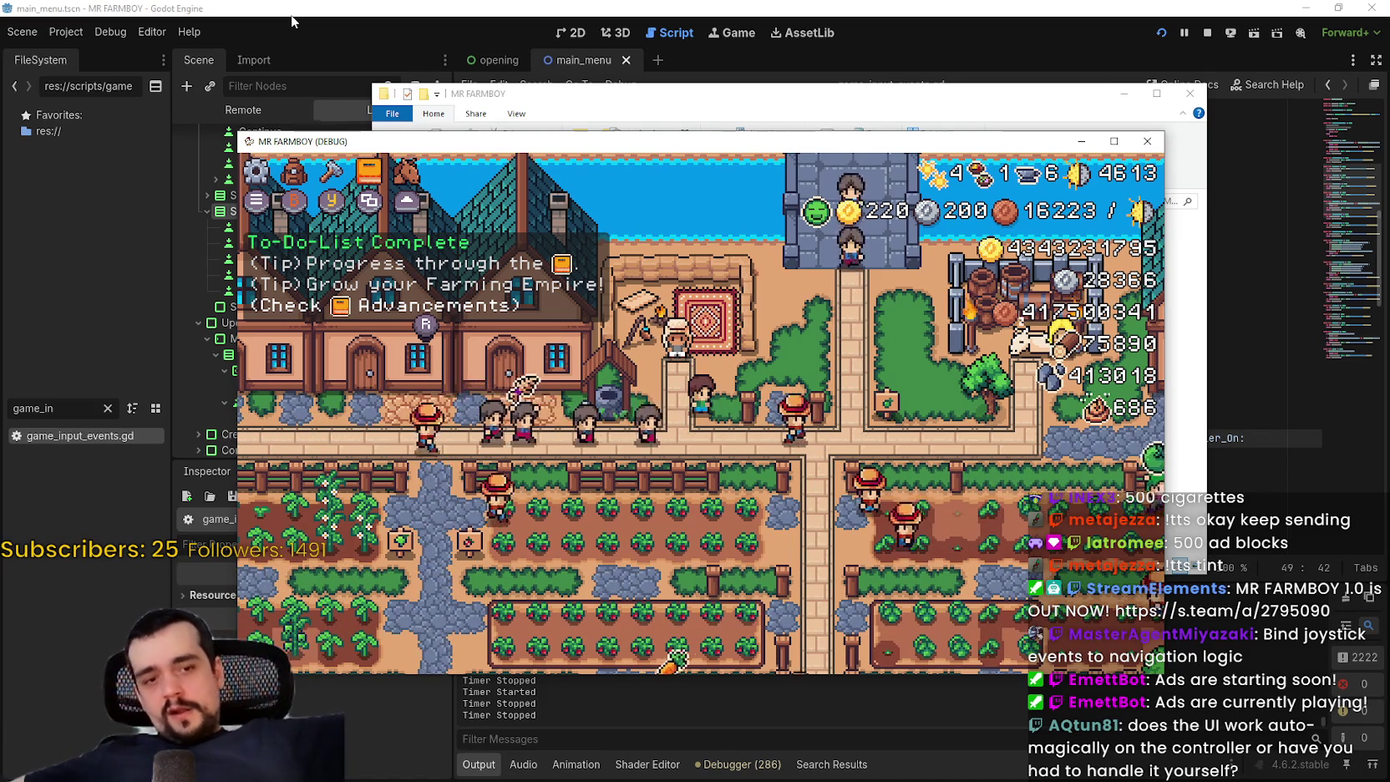
{"action": "key", "text": "Escape"}
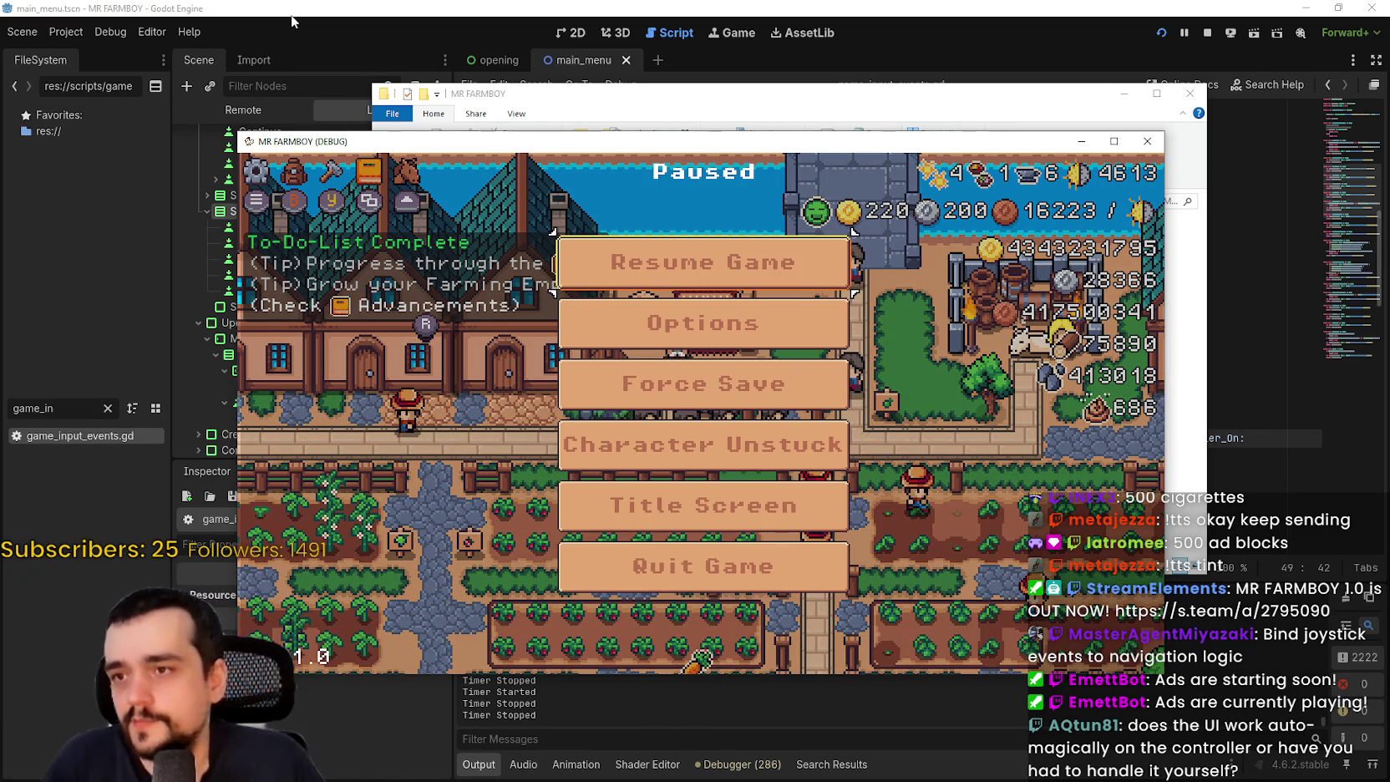
{"action": "key", "text": "Down"}
{"action": "key", "text": "Down"}
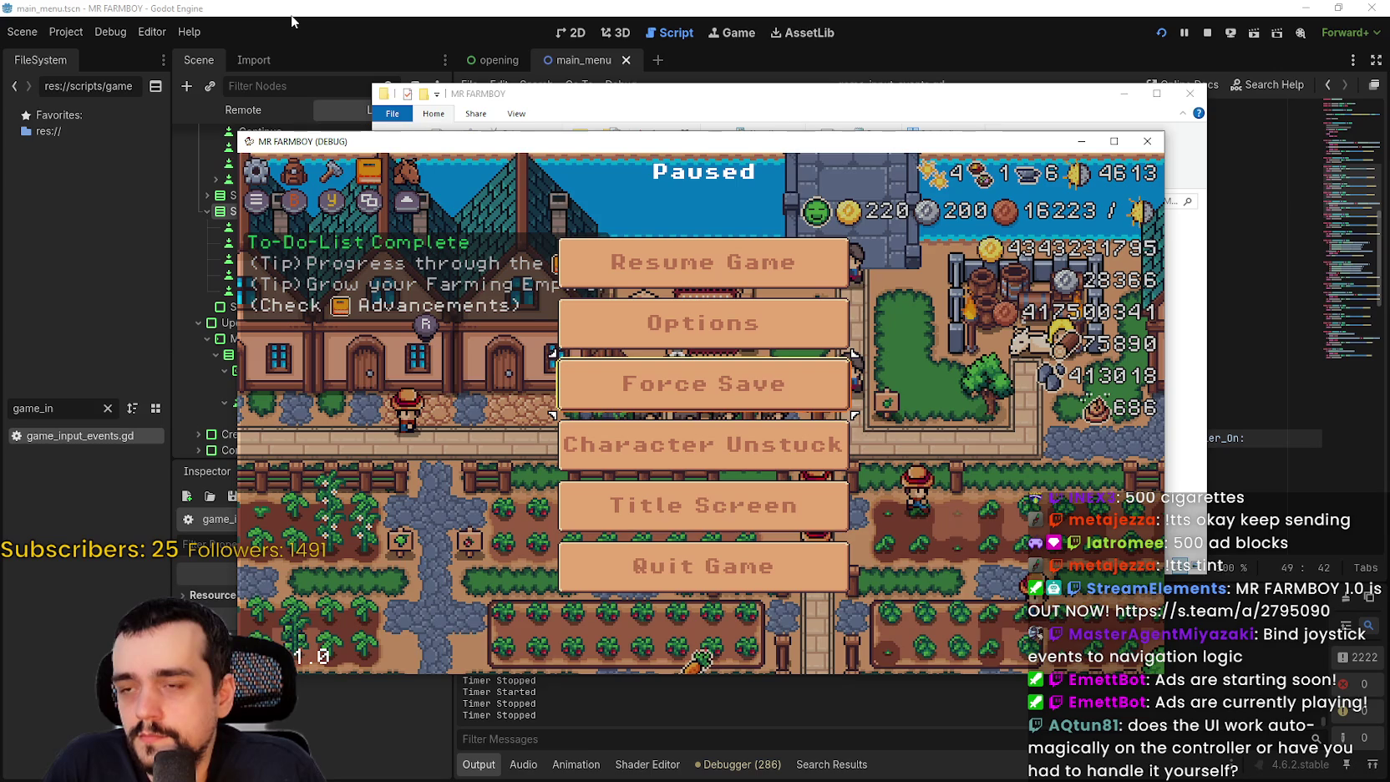
{"action": "key", "text": "Up"}
{"action": "key", "text": "Down"}
{"action": "key", "text": "Down"}
{"action": "key", "text": "Down"}
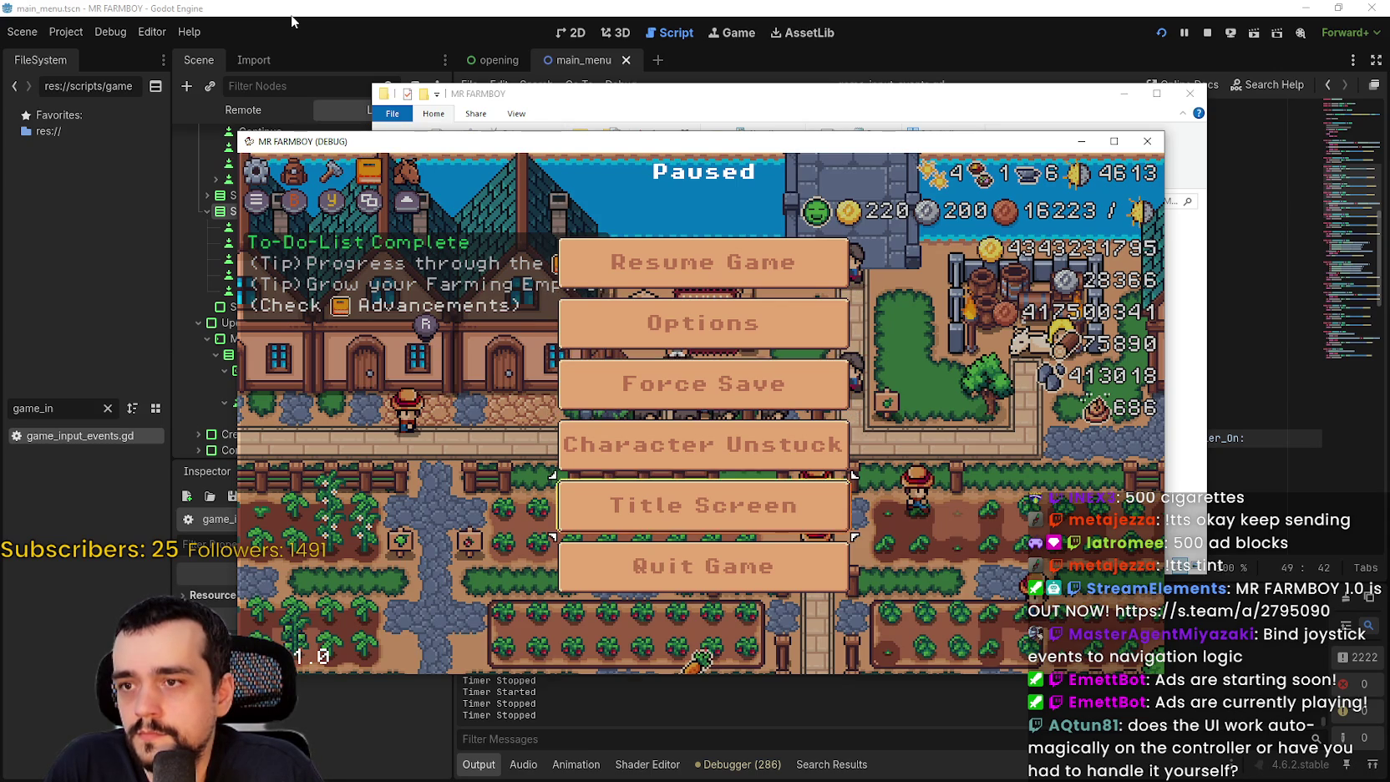
- Resume play, open the House panel, browse its workers, then close it
{"action": "key", "text": "Escape"}
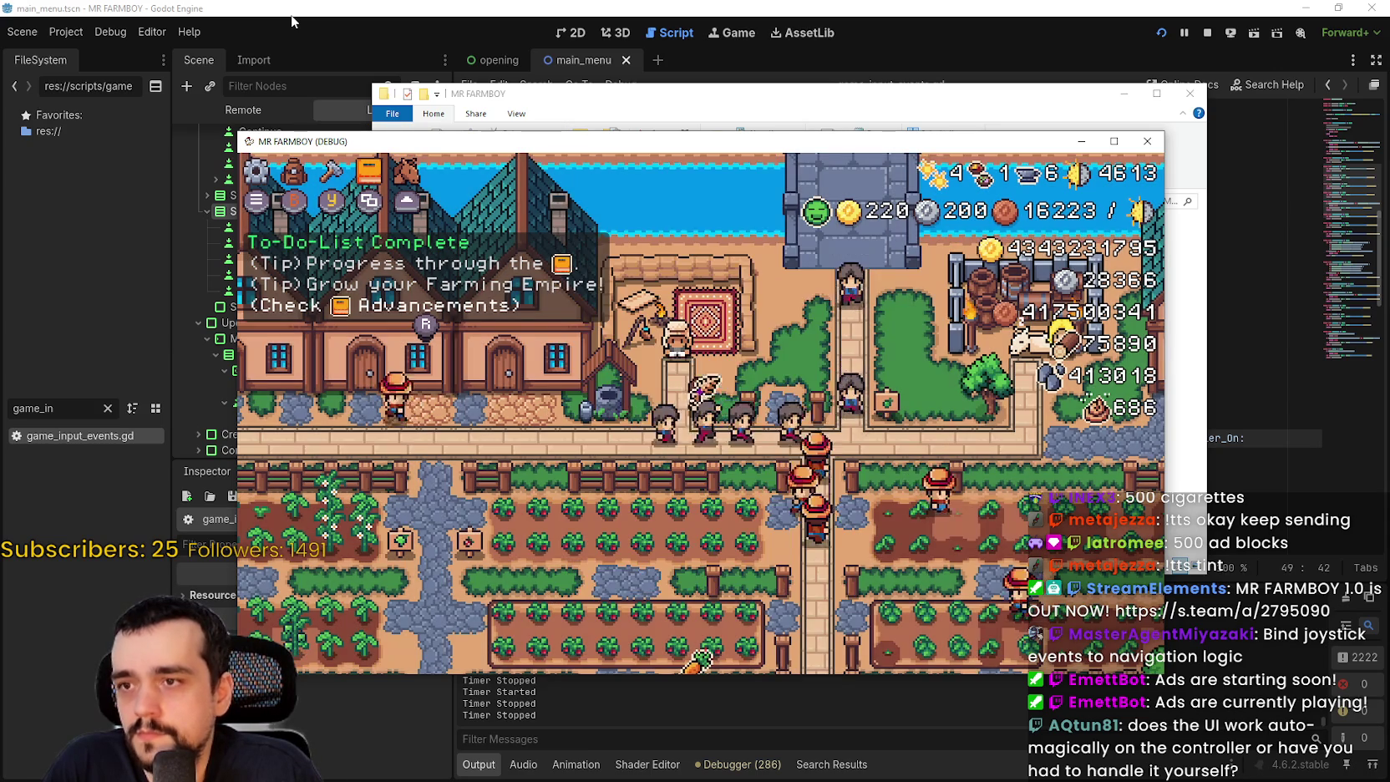
{"action": "key", "text": "Return"}
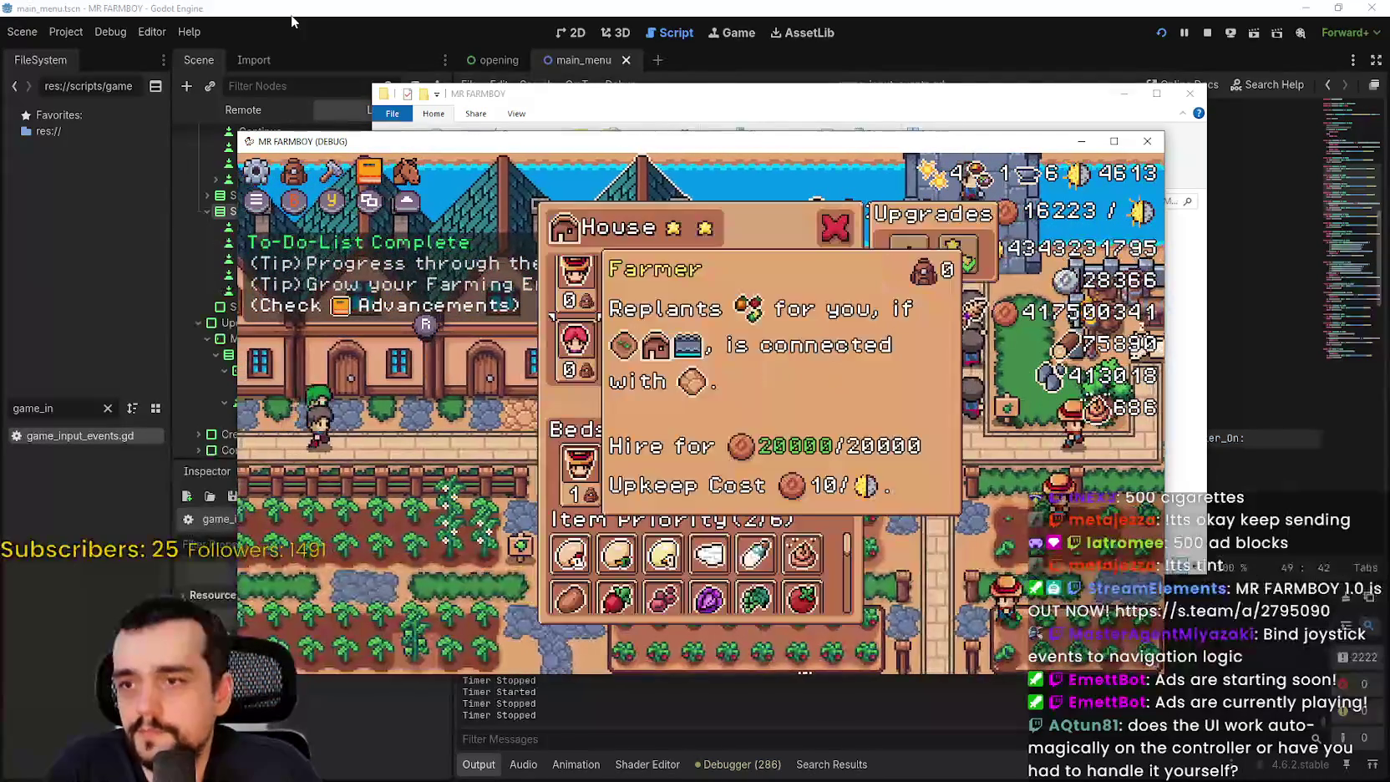
{"action": "key", "text": "Down"}
{"action": "key", "text": "Down"}
{"action": "key", "text": "Up"}
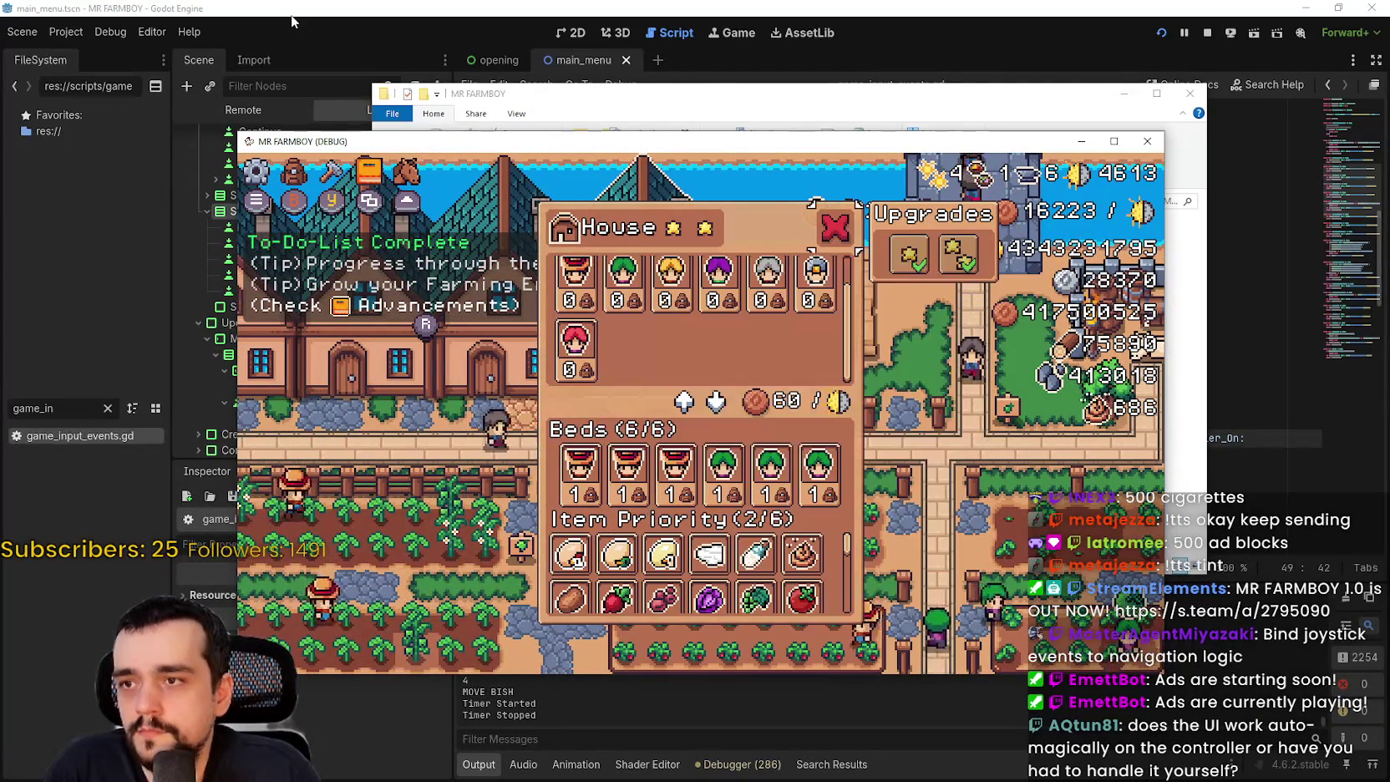
{"action": "key", "text": "Escape"}
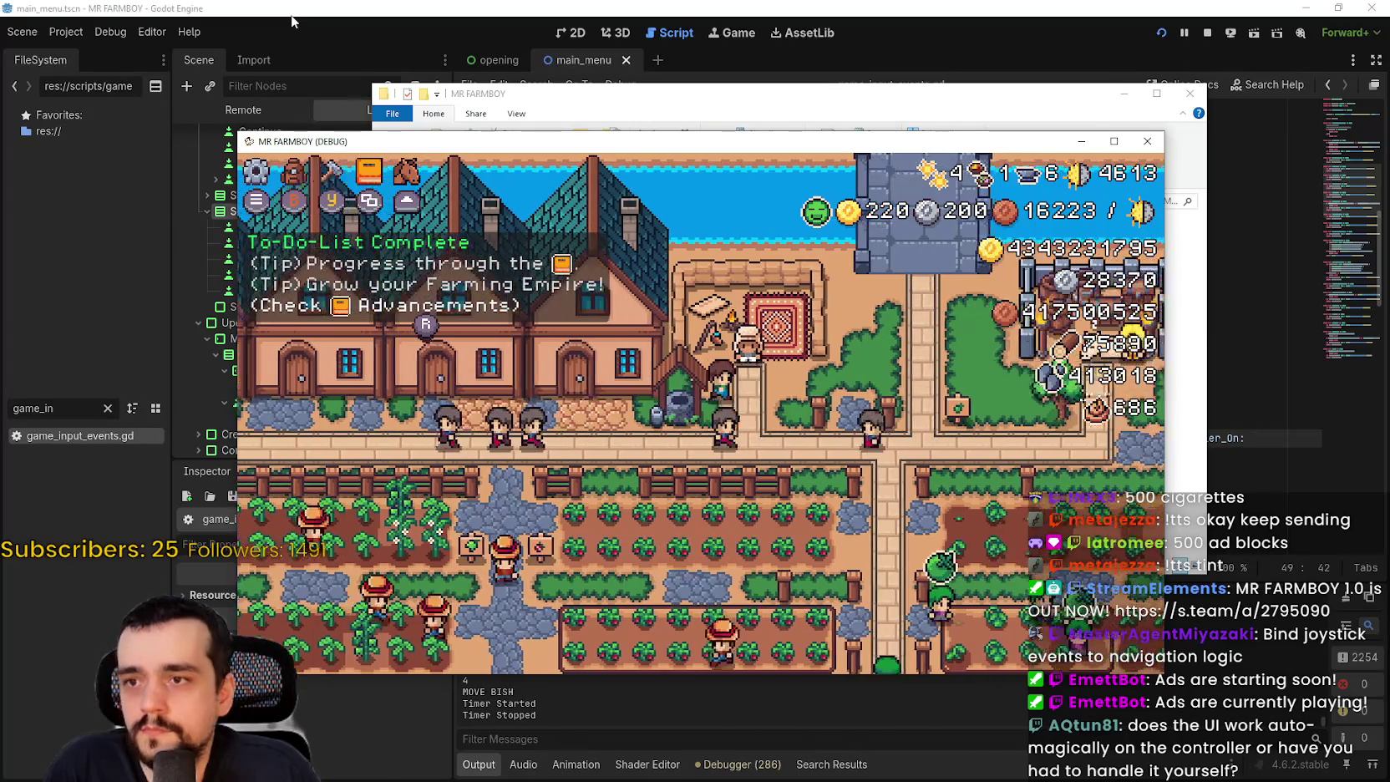
- Open the Merchant Seller shop, browse the Animals and currency rows, close it, and walk left
{"action": "key", "text": "Right"}
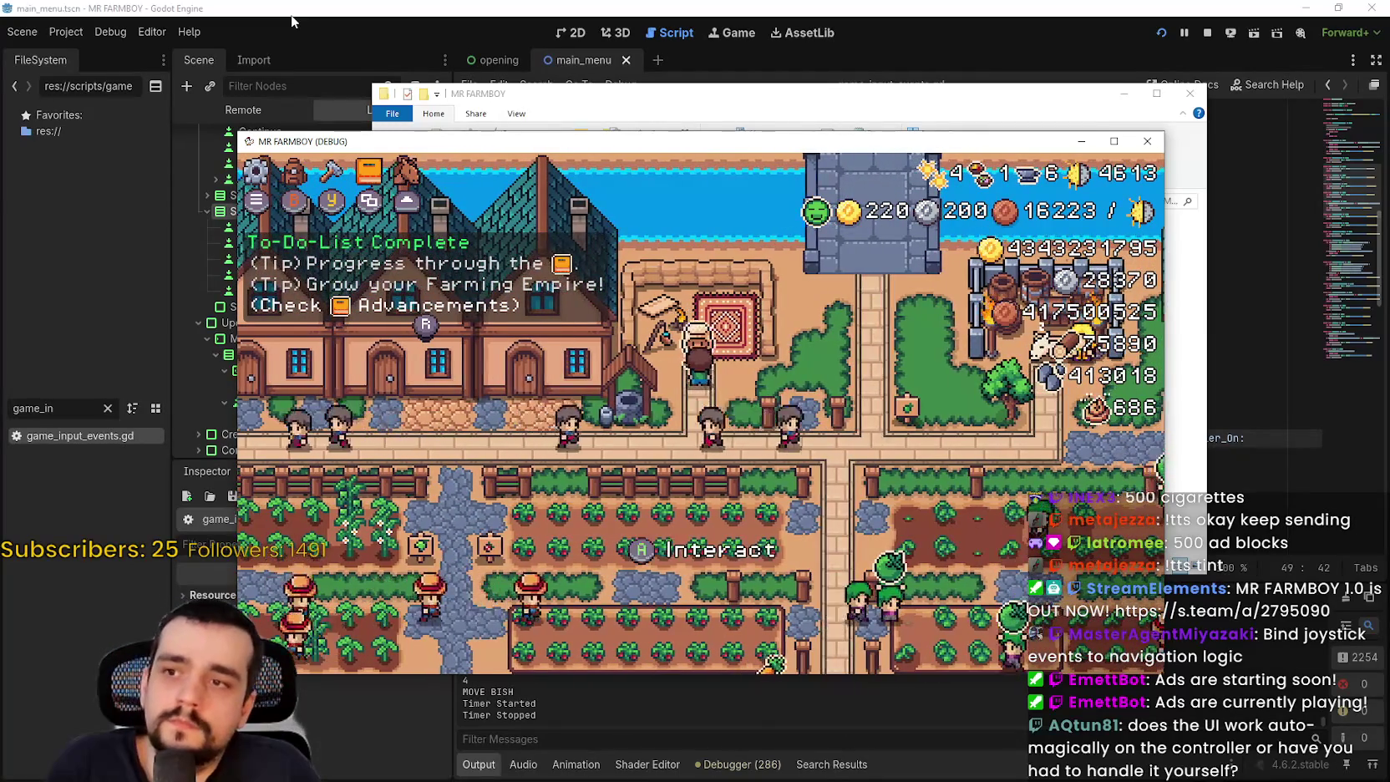
{"action": "key", "text": "Return"}
{"action": "key", "text": "Down"}
{"action": "key", "text": "Right"}
{"action": "key", "text": "Right"}
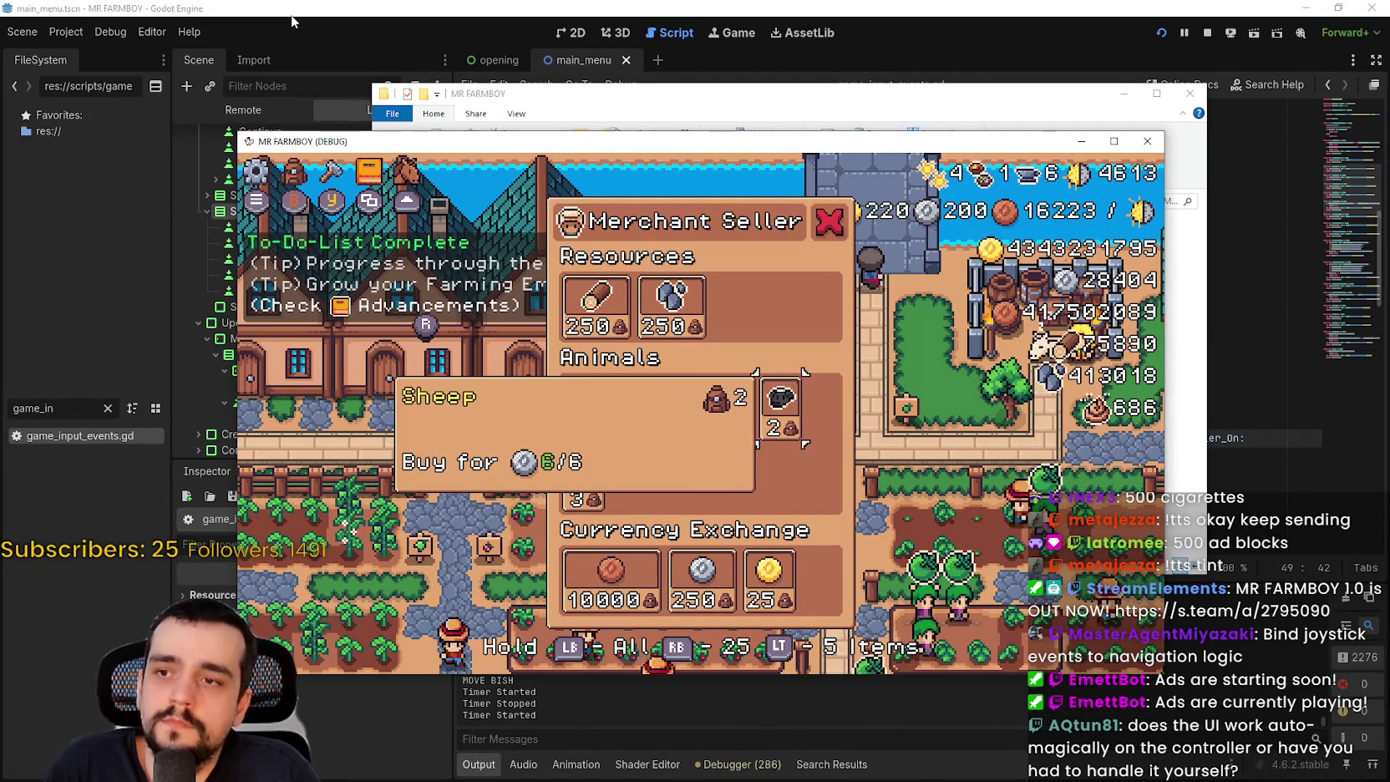
{"action": "key", "text": "Left"}
{"action": "key", "text": "Left"}
{"action": "key", "text": "Left"}
{"action": "key", "text": "Down"}
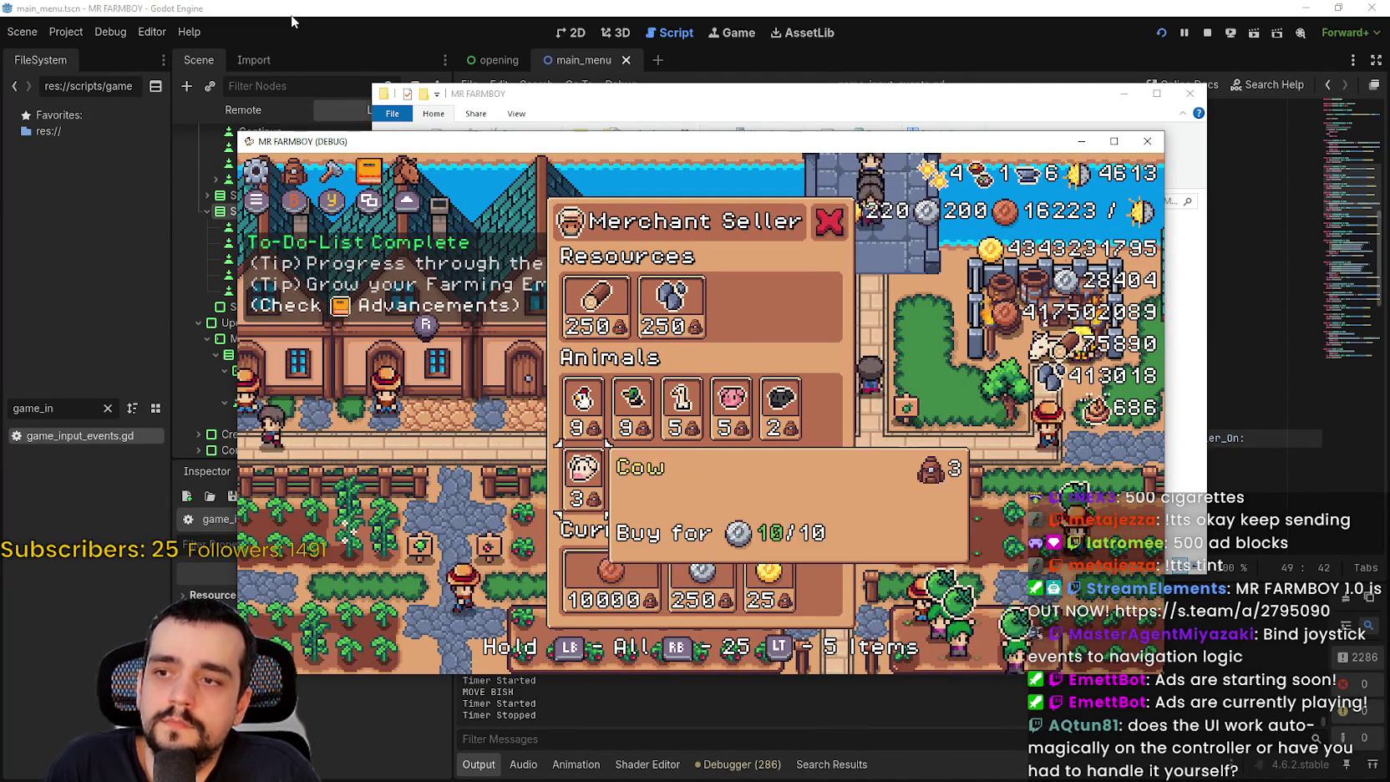
{"action": "key", "text": "Down"}
{"action": "key", "text": "Right"}
{"action": "key", "text": "Right"}
{"action": "key", "text": "Up"}
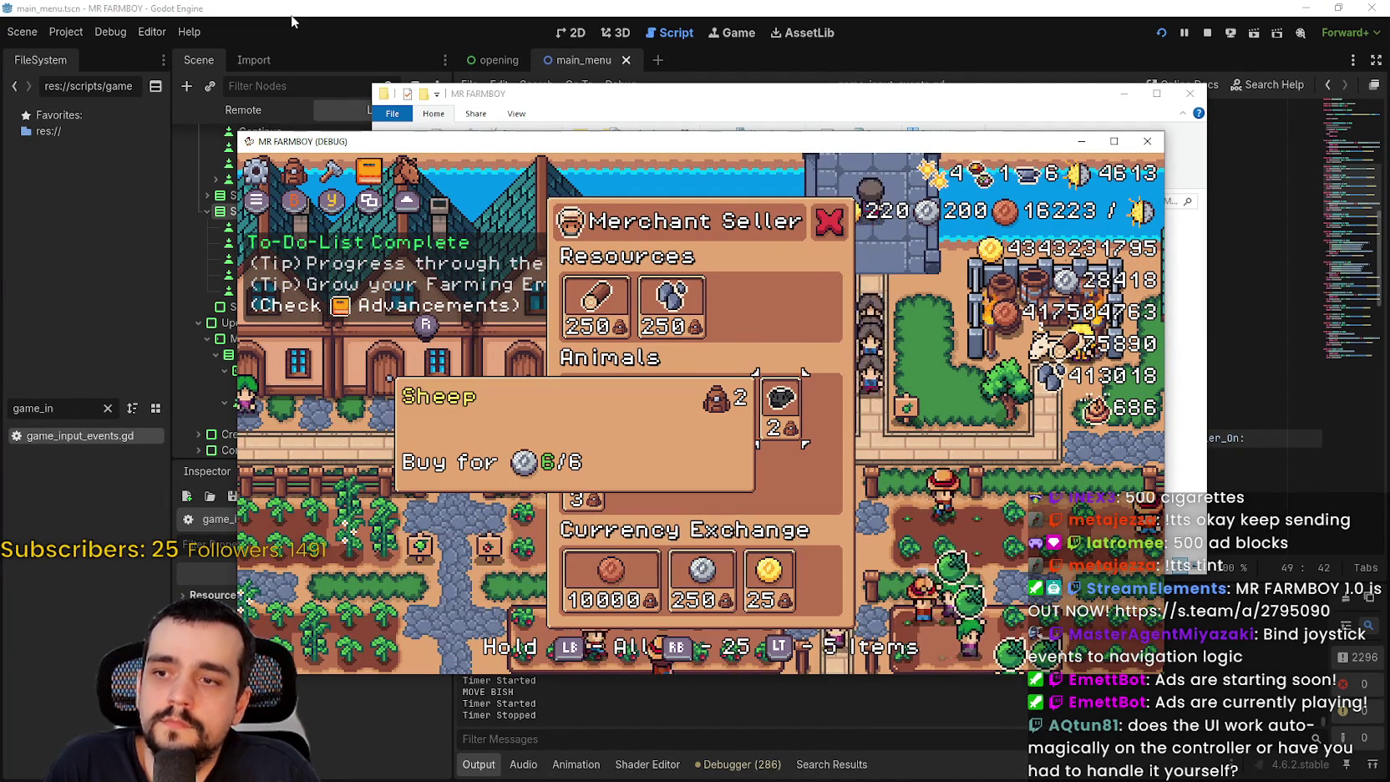
{"action": "key", "text": "Escape"}
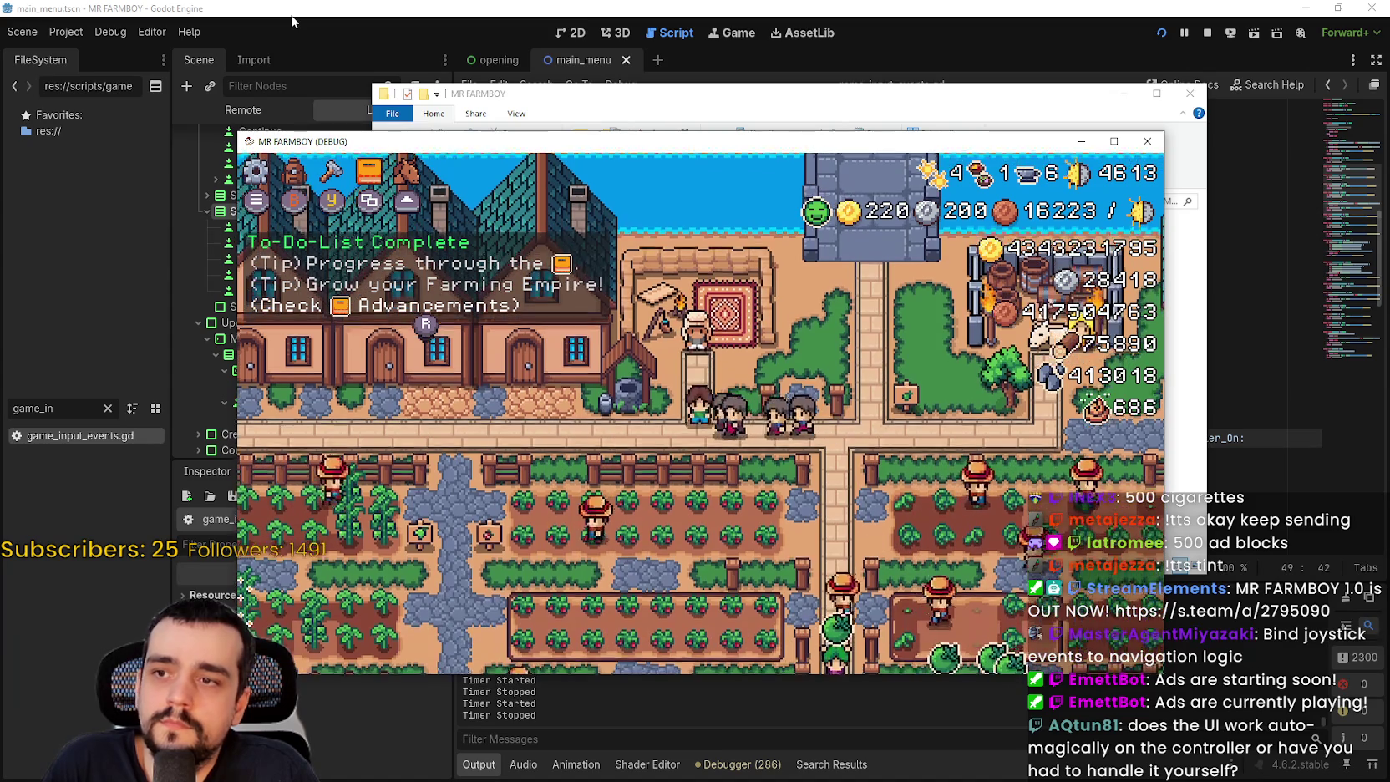
{"action": "key", "text": "Left"}
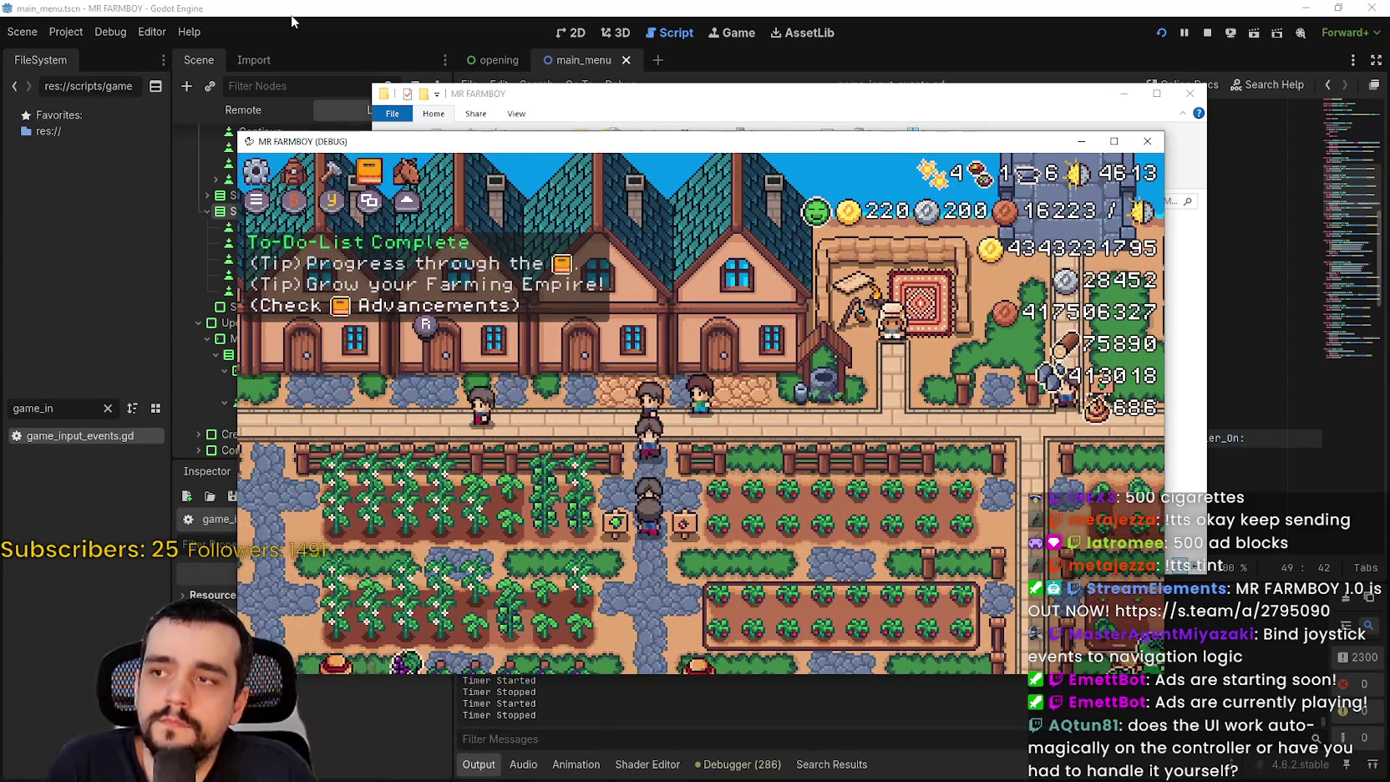
- Open Crafting, step into Seeds and back, and cycle categories through Signs to Decorations
{"action": "key", "text": "c"}
{"action": "key", "text": "Down"}
{"action": "key", "text": "Down"}
{"action": "key", "text": "Down"}
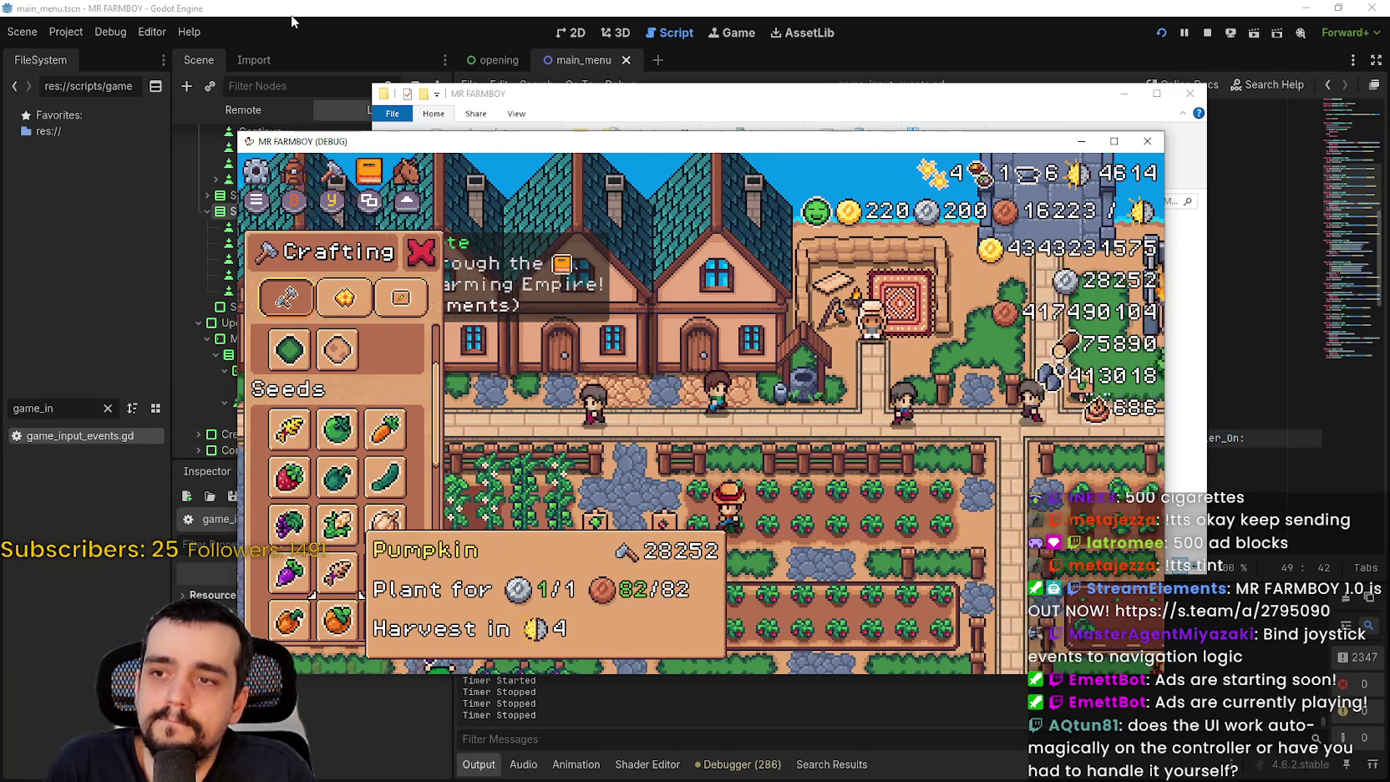
{"action": "key", "text": "Up"}
{"action": "key", "text": "Up"}
{"action": "key", "text": "Up"}
{"action": "key", "text": "Up"}
{"action": "key", "text": "Up"}
{"action": "key", "text": "Up"}
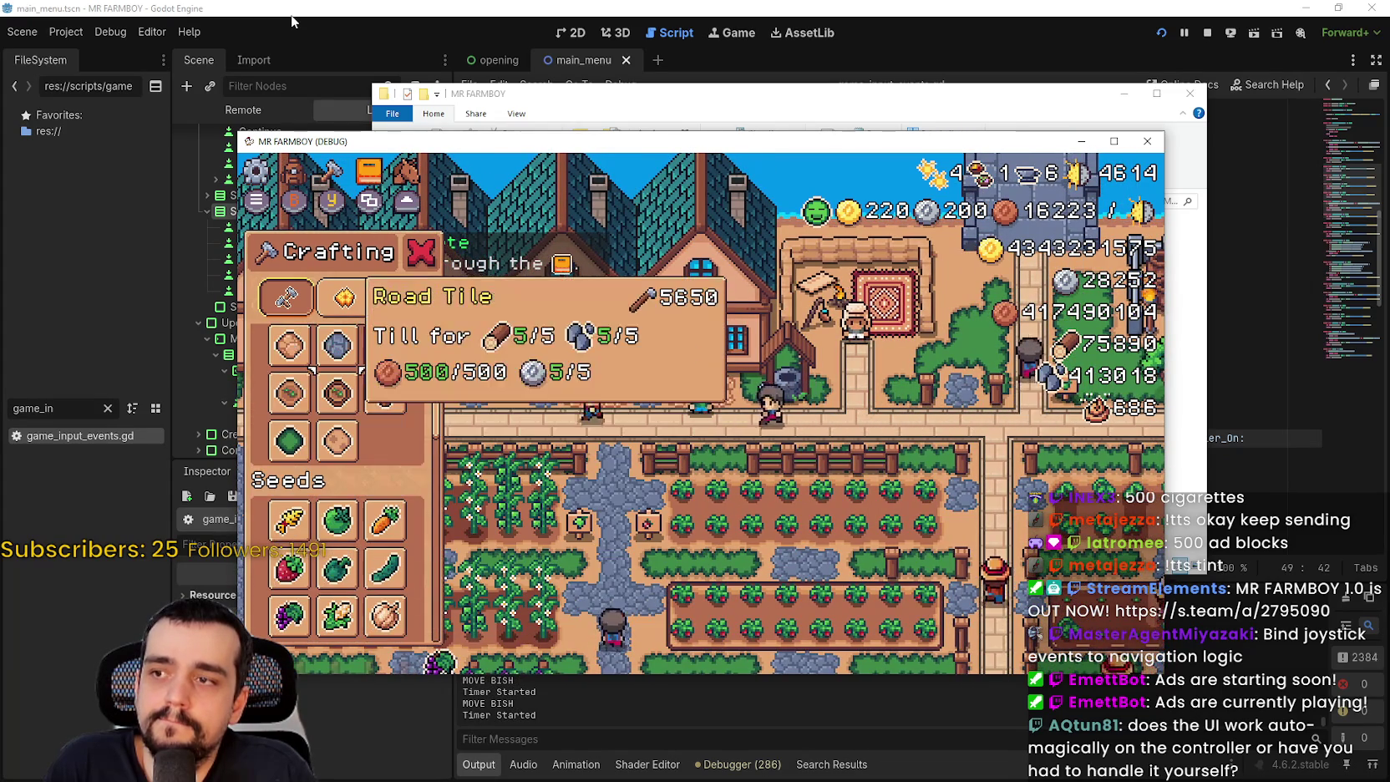
{"action": "key", "text": "Right"}
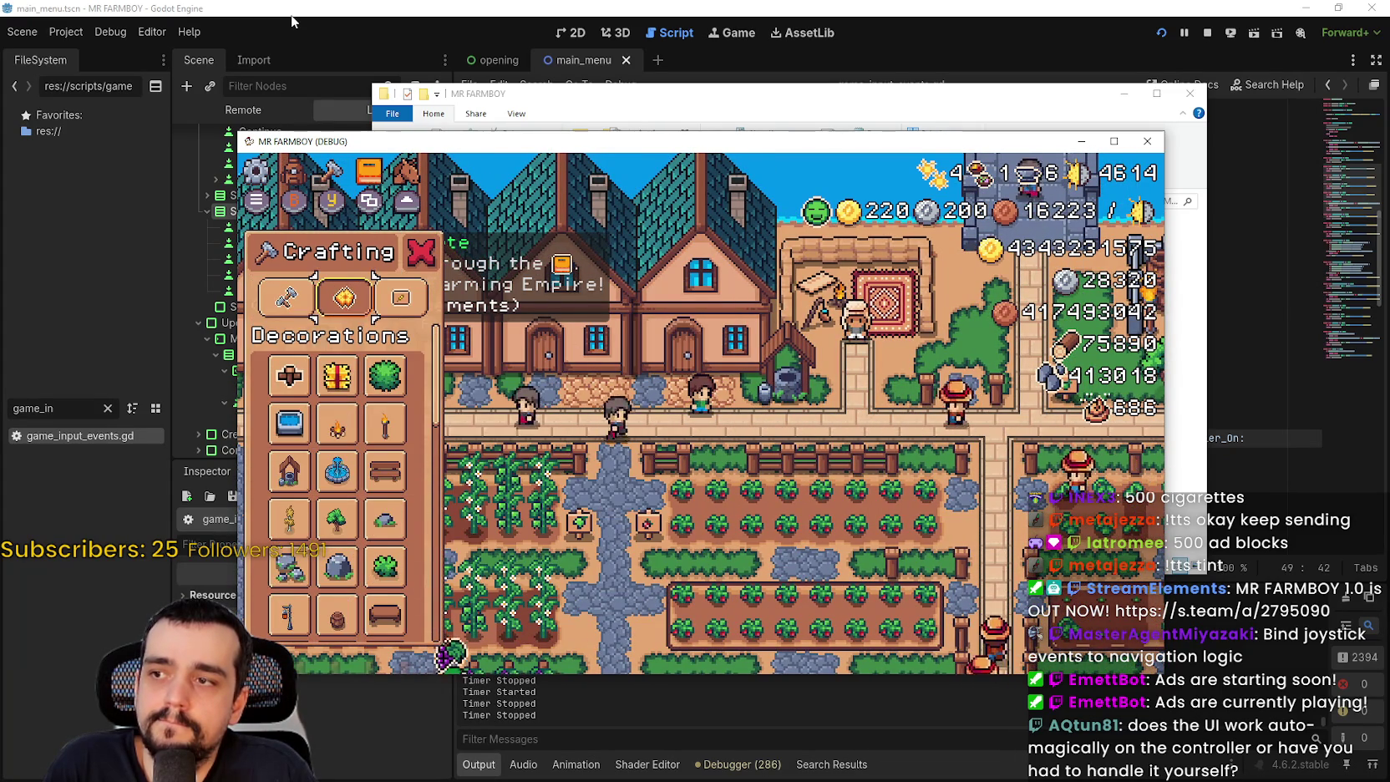
{"action": "key", "text": "Right"}
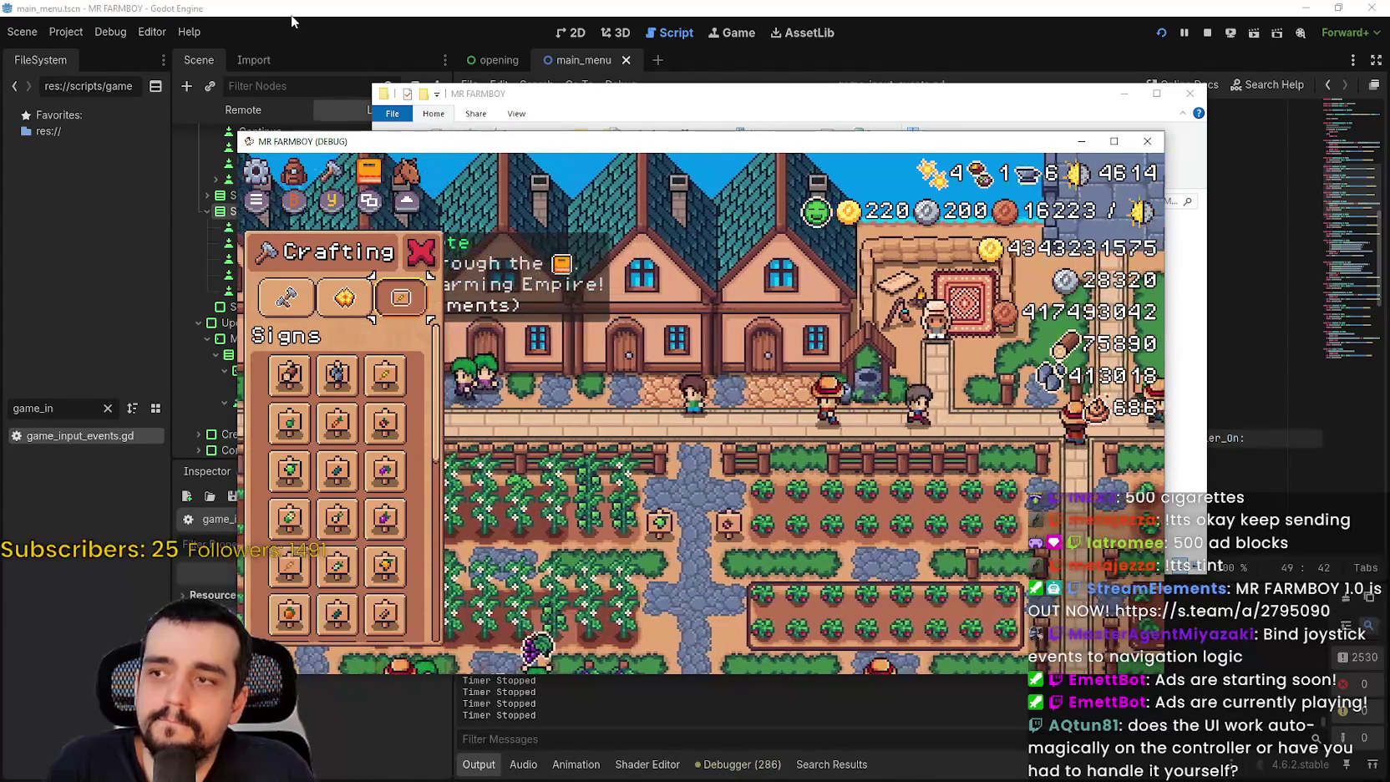
{"action": "key", "text": "Left"}
{"action": "key", "text": "Left"}
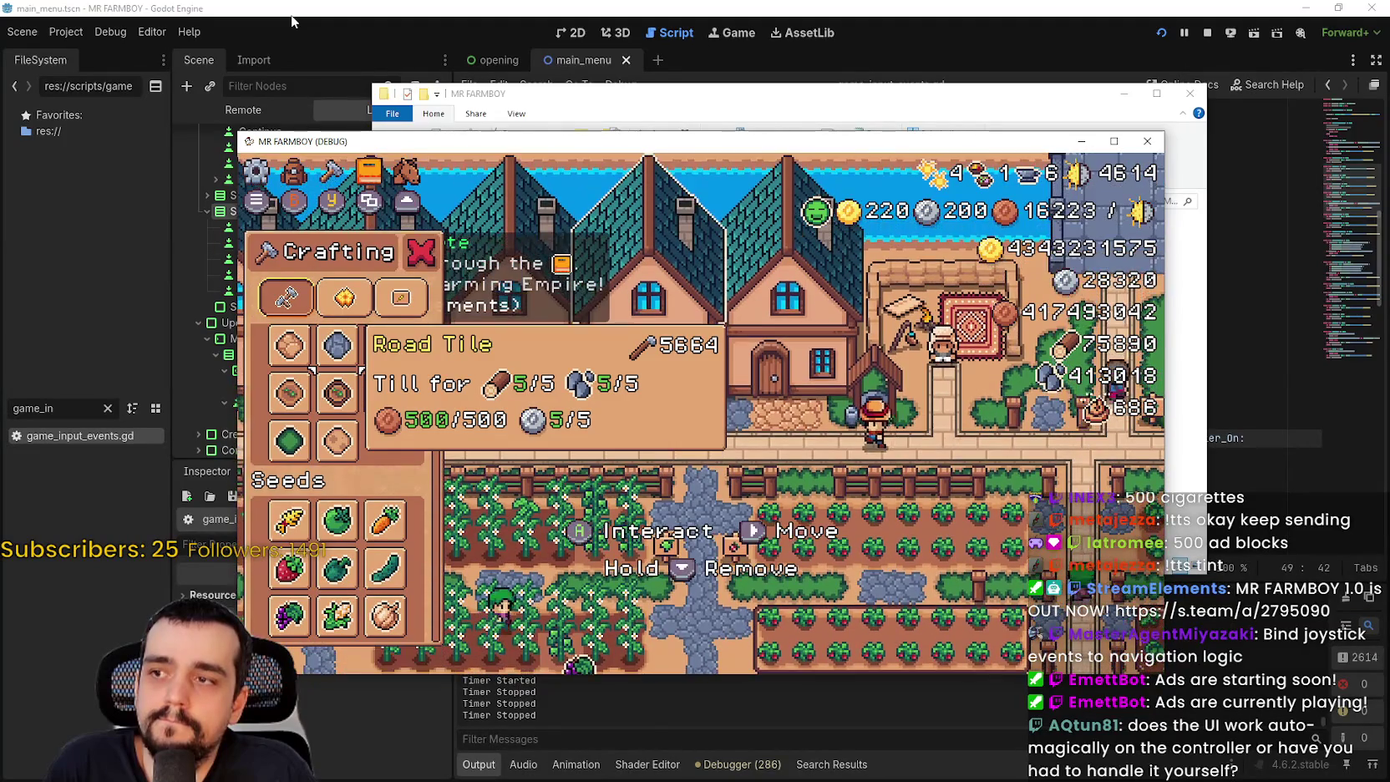
{"action": "key", "text": "Right"}
- Navigate the Decorations grid from Wheat Hay to Campfire and Tourch and back up
{"action": "key", "text": "Down"}
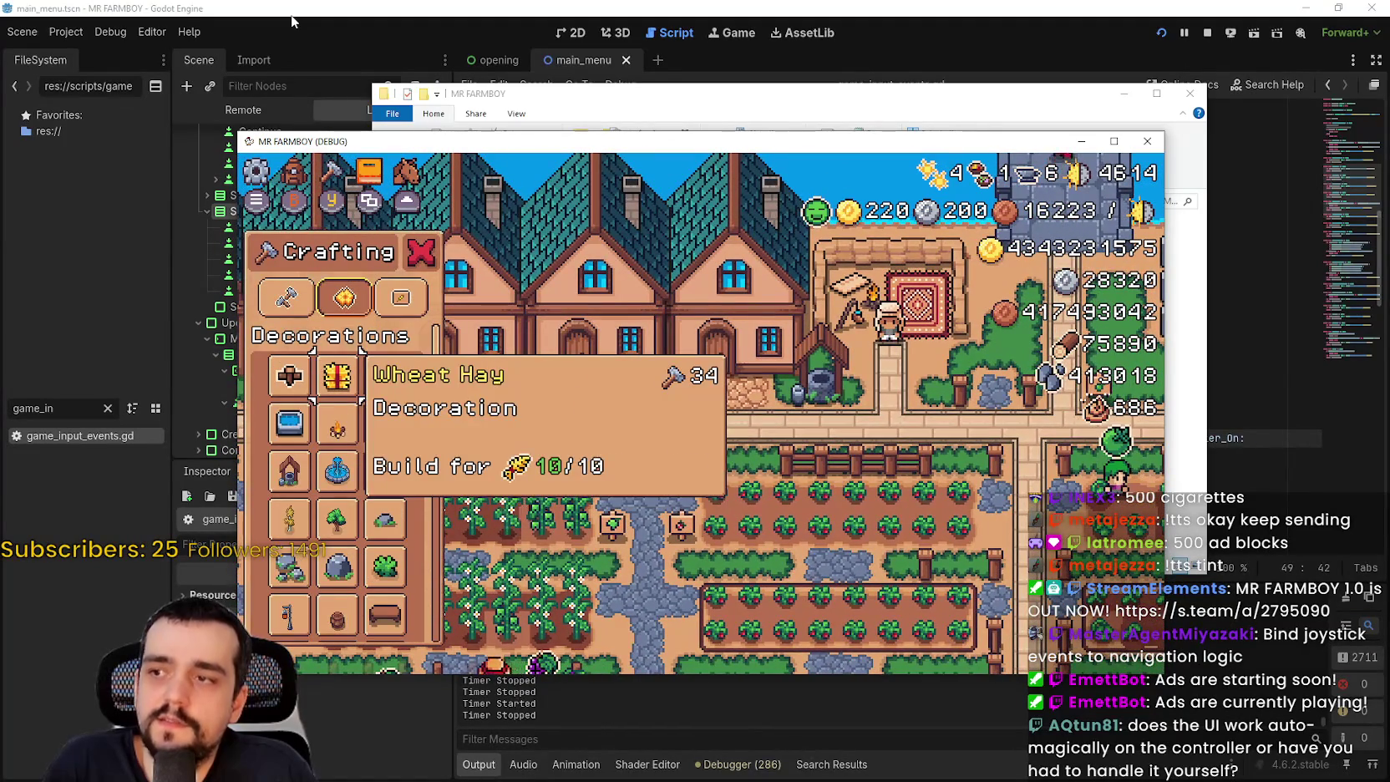
{"action": "key", "text": "Down"}
{"action": "key", "text": "Down"}
{"action": "key", "text": "Down"}
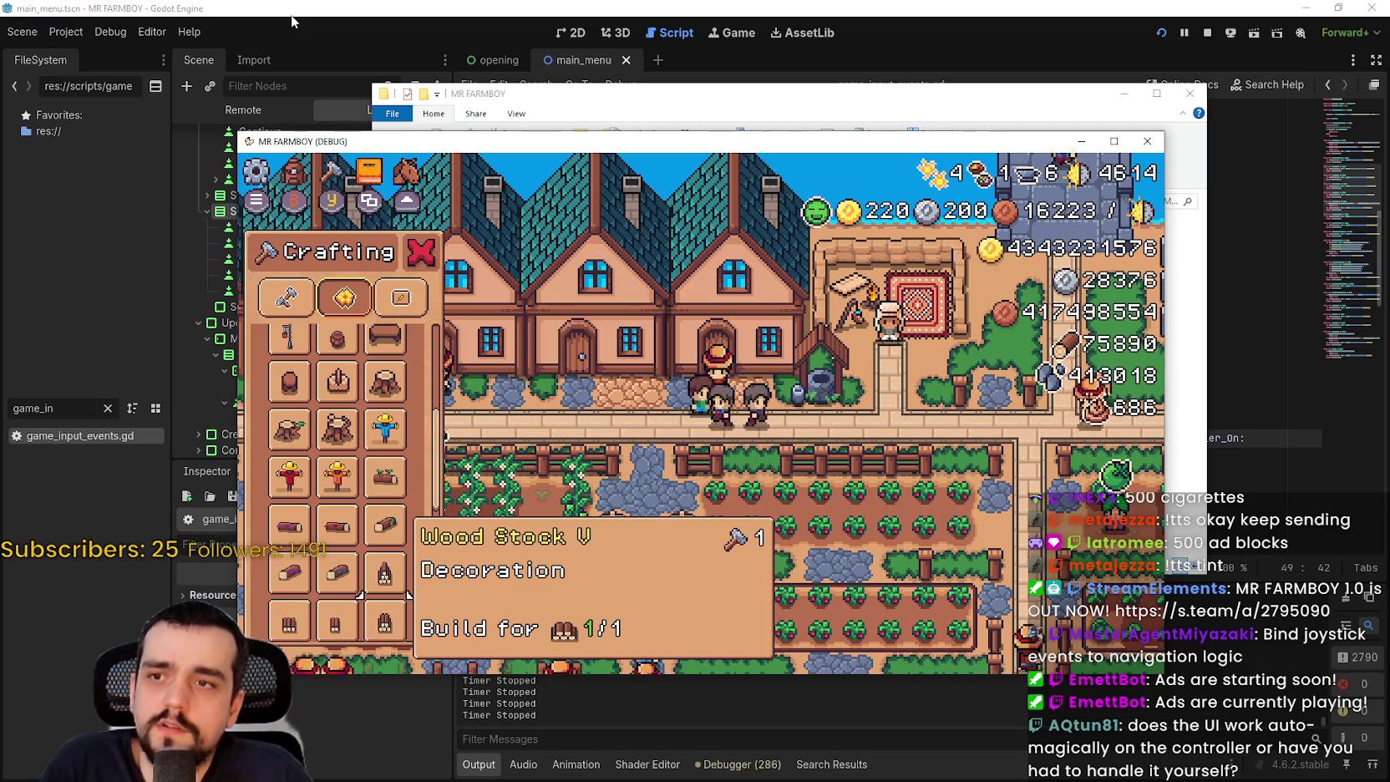
{"action": "key", "text": "Up"}
{"action": "key", "text": "Up"}
{"action": "key", "text": "Up"}
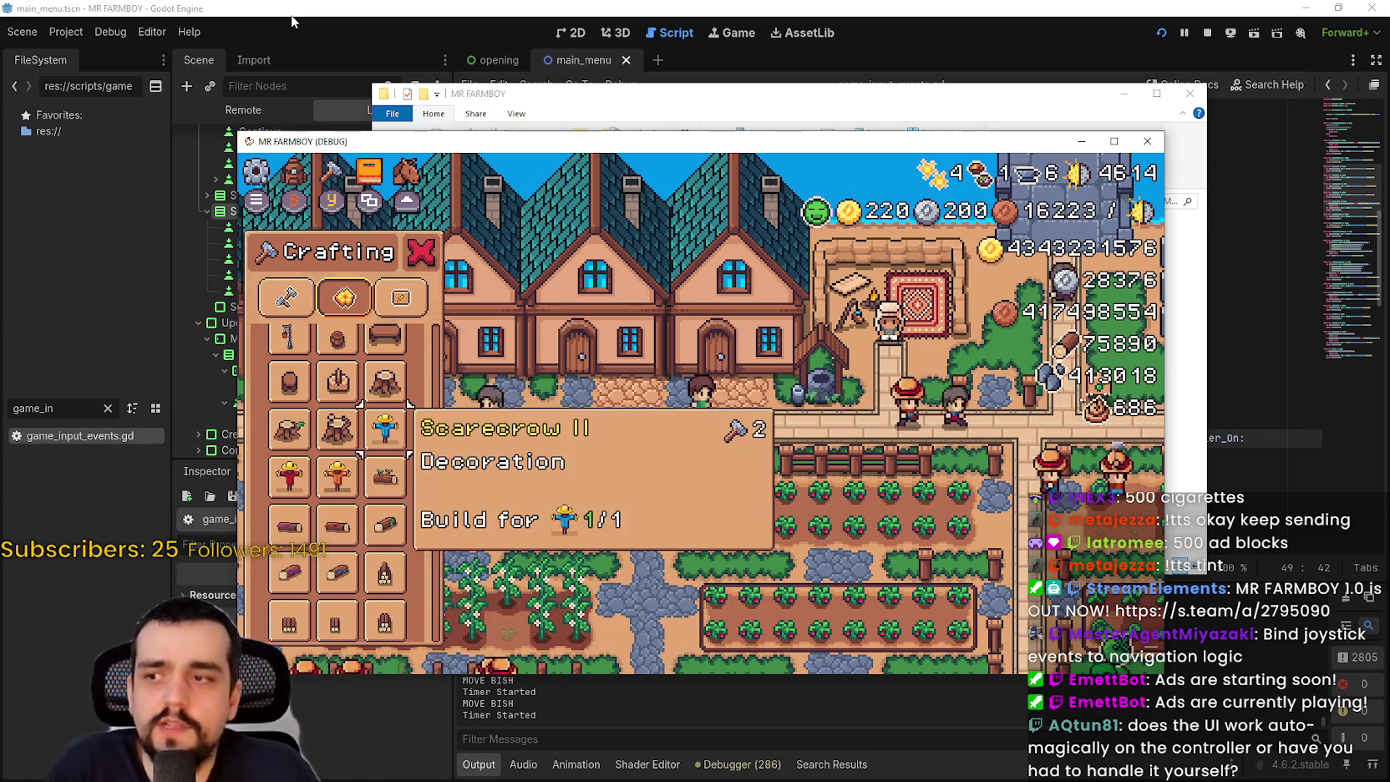
{"action": "key", "text": "Up"}
{"action": "key", "text": "Up"}
{"action": "key", "text": "Up"}
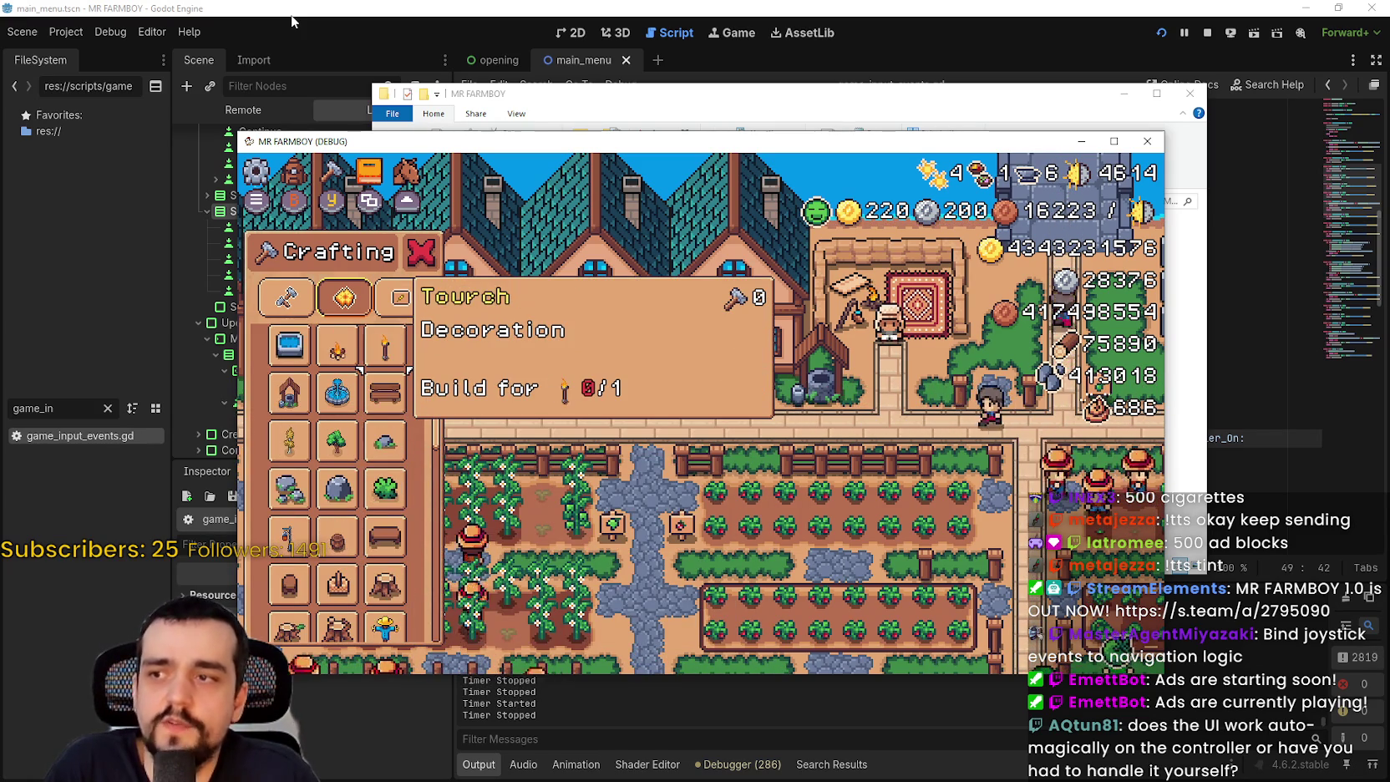
{"action": "key", "text": "Down"}
{"action": "key", "text": "Down"}
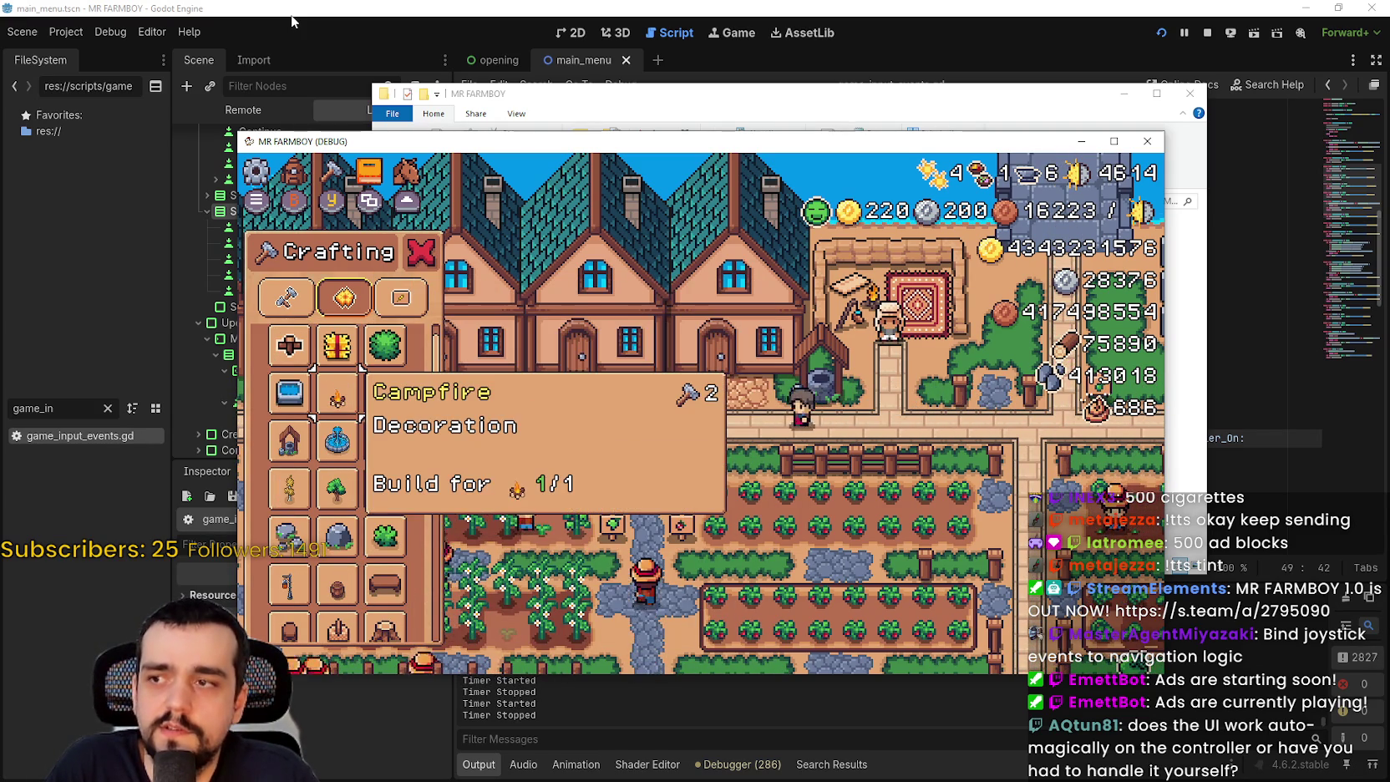
{"action": "key", "text": "Return"}
{"action": "key", "text": "Right"}
{"action": "key", "text": "Left"}
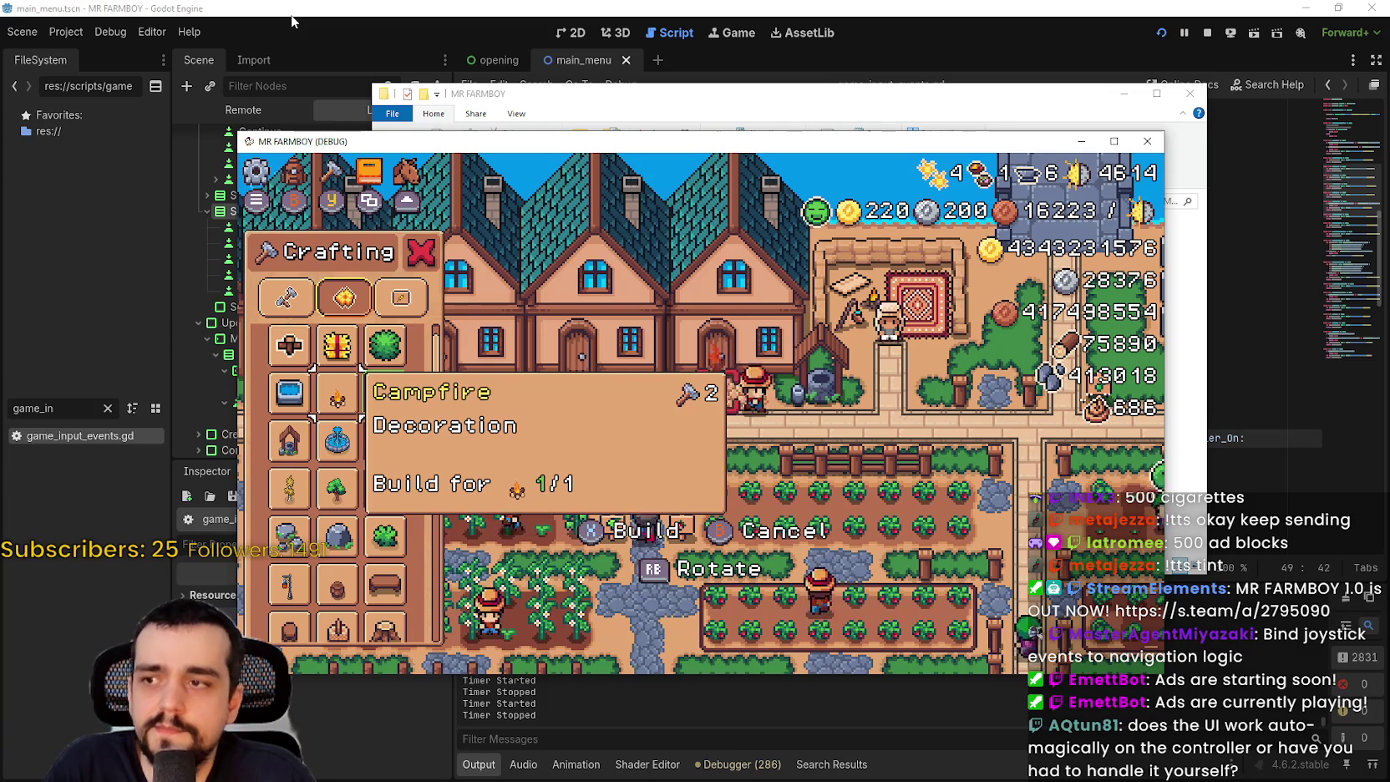
{"action": "key", "text": "Up"}
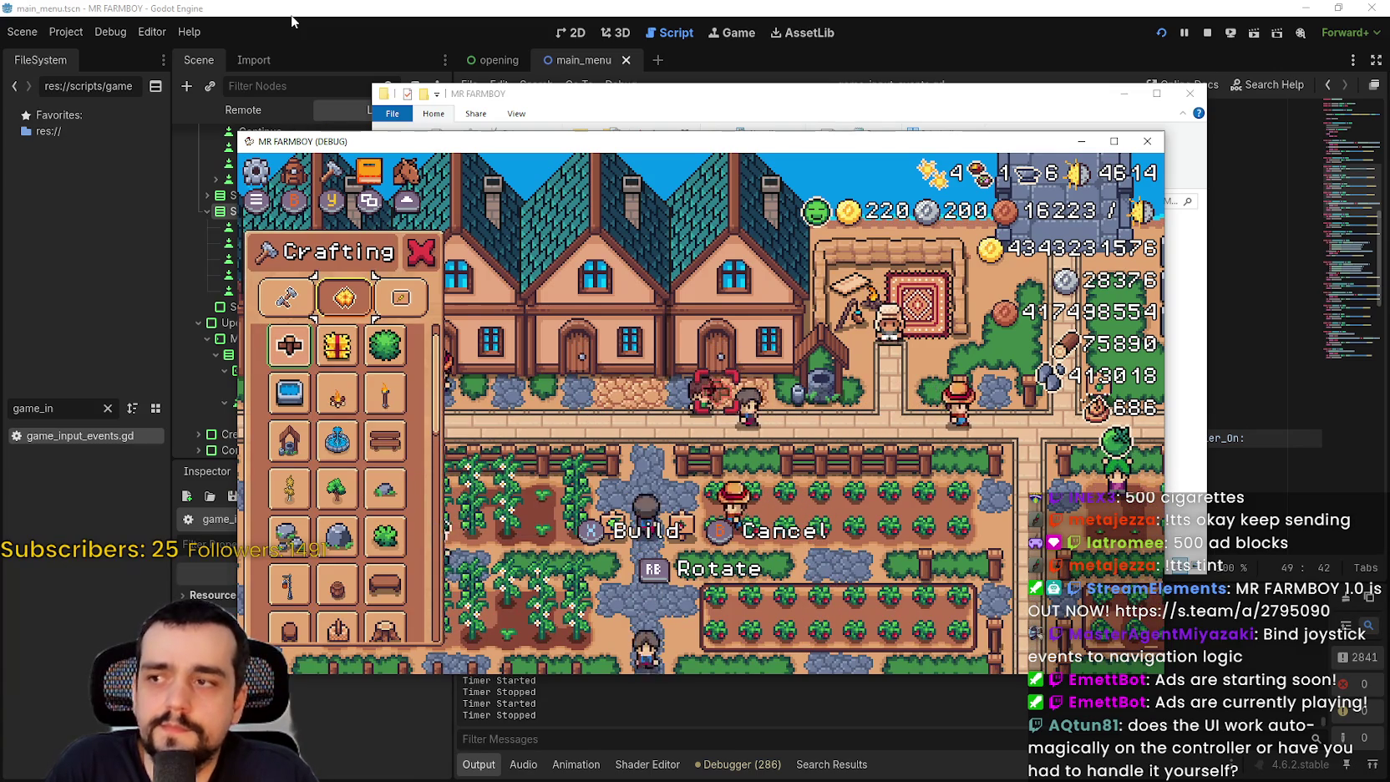
- Return to the first category and step through Rye, Apple, Buildings, Tomato, Cucumber to Enchanted Farm Tile
{"action": "key", "text": "Left"}
{"action": "key", "text": "Down"}
{"action": "key", "text": "Down"}
{"action": "key", "text": "Down"}
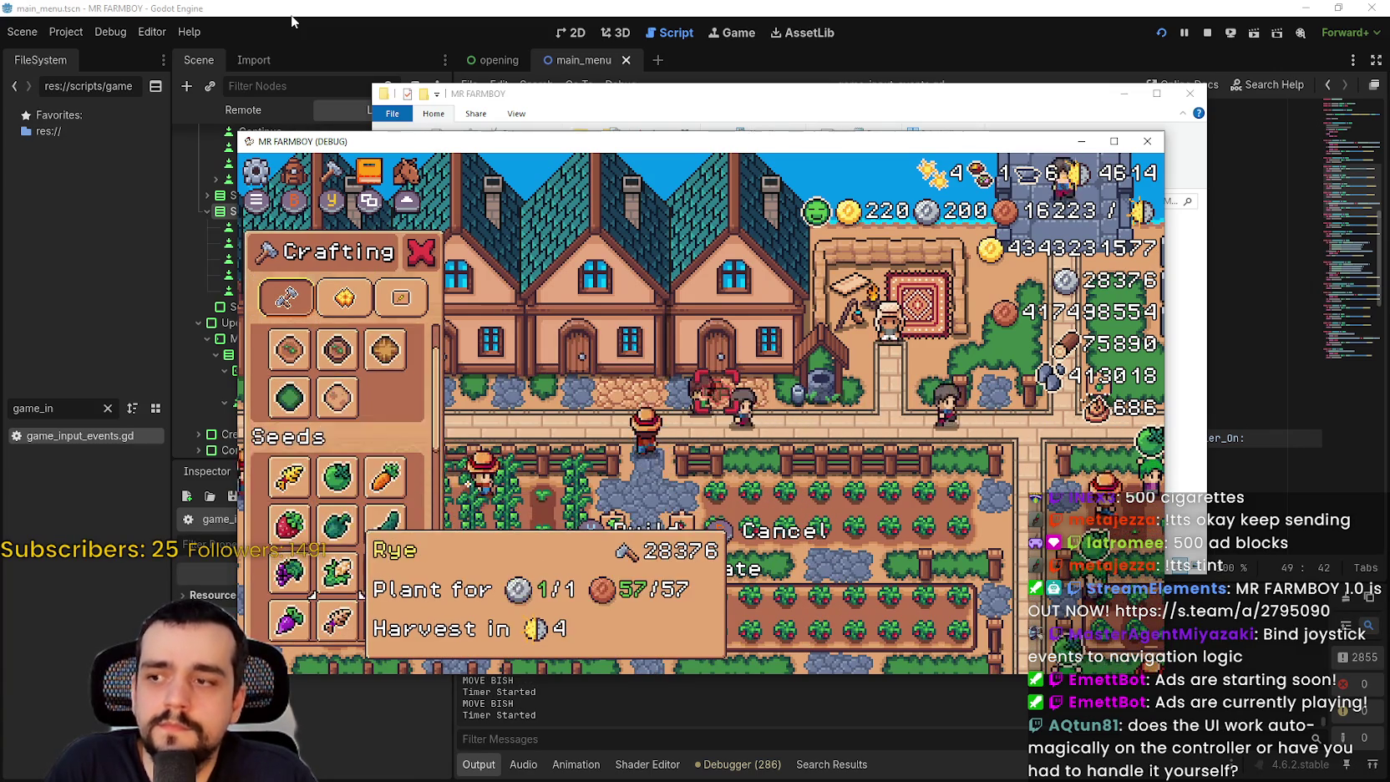
{"action": "key", "text": "Down"}
{"action": "key", "text": "Down"}
{"action": "key", "text": "Down"}
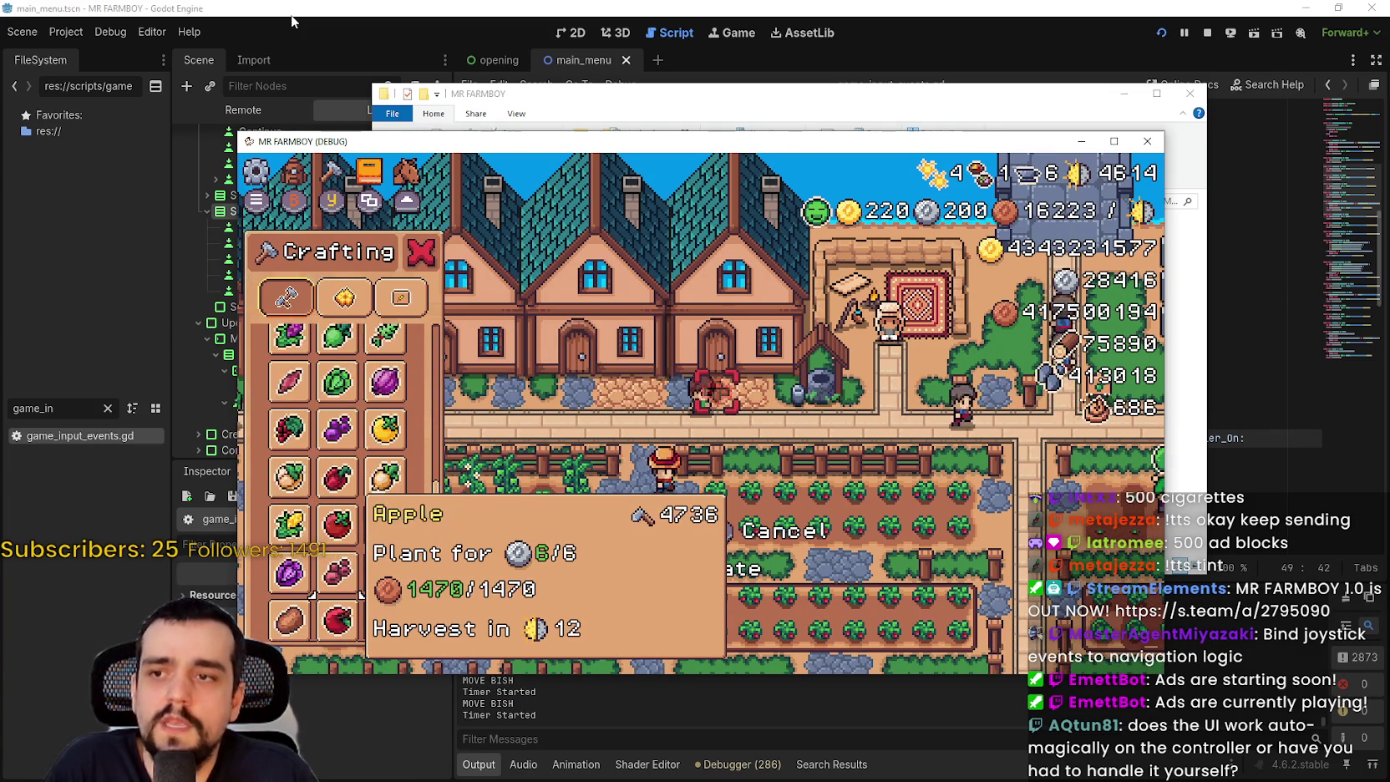
{"action": "key", "text": "Down"}
{"action": "key", "text": "Down"}
{"action": "key", "text": "Up"}
{"action": "key", "text": "Up"}
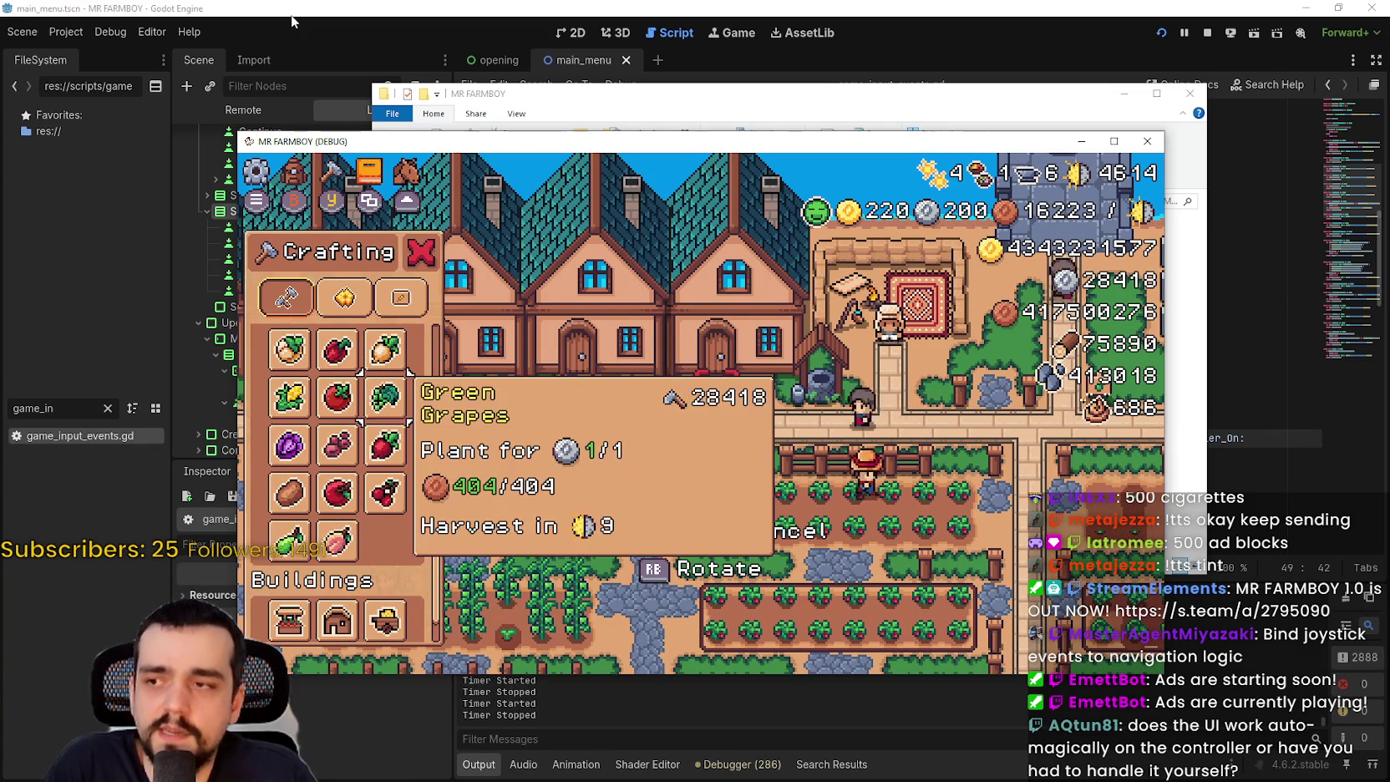
{"action": "key", "text": "Up"}
{"action": "key", "text": "Up"}
{"action": "key", "text": "Up"}
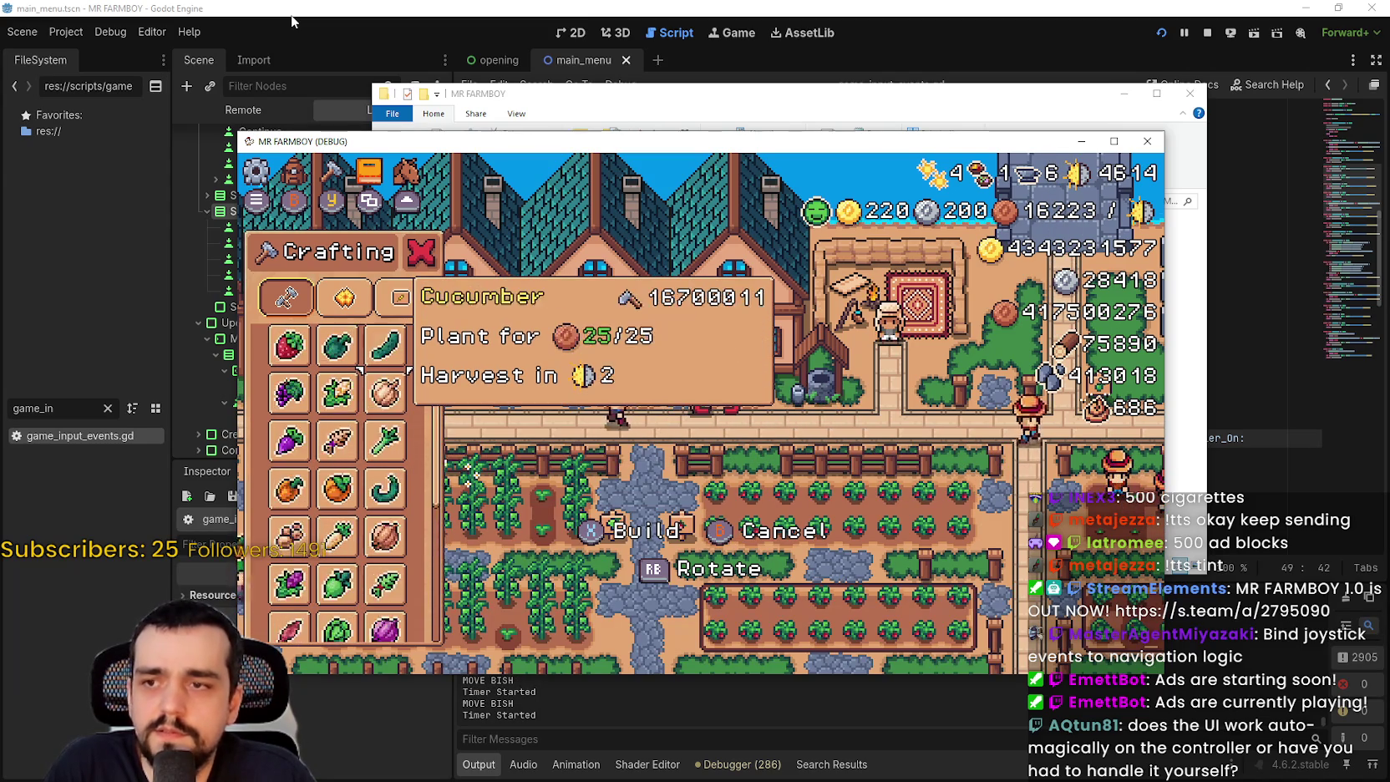
{"action": "key", "text": "Up"}
{"action": "key", "text": "Up"}
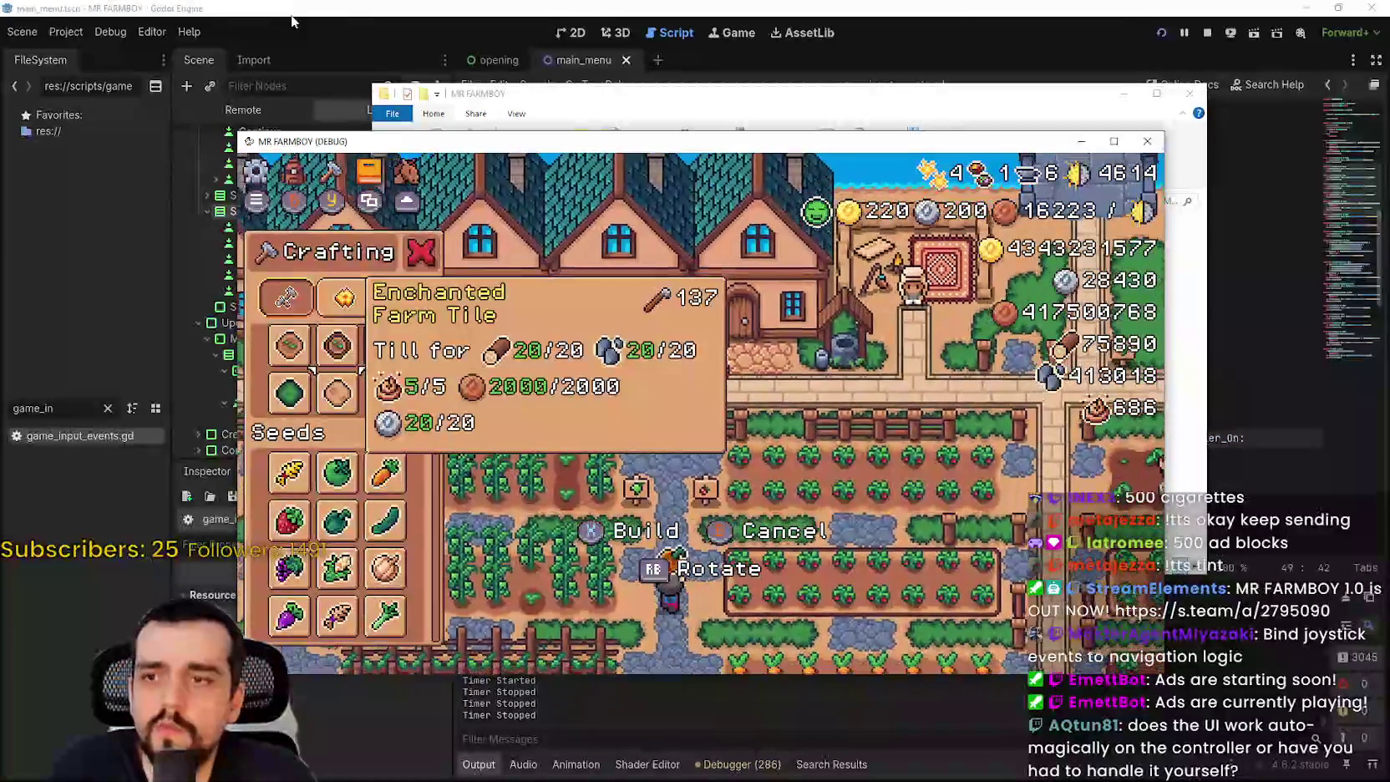
{"action": "key", "text": "Up"}
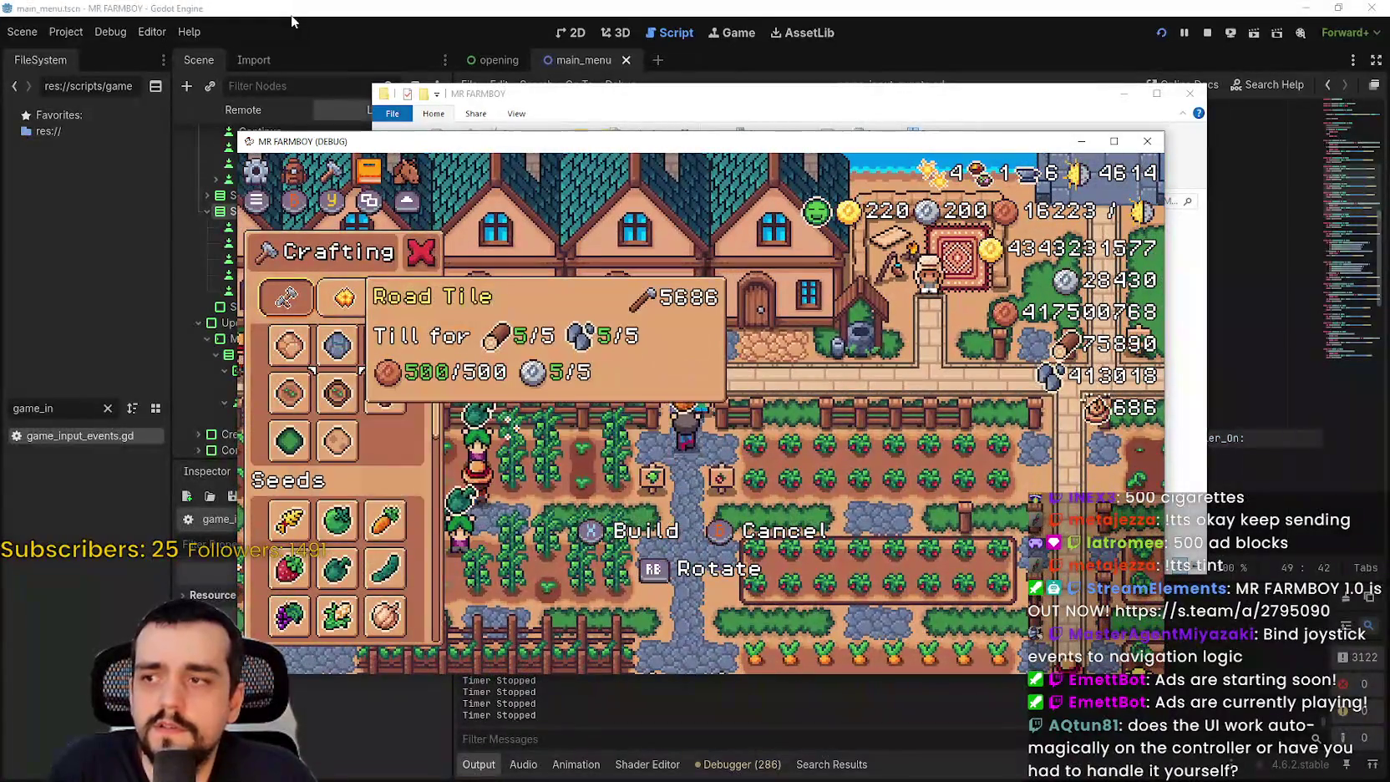
{"action": "key", "text": "Up"}
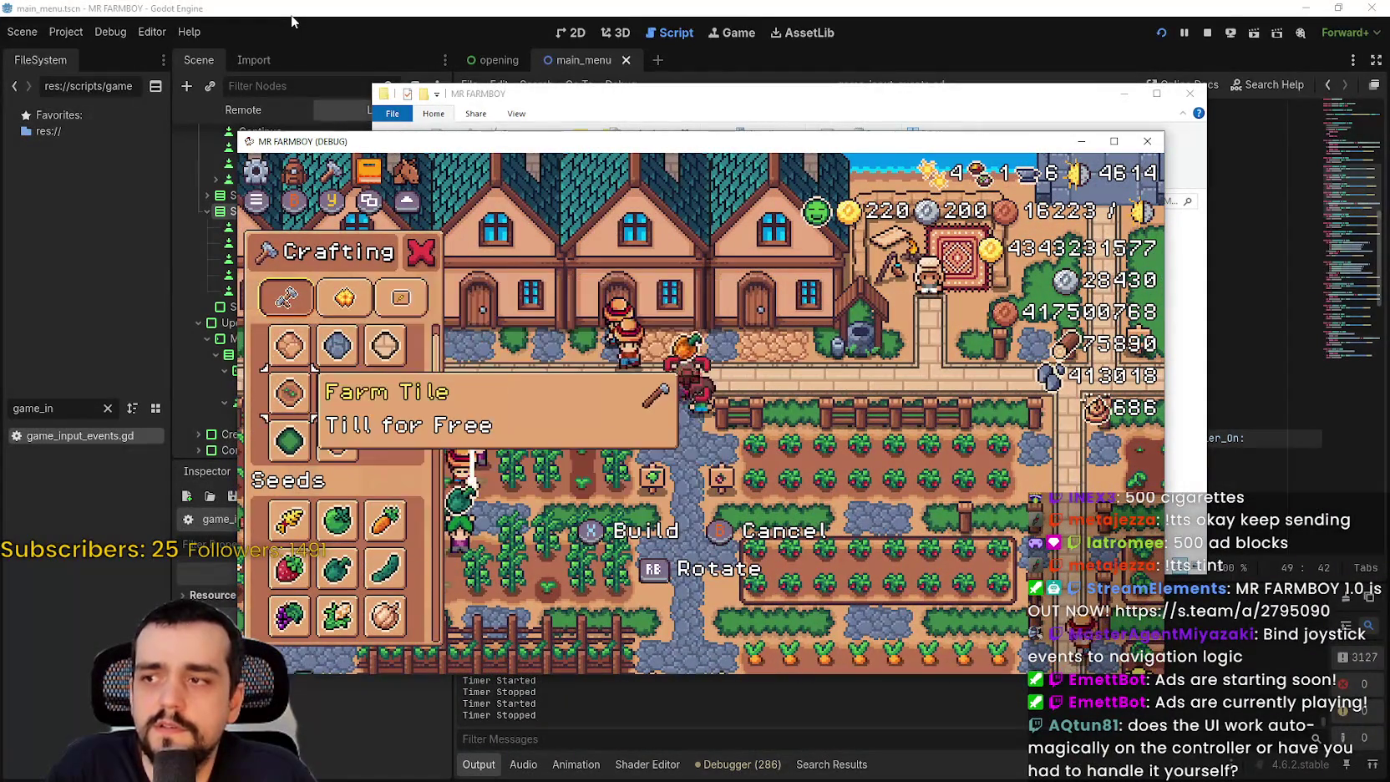
- Walk the farmer and move the tile placement marker up and right across the farm
{"action": "key", "text": "Right"}
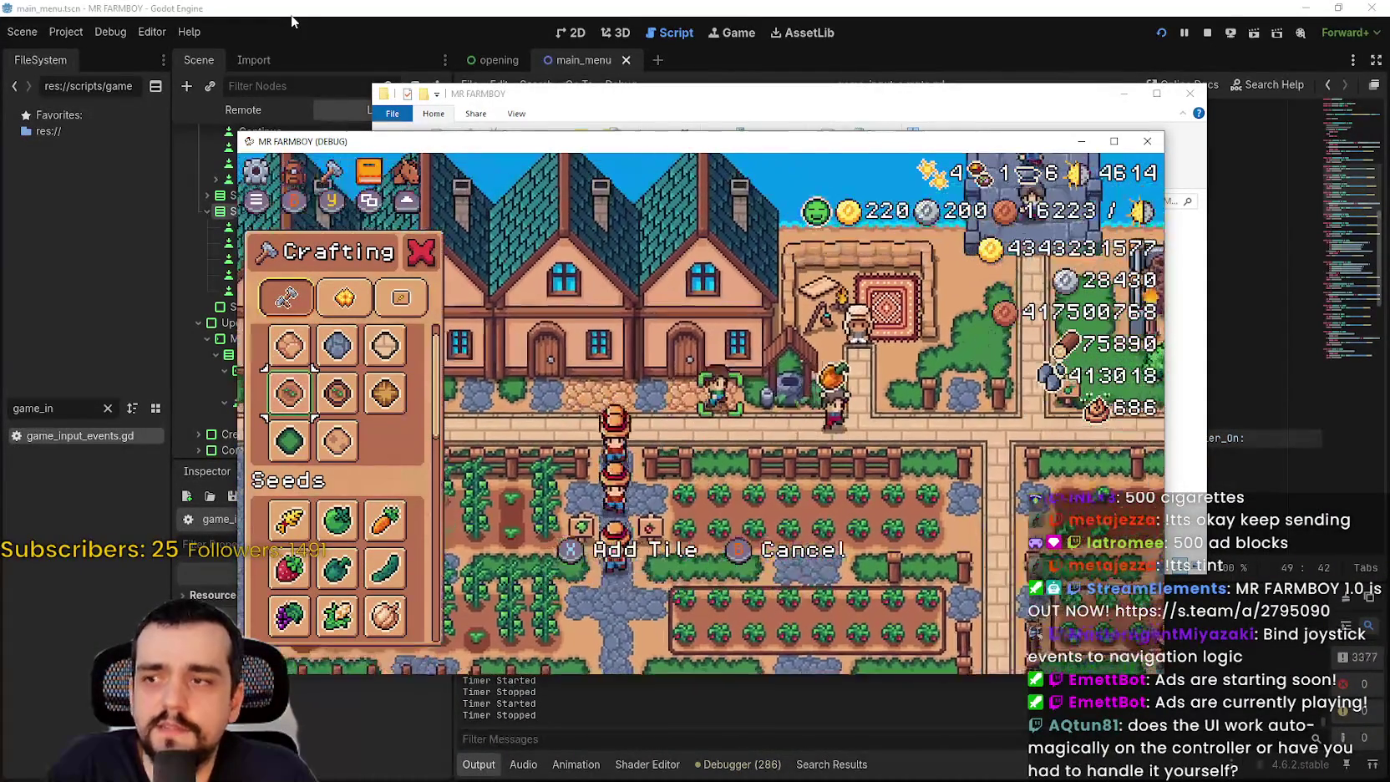
{"action": "key", "text": "Right"}
{"action": "key", "text": "Right"}
{"action": "key", "text": "Right"}
{"action": "key", "text": "Up"}
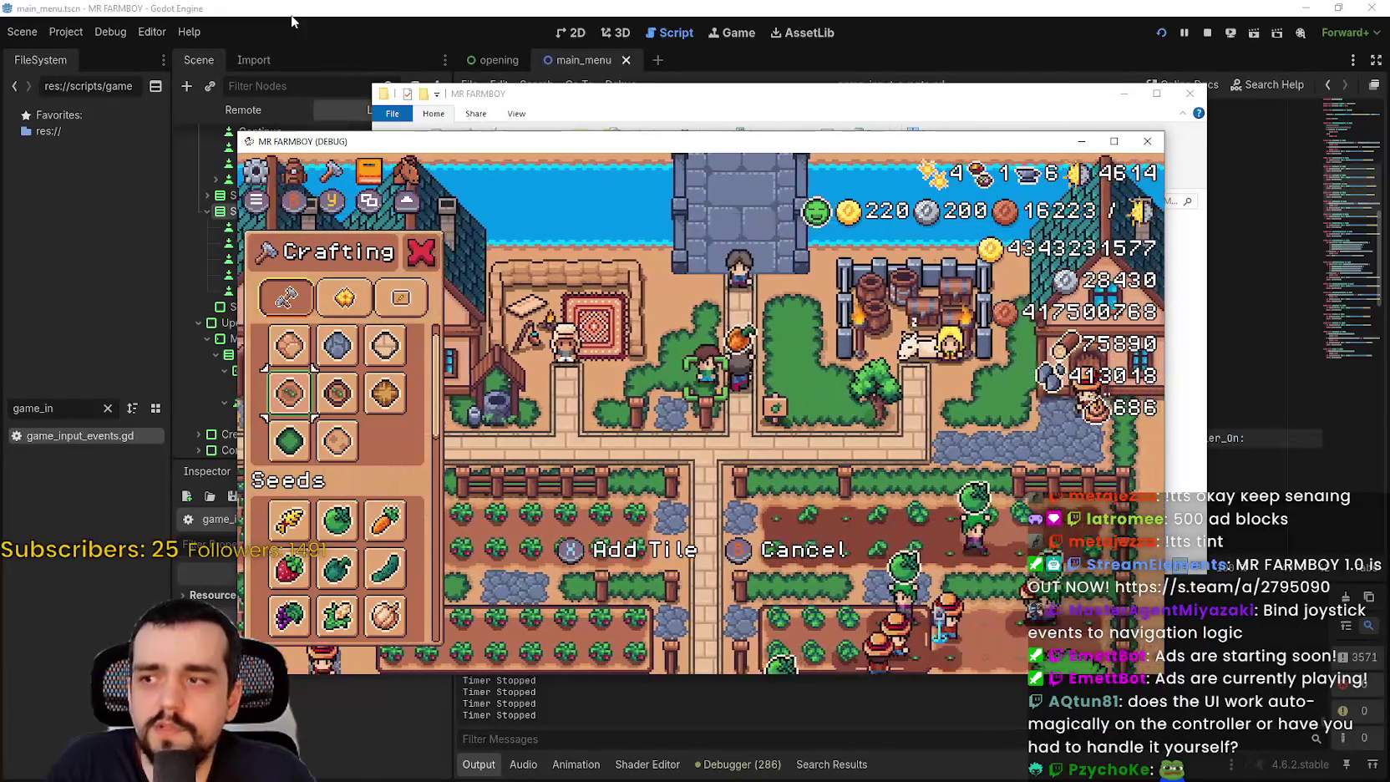
{"action": "key", "text": "Right"}
{"action": "key", "text": "Right"}
{"action": "key", "text": "Right"}
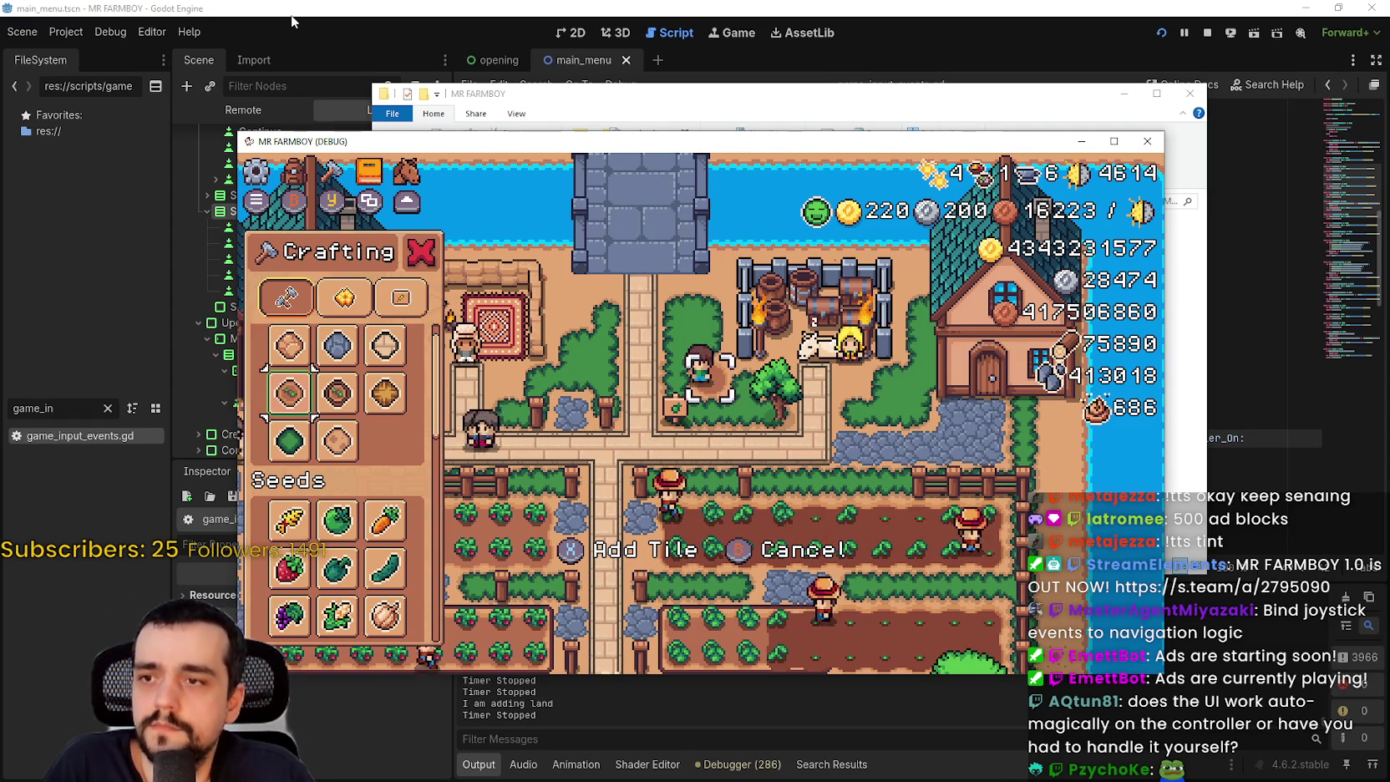
- Select Grass Tile, cancel Crafting, and walk toward the King's Envoy
{"action": "key", "text": "Down"}
{"action": "key", "text": "Down"}
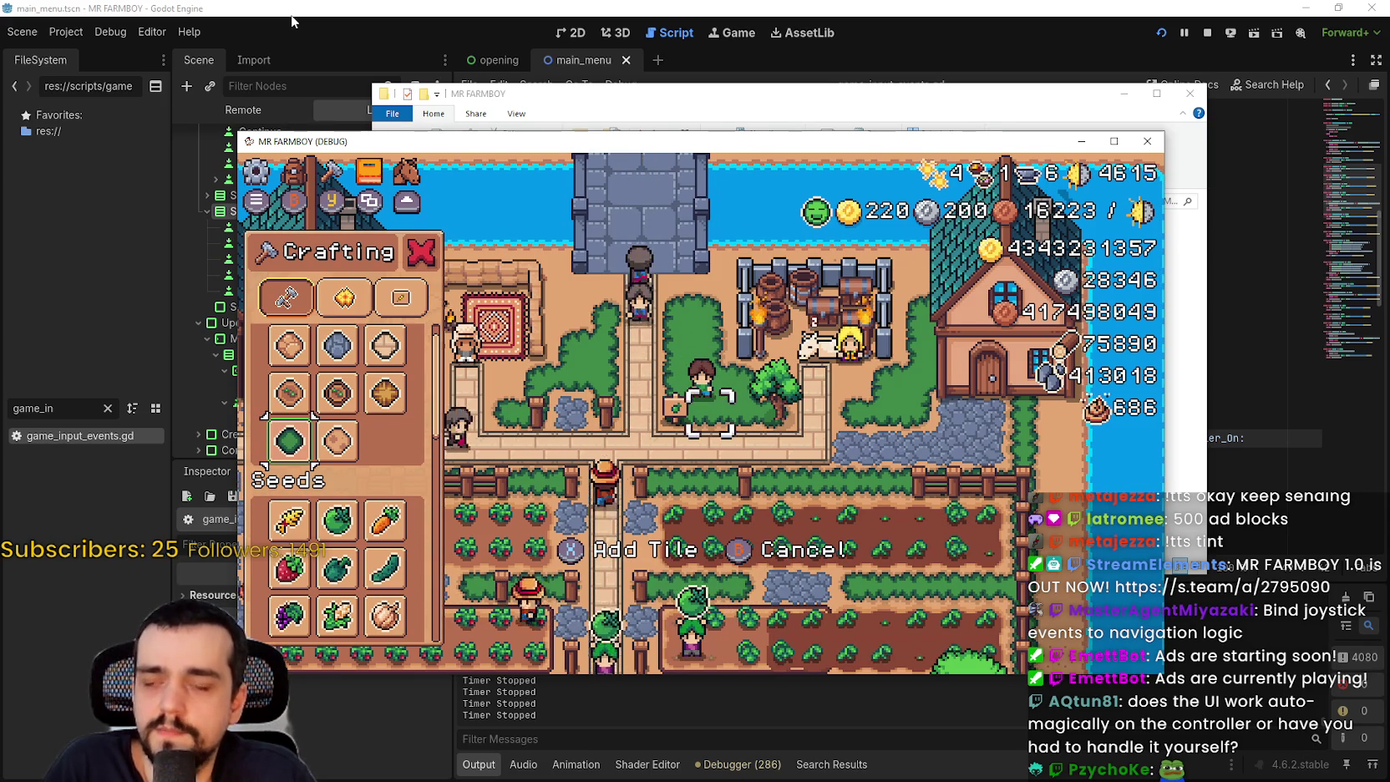
{"action": "key", "text": "Escape"}
{"action": "key", "text": "Left"}
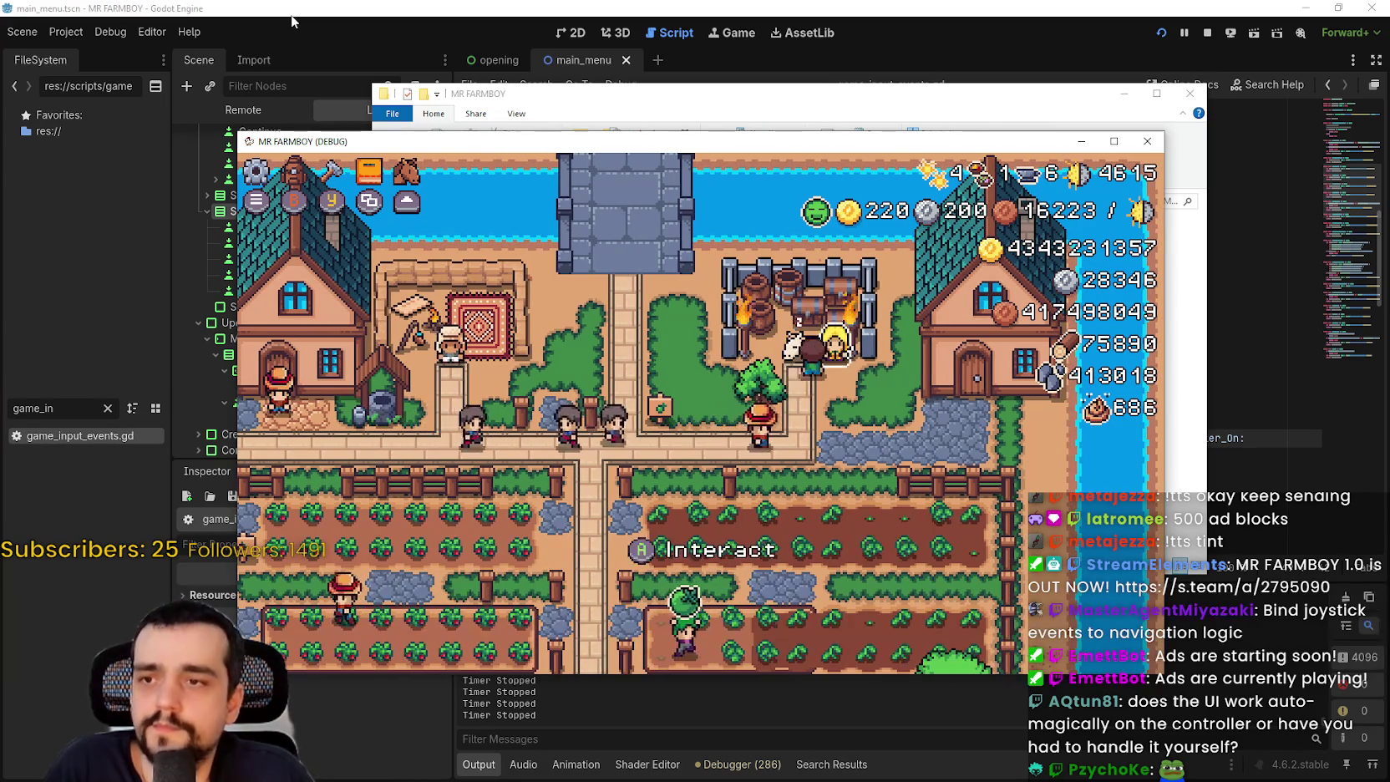
- Open the King's Envoy, move focus from the Wood slot to the Milk task, then close it
{"action": "key", "text": "e"}
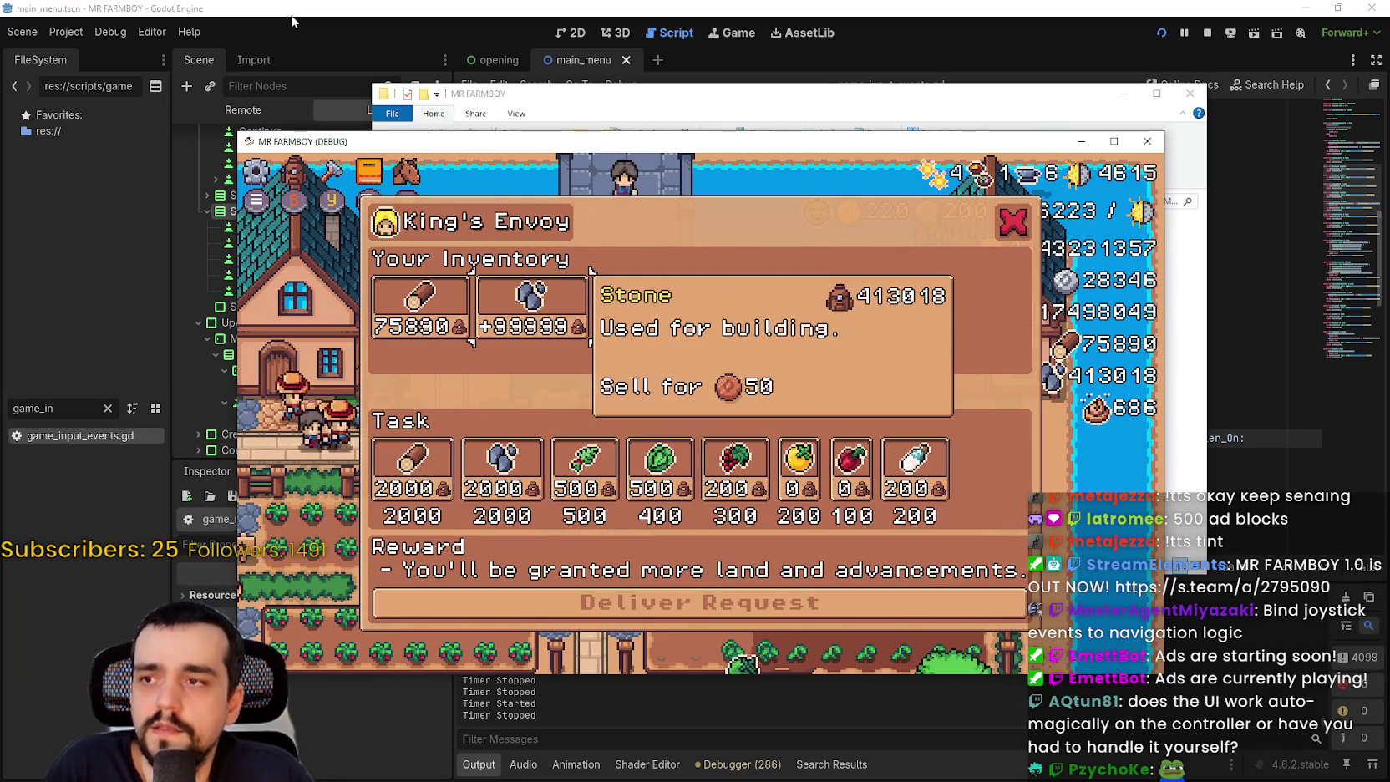
{"action": "key", "text": "Left"}
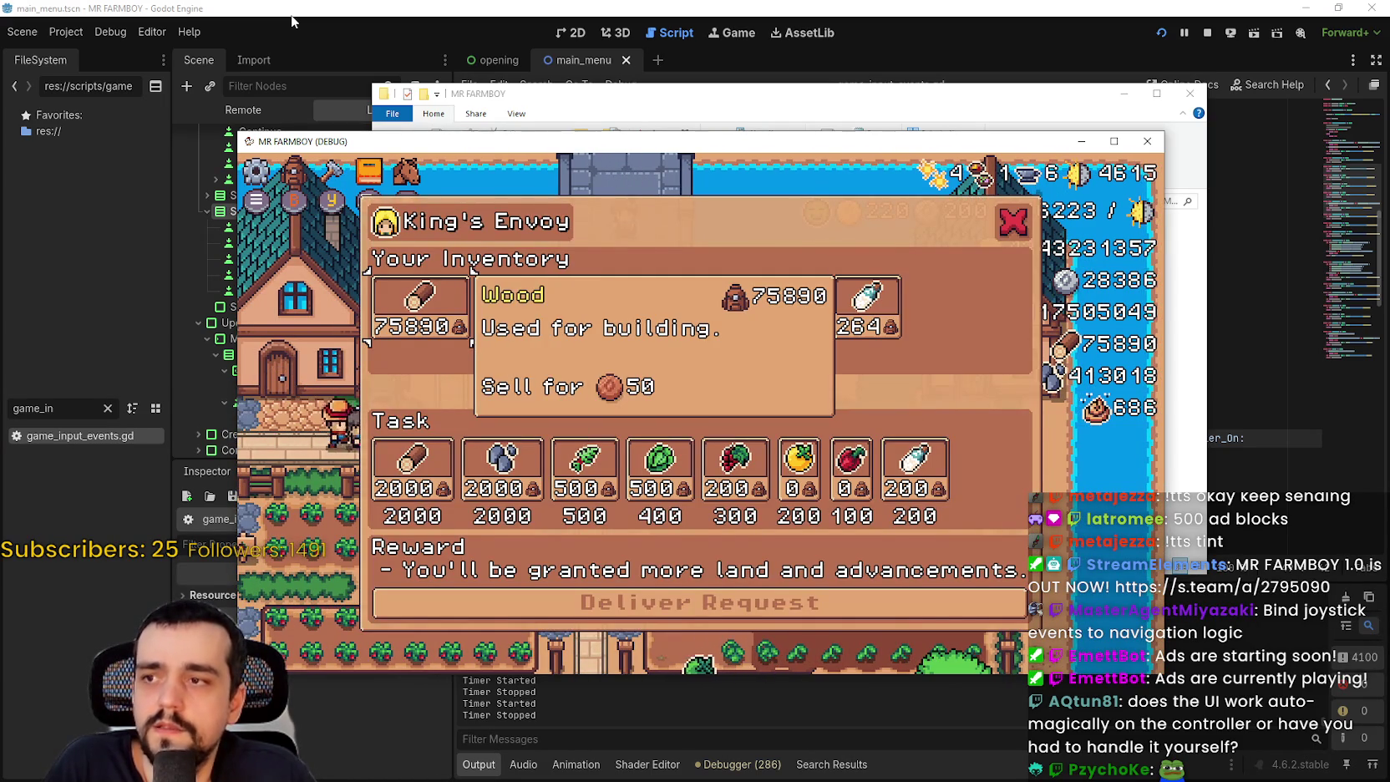
{"action": "key", "text": "Right"}
{"action": "key", "text": "Right"}
{"action": "key", "text": "Right"}
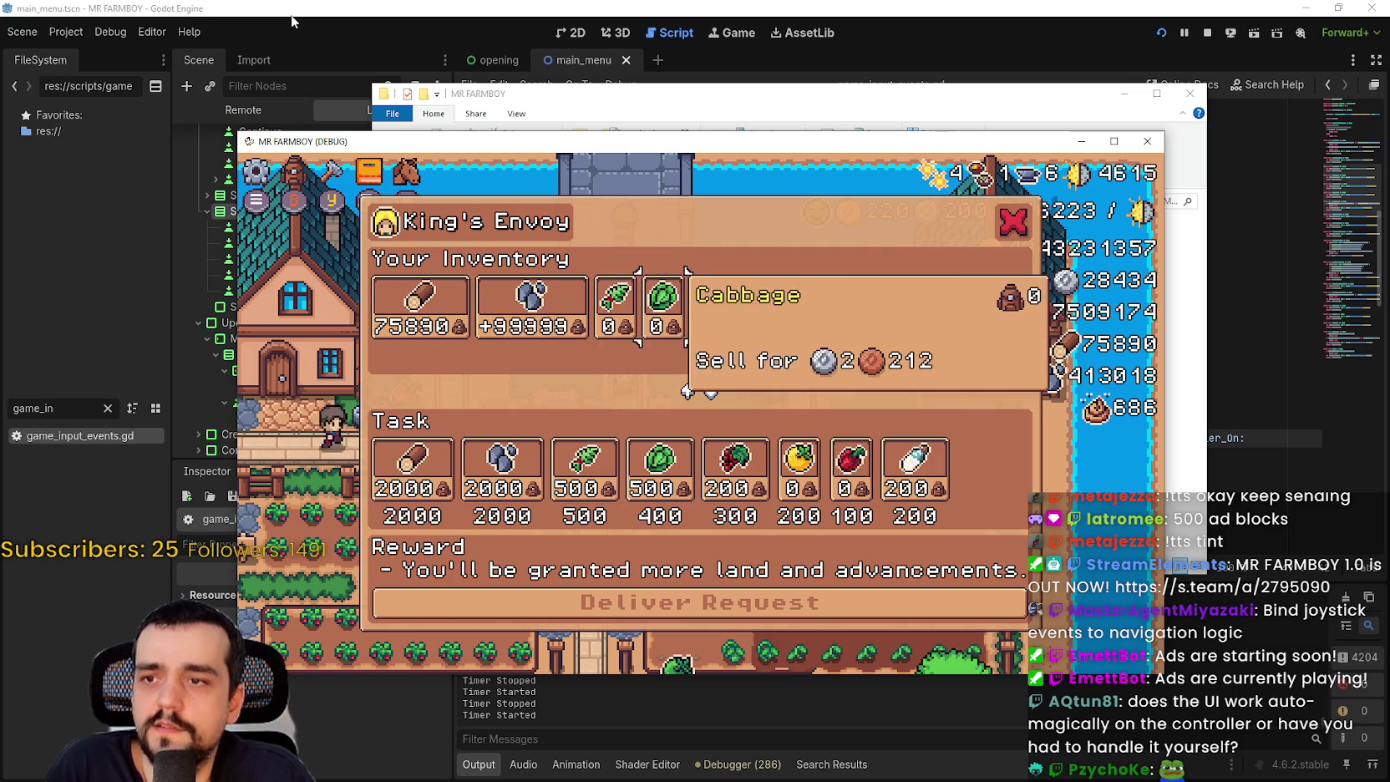
{"action": "key", "text": "Down"}
{"action": "key", "text": "Left"}
{"action": "key", "text": "Left"}
{"action": "key", "text": "Left"}
{"action": "key", "text": "Up"}
{"action": "key", "text": "Up"}
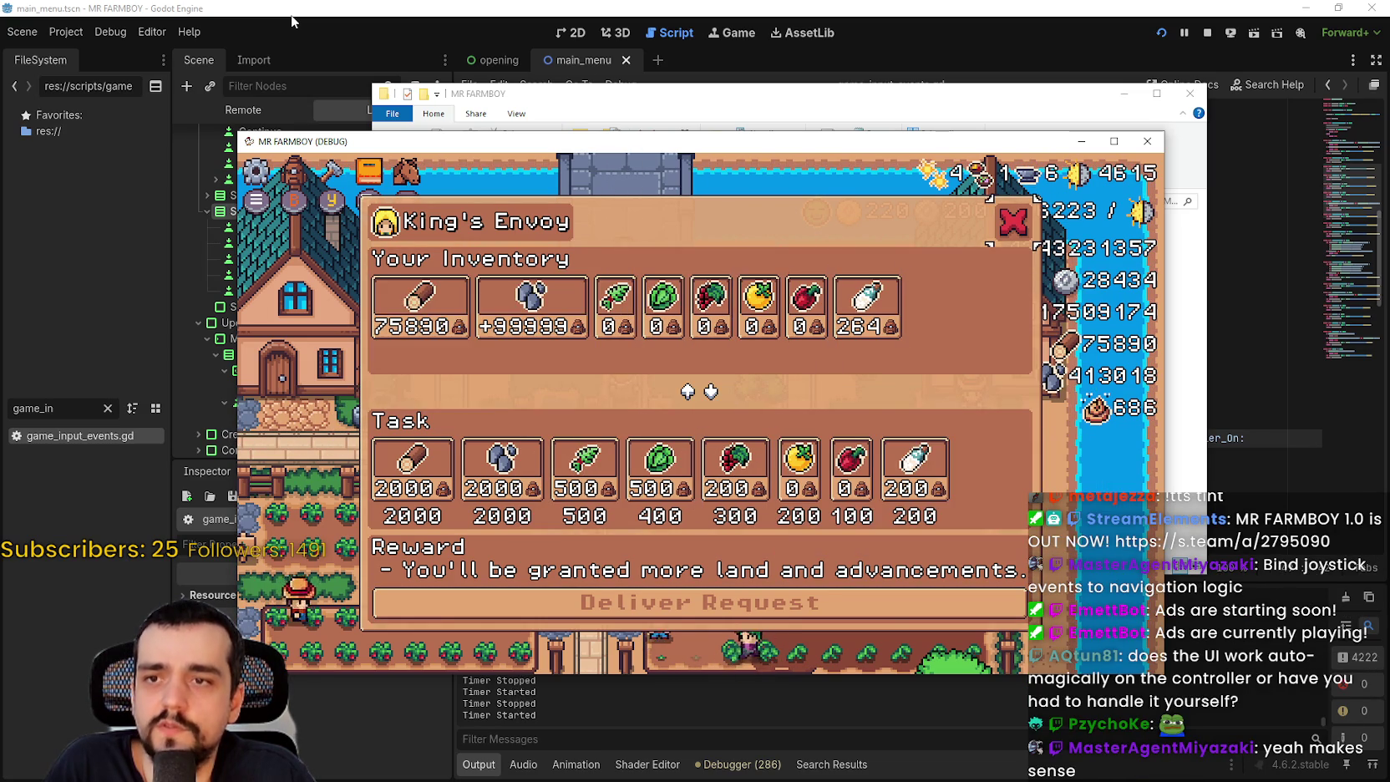
{"action": "key", "text": "Return"}
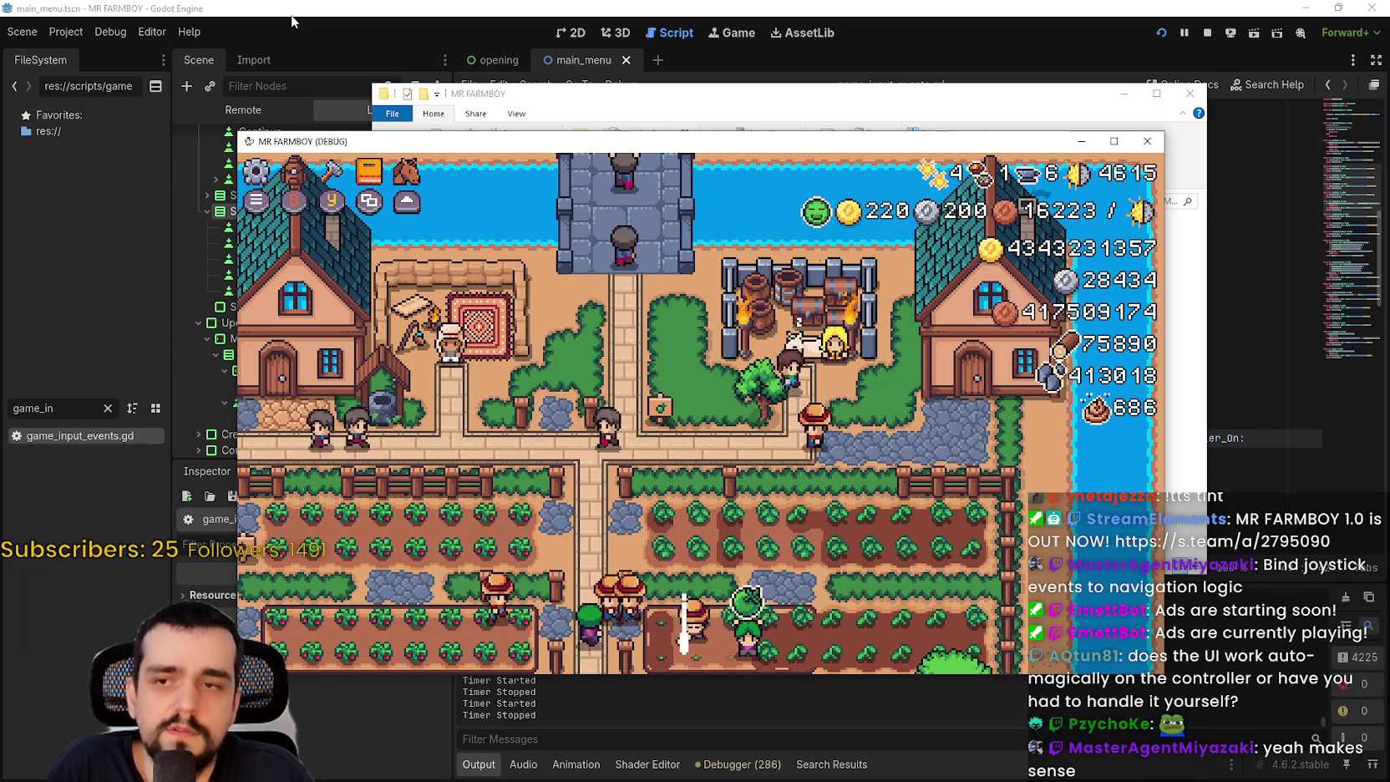
- Open the House panel, browse its workers, and close it
{"action": "key", "text": "Return"}
{"action": "key", "text": "Down"}
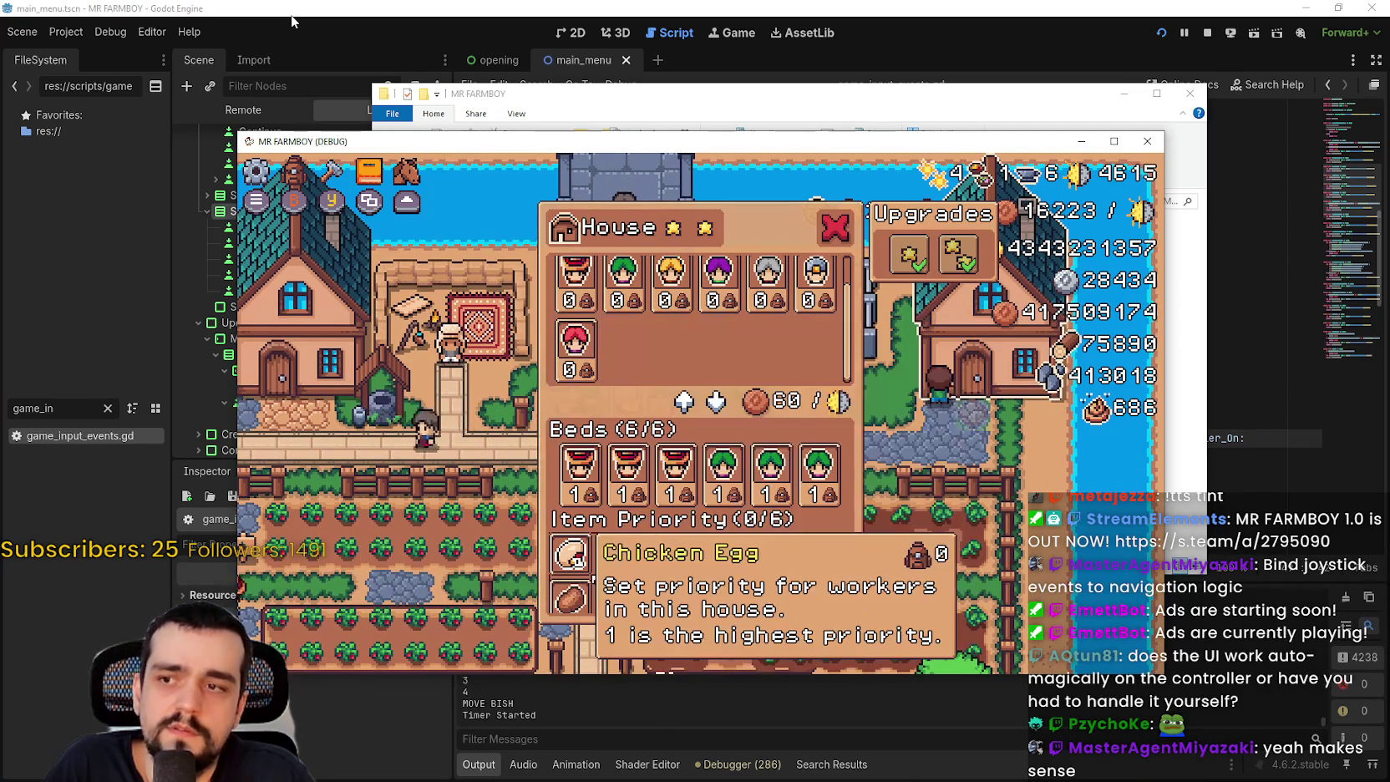
{"action": "key", "text": "Up"}
{"action": "key", "text": "Up"}
{"action": "key", "text": "Up"}
{"action": "key", "text": "Return"}
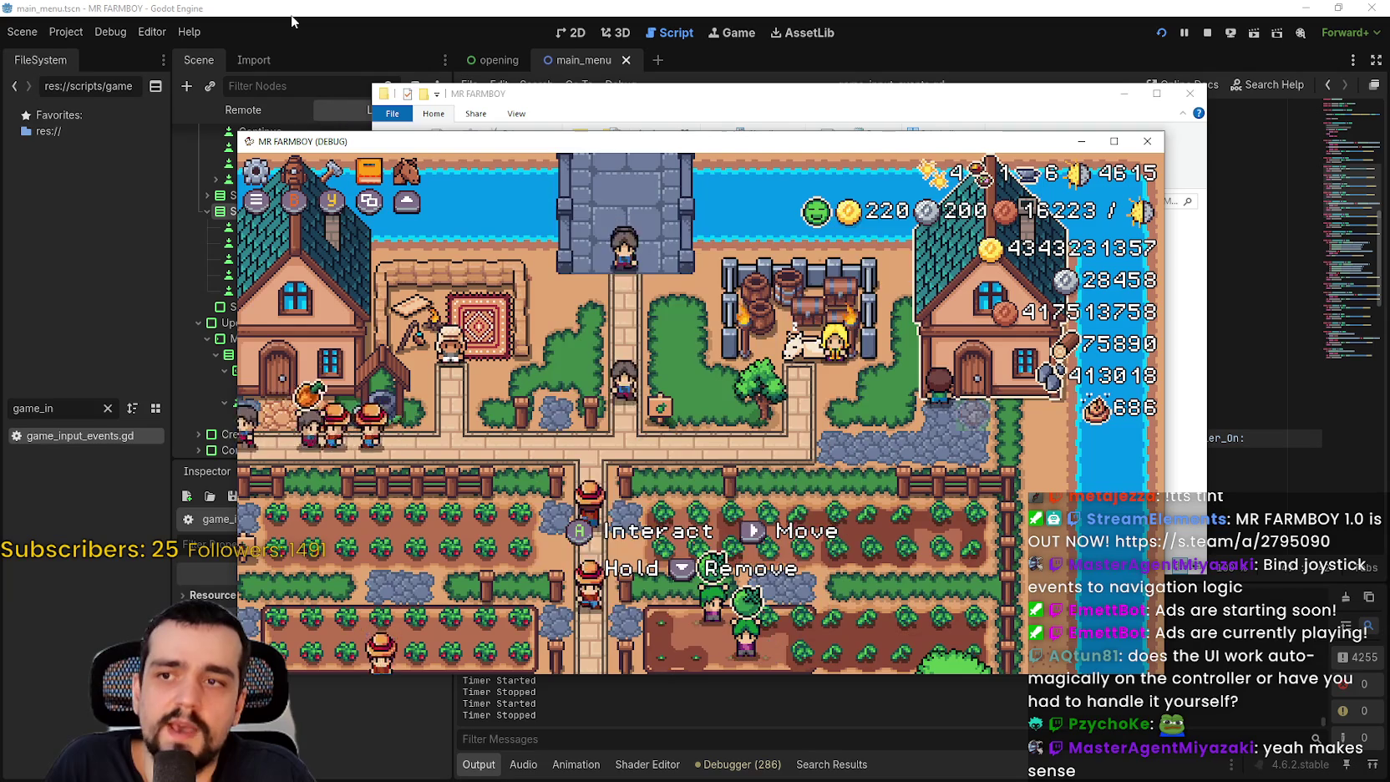
- Reopen and close the envoy, then cycle the i and b panels, closing each
{"action": "key", "text": "Return"}
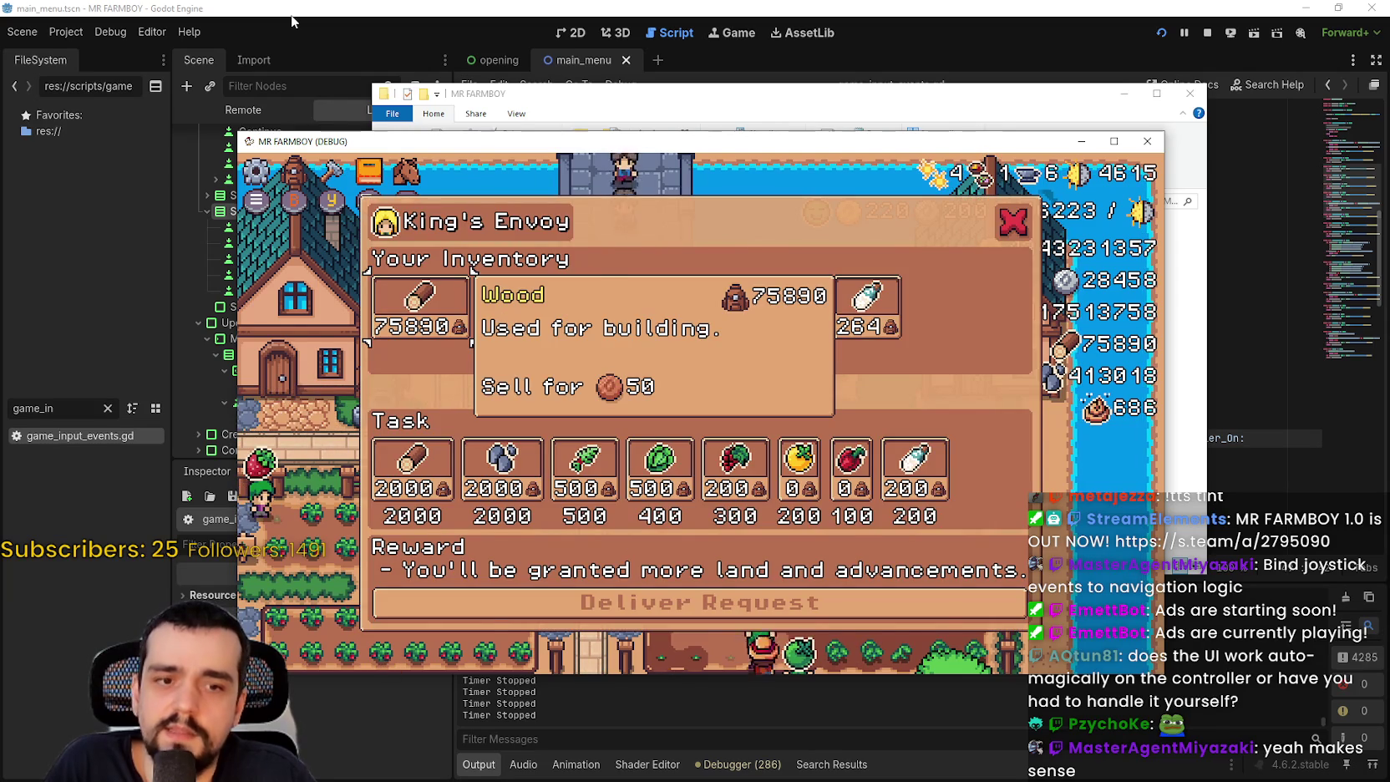
{"action": "key", "text": "Escape"}
{"action": "key", "text": "i"}
{"action": "key", "text": "Escape"}
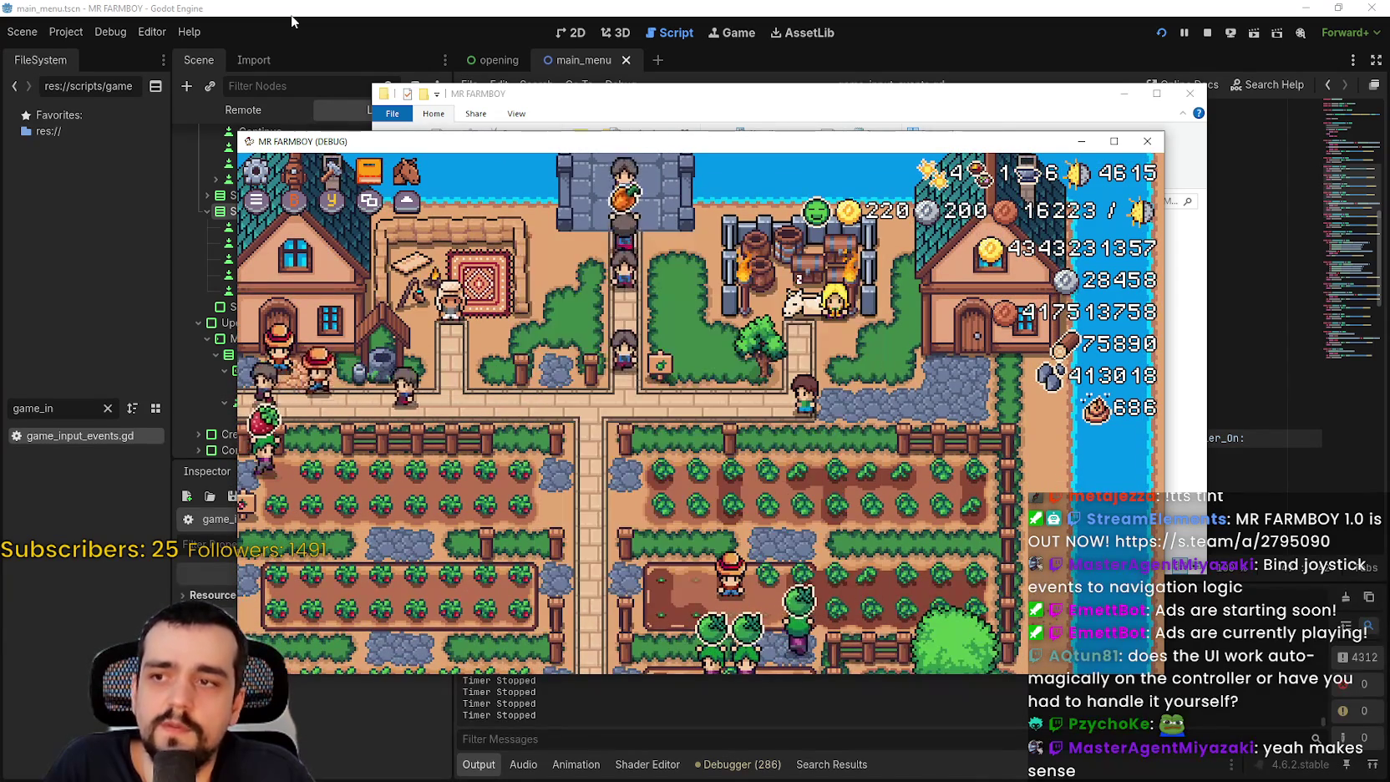
{"action": "key", "text": "i"}
{"action": "key", "text": "Escape"}
{"action": "key", "text": "b"}
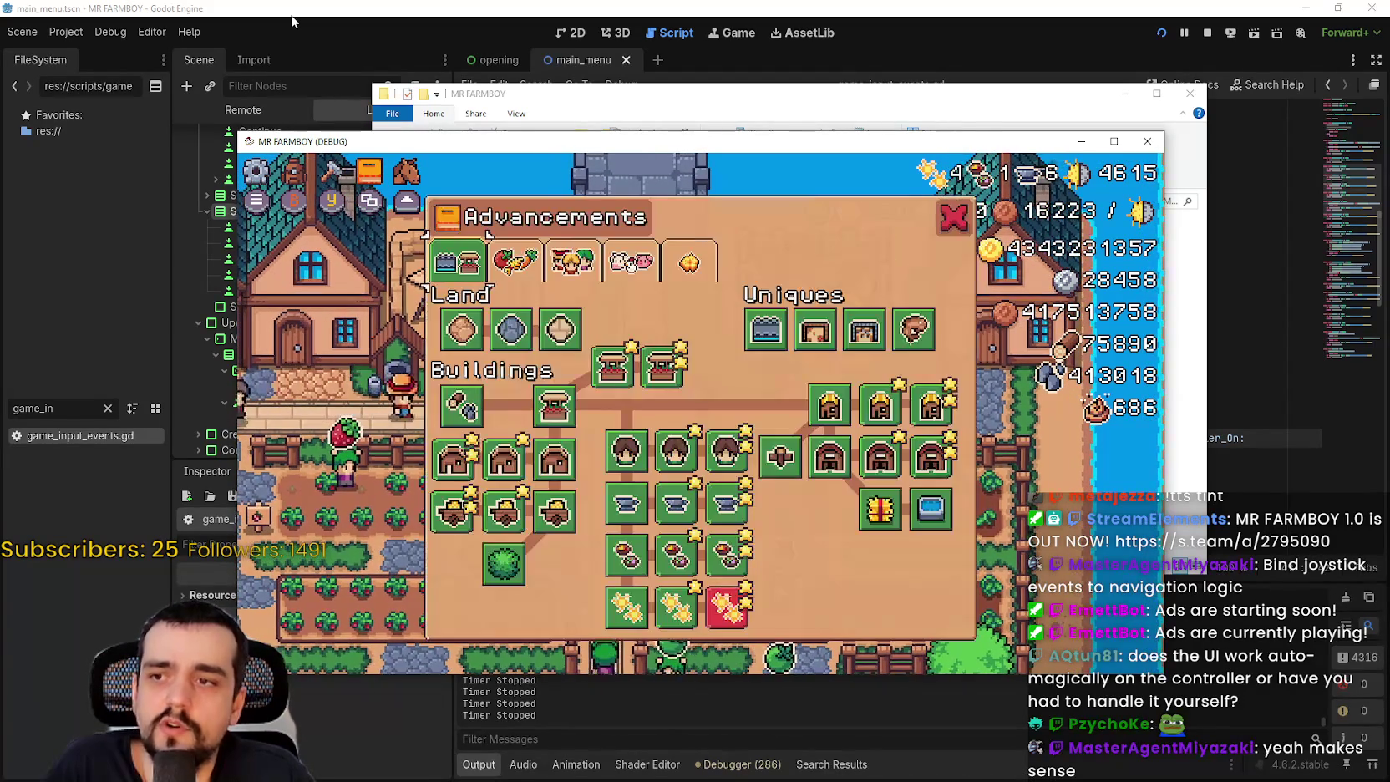
{"action": "key", "text": "Escape"}
{"action": "key", "text": "Escape"}
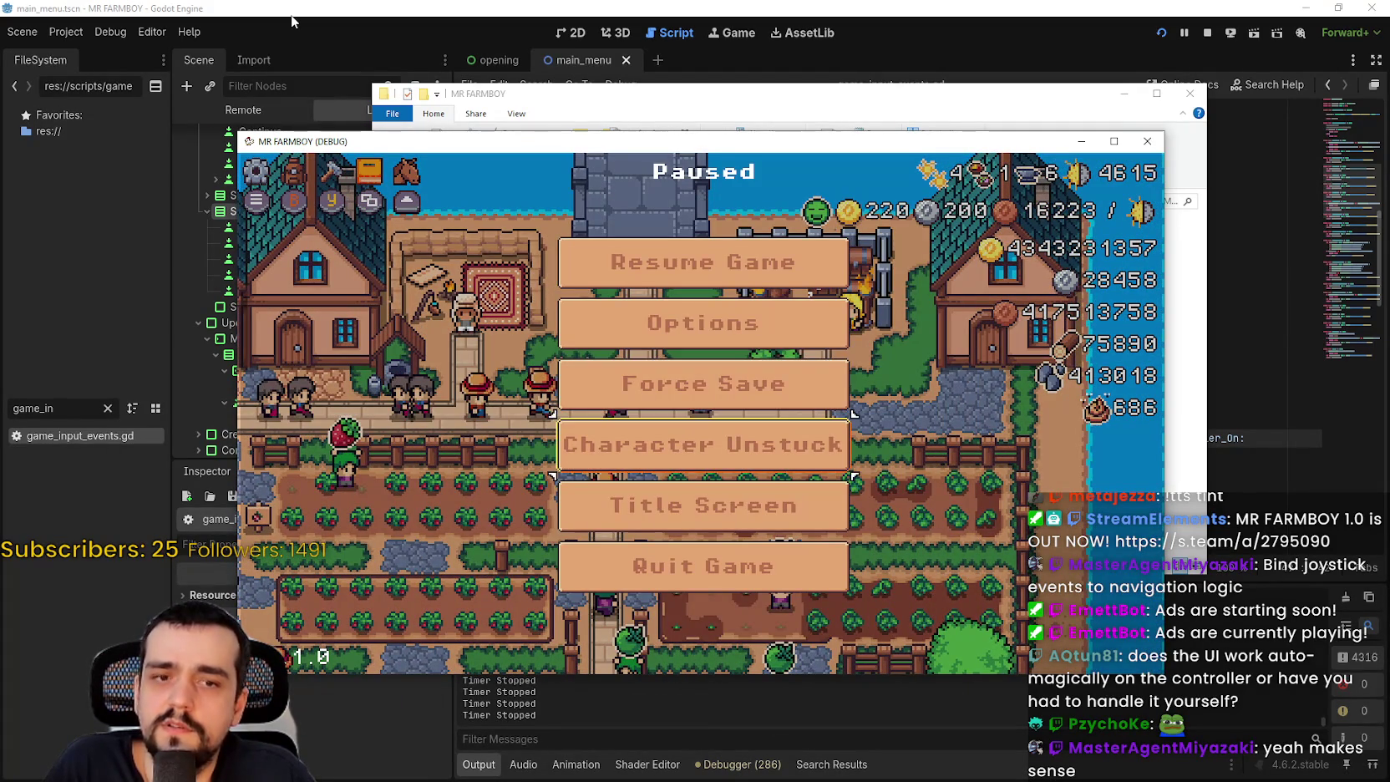
- From the pause menu open Options, switch between Game and Video tabs, resume, and walk left and right
{"action": "key", "text": "Up"}
{"action": "key", "text": "Up"}
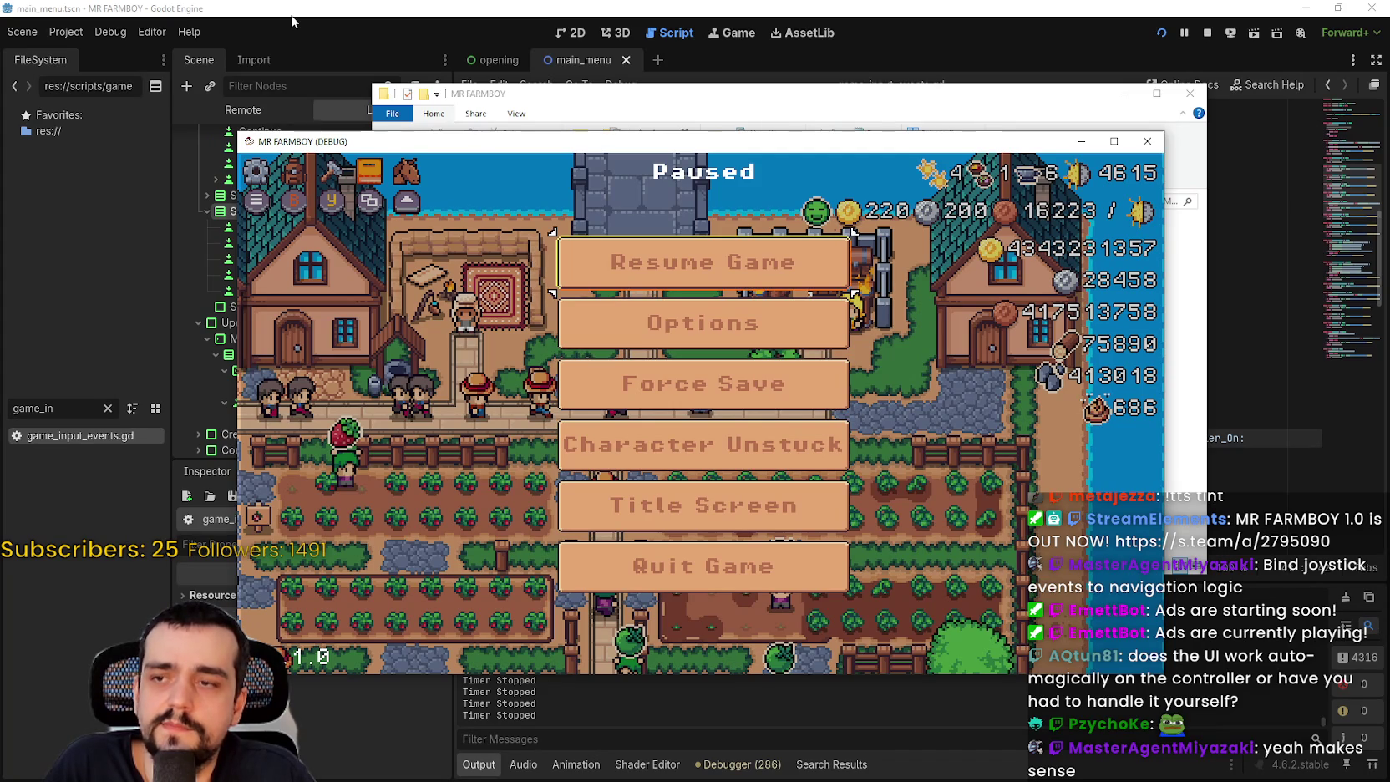
{"action": "key", "text": "Down"}
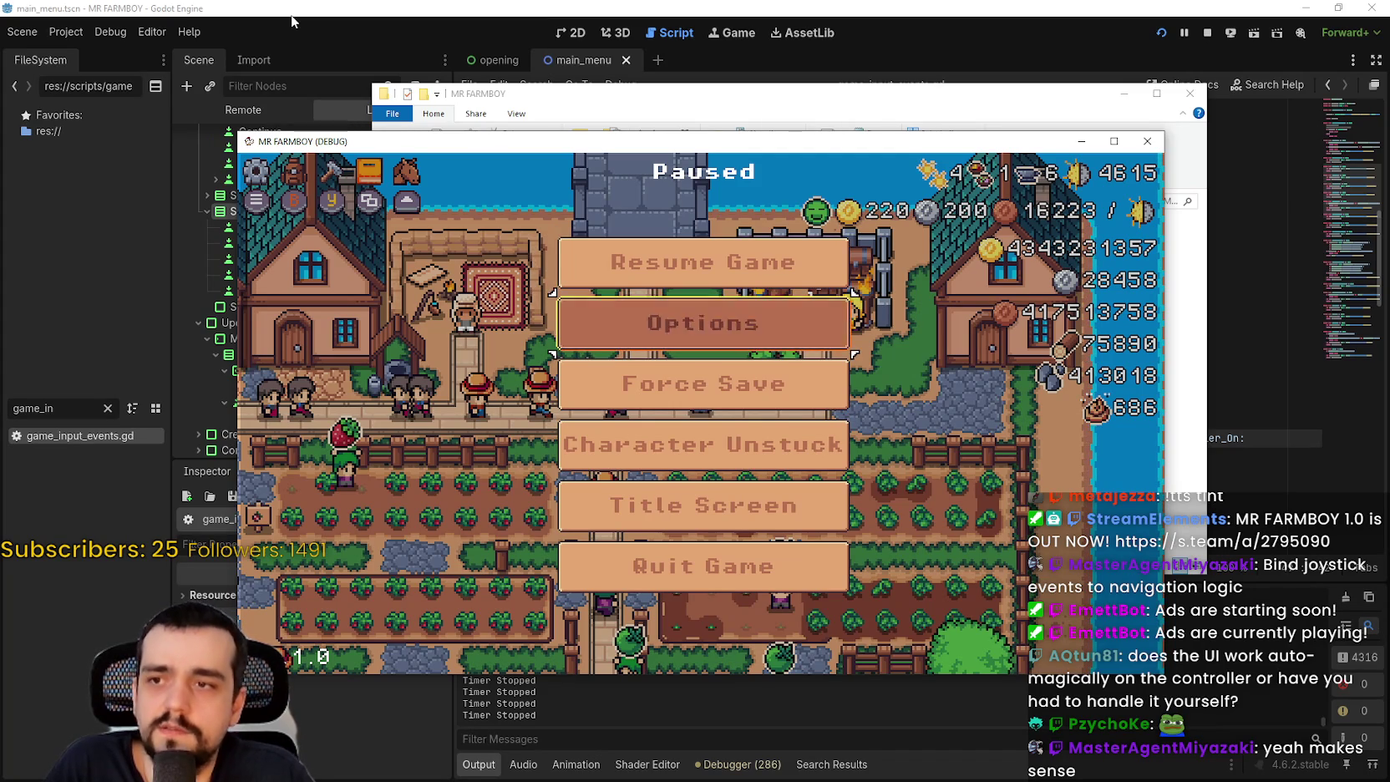
{"action": "key", "text": "Return"}
{"action": "key", "text": "Right"}
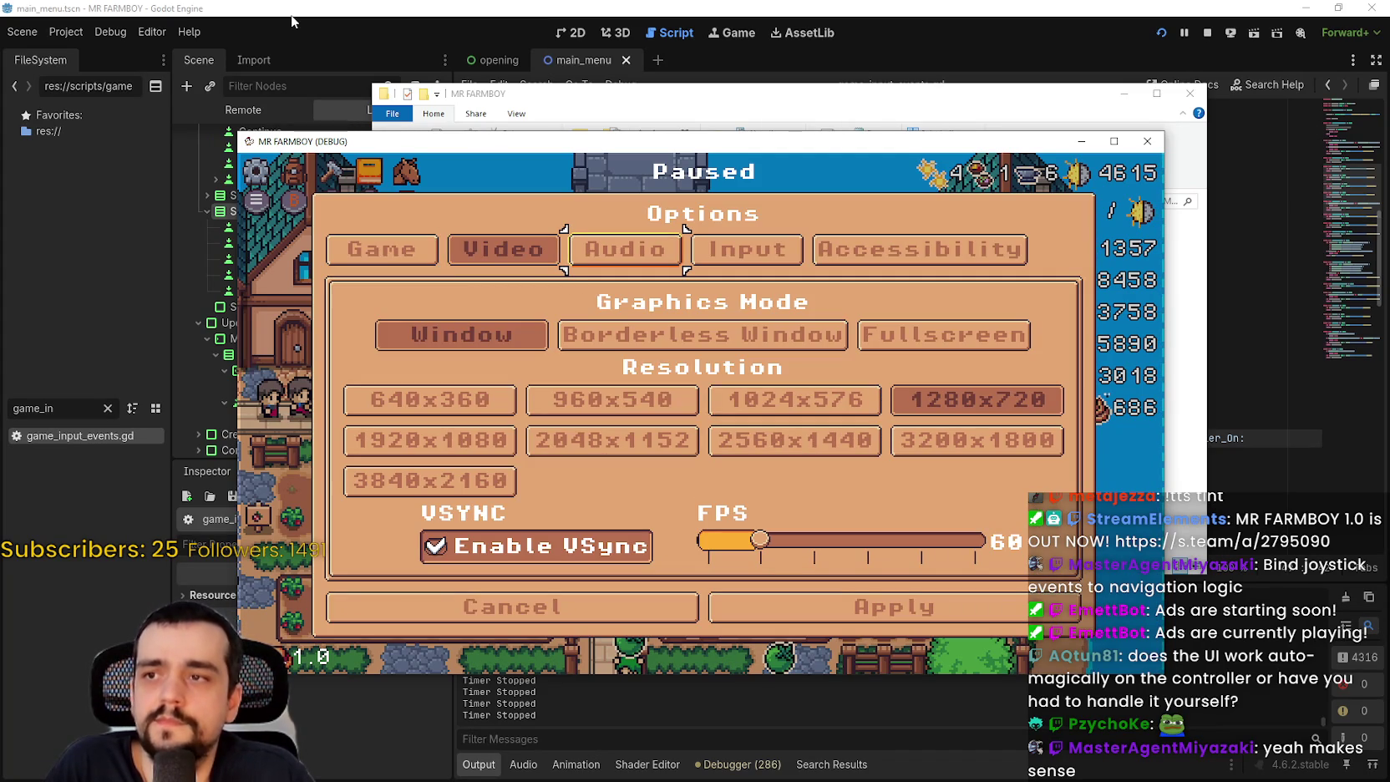
{"action": "key", "text": "Left"}
{"action": "key", "text": "Left"}
{"action": "key", "text": "Return"}
{"action": "key", "text": "Right"}
{"action": "key", "text": "Return"}
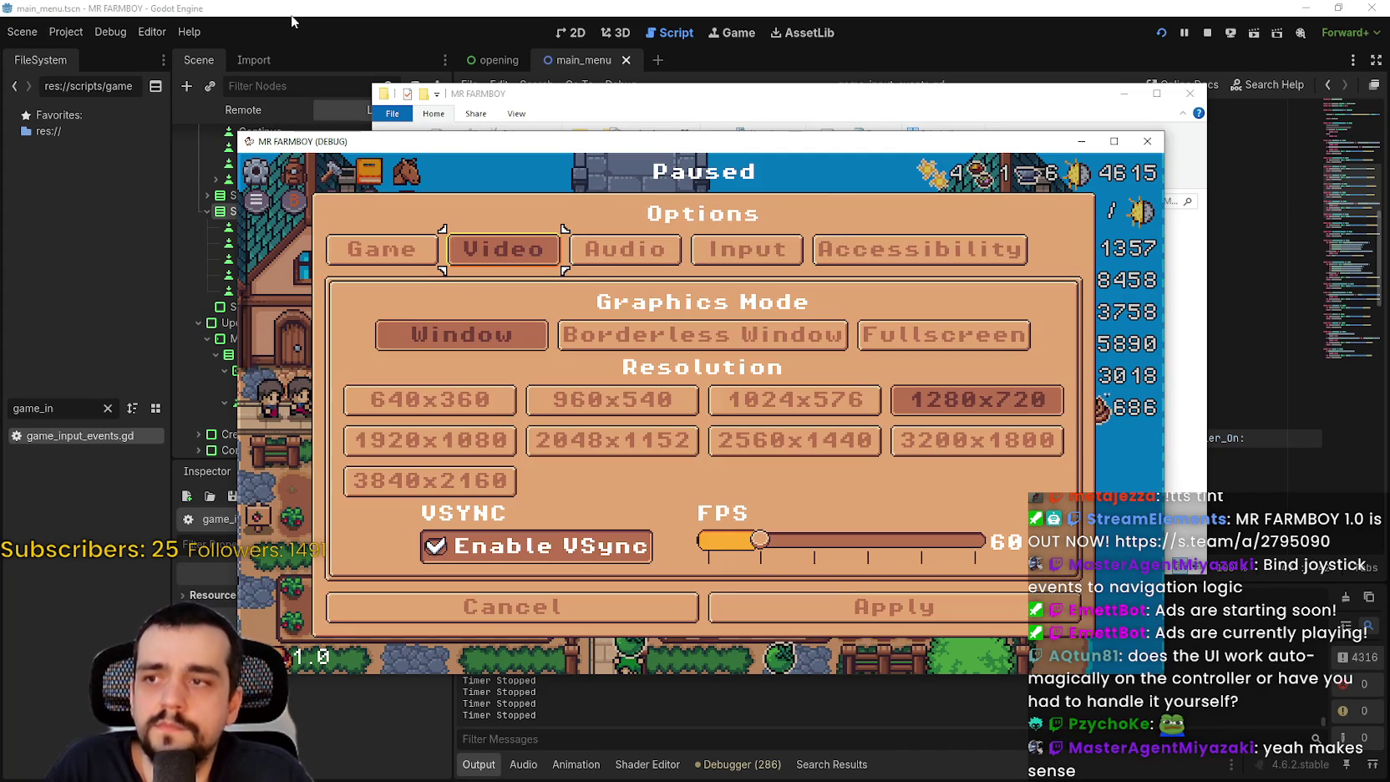
{"action": "key", "text": "Escape"}
{"action": "key", "text": "Escape"}
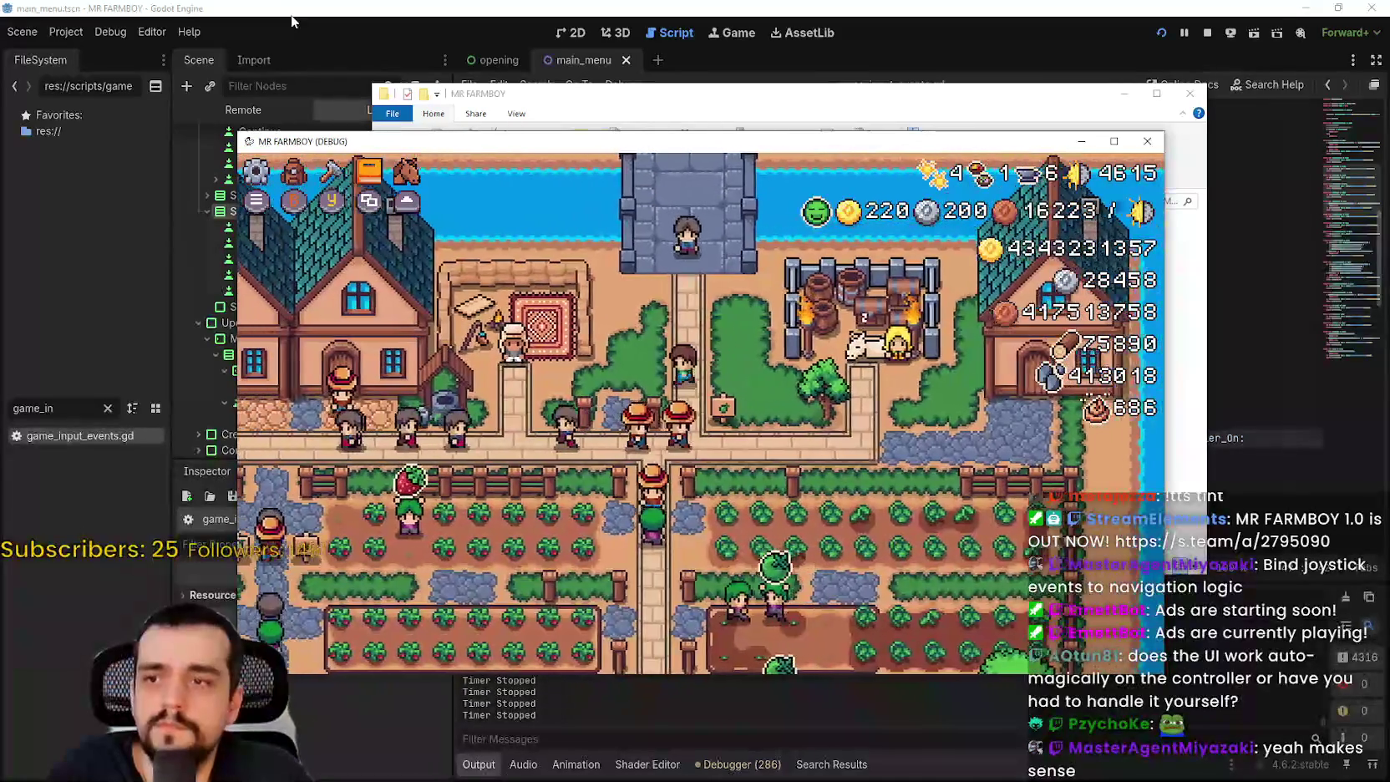
{"action": "key", "text": "Left"}
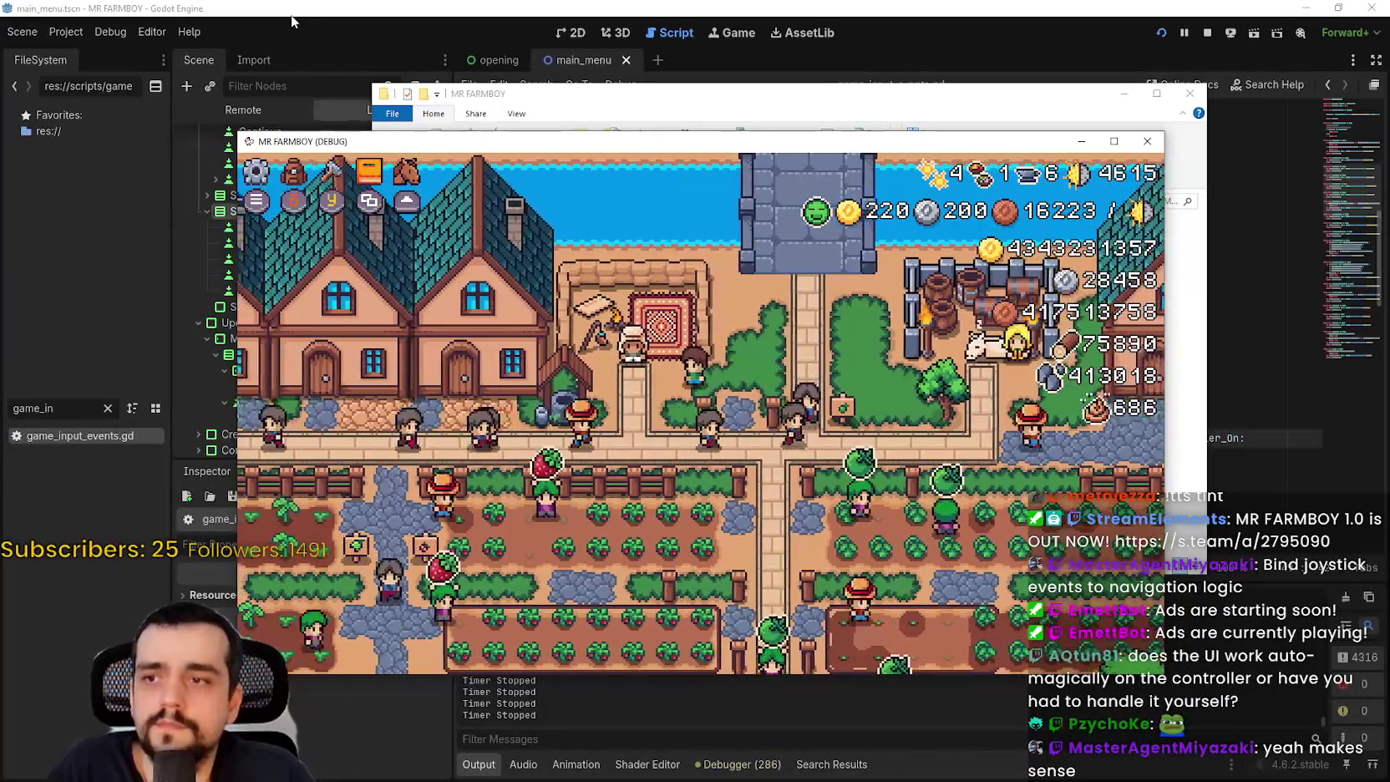
{"action": "key", "text": "Right"}
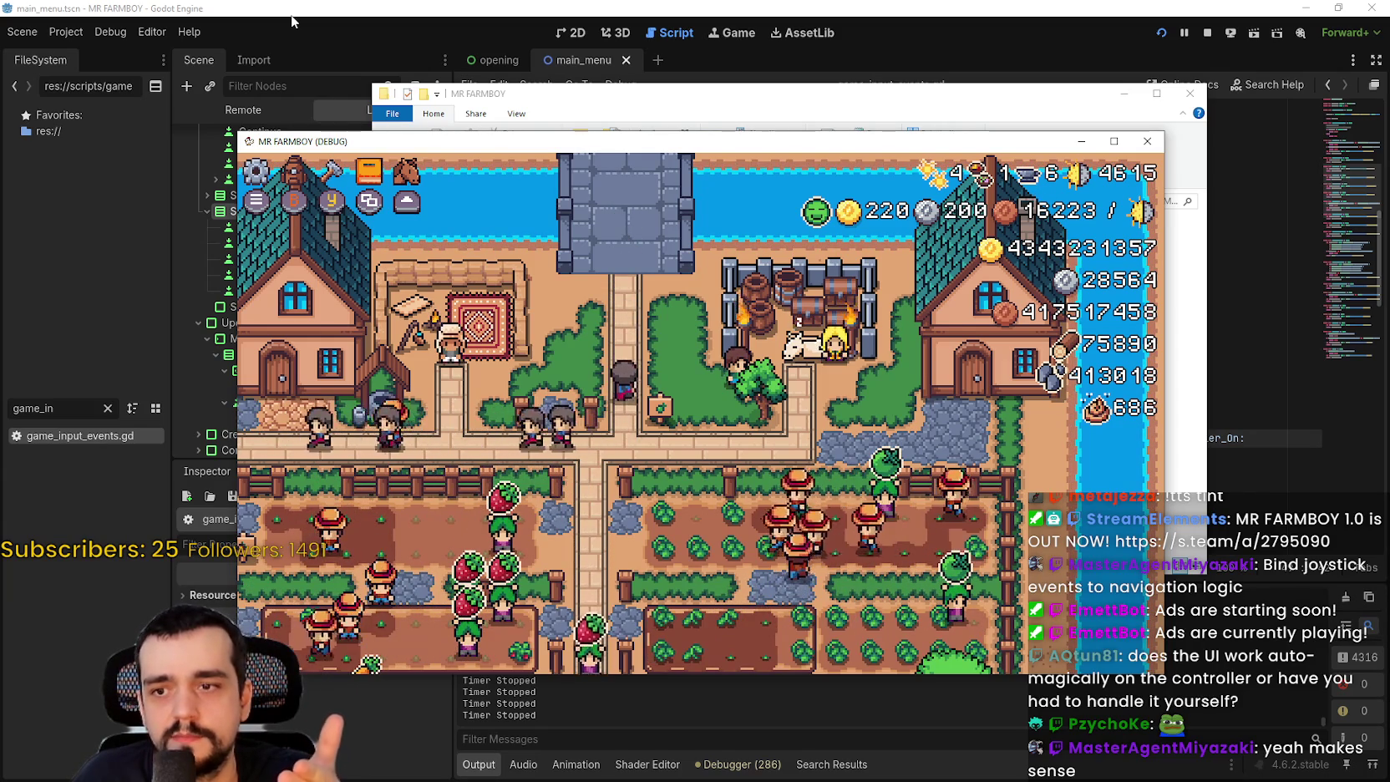
- Open Project Settings' Input Map, inspect ui_left's Left Stick Left axis binding, then return to the game
{"action": "left_click", "coordinate": [87, 33]}
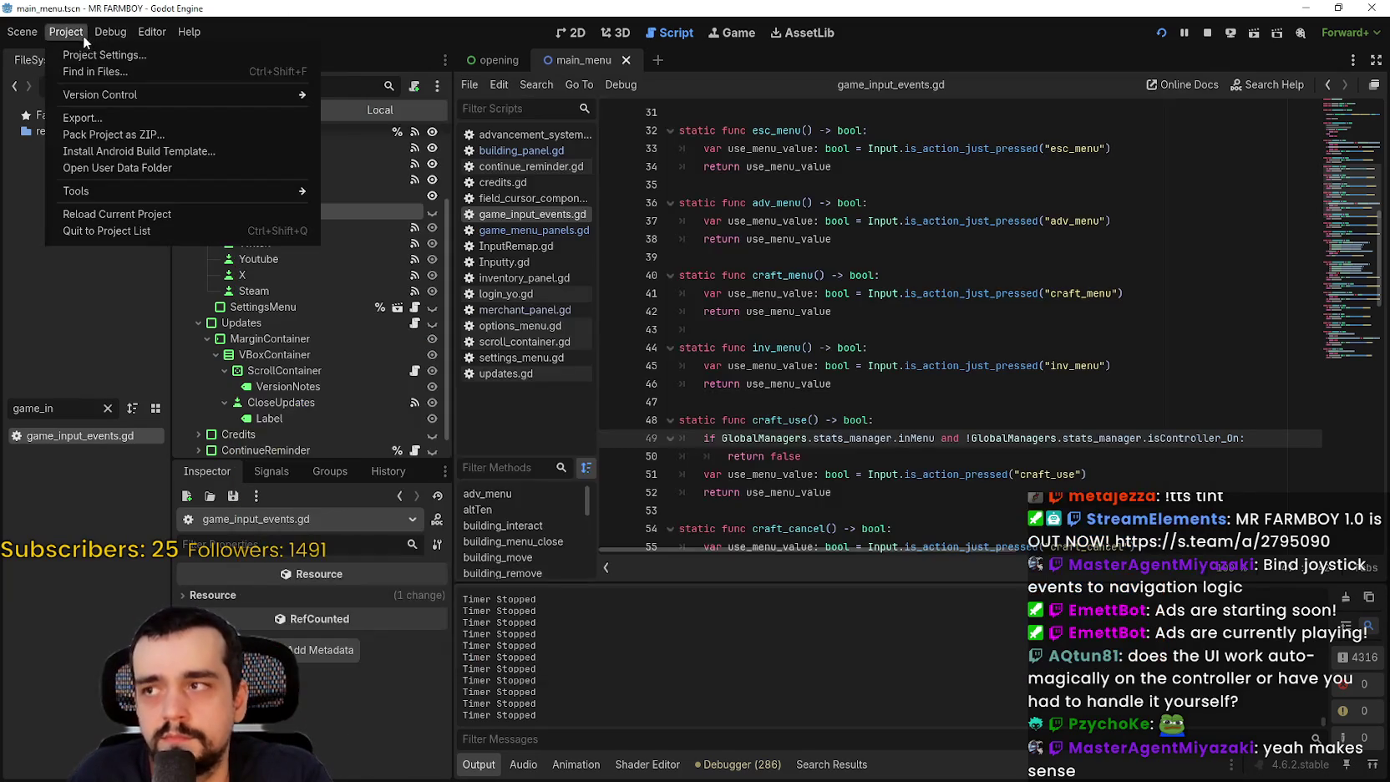
{"action": "left_click", "coordinate": [104, 55]}
{"action": "scroll", "coordinate": [624, 388], "scroll_direction": "up", "scroll_amount": 2}
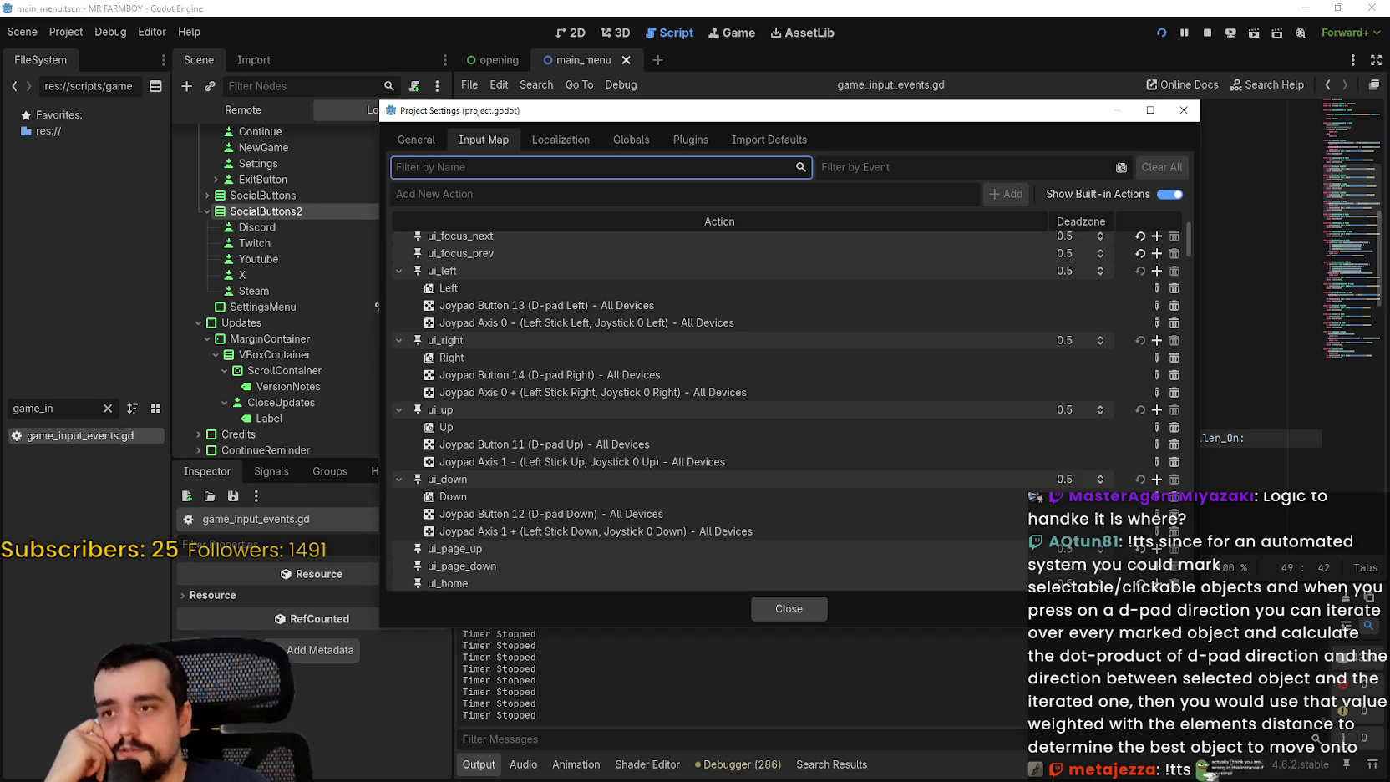
{"action": "left_click", "coordinate": [669, 323]}
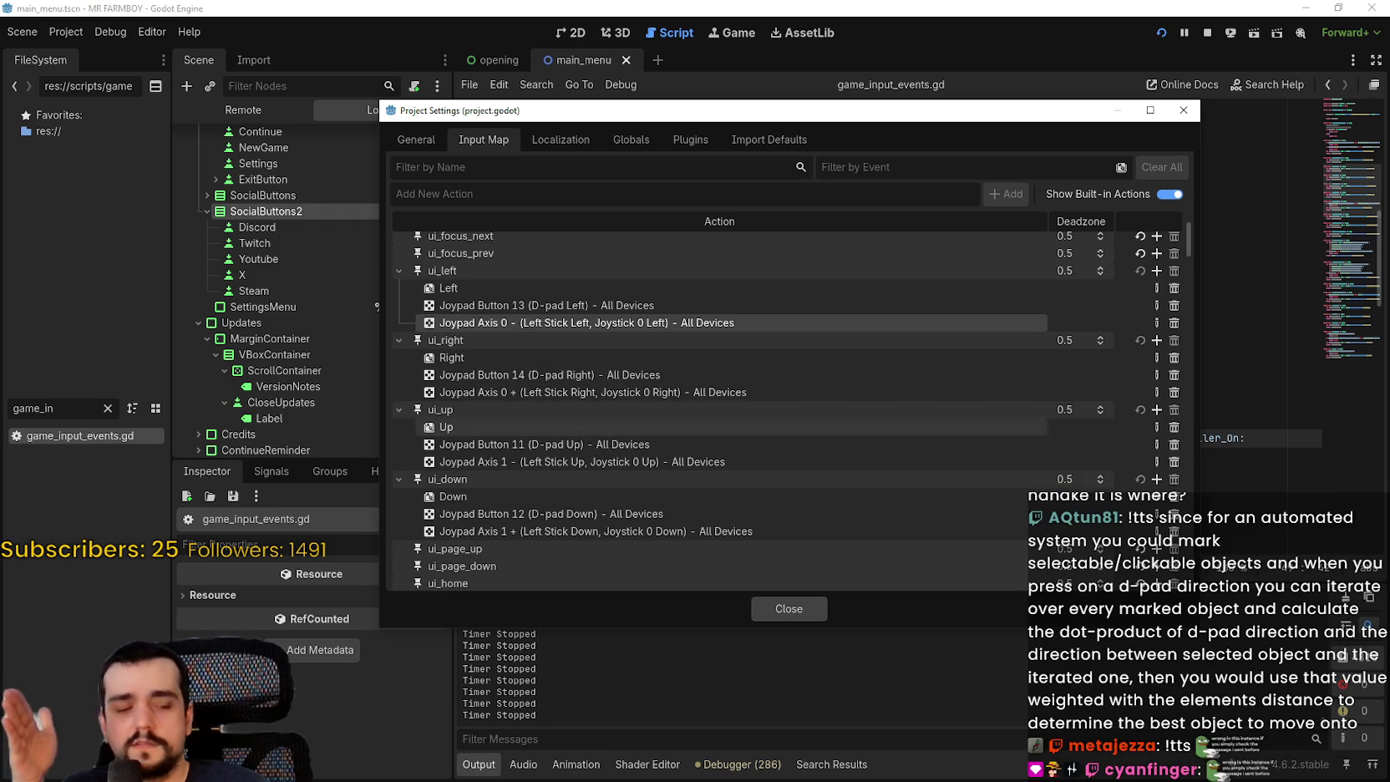
{"action": "key", "text": "alt+Tab"}
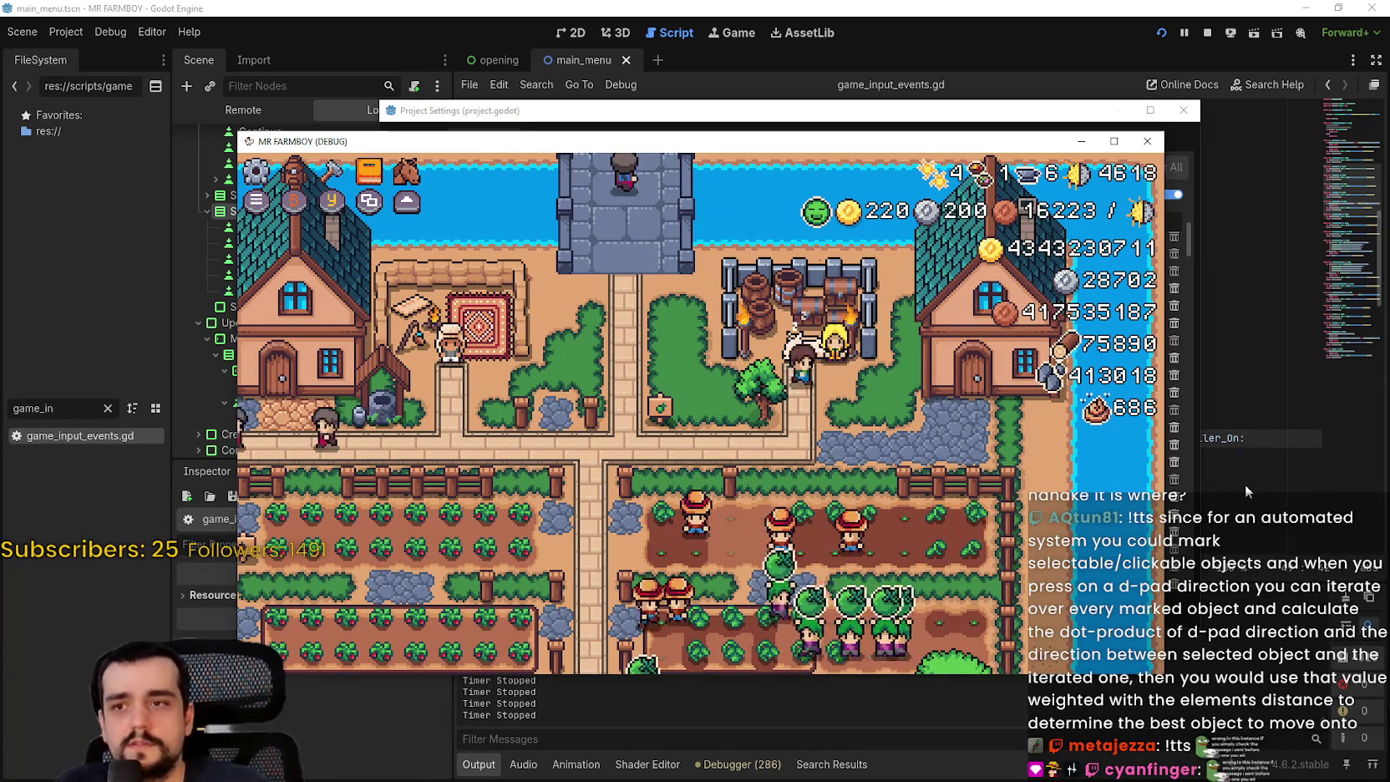
- Open the King's Envoy, move across the crop slots to Red Pepper, and close it
{"action": "key", "text": "e"}
{"action": "key", "text": "Right"}
{"action": "key", "text": "Right"}
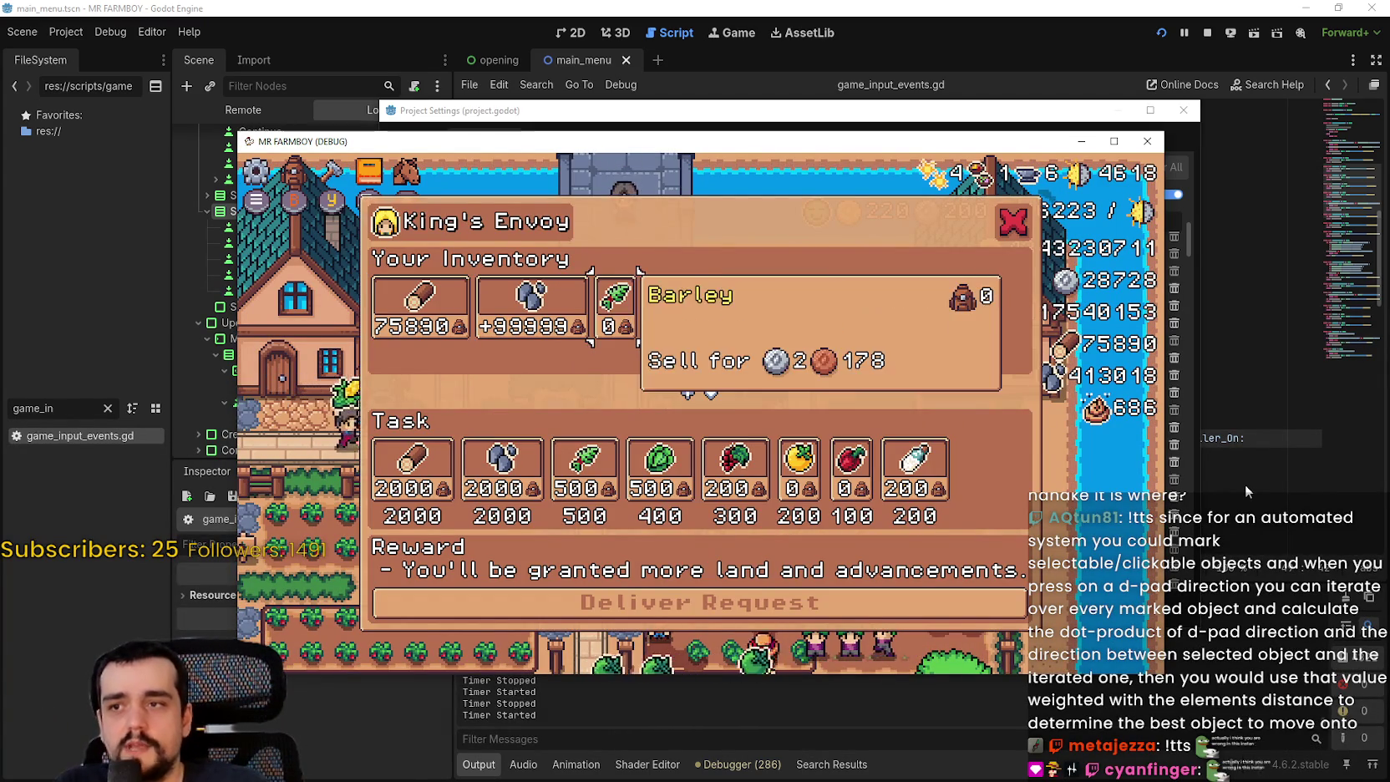
{"action": "key", "text": "Right"}
{"action": "key", "text": "Right"}
{"action": "key", "text": "Right"}
{"action": "key", "text": "Left"}
{"action": "key", "text": "Left"}
{"action": "key", "text": "Left"}
{"action": "key", "text": "Right"}
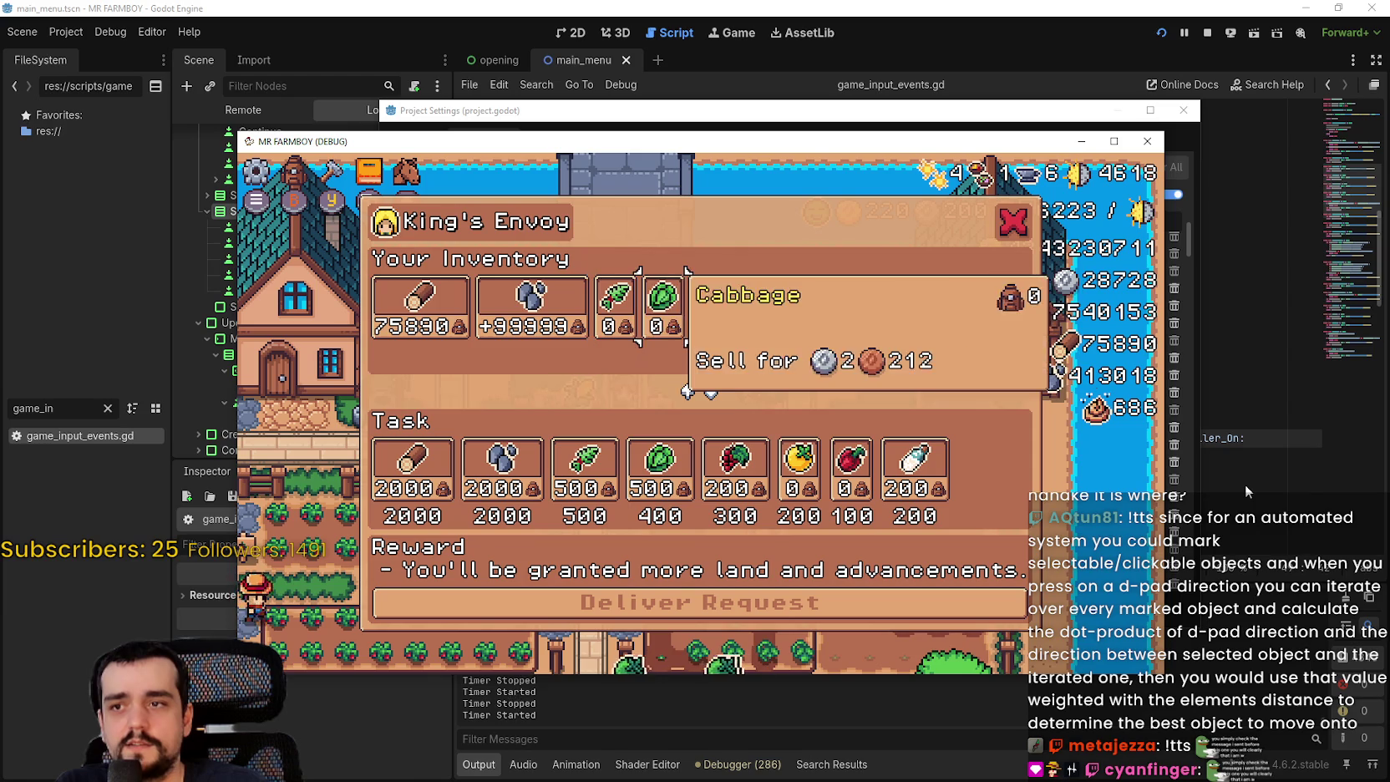
{"action": "key", "text": "Right"}
{"action": "key", "text": "Right"}
{"action": "key", "text": "Right"}
{"action": "key", "text": "Left"}
{"action": "key", "text": "Right"}
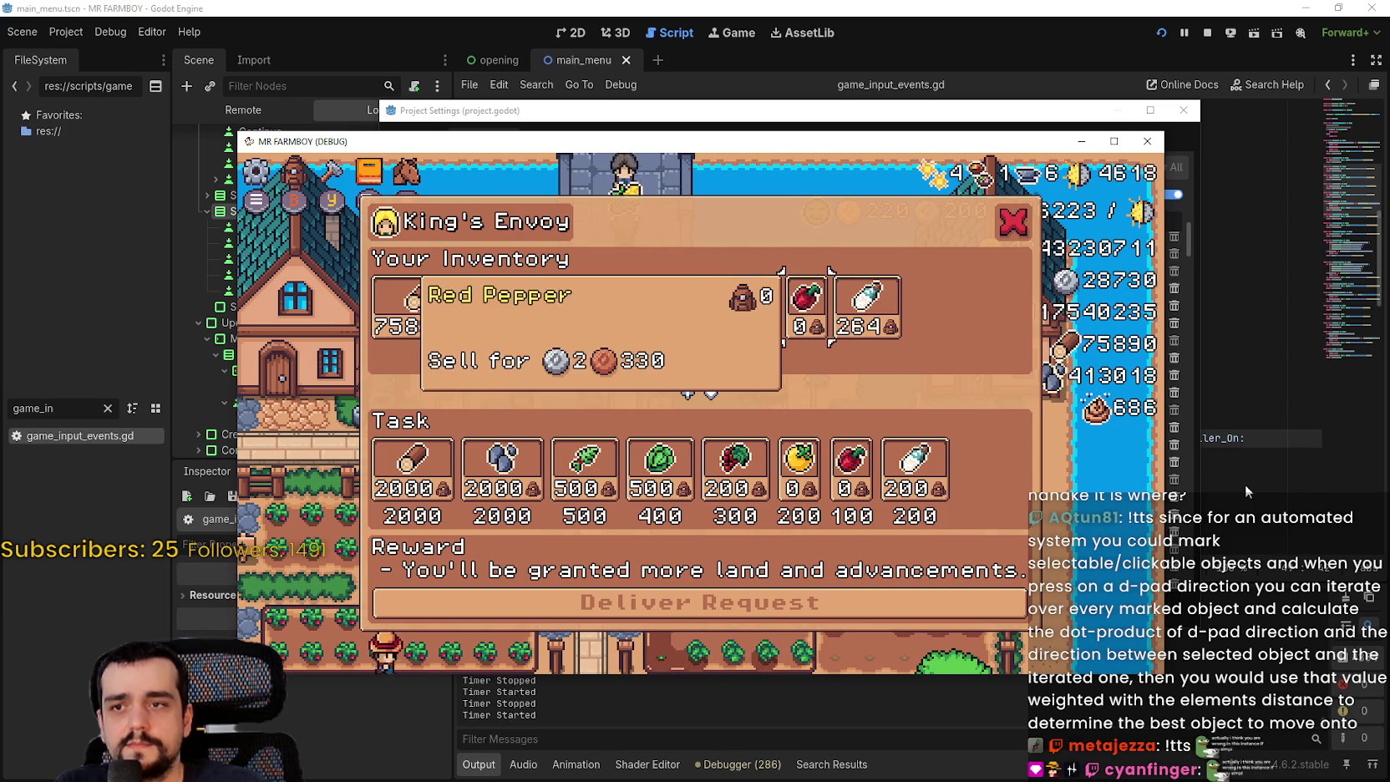
{"action": "key", "text": "Left"}
{"action": "key", "text": "Left"}
{"action": "key", "text": "Escape"}
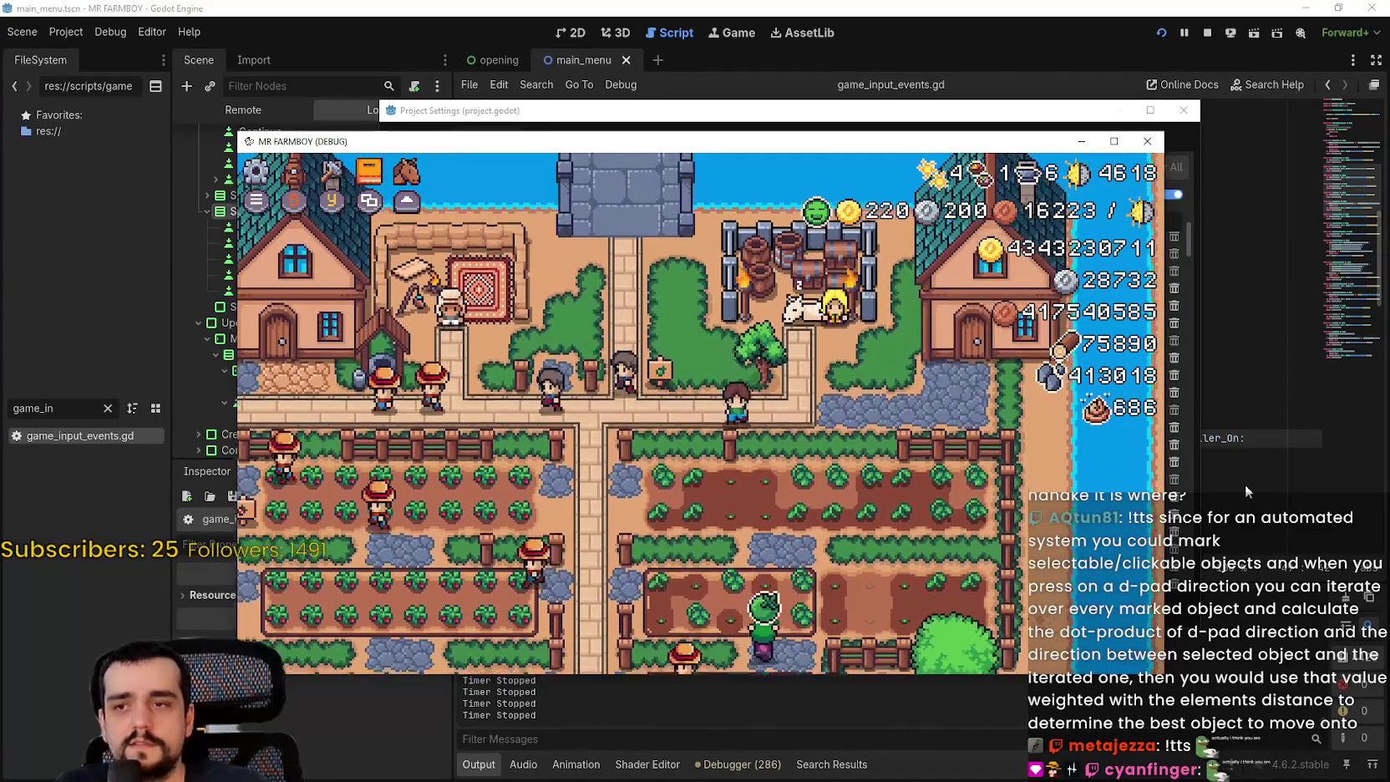
- Move the inventory selection to Red Grapes and back toward Barley, then close the envoy dialog
{"action": "key", "text": "Right"}
{"action": "key", "text": "Right"}
{"action": "key", "text": "Right"}
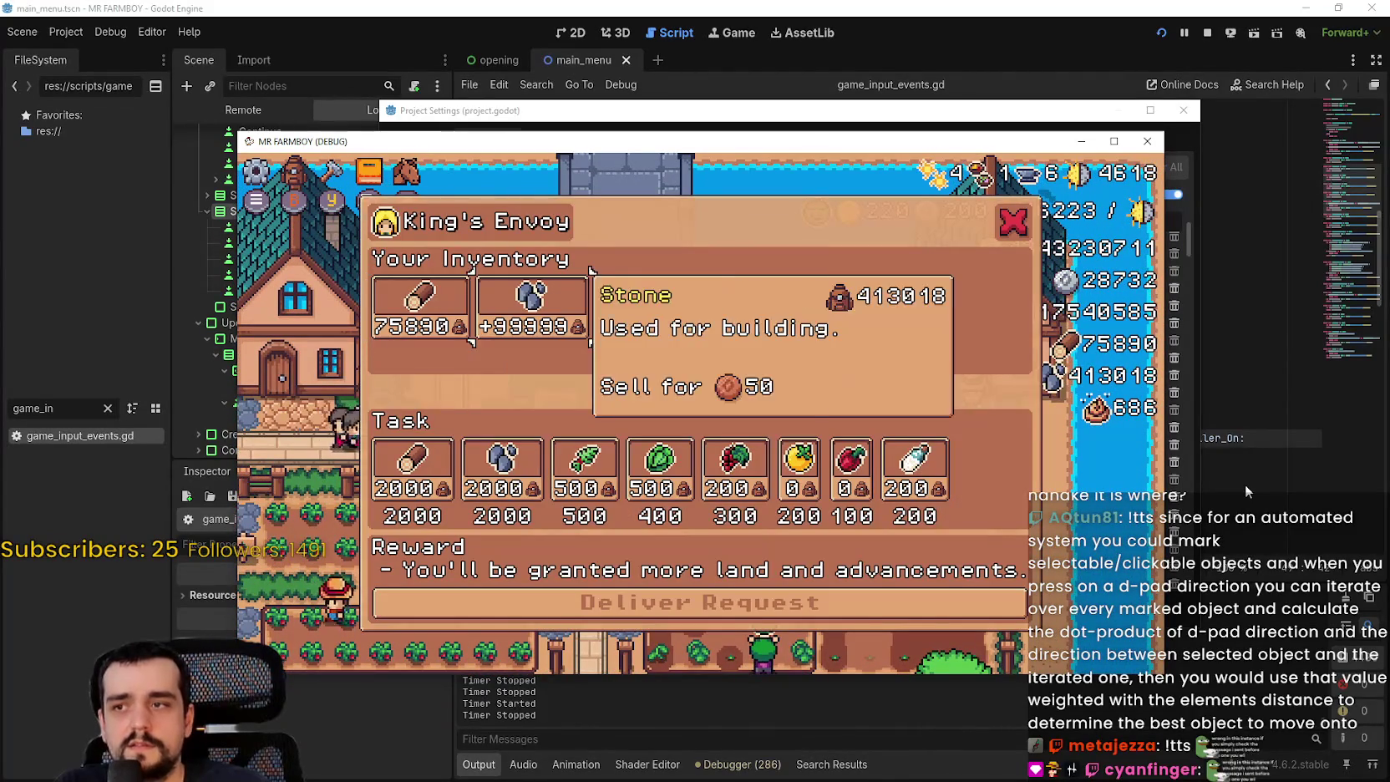
{"action": "key", "text": "Right"}
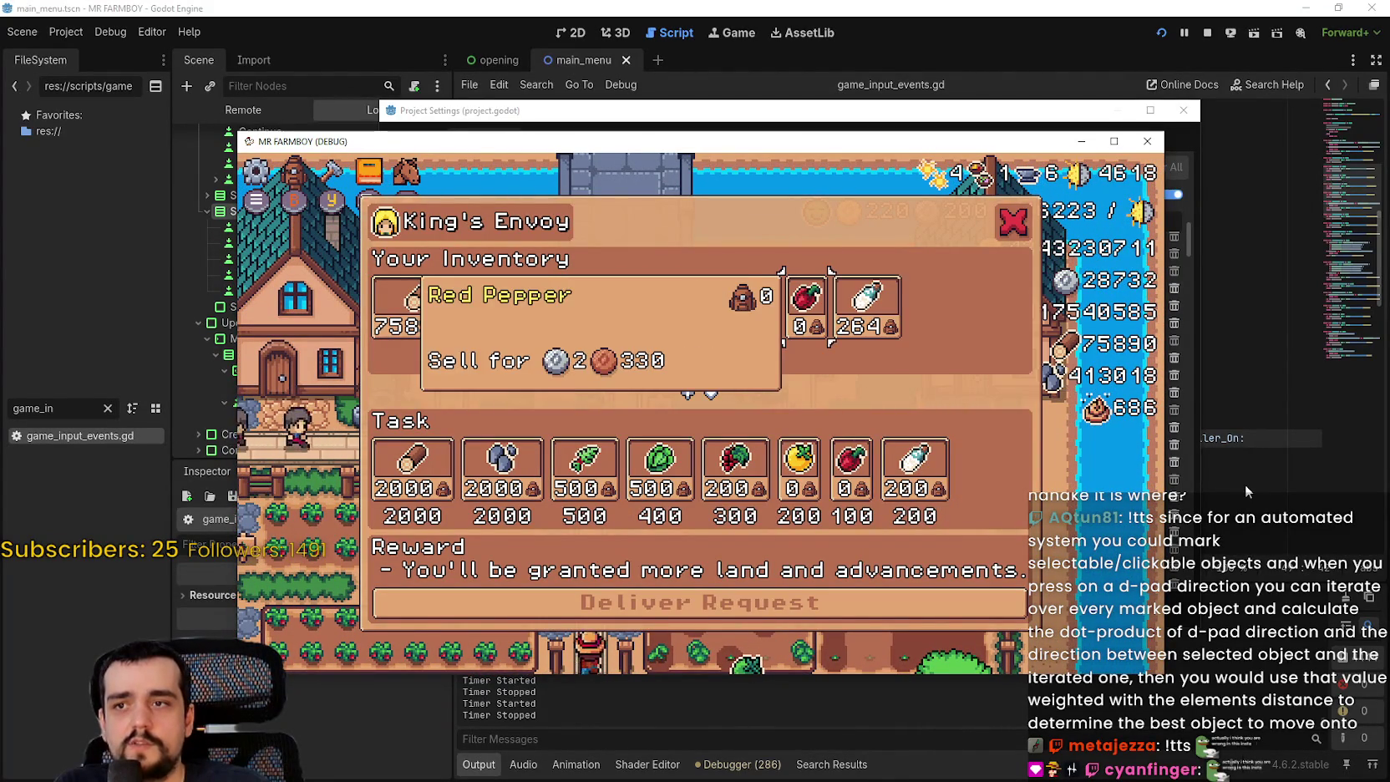
{"action": "key", "text": "Left"}
{"action": "key", "text": "Left"}
{"action": "key", "text": "Left"}
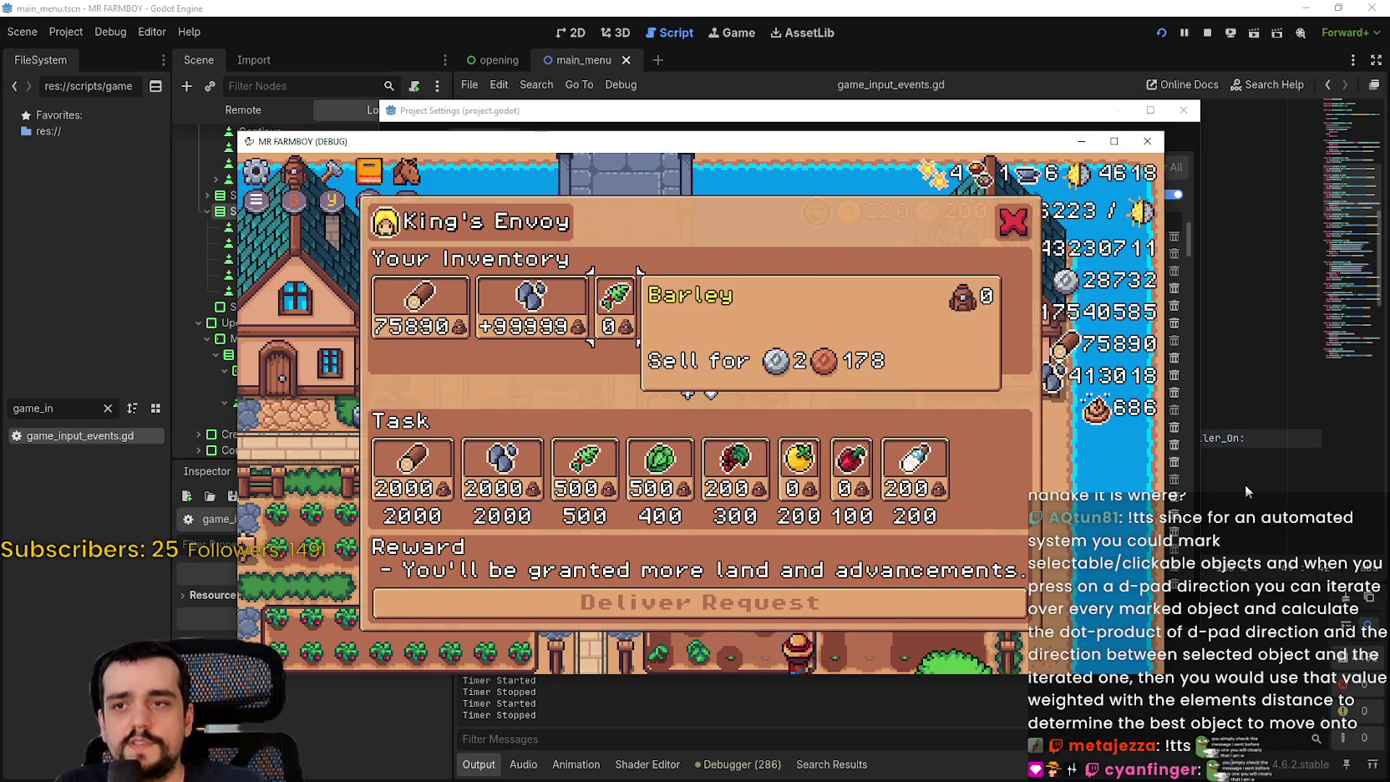
{"action": "key", "text": "Left"}
{"action": "key", "text": "Left"}
{"action": "key", "text": "Escape"}
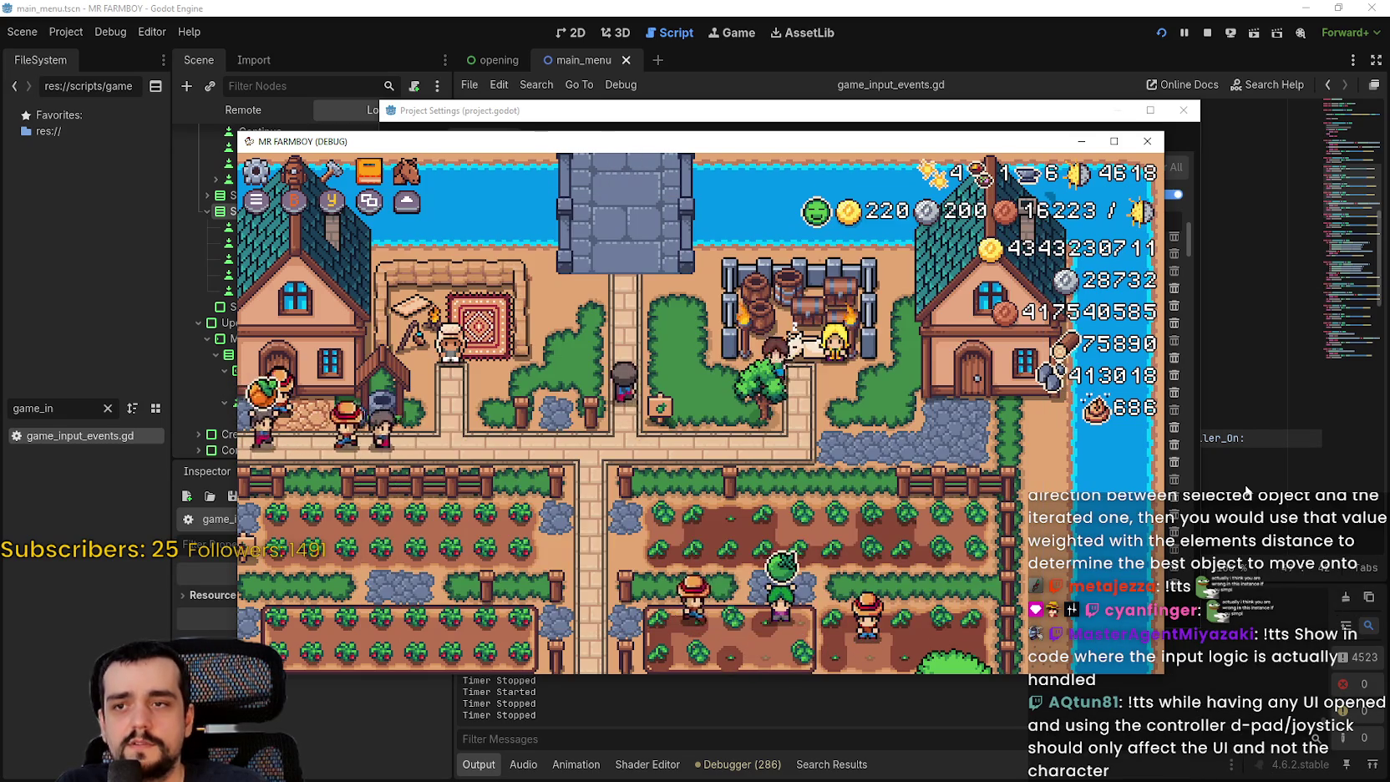
- Reopen the envoy twice, stepping focus between items and the Wood slot, closing it each time
{"action": "key", "text": "e"}
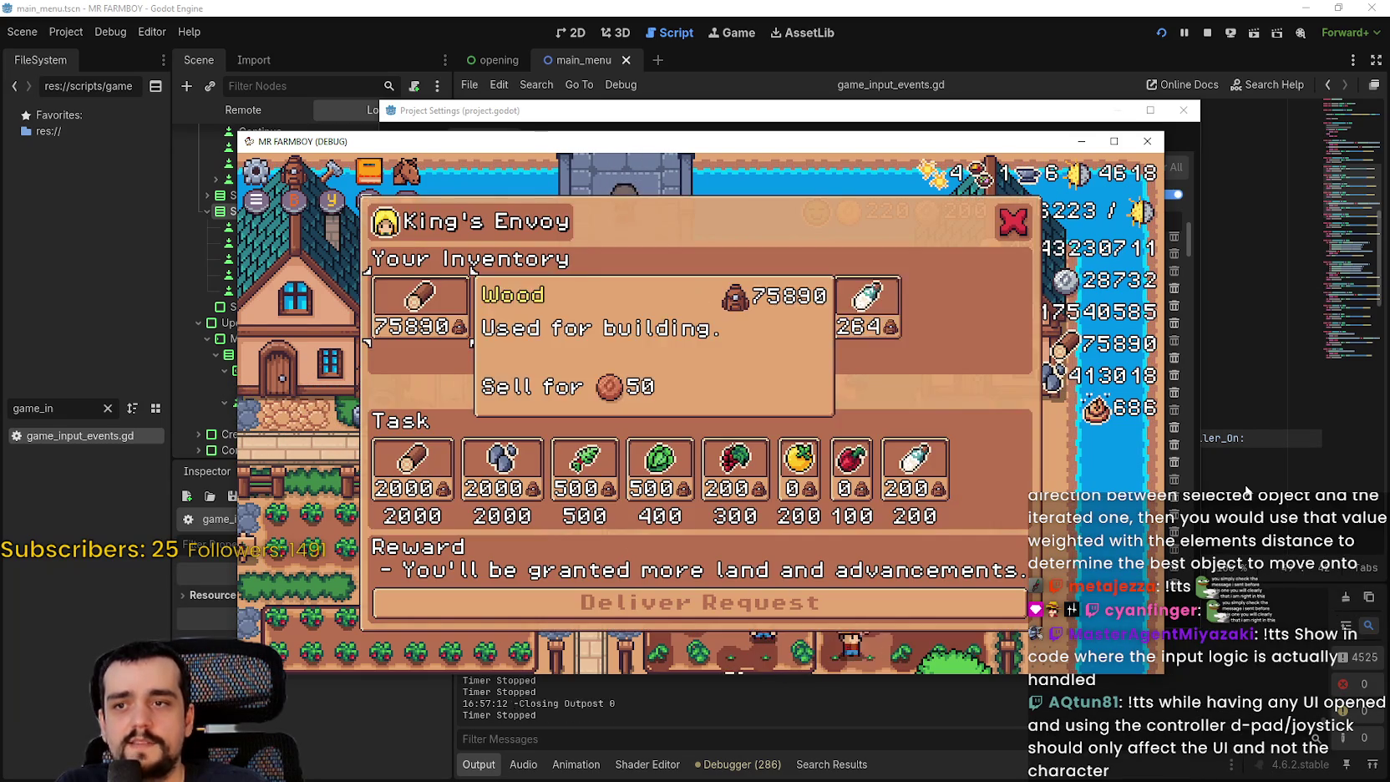
{"action": "key", "text": "Right"}
{"action": "key", "text": "Right"}
{"action": "key", "text": "Down"}
{"action": "key", "text": "Escape"}
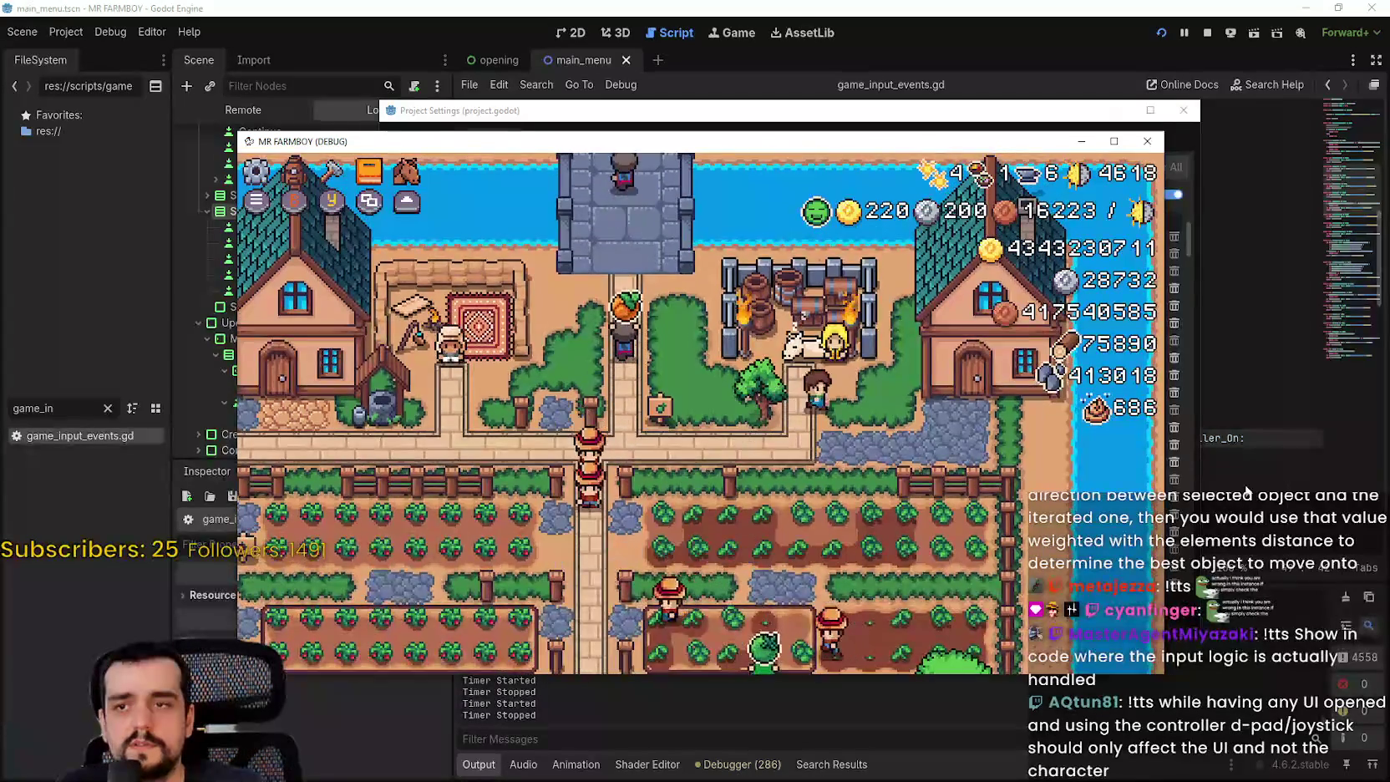
{"action": "key", "text": "e"}
{"action": "key", "text": "Right"}
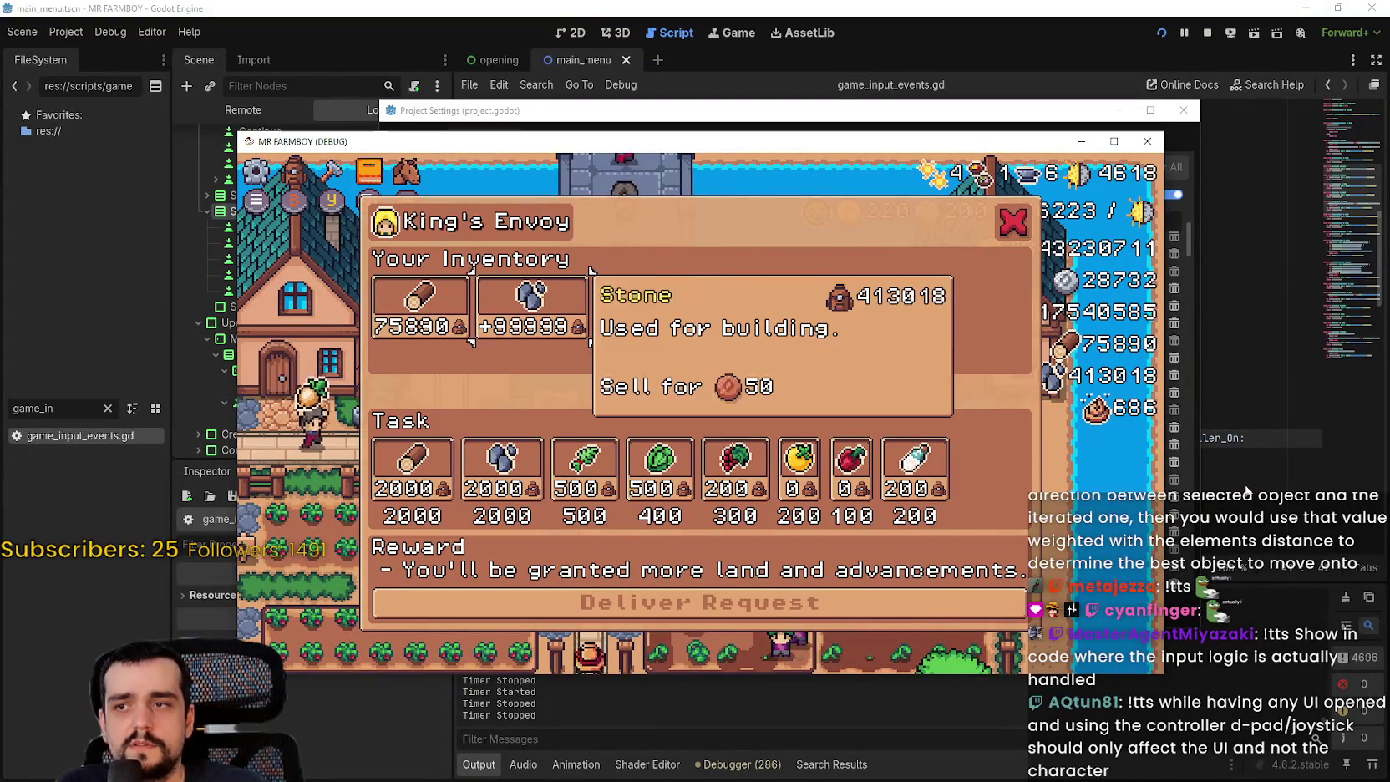
{"action": "key", "text": "Left"}
{"action": "key", "text": "Escape"}
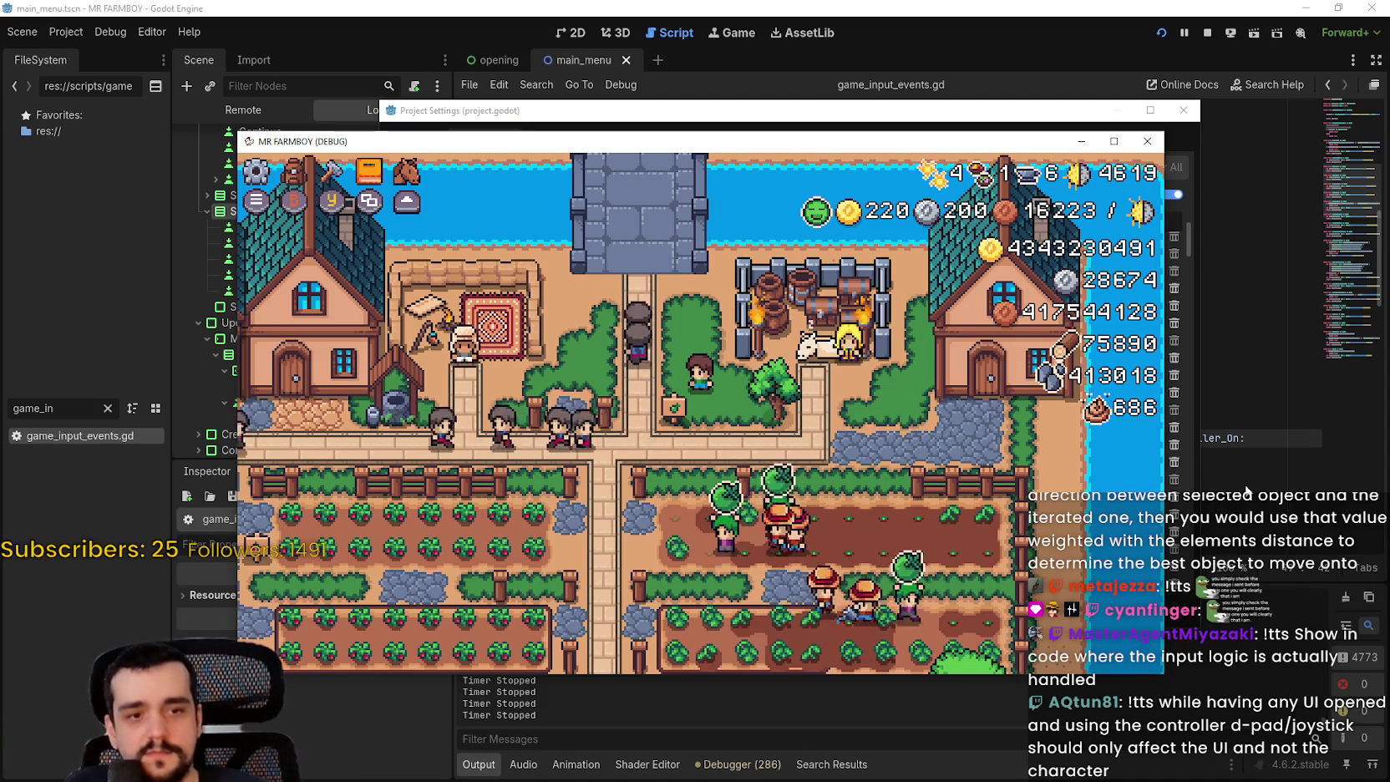
- Open the King's Envoy and move focus through the inventory to Red Pepper and Yellow Tomato
{"action": "key", "text": "e"}
{"action": "key", "text": "Right"}
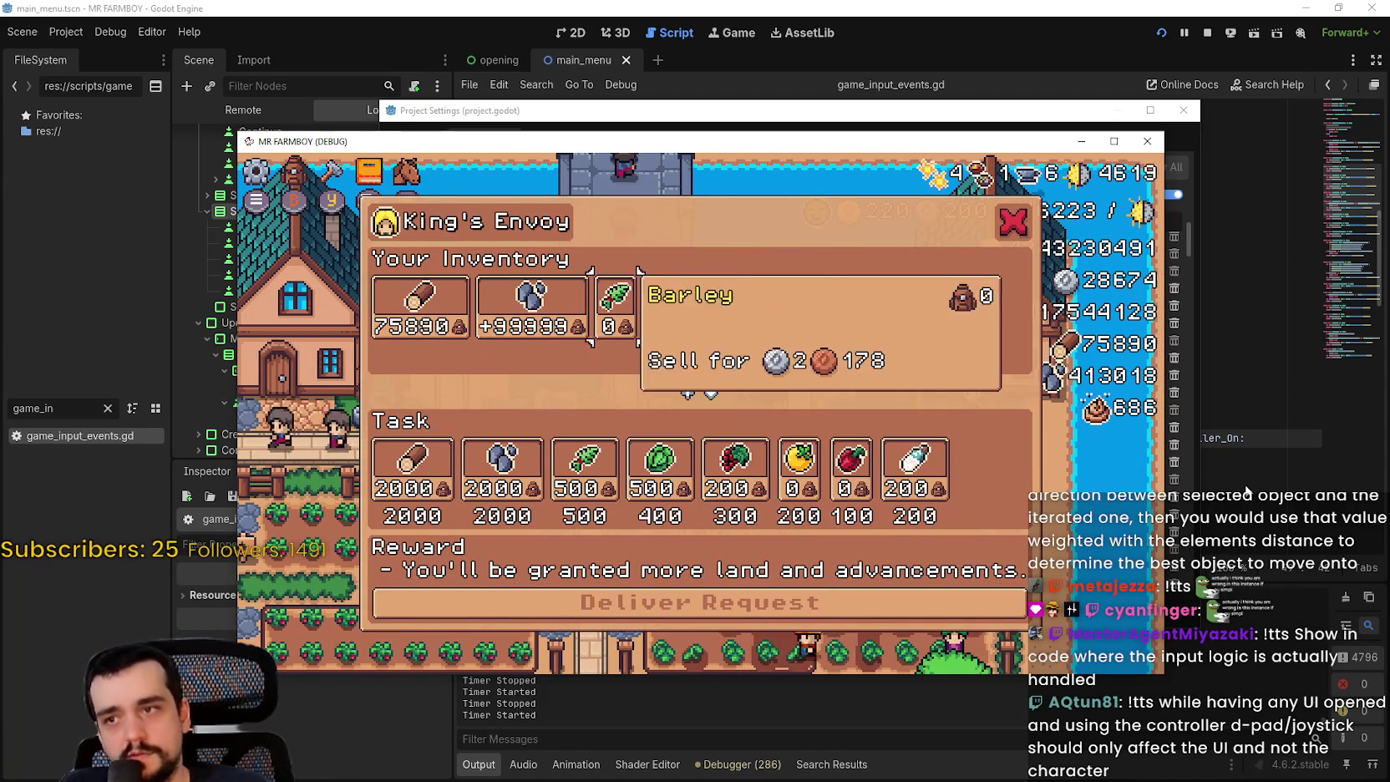
{"action": "key", "text": "Right"}
{"action": "key", "text": "Right"}
{"action": "key", "text": "Right"}
{"action": "key", "text": "Left"}
{"action": "key", "text": "Left"}
{"action": "key", "text": "Left"}
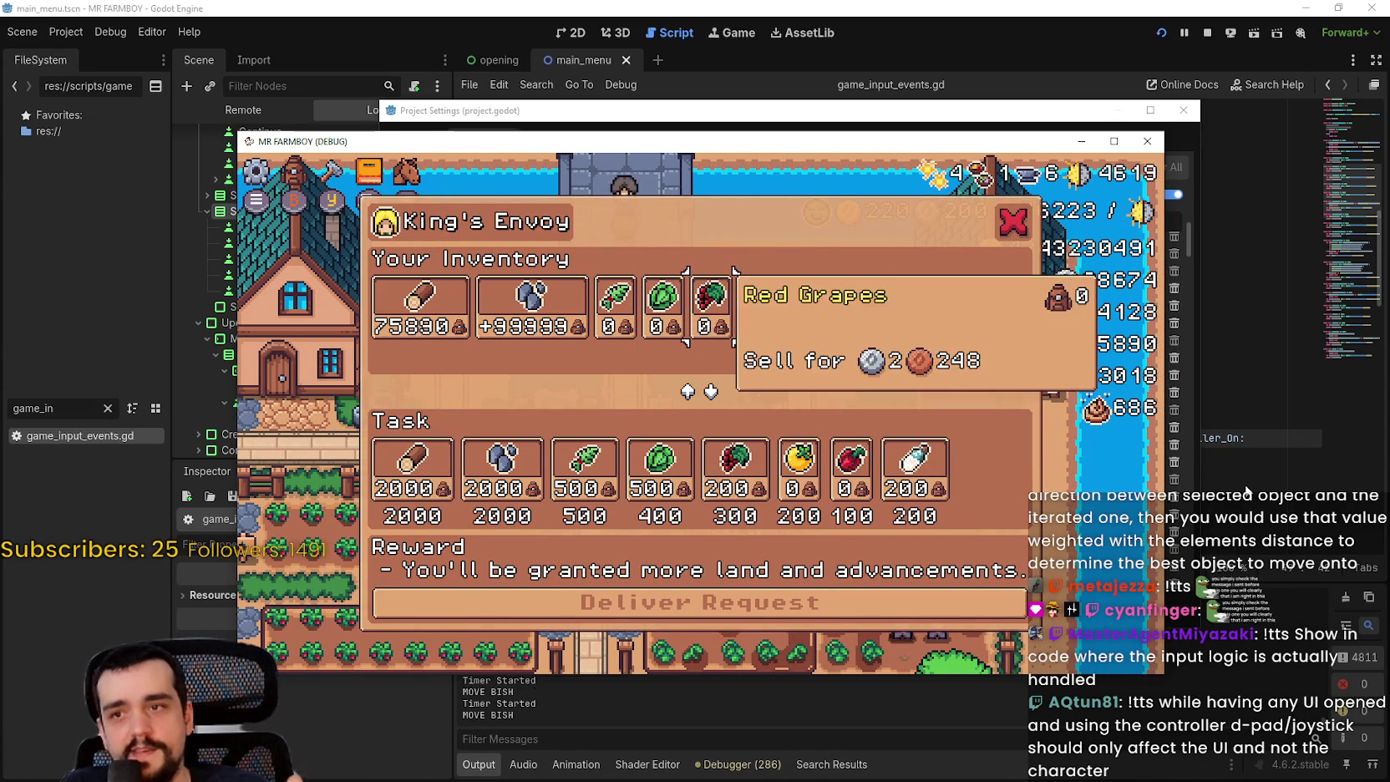
{"action": "key", "text": "Down"}
{"action": "key", "text": "Up"}
{"action": "key", "text": "Right"}
{"action": "key", "text": "Right"}
{"action": "key", "text": "Right"}
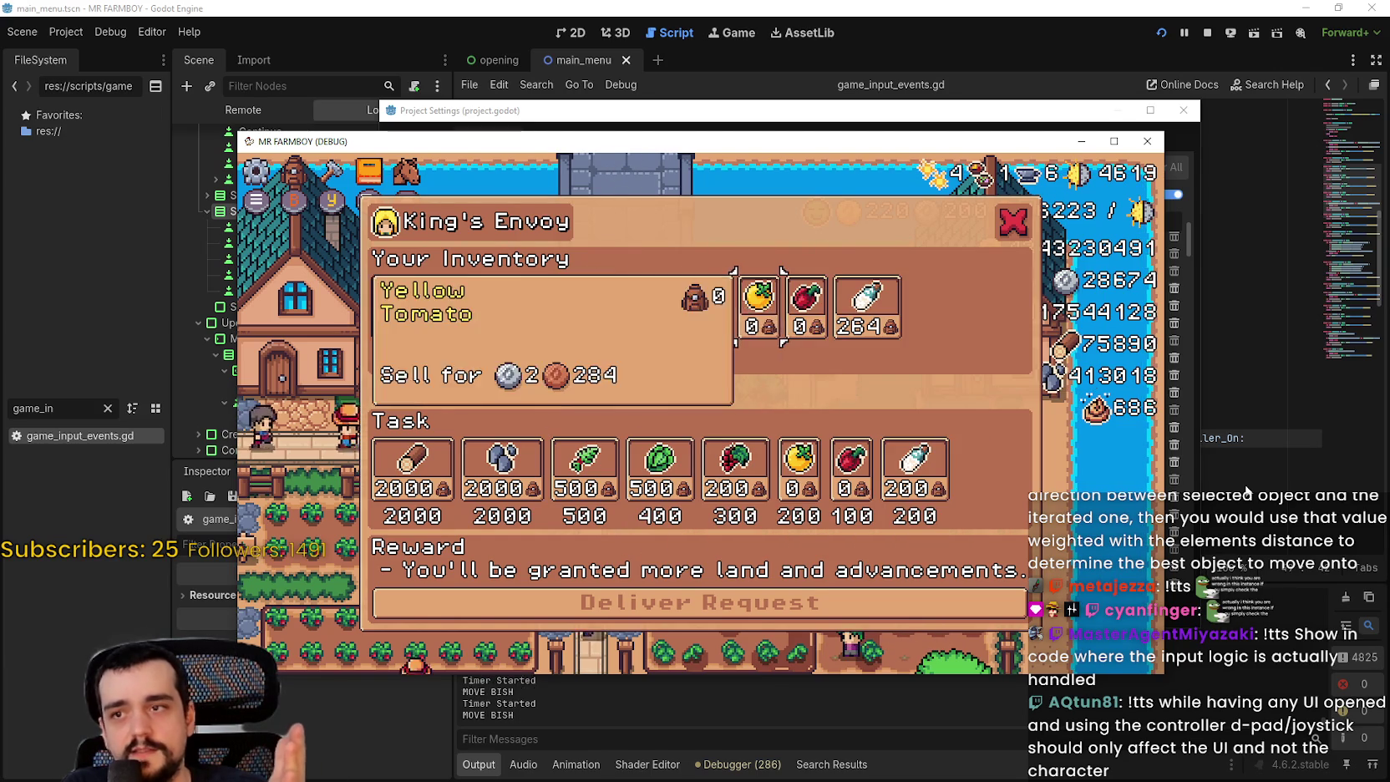
- Navigate the Task row from Red Pepper to Milk, return to the inventory, and close the panel
{"action": "key", "text": "Right"}
{"action": "key", "text": "Right"}
{"action": "key", "text": "Down"}
{"action": "key", "text": "Right"}
{"action": "key", "text": "Left"}
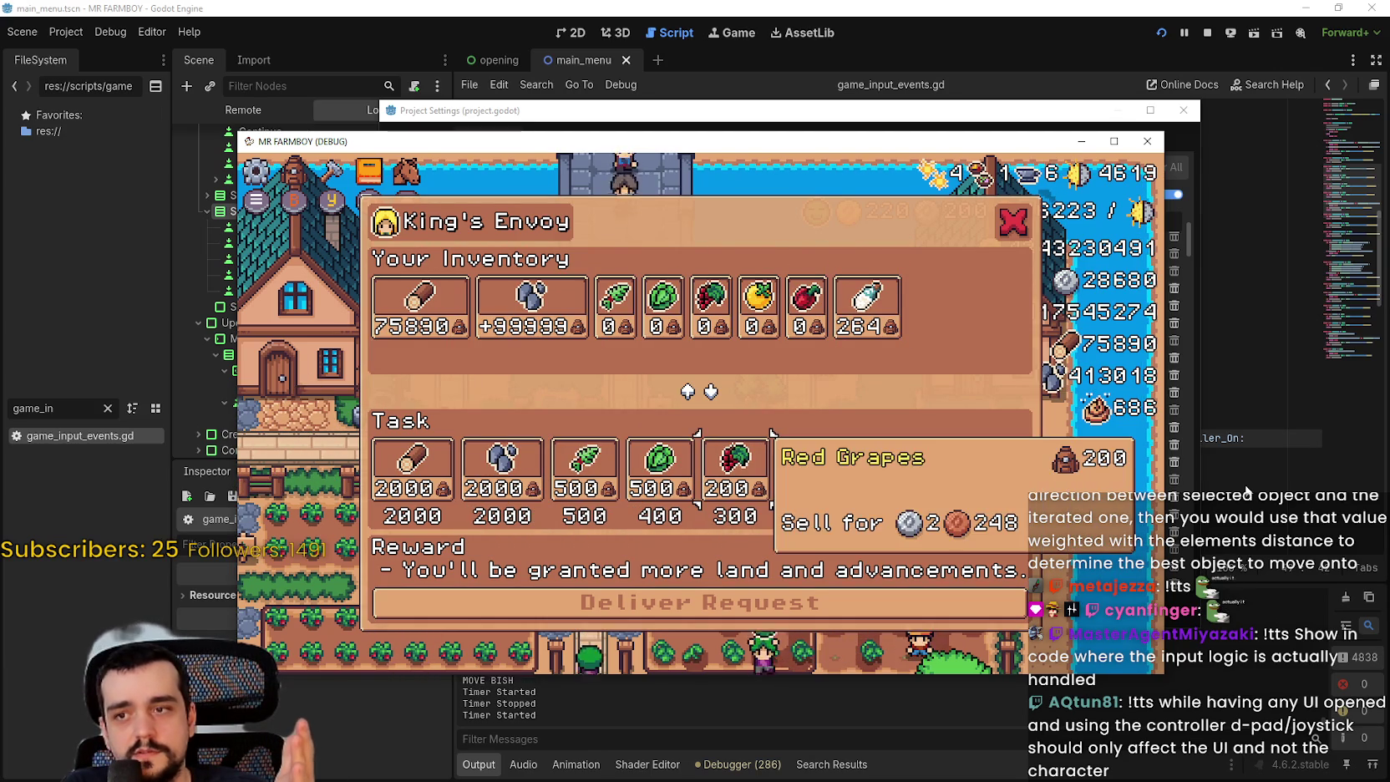
{"action": "key", "text": "Left"}
{"action": "key", "text": "Right"}
{"action": "key", "text": "Right"}
{"action": "key", "text": "Right"}
{"action": "key", "text": "Left"}
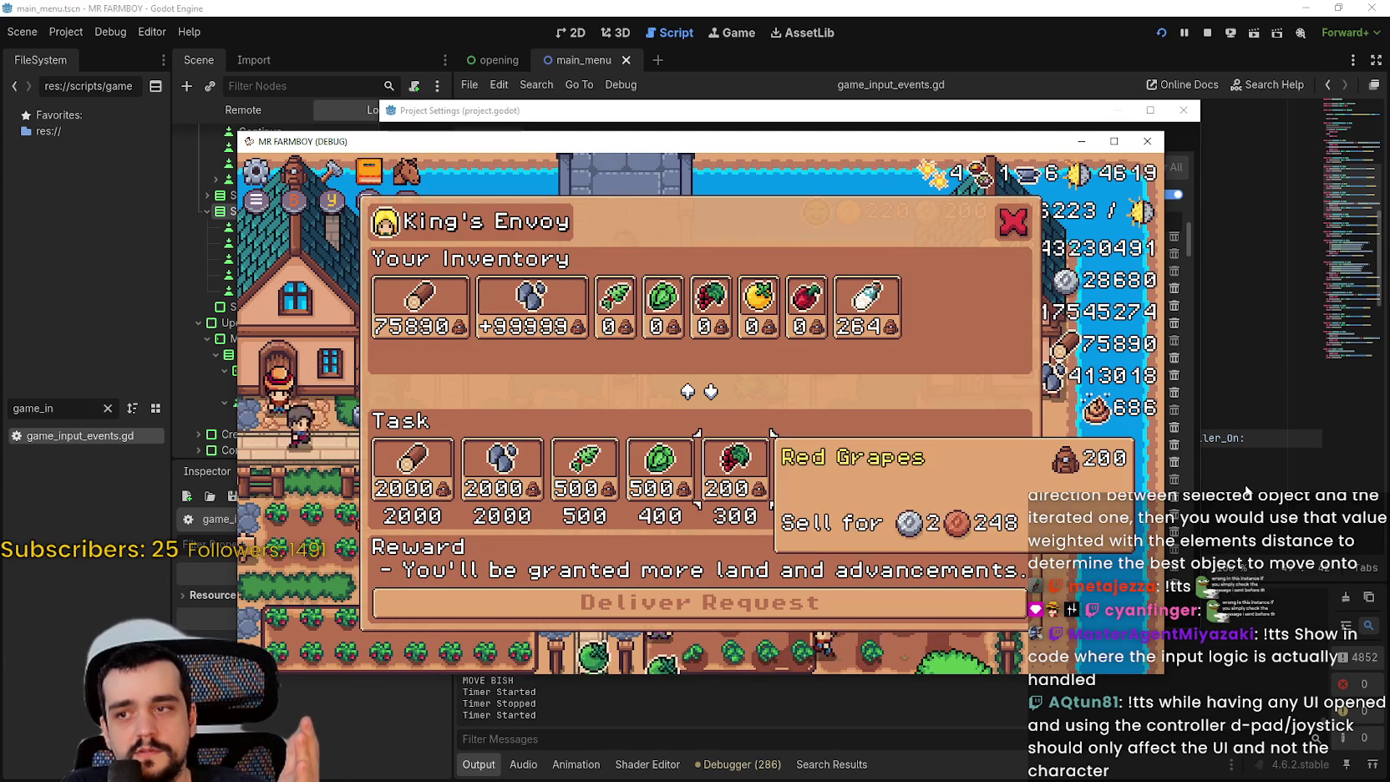
{"action": "key", "text": "Up"}
{"action": "key", "text": "Up"}
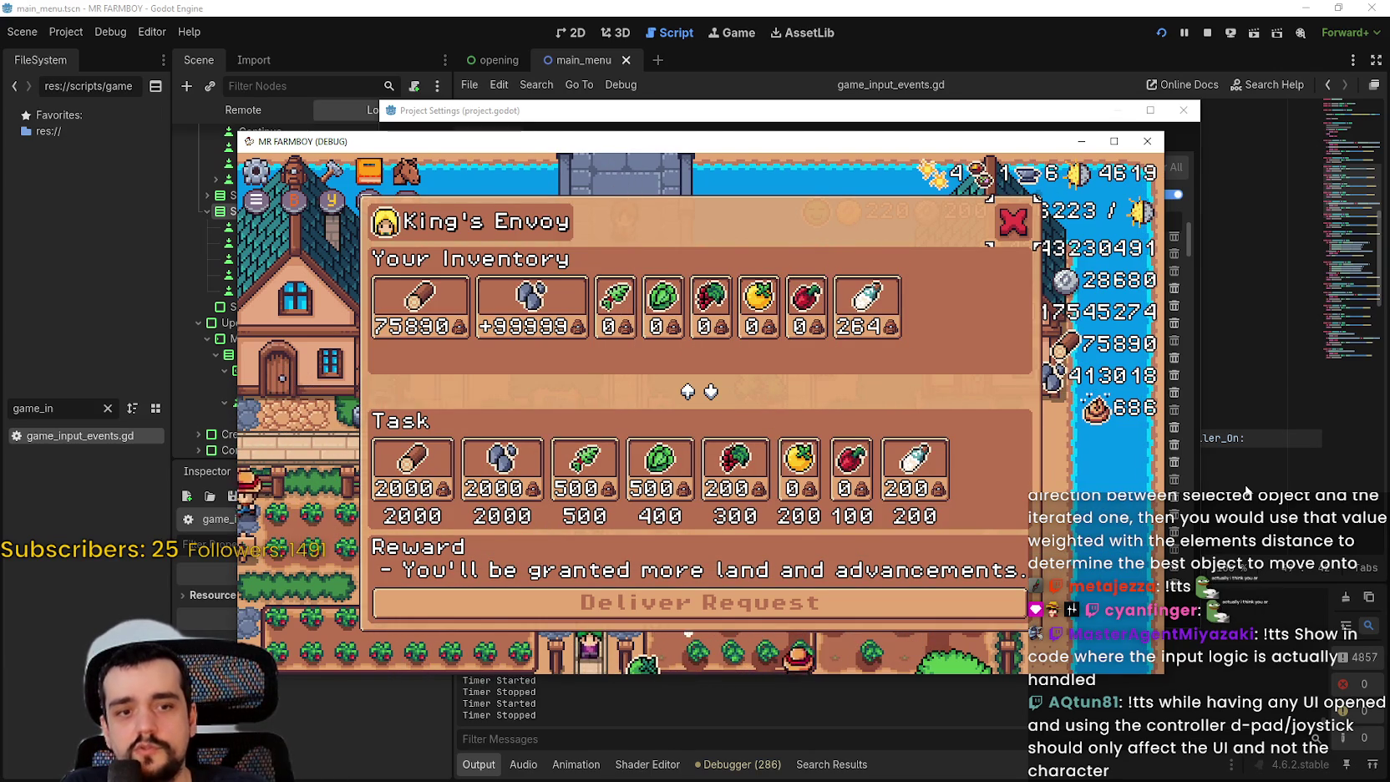
{"action": "key", "text": "Return"}
{"action": "key", "text": "Return"}
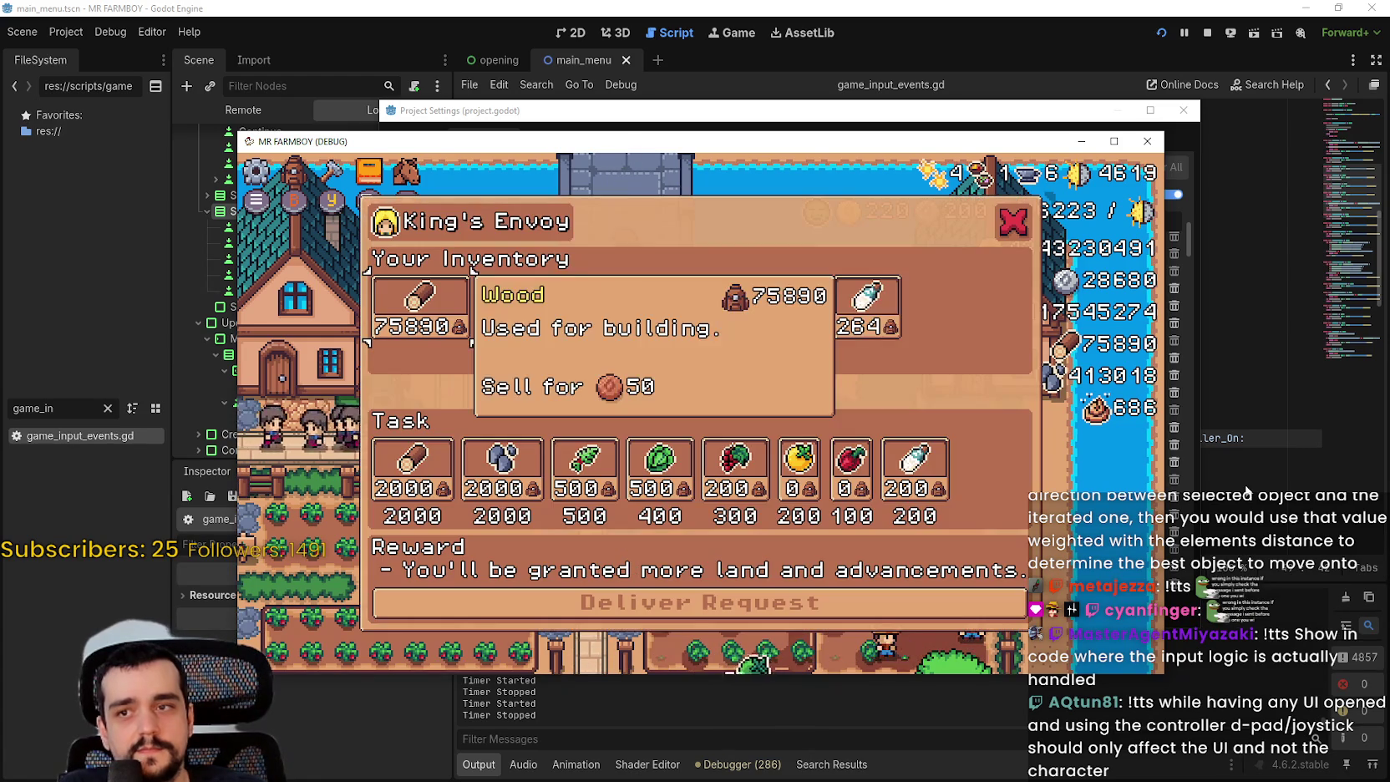
- Reopen the envoy panel, move down to the Task row and back, then close it
{"action": "key", "text": "Right"}
{"action": "key", "text": "Right"}
{"action": "key", "text": "Right"}
{"action": "key", "text": "Right"}
{"action": "key", "text": "Right"}
{"action": "key", "text": "Right"}
{"action": "key", "text": "Down"}
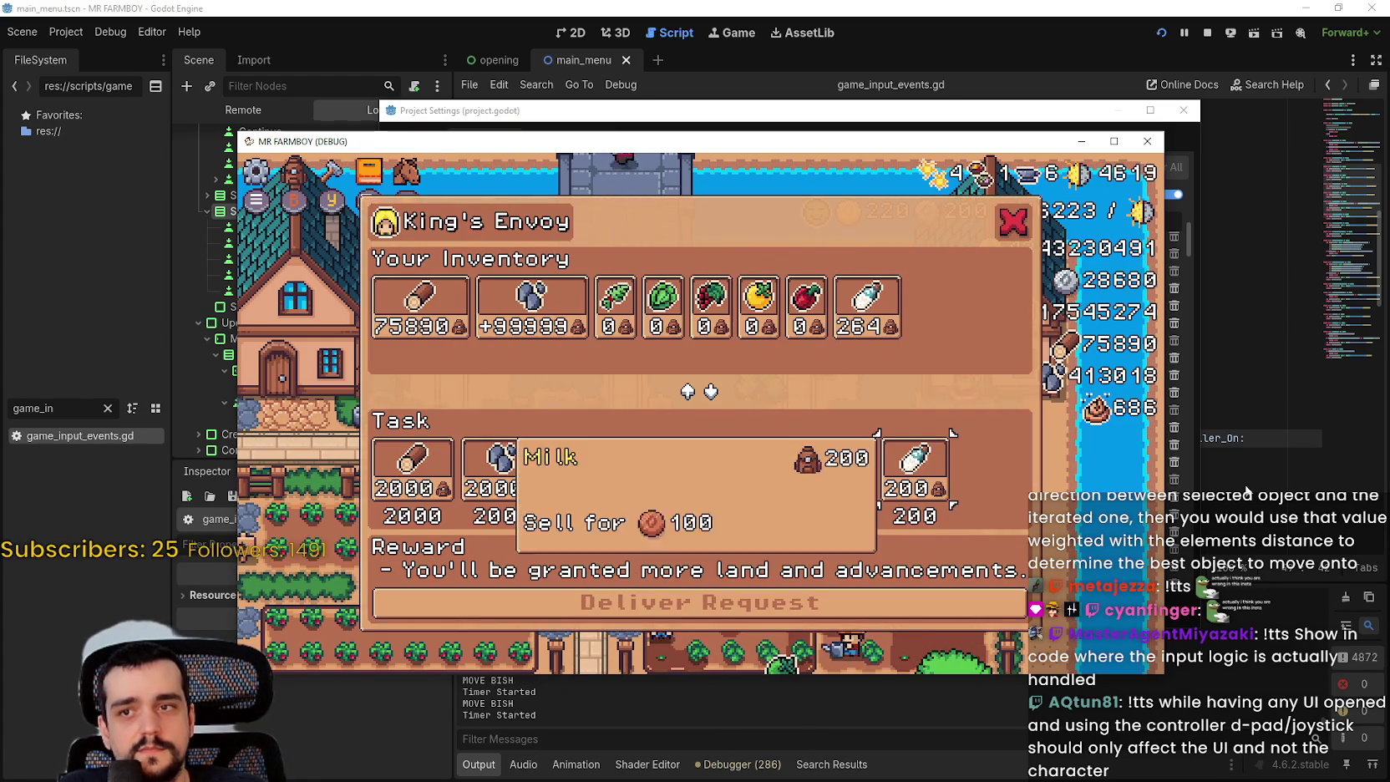
{"action": "key", "text": "Down"}
{"action": "key", "text": "Up"}
{"action": "key", "text": "Up"}
{"action": "key", "text": "Return"}
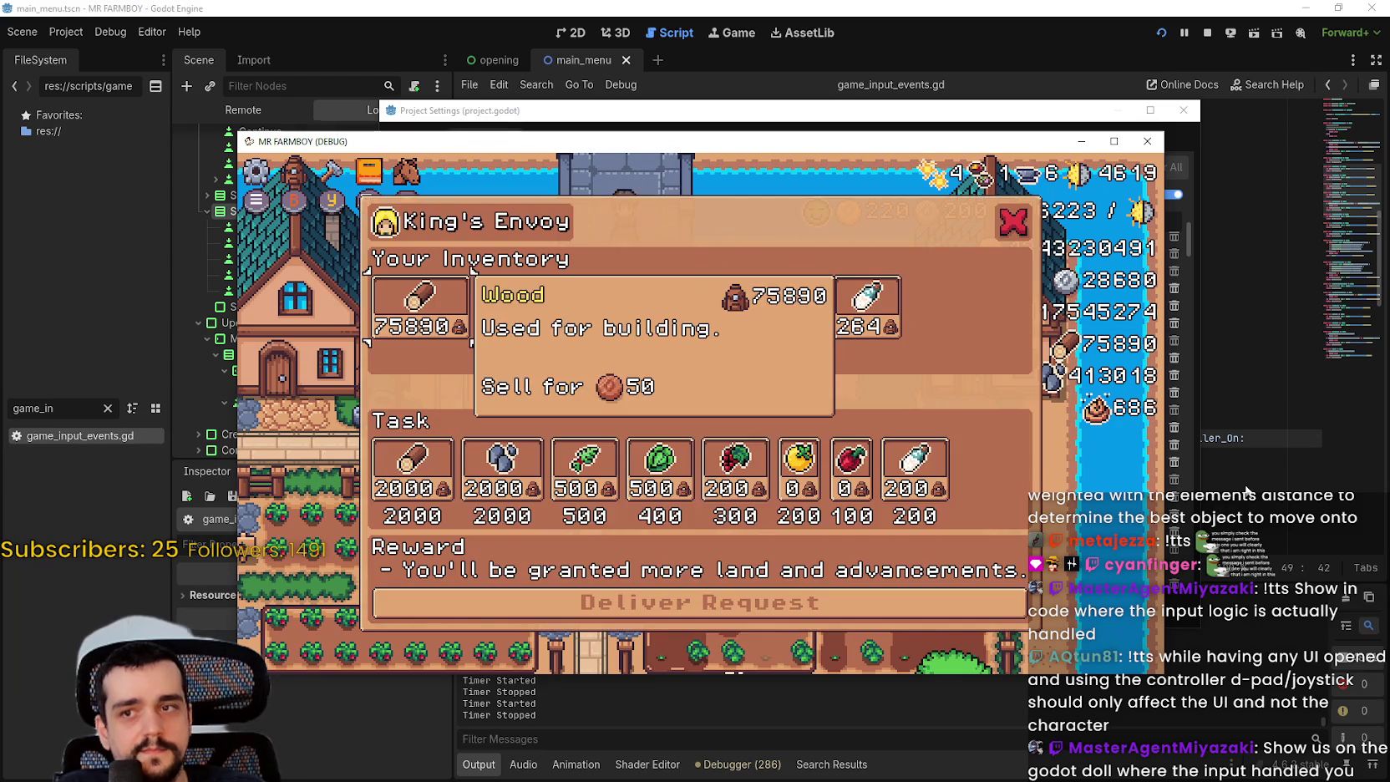
- Open and close the envoy trade panel, reopen it, then bring the Project Settings Input Map forward
{"action": "key", "text": "Return"}
{"action": "key", "text": "Up"}
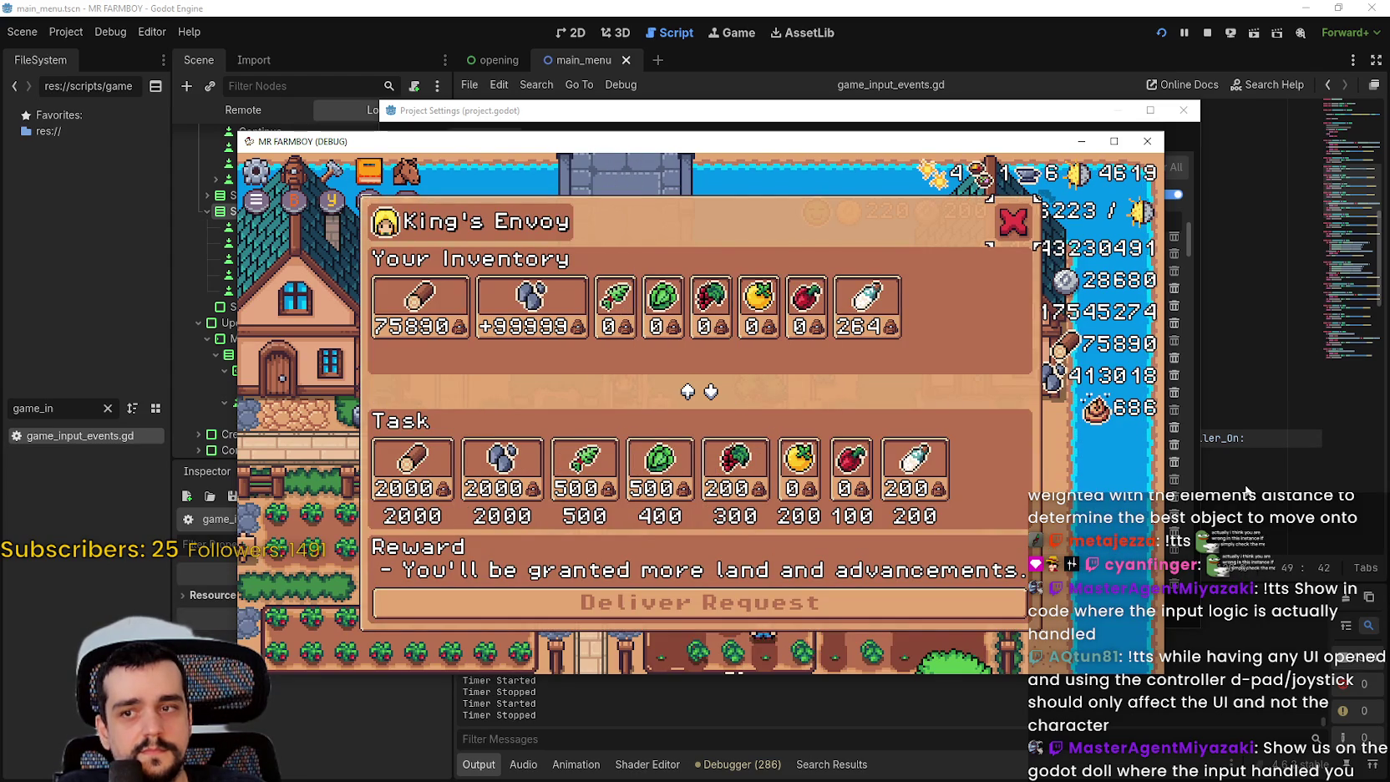
{"action": "key", "text": "Return"}
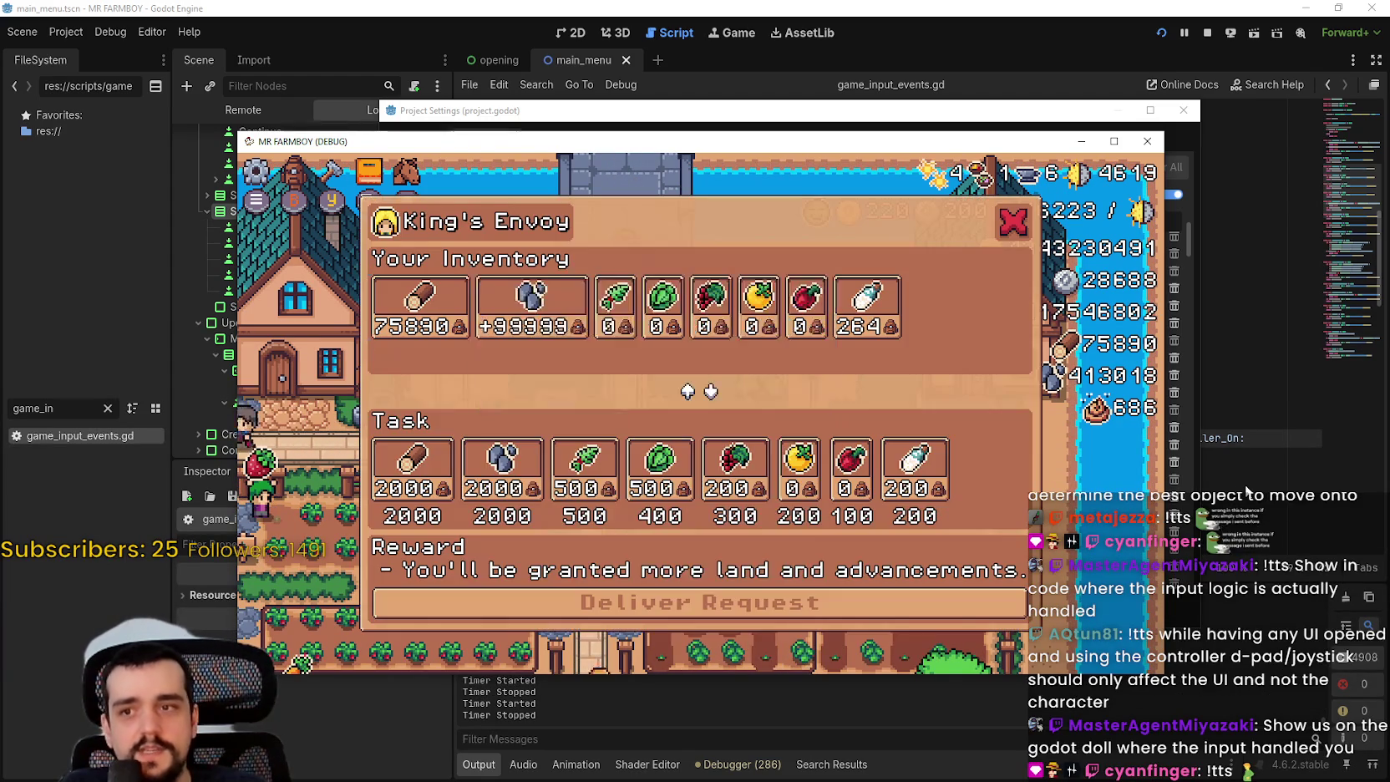
{"action": "key", "text": "Return"}
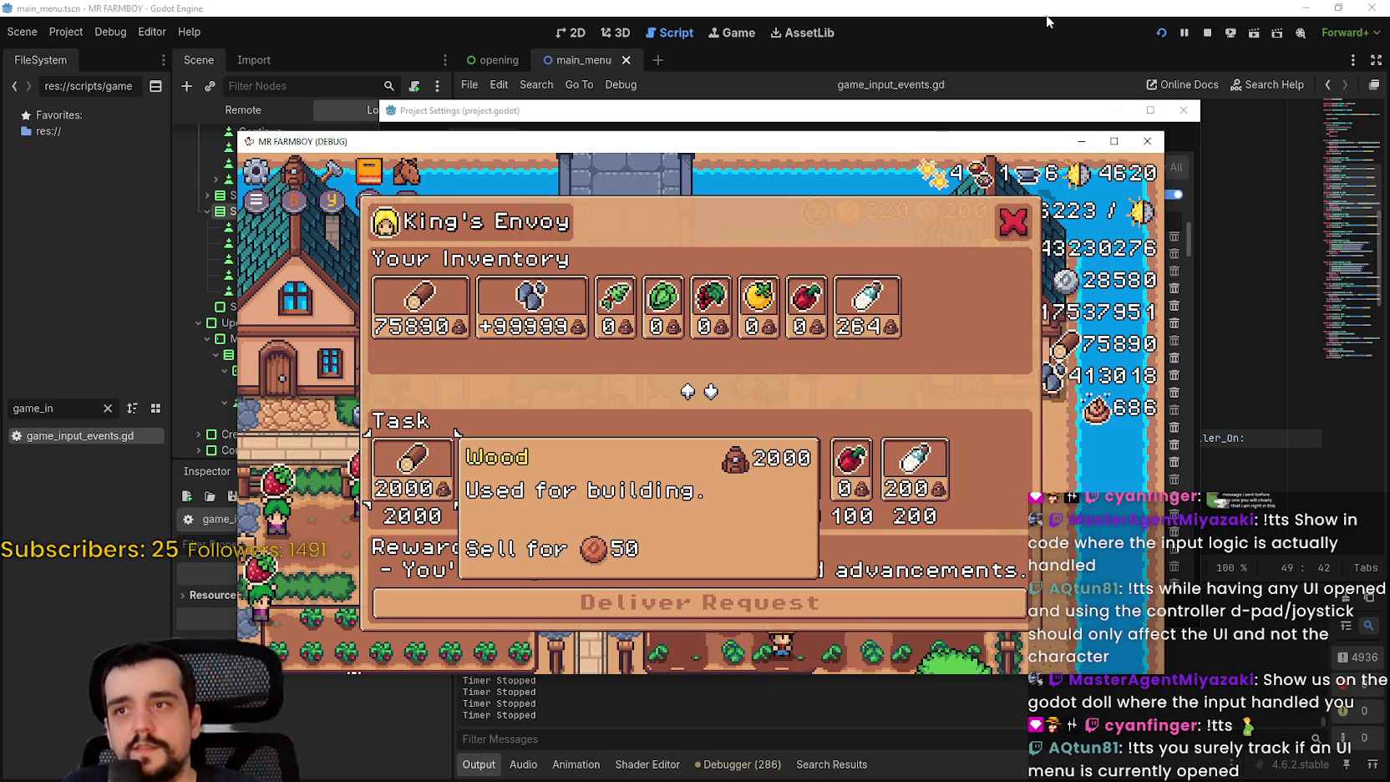
{"action": "left_click", "coordinate": [993, 25]}
{"action": "scroll", "coordinate": [491, 304], "scroll_direction": "up", "scroll_amount": 2}
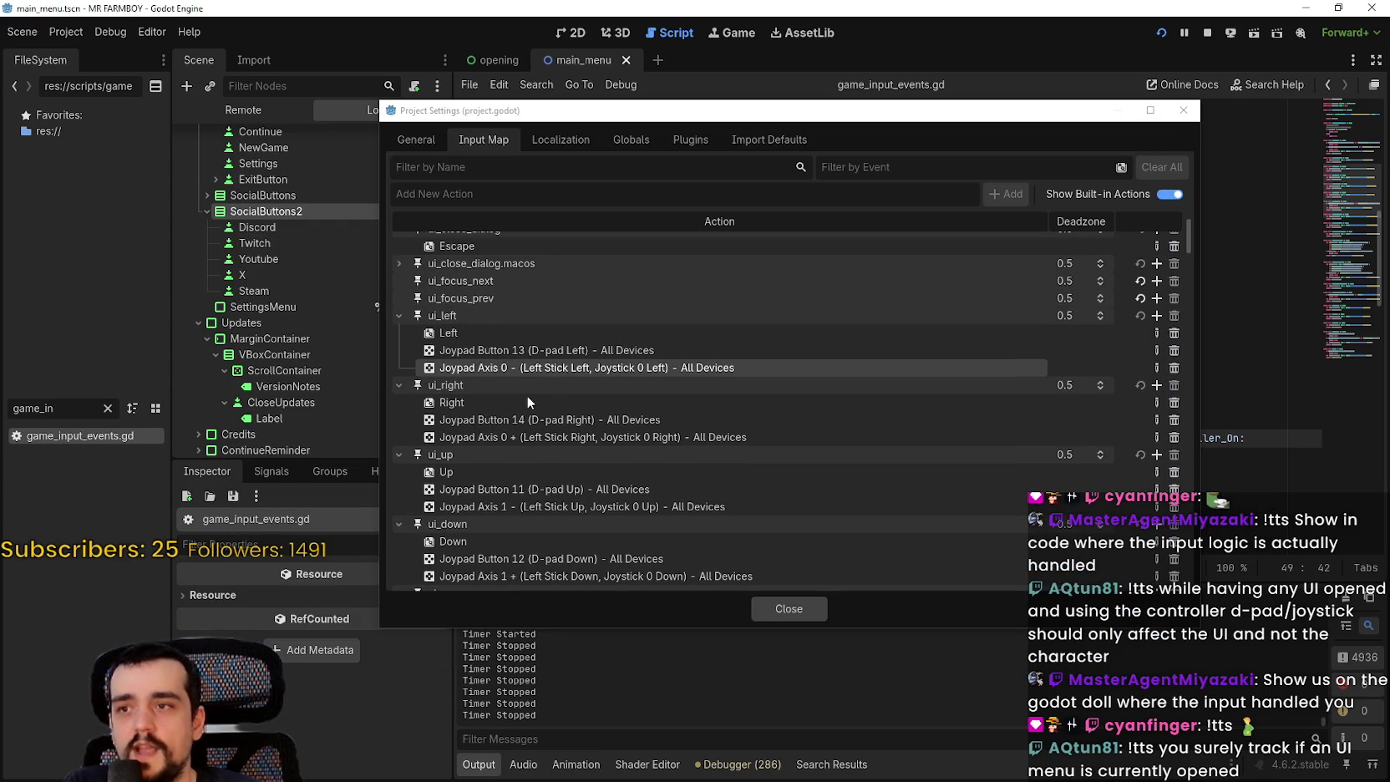
- Delete ui_left's Left Stick Left axis binding, then restore it with the revert arrow
{"action": "left_click", "coordinate": [540, 348]}
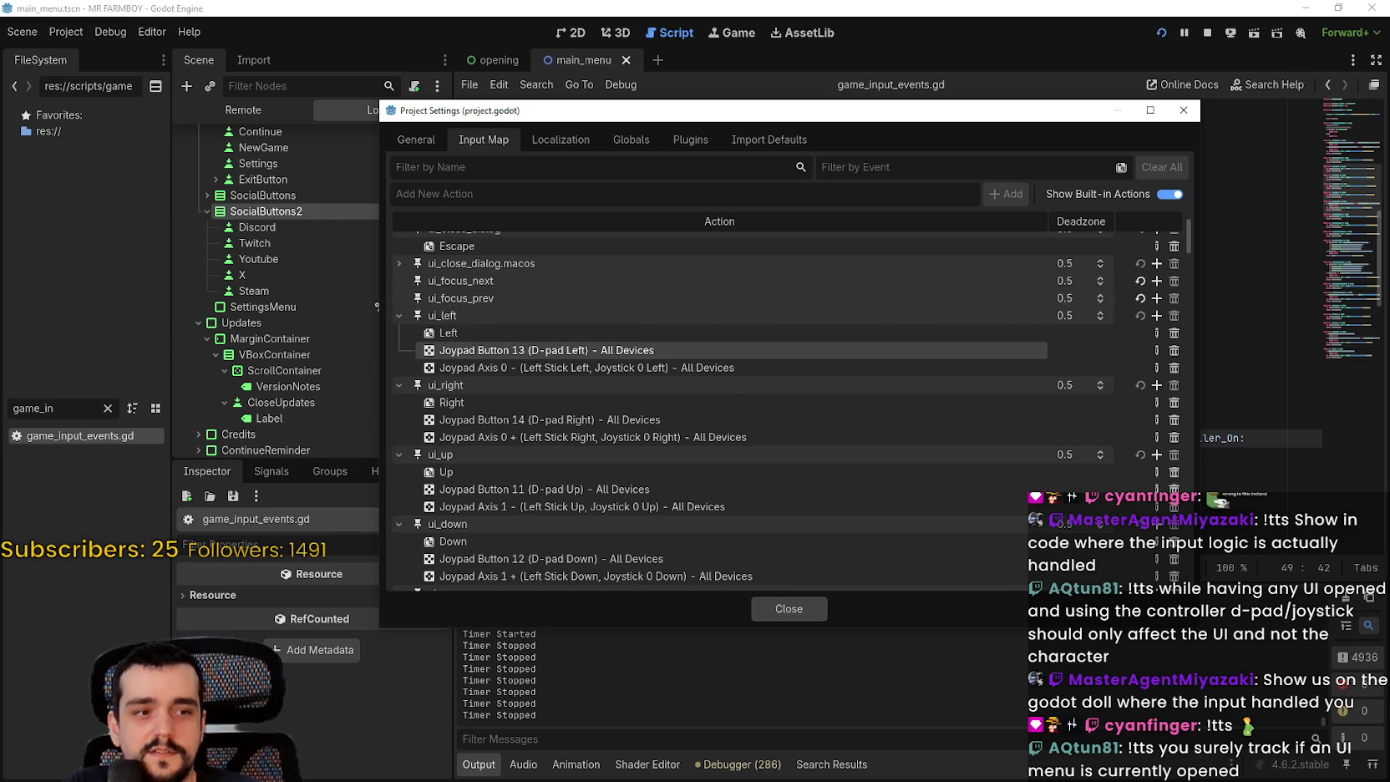
{"action": "left_click", "coordinate": [858, 371]}
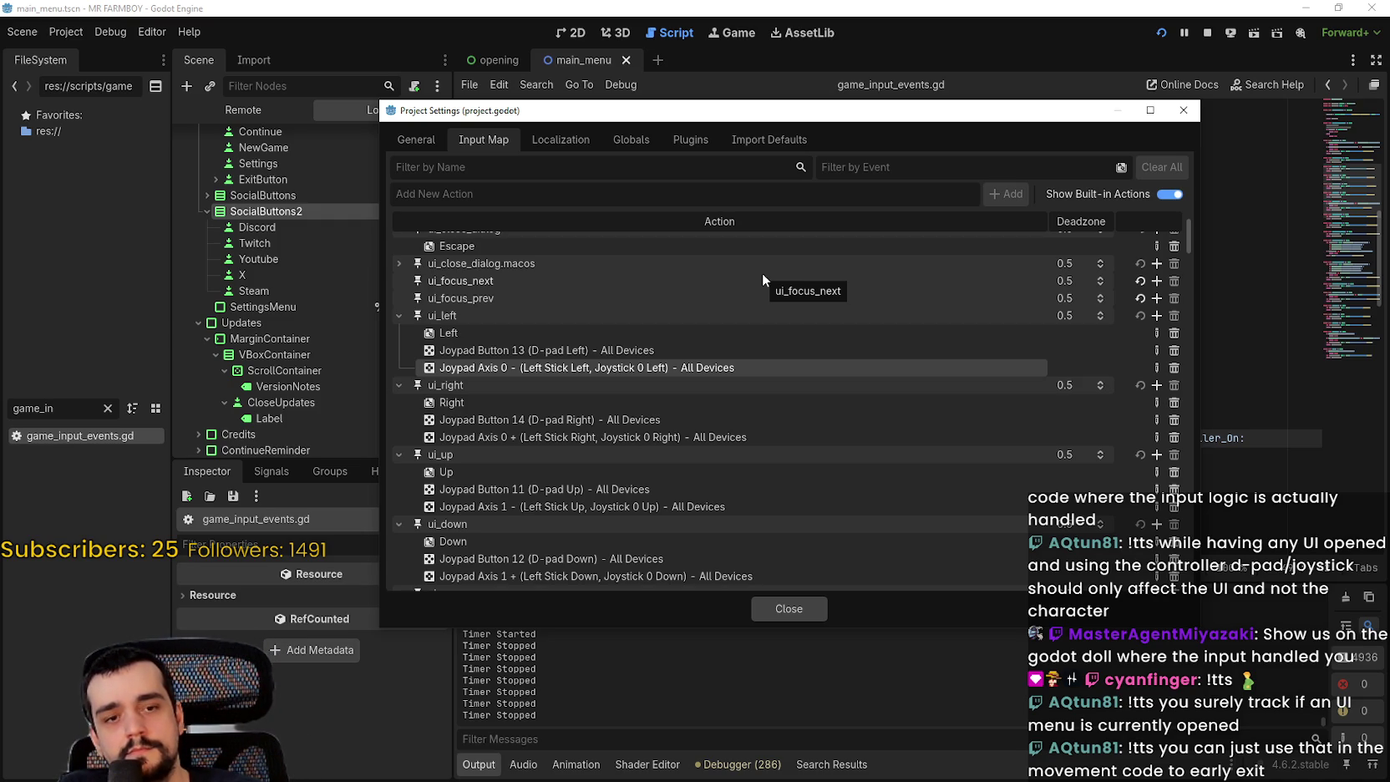
{"action": "left_click", "coordinate": [1178, 369]}
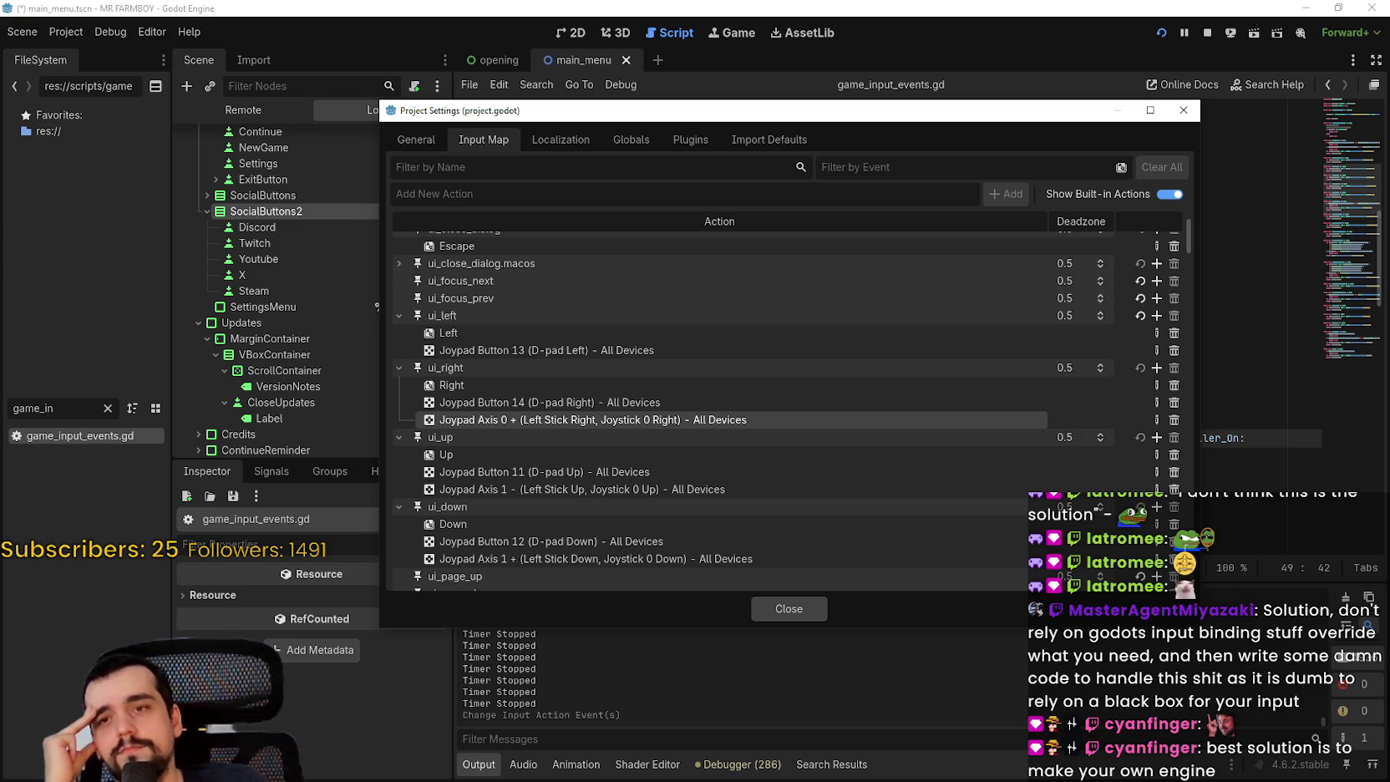
{"action": "left_click", "coordinate": [1141, 316]}
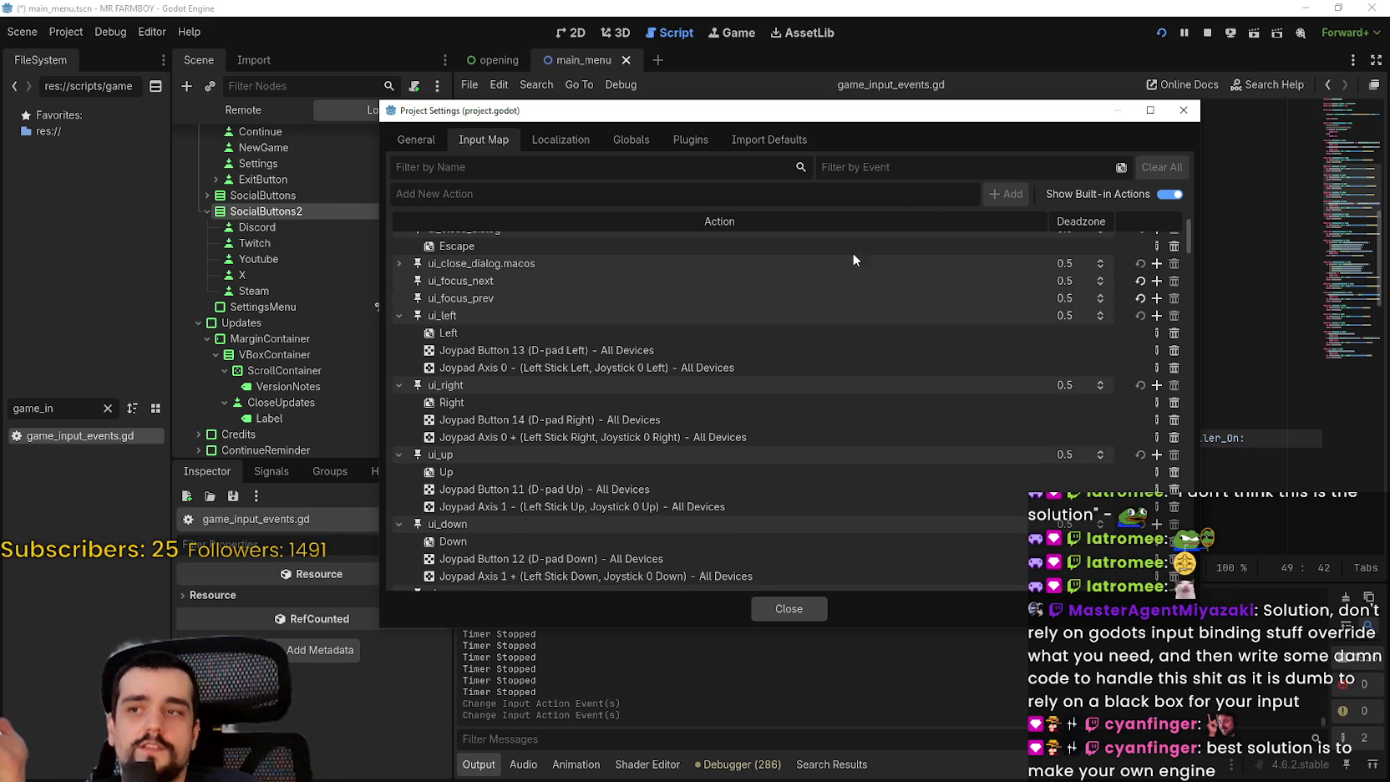
- Collapse the ui_left, ui_right, ui_up and ui_down actions
{"action": "left_click", "coordinate": [392, 317]}
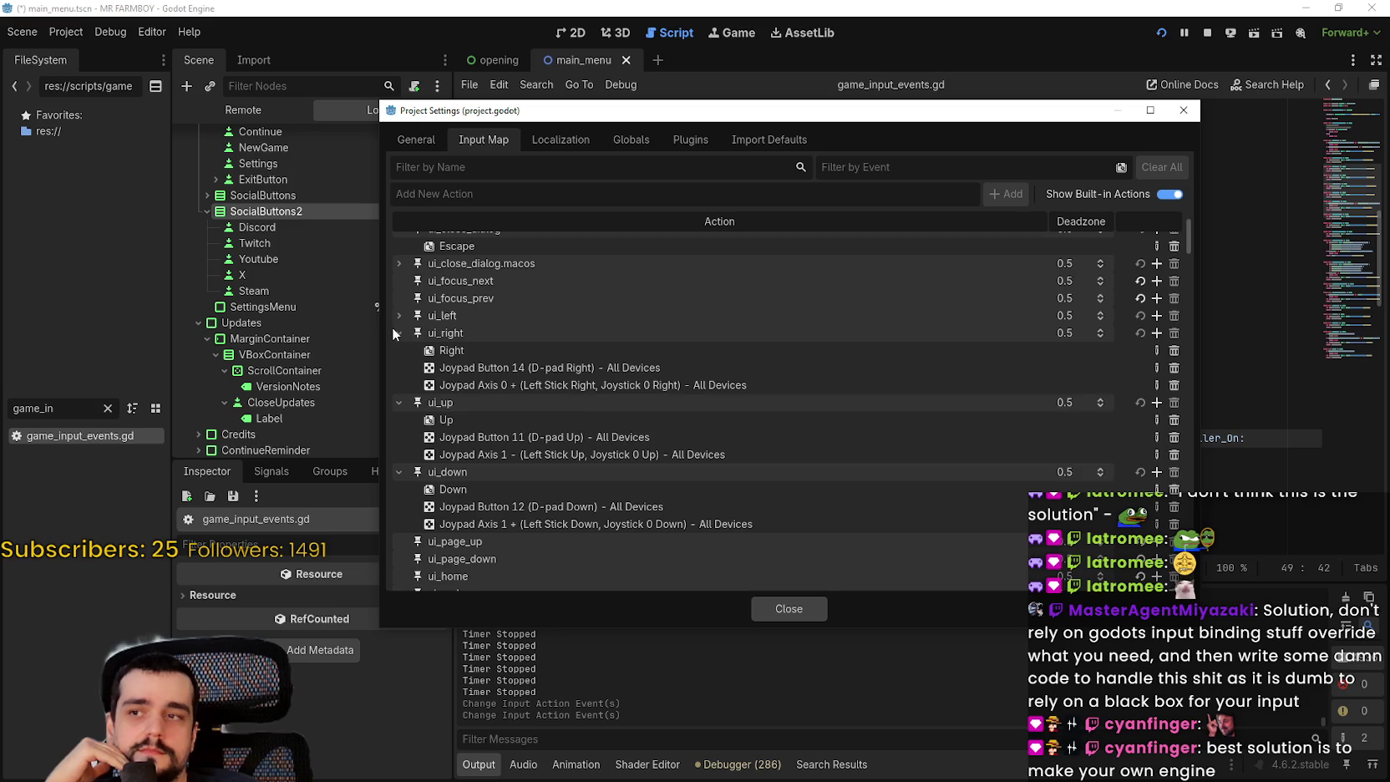
{"action": "left_click", "coordinate": [392, 332]}
{"action": "left_click", "coordinate": [391, 350]}
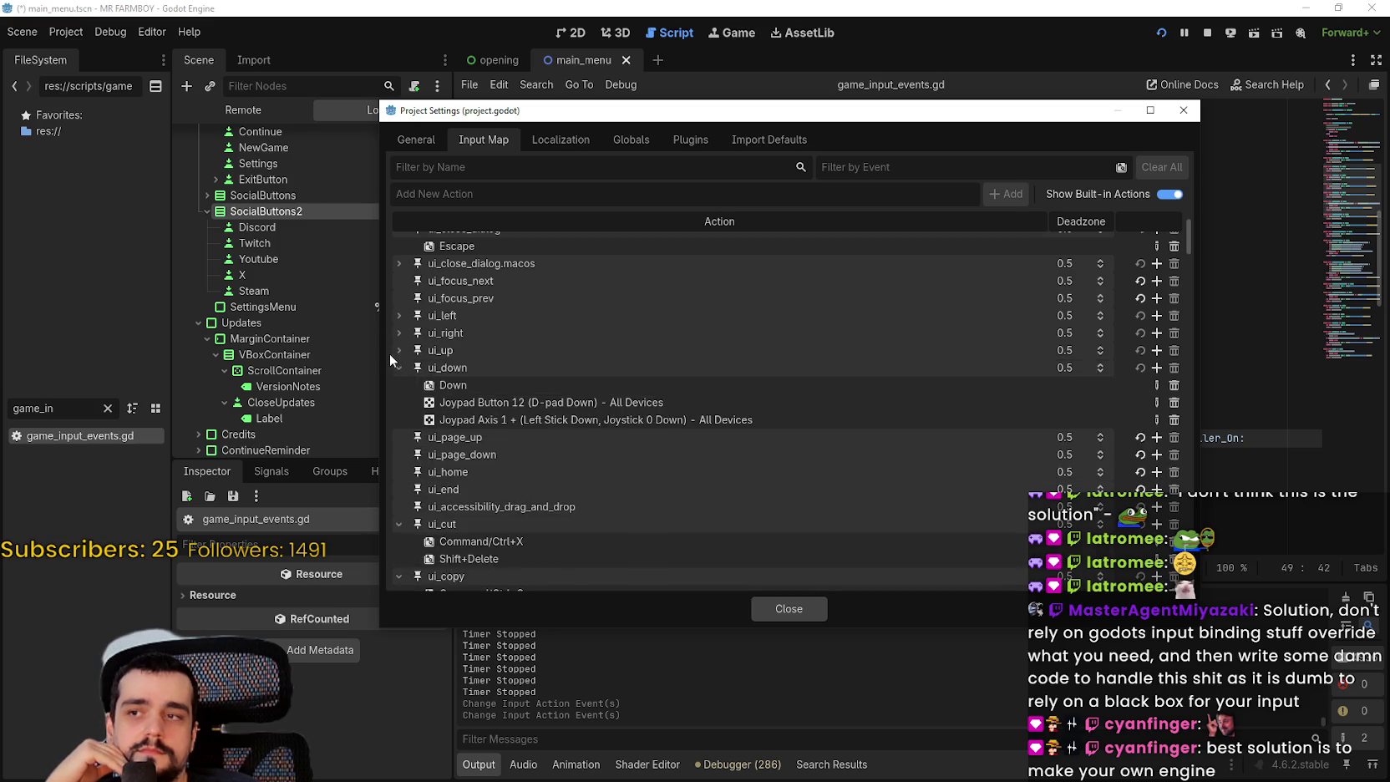
{"action": "left_click", "coordinate": [391, 367]}
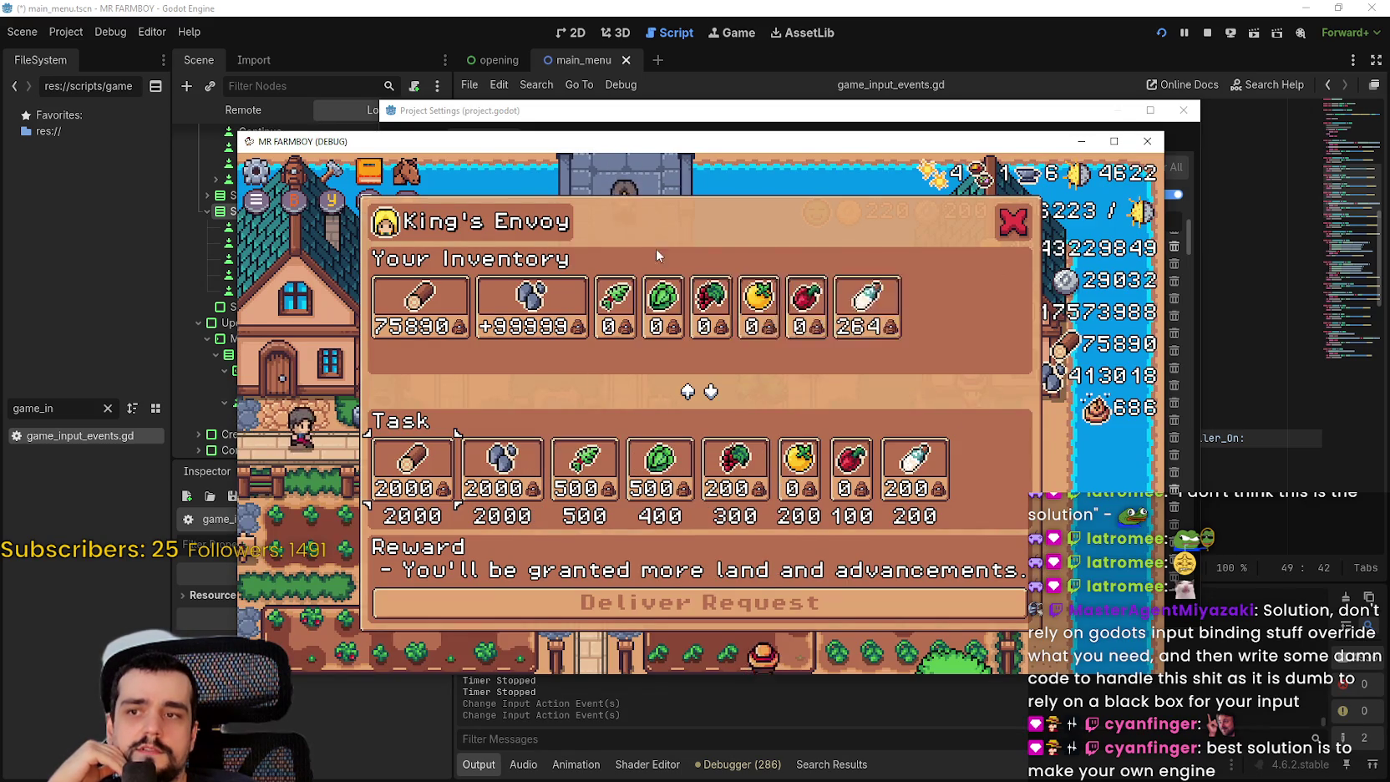
- In the running game, move King's Envoy focus between inventory items like Milk and the Task row, then close it
{"action": "left_click", "coordinate": [1006, 219]}
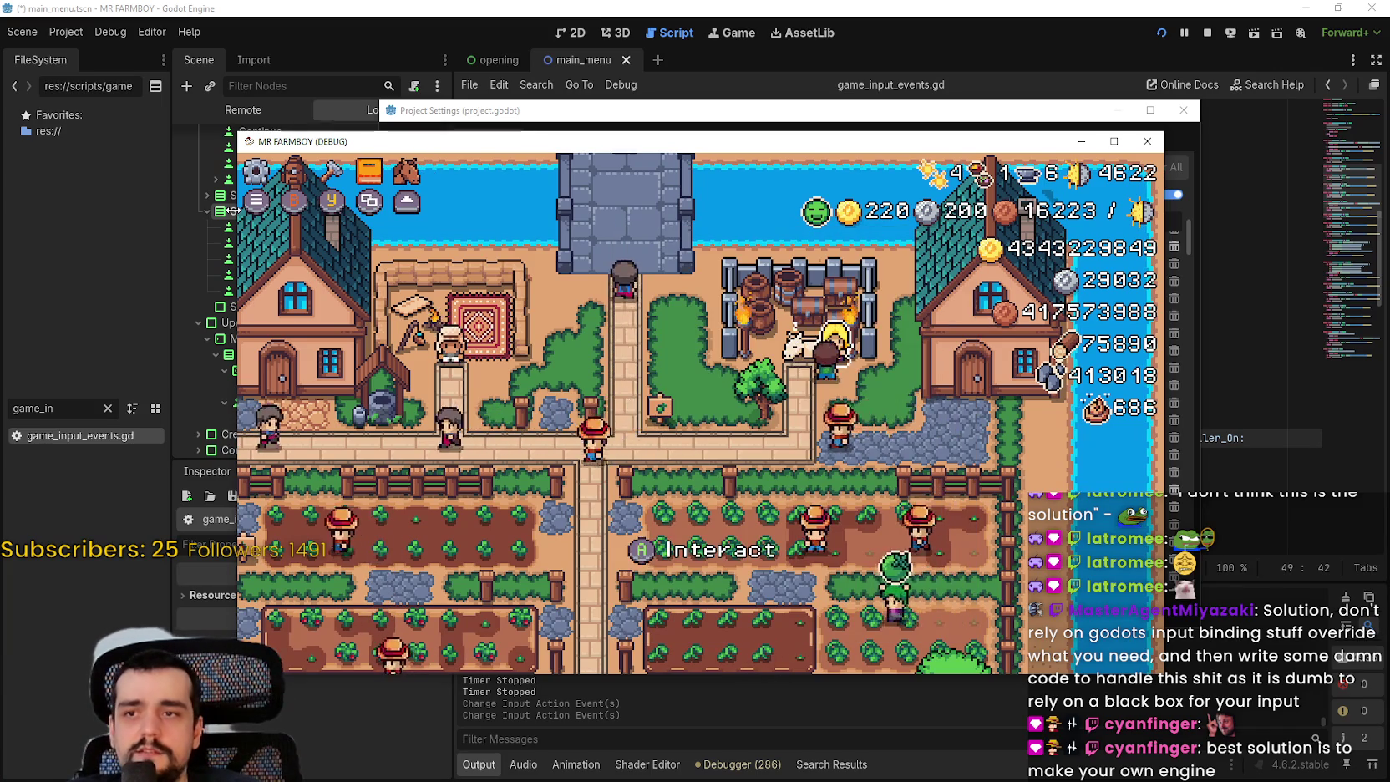
{"action": "left_click", "coordinate": [412, 185]}
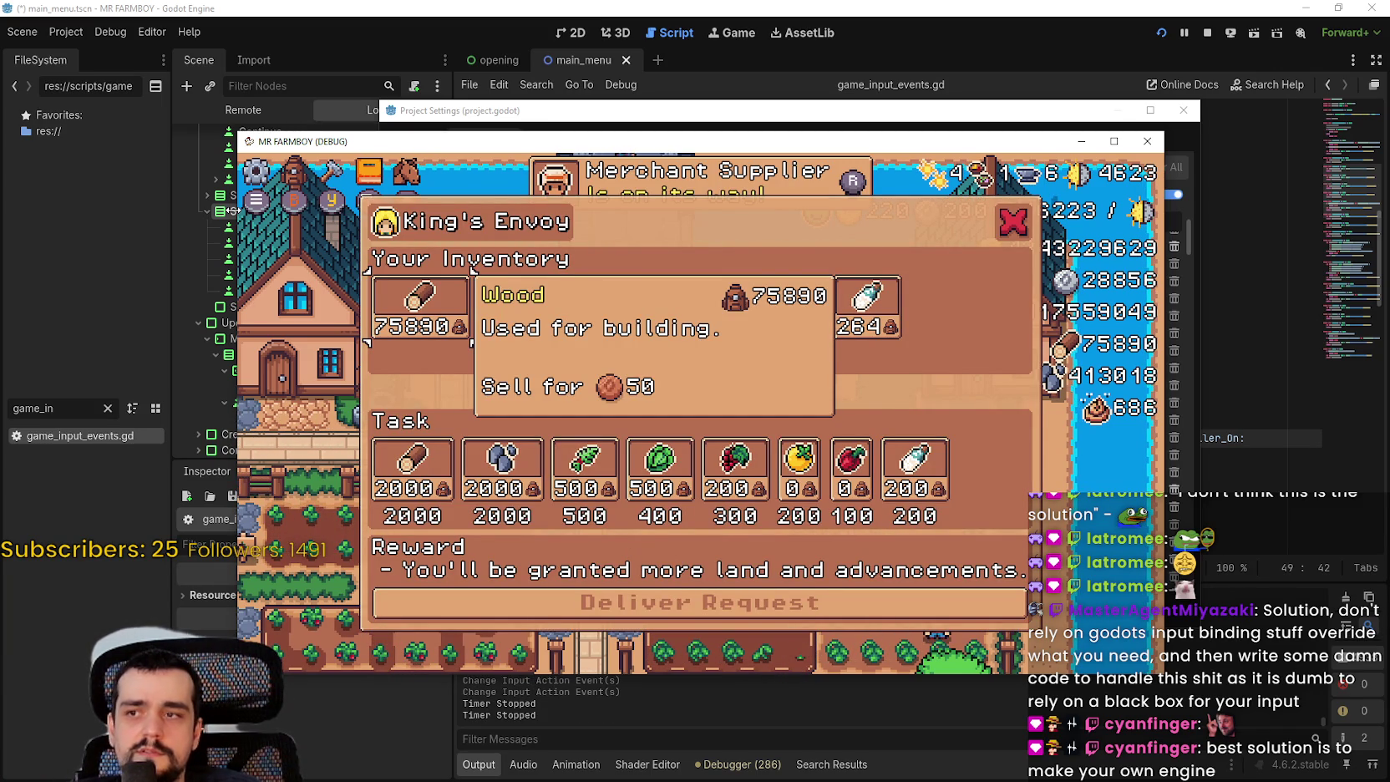
{"action": "key", "text": "Right"}
{"action": "key", "text": "Right"}
{"action": "key", "text": "Right"}
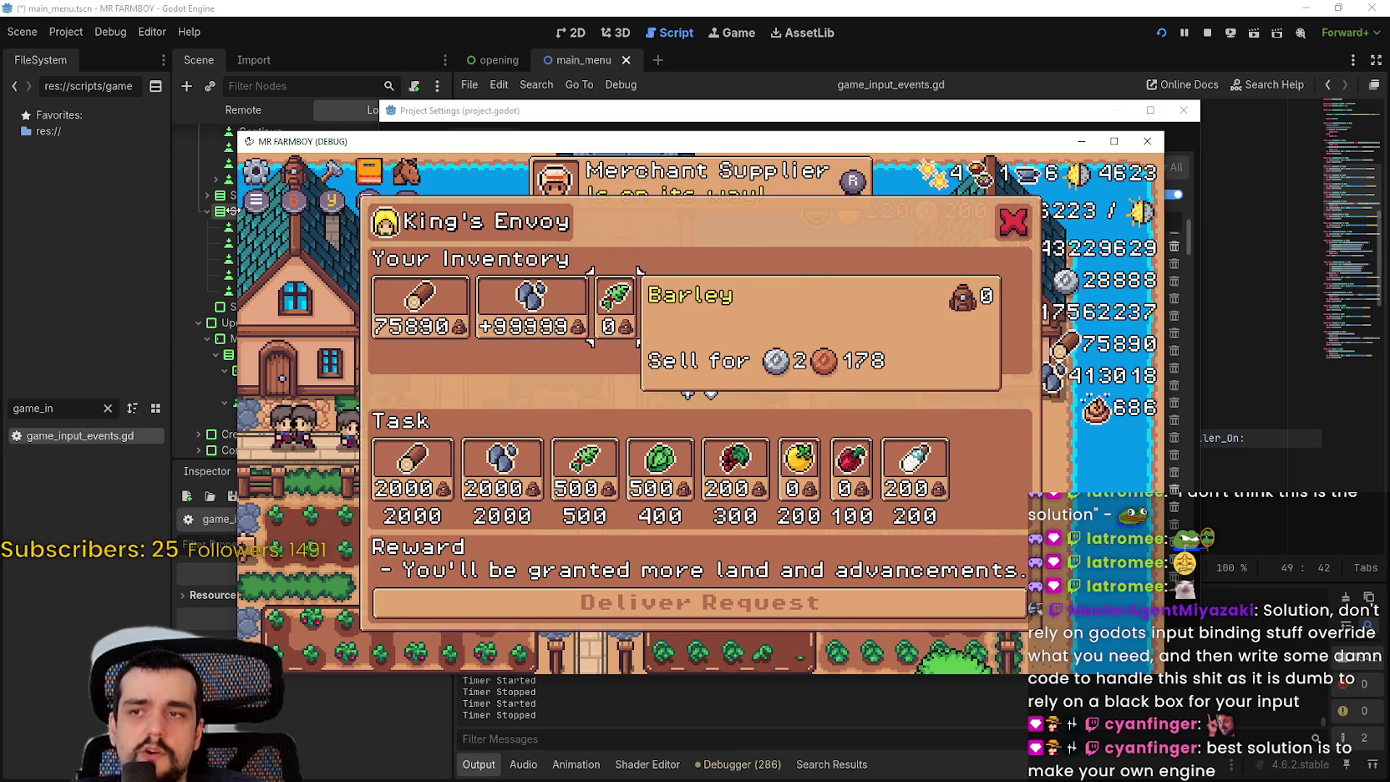
{"action": "key", "text": "Right"}
{"action": "key", "text": "Right"}
{"action": "key", "text": "Down"}
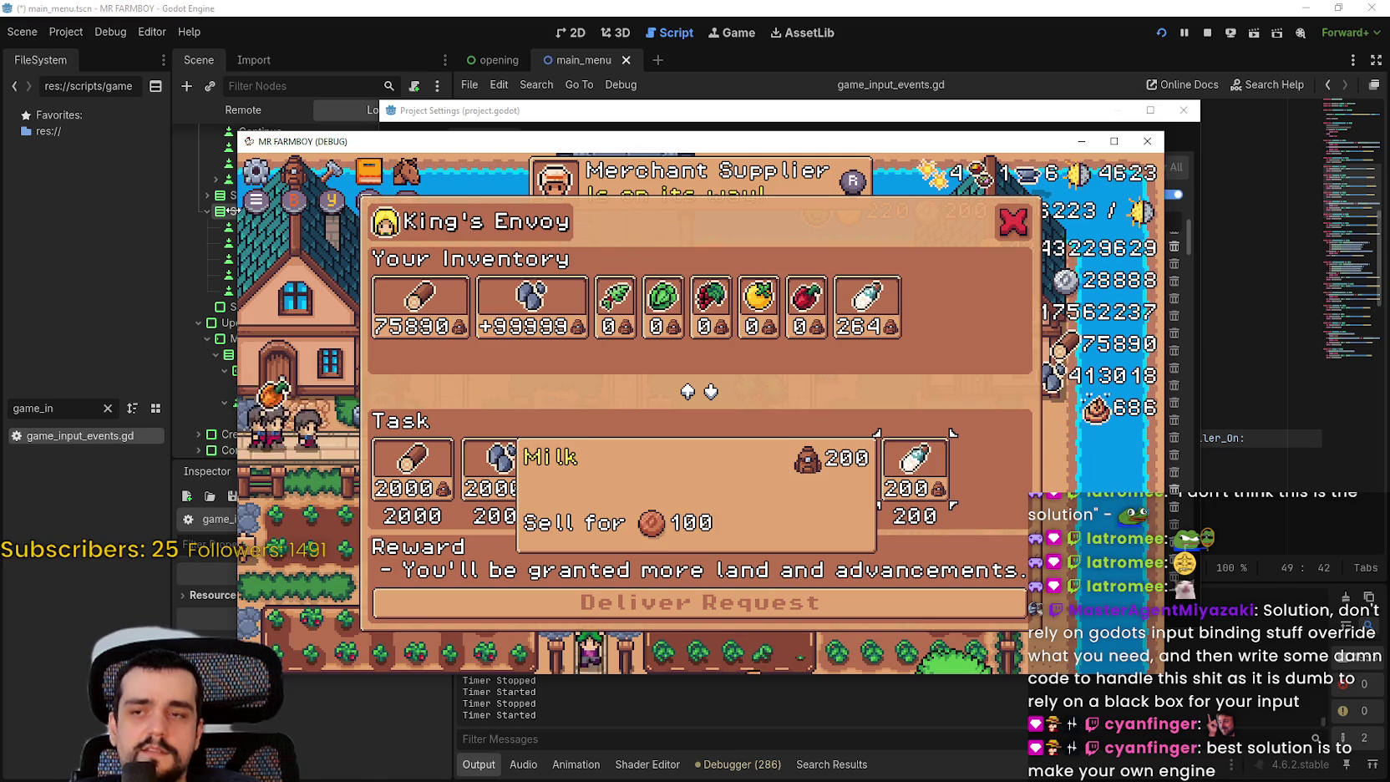
{"action": "key", "text": "Left"}
{"action": "key", "text": "Left"}
{"action": "key", "text": "Left"}
{"action": "key", "text": "Left"}
{"action": "key", "text": "Left"}
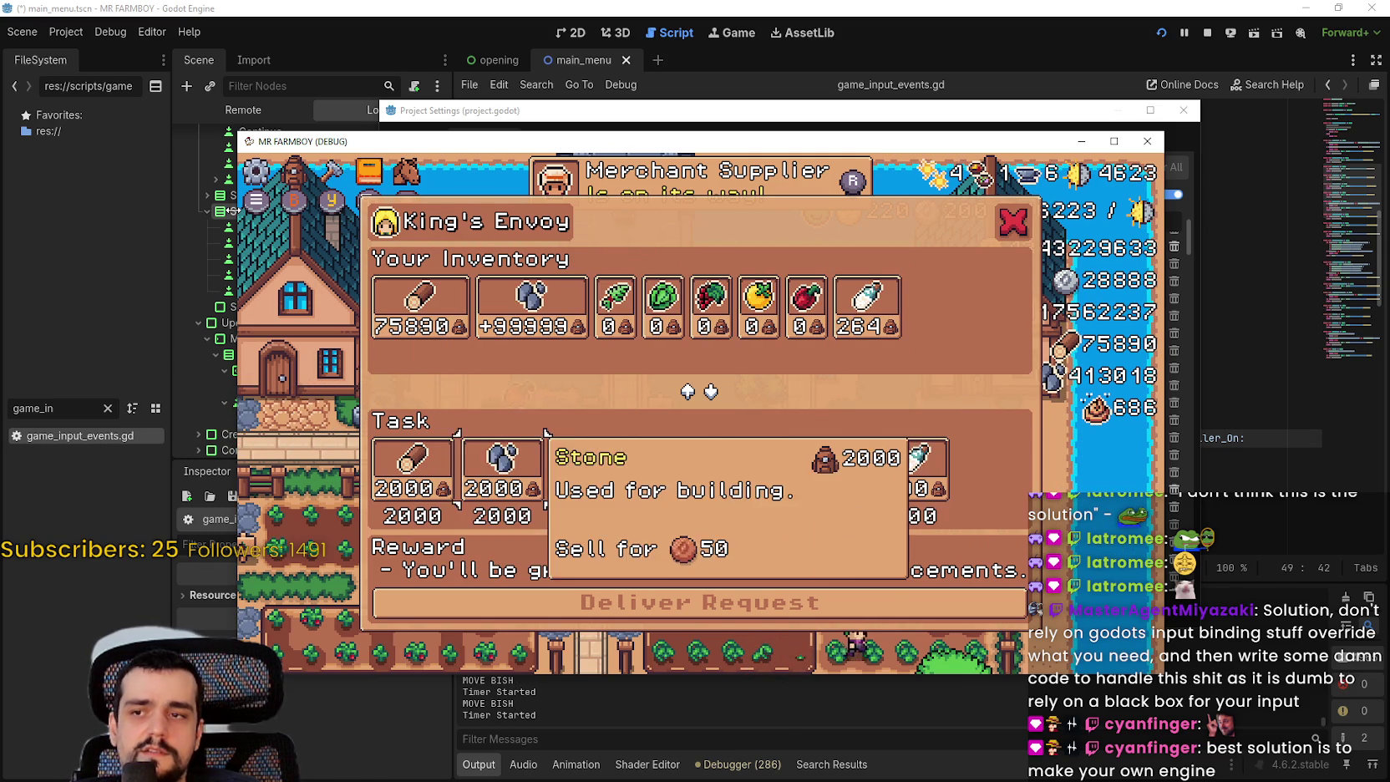
{"action": "key", "text": "Up"}
{"action": "key", "text": "Right"}
{"action": "key", "text": "Right"}
{"action": "key", "text": "Right"}
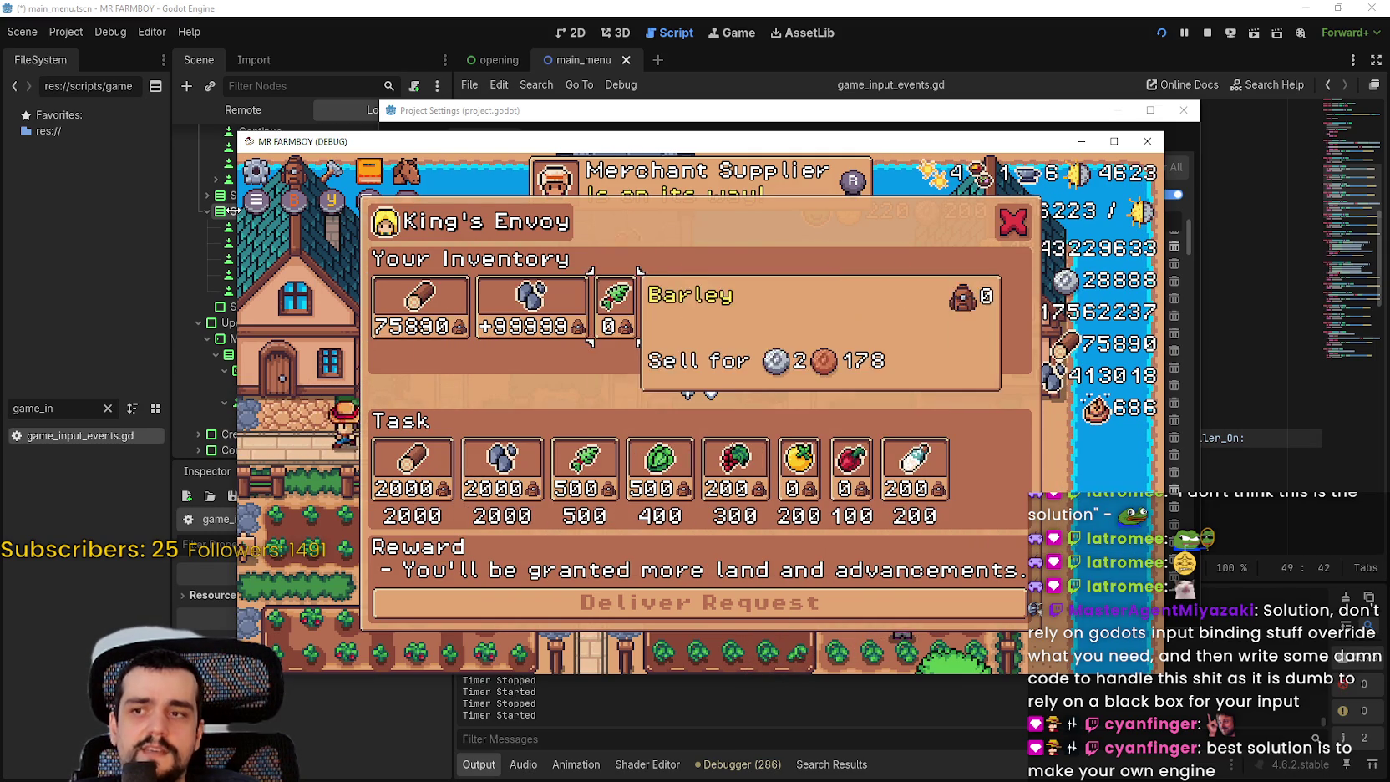
{"action": "key", "text": "Right"}
{"action": "key", "text": "Down"}
{"action": "key", "text": "Up"}
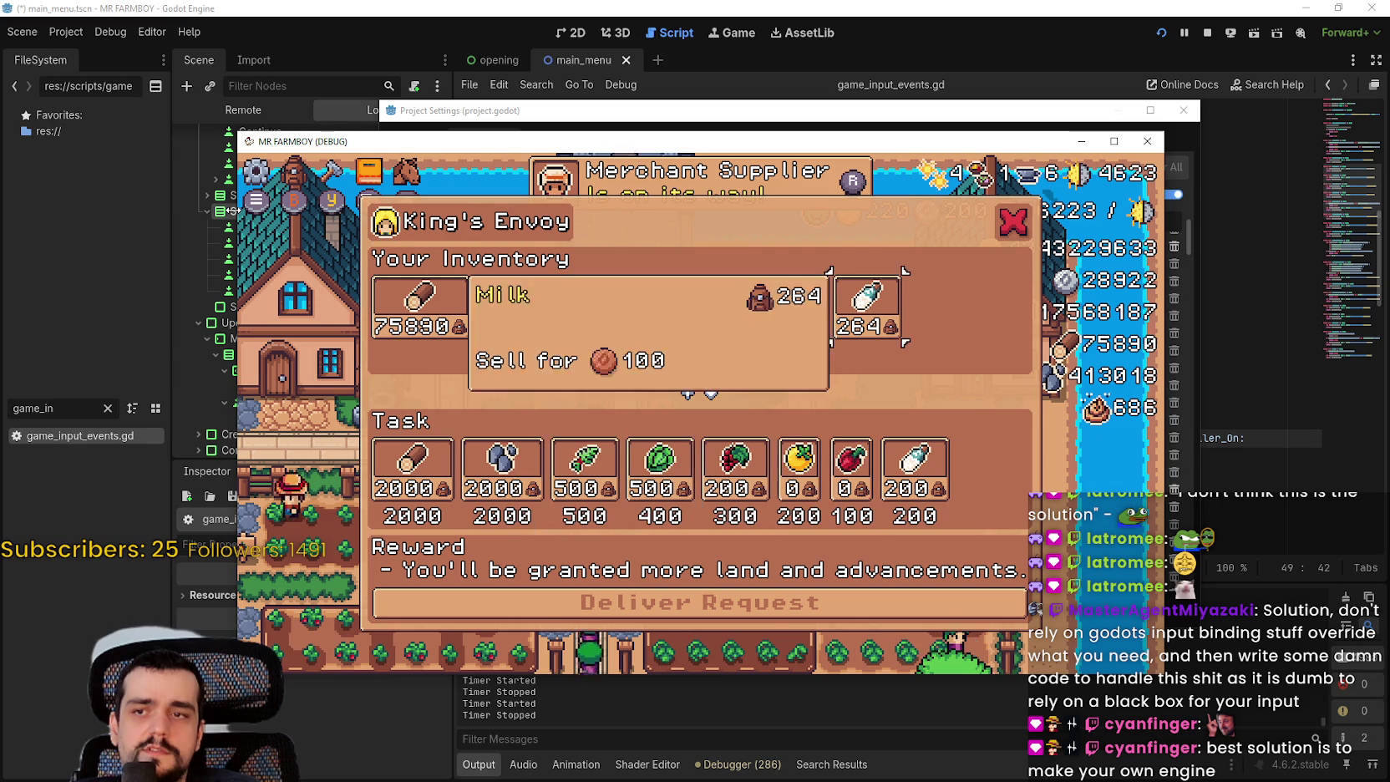
{"action": "key", "text": "Escape"}
- Walk the farmer left, then move Advancements focus from Road Tile to Resources before pausing
{"action": "key", "text": "Left"}
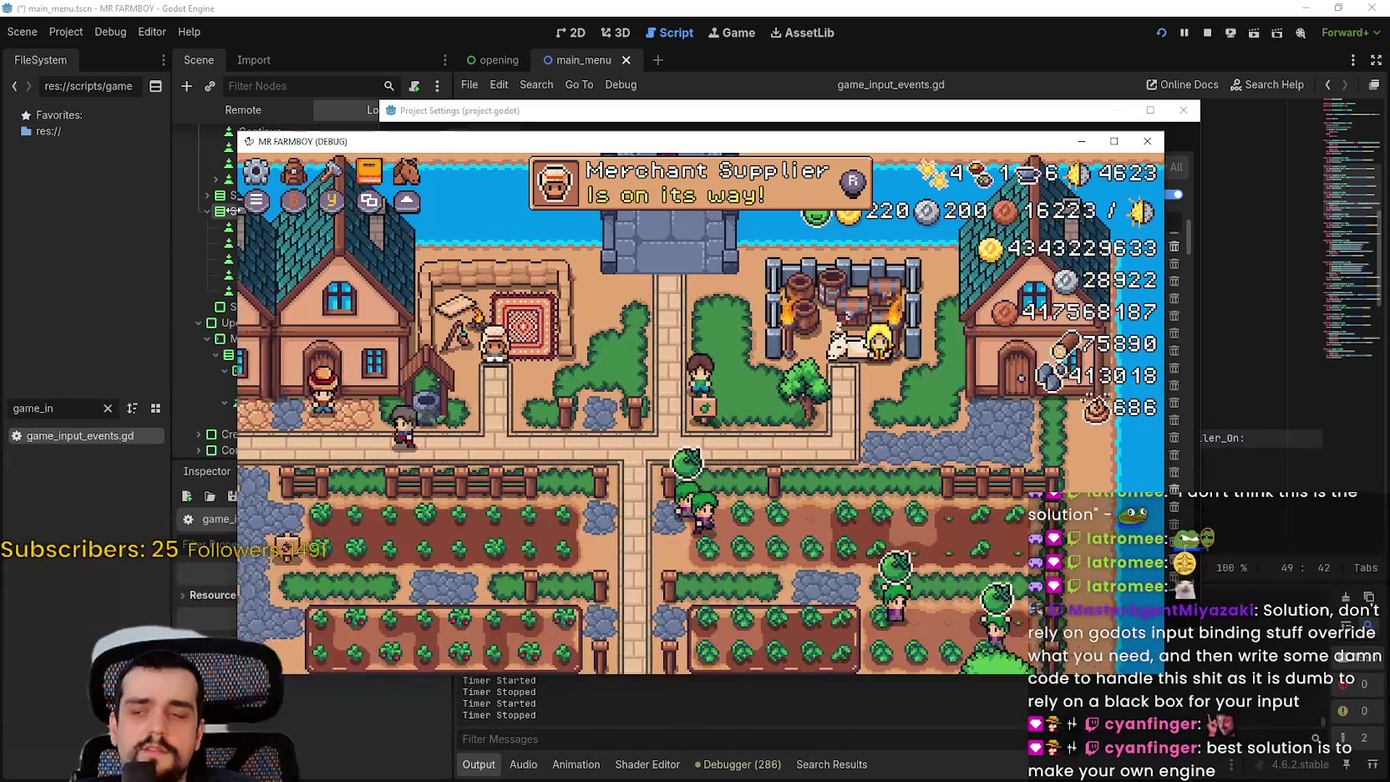
{"action": "key", "text": "Tab"}
{"action": "key", "text": "Down"}
{"action": "key", "text": "Escape"}
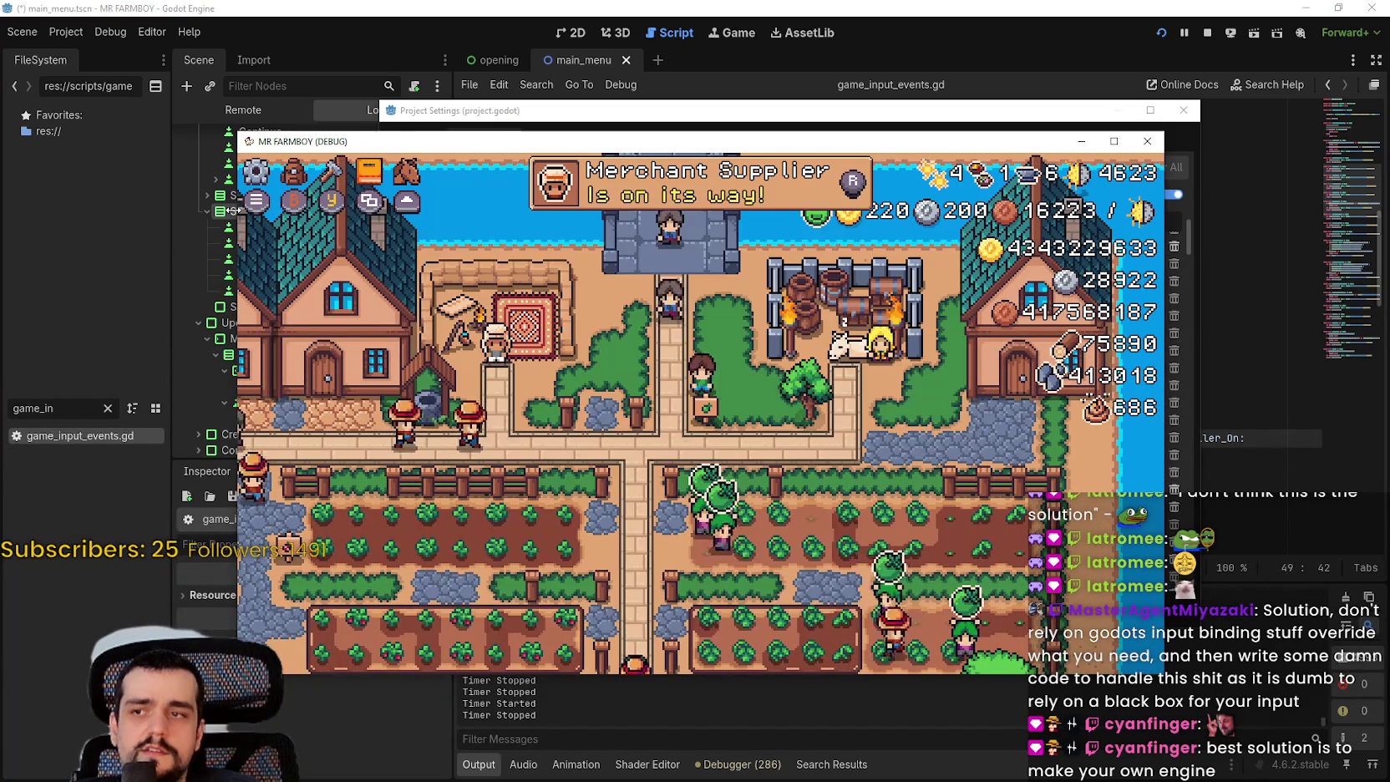
{"action": "key", "text": "Escape"}
- Move focus up and down through the pause-menu options, including Character Unstuck, then resume play
{"action": "key", "text": "Down"}
{"action": "key", "text": "Down"}
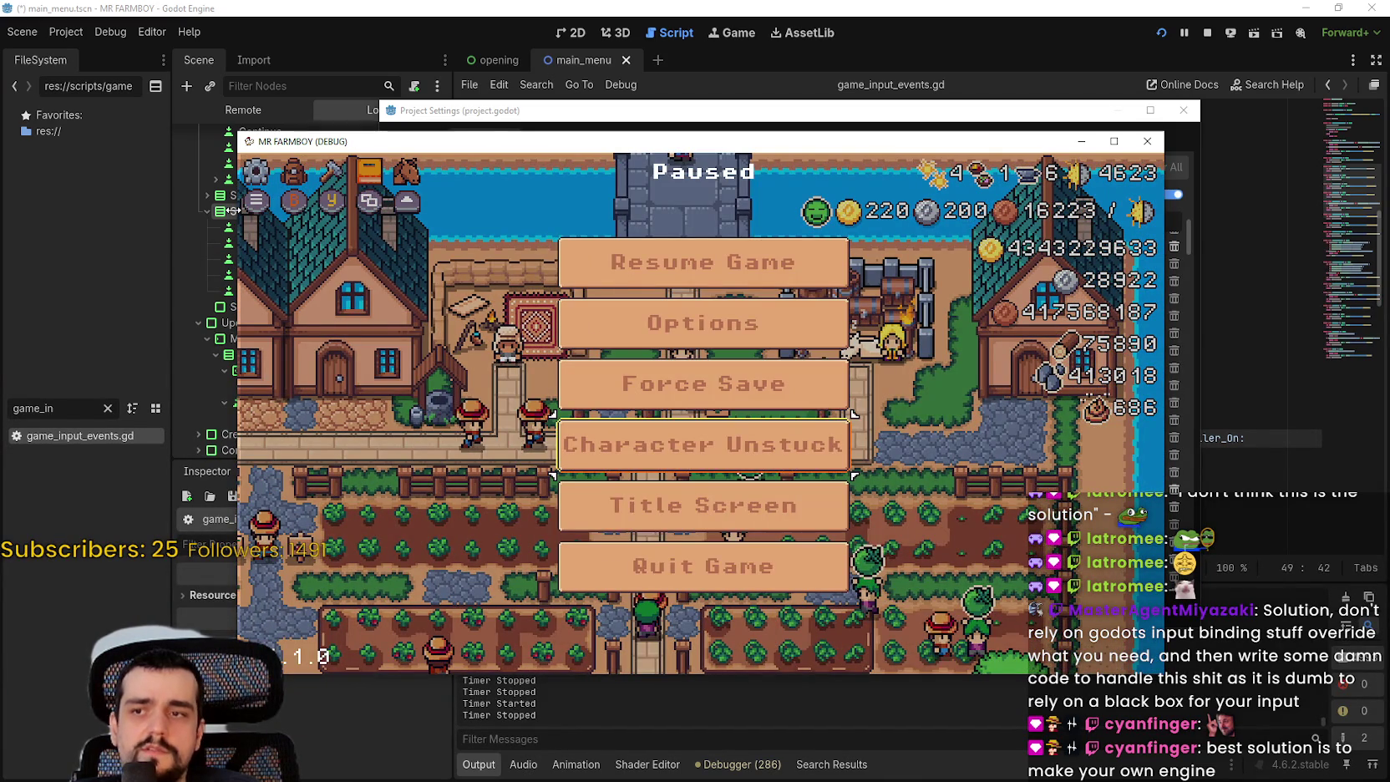
{"action": "key", "text": "Up"}
{"action": "key", "text": "Up"}
{"action": "key", "text": "Up"}
{"action": "key", "text": "Down"}
{"action": "key", "text": "Down"}
{"action": "key", "text": "Down"}
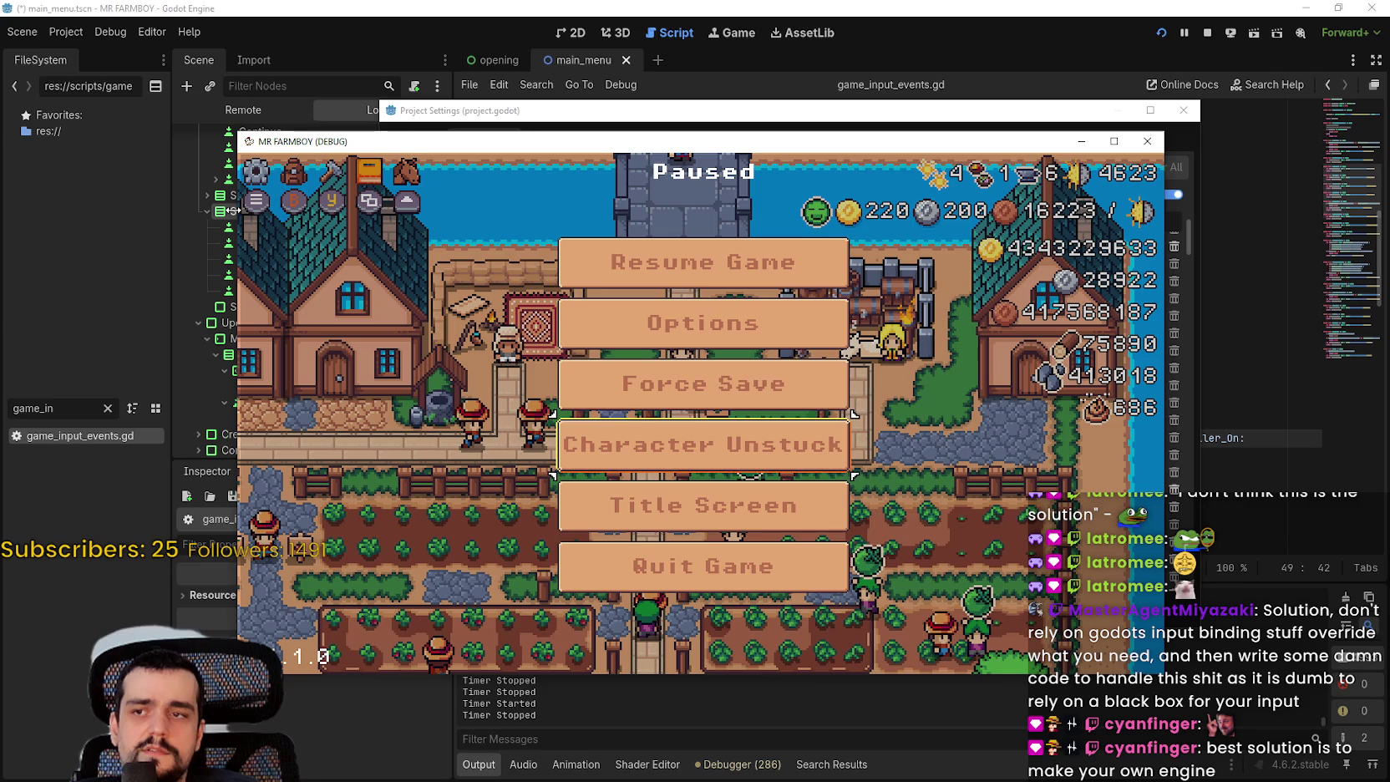
{"action": "key", "text": "Down"}
{"action": "key", "text": "Down"}
{"action": "key", "text": "Up"}
{"action": "key", "text": "Up"}
{"action": "key", "text": "Up"}
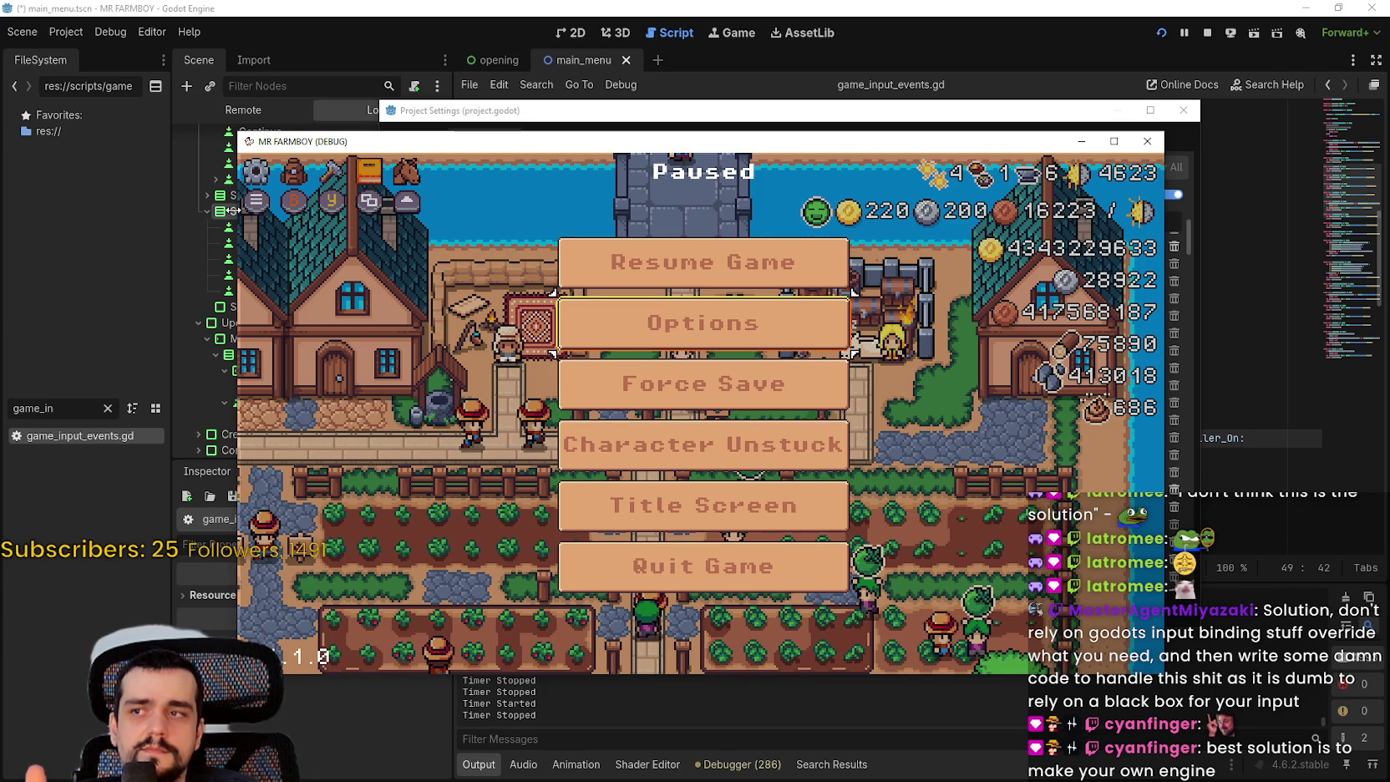
{"action": "key", "text": "Escape"}
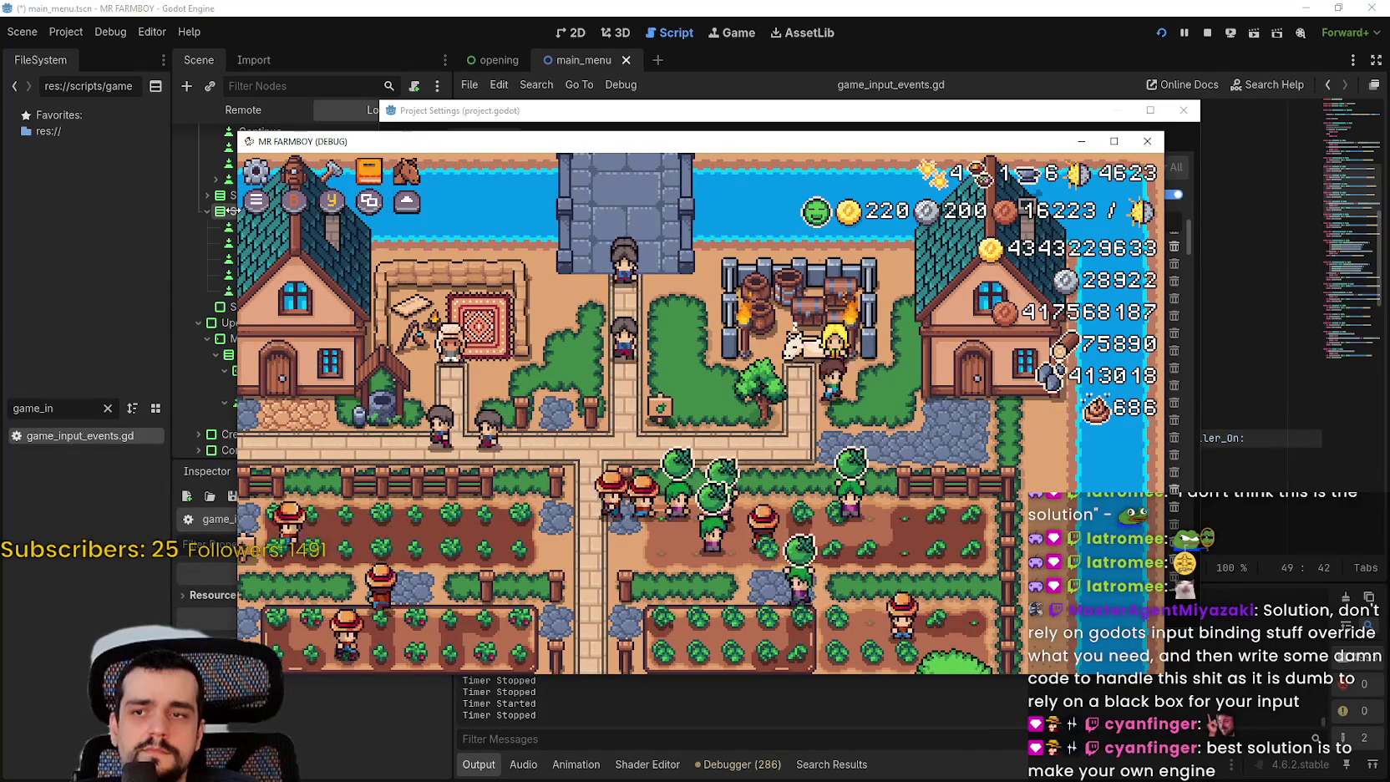
- Reopen the King's Envoy trade panel, move focus from Wood through Barley to Milk, then close it
{"action": "key", "text": "e"}
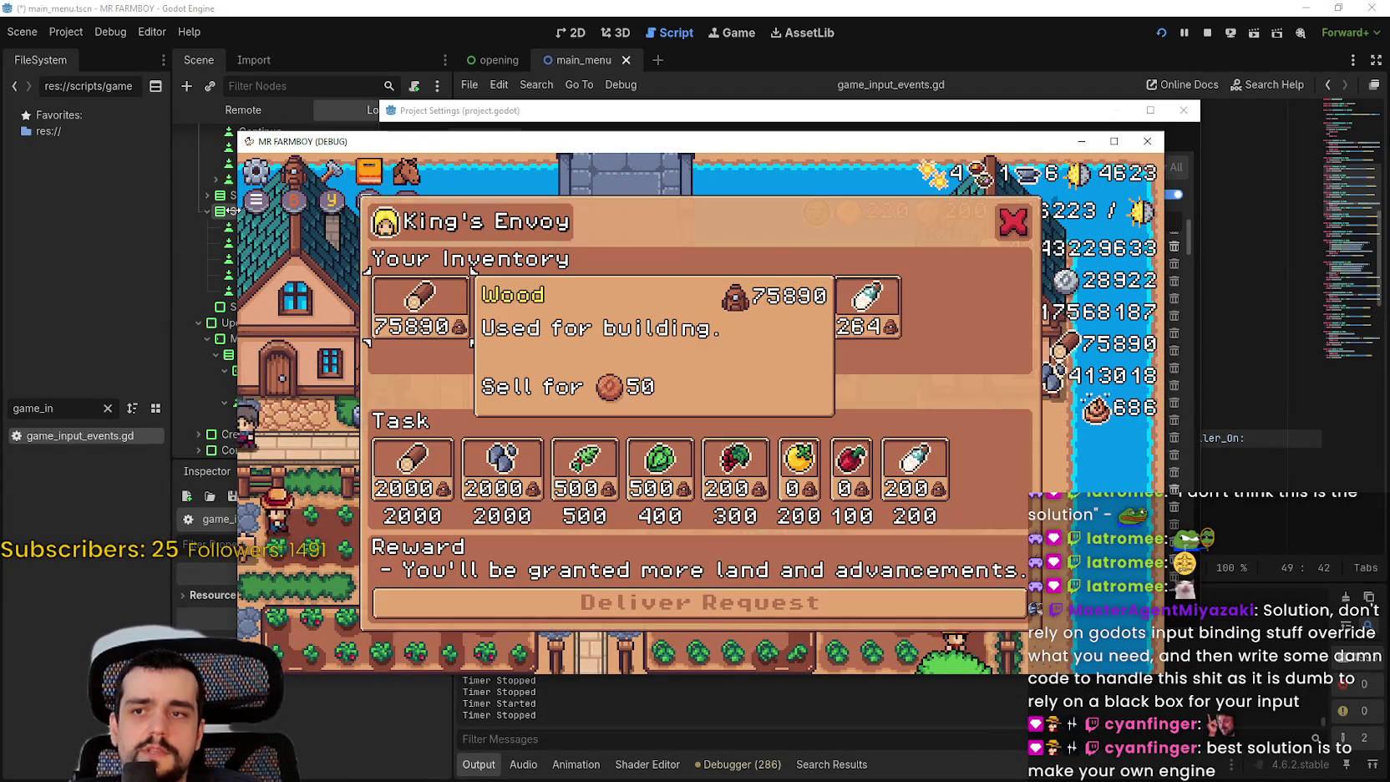
{"action": "key", "text": "Right"}
{"action": "key", "text": "Right"}
{"action": "key", "text": "Right"}
{"action": "key", "text": "Right"}
{"action": "key", "text": "Right"}
{"action": "key", "text": "Right"}
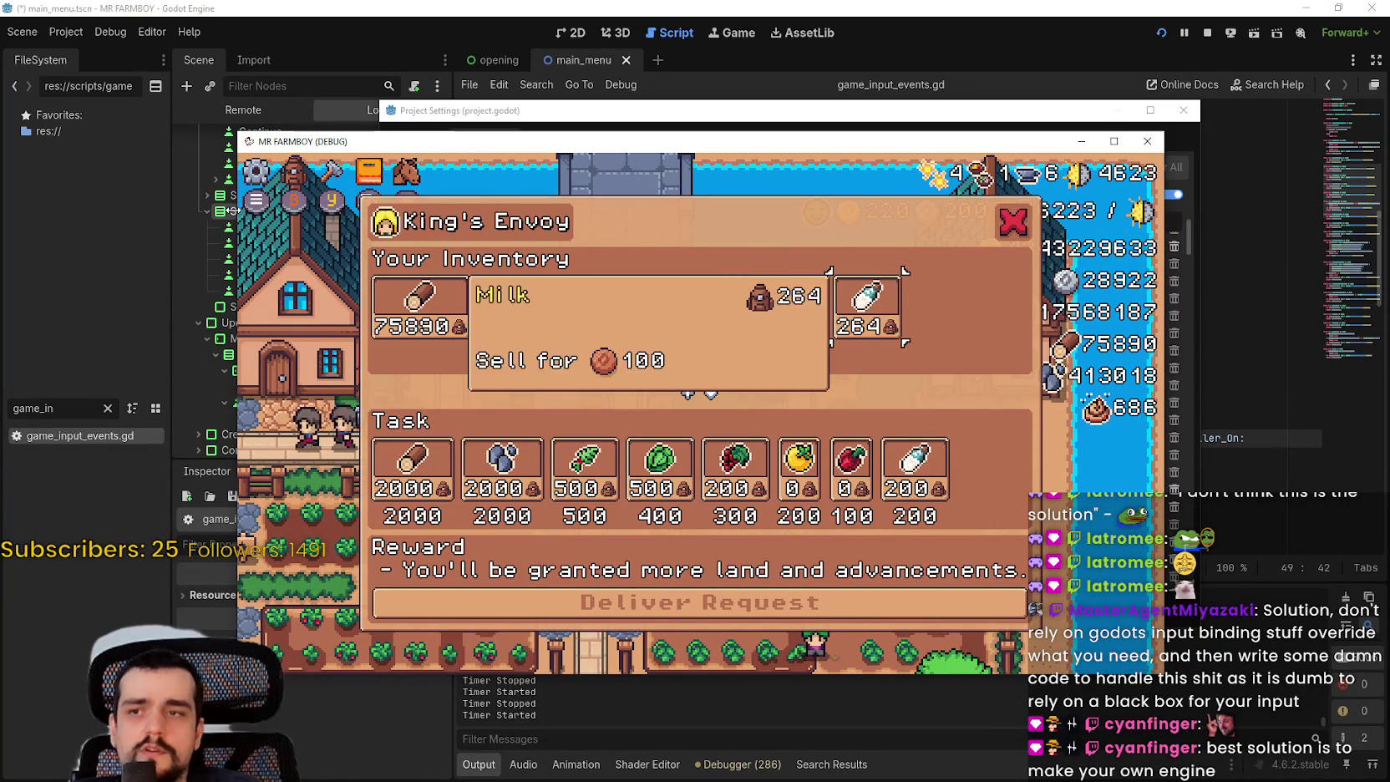
{"action": "key", "text": "Down"}
{"action": "key", "text": "Up"}
{"action": "key", "text": "Escape"}
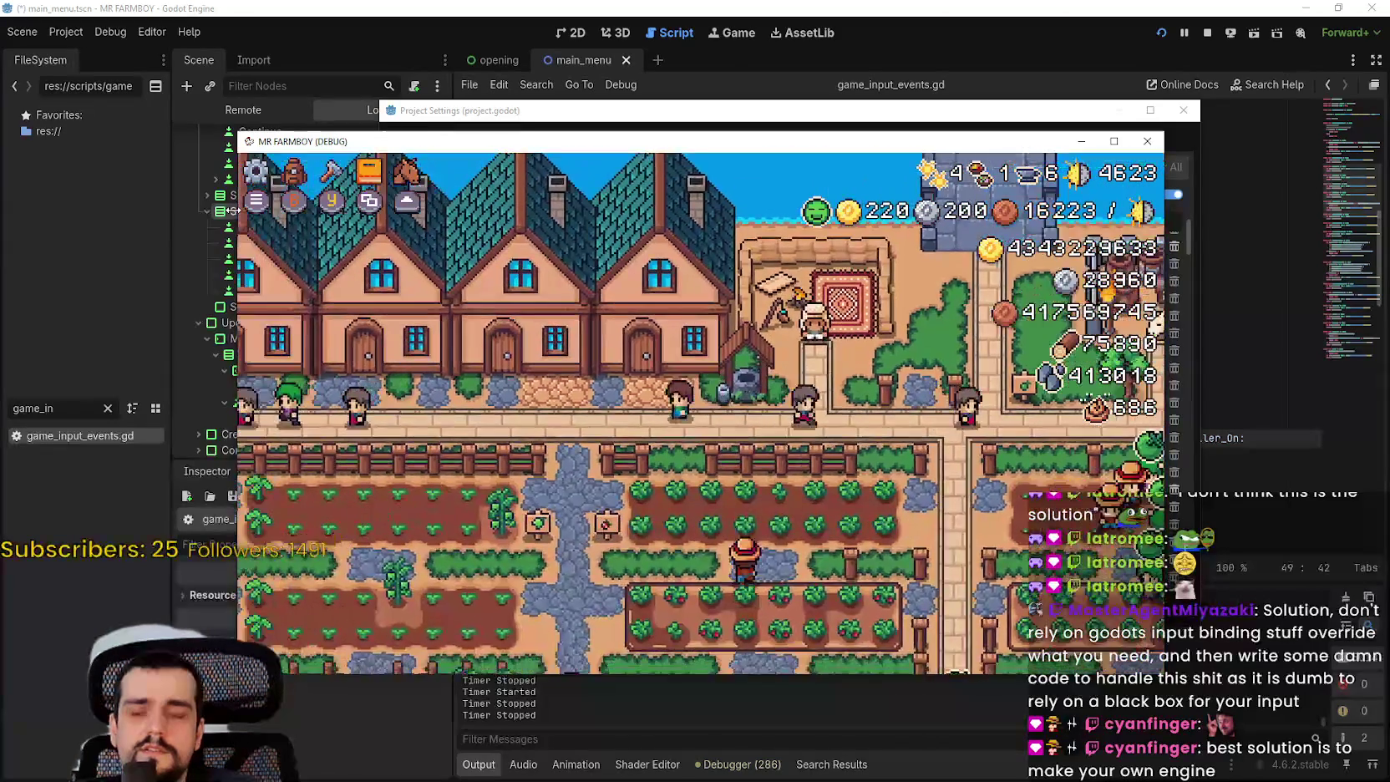
{"action": "key", "text": "e"}
{"action": "key", "text": "Right"}
{"action": "key", "text": "Right"}
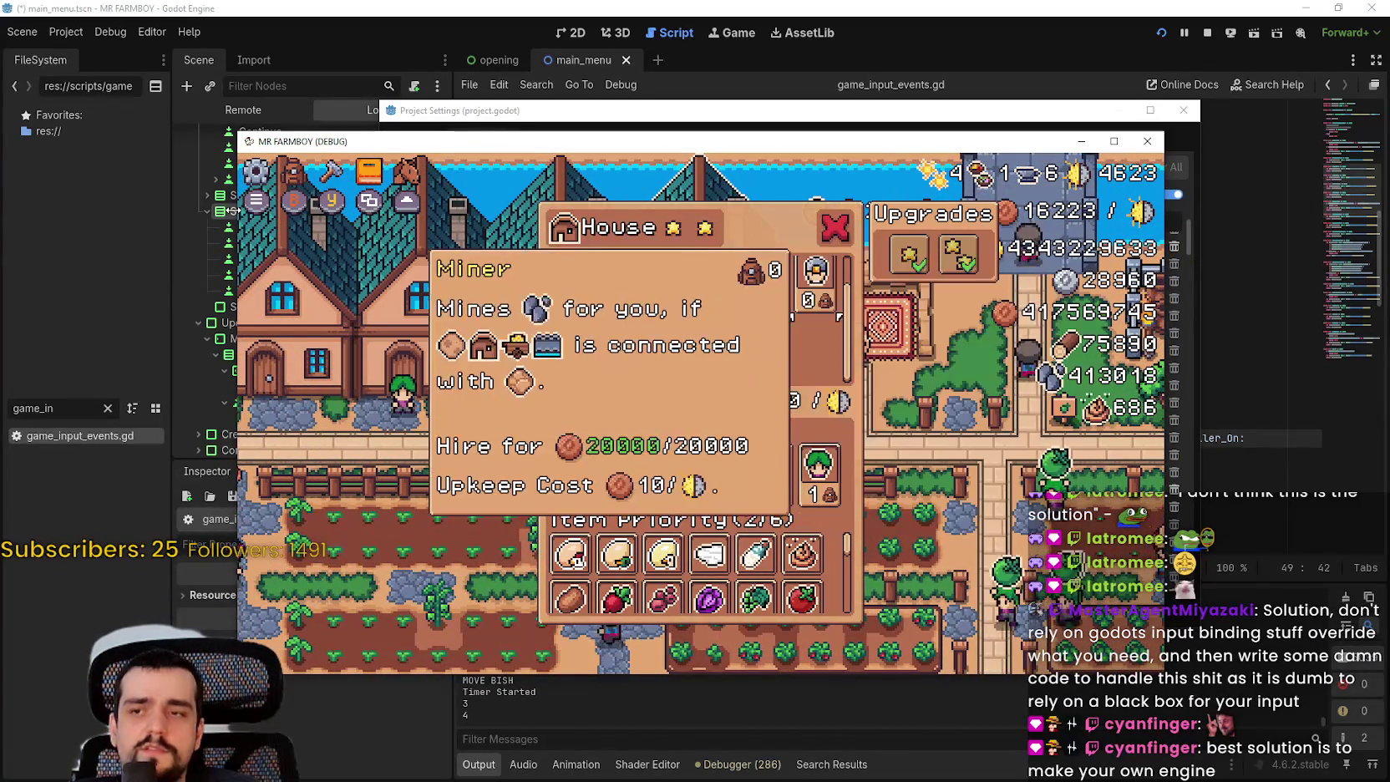
{"action": "key", "text": "Up"}
{"action": "key", "text": "Return"}
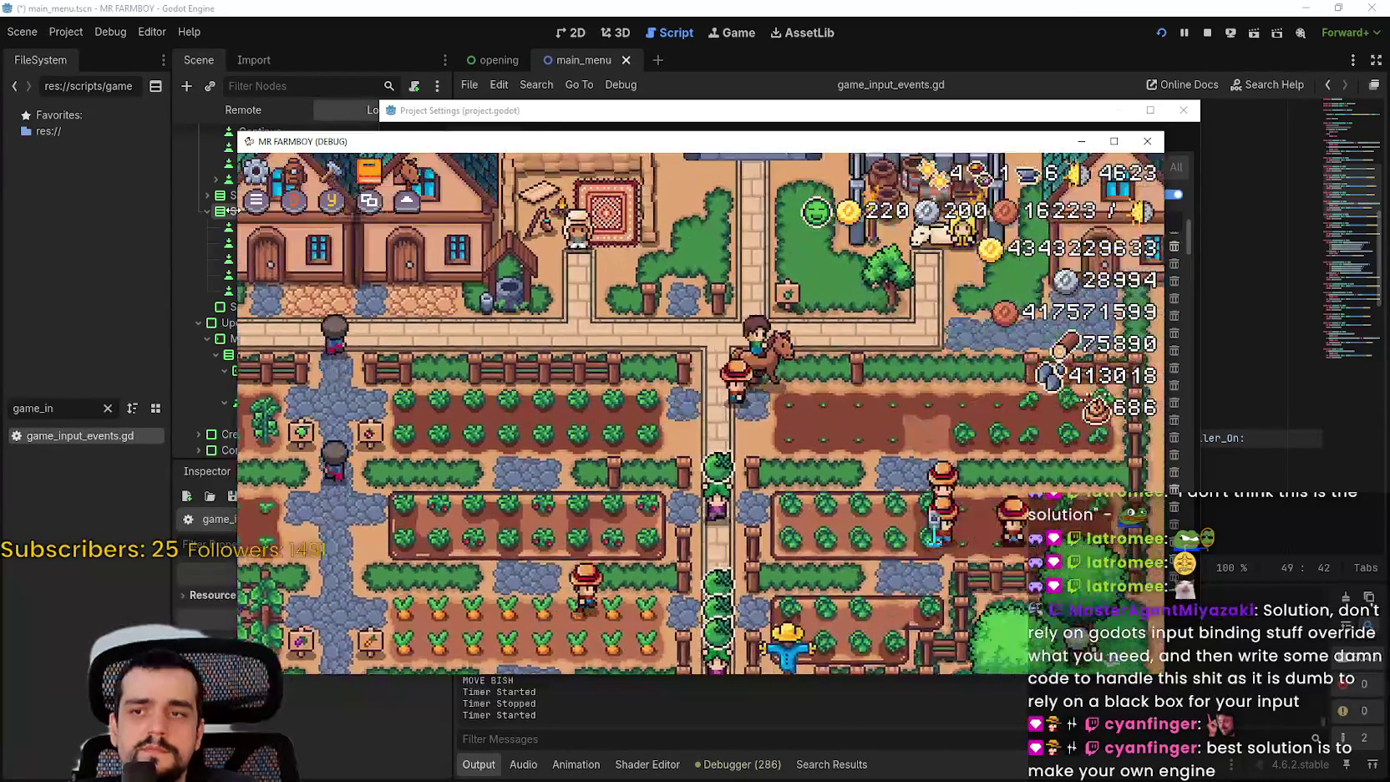
{"action": "key", "text": "Left"}
{"action": "key", "text": "e"}
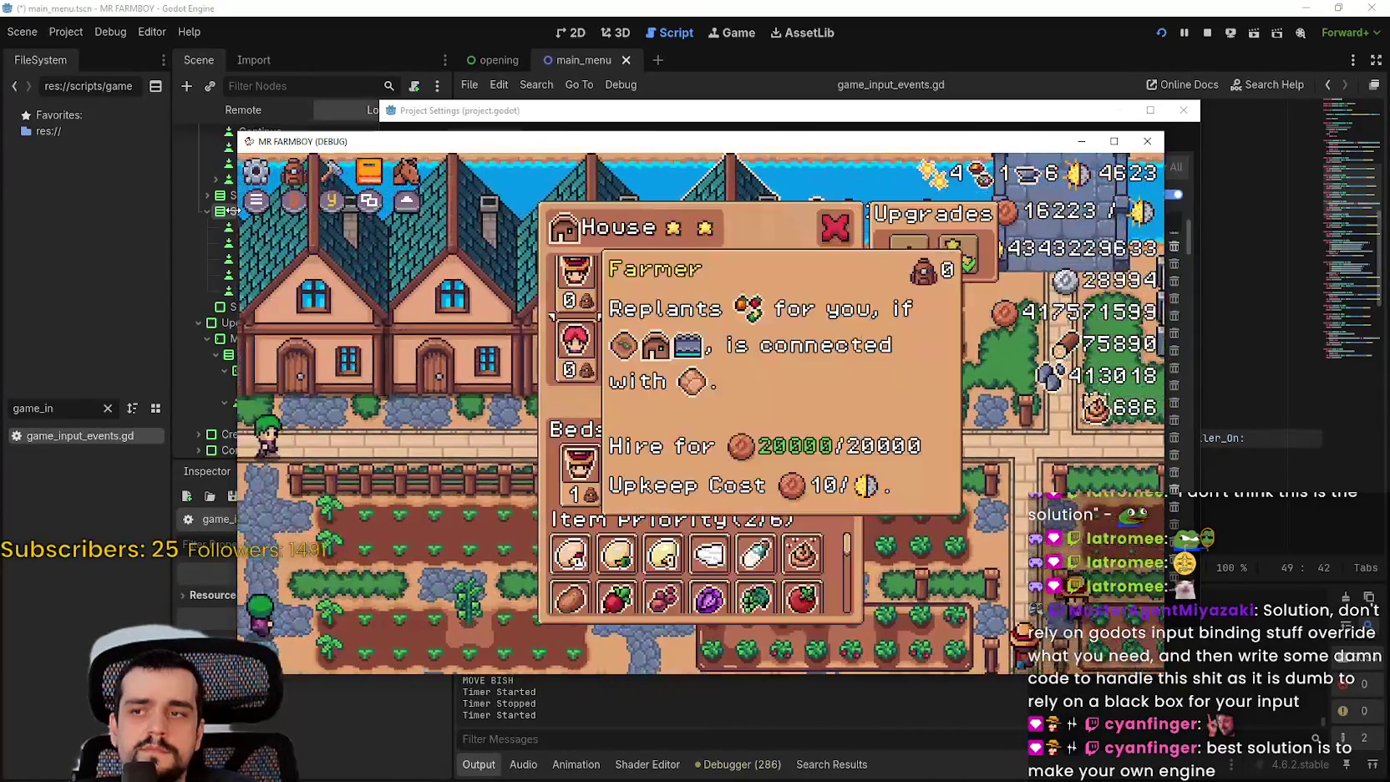
{"action": "key", "text": "Escape"}
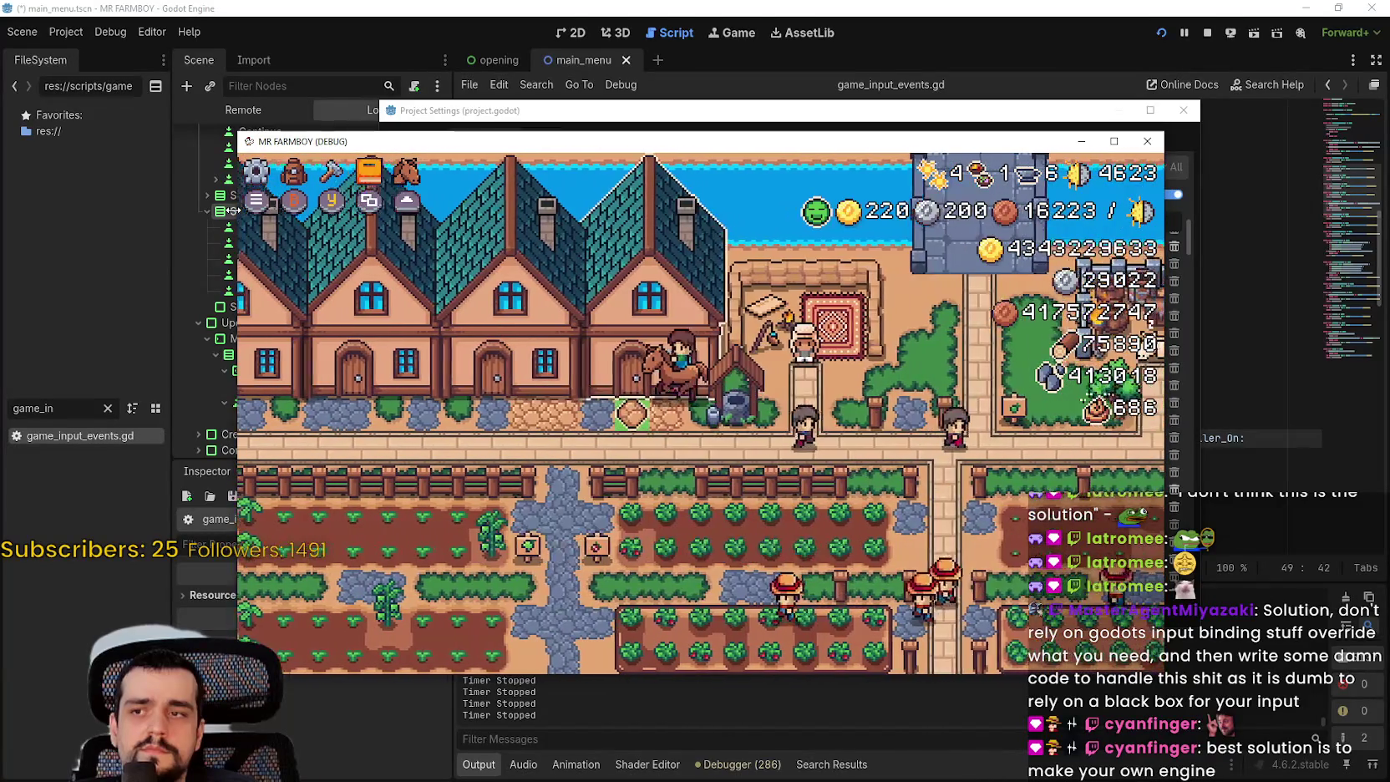
{"action": "key", "text": "Left"}
{"action": "key", "text": "e"}
{"action": "key", "text": "Right"}
{"action": "key", "text": "Right"}
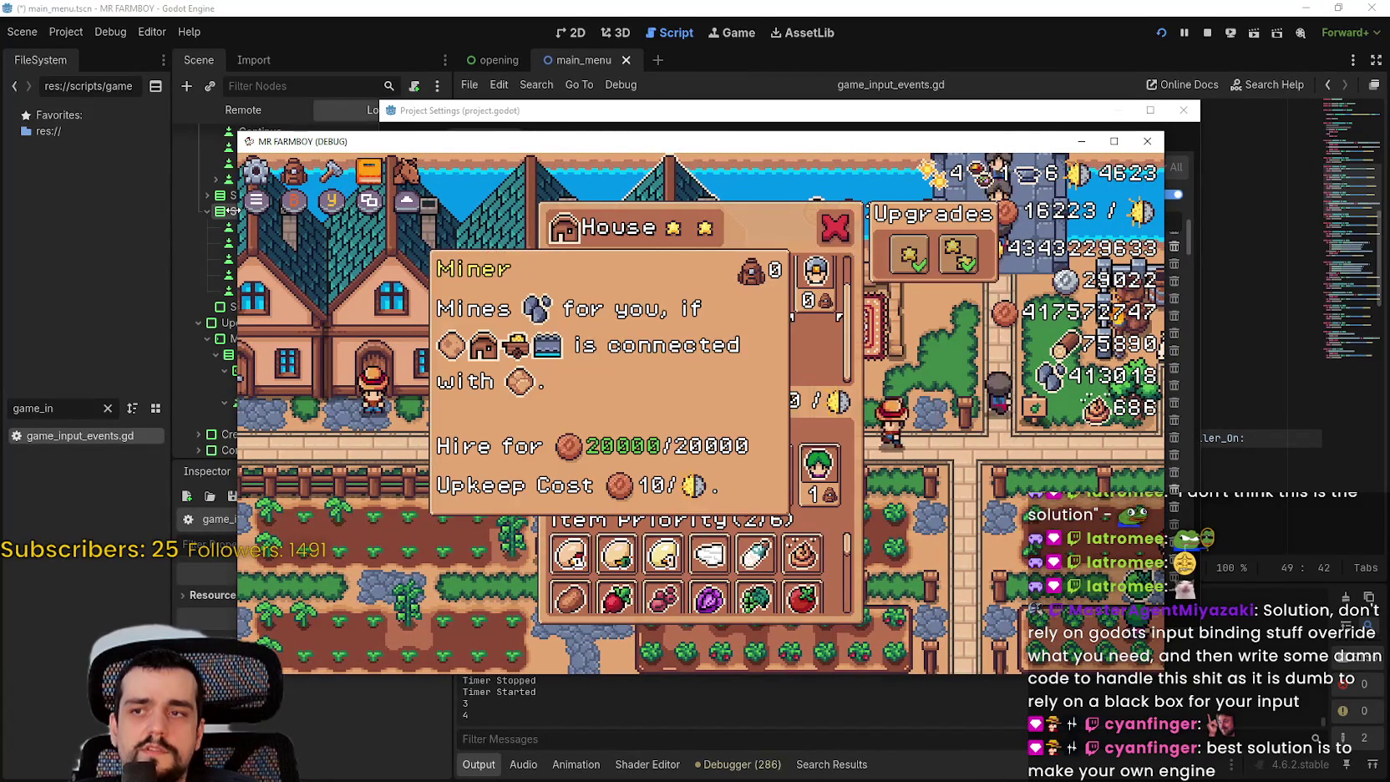
{"action": "key", "text": "Escape"}
{"action": "key", "text": "Left"}
{"action": "key", "text": "e"}
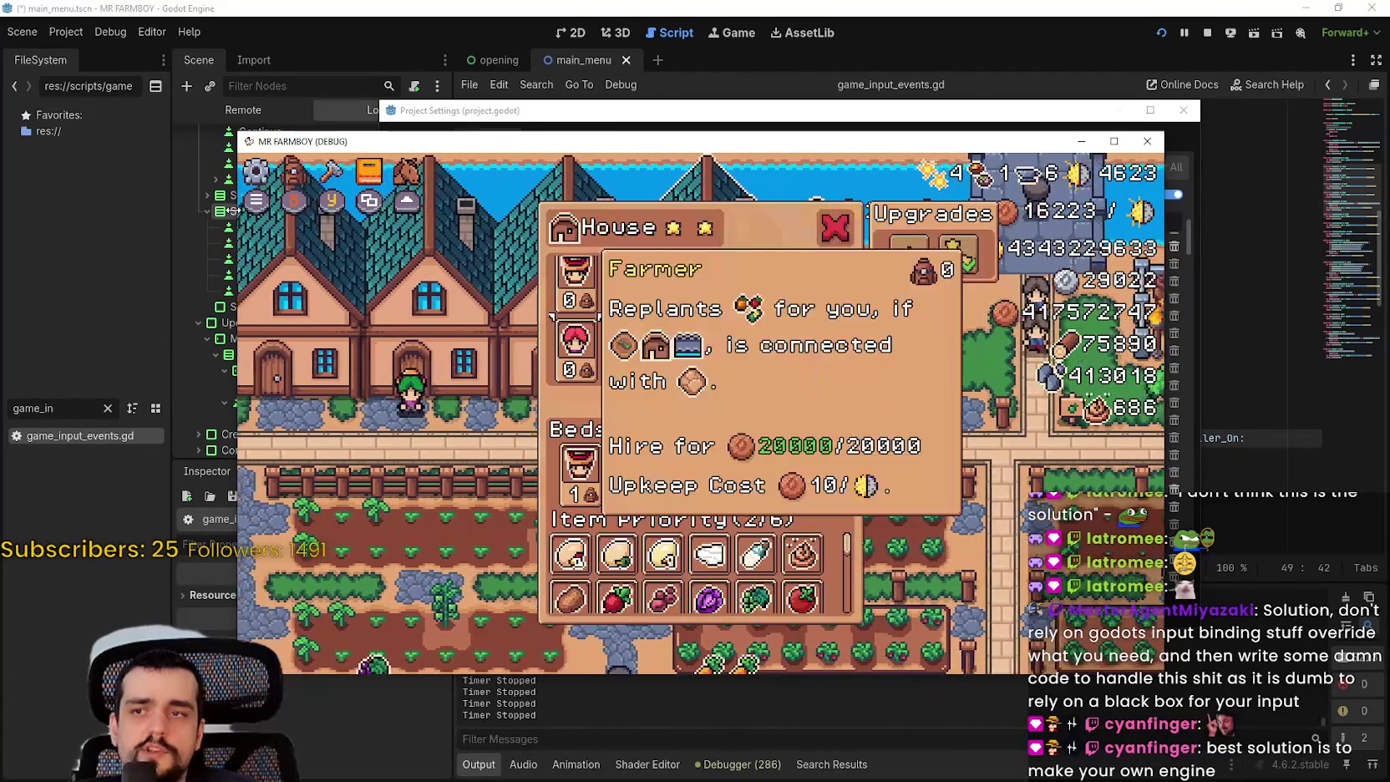
{"action": "key", "text": "Right"}
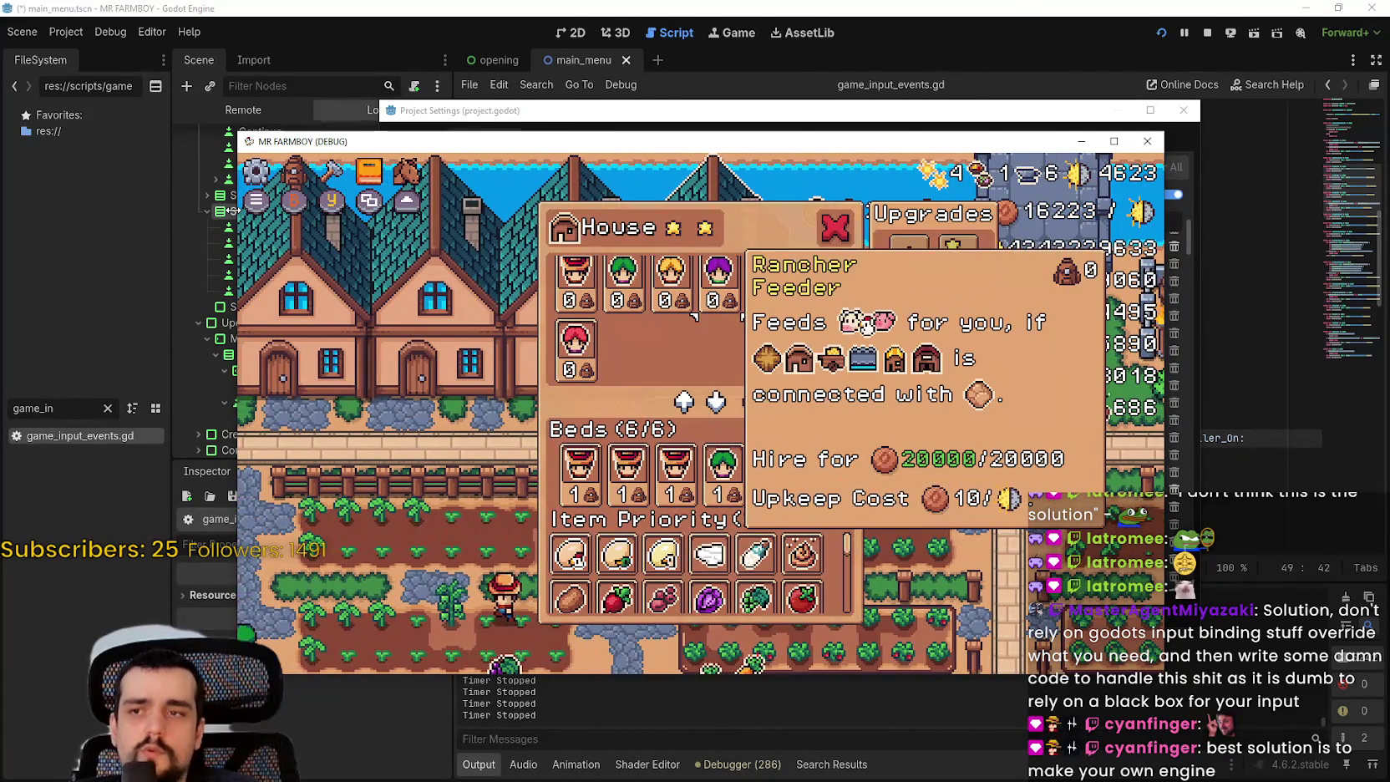
{"action": "key", "text": "Right"}
{"action": "key", "text": "Right"}
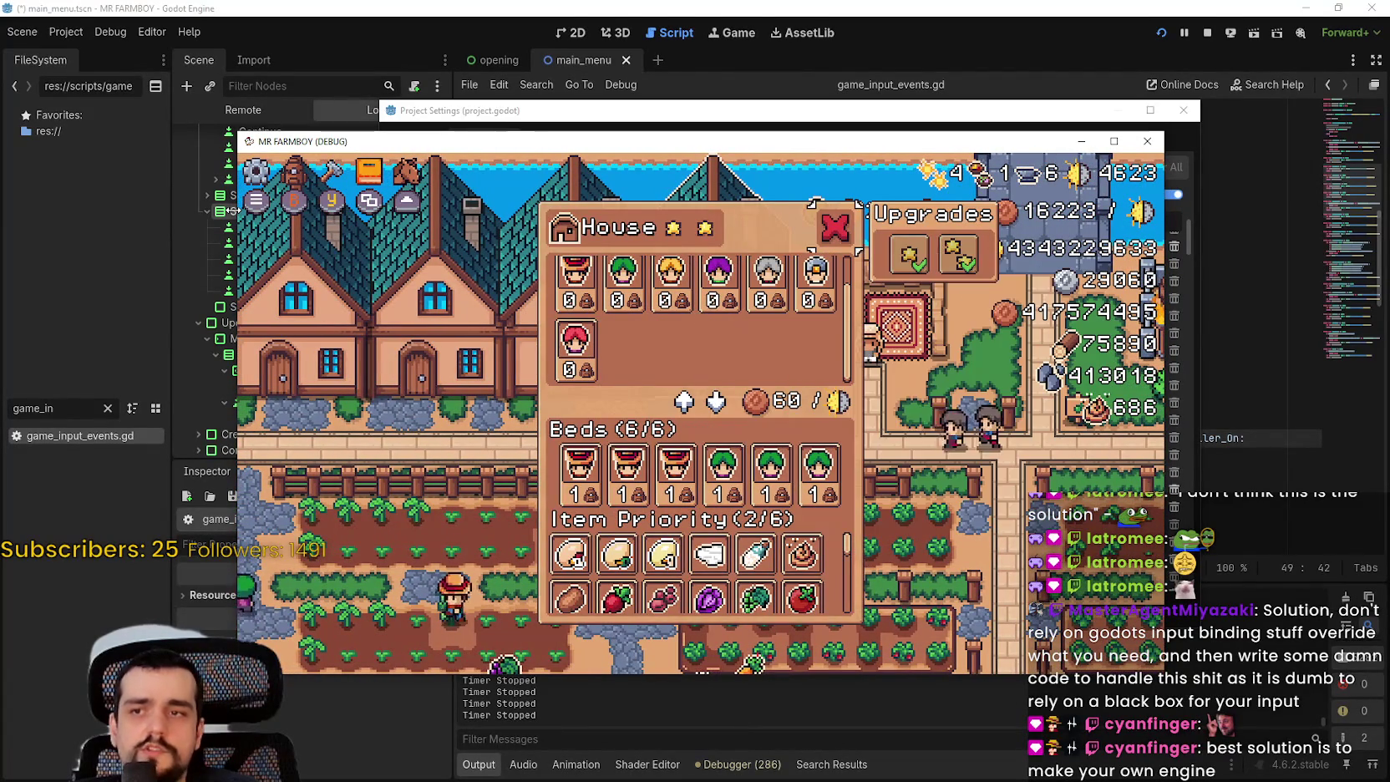
{"action": "key", "text": "Right"}
{"action": "key", "text": "Escape"}
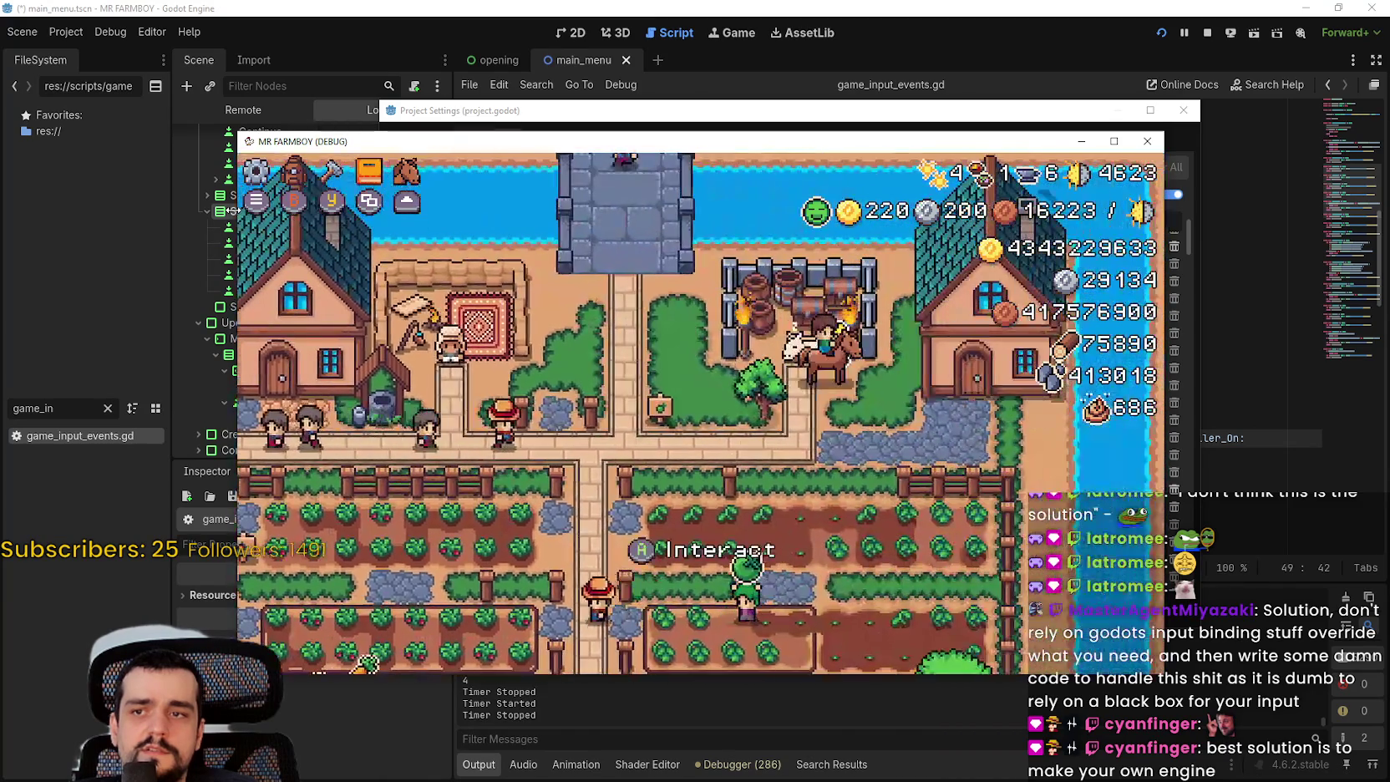
{"action": "key", "text": "e"}
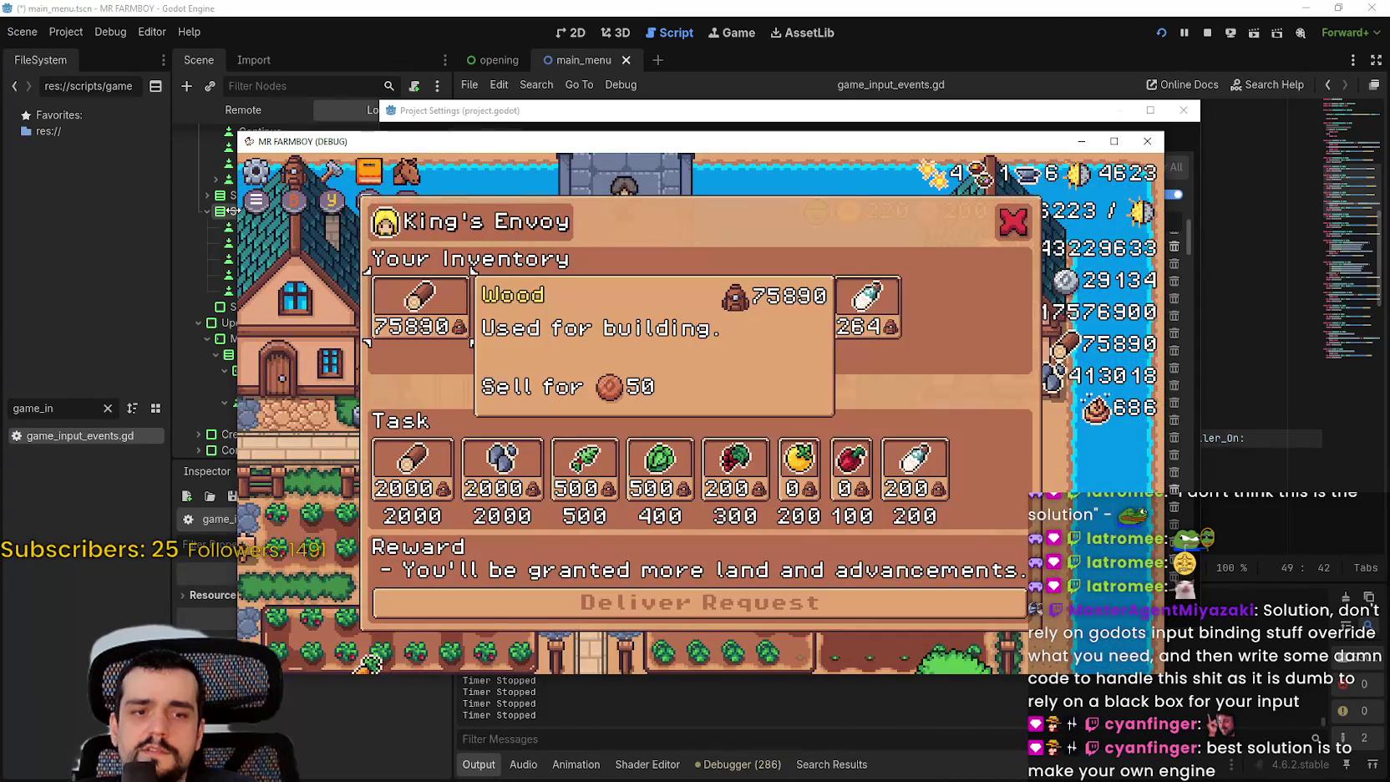
{"action": "key", "text": "Escape"}
{"action": "key", "text": "Down"}
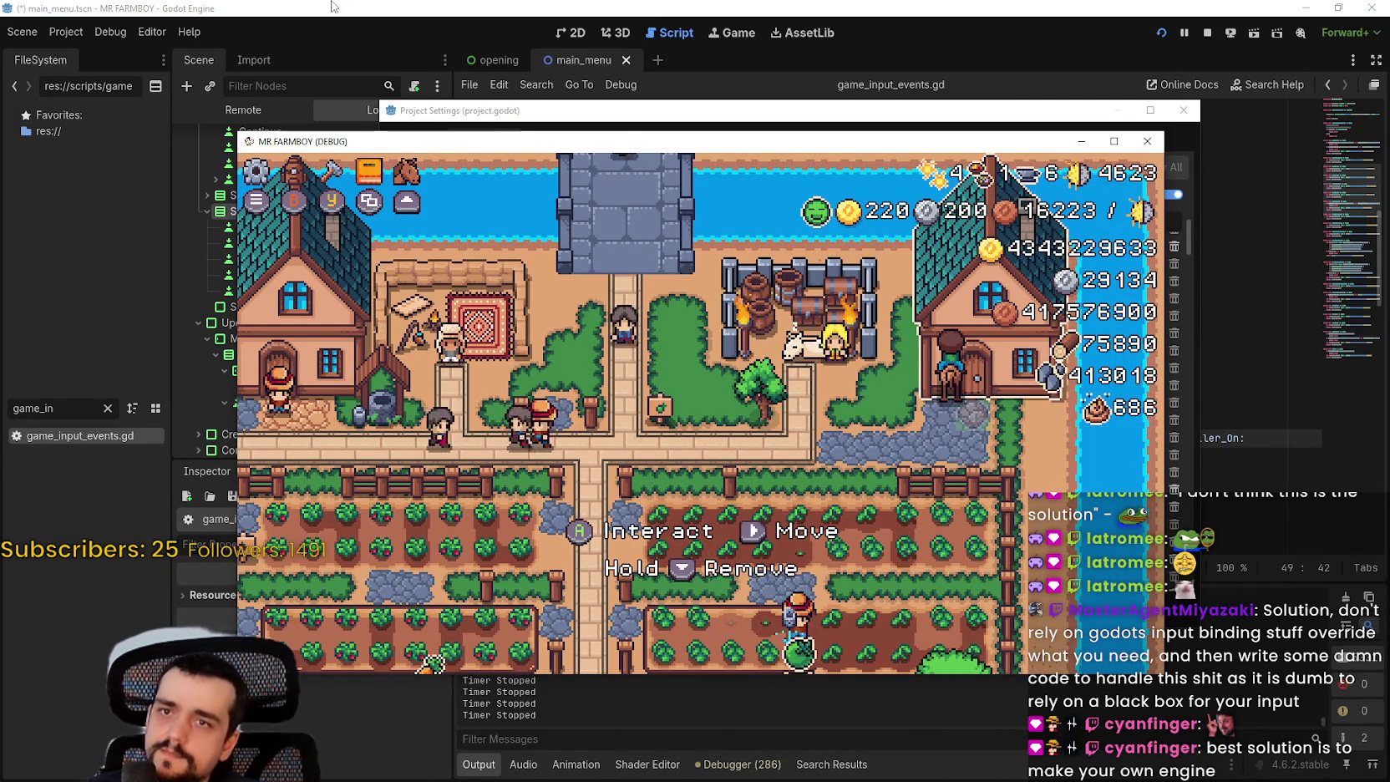
- Stop the game and expand ui_up, ui_down, ui_right and ui_left in the Input Map
{"action": "left_click", "coordinate": [1206, 35]}
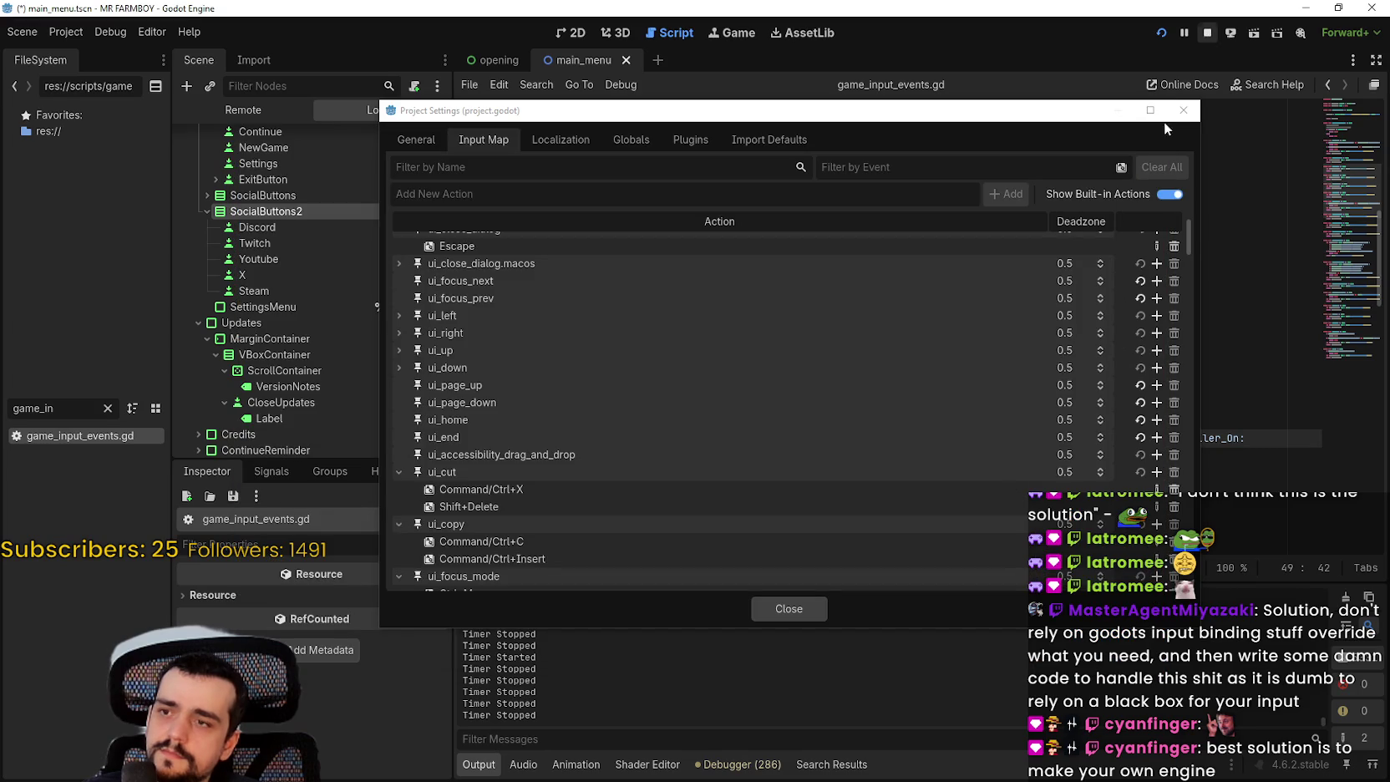
{"action": "left_click", "coordinate": [398, 350]}
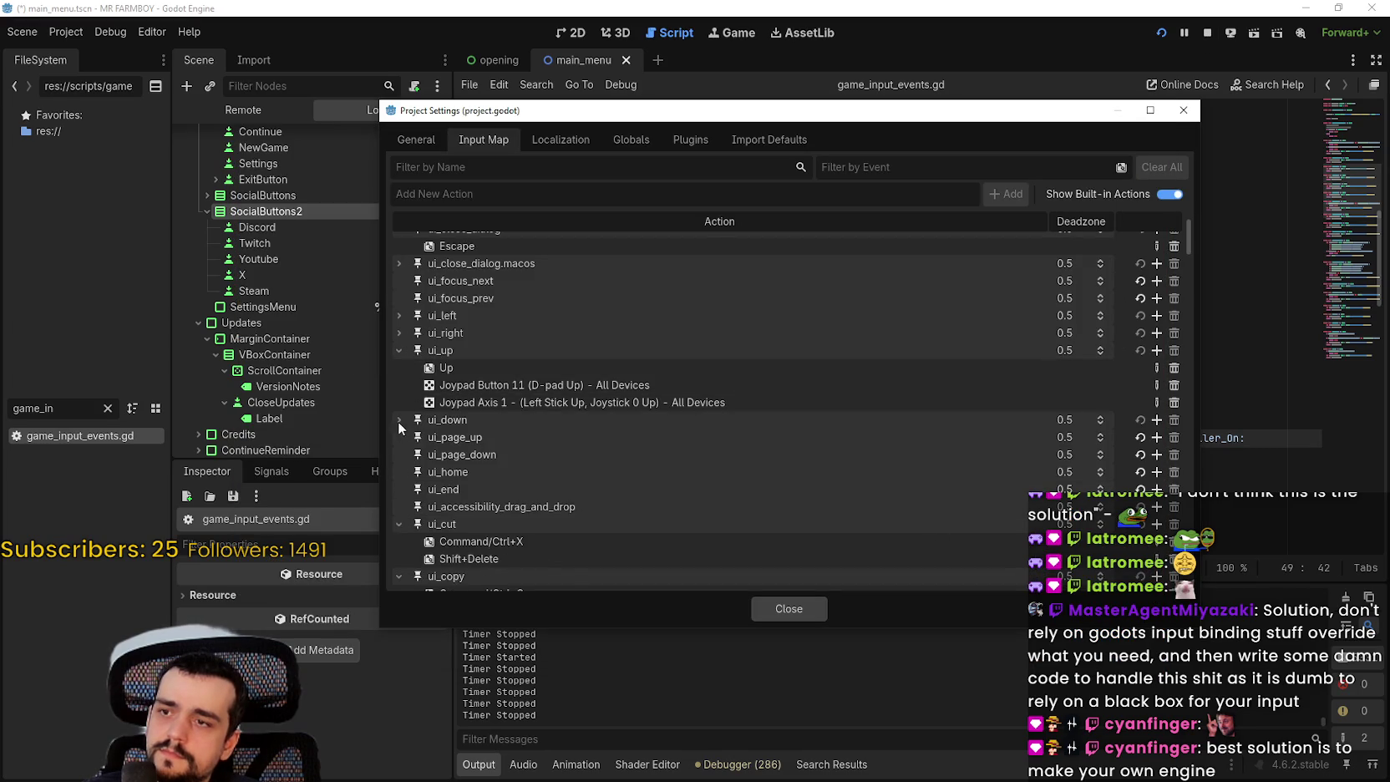
{"action": "left_click", "coordinate": [397, 420]}
{"action": "left_click", "coordinate": [396, 331]}
{"action": "left_click", "coordinate": [393, 316]}
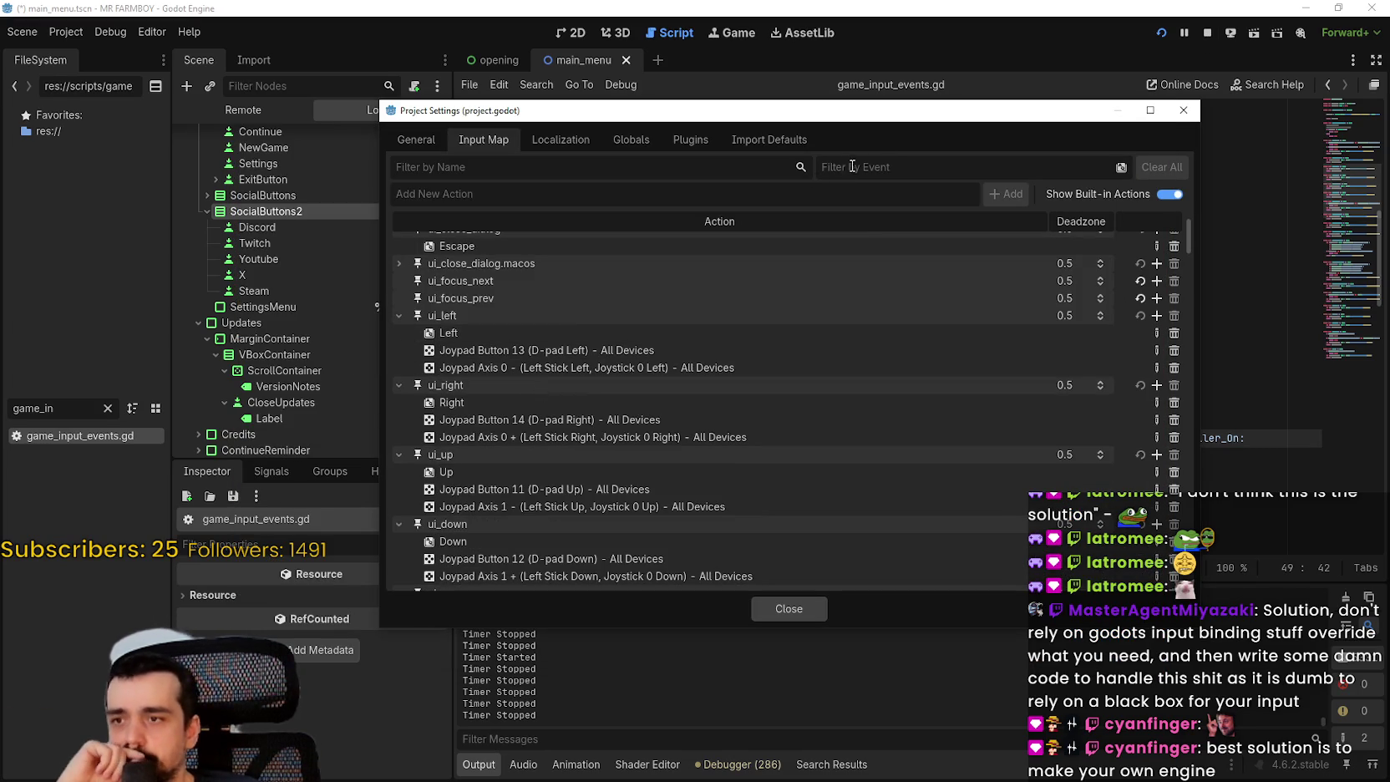
- Close Project Settings, place the cursor at line 44's end, then reopen Project Settings
{"action": "left_click", "coordinate": [777, 611]}
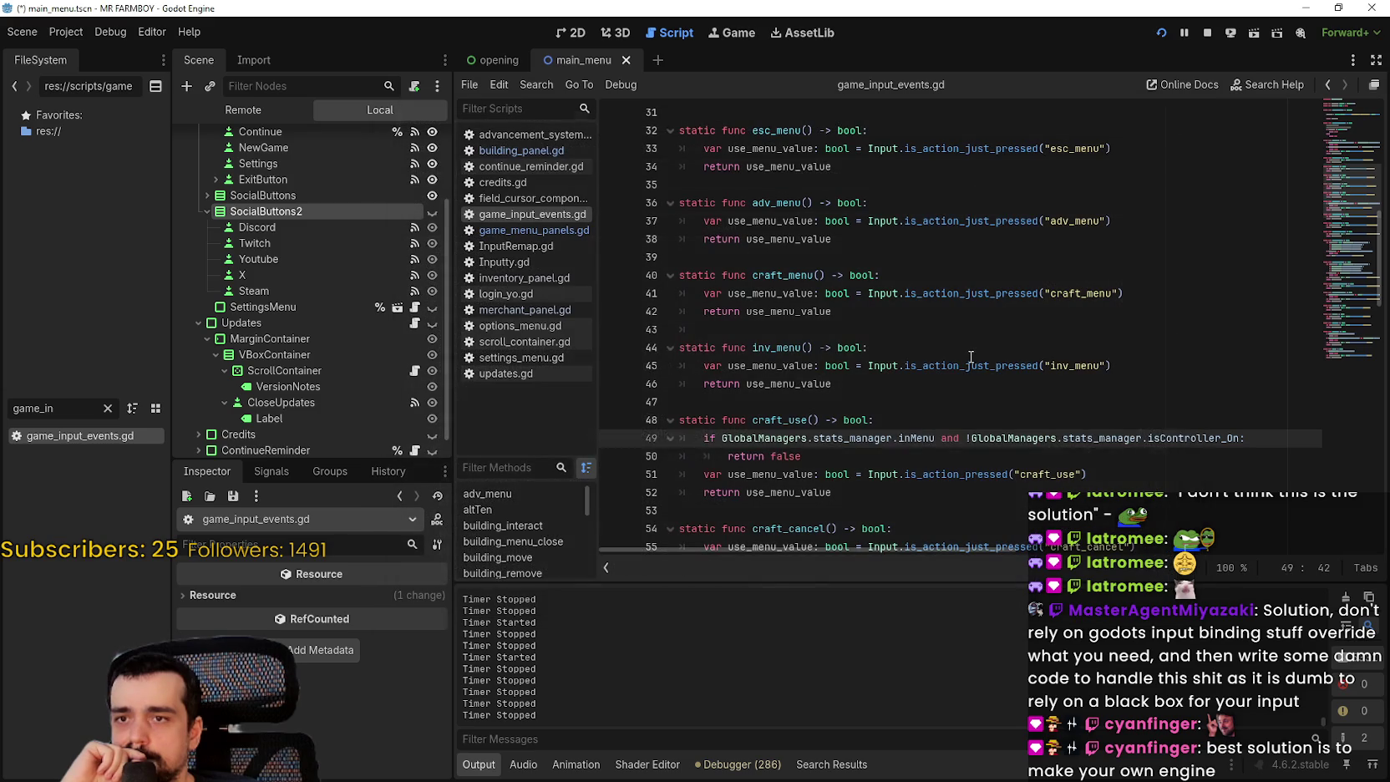
{"action": "left_click", "coordinate": [970, 351]}
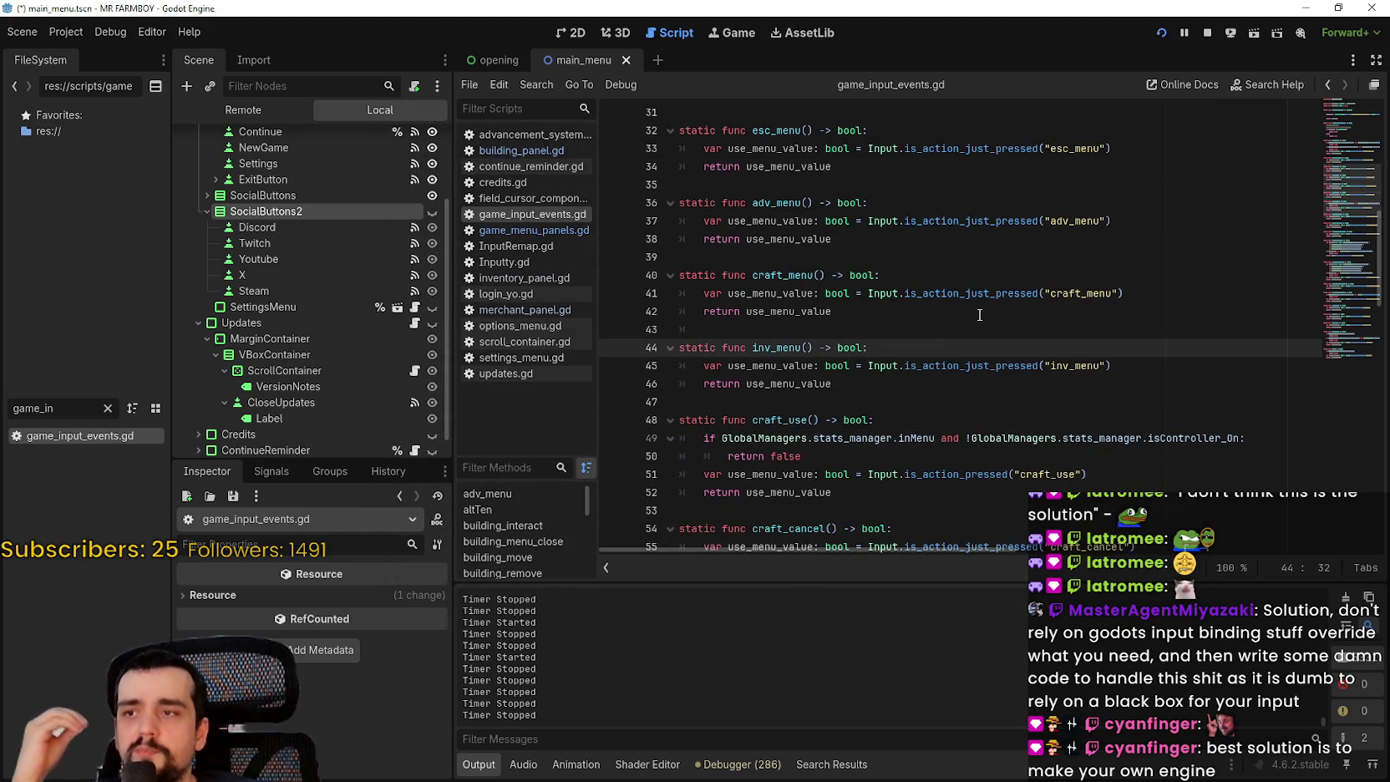
{"action": "left_click", "coordinate": [67, 33]}
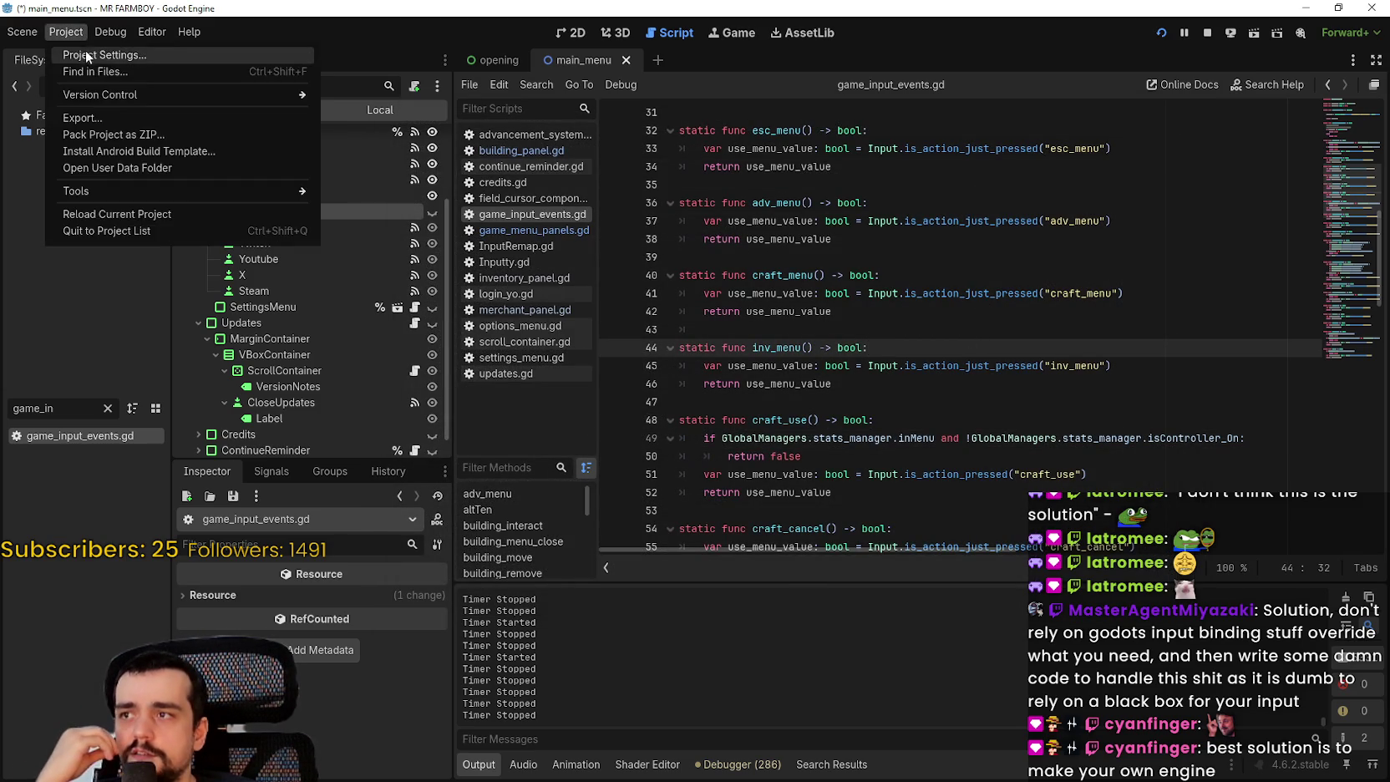
{"action": "left_click", "coordinate": [87, 56]}
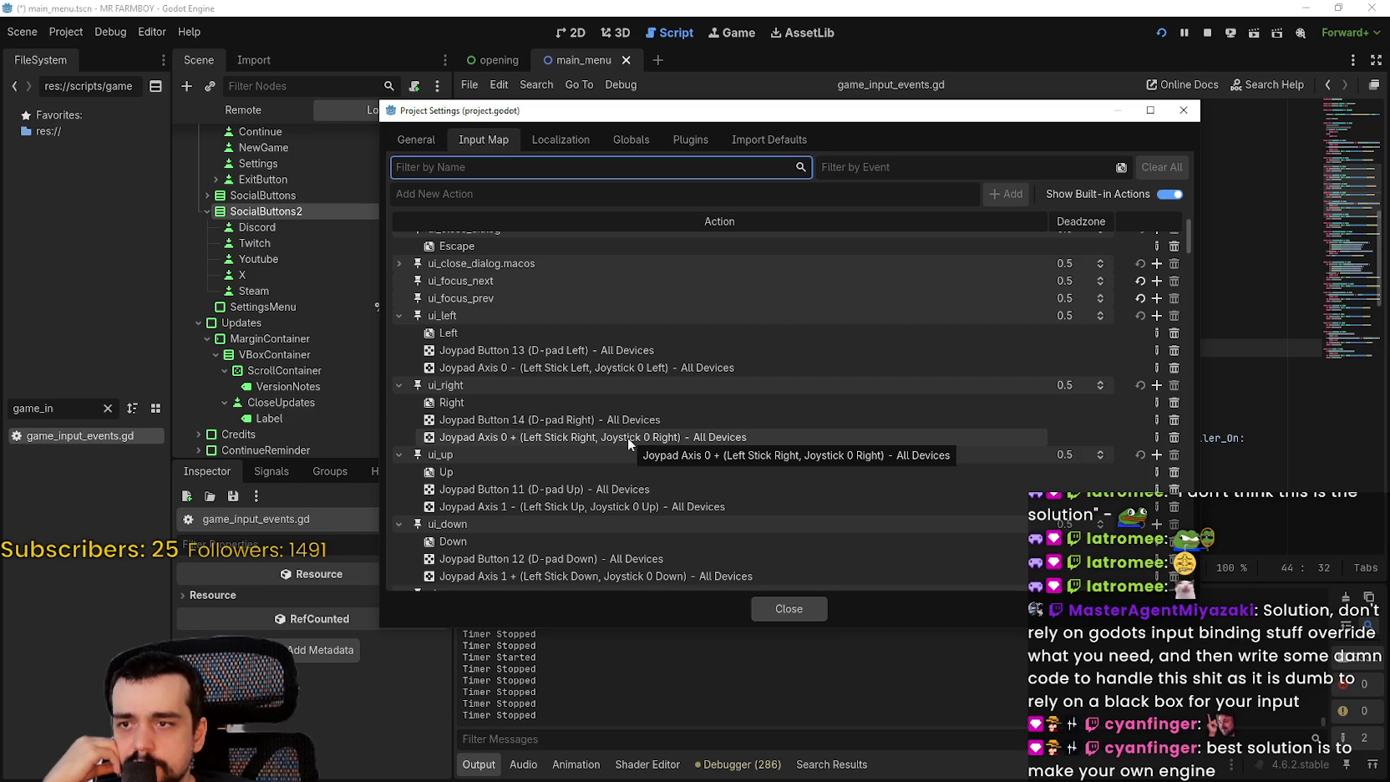
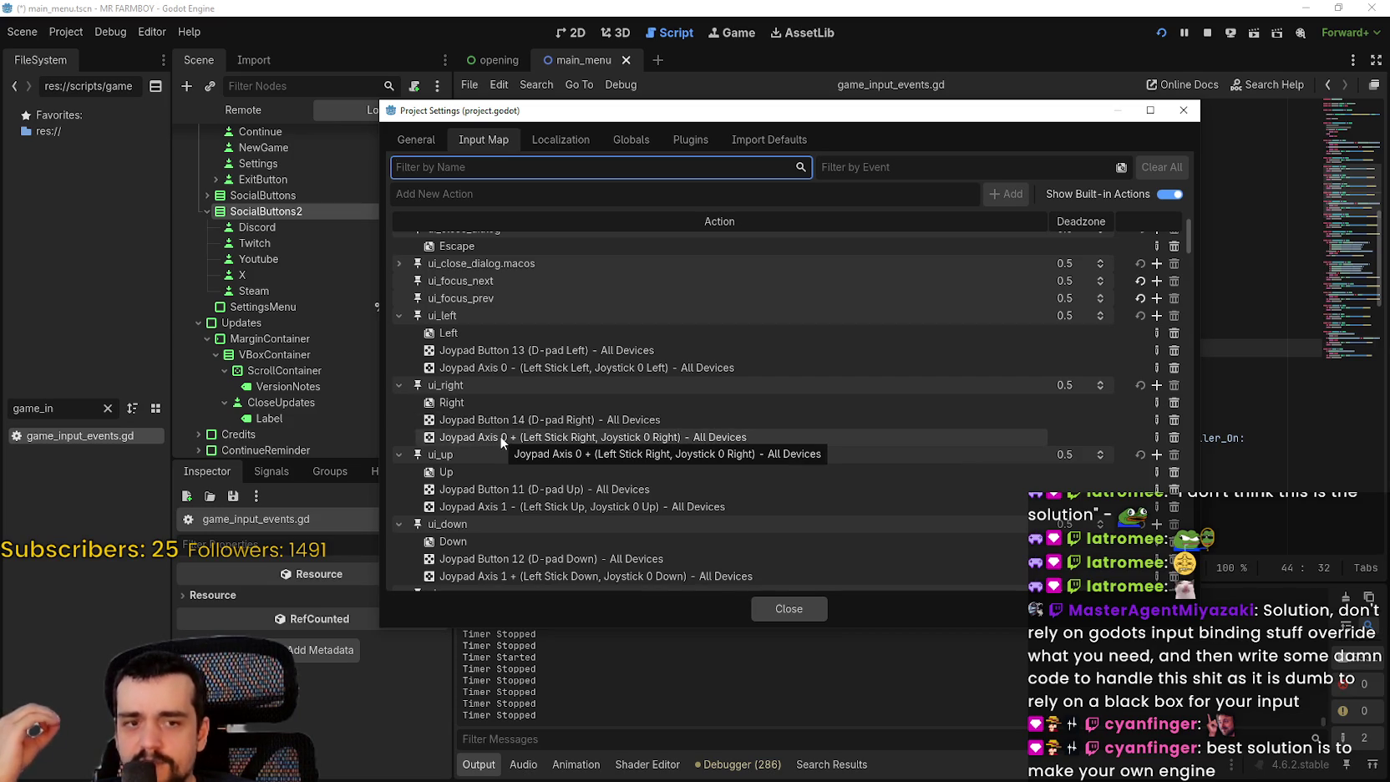
- Close Project Settings and scroll through game_input_events.gd's static checks like craft_cancel and building_move
{"action": "left_click", "coordinate": [781, 609]}
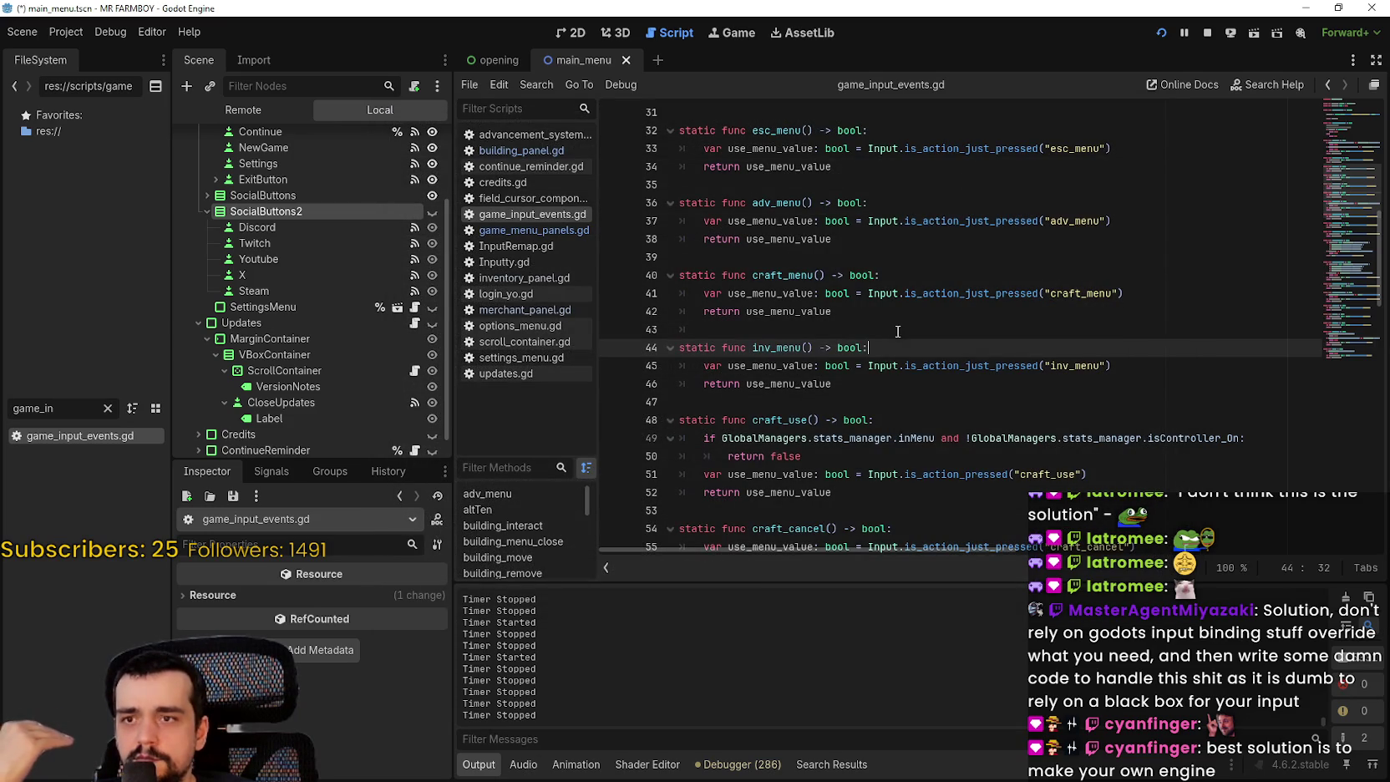
{"action": "left_click", "coordinate": [898, 331]}
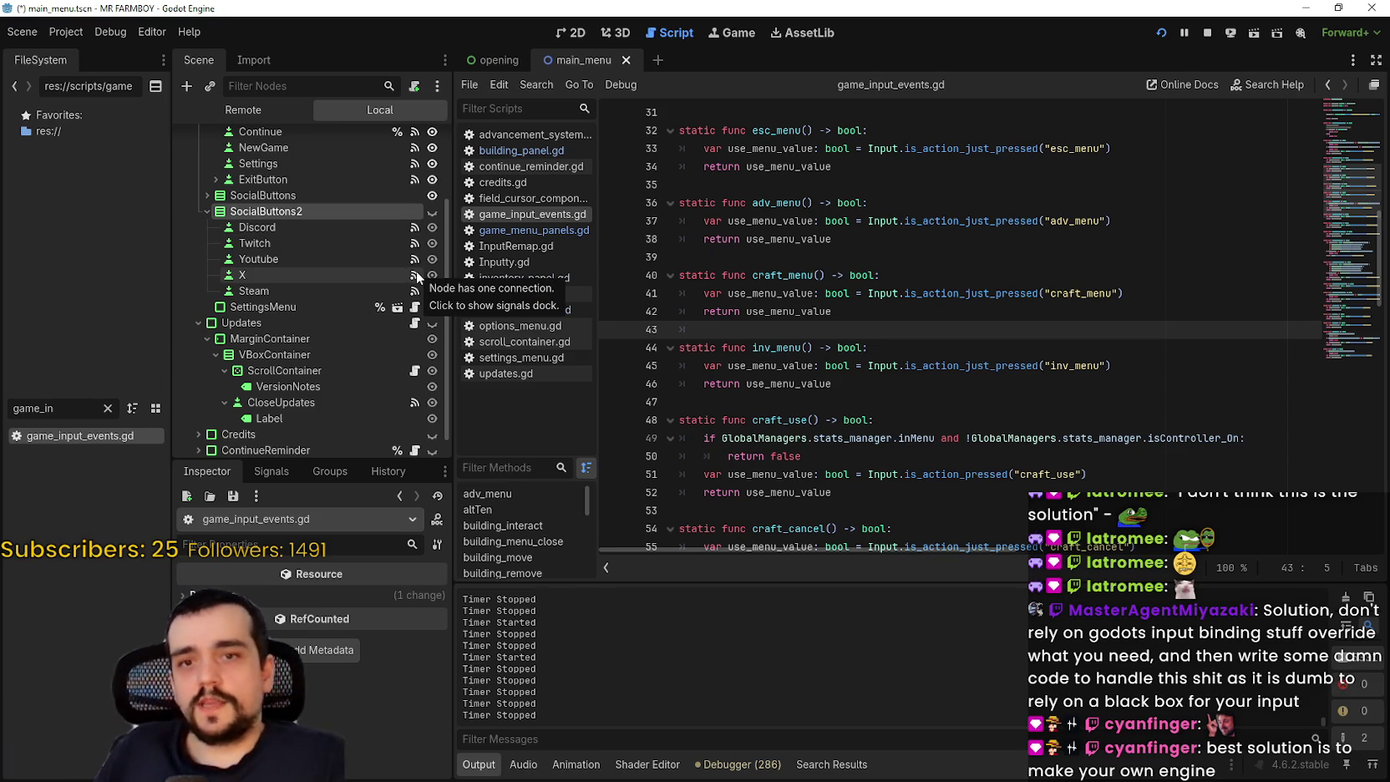
{"action": "scroll", "coordinate": [1043, 359], "scroll_direction": "up", "scroll_amount": 4}
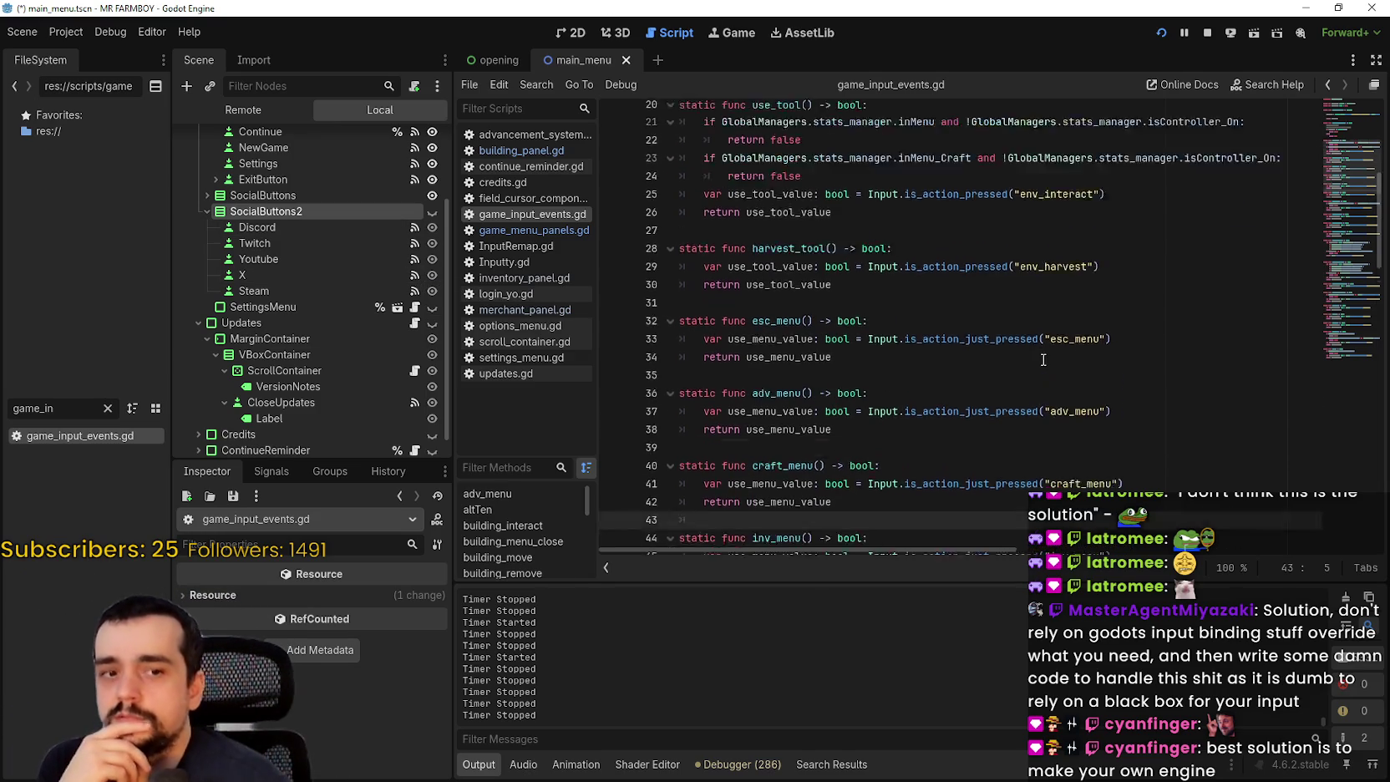
{"action": "scroll", "coordinate": [1044, 359], "scroll_direction": "down", "scroll_amount": 5}
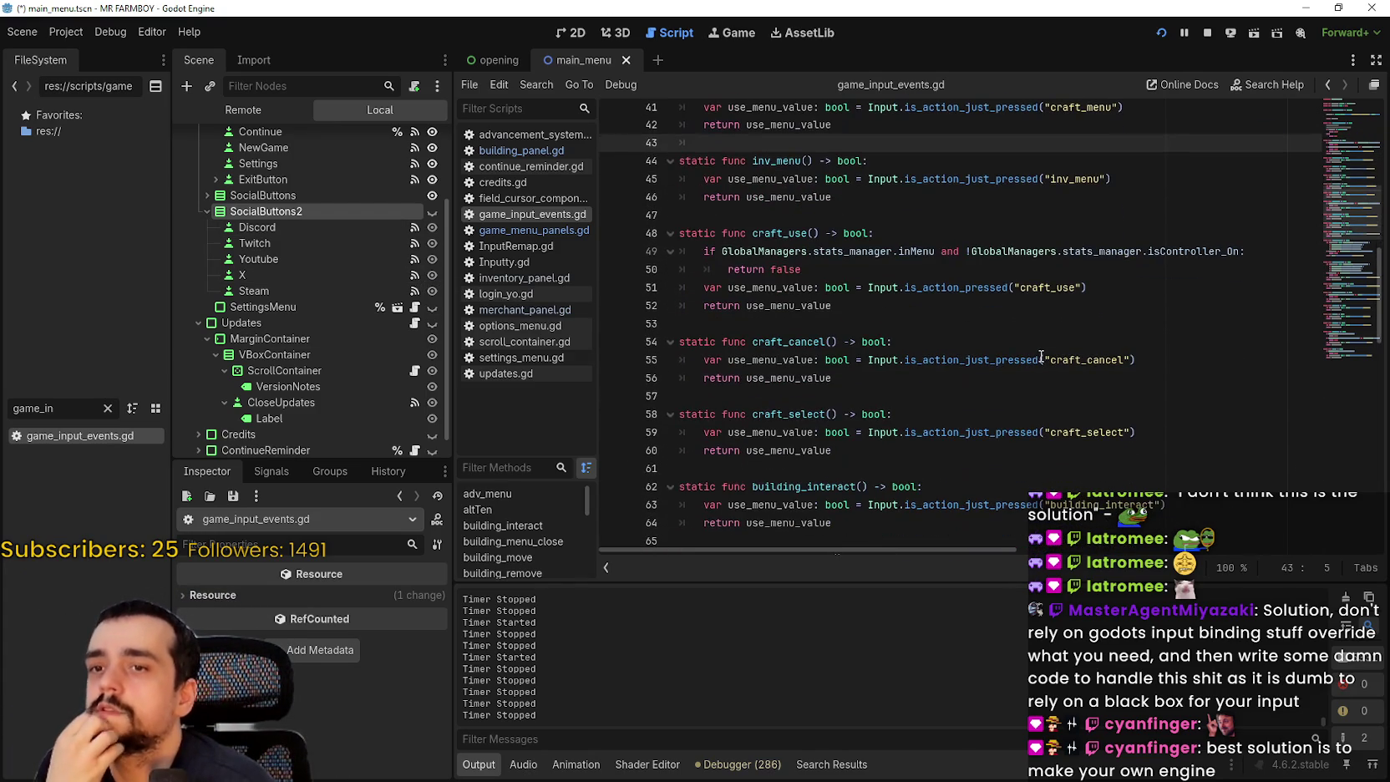
{"action": "scroll", "coordinate": [1040, 355], "scroll_direction": "down", "scroll_amount": 6}
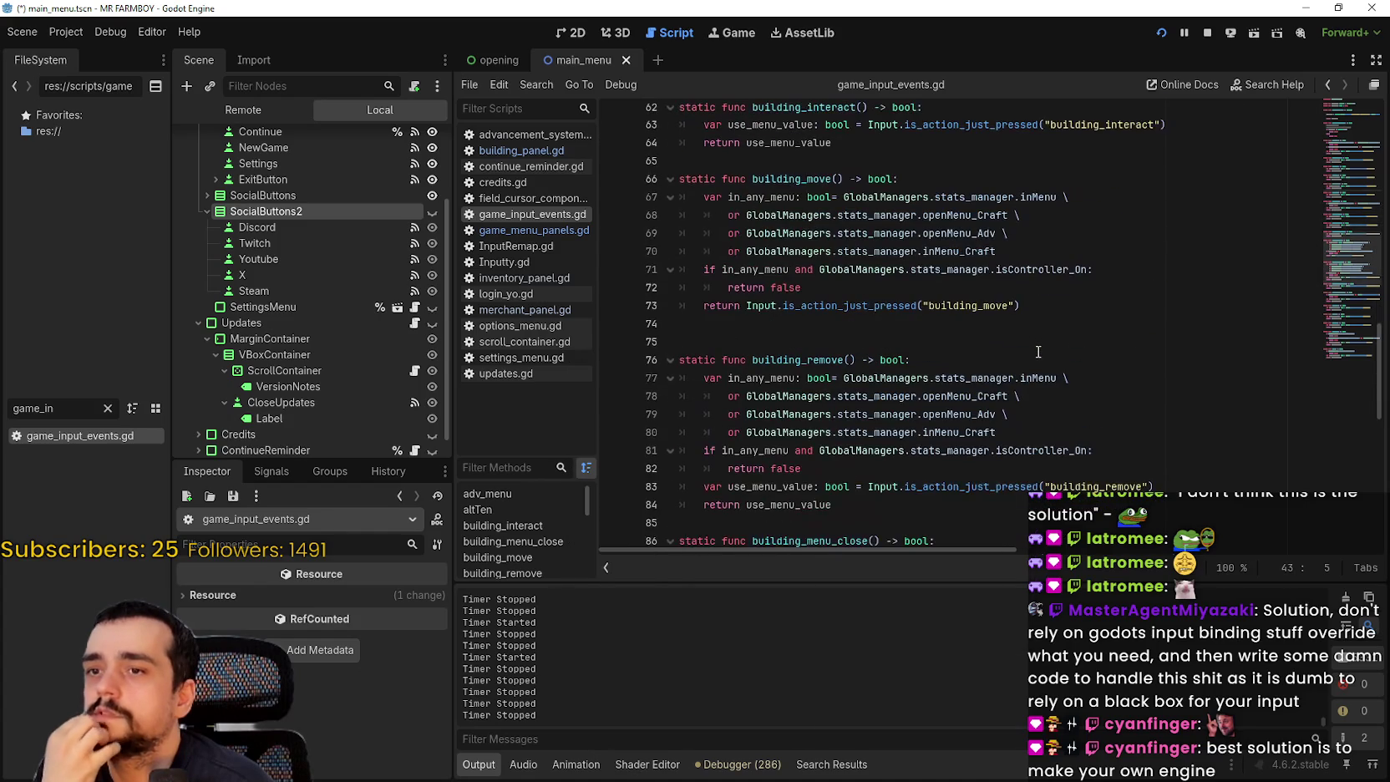
{"action": "scroll", "coordinate": [1034, 349], "scroll_direction": "up", "scroll_amount": 4}
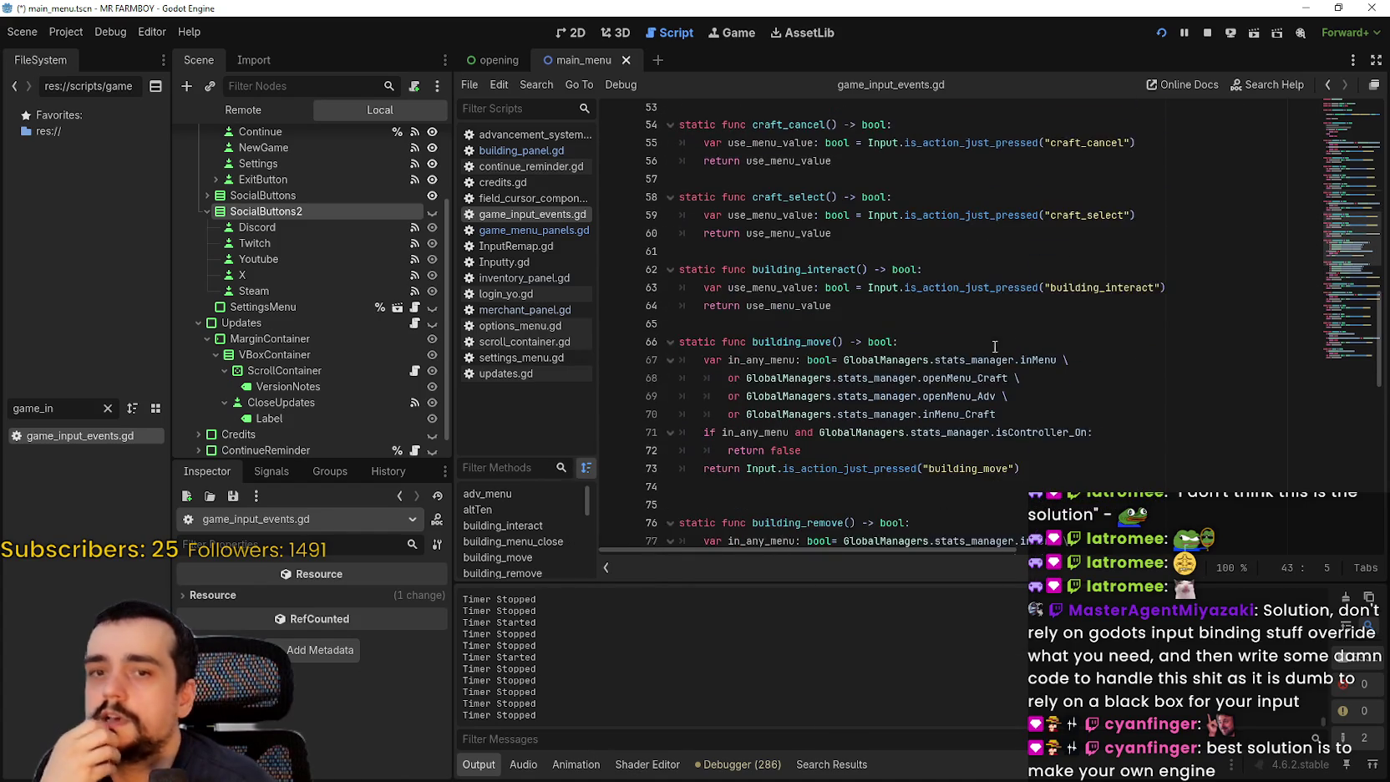
{"action": "scroll", "coordinate": [318, 284], "scroll_direction": "up", "scroll_amount": 3}
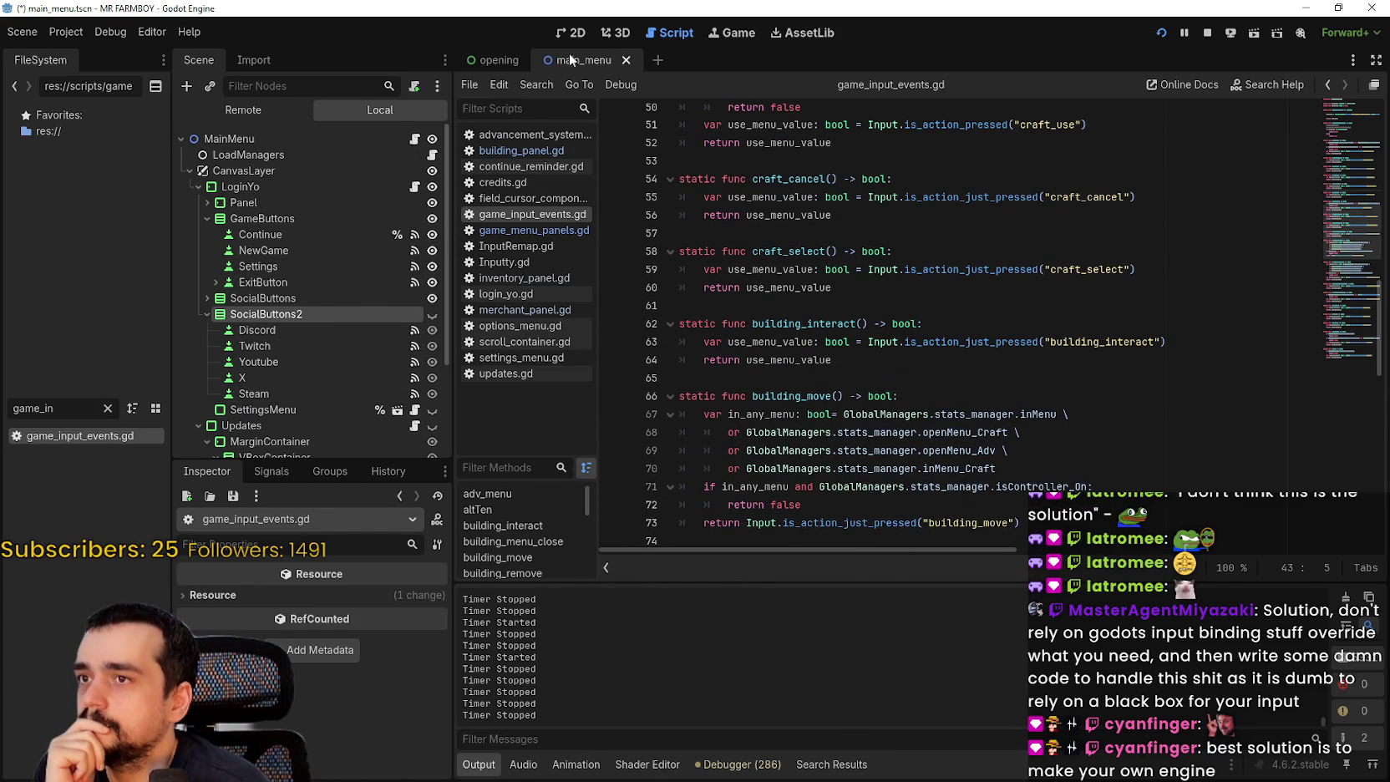
- Filter the FileSystem by 'game_s', open game_screen.tscn and bring GameMenuPanels into view
{"action": "left_click", "coordinate": [107, 409]}
{"action": "type", "text": "game_"}
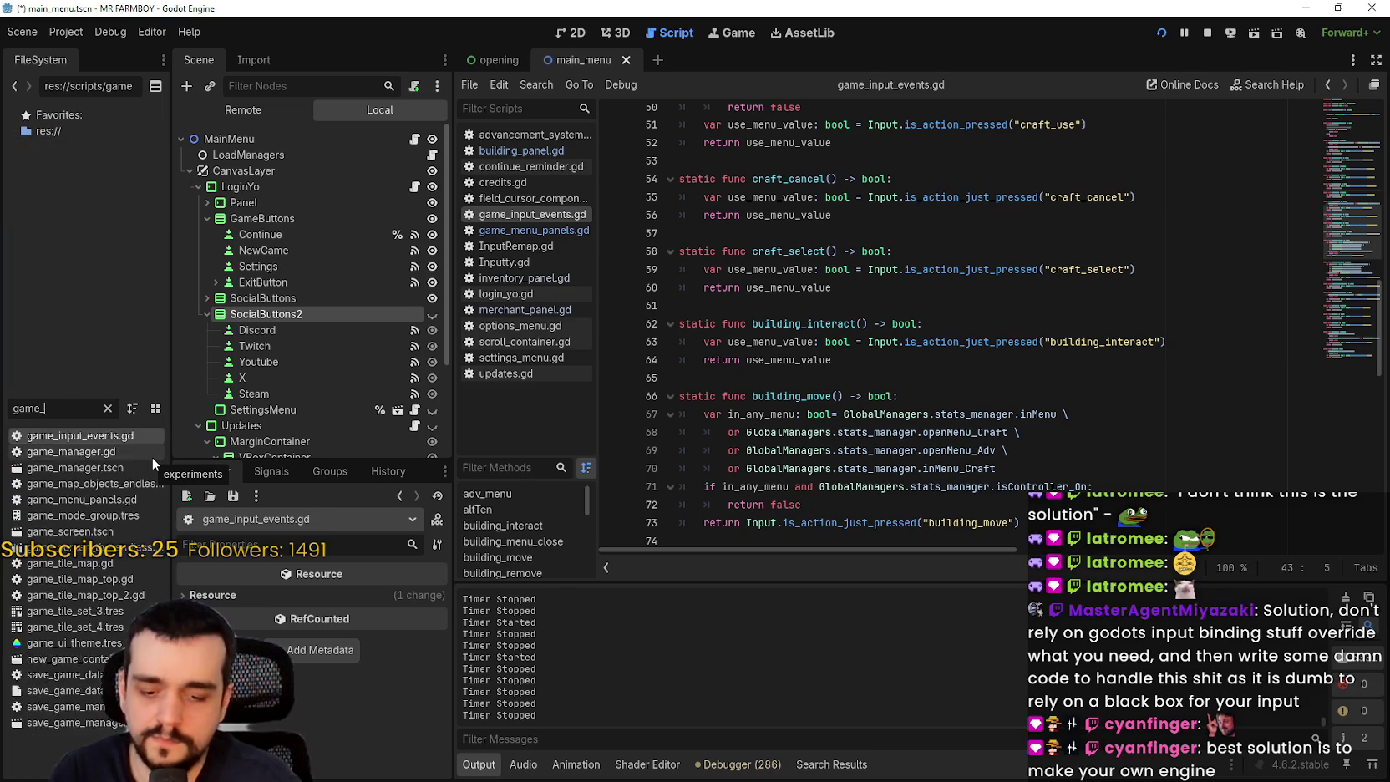
{"action": "type", "text": "s"}
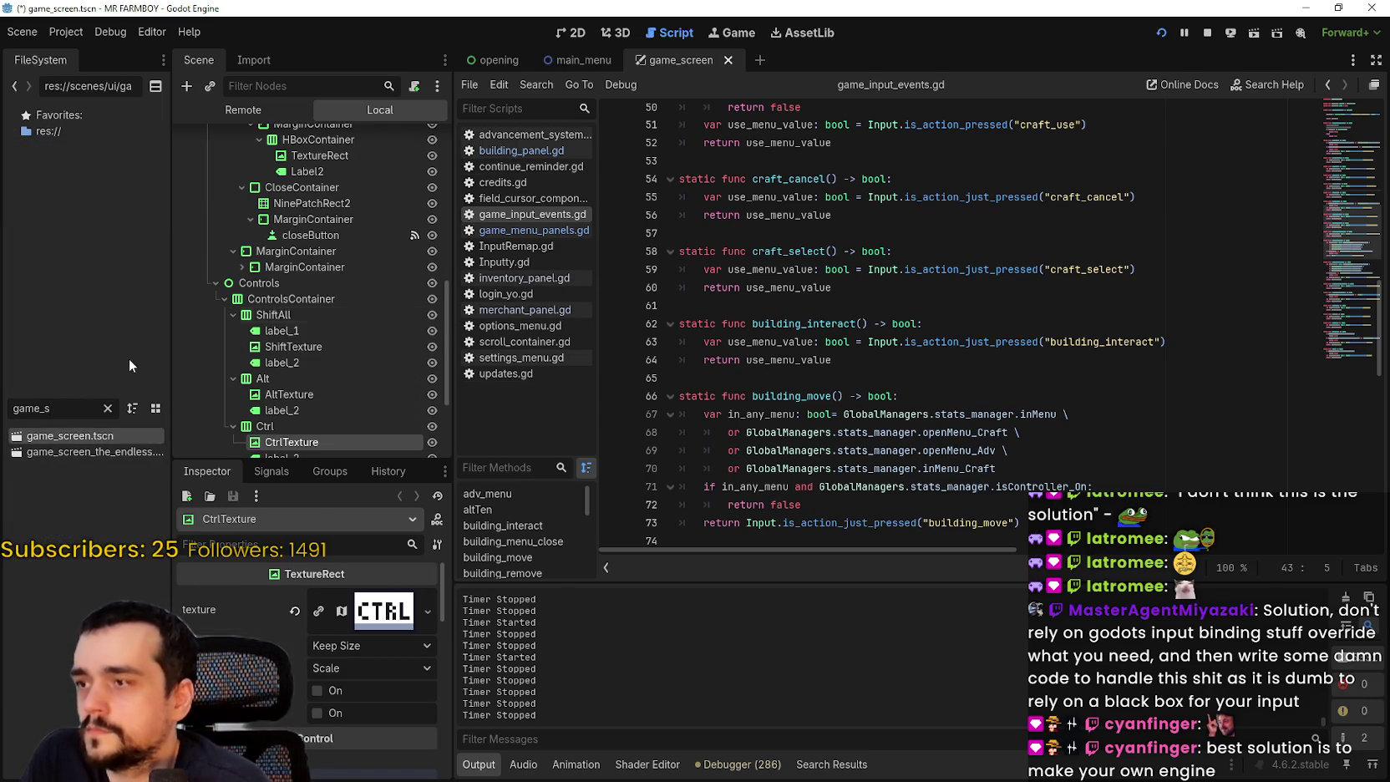
{"action": "scroll", "coordinate": [406, 345], "scroll_direction": "up", "scroll_amount": 10}
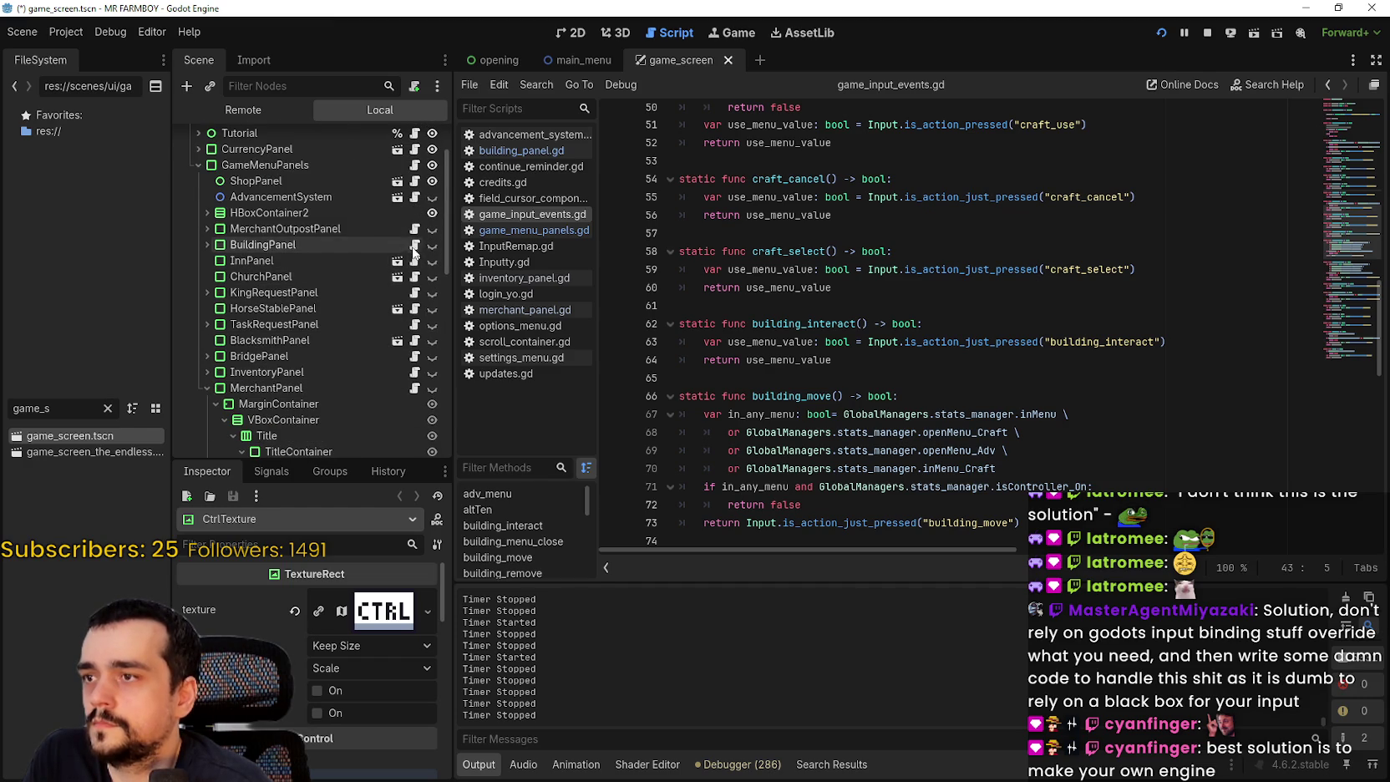
{"action": "scroll", "coordinate": [402, 245], "scroll_direction": "up", "scroll_amount": 2}
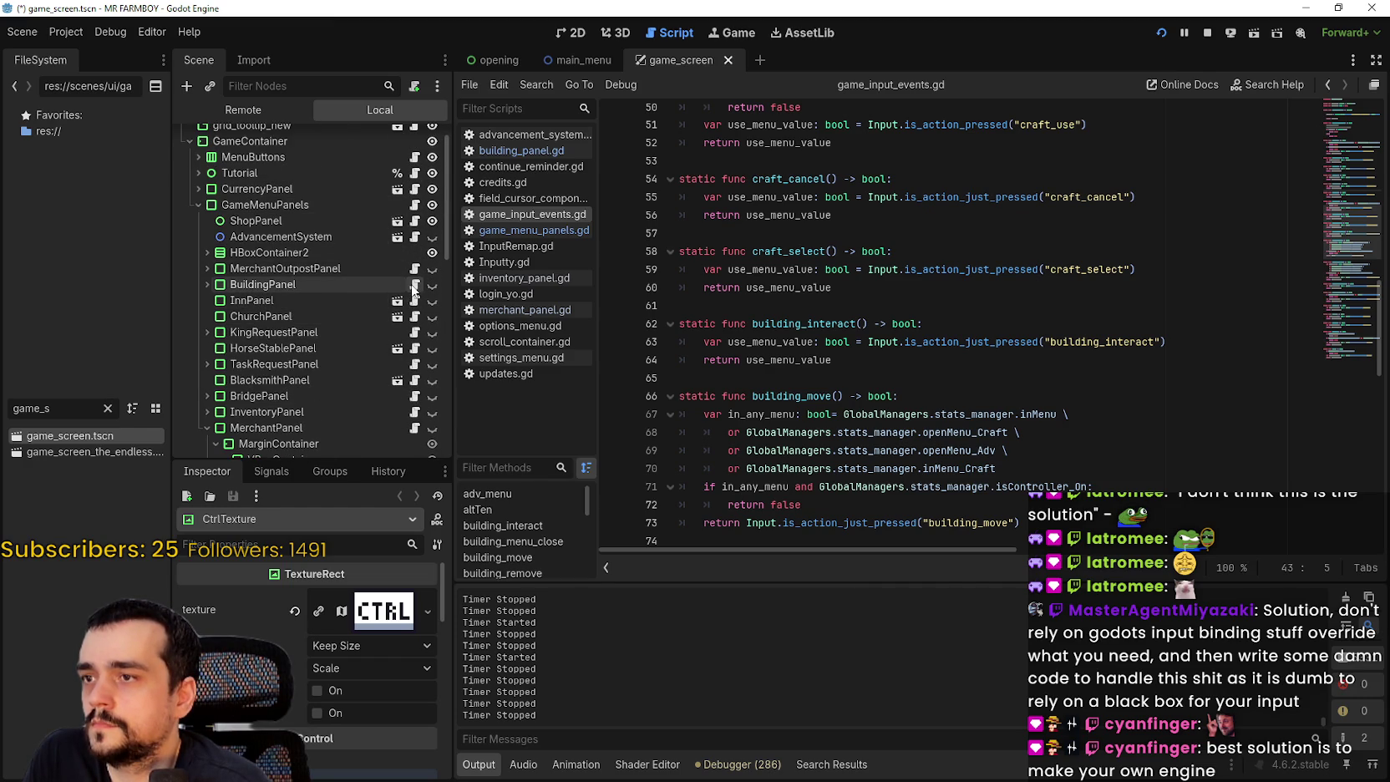
- Open building_panel.gd and scroll down to its find_item_in_container functions
{"action": "left_click", "coordinate": [414, 285]}
{"action": "scroll", "coordinate": [962, 346], "scroll_direction": "down", "scroll_amount": 4}
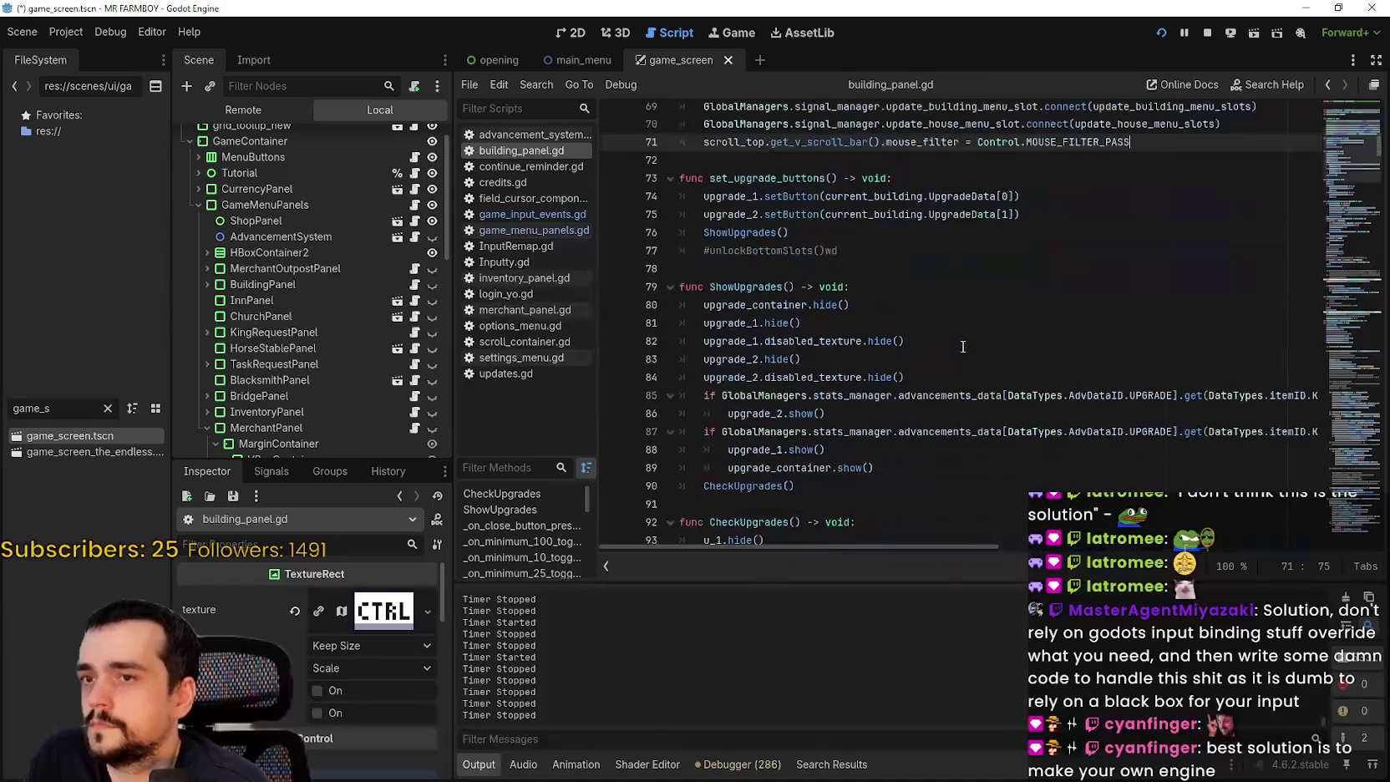
{"action": "scroll", "coordinate": [962, 345], "scroll_direction": "down", "scroll_amount": 15}
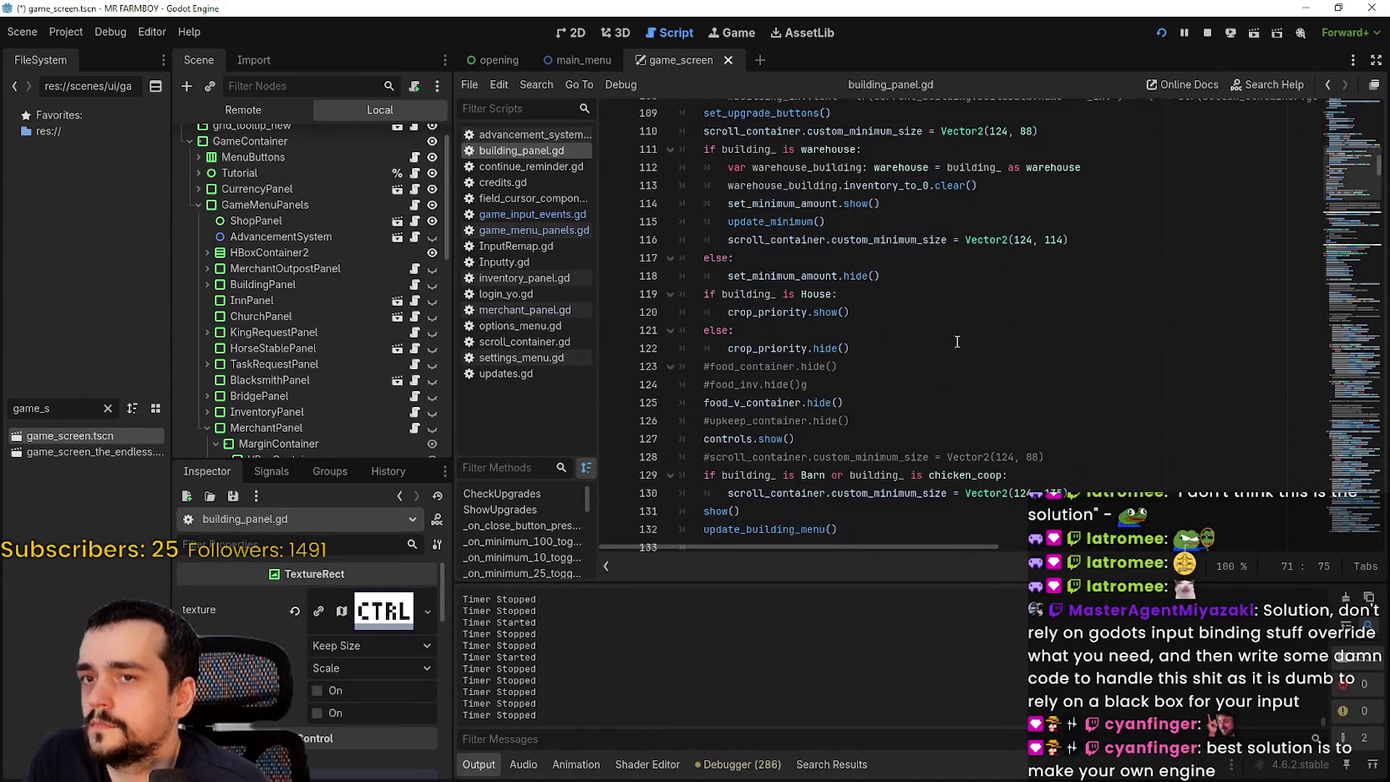
{"action": "scroll", "coordinate": [956, 340], "scroll_direction": "down", "scroll_amount": 12}
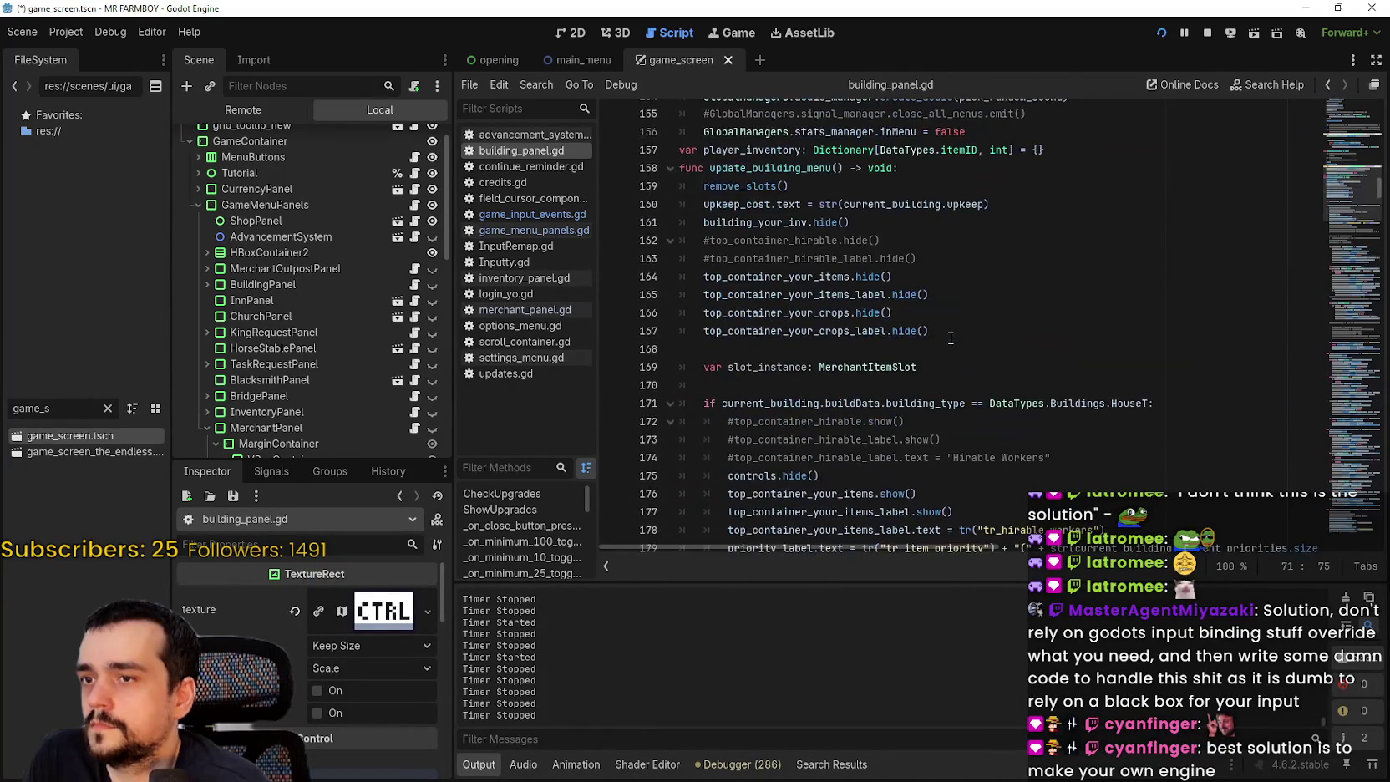
{"action": "scroll", "coordinate": [950, 337], "scroll_direction": "down", "scroll_amount": 15}
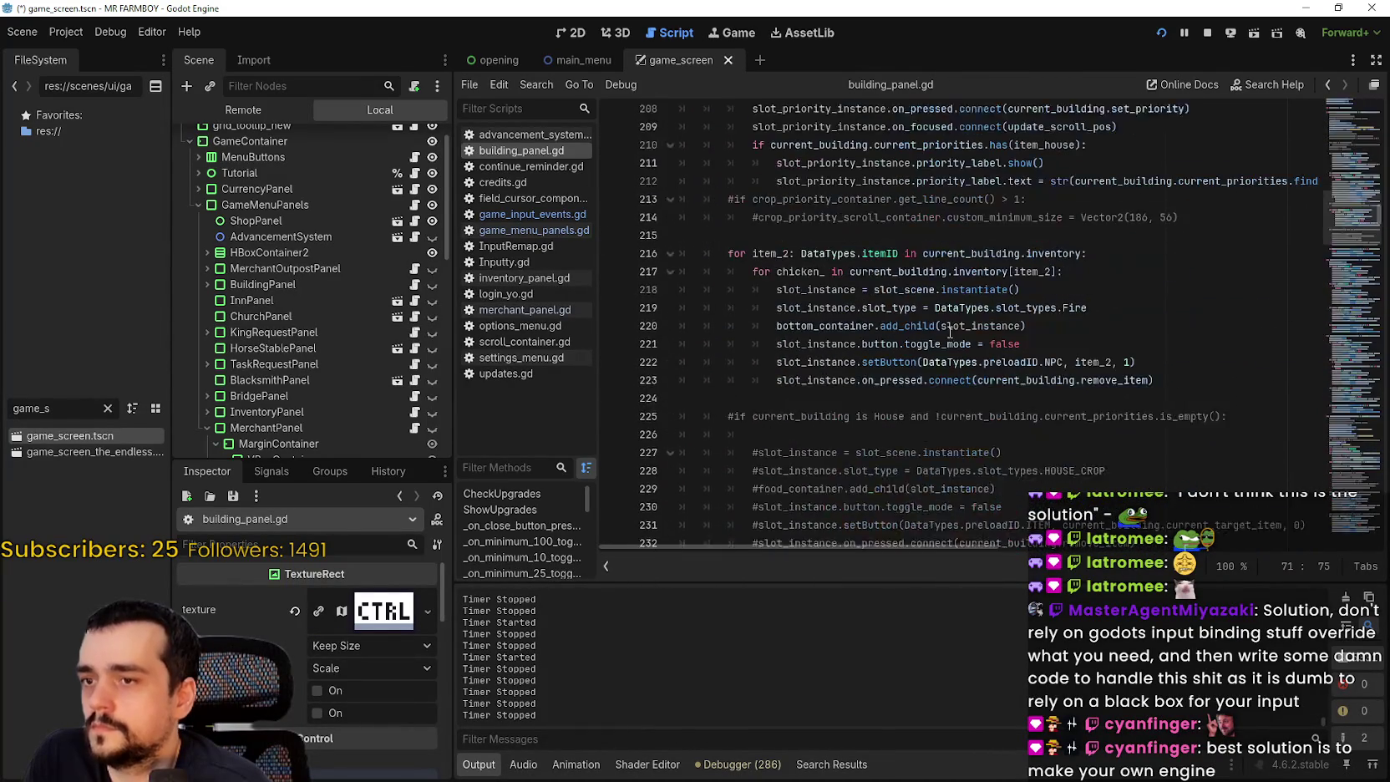
{"action": "scroll", "coordinate": [950, 331], "scroll_direction": "down", "scroll_amount": 15}
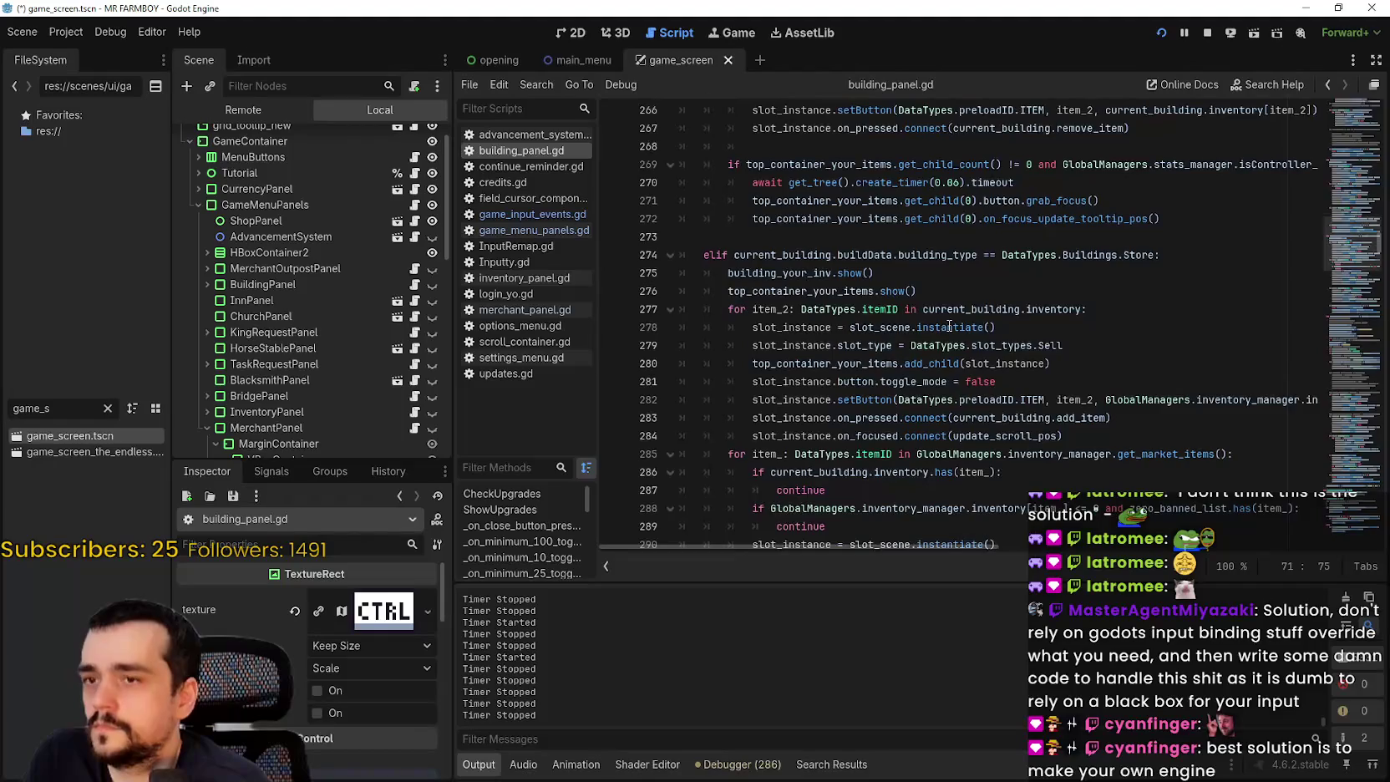
{"action": "scroll", "coordinate": [949, 326], "scroll_direction": "down", "scroll_amount": 7}
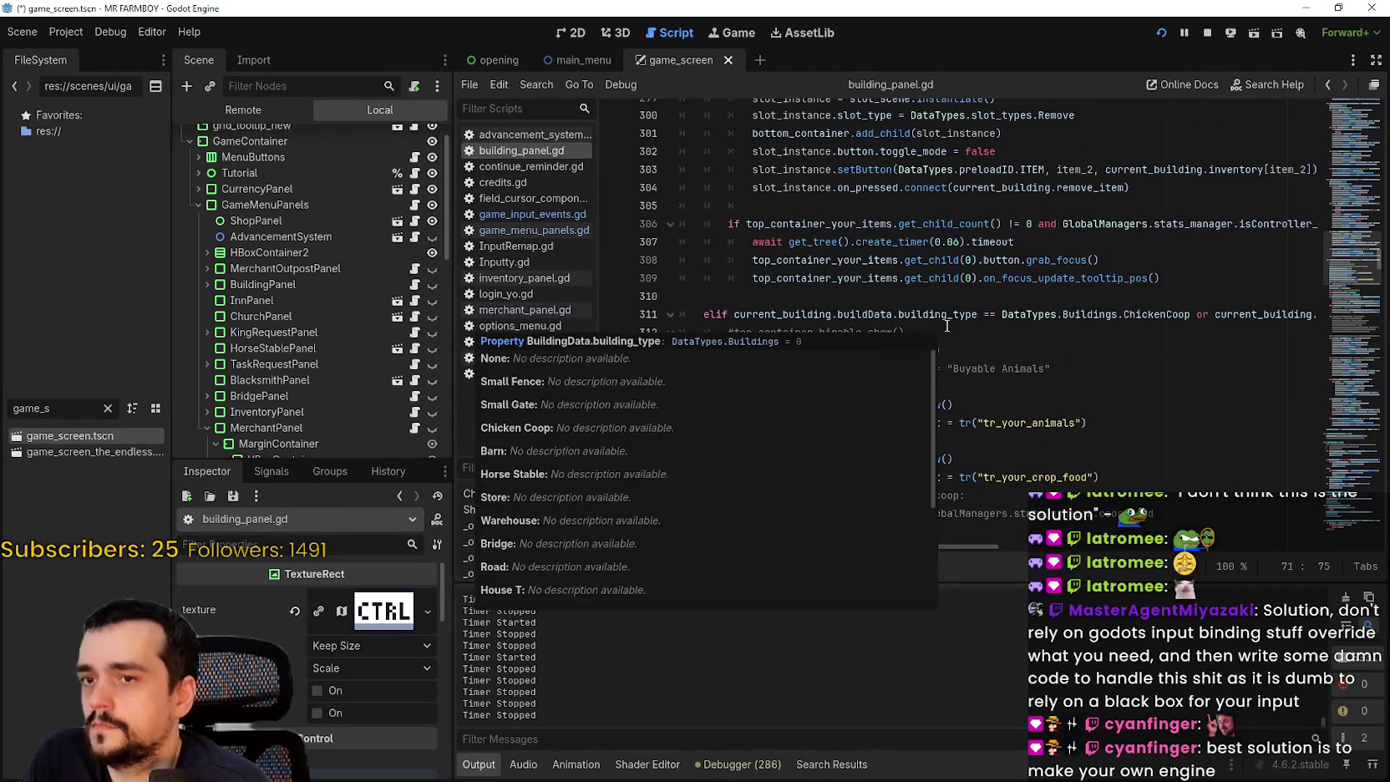
{"action": "scroll", "coordinate": [944, 324], "scroll_direction": "down", "scroll_amount": 8}
{"action": "scroll", "coordinate": [1349, 278], "scroll_direction": "down", "scroll_amount": 15}
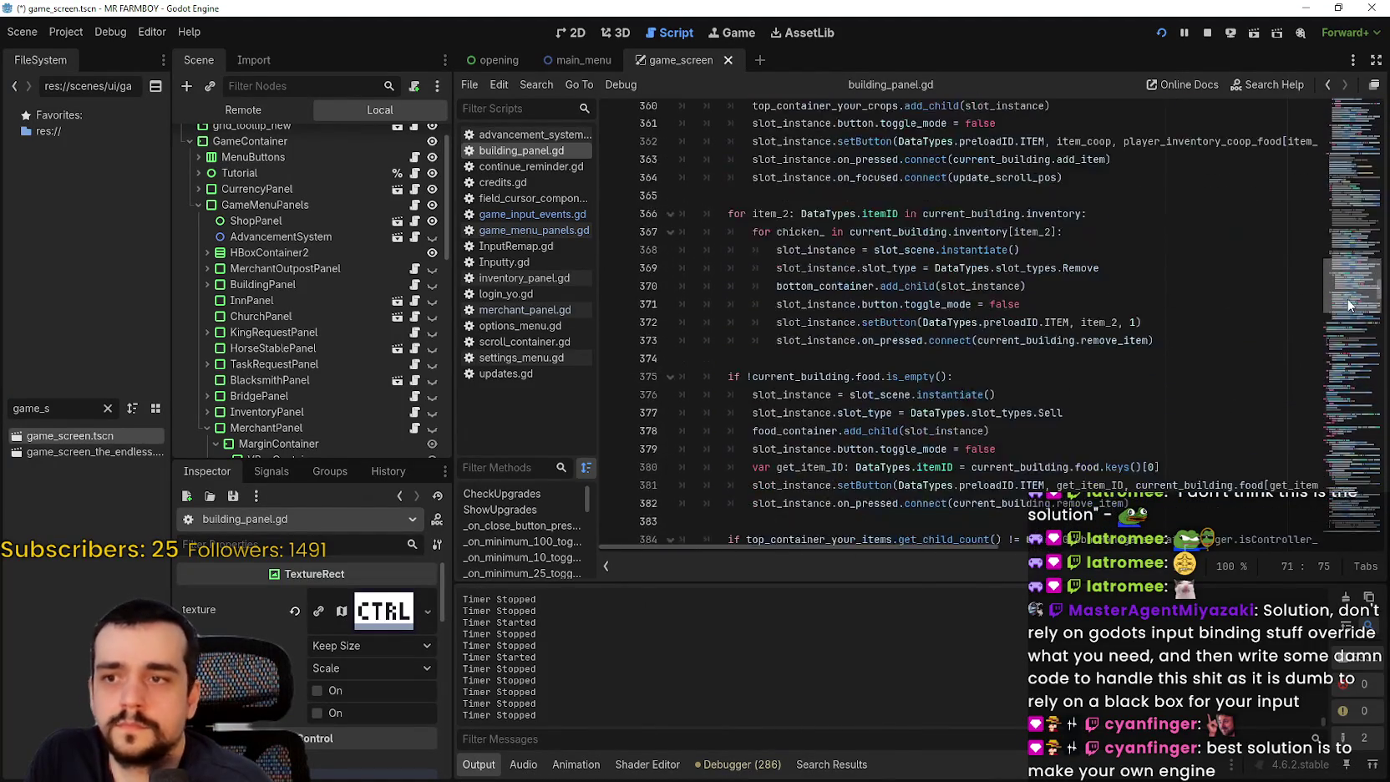
{"action": "scroll", "coordinate": [1345, 322], "scroll_direction": "down", "scroll_amount": 8}
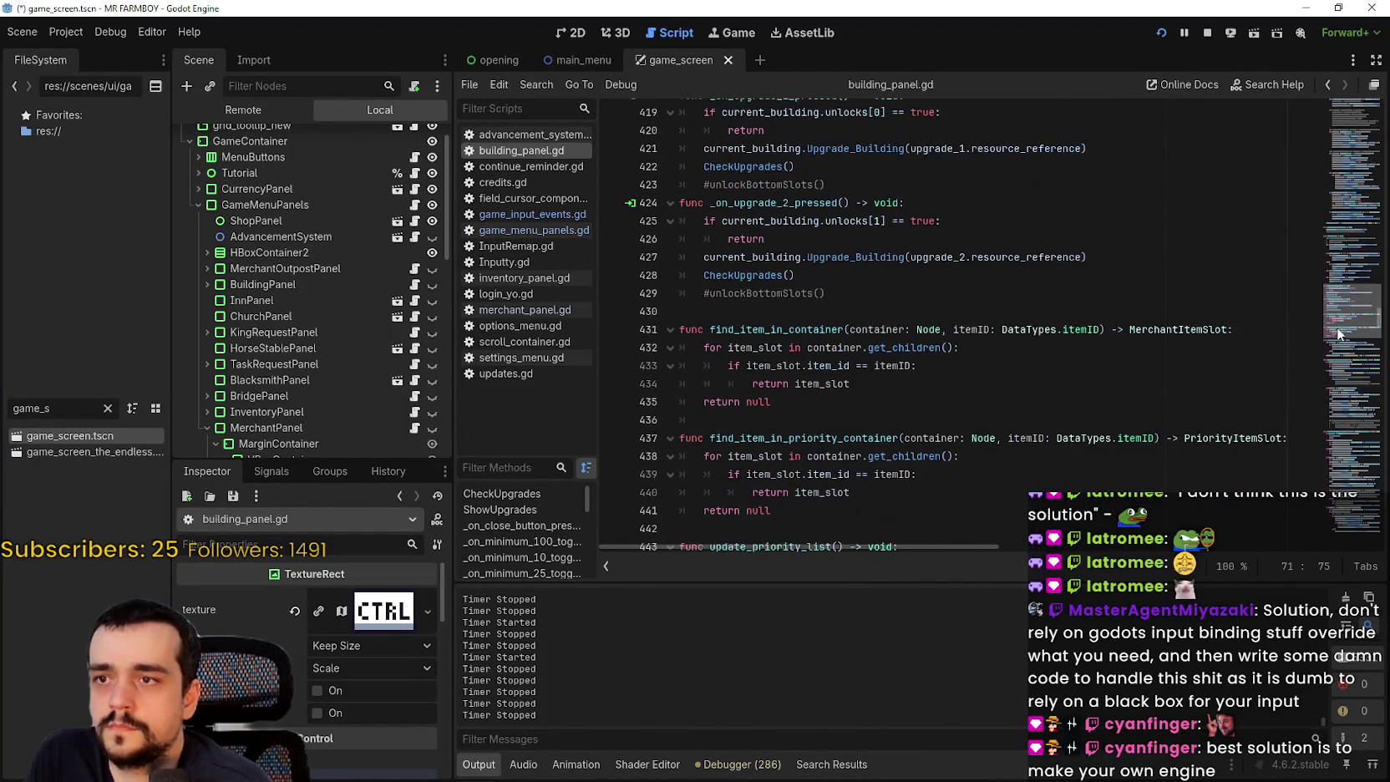
- Check the Input Map in Project Settings, then close the dialog
{"action": "left_click", "coordinate": [60, 34]}
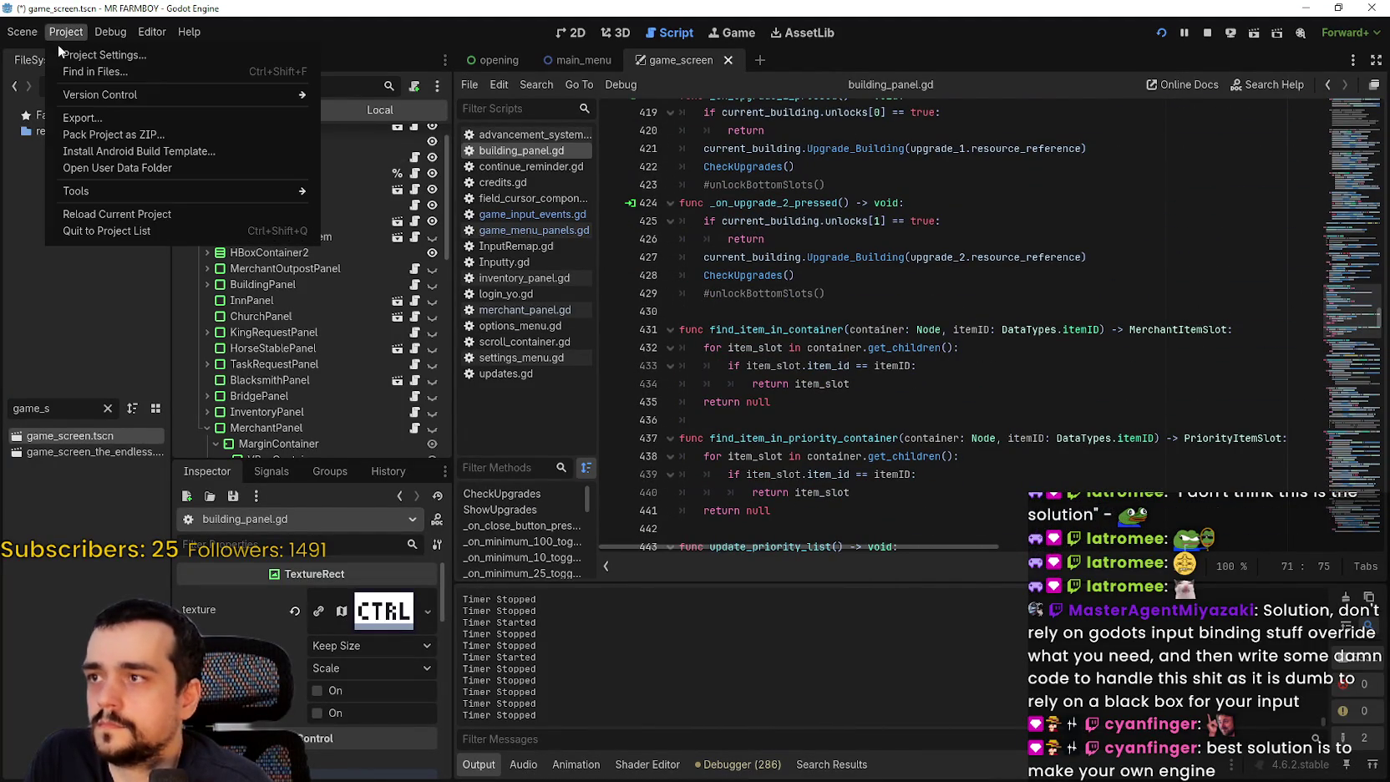
{"action": "left_click", "coordinate": [62, 55]}
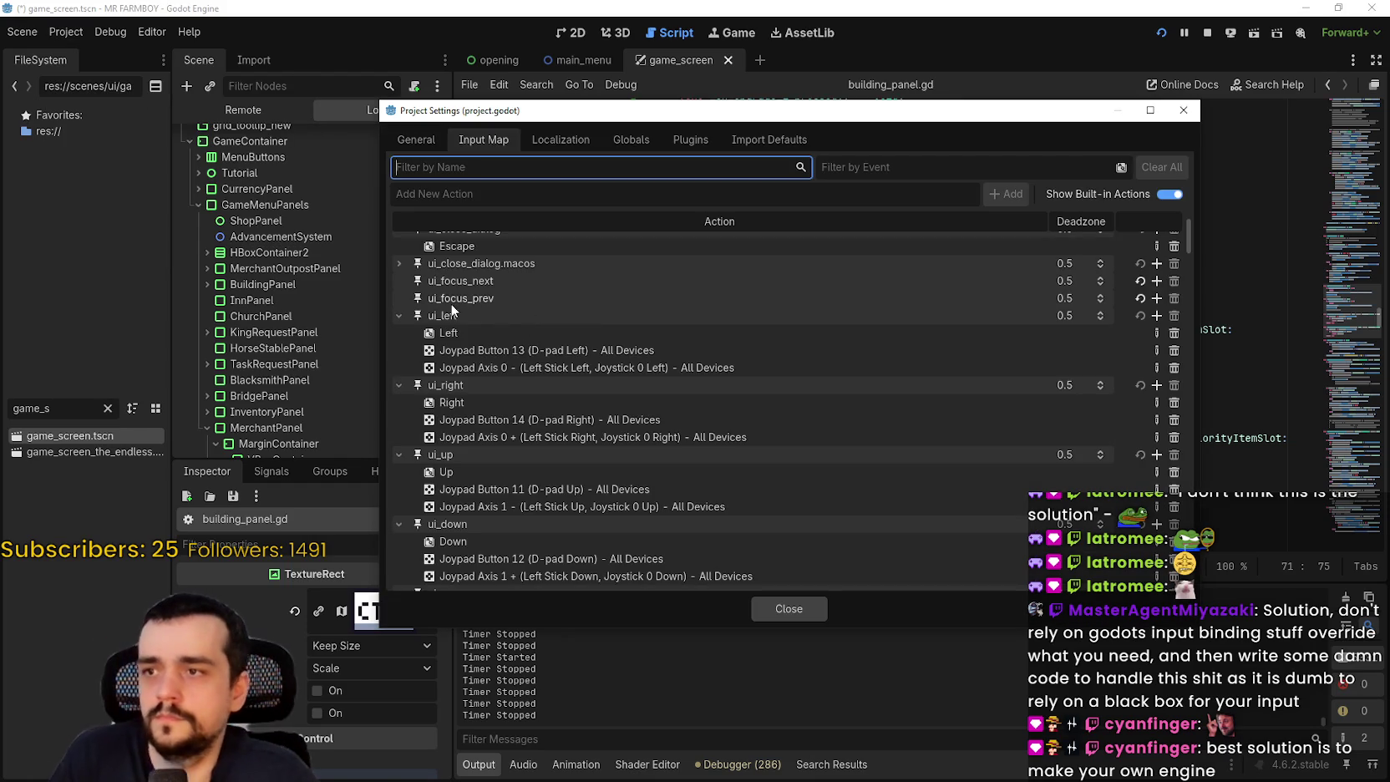
{"action": "left_click", "coordinate": [788, 608]}
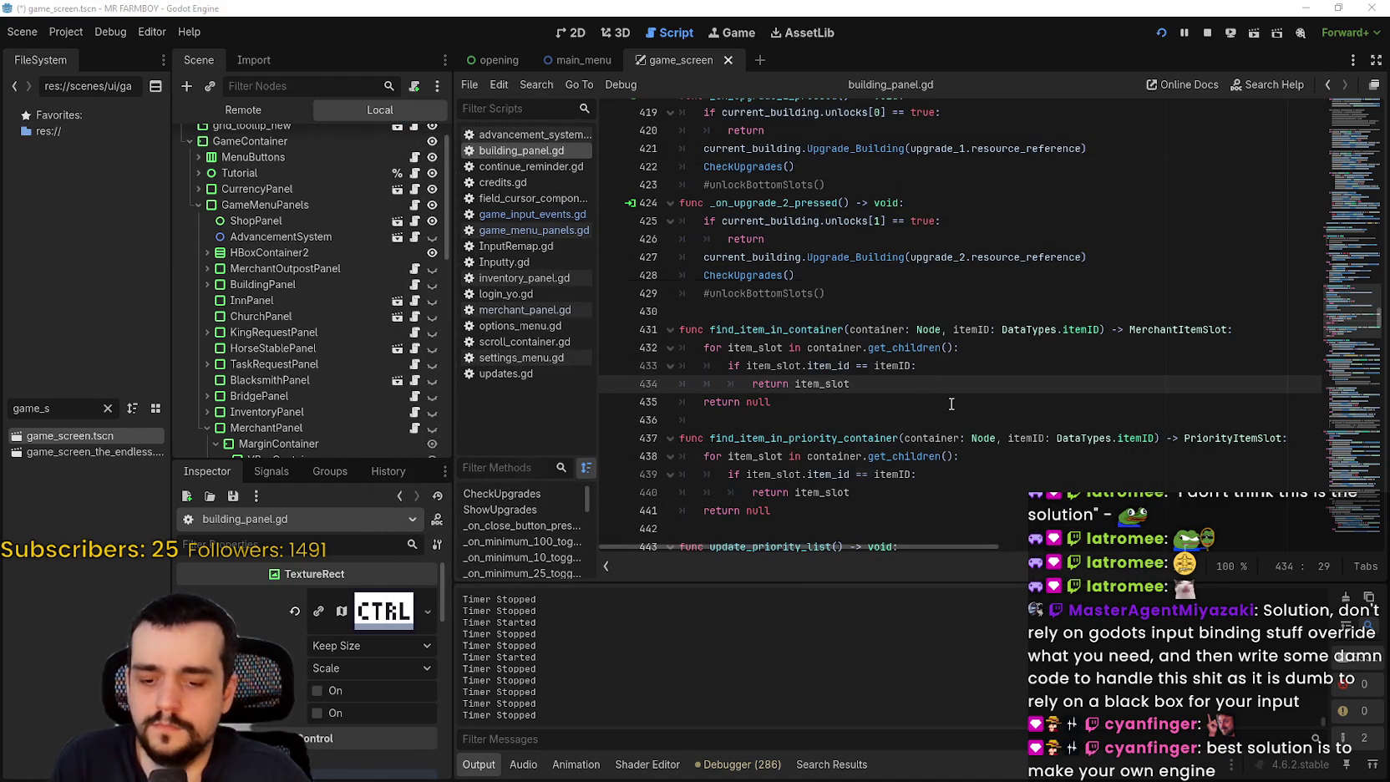
- Search all project files for 'ui_left' and jump to the line 187 match
{"action": "key", "text": "ctrl+shift+f"}
{"action": "type", "text": "ui_left"}
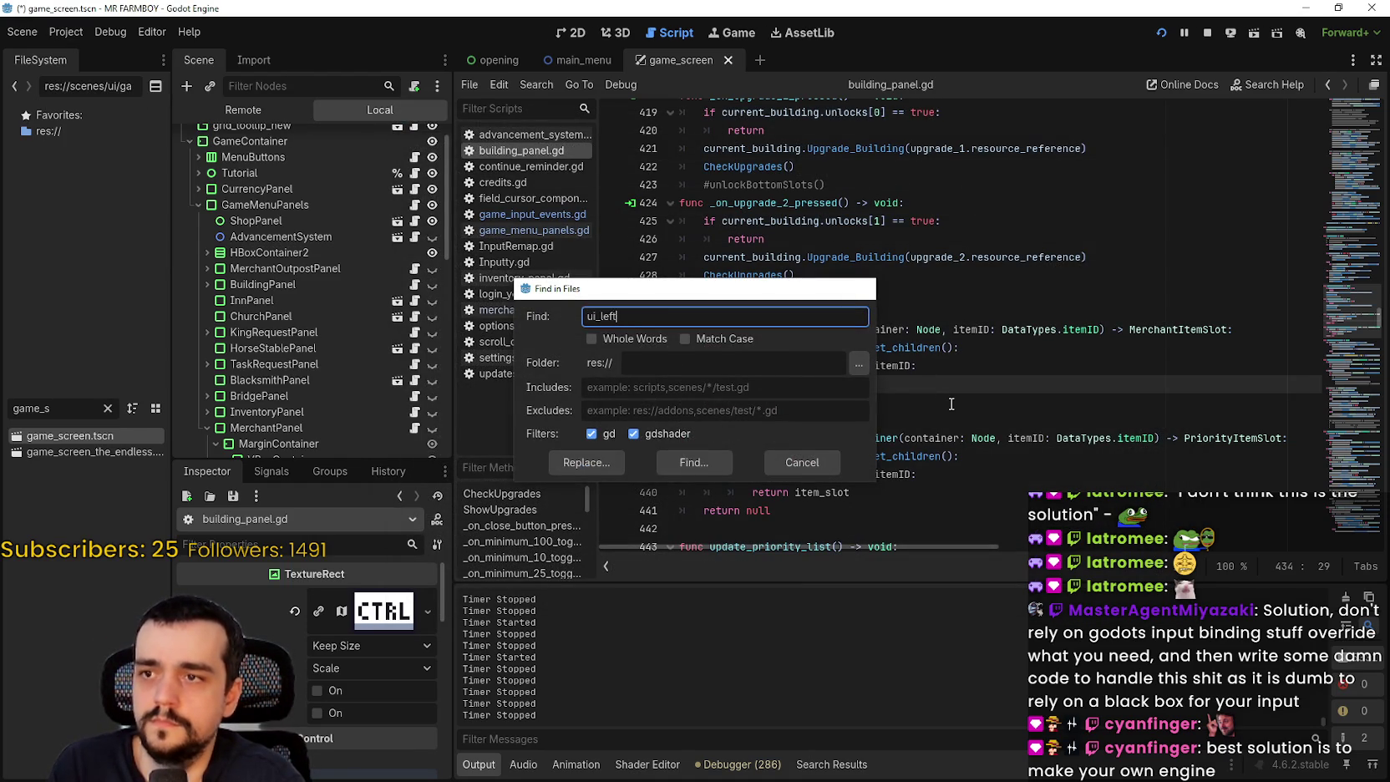
{"action": "key", "text": "Return"}
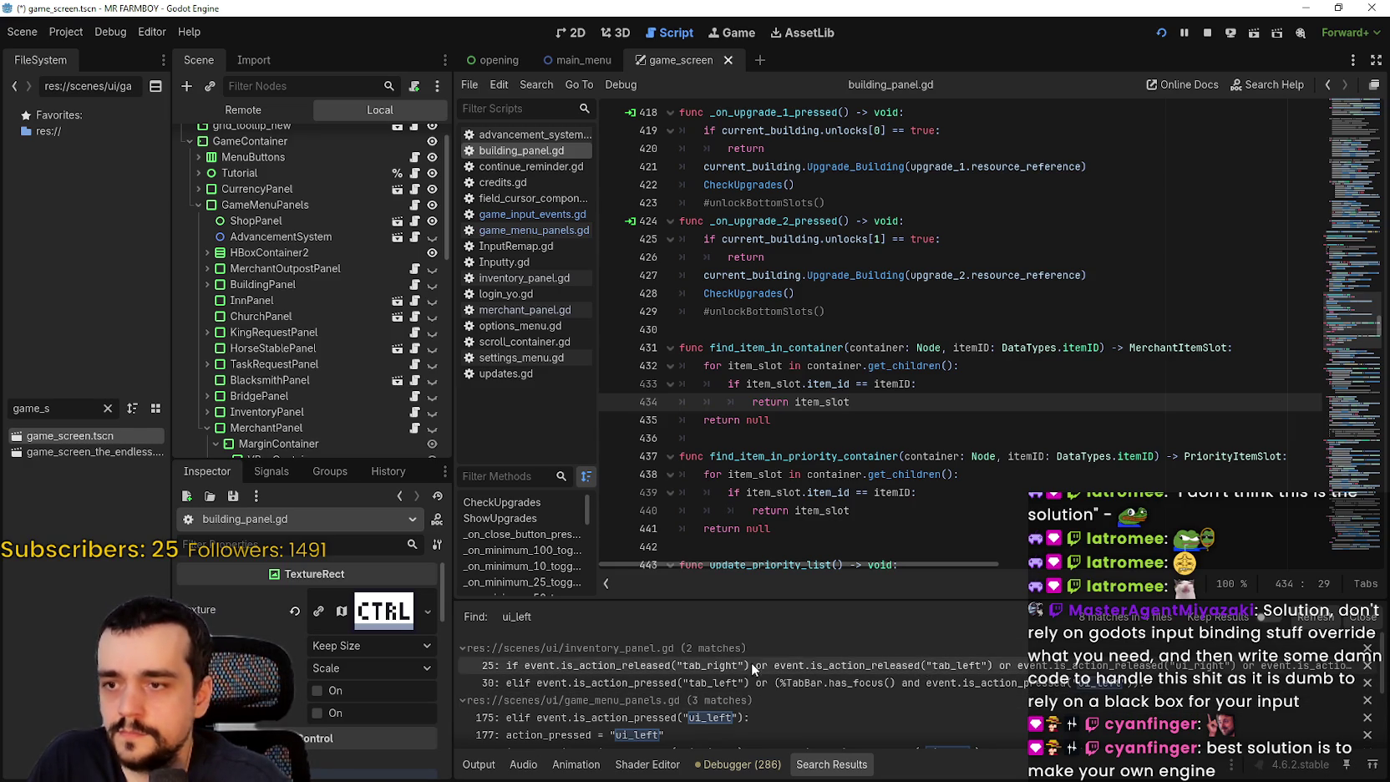
{"action": "scroll", "coordinate": [873, 680], "scroll_direction": "down", "scroll_amount": 1}
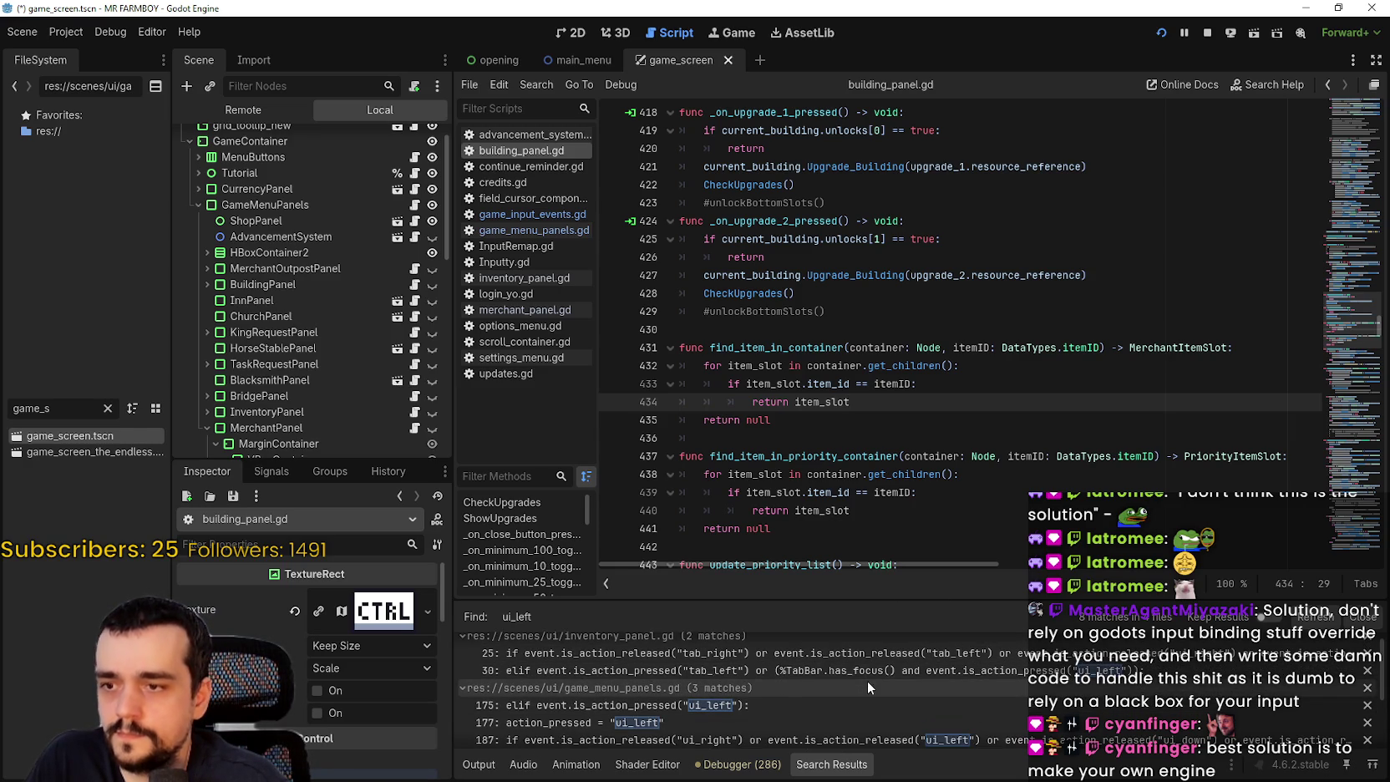
{"action": "scroll", "coordinate": [863, 691], "scroll_direction": "down", "scroll_amount": 2}
{"action": "left_click", "coordinate": [866, 701]}
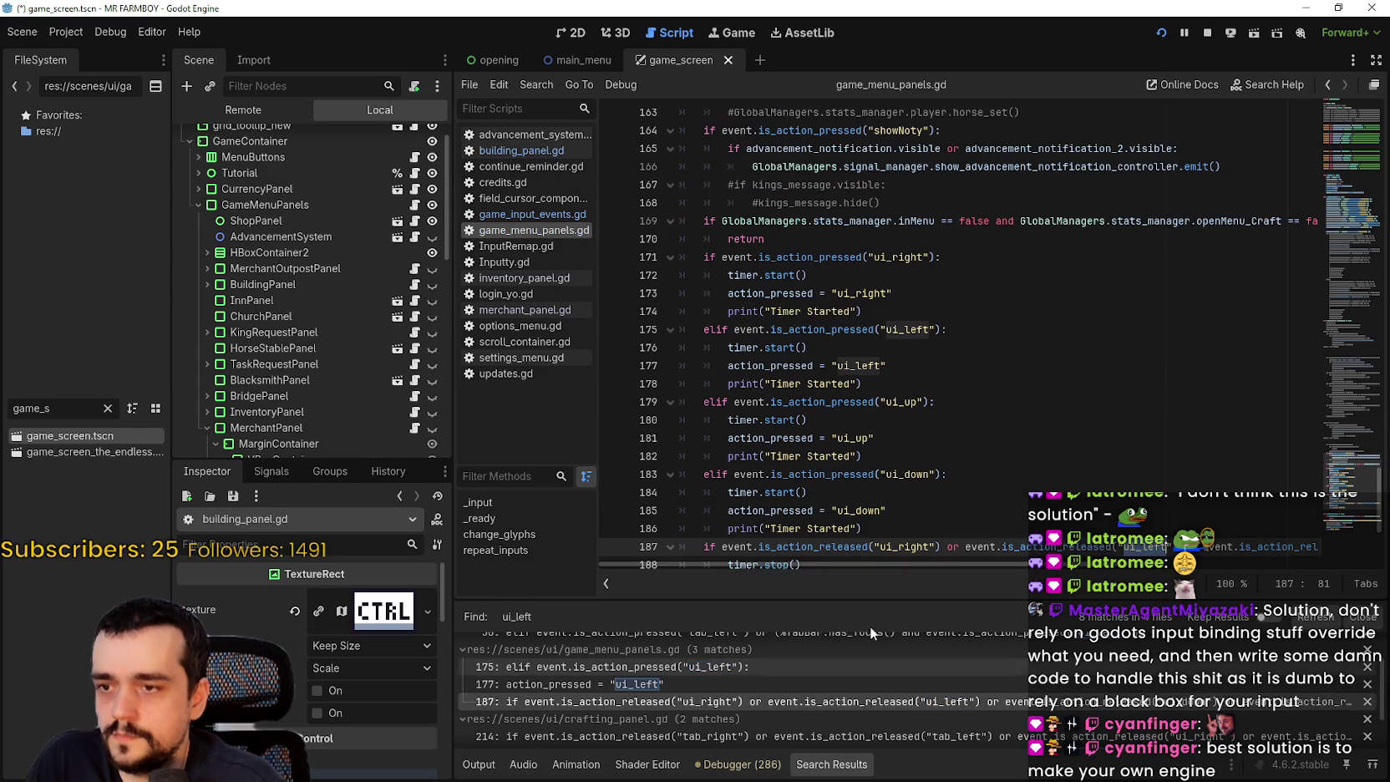
- Review the code around line 189, then open the inventory_panel.gd line 25 match
{"action": "scroll", "coordinate": [810, 452], "scroll_direction": "up", "scroll_amount": 1}
{"action": "scroll", "coordinate": [837, 295], "scroll_direction": "down", "scroll_amount": 1}
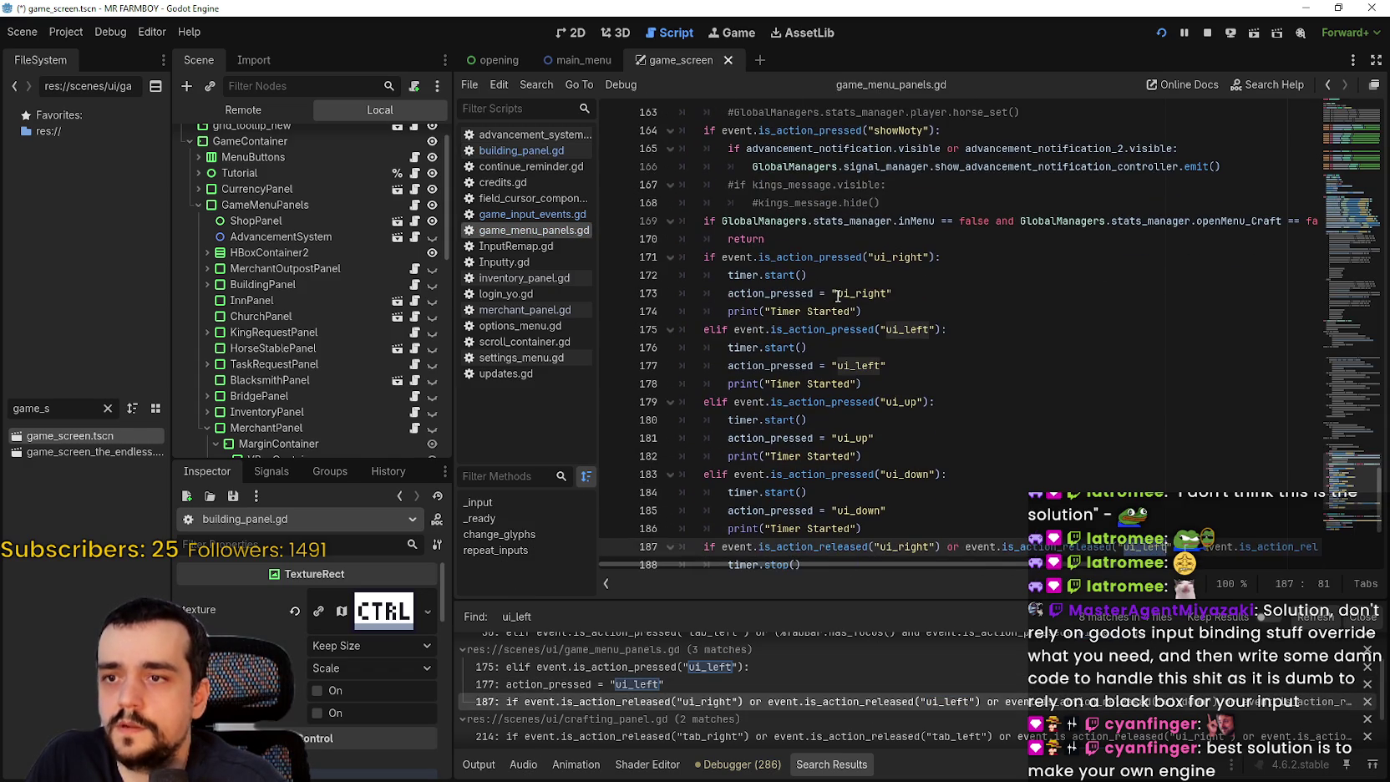
{"action": "scroll", "coordinate": [889, 317], "scroll_direction": "down", "scroll_amount": 4}
{"action": "left_click", "coordinate": [891, 365]}
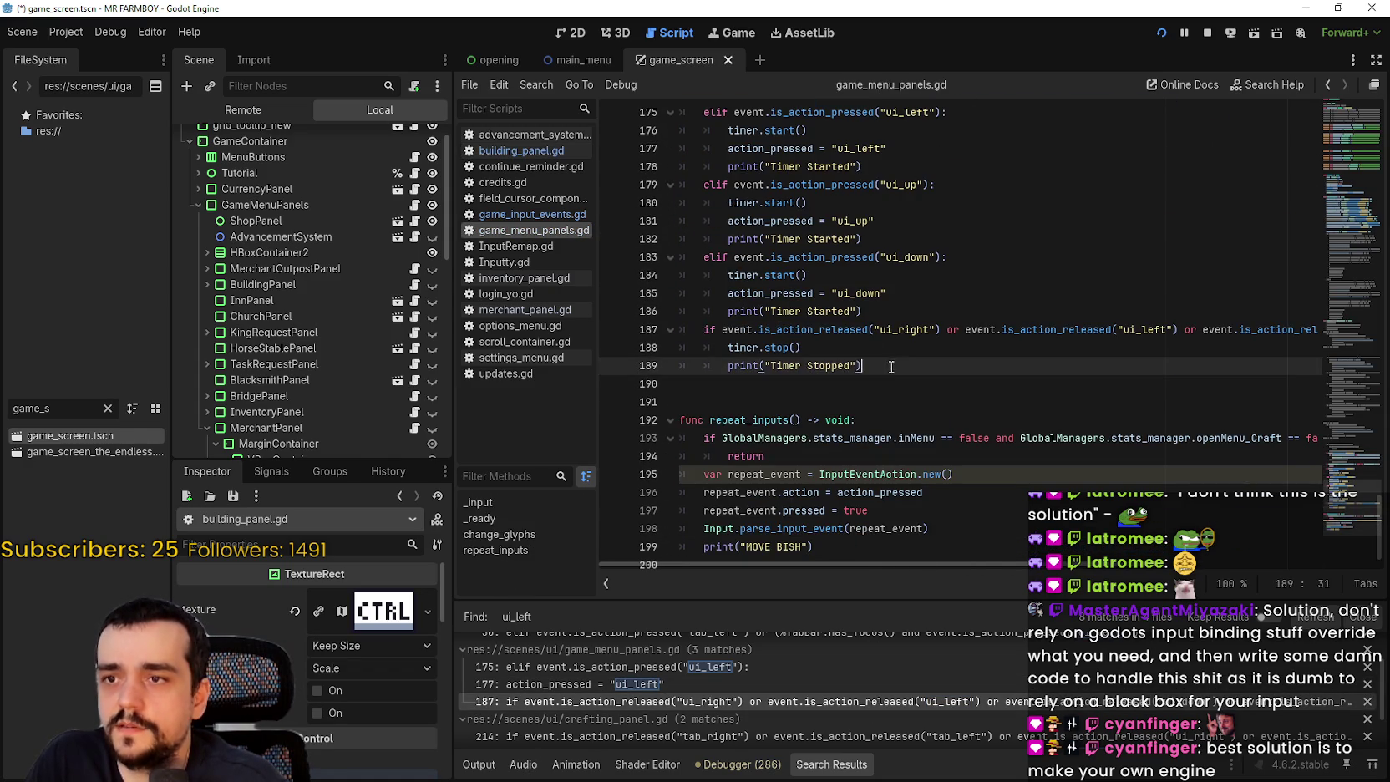
{"action": "scroll", "coordinate": [719, 705], "scroll_direction": "up", "scroll_amount": 1}
{"action": "scroll", "coordinate": [708, 705], "scroll_direction": "up", "scroll_amount": 2}
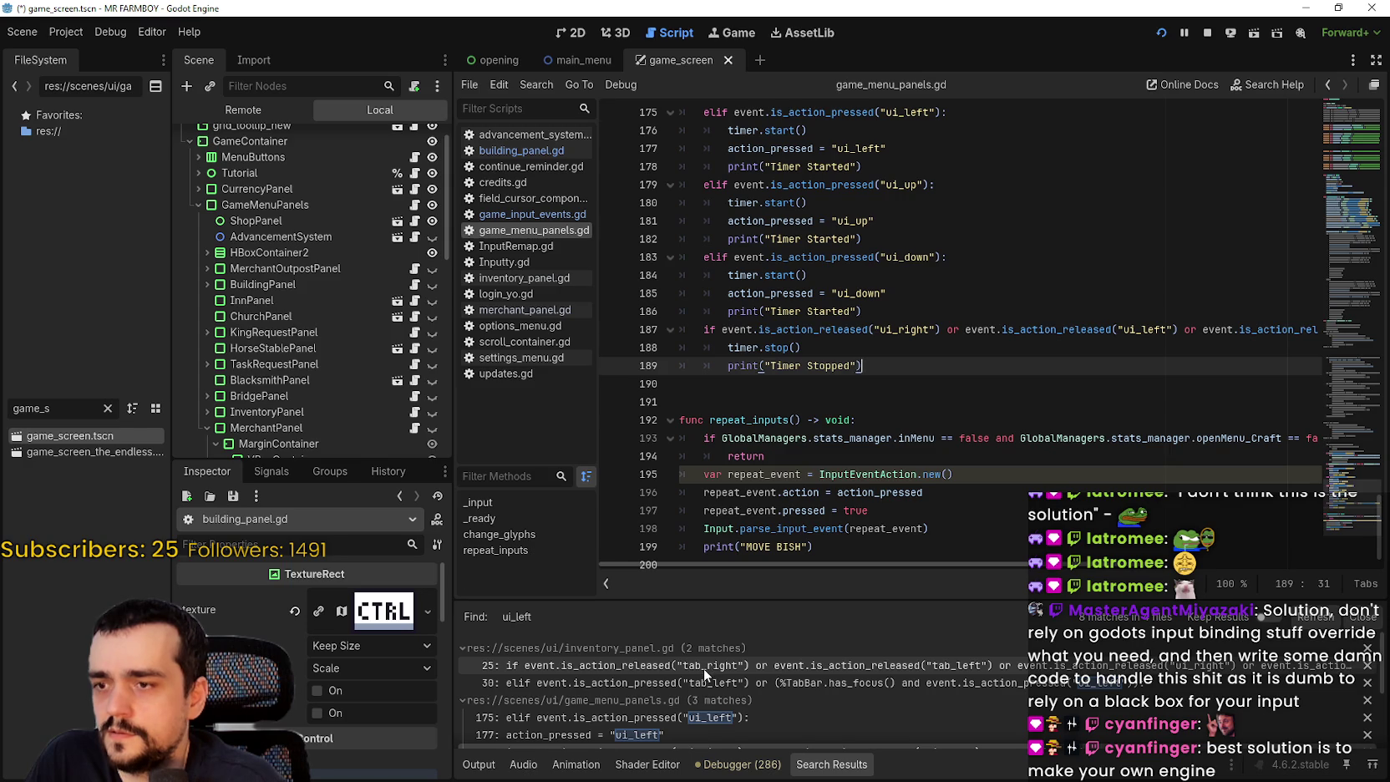
{"action": "left_click", "coordinate": [704, 668]}
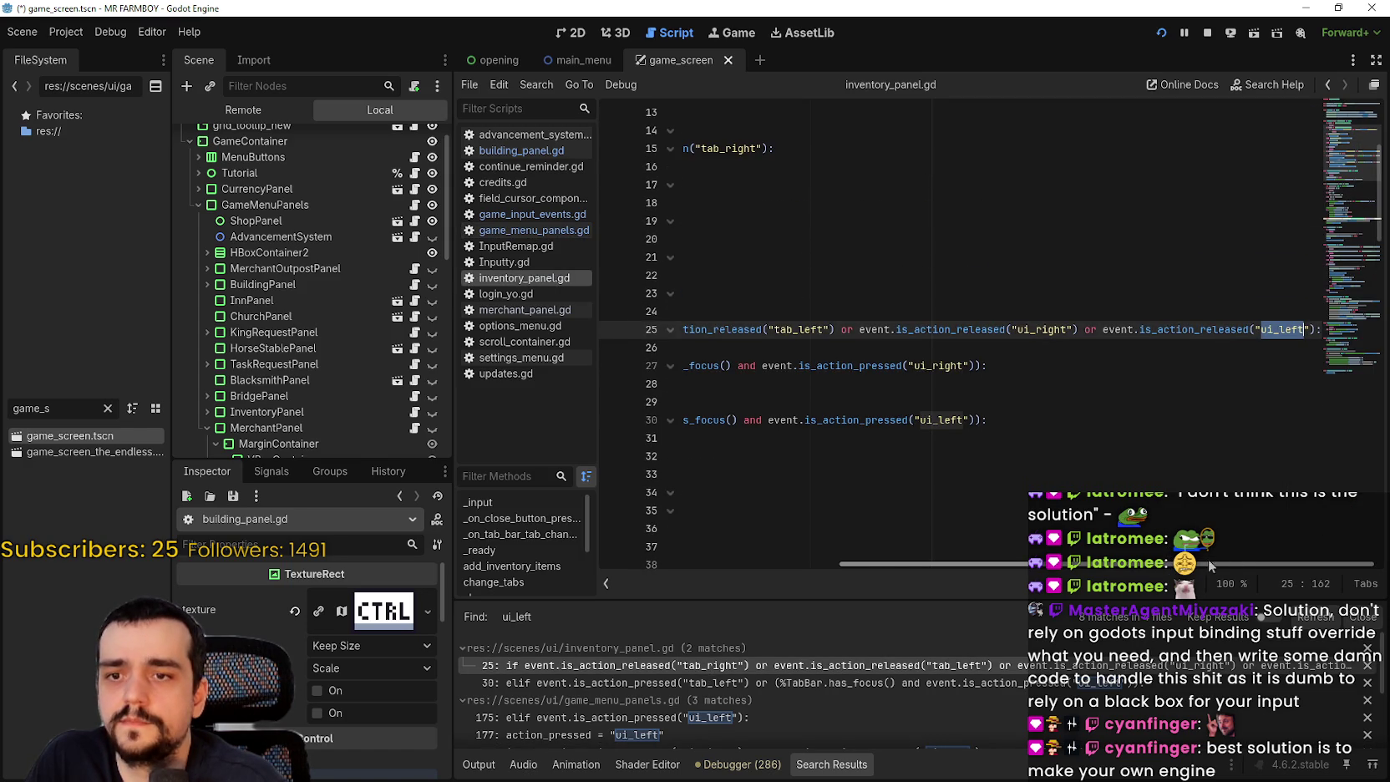
- Widen the Search Results panel and open the game_input_events.gd line 91 match
{"action": "left_click_drag", "start_coordinate": [1210, 565], "coordinate": [737, 564]}
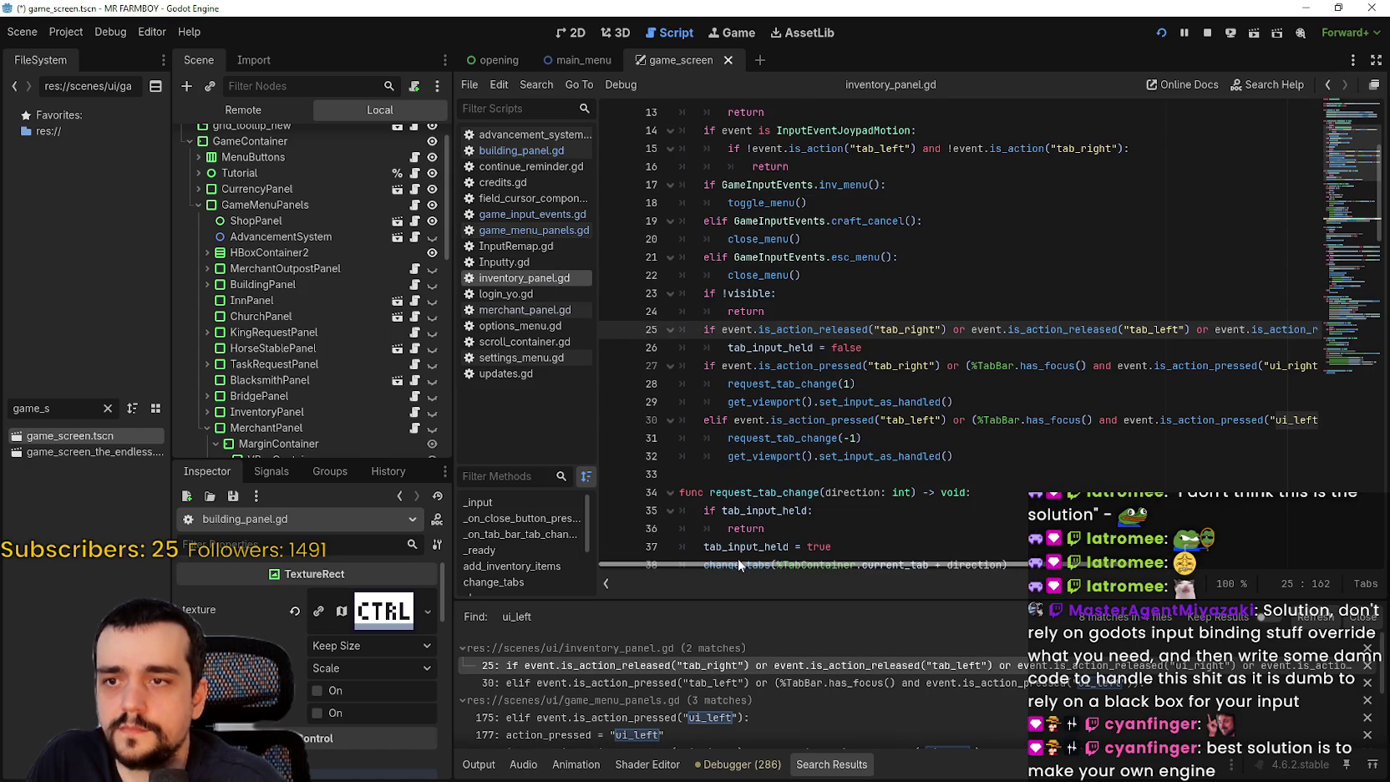
{"action": "scroll", "coordinate": [736, 680], "scroll_direction": "down", "scroll_amount": 4}
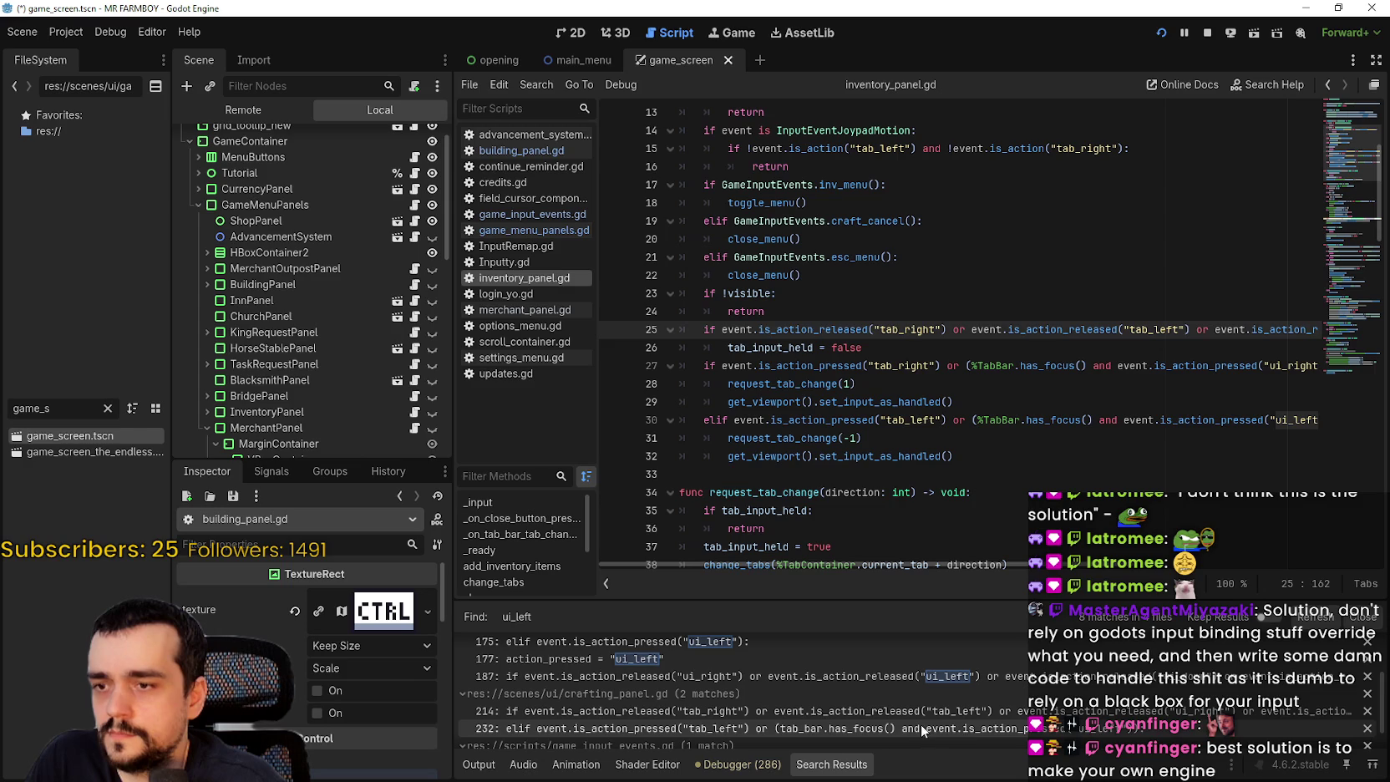
{"action": "scroll", "coordinate": [752, 681], "scroll_direction": "down", "scroll_amount": 2}
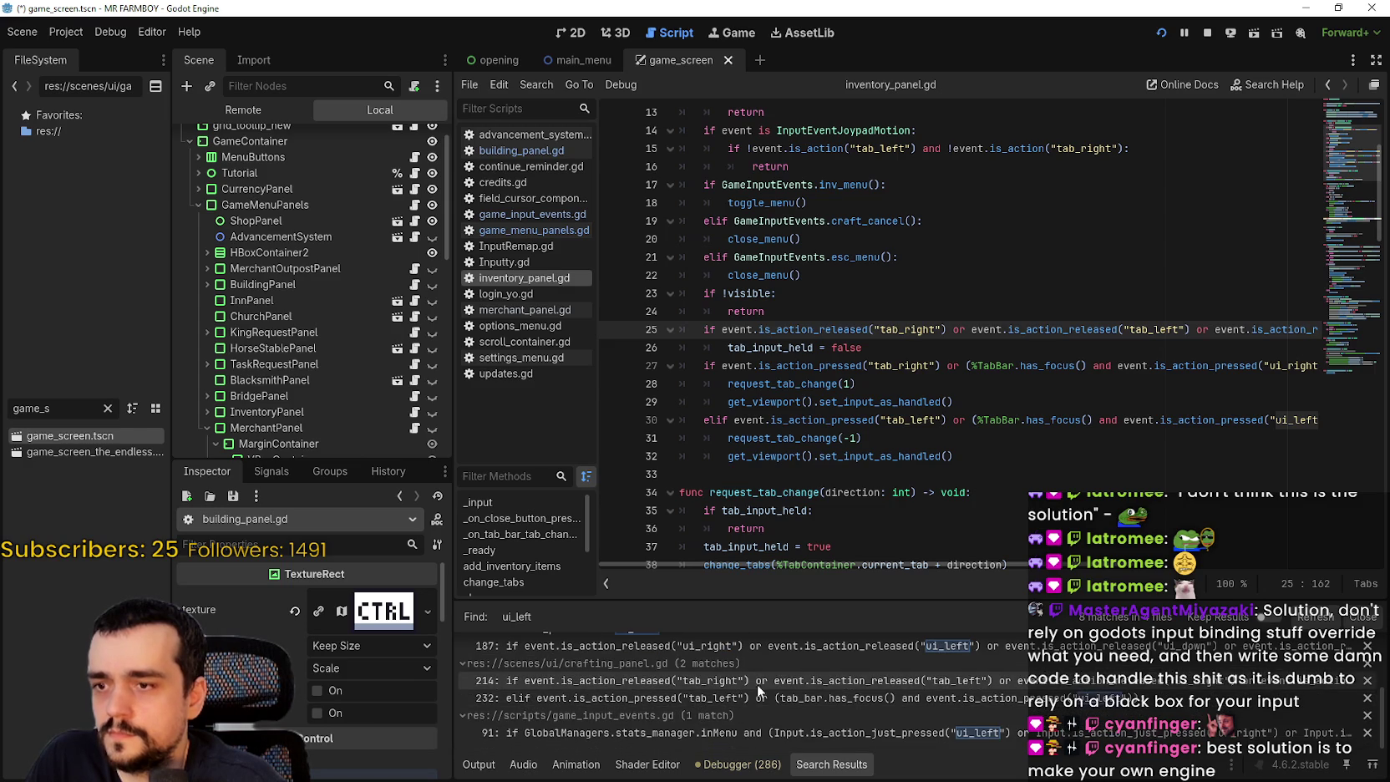
{"action": "left_click", "coordinate": [835, 730]}
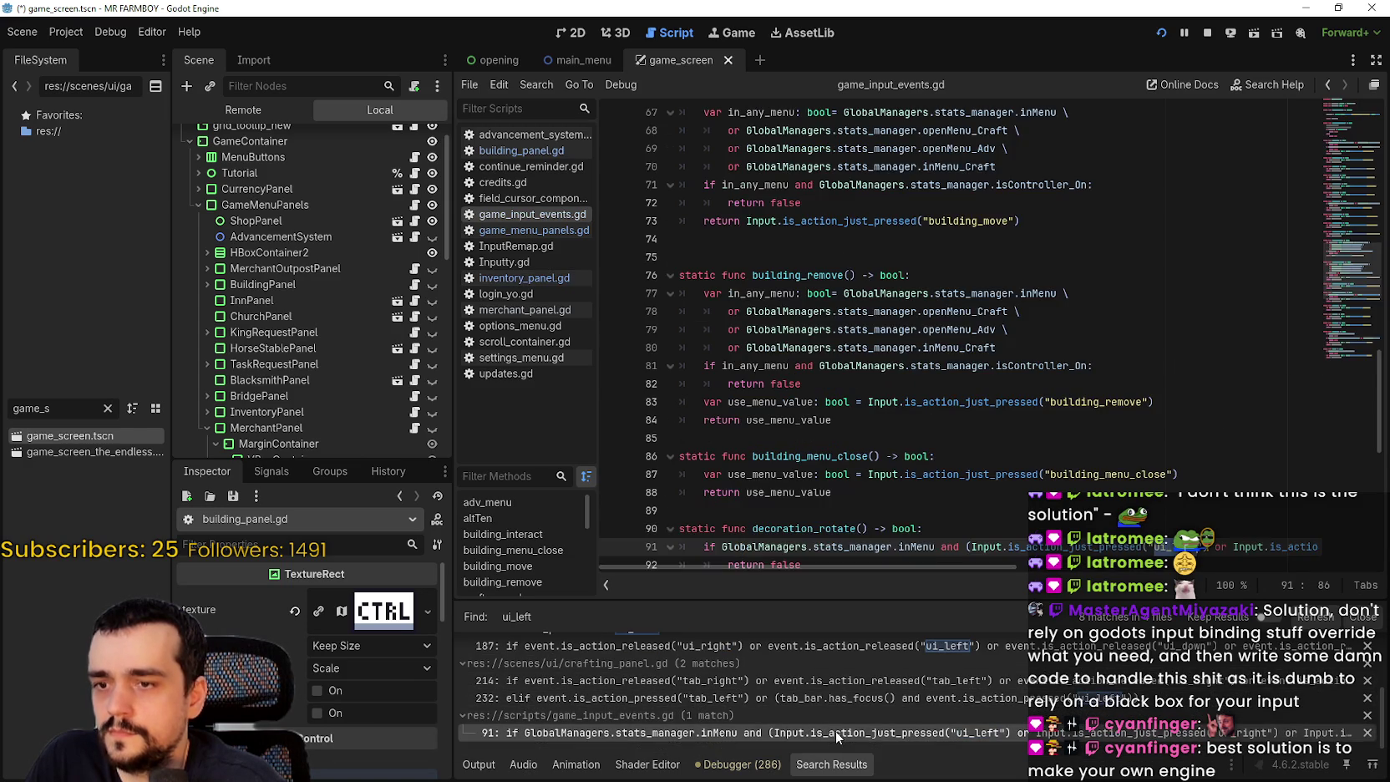
{"action": "scroll", "coordinate": [790, 434], "scroll_direction": "up", "scroll_amount": 5}
{"action": "scroll", "coordinate": [790, 390], "scroll_direction": "down", "scroll_amount": 5}
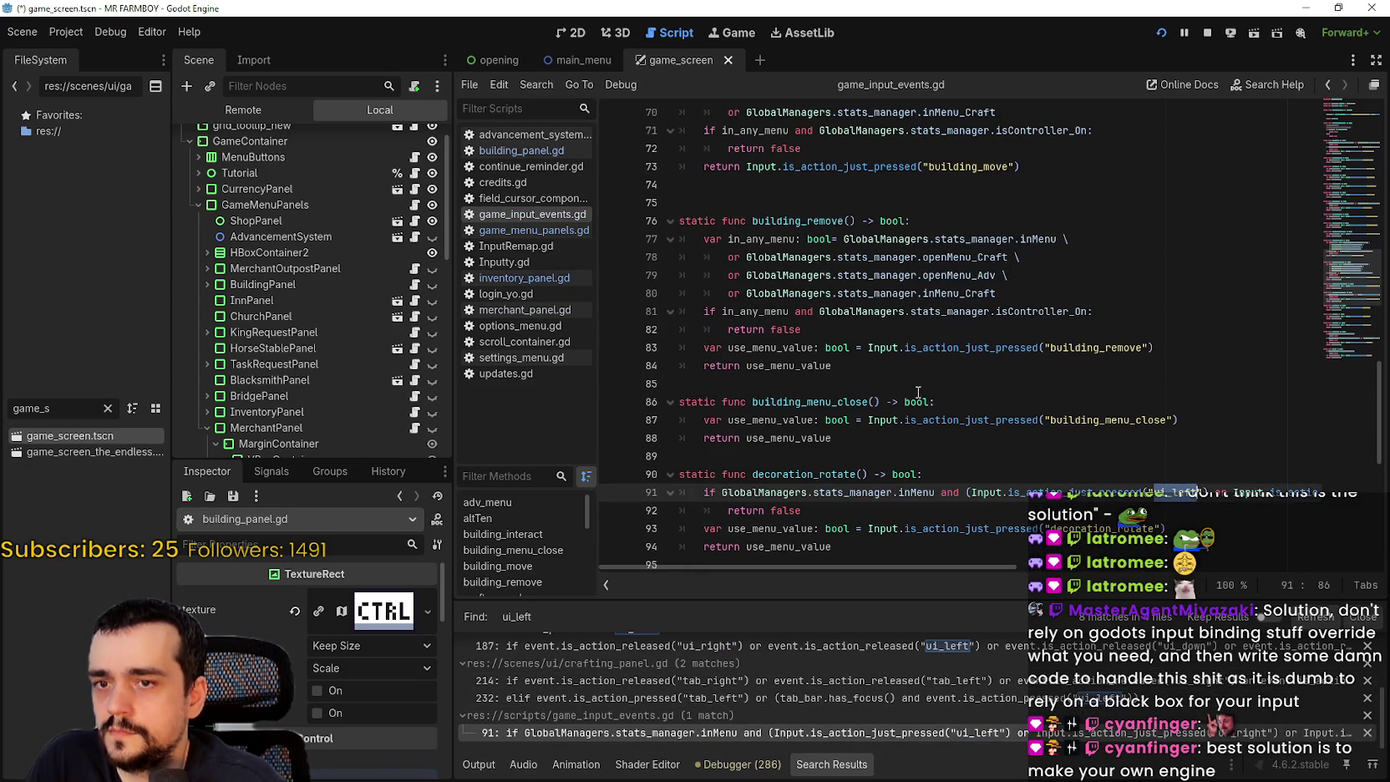
{"action": "scroll", "coordinate": [917, 392], "scroll_direction": "down", "scroll_amount": 2}
{"action": "scroll", "coordinate": [668, 706], "scroll_direction": "up", "scroll_amount": 5}
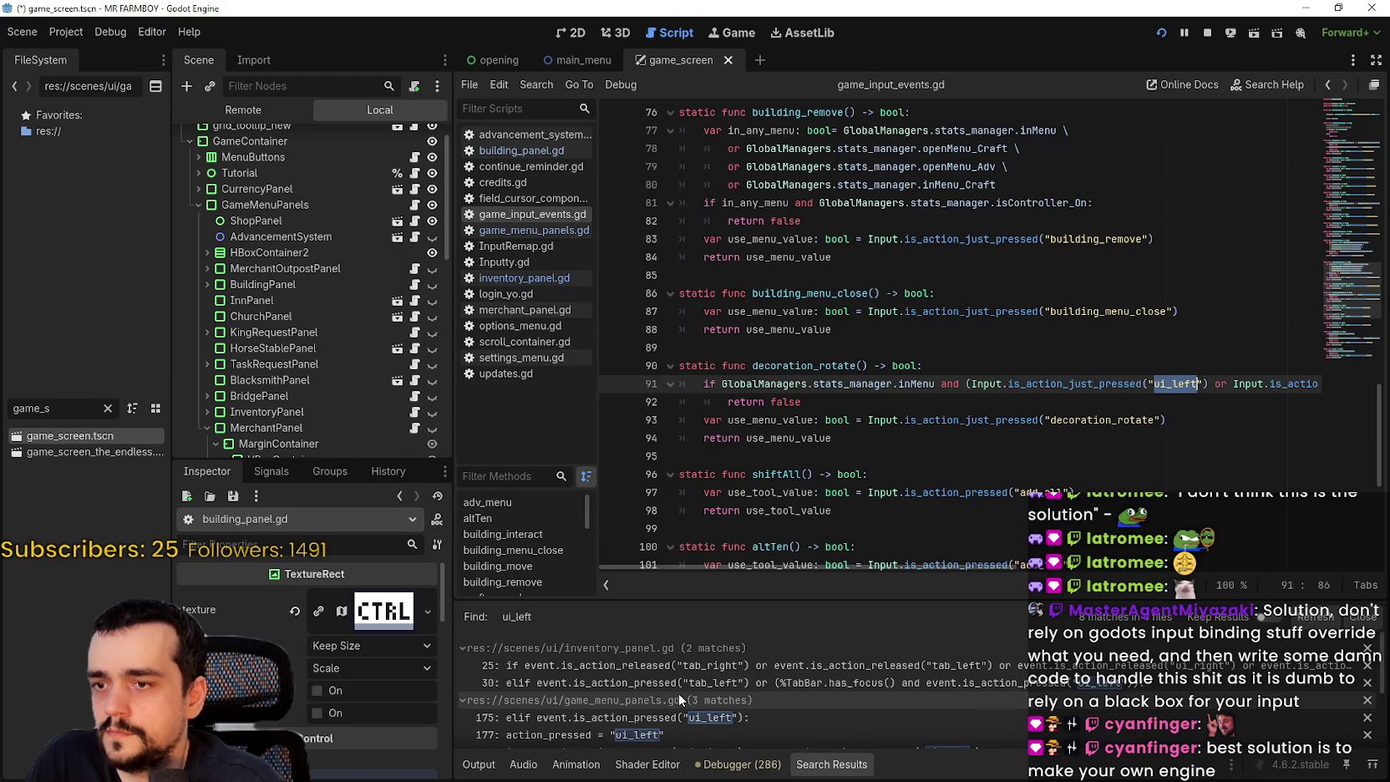
- Review inventory_panel.gd's ui_left handling on lines 23–30, including the tab_input_held reset
{"action": "left_click", "coordinate": [711, 667]}
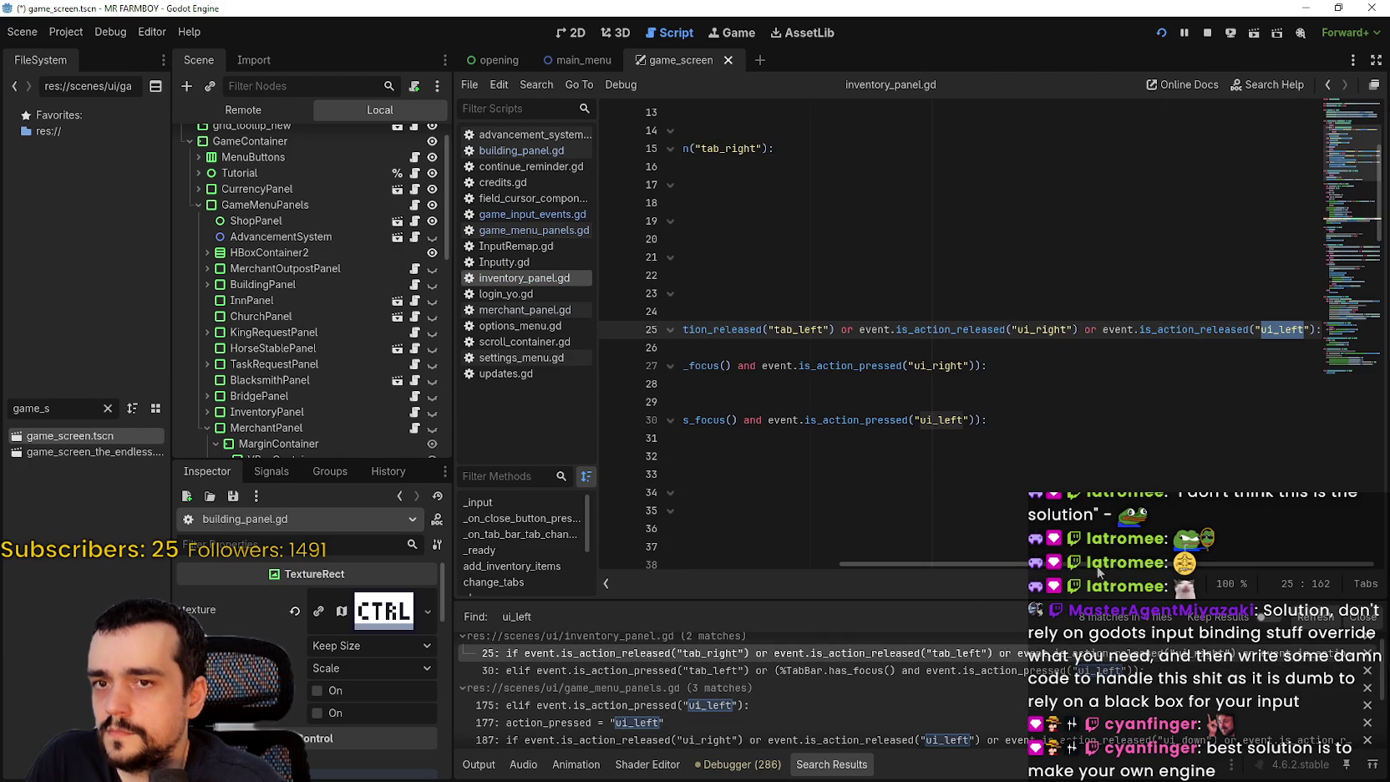
{"action": "key", "text": "Up"}
{"action": "scroll", "coordinate": [1097, 558], "scroll_direction": "up", "scroll_amount": 3}
{"action": "key", "text": "Up"}
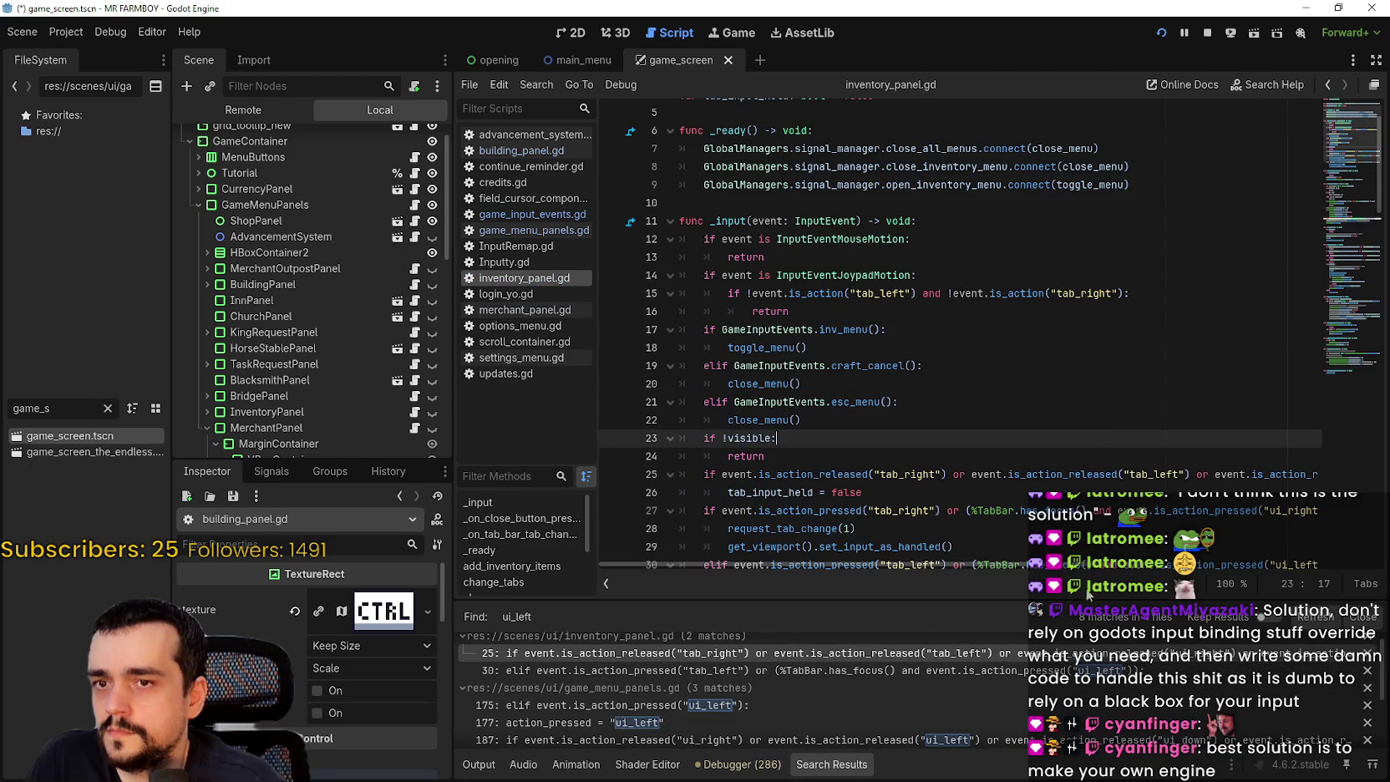
{"action": "scroll", "coordinate": [960, 502], "scroll_direction": "right", "scroll_amount": 3}
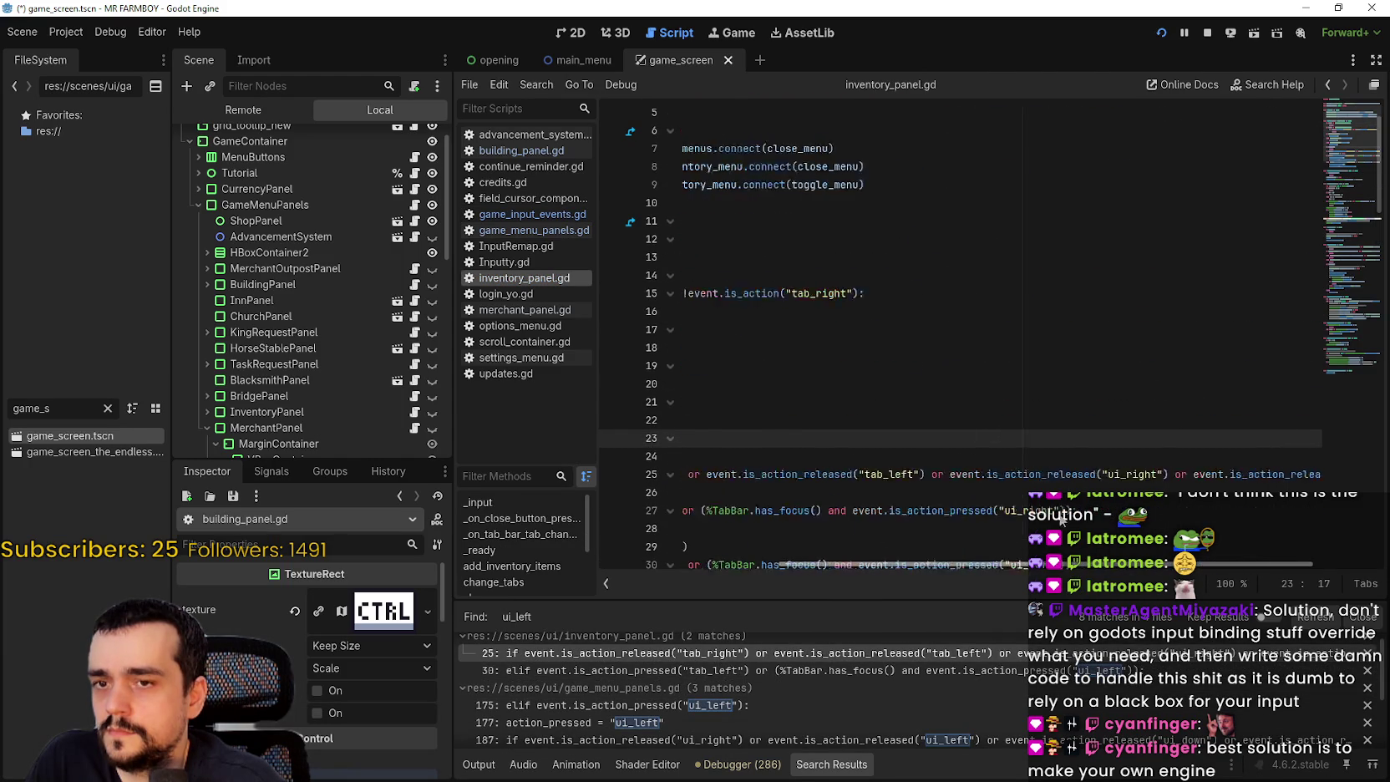
{"action": "scroll", "coordinate": [877, 469], "scroll_direction": "left", "scroll_amount": 3}
{"action": "scroll", "coordinate": [877, 469], "scroll_direction": "down", "scroll_amount": 1}
{"action": "scroll", "coordinate": [877, 472], "scroll_direction": "down", "scroll_amount": 2}
{"action": "left_click", "coordinate": [832, 384]}
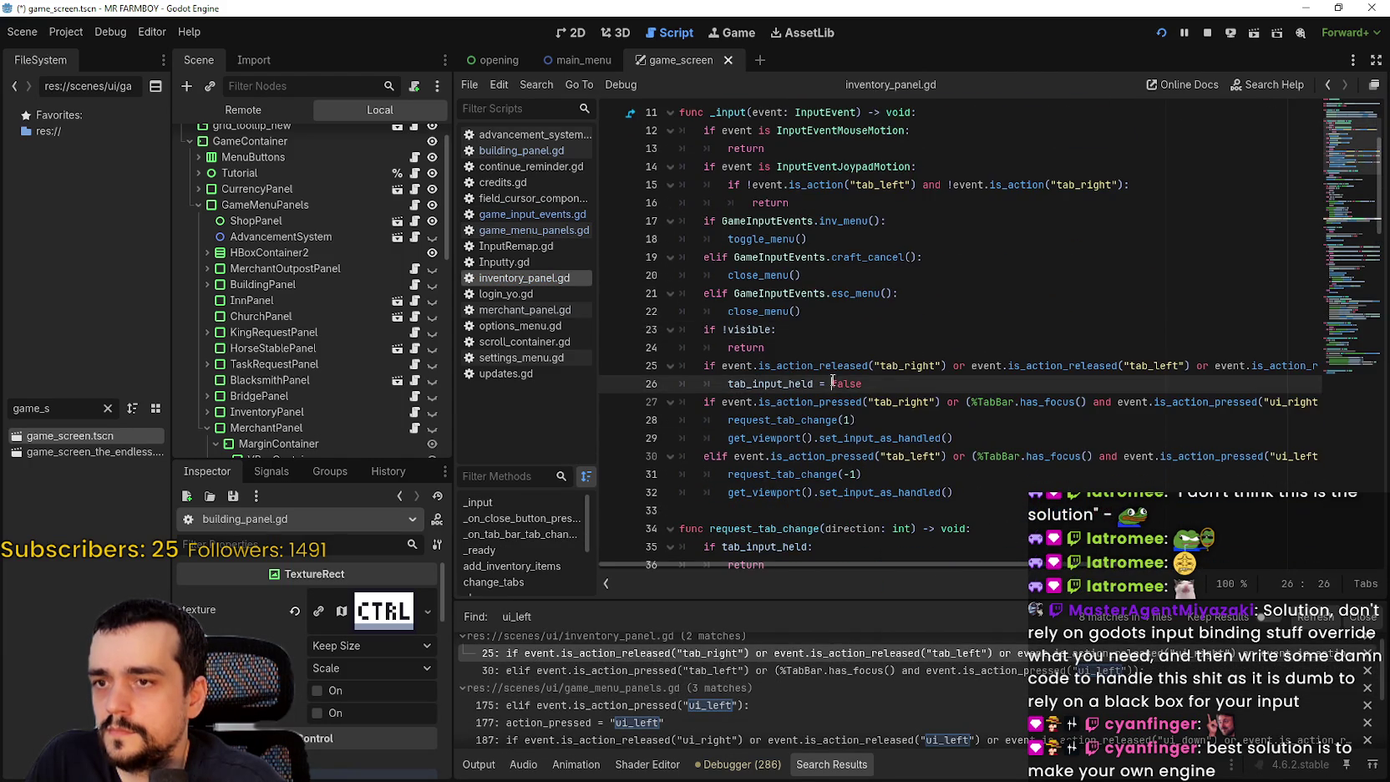
{"action": "left_click", "coordinate": [767, 676]}
- Open game_menu_panels.gd at the line 175 ui_left check and follow the timer code to line 190
{"action": "left_click", "coordinate": [756, 720]}
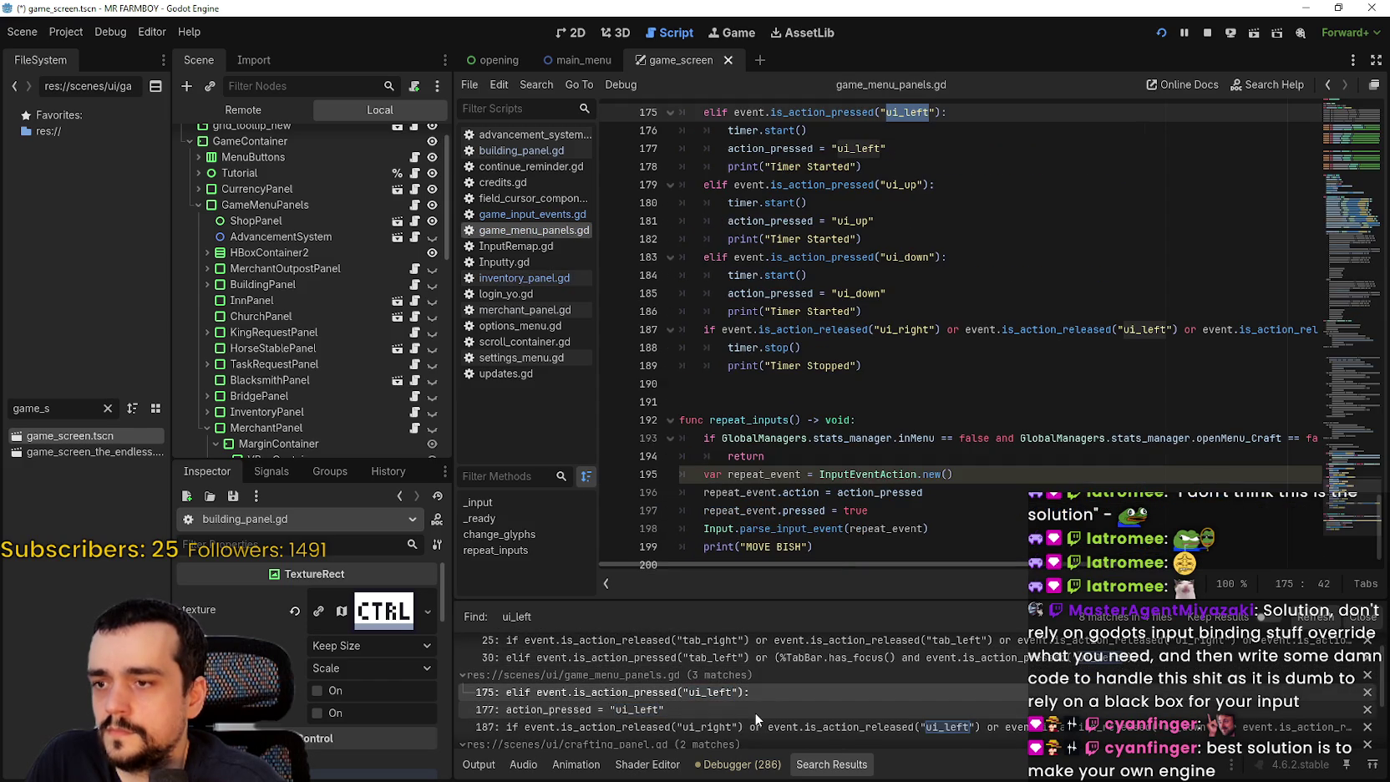
{"action": "left_click", "coordinate": [757, 693]}
{"action": "scroll", "coordinate": [789, 474], "scroll_direction": "up", "scroll_amount": 4}
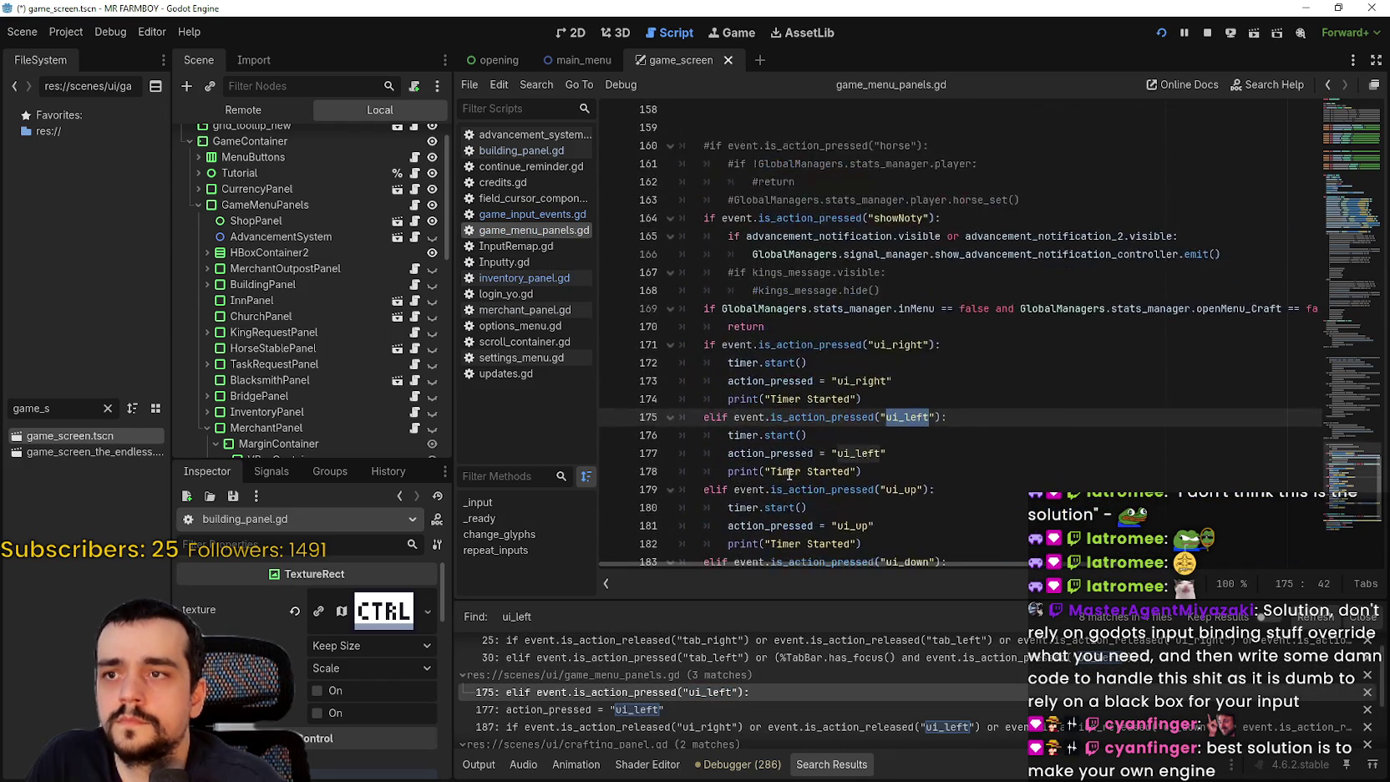
{"action": "scroll", "coordinate": [789, 474], "scroll_direction": "down", "scroll_amount": 3}
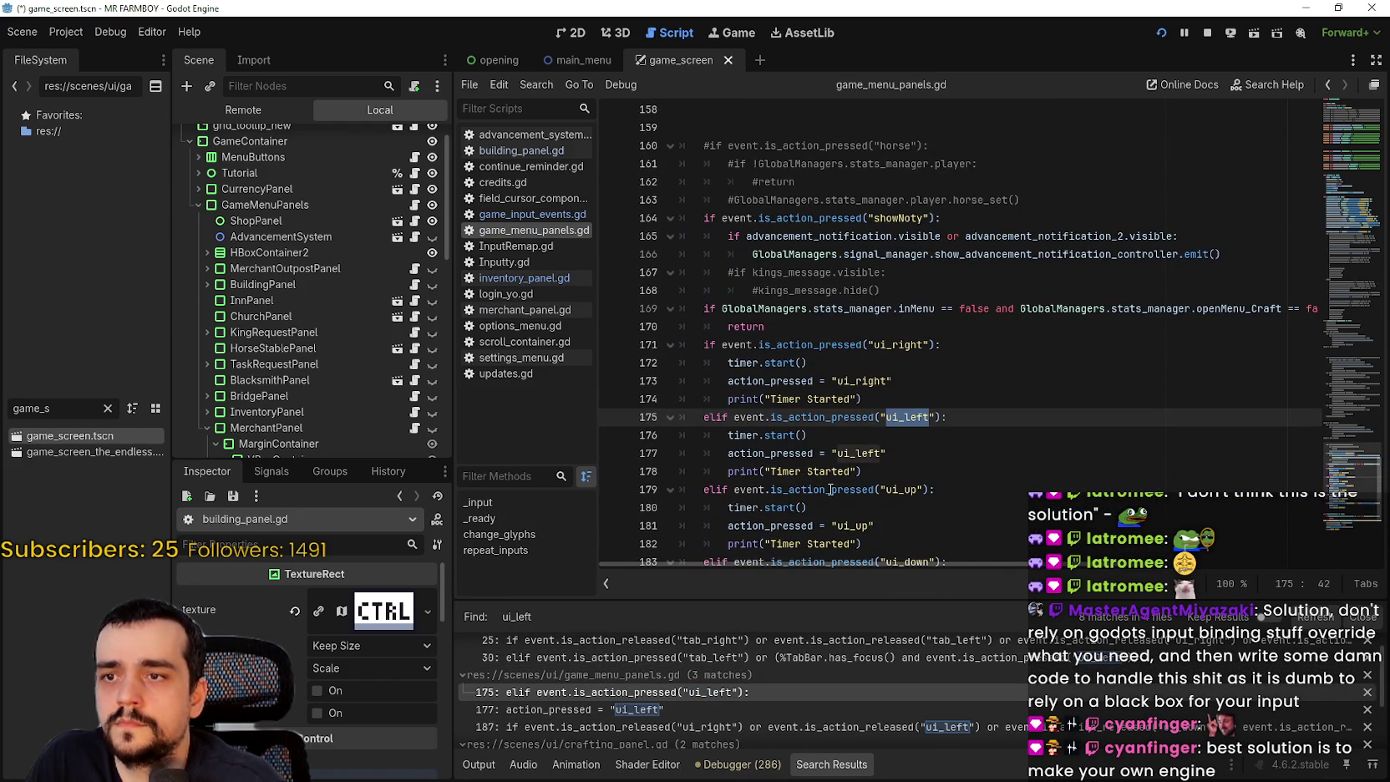
{"action": "scroll", "coordinate": [829, 489], "scroll_direction": "down", "scroll_amount": 2}
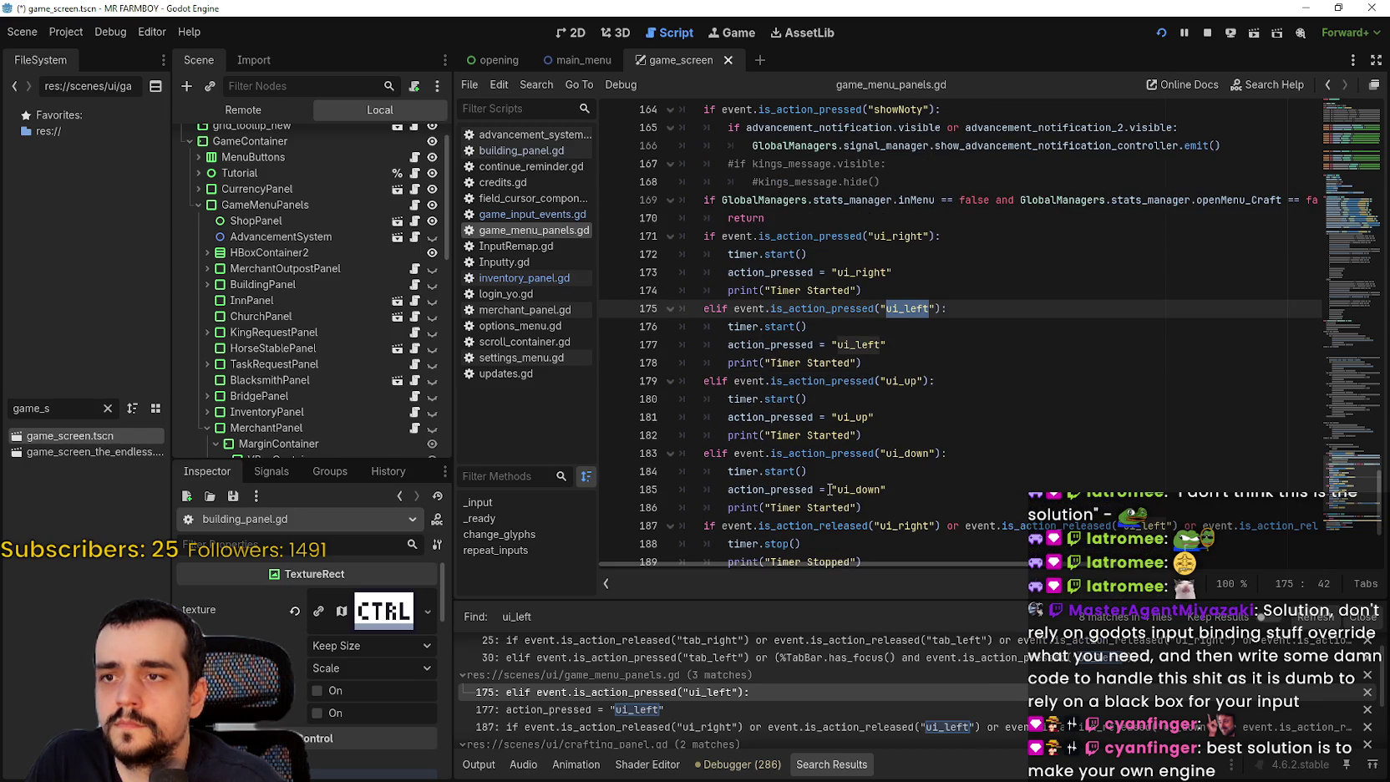
{"action": "scroll", "coordinate": [830, 489], "scroll_direction": "down", "scroll_amount": 3}
{"action": "left_click", "coordinate": [810, 424]}
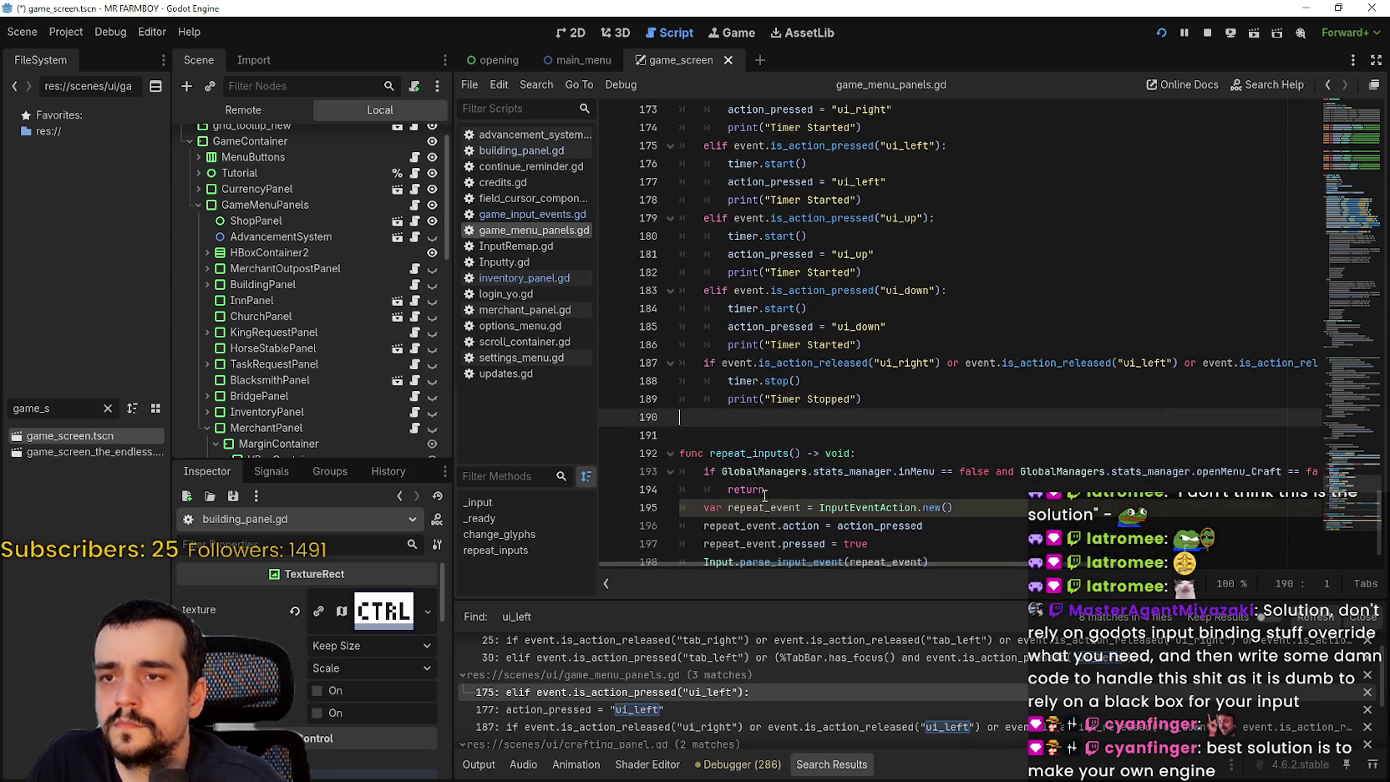
- Inspect the in-menu check on line 169 in game_menu_panels.gd
{"action": "scroll", "coordinate": [764, 494], "scroll_direction": "up", "scroll_amount": 2}
{"action": "mouse_move", "coordinate": [736, 360]}
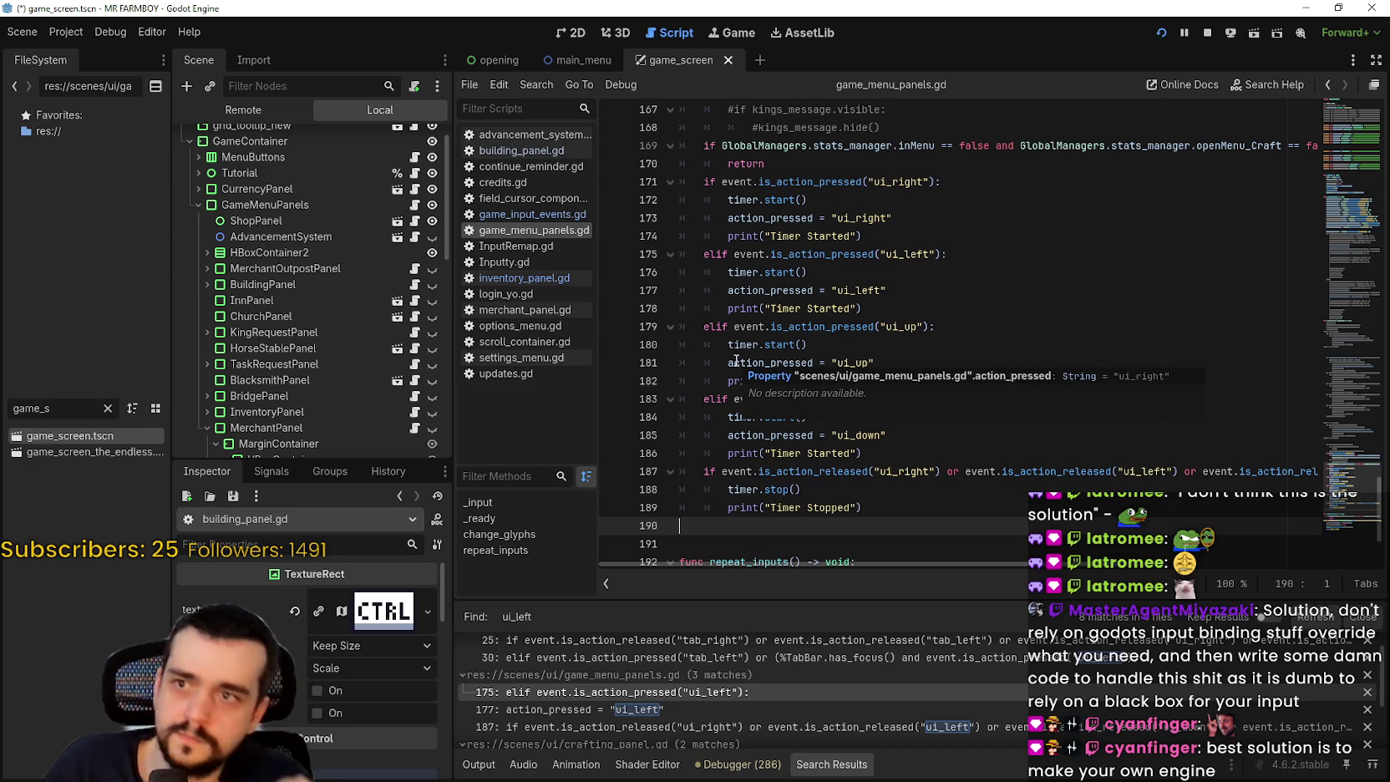
{"action": "scroll", "coordinate": [822, 322], "scroll_direction": "up", "scroll_amount": 3}
{"action": "left_click", "coordinate": [822, 309]}
{"action": "scroll", "coordinate": [821, 315], "scroll_direction": "up", "scroll_amount": 13}
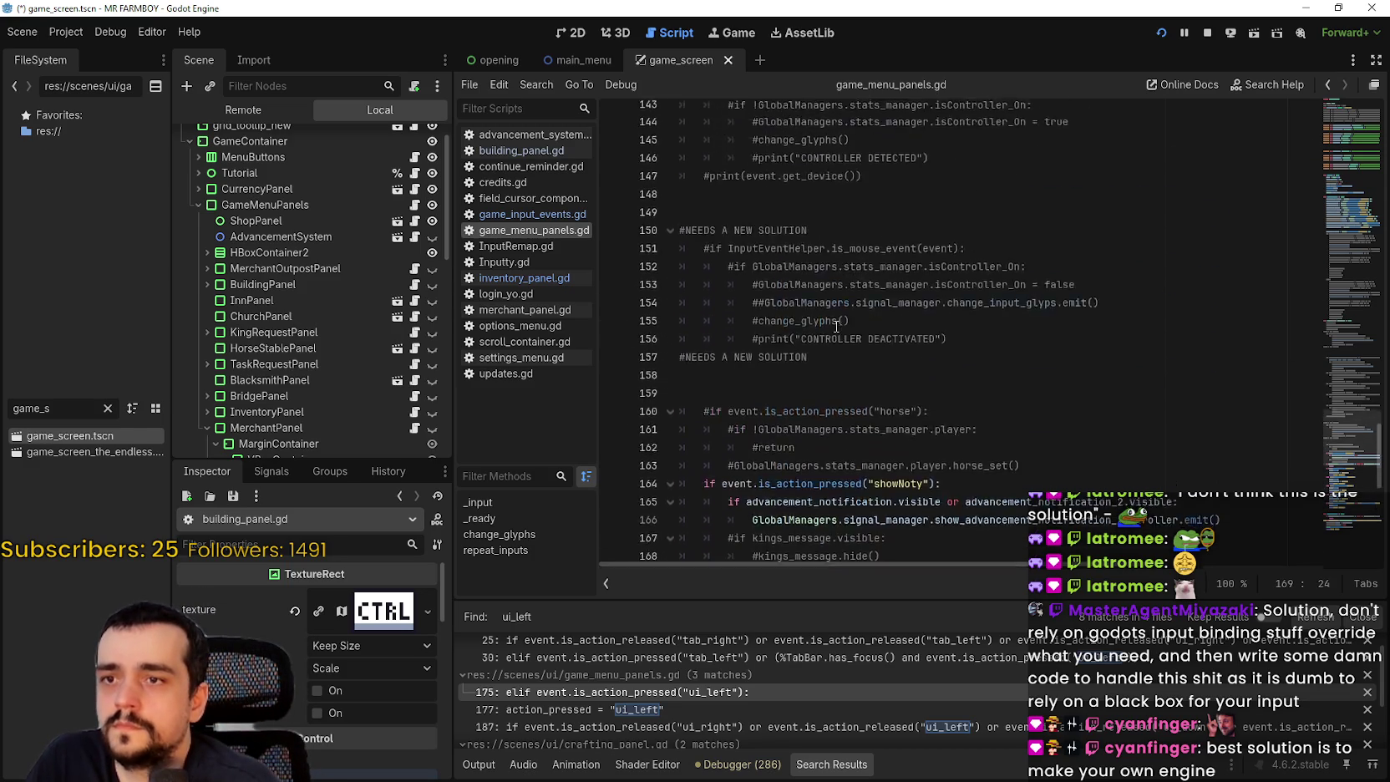
{"action": "left_click_drag", "start_coordinate": [1338, 404], "coordinate": [1338, 225]}
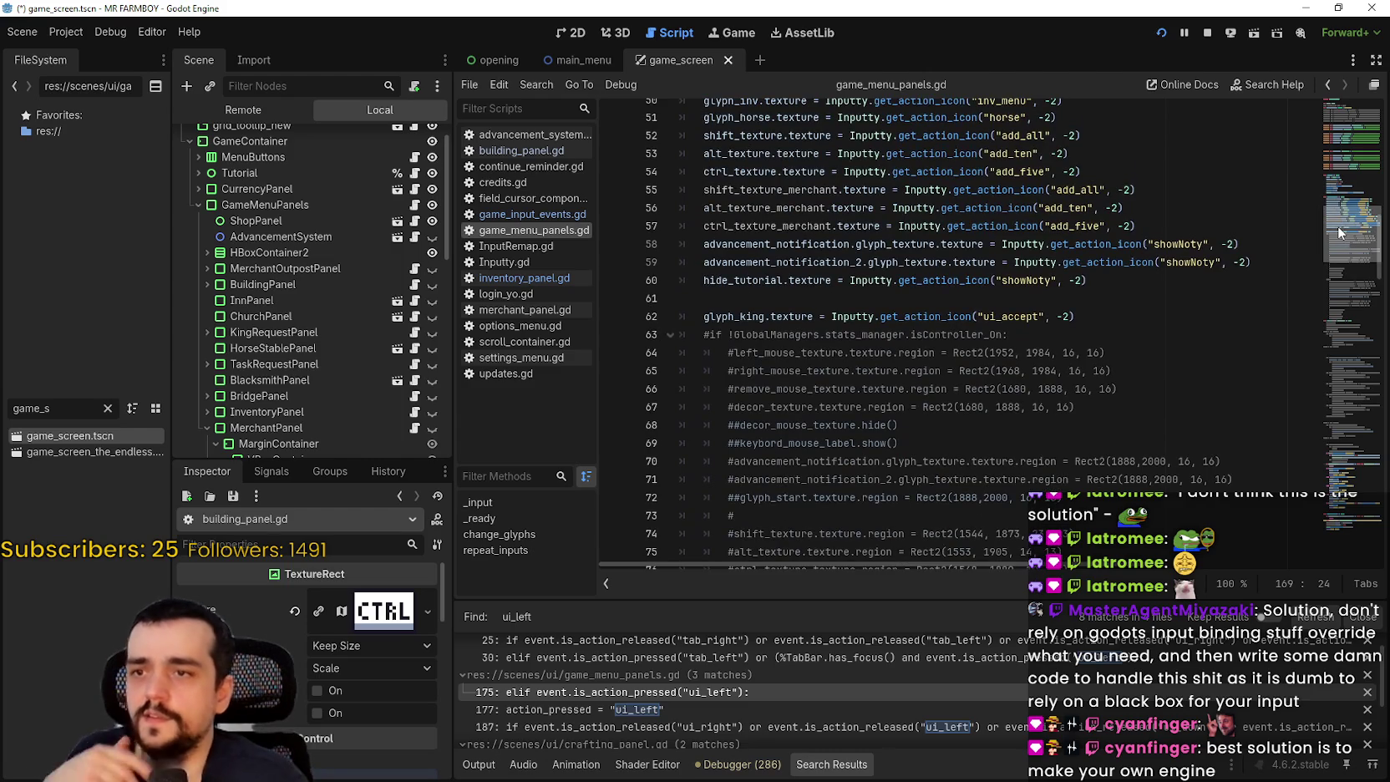
{"action": "scroll", "coordinate": [1338, 230], "scroll_direction": "up", "scroll_amount": 7}
{"action": "scroll", "coordinate": [1358, 256], "scroll_direction": "down", "scroll_amount": 4}
{"action": "mouse_move", "coordinate": [1358, 256]}
{"action": "left_mouse_down"}
{"action": "mouse_move", "coordinate": [1332, 374]}
{"action": "mouse_move", "coordinate": [1333, 463]}
{"action": "left_mouse_up"}
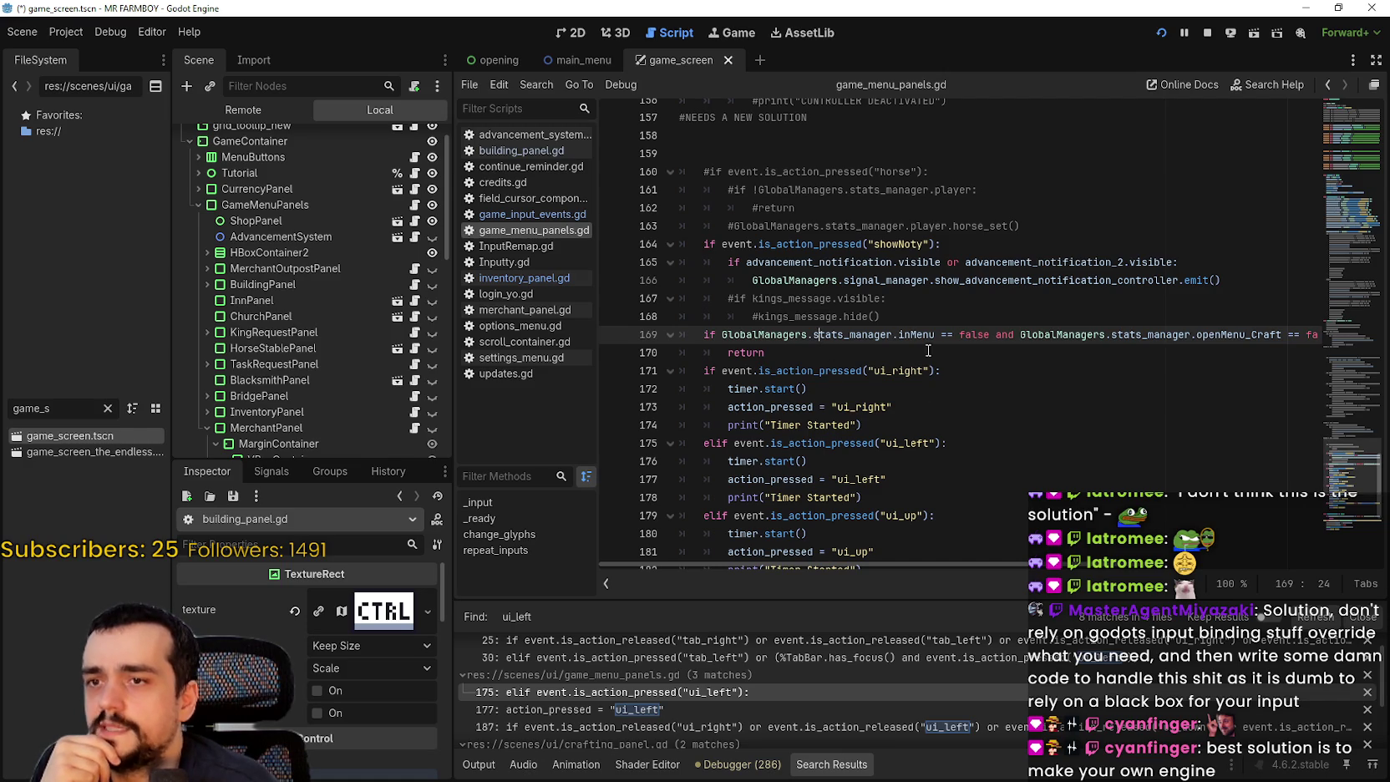
- Scroll through game_menu_panels.gd's input handler and repeat_inputs timer logic
{"action": "scroll", "coordinate": [727, 442], "scroll_direction": "up", "scroll_amount": 20}
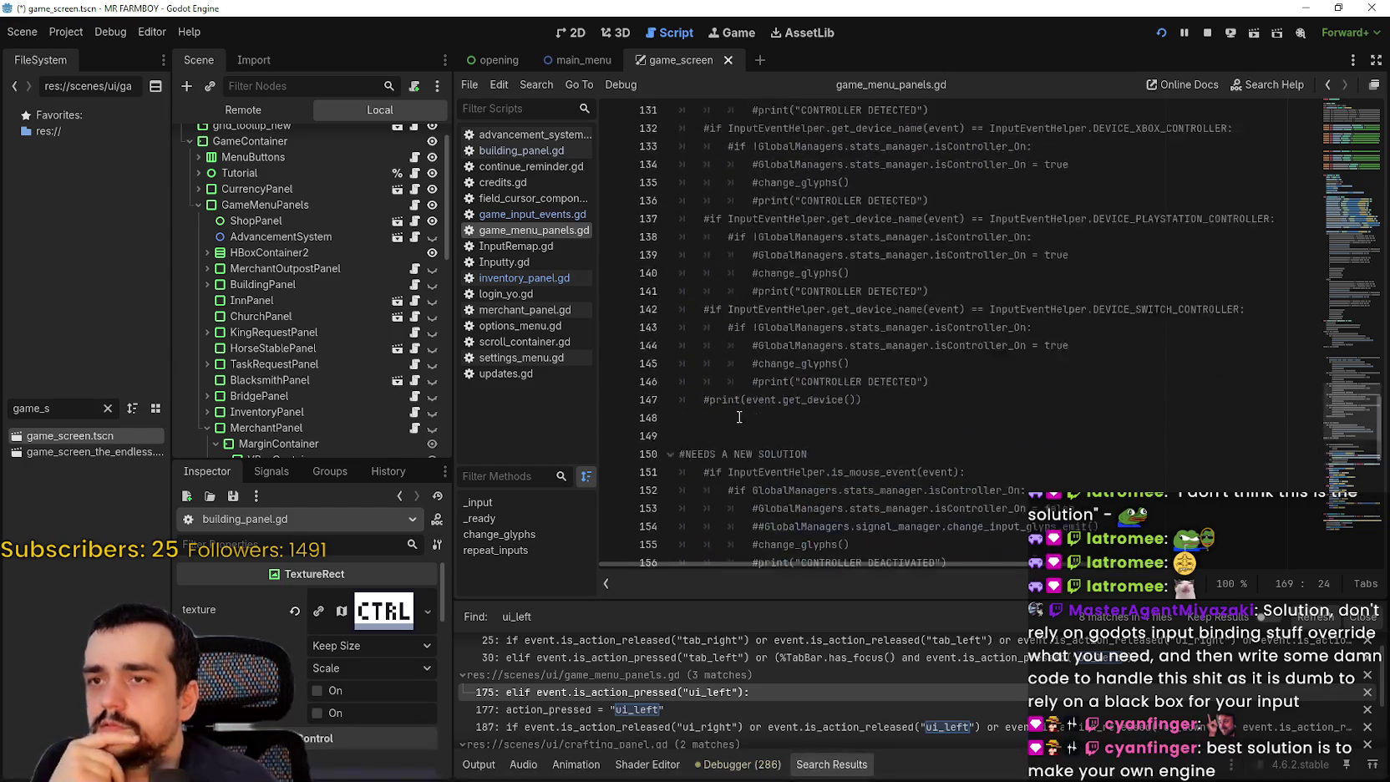
{"action": "scroll", "coordinate": [746, 402], "scroll_direction": "up", "scroll_amount": 14}
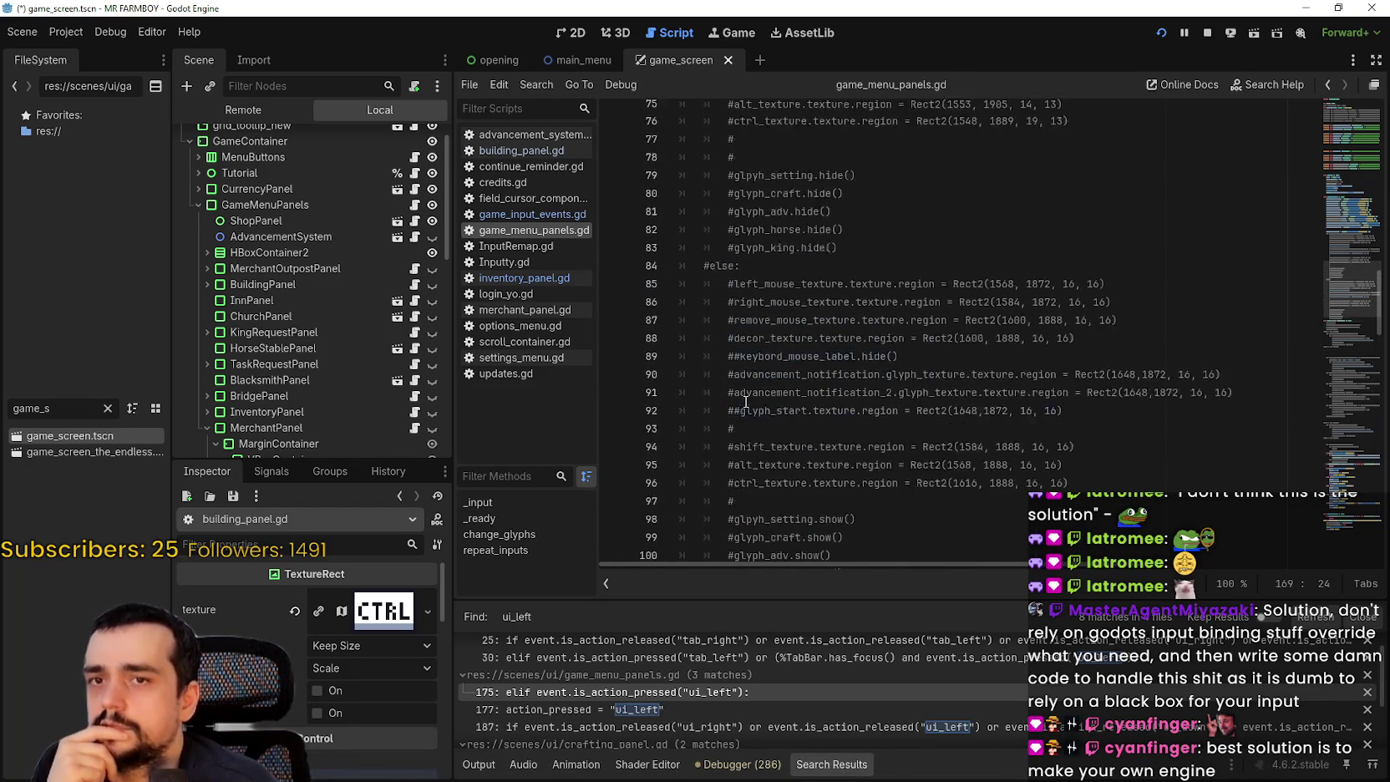
{"action": "scroll", "coordinate": [746, 400], "scroll_direction": "up", "scroll_amount": 3}
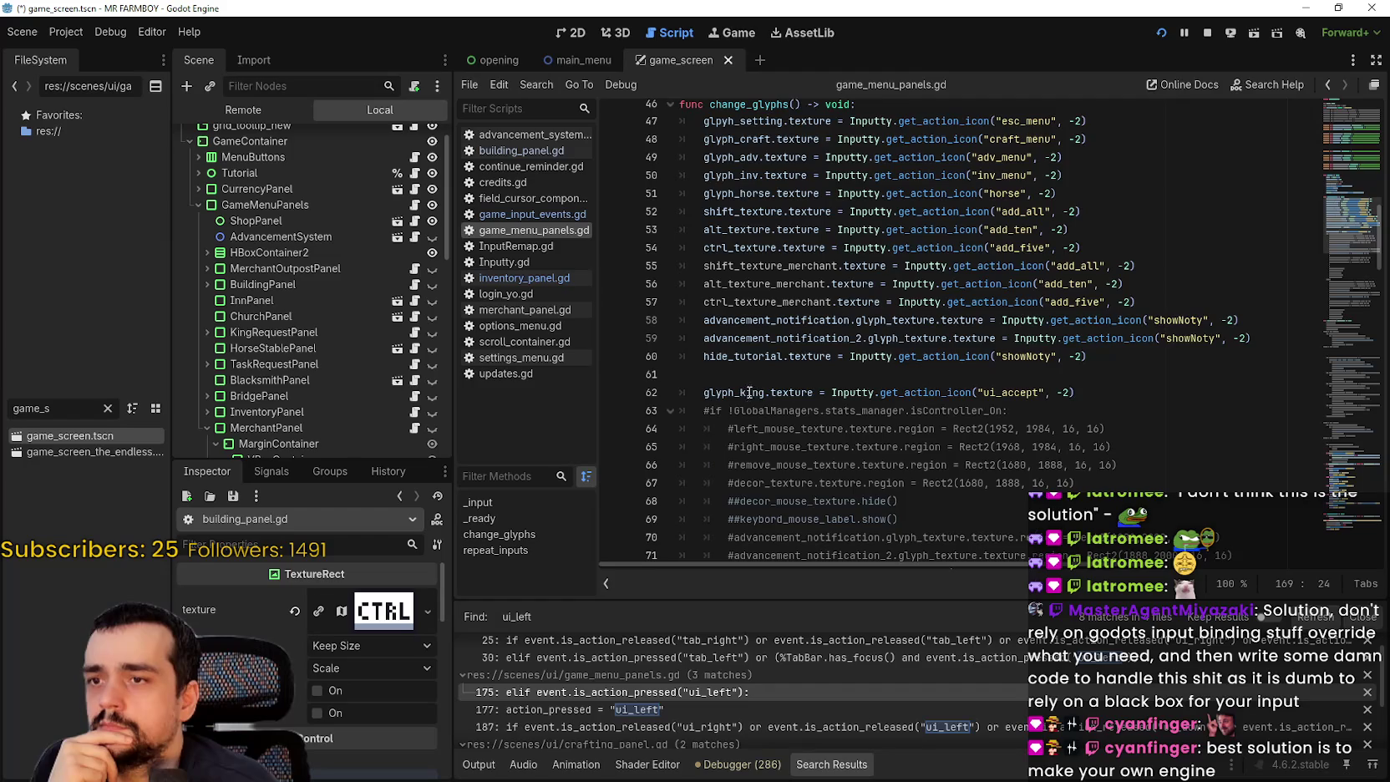
{"action": "scroll", "coordinate": [749, 391], "scroll_direction": "up", "scroll_amount": 1}
{"action": "scroll", "coordinate": [750, 380], "scroll_direction": "down", "scroll_amount": 10}
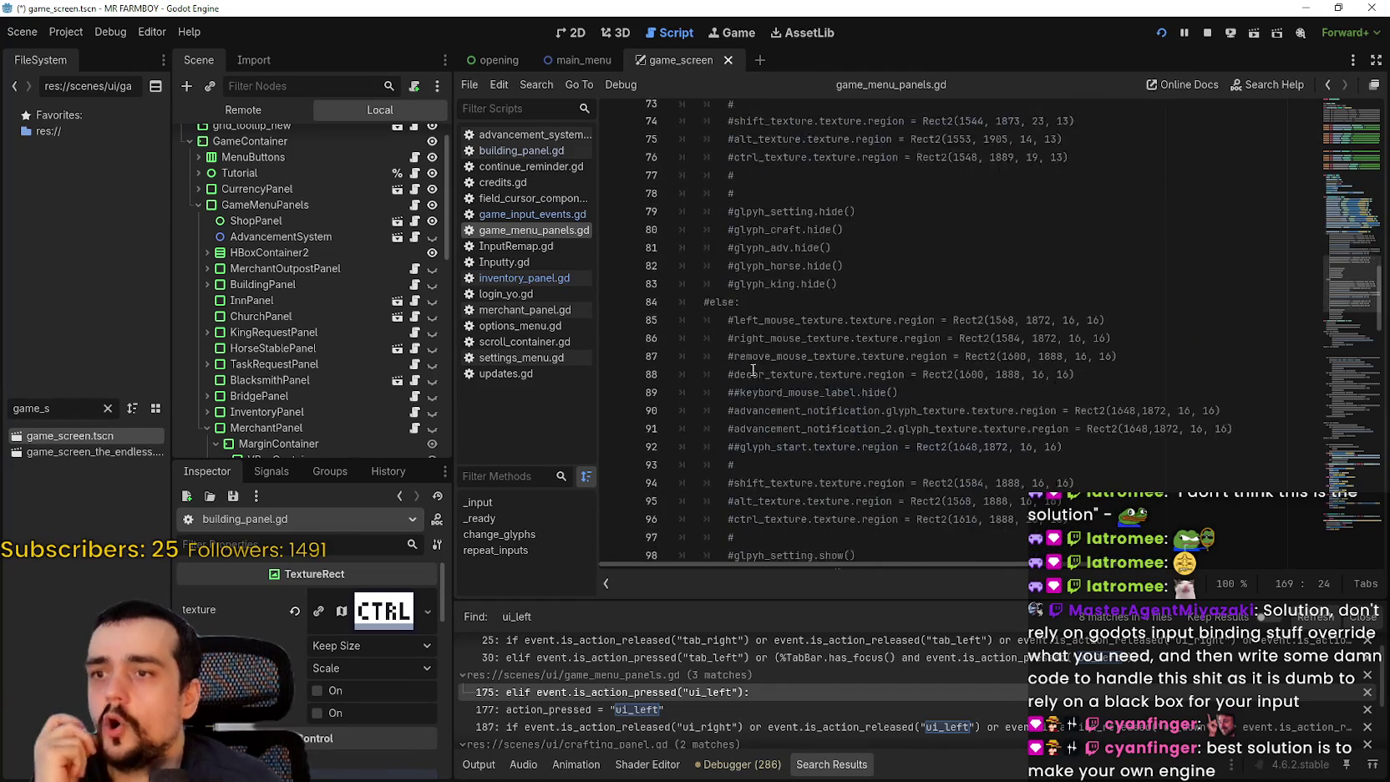
{"action": "scroll", "coordinate": [753, 370], "scroll_direction": "up", "scroll_amount": 10}
{"action": "scroll", "coordinate": [781, 309], "scroll_direction": "down", "scroll_amount": 5}
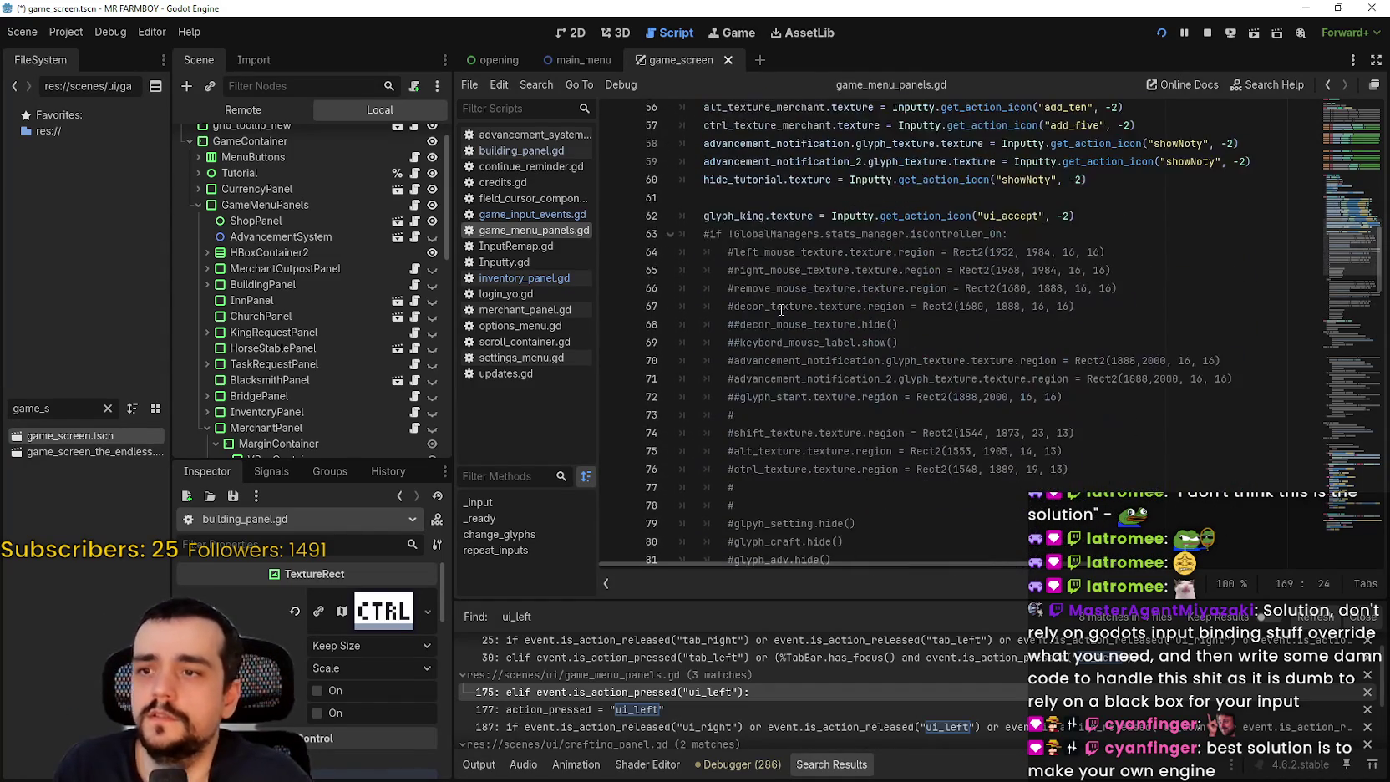
{"action": "scroll", "coordinate": [781, 309], "scroll_direction": "down", "scroll_amount": 15}
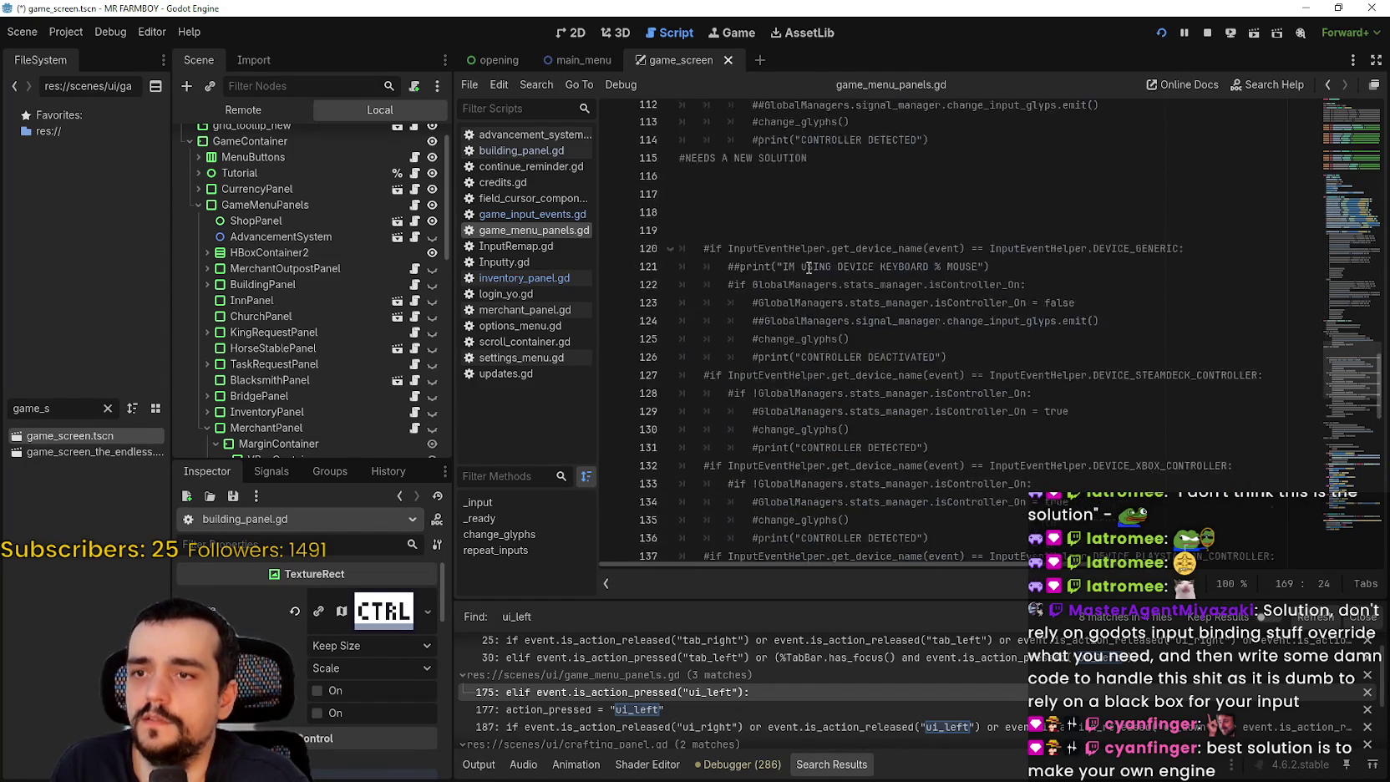
{"action": "scroll", "coordinate": [809, 267], "scroll_direction": "down", "scroll_amount": 12}
- Examine the commented return, horse_set and showNoty lines 162–170
{"action": "left_click", "coordinate": [1032, 239]}
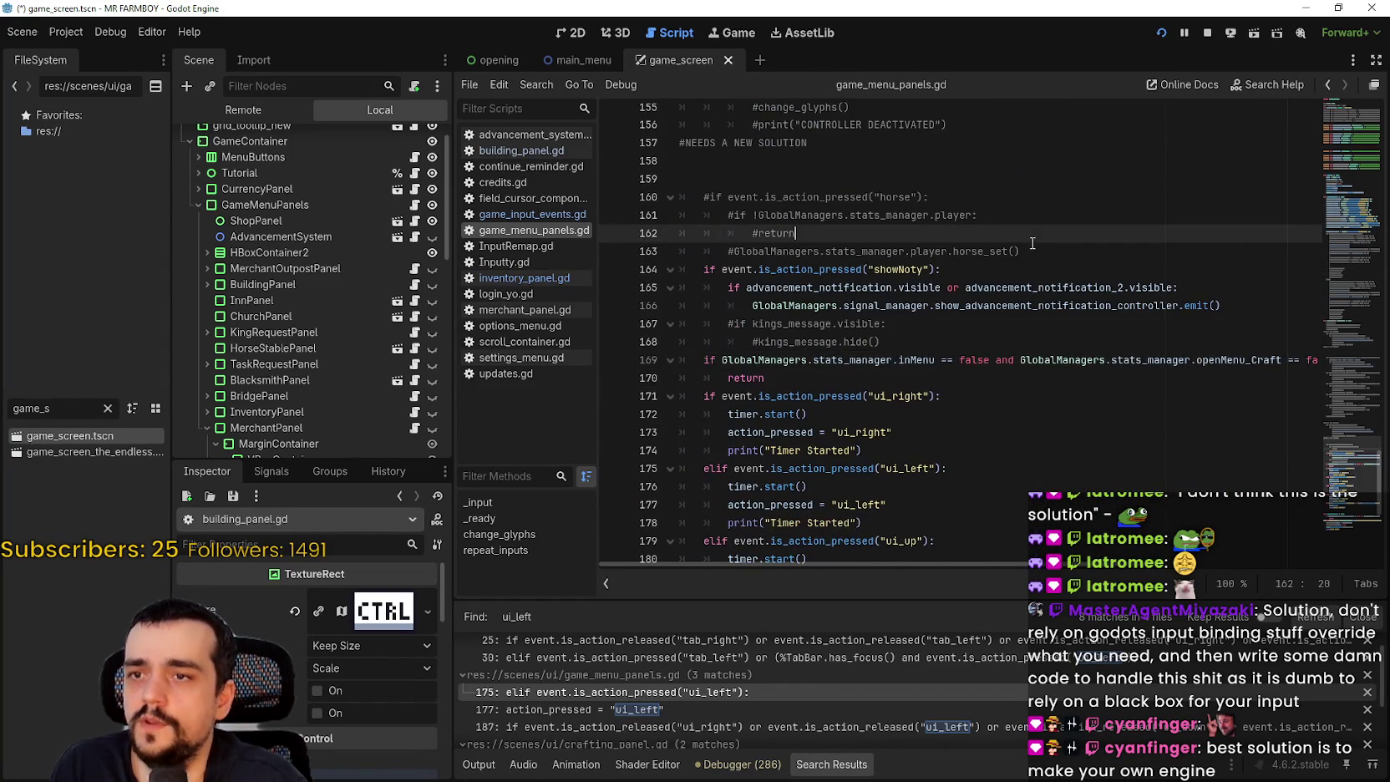
{"action": "scroll", "coordinate": [1036, 250], "scroll_direction": "up", "scroll_amount": 3}
{"action": "left_click", "coordinate": [1056, 433]}
{"action": "left_click", "coordinate": [1054, 420]}
{"action": "scroll", "coordinate": [1003, 401], "scroll_direction": "down", "scroll_amount": 4}
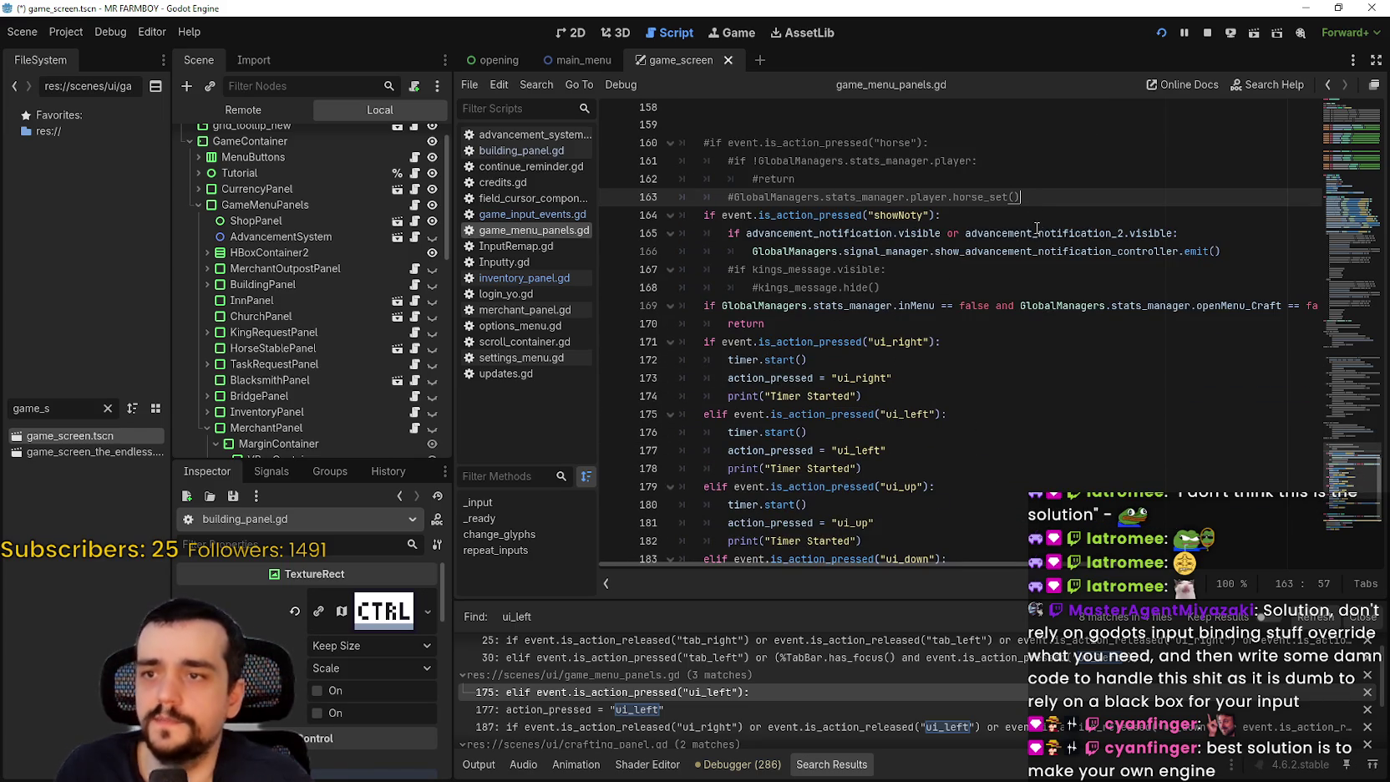
{"action": "scroll", "coordinate": [805, 304], "scroll_direction": "down", "scroll_amount": 1}
{"action": "left_click", "coordinate": [792, 275]}
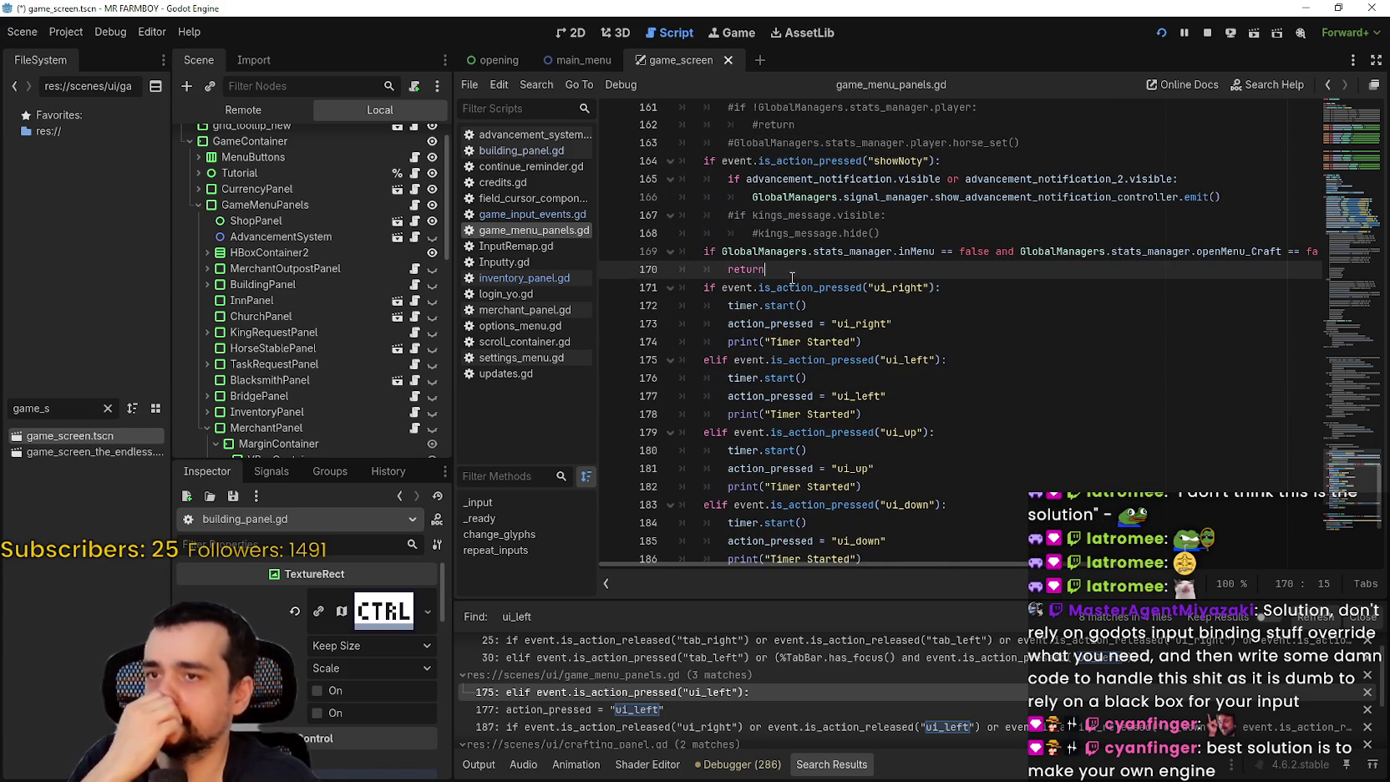
{"action": "scroll", "coordinate": [852, 279], "scroll_direction": "down", "scroll_amount": 4}
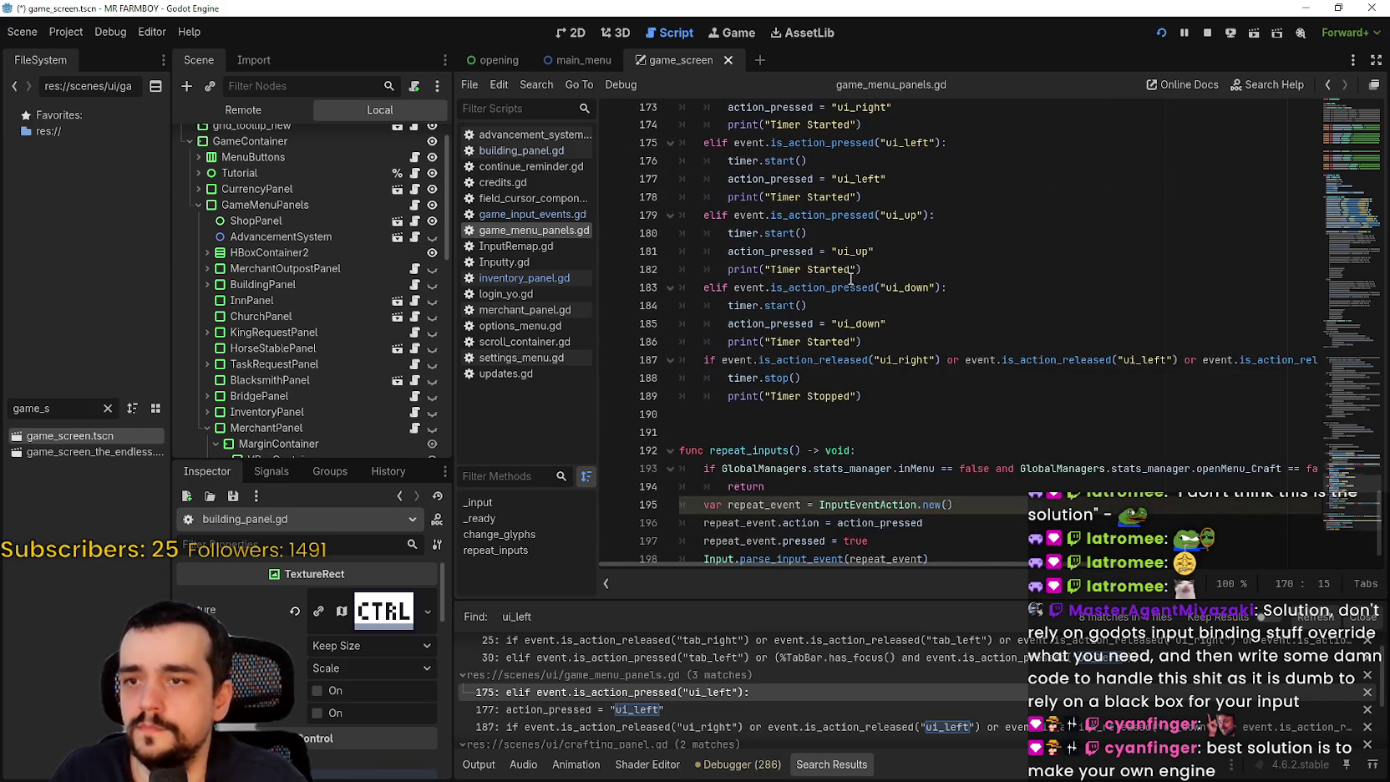
- Add 'if event is InputEventJoypadMotion:' with a return at line 172 and save game_menu_panels.gd
{"action": "scroll", "coordinate": [818, 315], "scroll_direction": "up", "scroll_amount": 2}
{"action": "key", "text": "Return"}
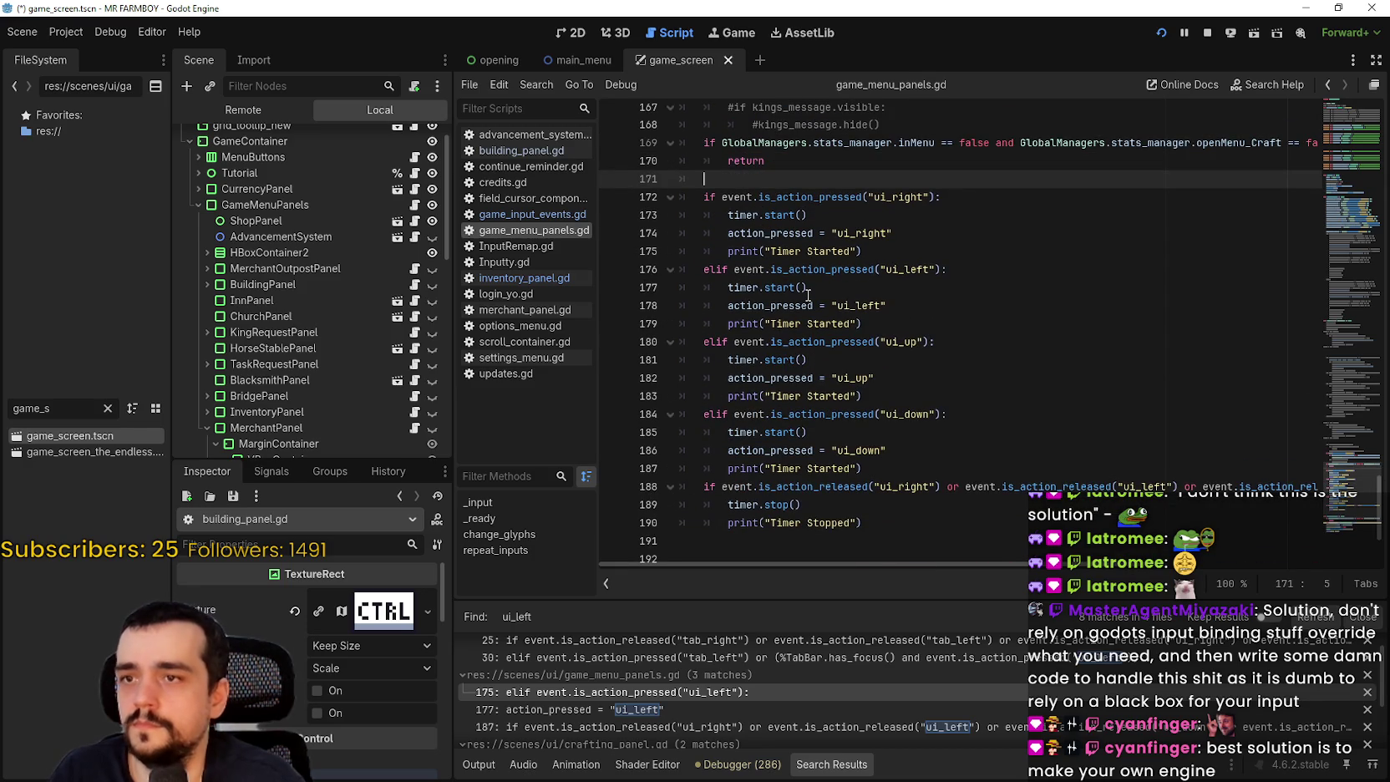
{"action": "key", "text": "Return"}
{"action": "type", "text": "if e"}
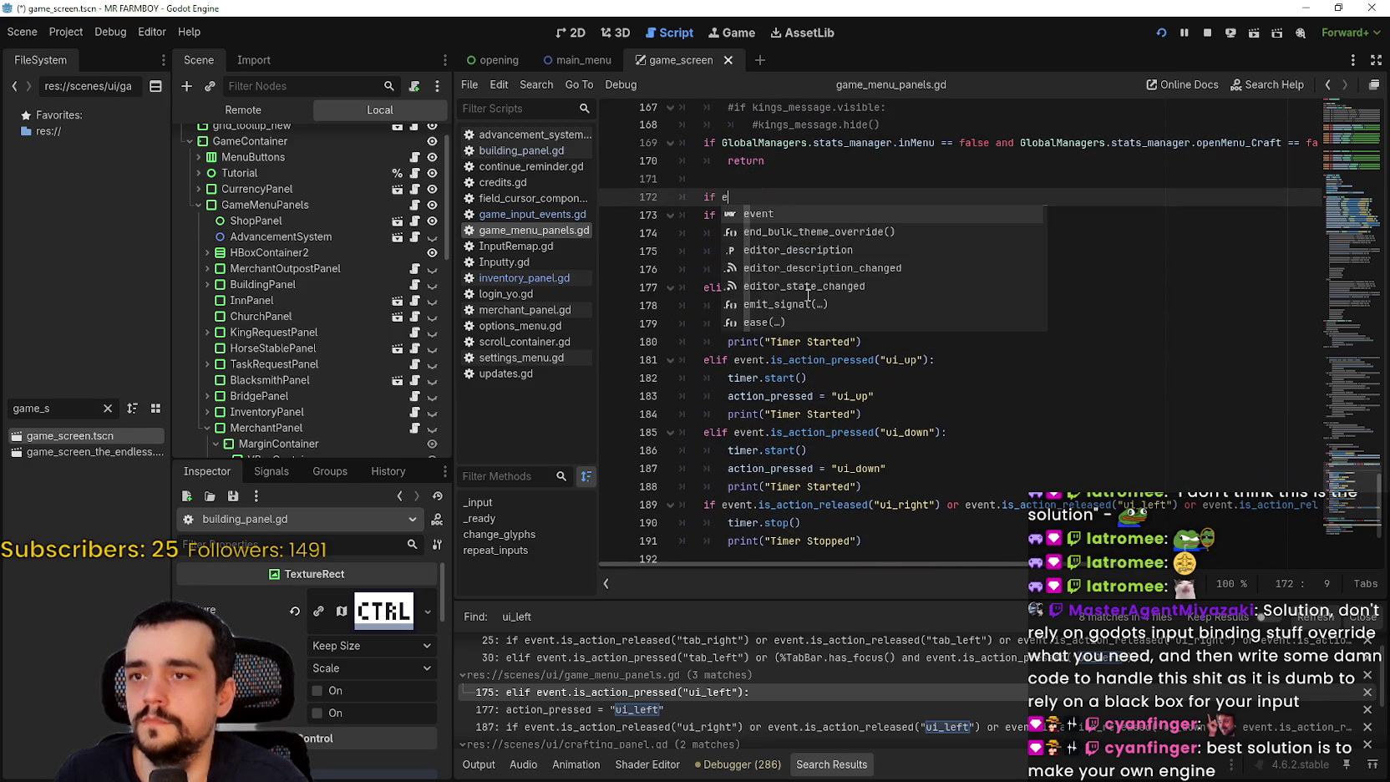
{"action": "type", "text": "vent is "}
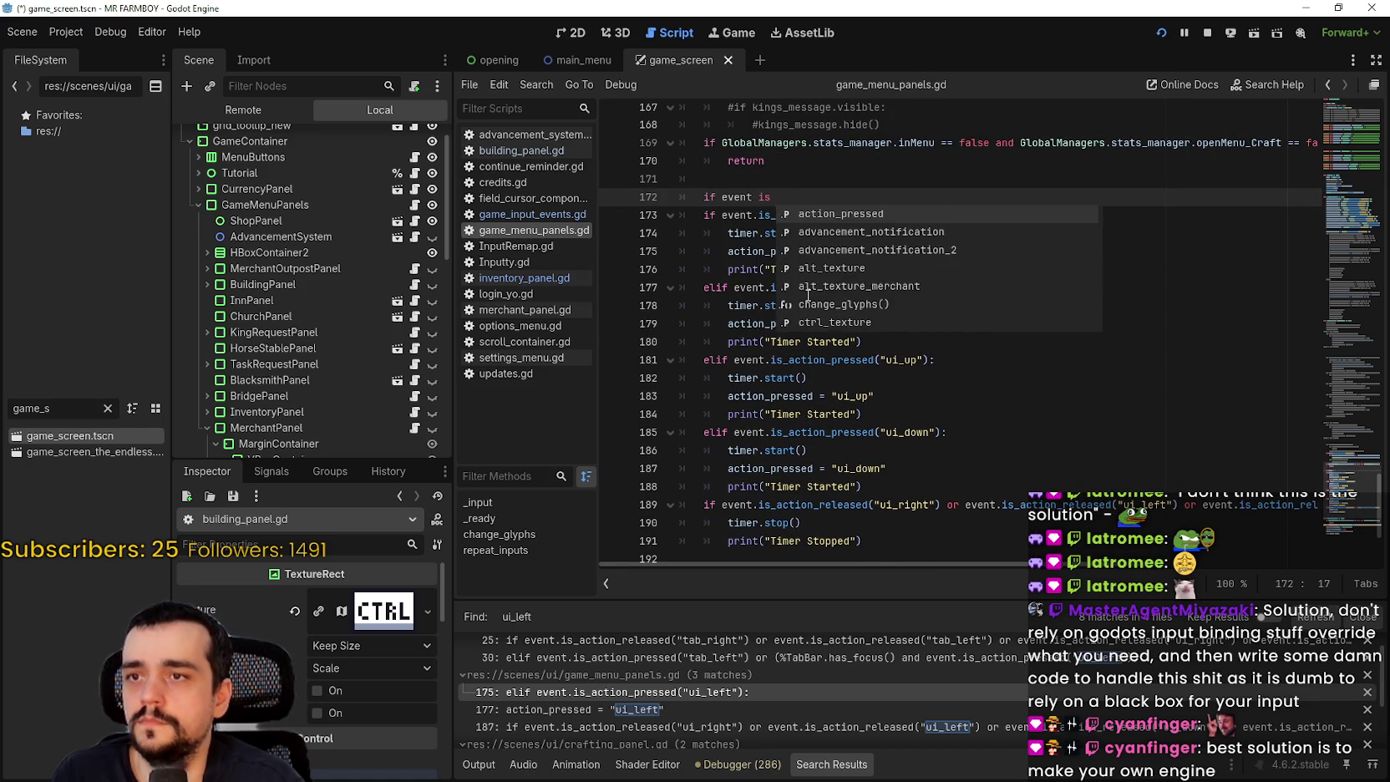
{"action": "type", "text": "jo"}
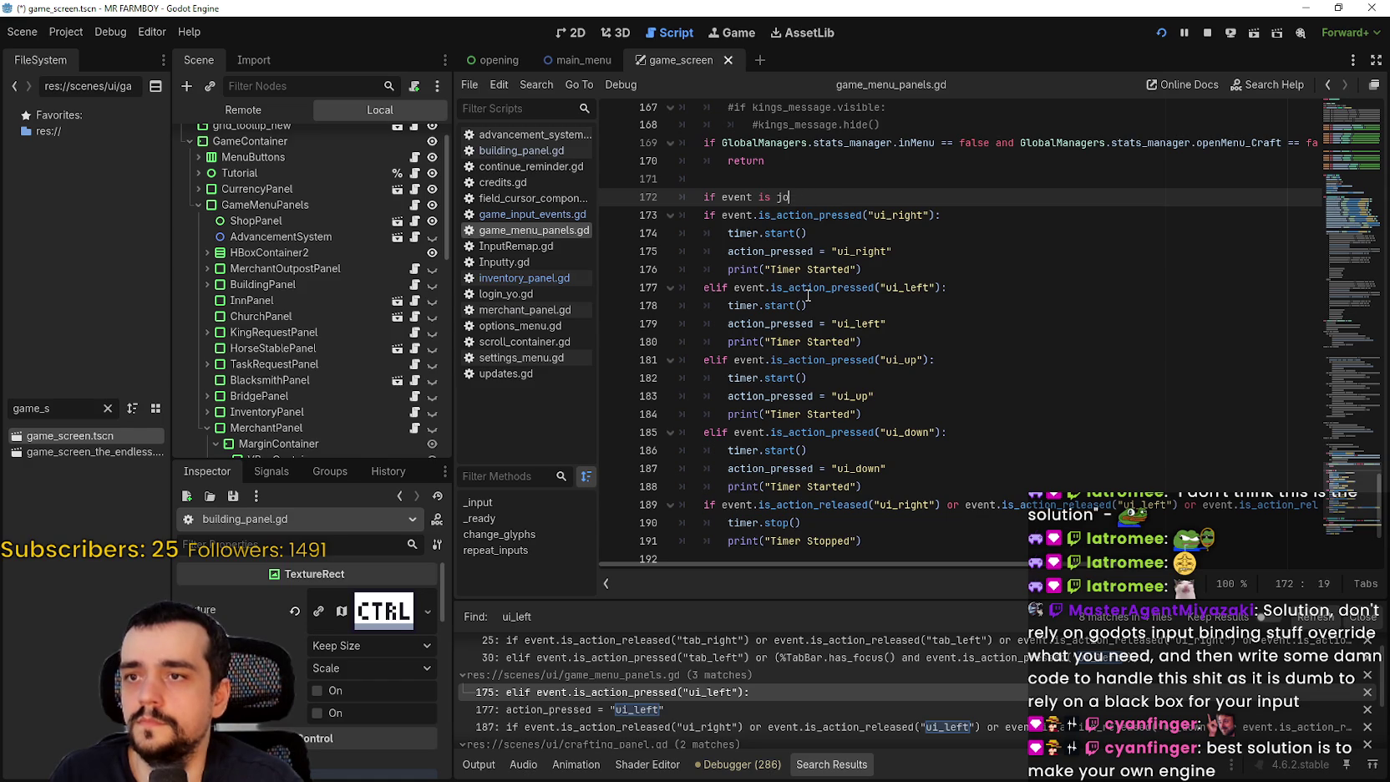
{"action": "type", "text": "ysJo"}
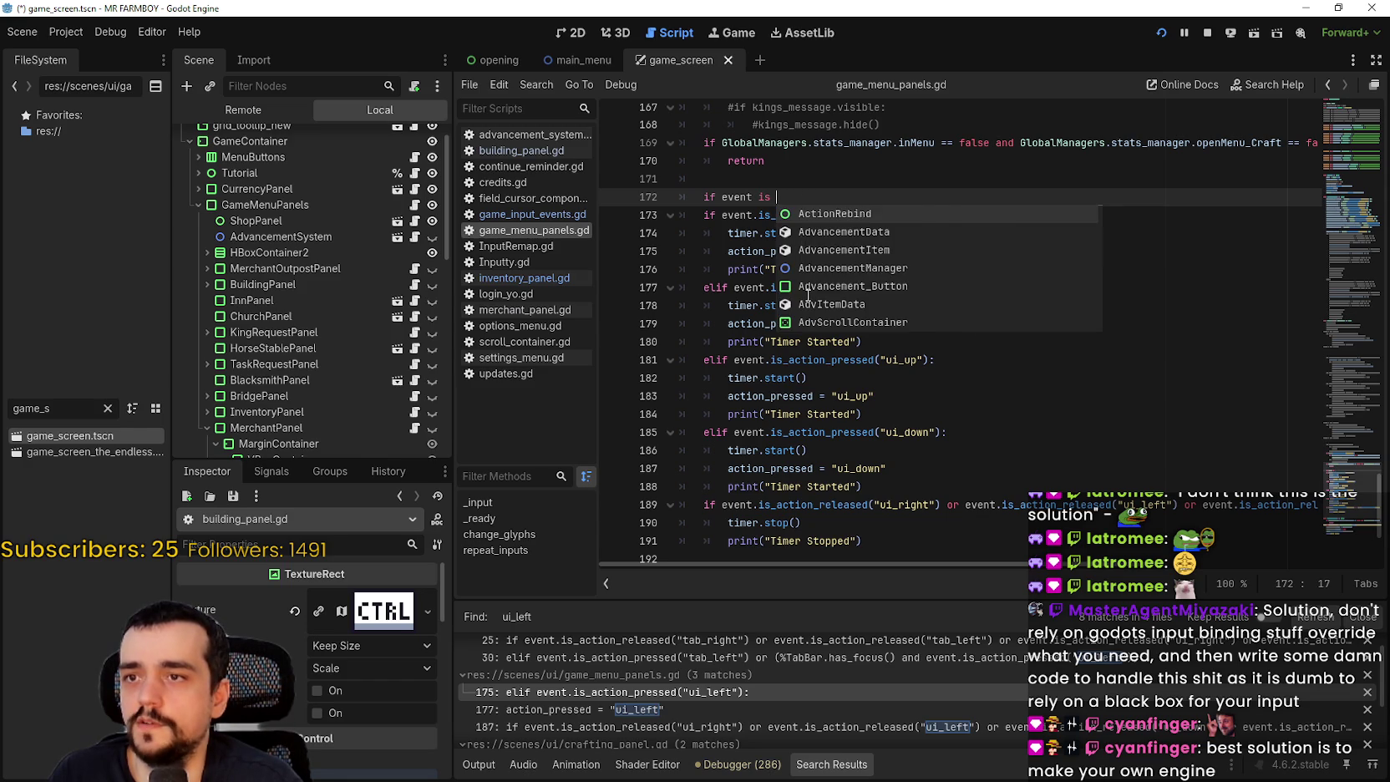
{"action": "key", "text": "BackSpace"}
{"action": "type", "text": "oy"}
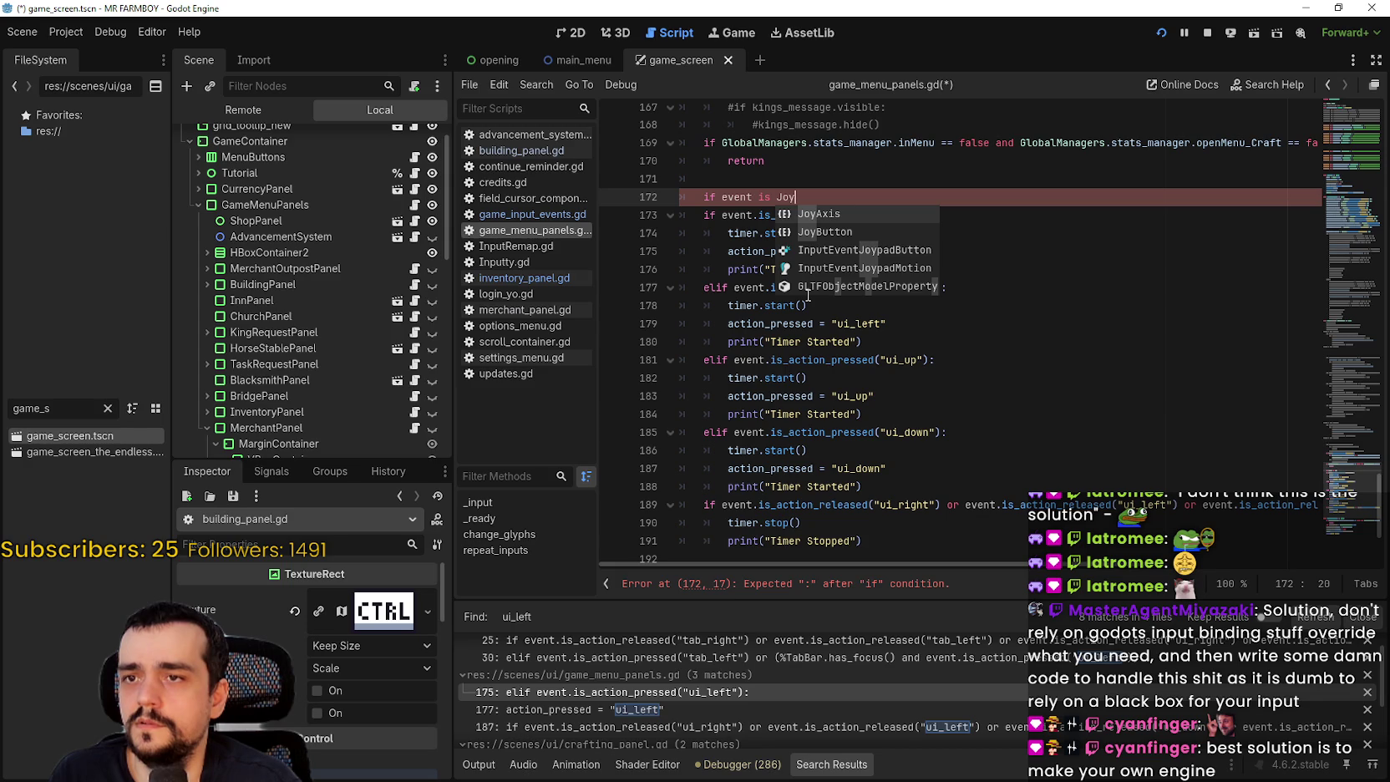
{"action": "key", "text": "Down"}
{"action": "key", "text": "Down"}
{"action": "key", "text": "Down"}
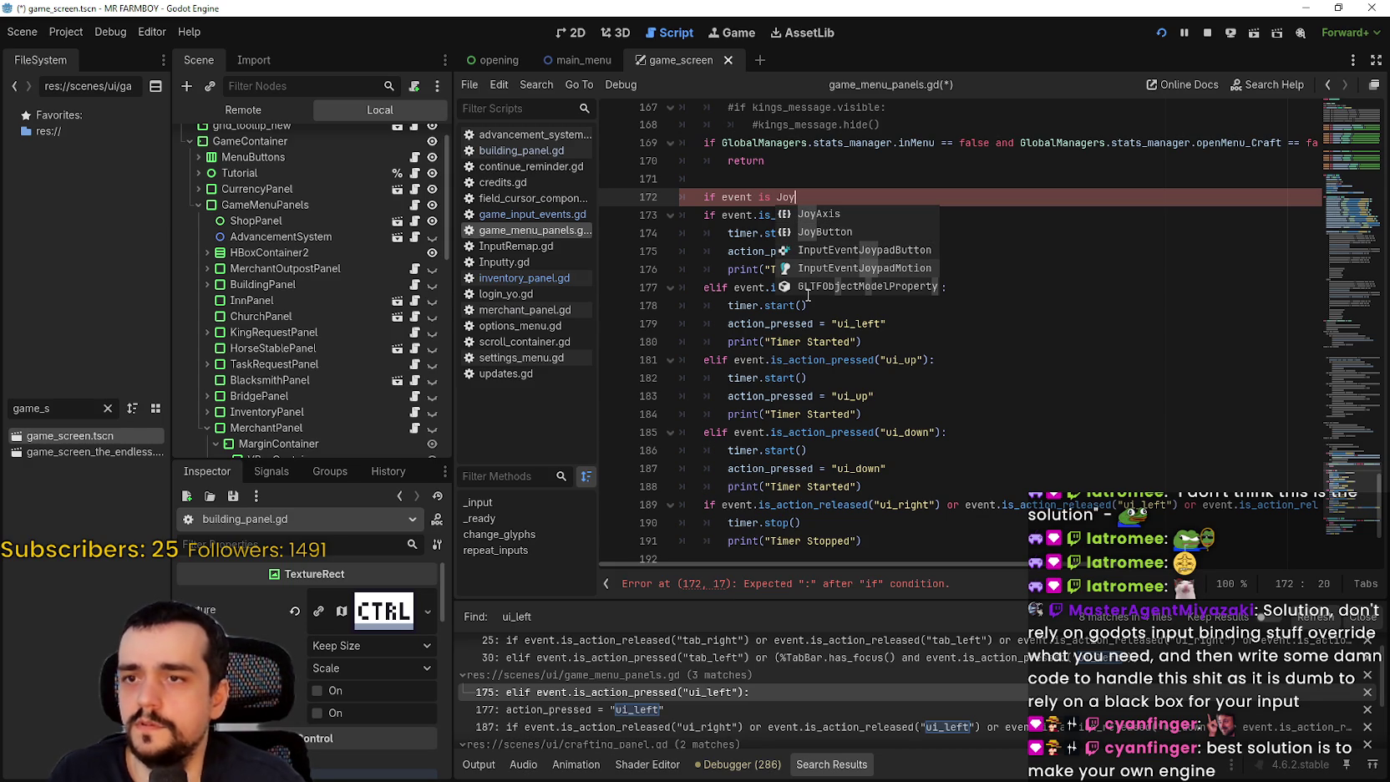
{"action": "key", "text": "Return"}
{"action": "type", "text": ":"}
{"action": "key", "text": "Return"}
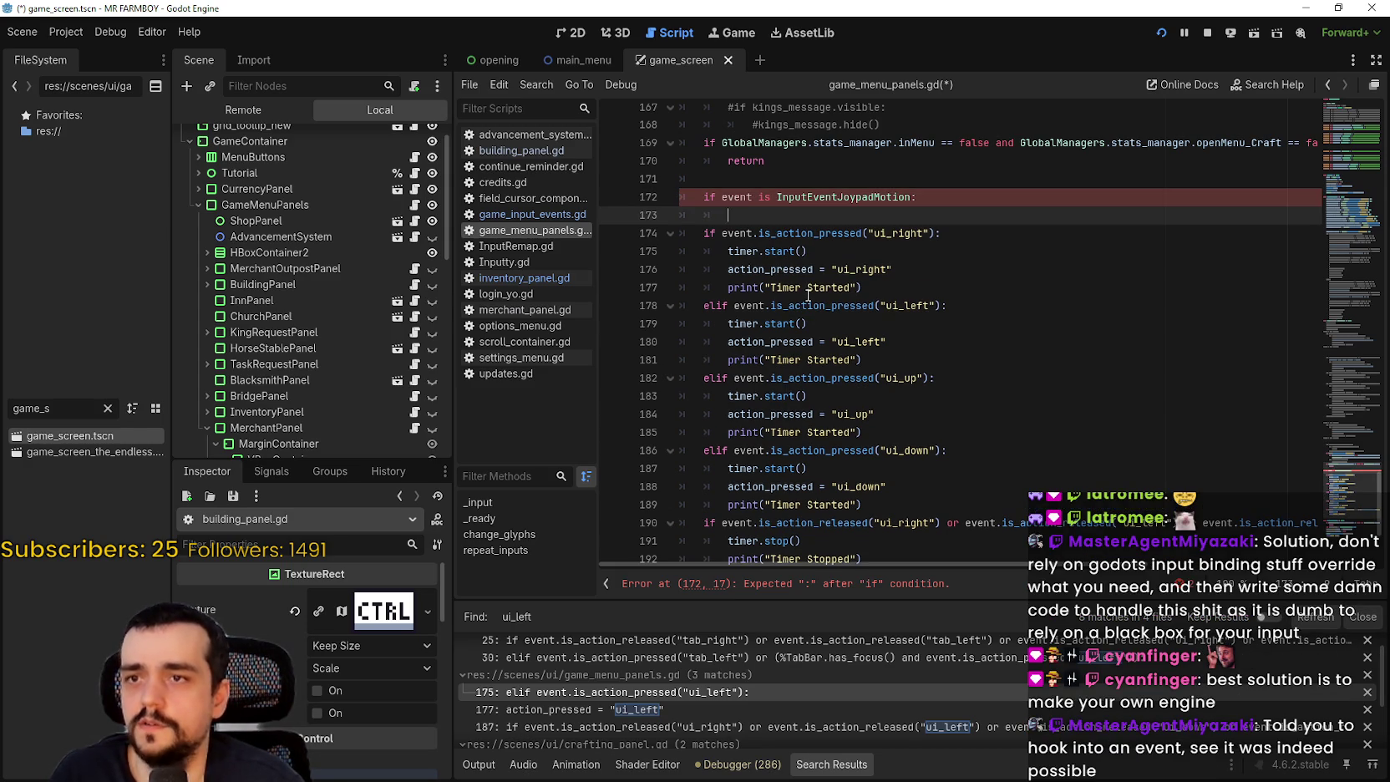
{"action": "type", "text": "return"}
{"action": "key", "text": "ctrl+s"}
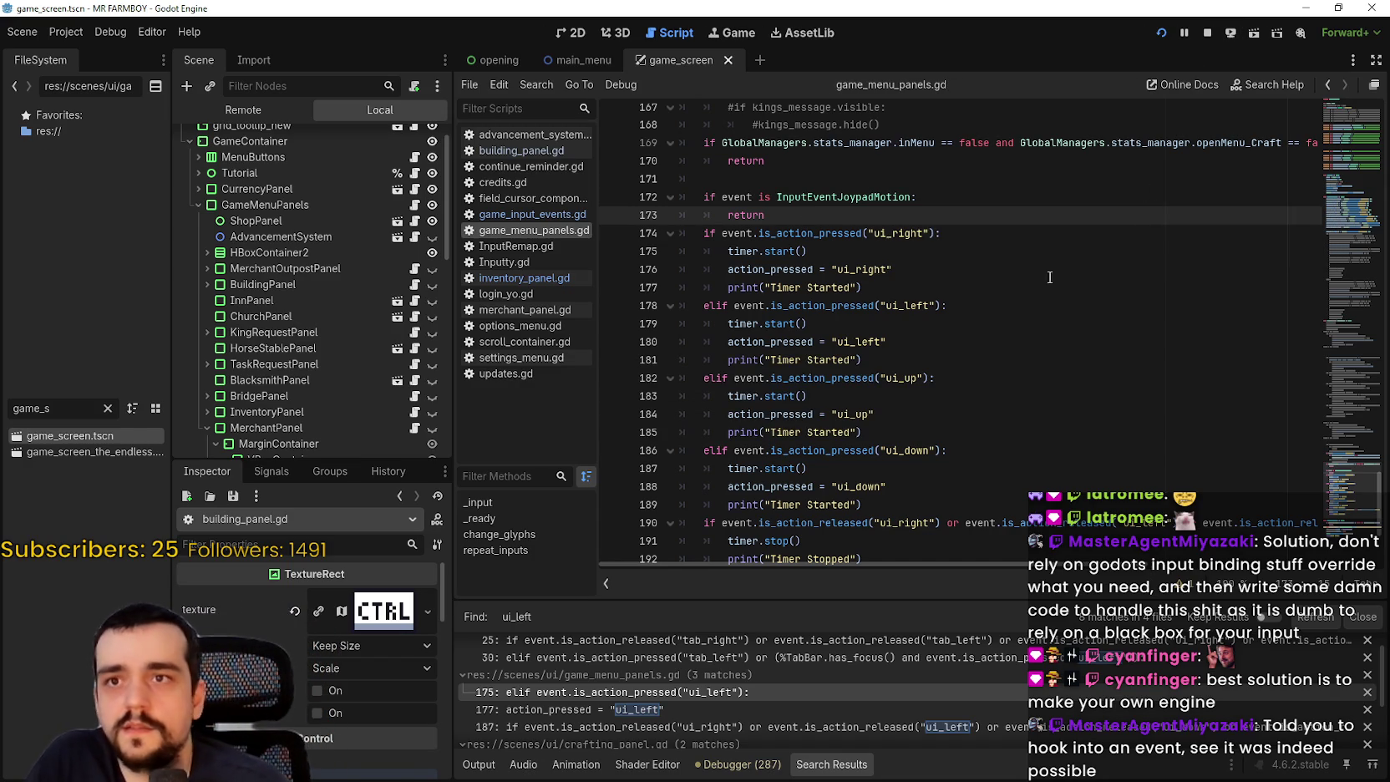
{"action": "left_click", "coordinate": [794, 233]}
- Stop the running game and relaunch MR FARMBOY to test the joypad-motion change
{"action": "left_click", "coordinate": [1208, 32]}
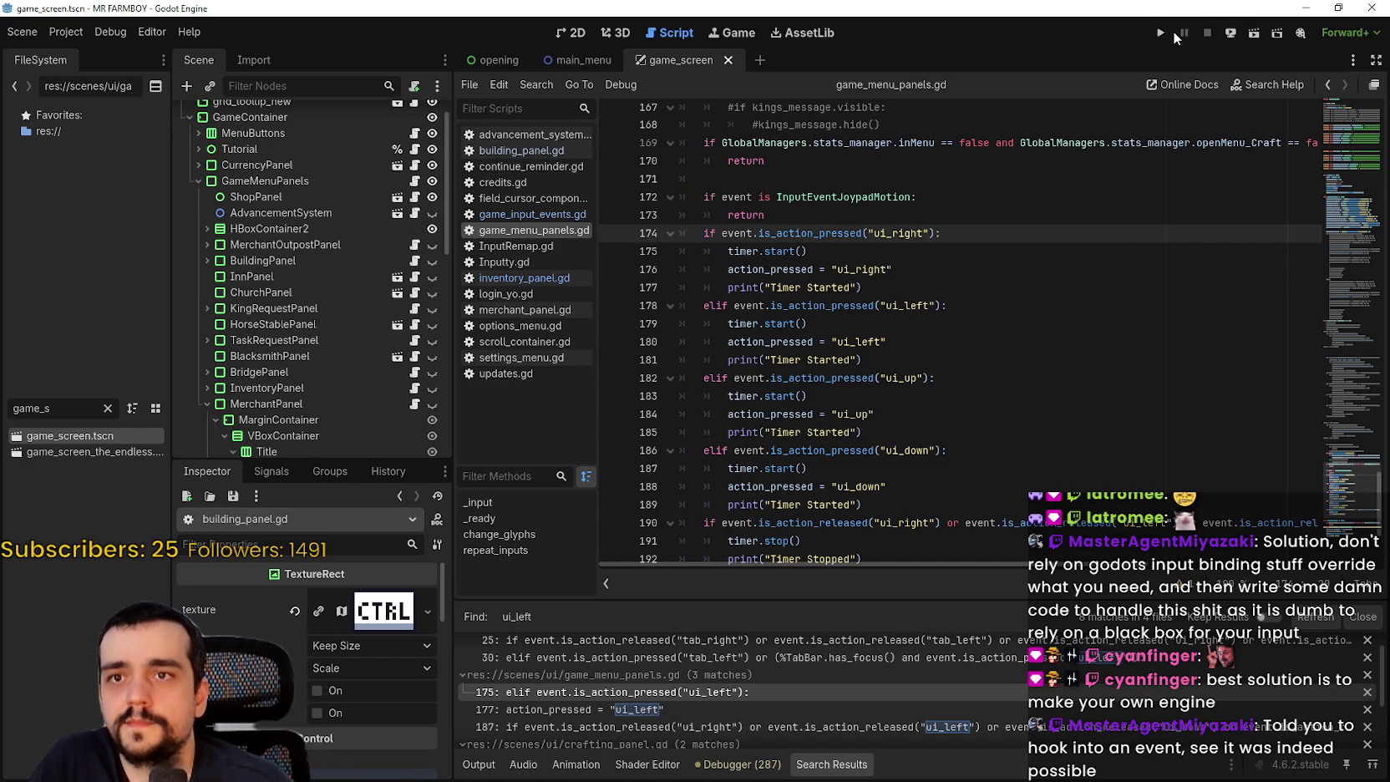
{"action": "scroll", "coordinate": [1042, 326], "scroll_direction": "down", "scroll_amount": 2}
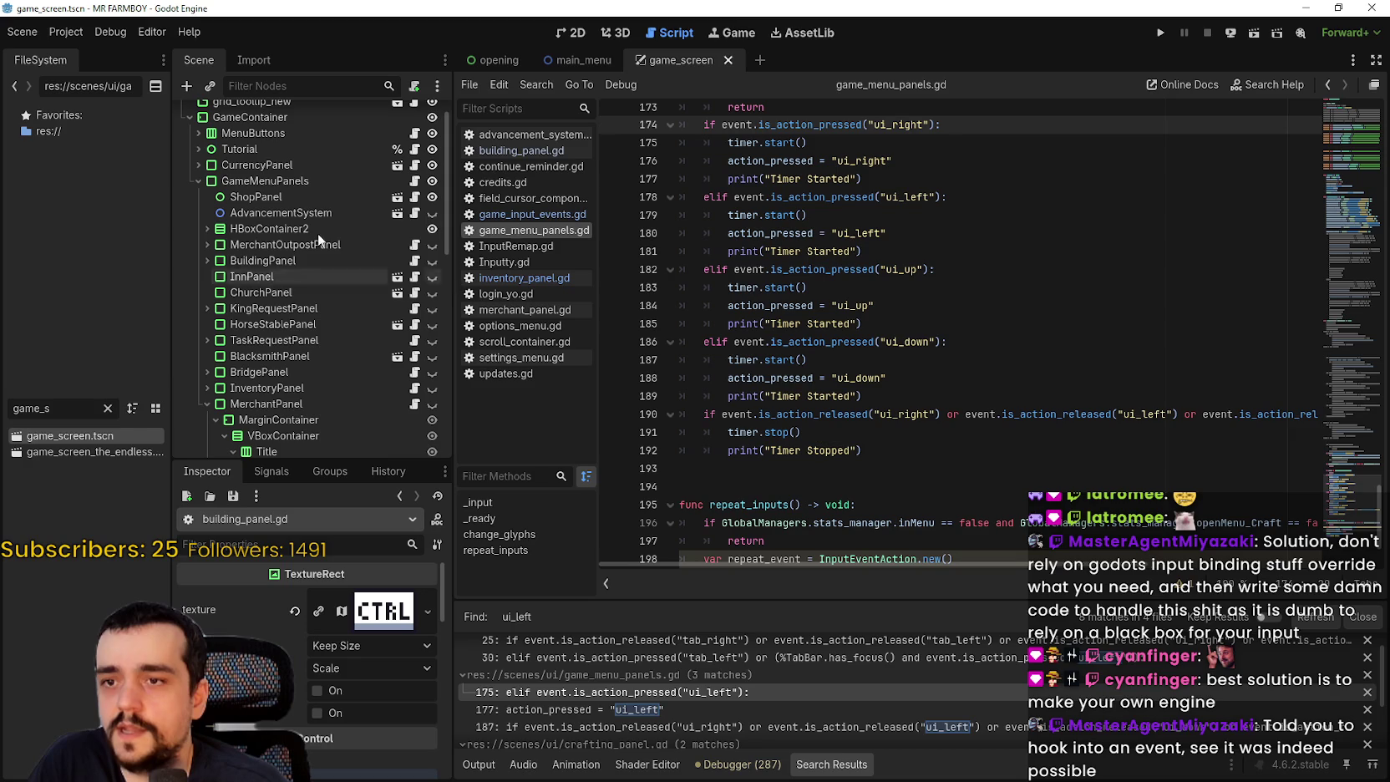
{"action": "scroll", "coordinate": [752, 334], "scroll_direction": "up", "scroll_amount": 6}
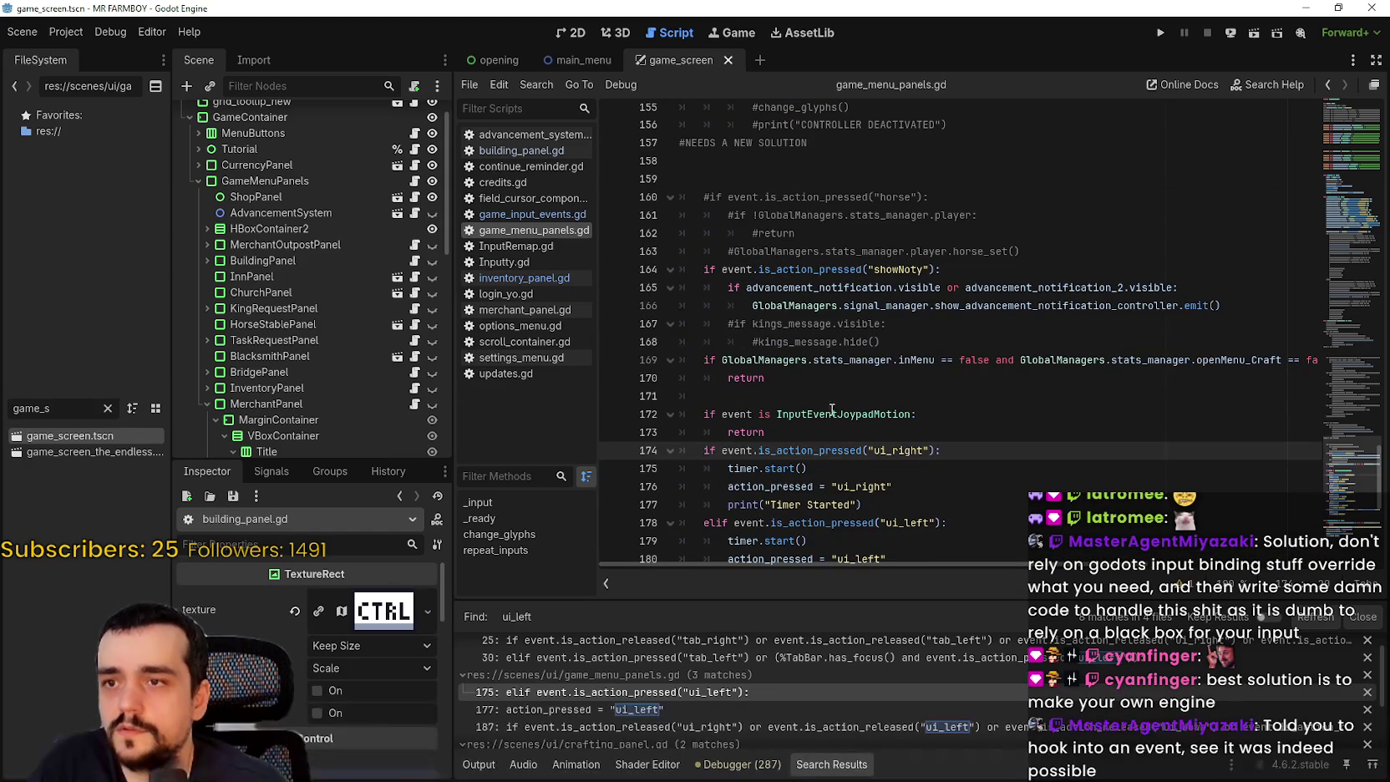
{"action": "left_click", "coordinate": [835, 432]}
{"action": "left_click", "coordinate": [1160, 35]}
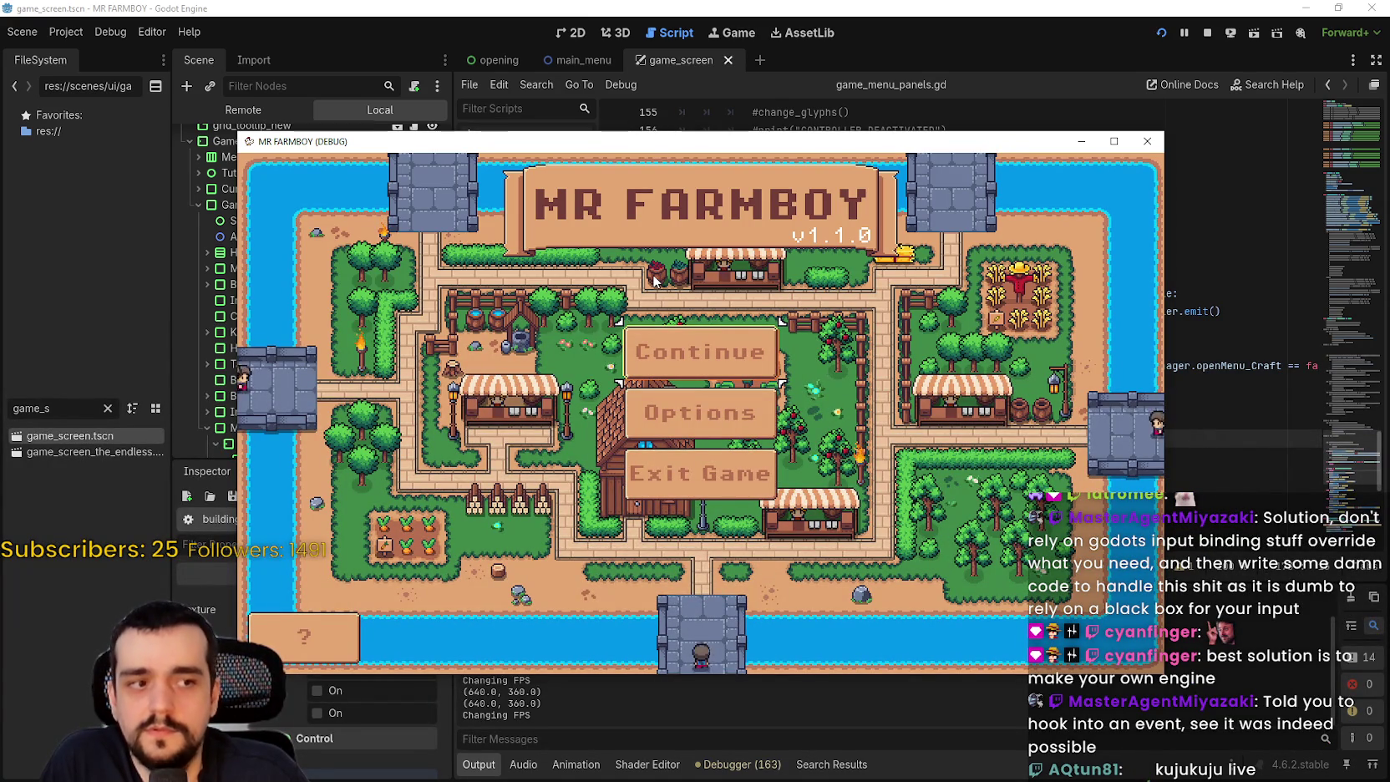
{"action": "key", "text": "Down"}
{"action": "key", "text": "Down"}
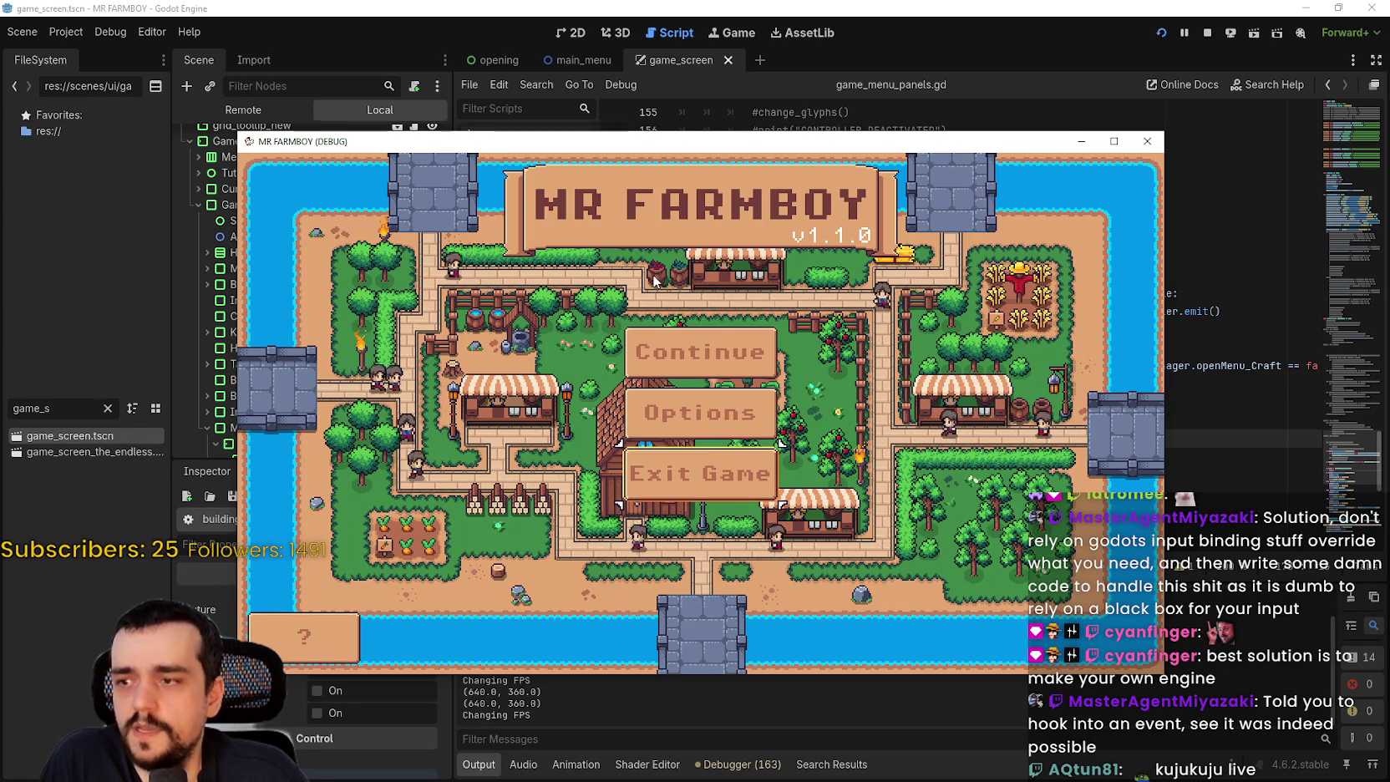
{"action": "key", "text": "Down"}
{"action": "key", "text": "Return"}
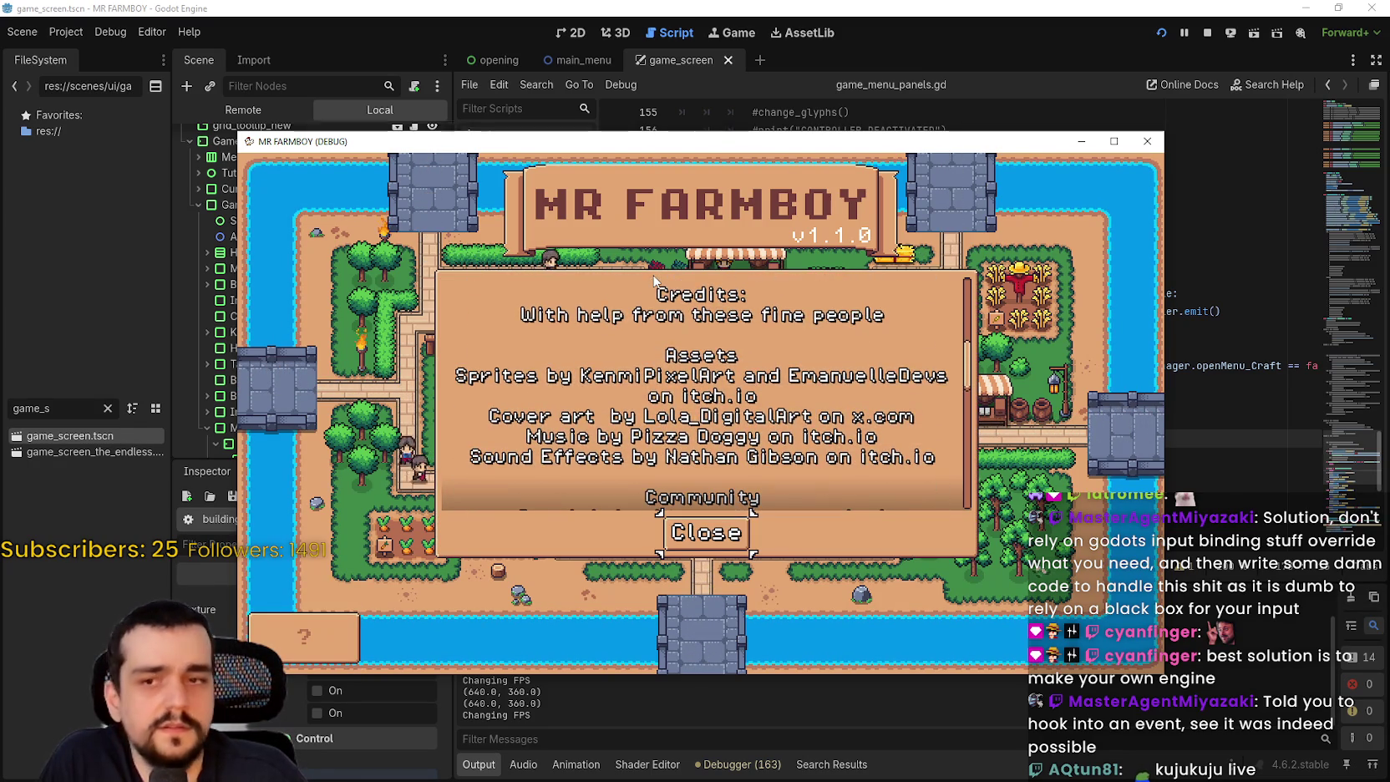
{"action": "key", "text": "Return"}
{"action": "key", "text": "Down"}
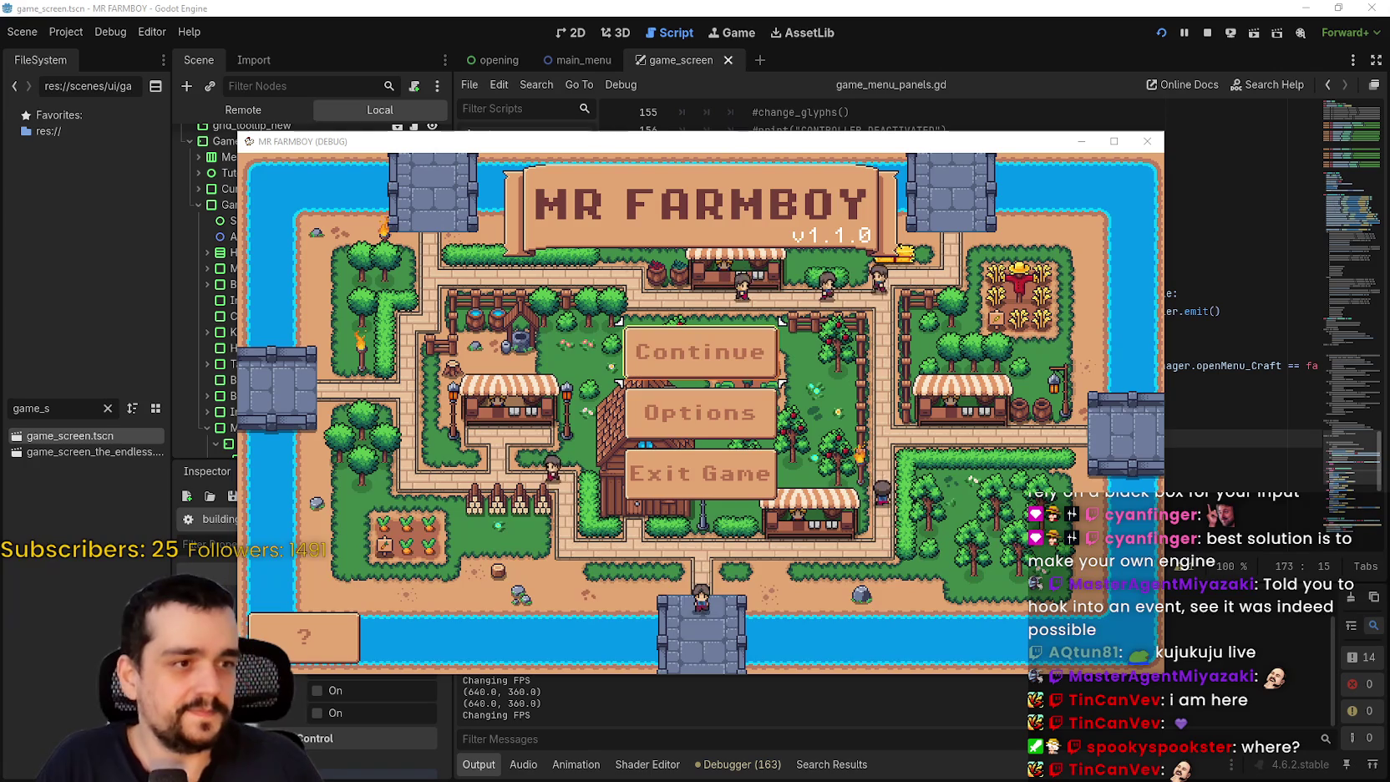
- Choose Continue and load Save 1 from the Select Save Game list
{"action": "key", "text": "Return"}
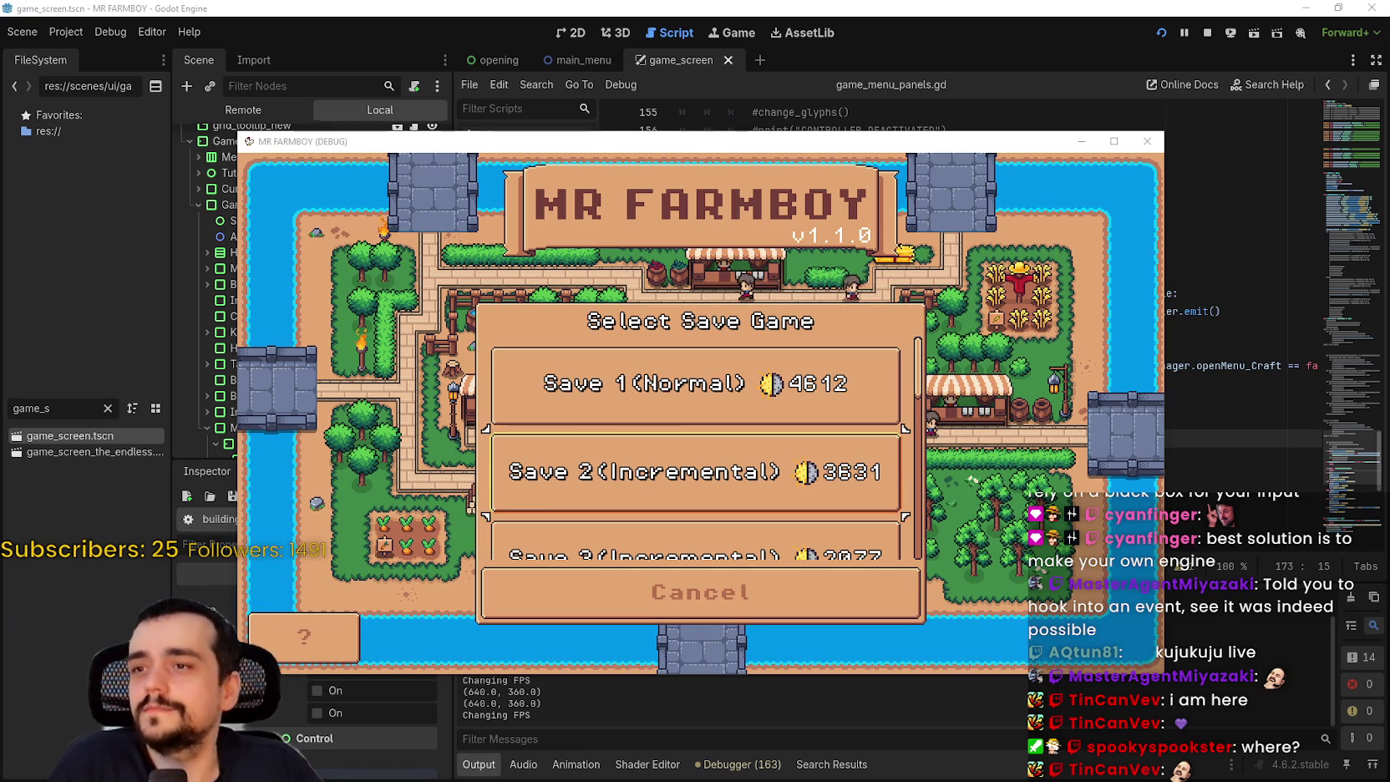
{"action": "key", "text": "Down"}
{"action": "key", "text": "Down"}
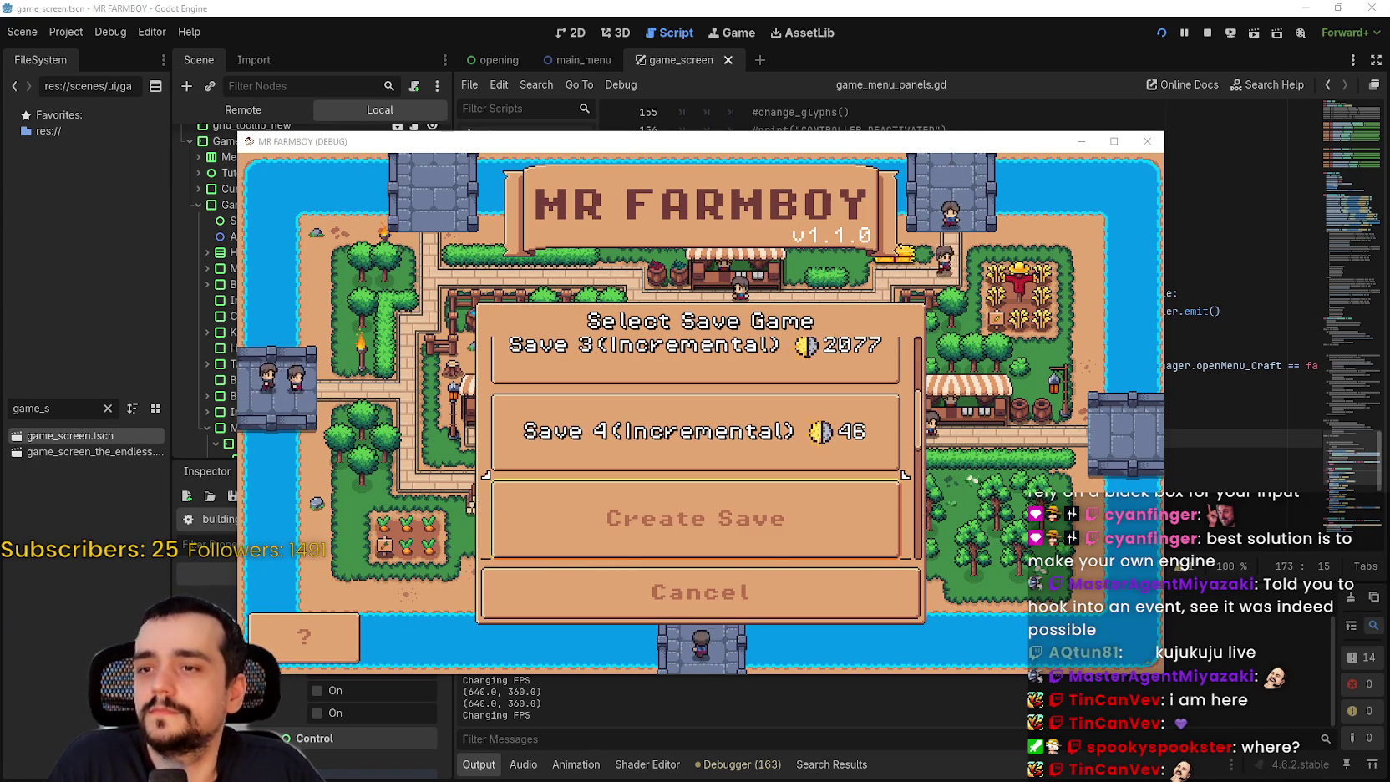
{"action": "key", "text": "Up"}
{"action": "key", "text": "Up"}
{"action": "key", "text": "Up"}
{"action": "key", "text": "Return"}
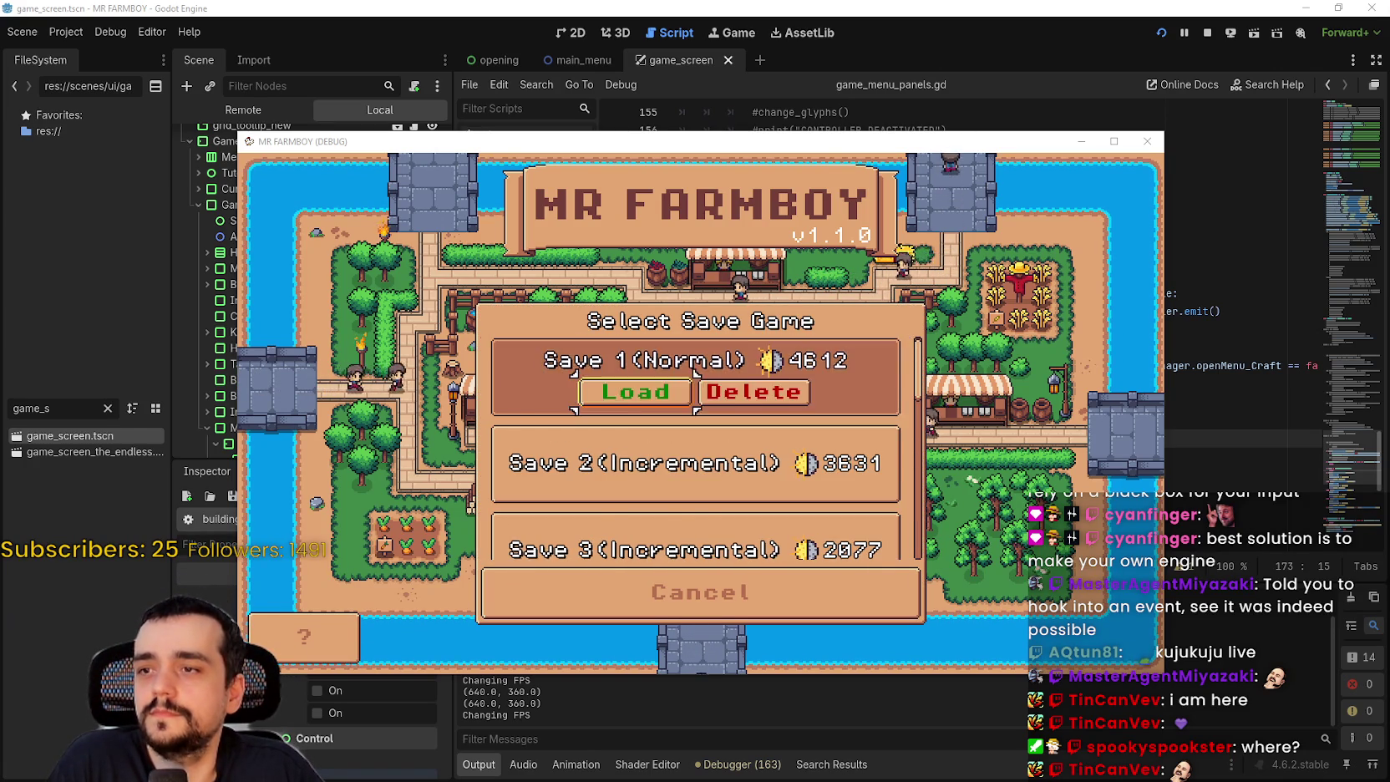
{"action": "key", "text": "Return"}
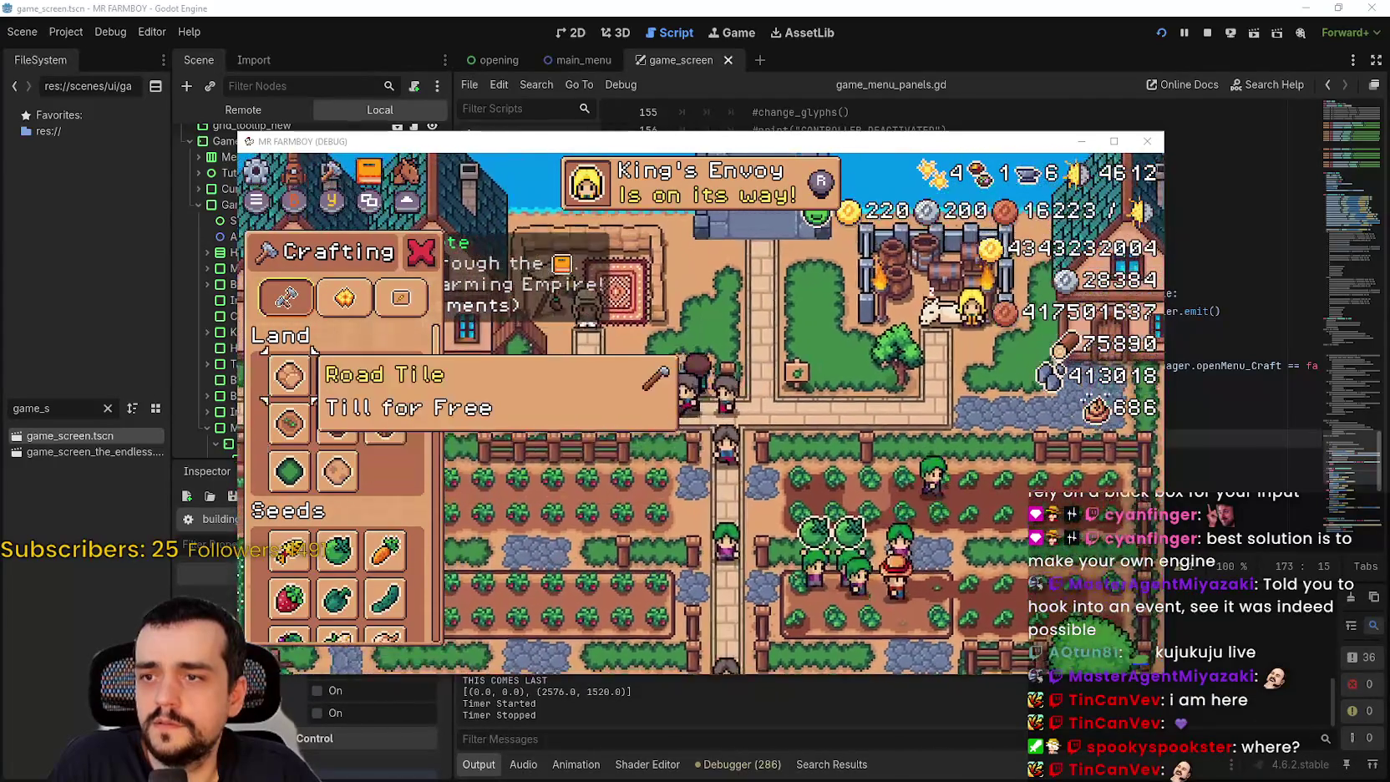
- Move through Crafting entries Radish, Onion, Enchanted Farm Tile and Road Tile, then quit with F8
{"action": "key", "text": "Down"}
{"action": "key", "text": "Down"}
{"action": "key", "text": "Down"}
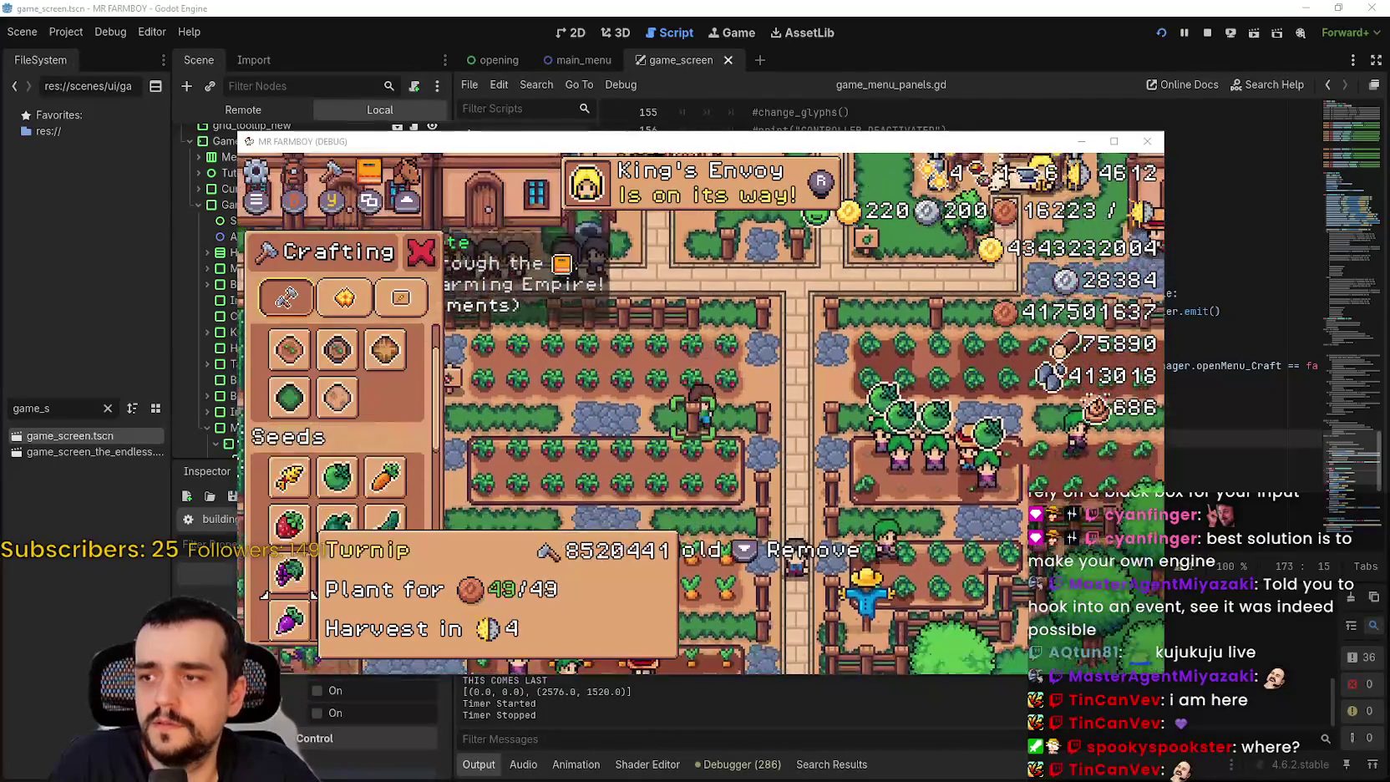
{"action": "key", "text": "Down"}
{"action": "key", "text": "Down"}
{"action": "key", "text": "Down"}
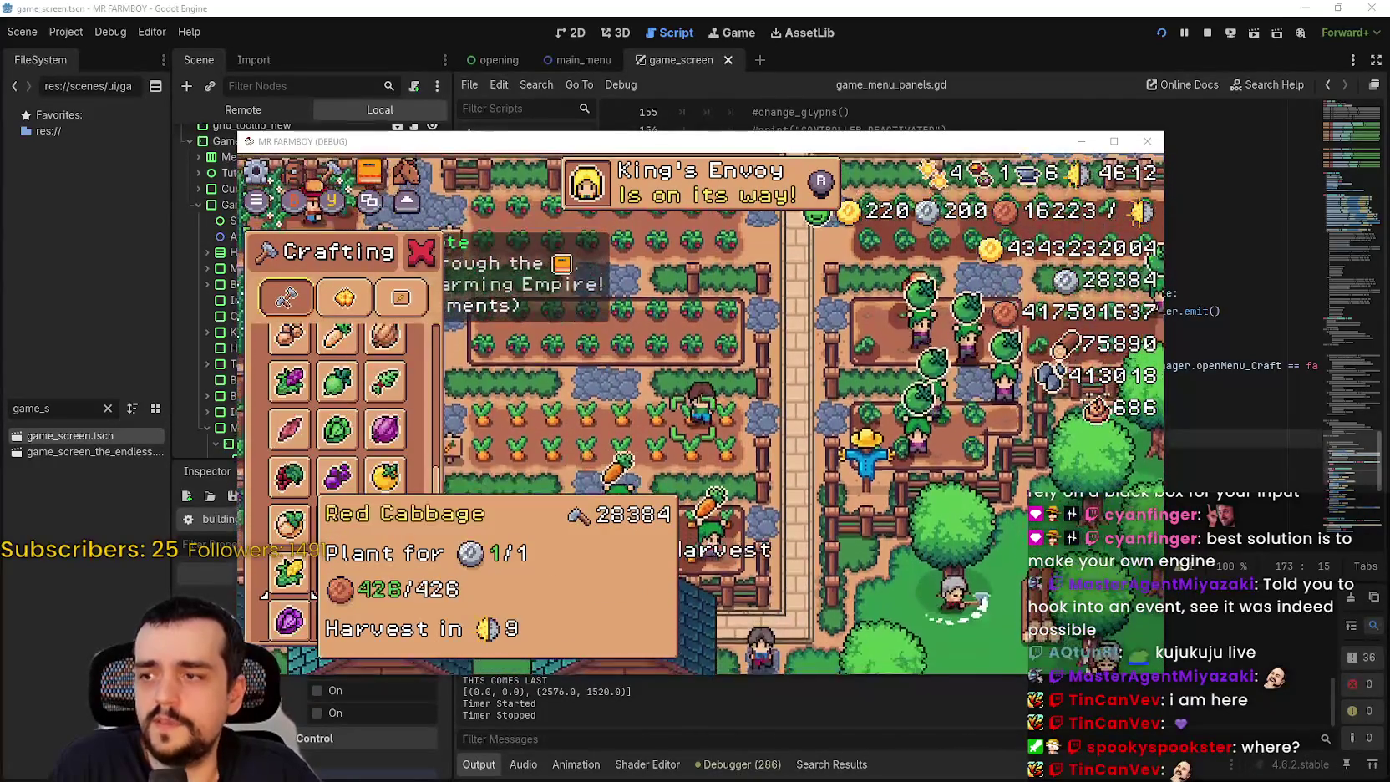
{"action": "key", "text": "Up"}
{"action": "key", "text": "Up"}
{"action": "key", "text": "Up"}
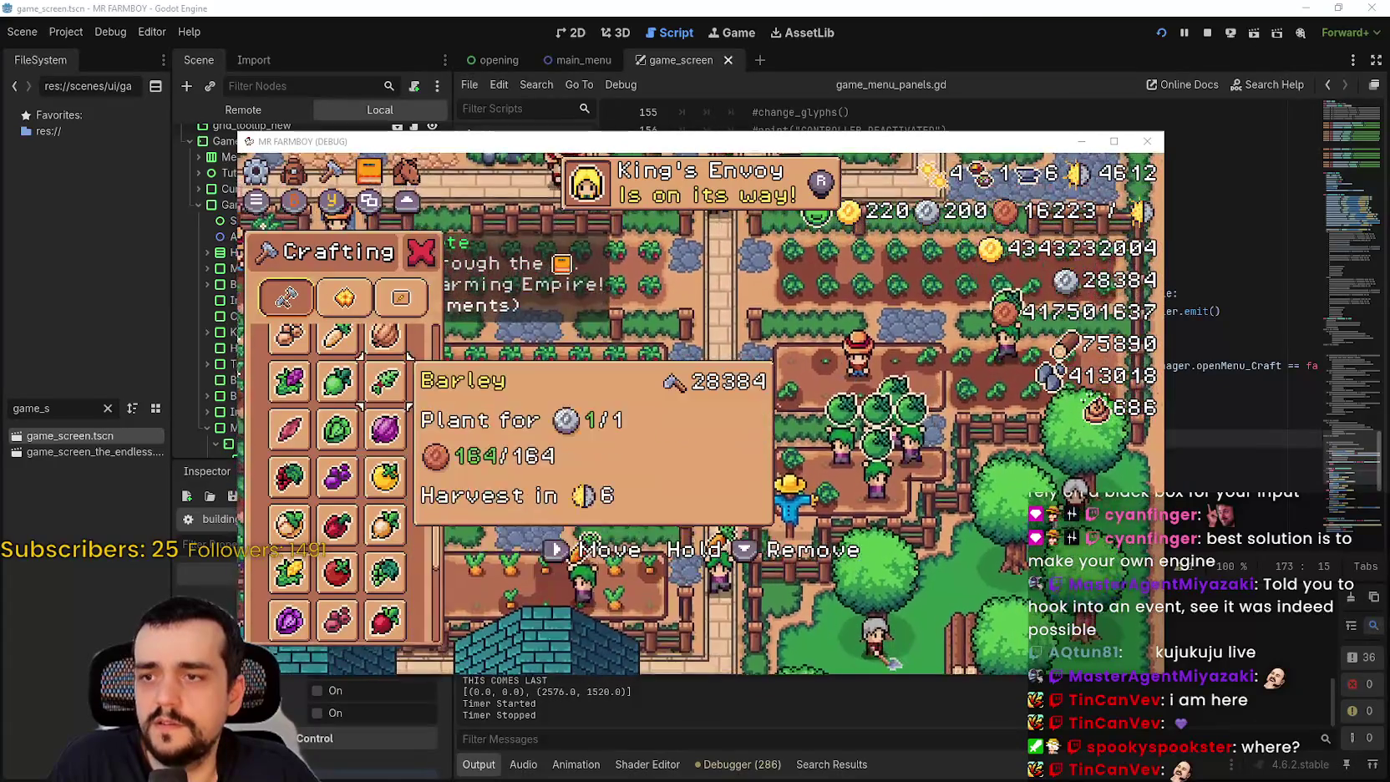
{"action": "key", "text": "Up"}
{"action": "key", "text": "Up"}
{"action": "key", "text": "Up"}
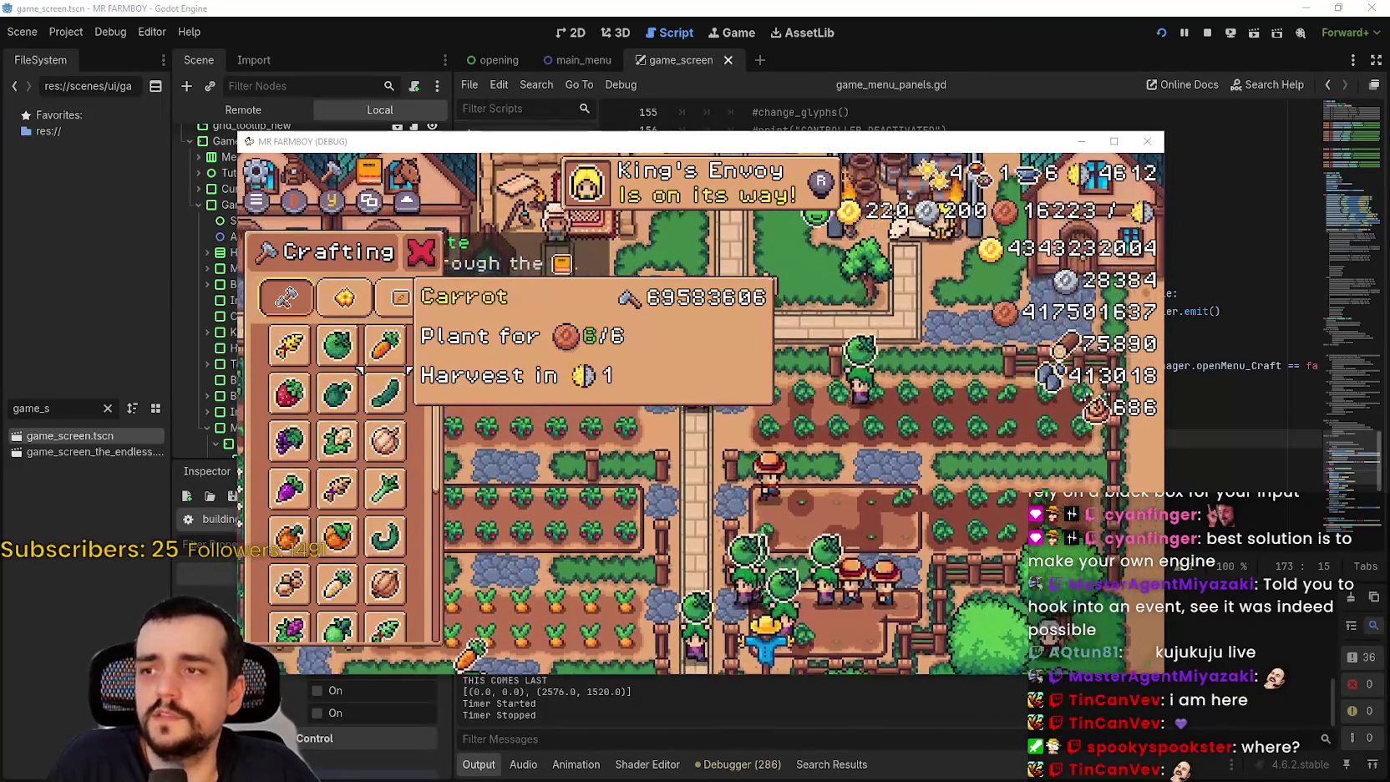
{"action": "key", "text": "Up"}
{"action": "key", "text": "Up"}
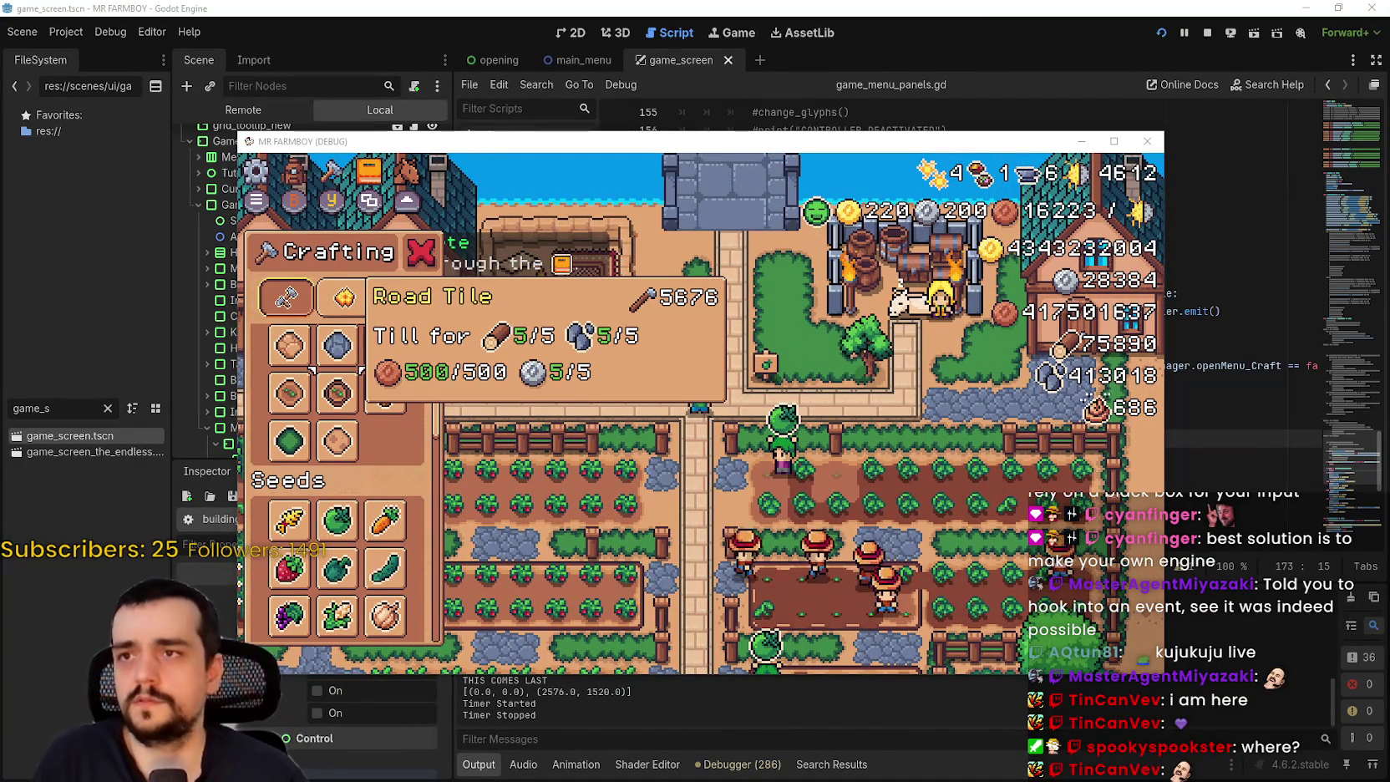
{"action": "key", "text": "F8"}
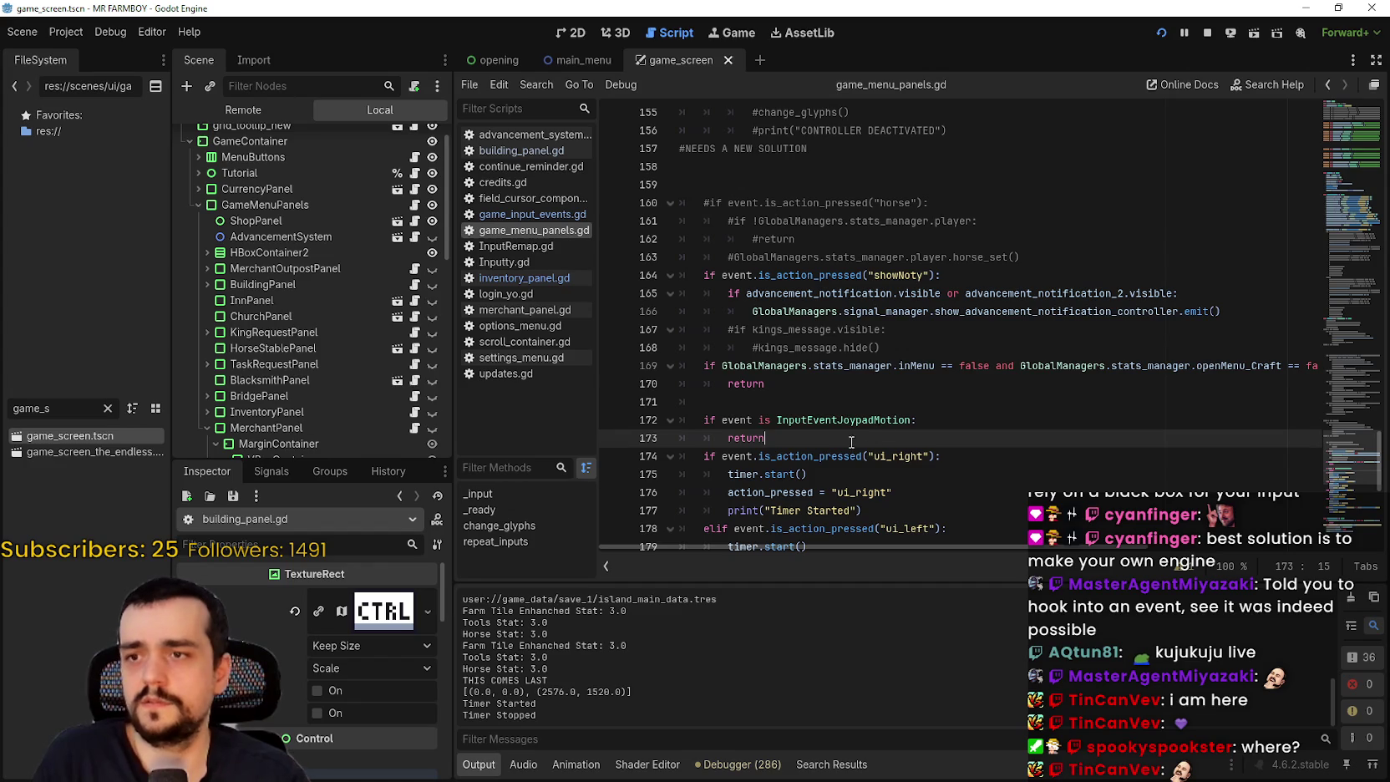
- Copy the InputEventJoypadMotion check on lines 172–173 and open crafting_panel.gd
{"action": "left_click_drag", "start_coordinate": [739, 438], "coordinate": [680, 419]}
{"action": "right_click", "coordinate": [734, 426]}
{"action": "left_click", "coordinate": [775, 521]}
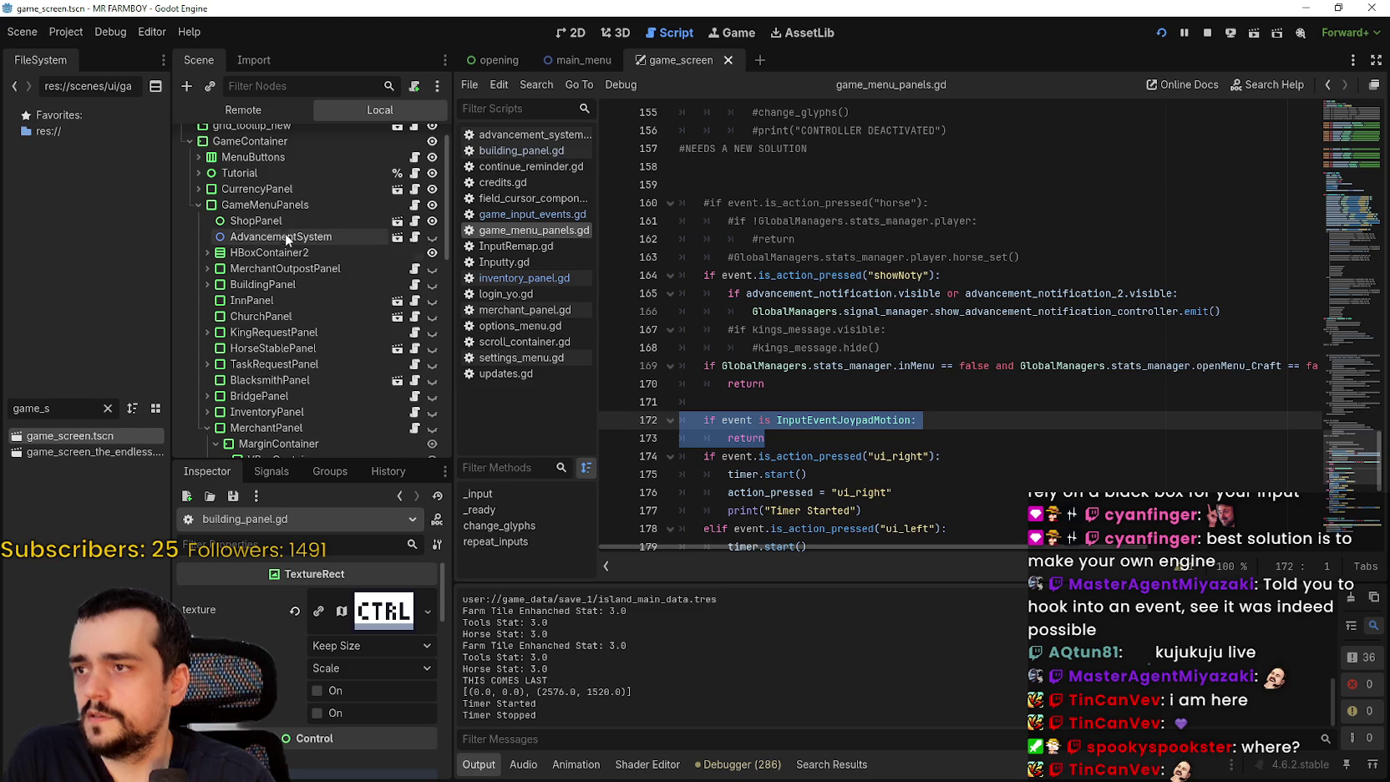
{"action": "left_click", "coordinate": [415, 221]}
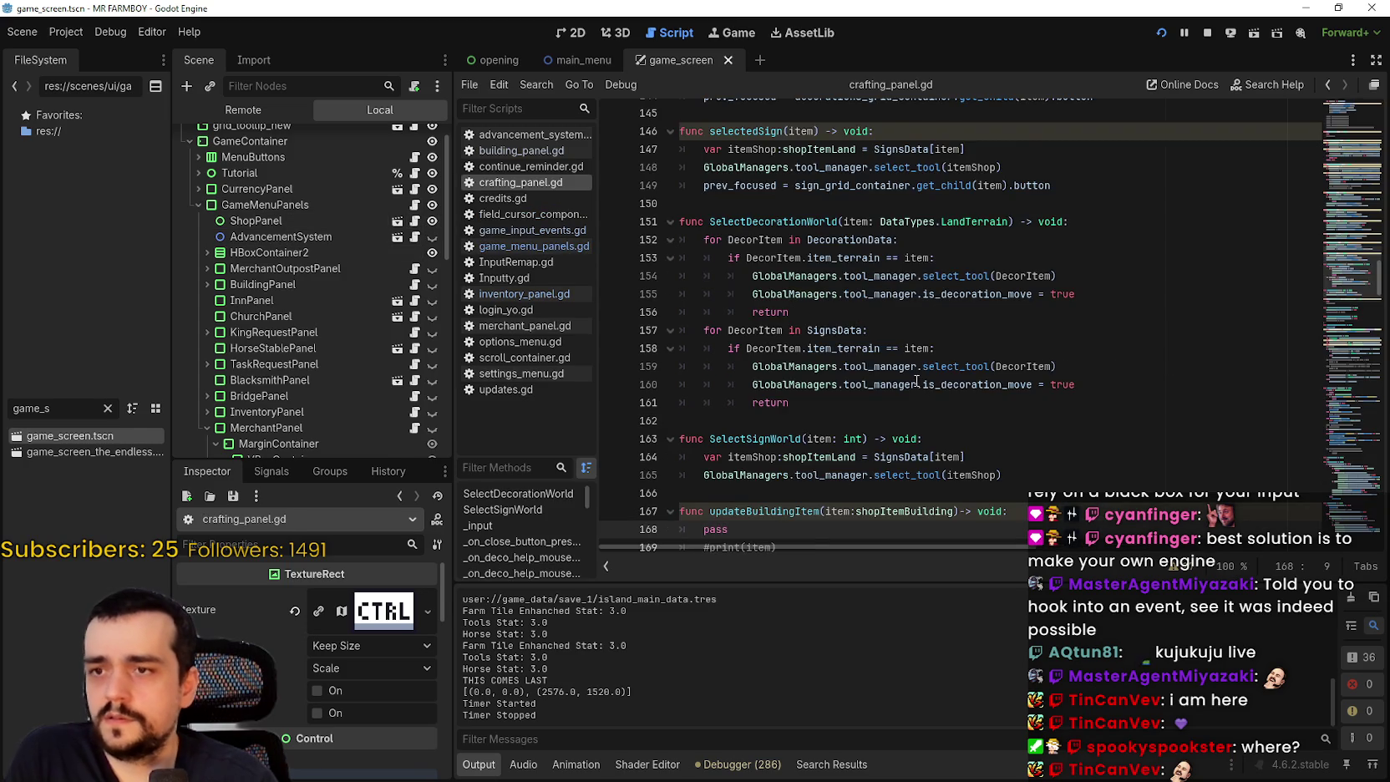
- Scroll crafting_panel.gd to show its input-handling code around lines 301–325
{"action": "scroll", "coordinate": [916, 380], "scroll_direction": "down", "scroll_amount": 12}
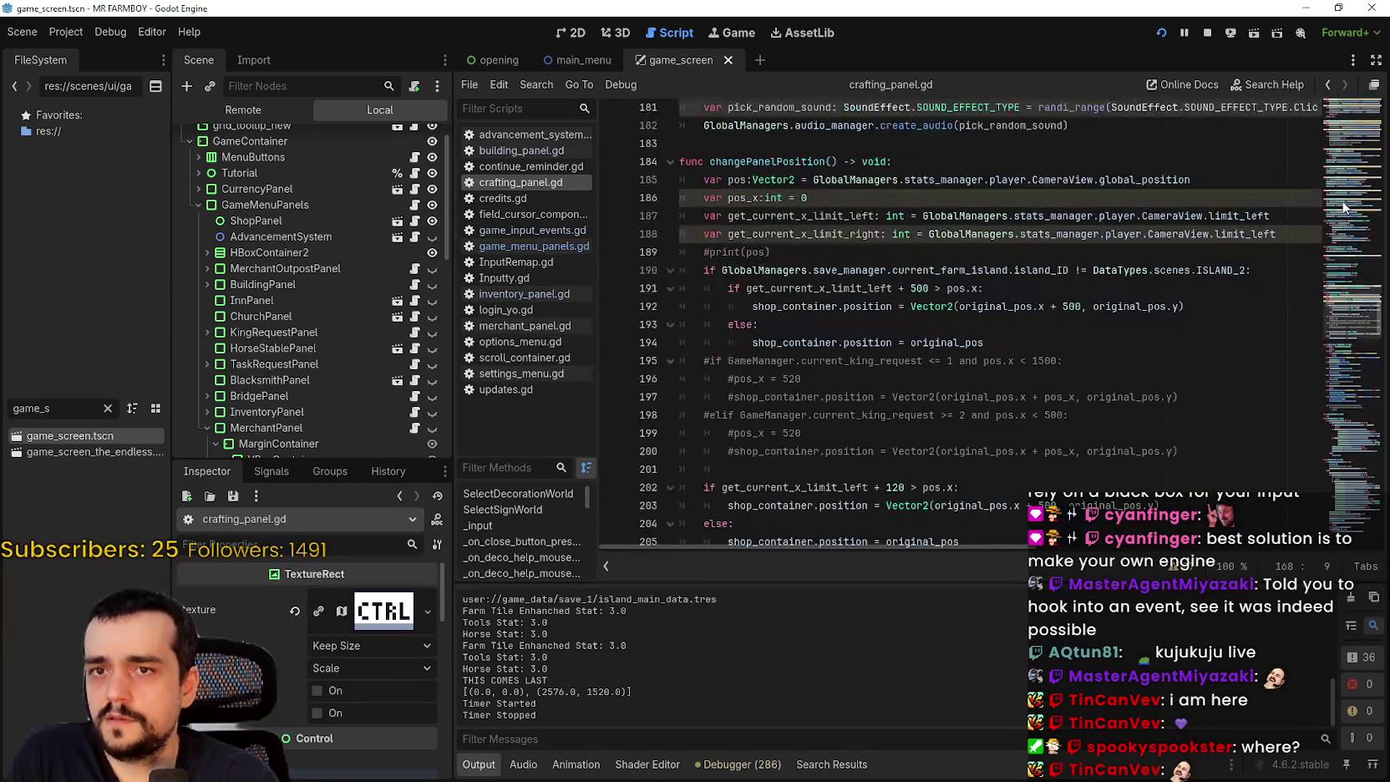
{"action": "mouse_move", "coordinate": [1355, 309]}
{"action": "left_mouse_down"}
{"action": "mouse_move", "coordinate": [1357, 533]}
{"action": "mouse_move", "coordinate": [1328, 296]}
{"action": "mouse_move", "coordinate": [1323, 55]}
{"action": "mouse_move", "coordinate": [1315, 258]}
{"action": "mouse_move", "coordinate": [1332, 349]}
{"action": "left_mouse_up"}
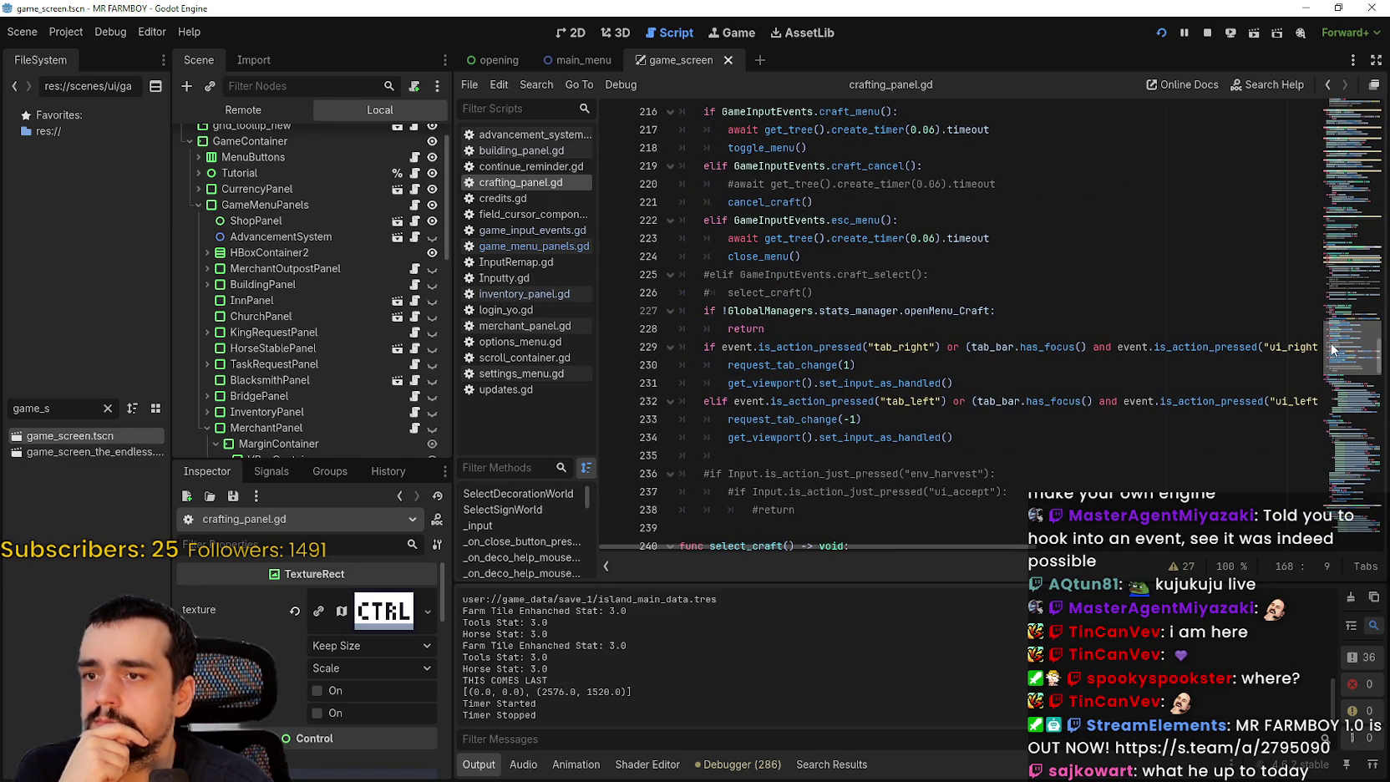
{"action": "left_click_drag", "start_coordinate": [1331, 349], "coordinate": [1329, 333]}
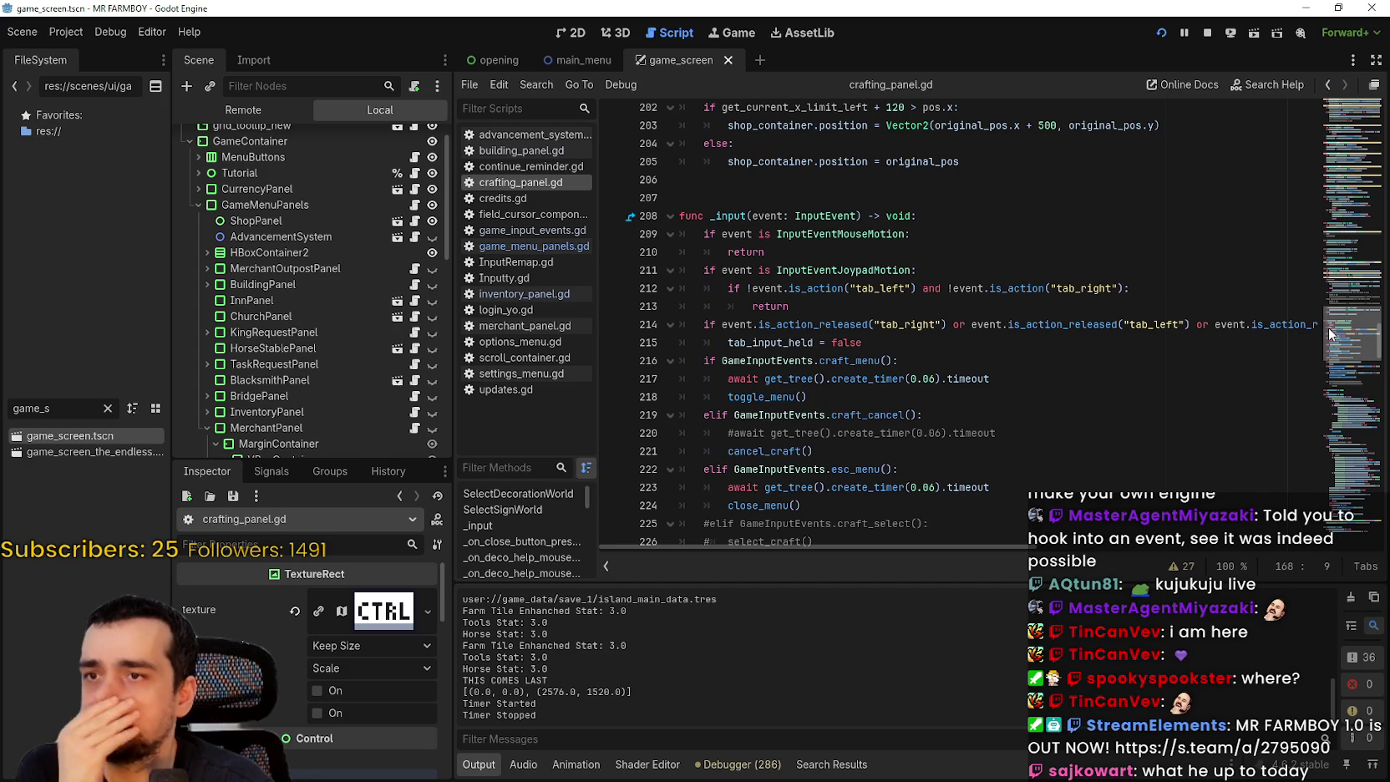
{"action": "scroll", "coordinate": [1163, 403], "scroll_direction": "down", "scroll_amount": 3}
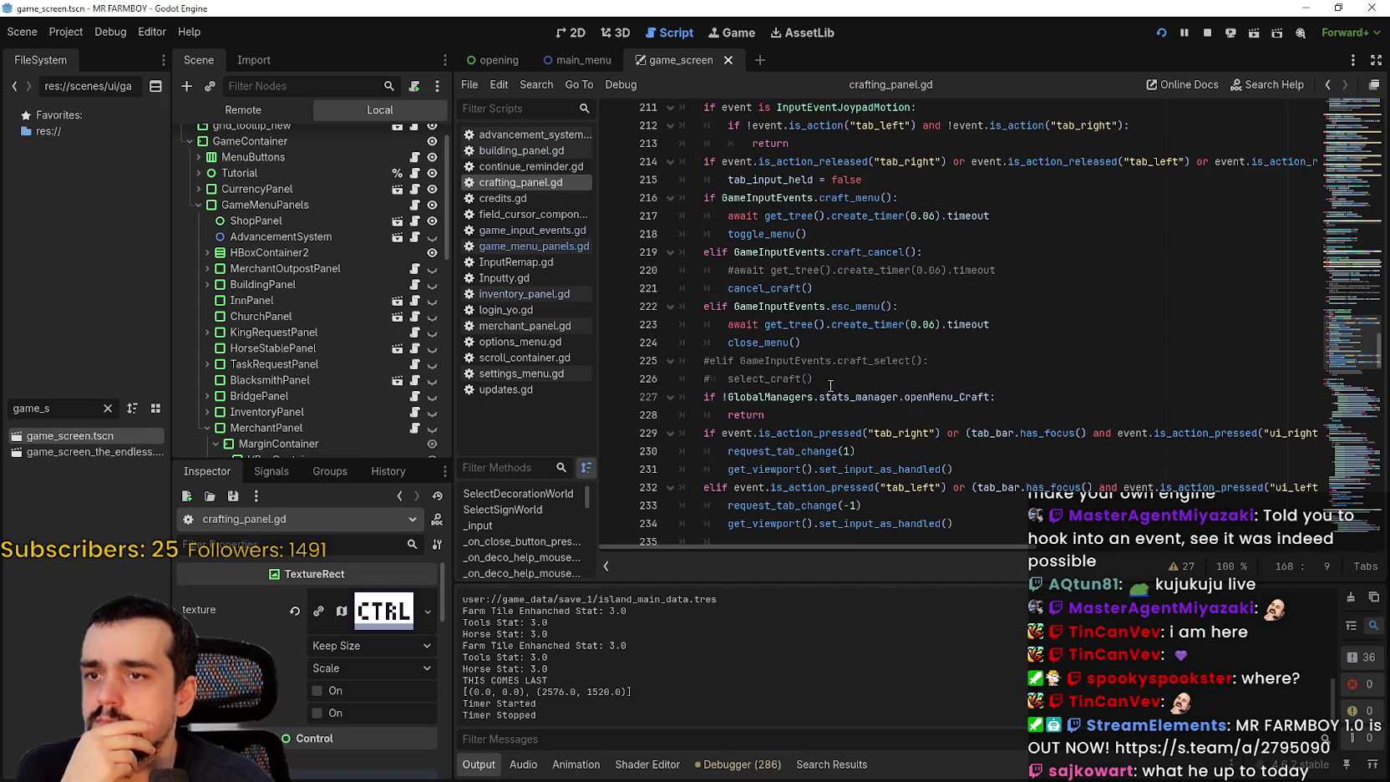
{"action": "left_click", "coordinate": [835, 382]}
- Review _input's mouse-motion and joypad-motion early returns, then switch to game_menu_panels.gd
{"action": "scroll", "coordinate": [885, 413], "scroll_direction": "down", "scroll_amount": 3}
{"action": "scroll", "coordinate": [876, 416], "scroll_direction": "down", "scroll_amount": 2}
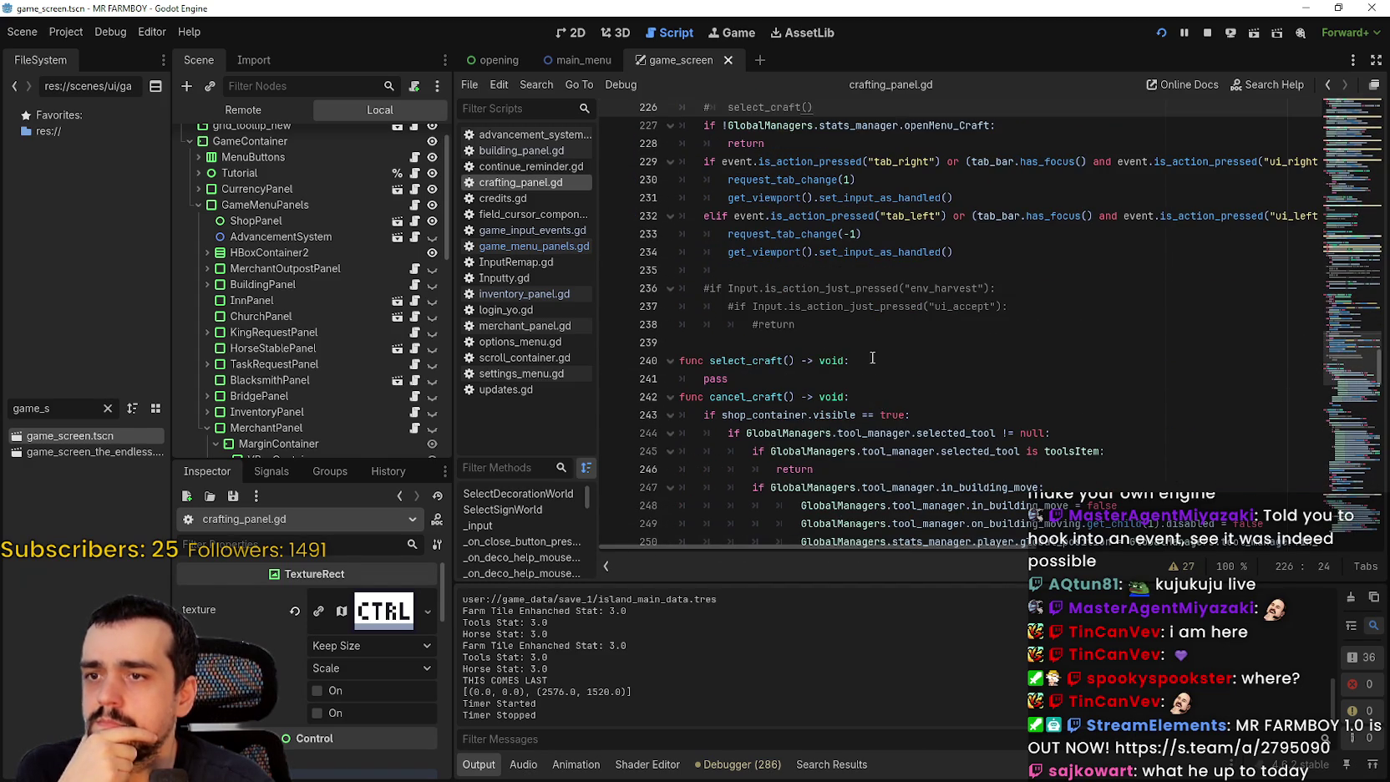
{"action": "left_click", "coordinate": [872, 343]}
{"action": "scroll", "coordinate": [872, 343], "scroll_direction": "down", "scroll_amount": 2}
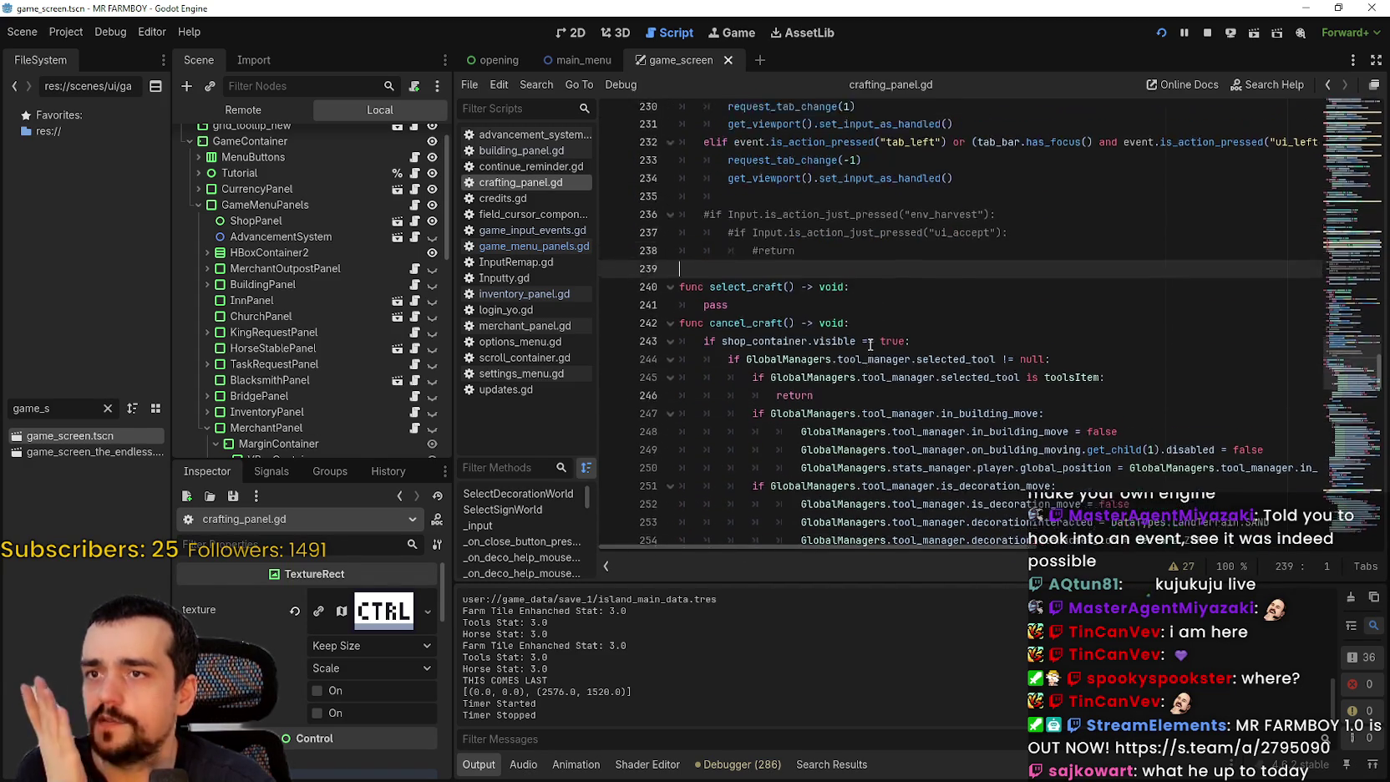
{"action": "scroll", "coordinate": [870, 345], "scroll_direction": "up", "scroll_amount": 4}
{"action": "scroll", "coordinate": [871, 345], "scroll_direction": "up", "scroll_amount": 4}
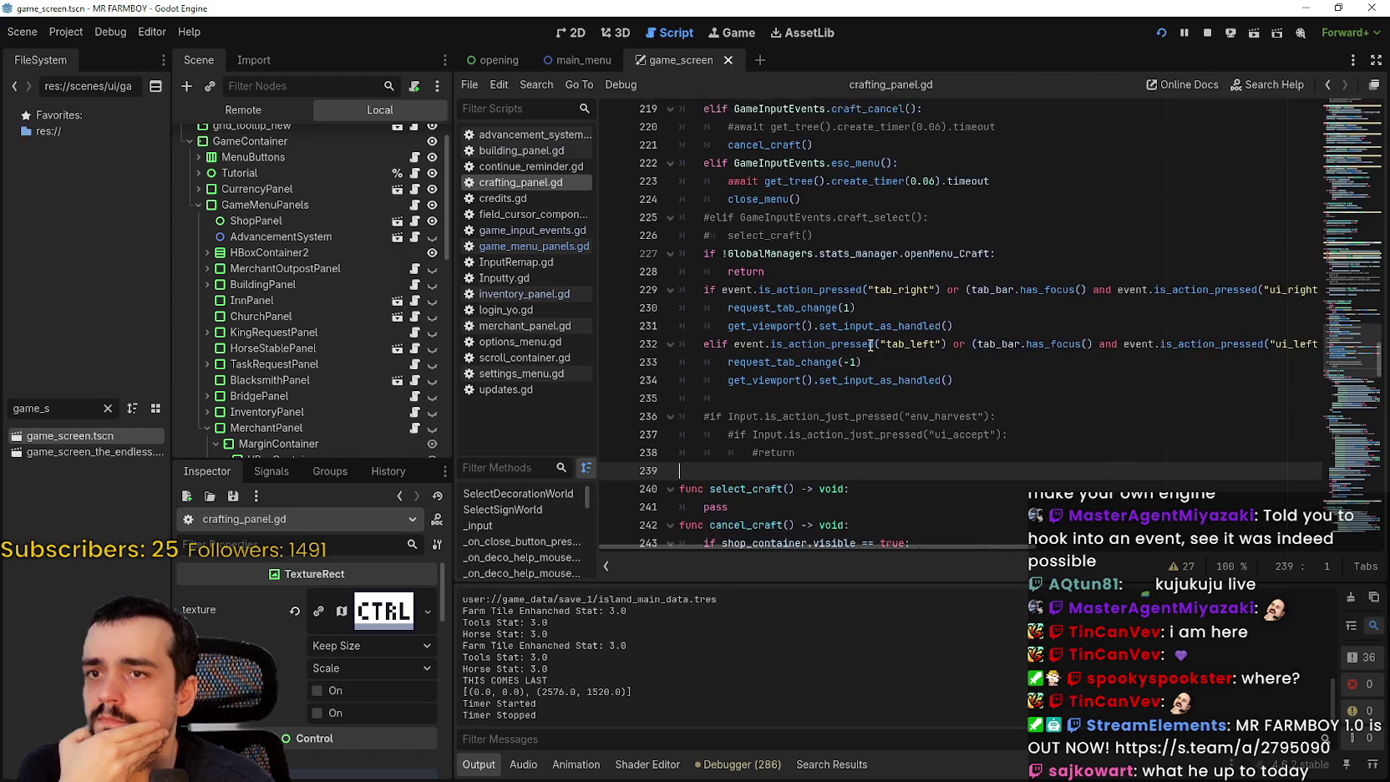
{"action": "scroll", "coordinate": [870, 345], "scroll_direction": "up", "scroll_amount": 4}
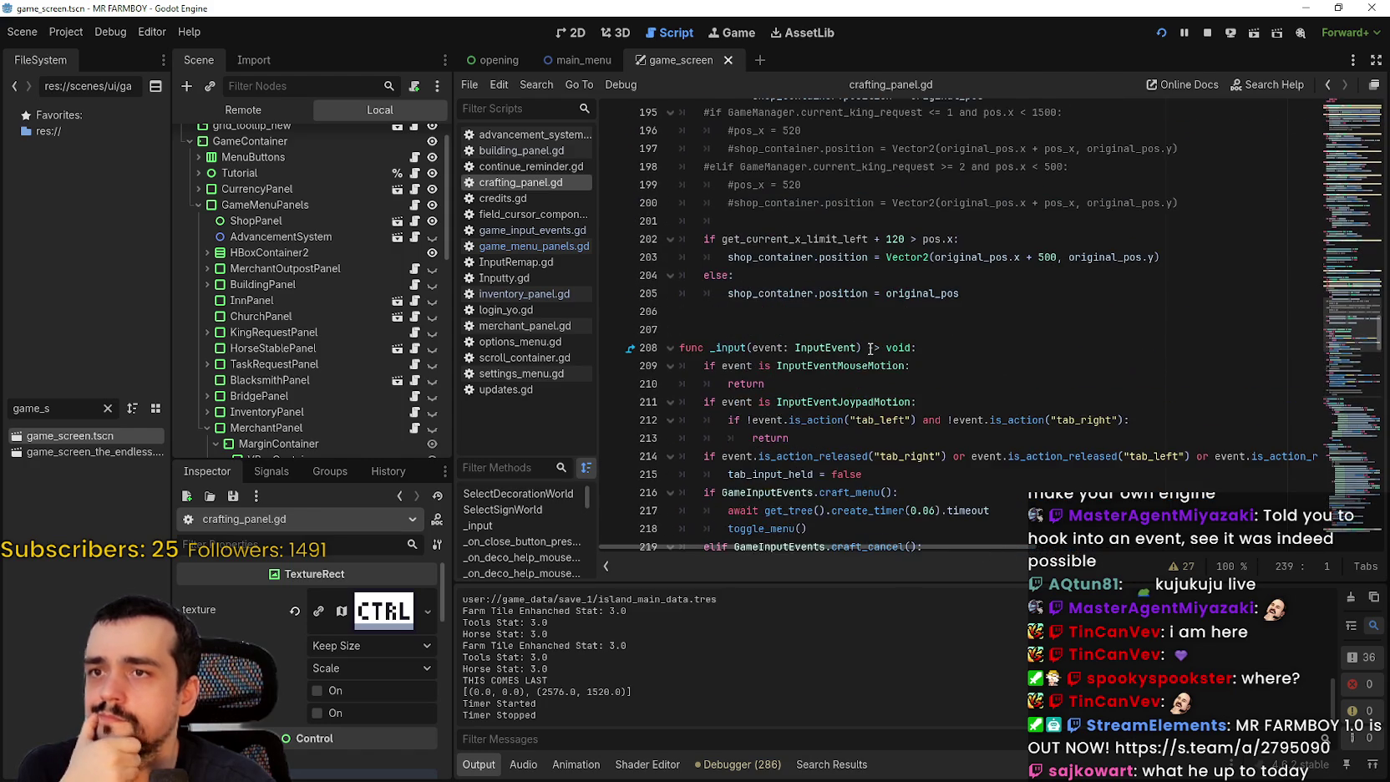
{"action": "scroll", "coordinate": [870, 348], "scroll_direction": "down", "scroll_amount": 6}
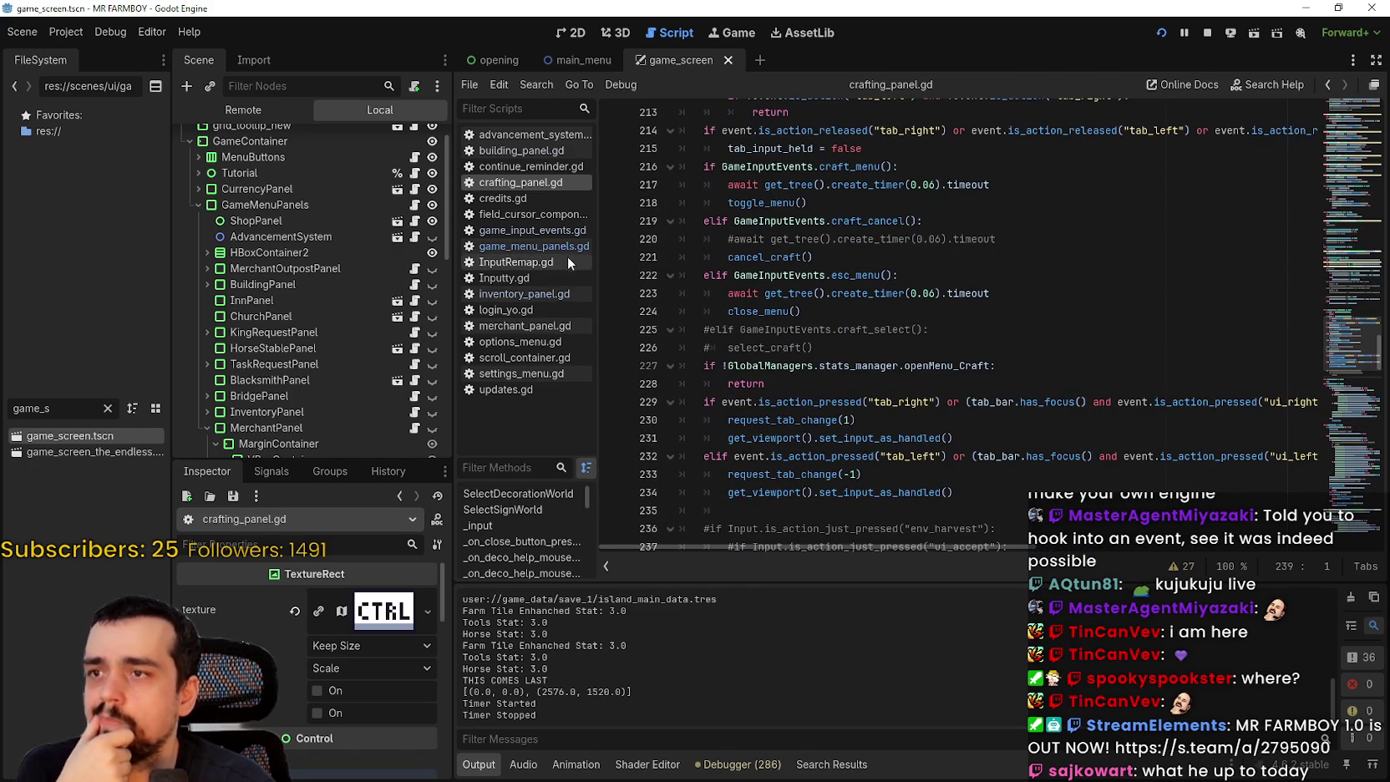
{"action": "left_click", "coordinate": [535, 246]}
- Add 'return' under the InputEventJoypadMotion check and run the game in debug mode
{"action": "key", "text": "Return"}
{"action": "type", "text": "return"}
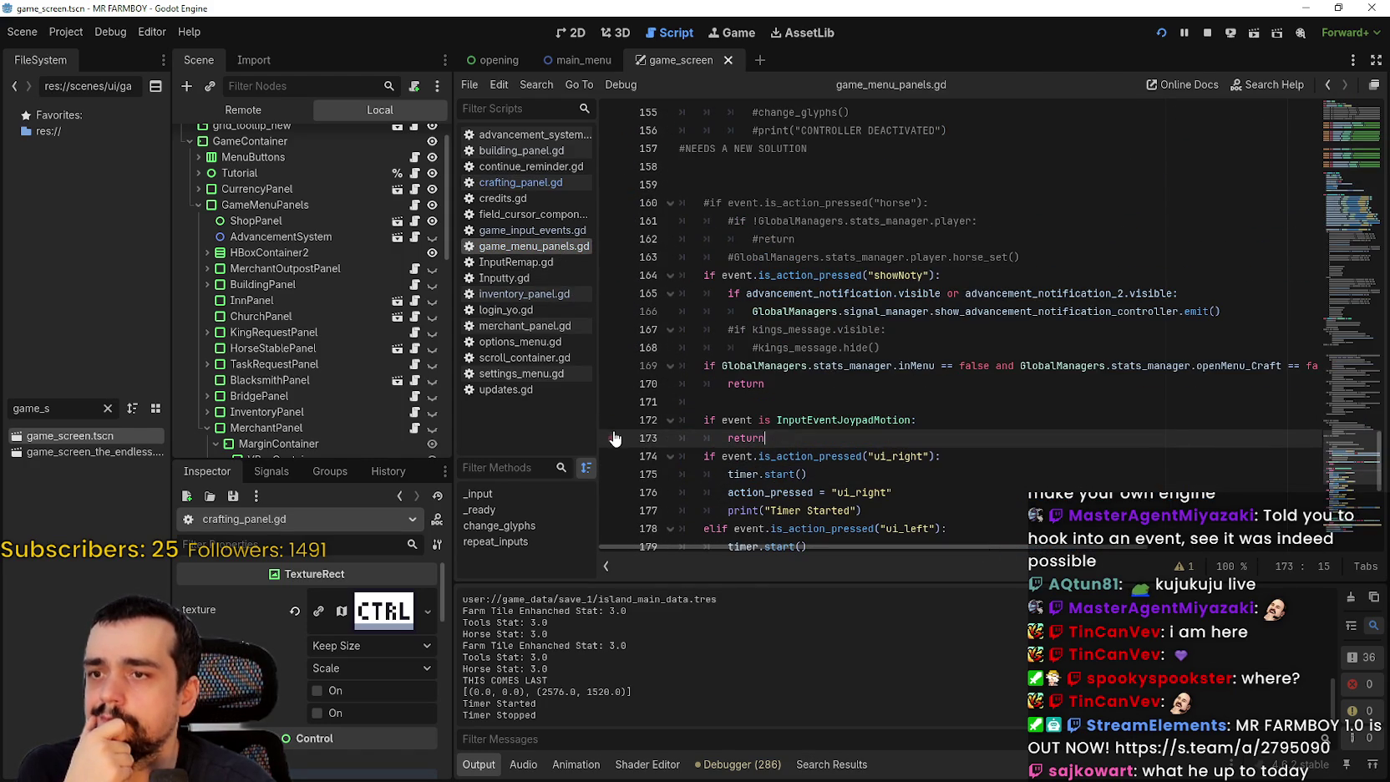
{"action": "key", "text": "F6"}
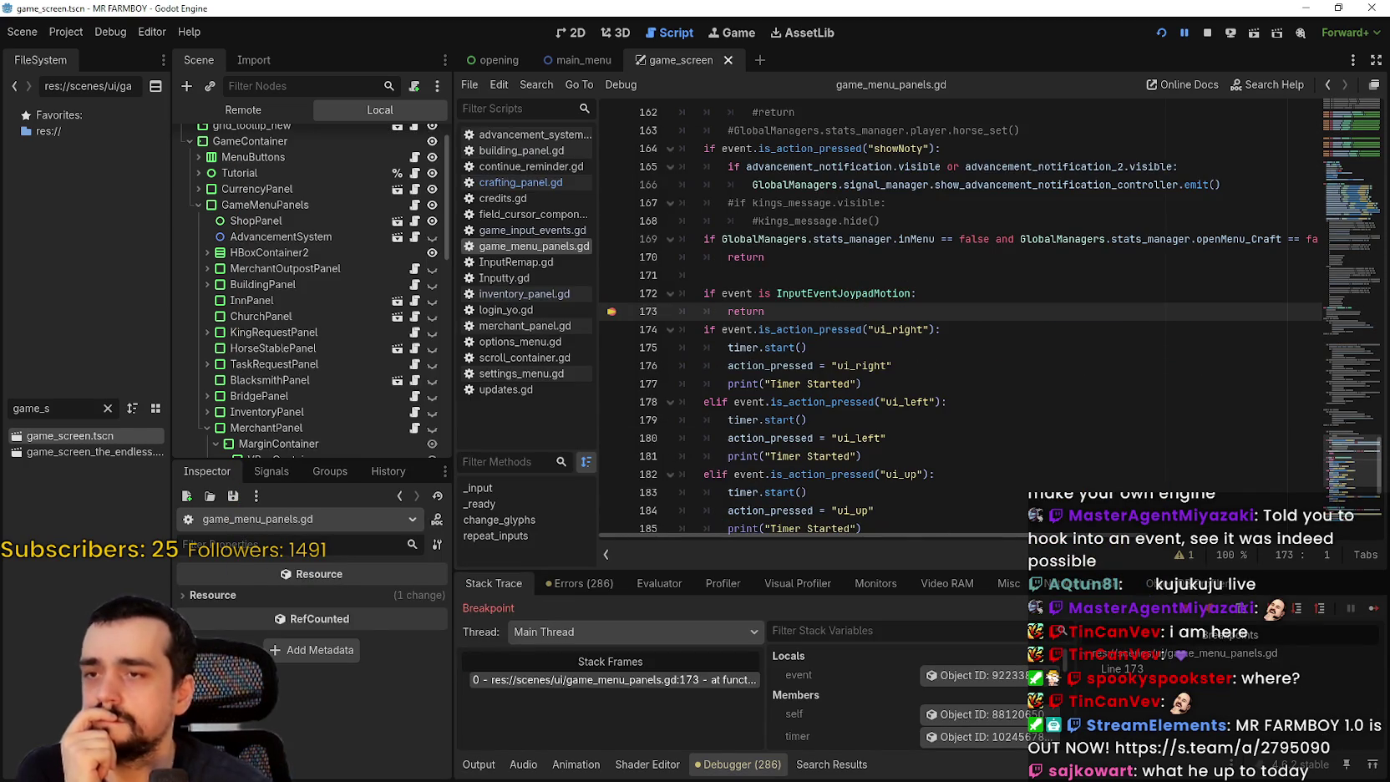
- Inspect the ui_right branch while paused at the line 173 breakpoint, then resume the game
{"action": "left_click", "coordinate": [856, 361]}
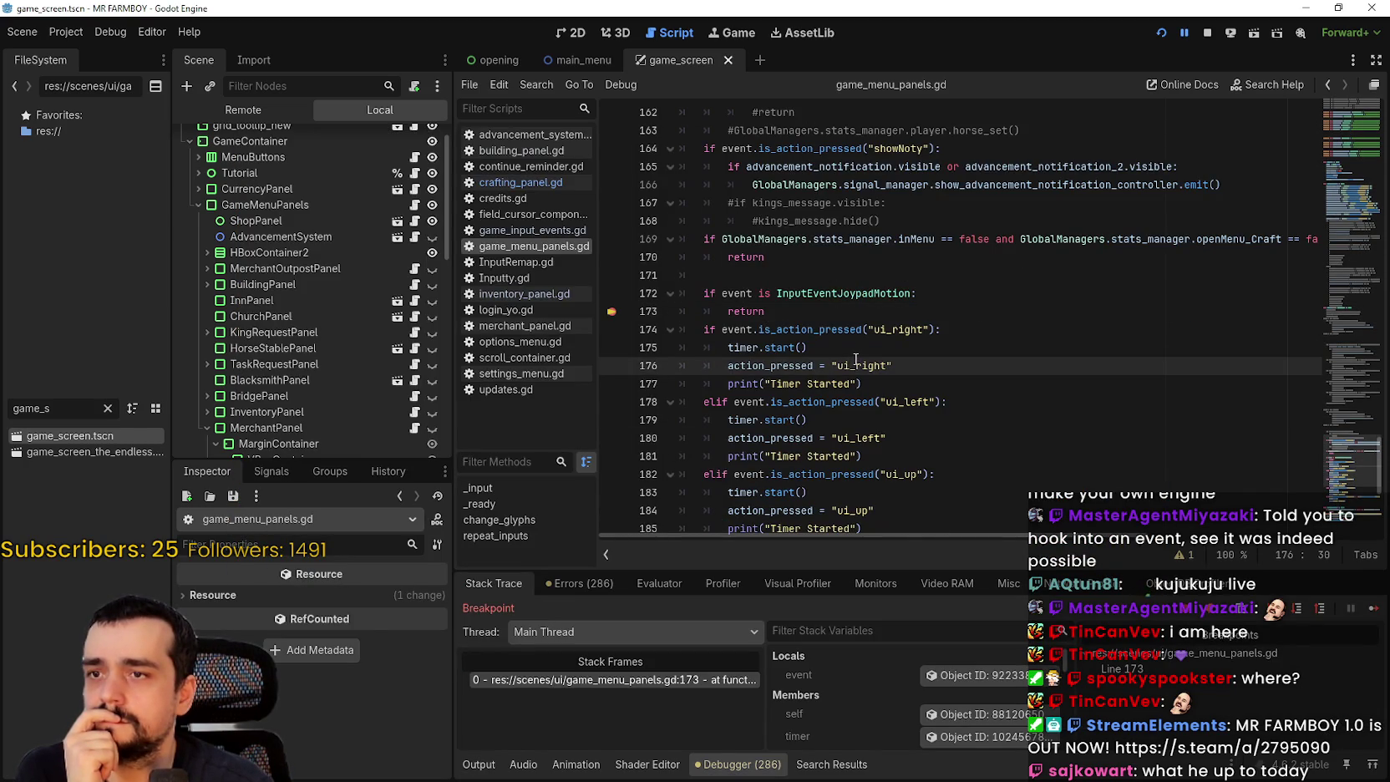
{"action": "scroll", "coordinate": [929, 432], "scroll_direction": "down", "scroll_amount": 4}
{"action": "scroll", "coordinate": [721, 372], "scroll_direction": "up", "scroll_amount": 5}
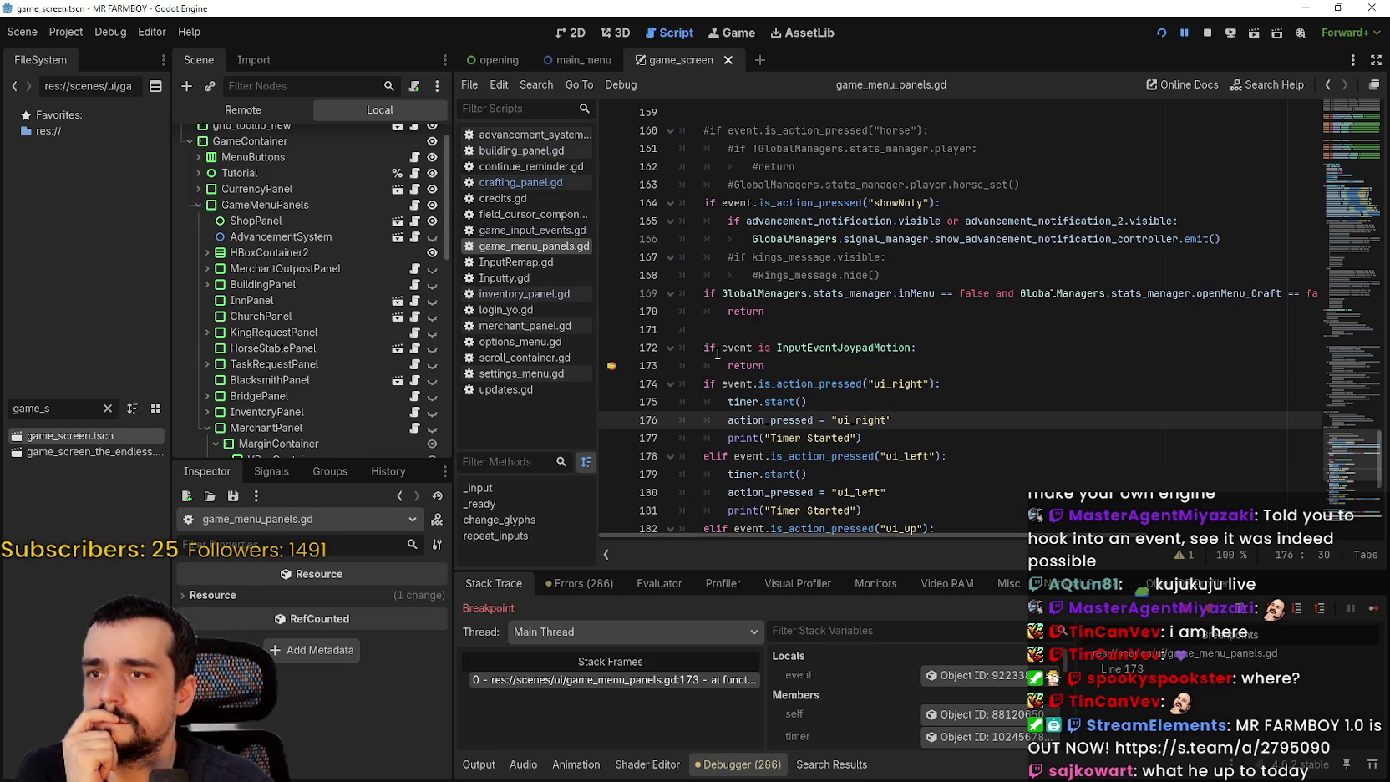
{"action": "scroll", "coordinate": [716, 351], "scroll_direction": "up", "scroll_amount": 10}
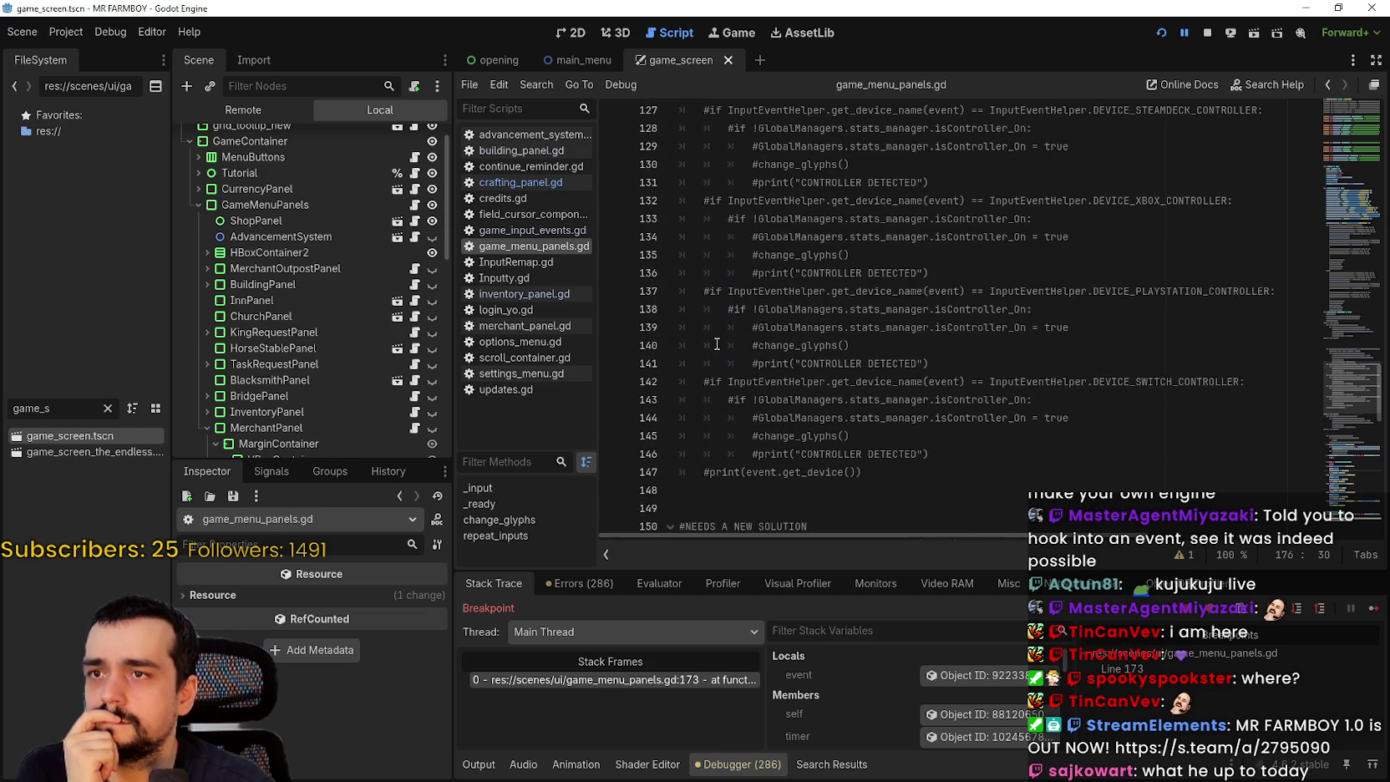
{"action": "scroll", "coordinate": [716, 344], "scroll_direction": "down", "scroll_amount": 11}
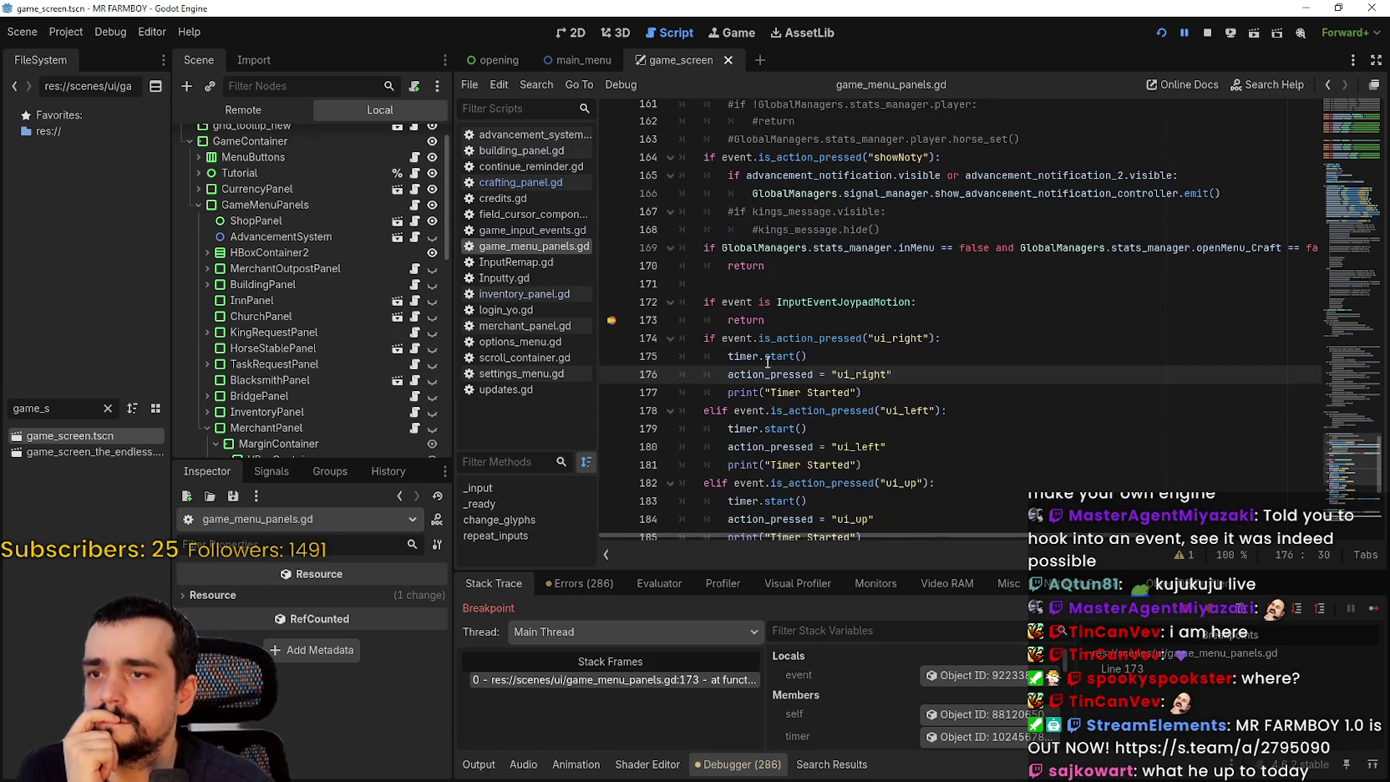
{"action": "left_click", "coordinate": [1374, 610]}
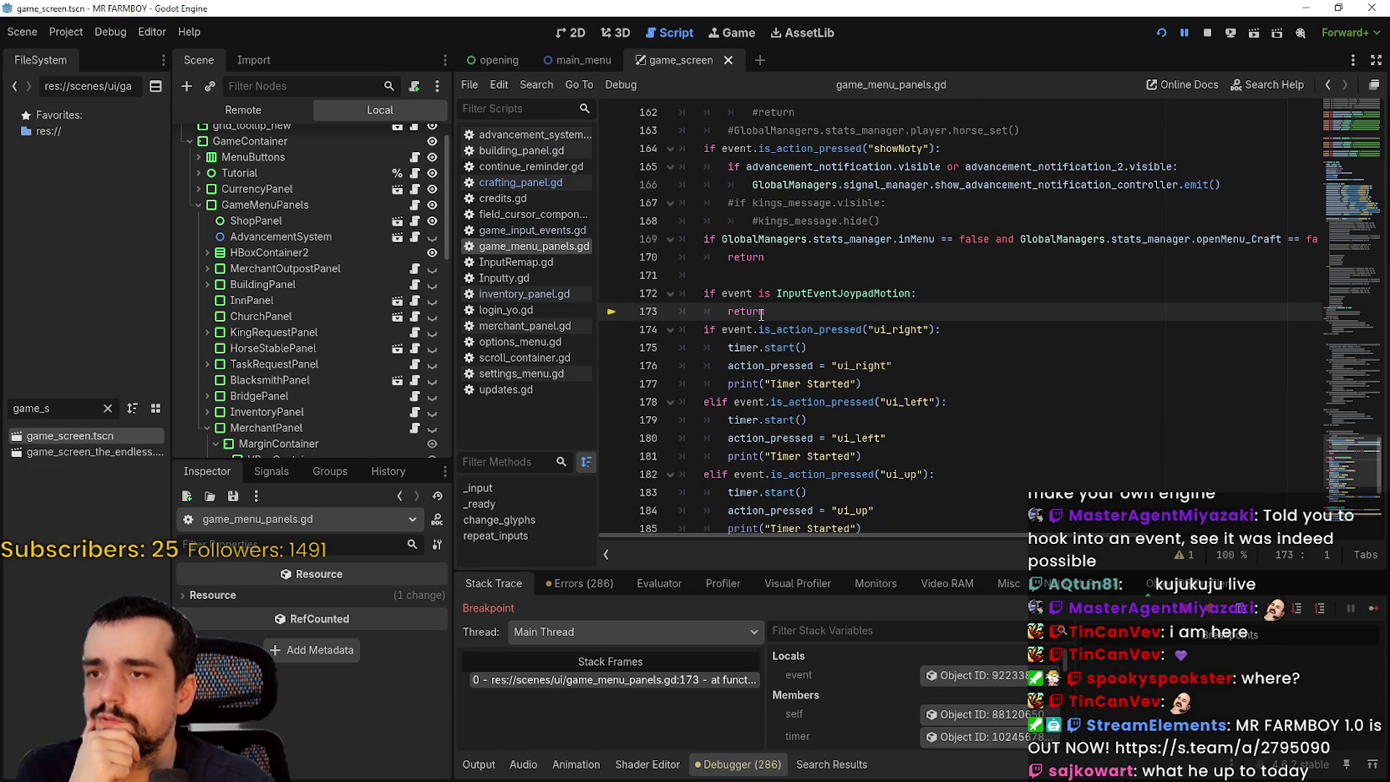
- Copy the InputEventJoypadMotion check and its return from lines 172–173
{"action": "left_click_drag", "start_coordinate": [763, 312], "coordinate": [663, 290]}
{"action": "right_click", "coordinate": [704, 294]}
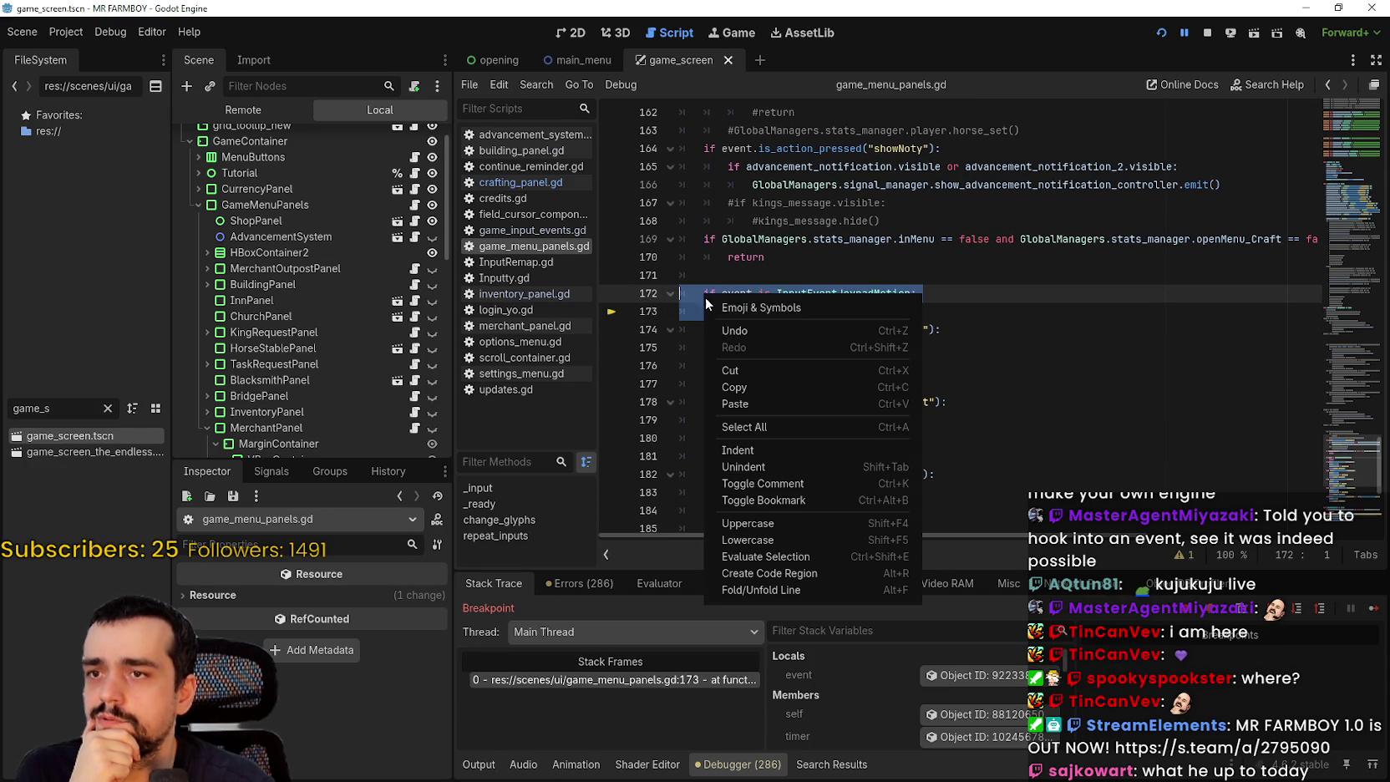
{"action": "left_click", "coordinate": [753, 381]}
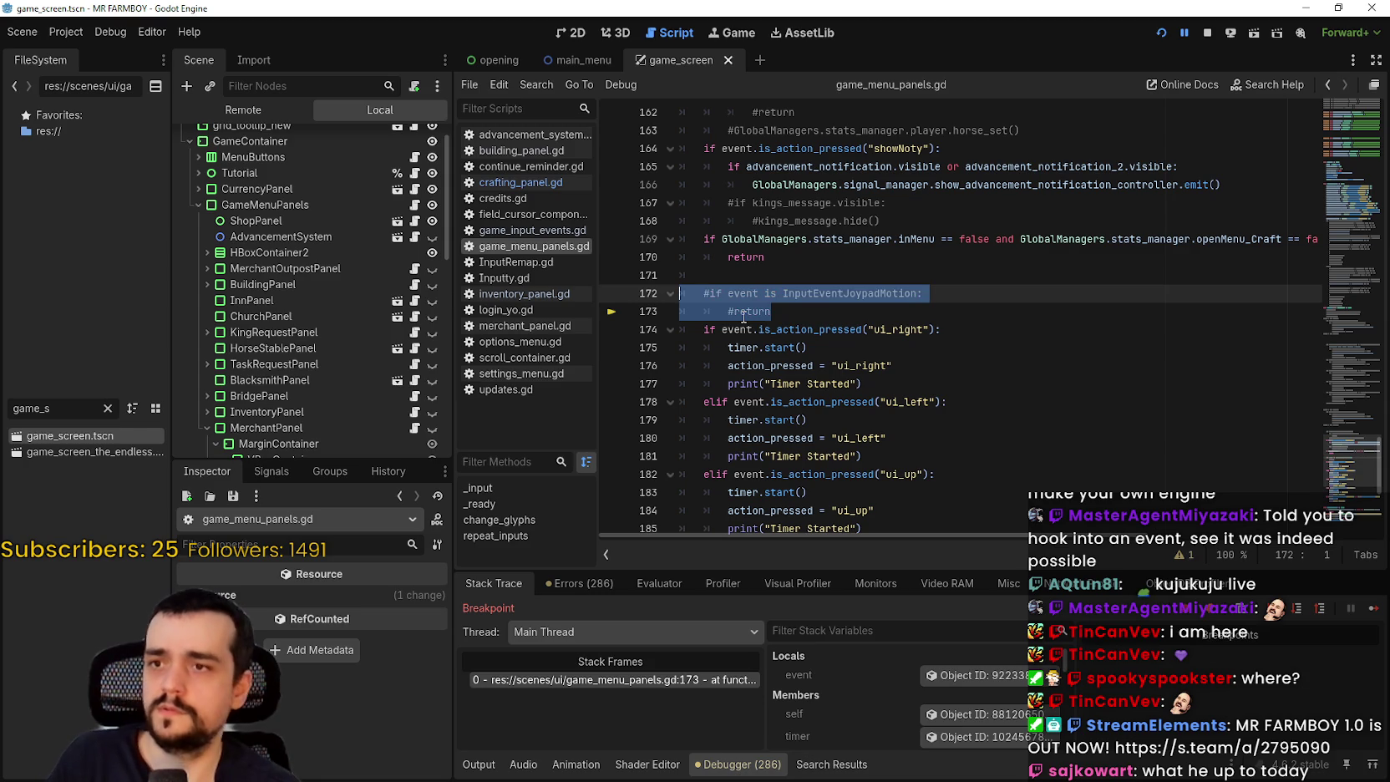
- Add 'if event is InputEventJoypadMotion: return' at the top of _input, save, and resume
{"action": "scroll", "coordinate": [743, 317], "scroll_direction": "up", "scroll_amount": 14}
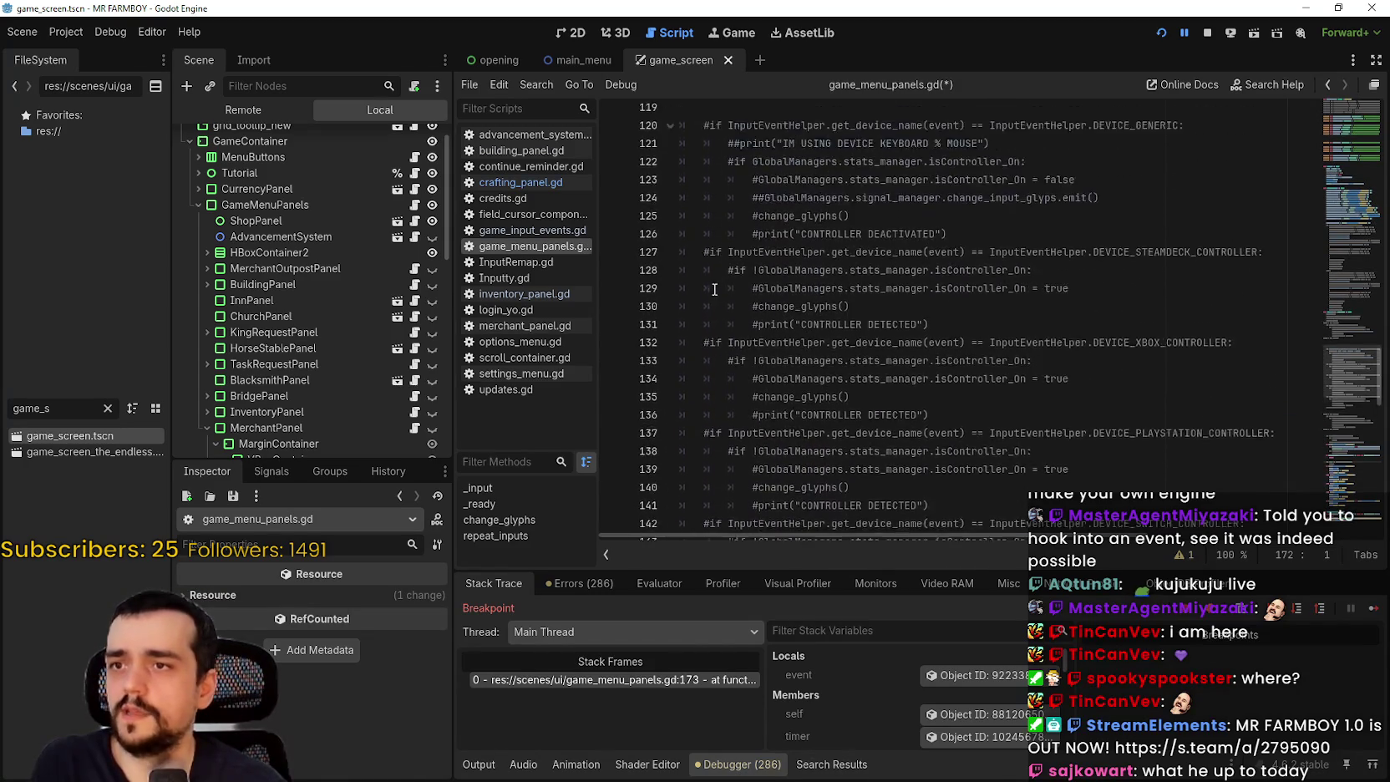
{"action": "scroll", "coordinate": [714, 289], "scroll_direction": "up", "scroll_amount": 11}
{"action": "left_click", "coordinate": [972, 434]}
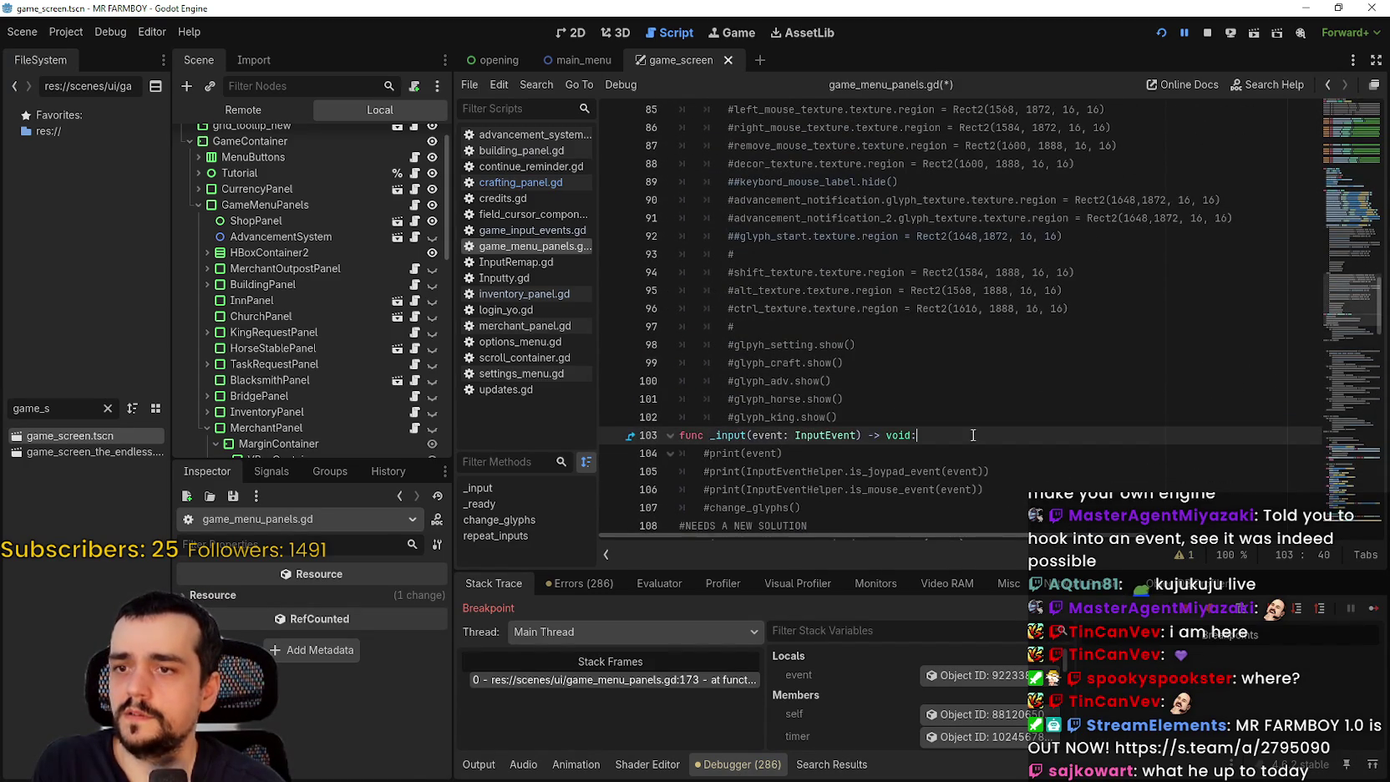
{"action": "type", "text": "\\"}
{"action": "key", "text": "Return"}
{"action": "key", "text": "BackSpace"}
{"action": "key", "text": "BackSpace"}
{"action": "key", "text": "Return"}
{"action": "type", "text": "if event is InputEventJoypadMotion:"}
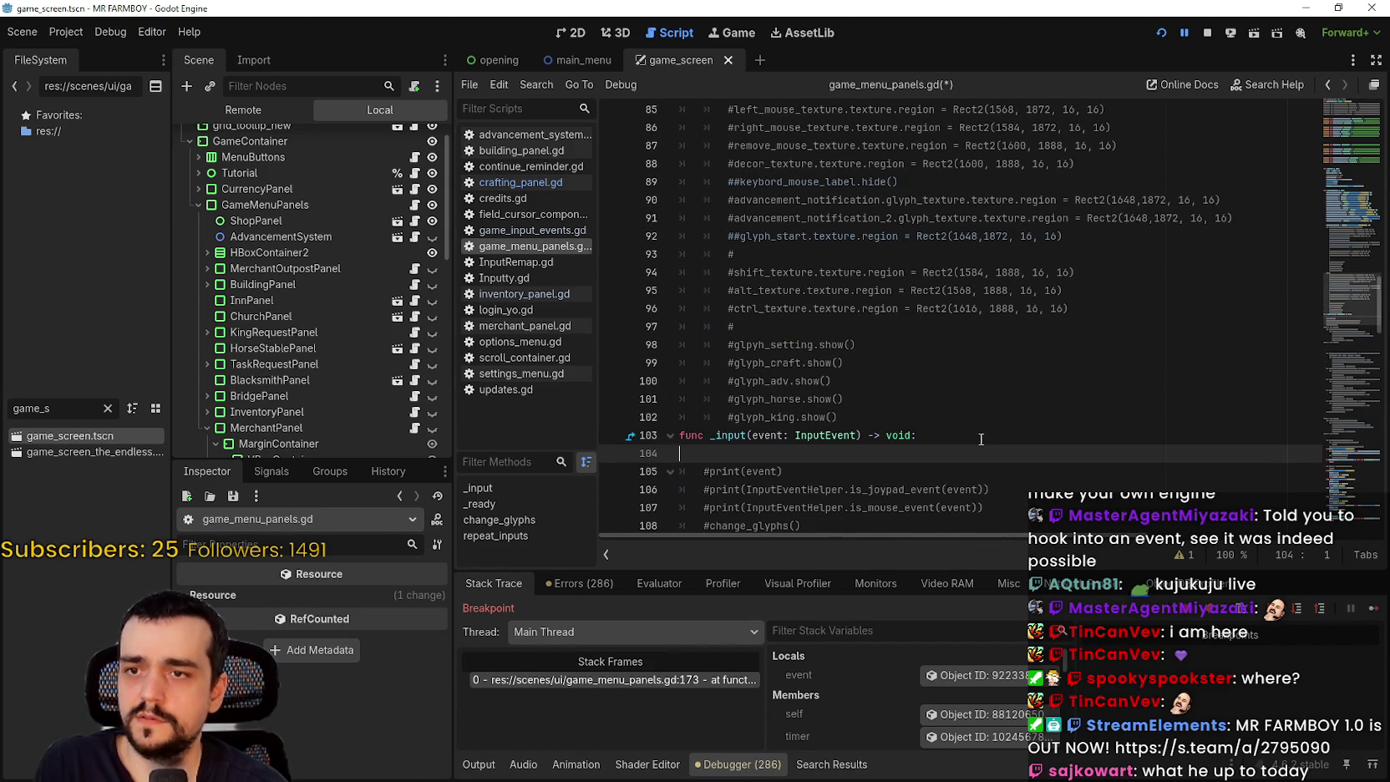
{"action": "key", "text": "Return"}
{"action": "type", "text": "return"}
{"action": "key", "text": "ctrl+s"}
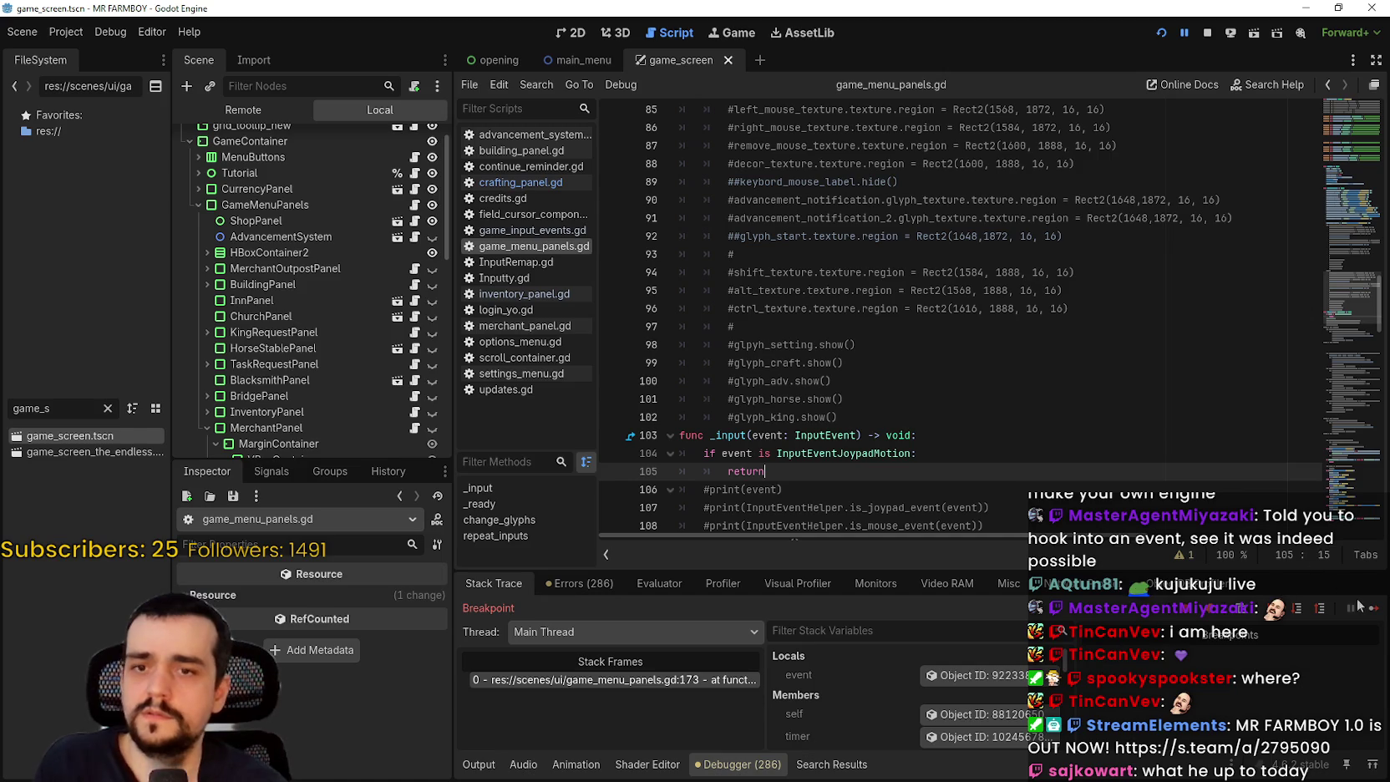
{"action": "left_click", "coordinate": [1358, 607]}
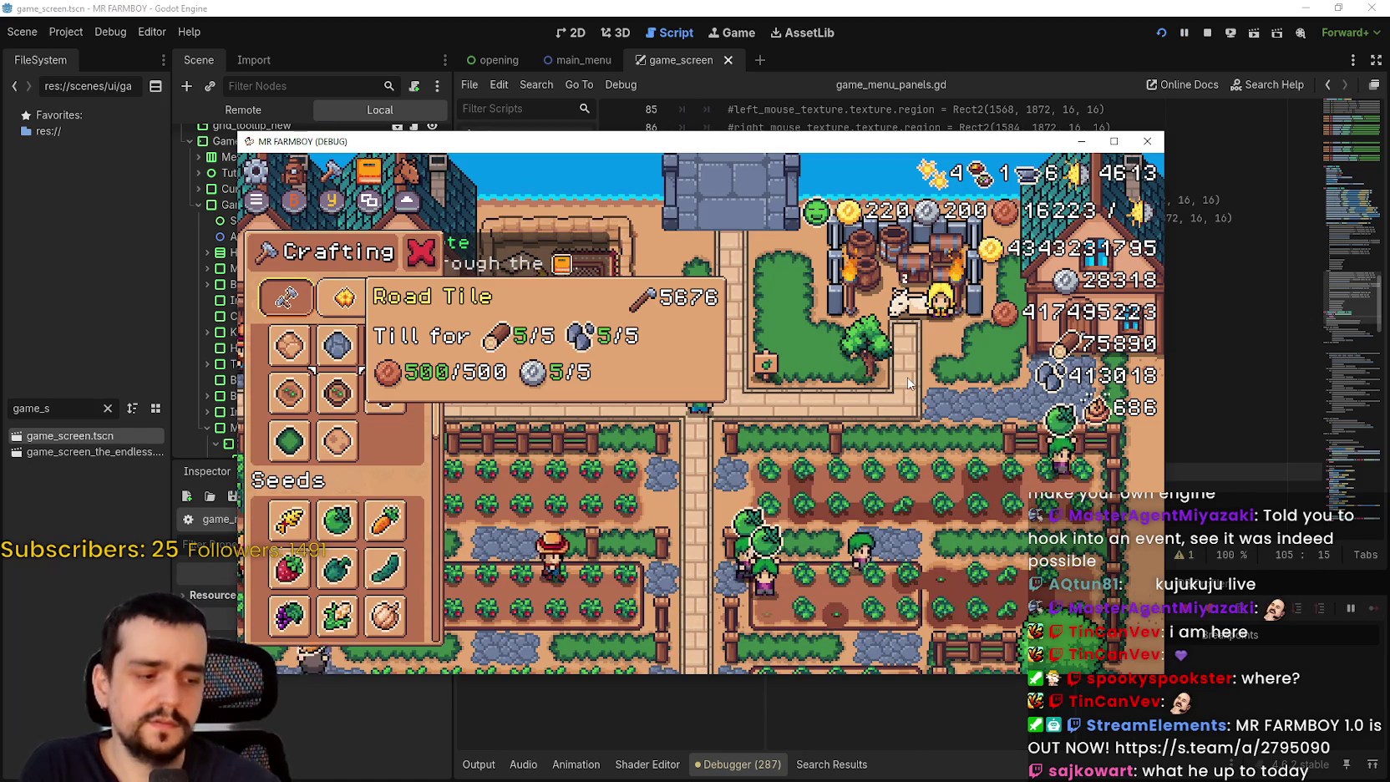
- Browse the Crafting seeds (Green Tomato, Carrot, Sand Tile, White Corn), then close the panel
{"action": "key", "text": "Down"}
{"action": "key", "text": "Down"}
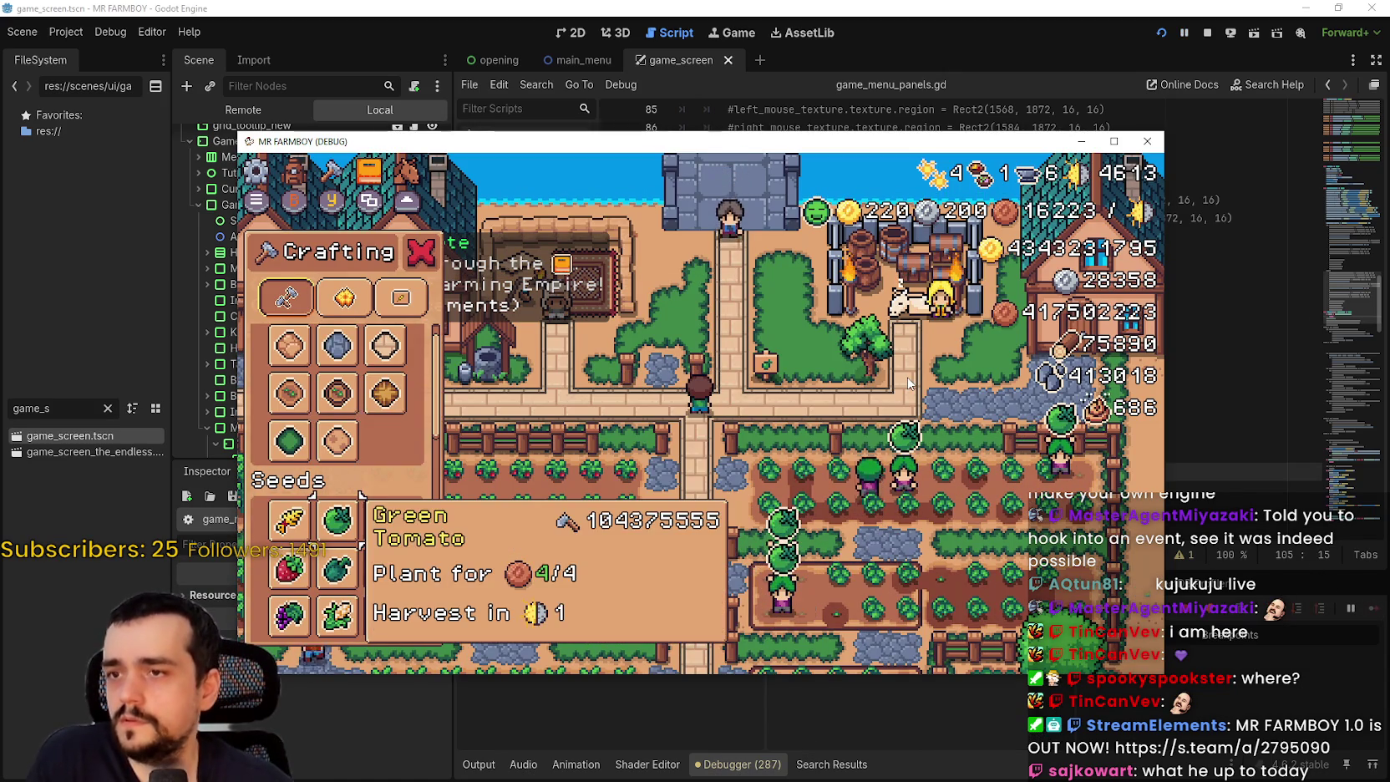
{"action": "key", "text": "Right"}
{"action": "key", "text": "Up"}
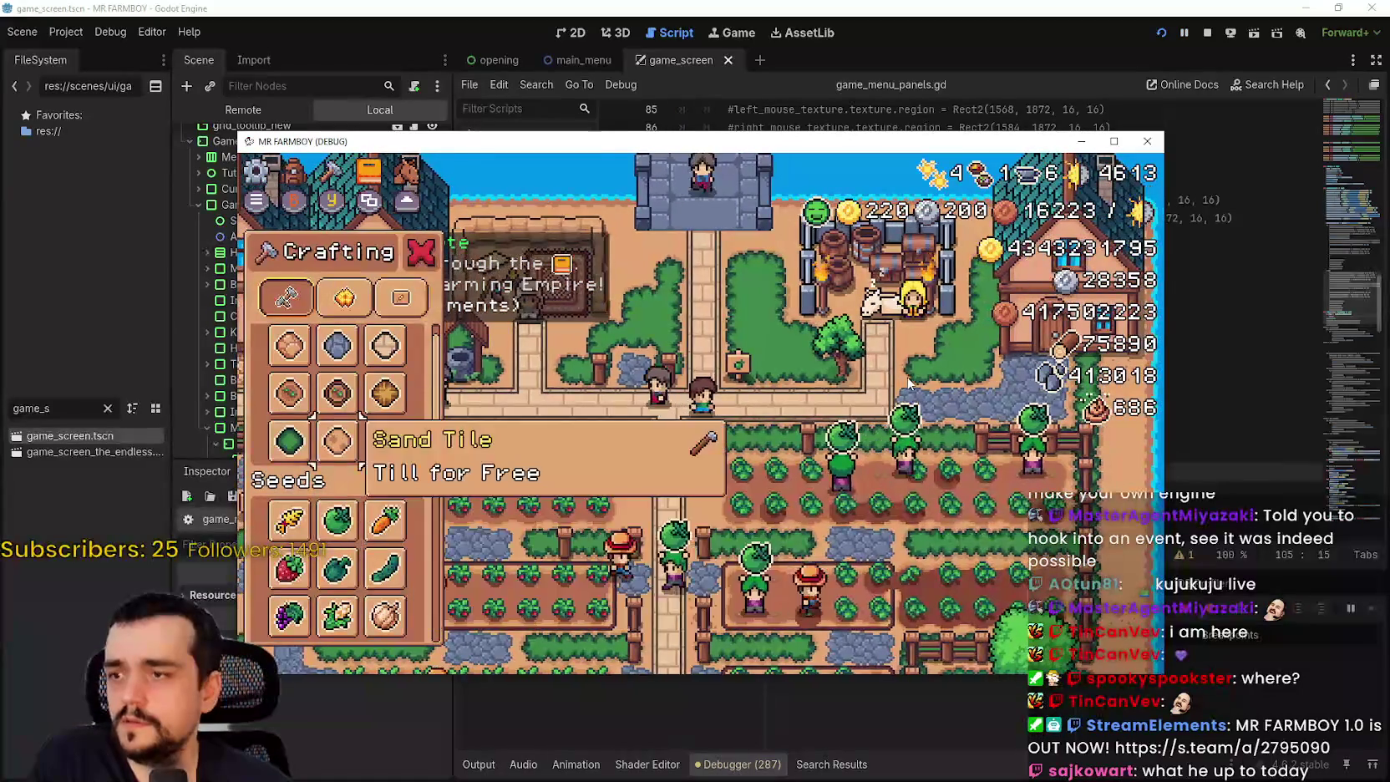
{"action": "key", "text": "Up"}
{"action": "key", "text": "Up"}
{"action": "key", "text": "Down"}
{"action": "key", "text": "Down"}
{"action": "key", "text": "Down"}
{"action": "key", "text": "Down"}
{"action": "key", "text": "Down"}
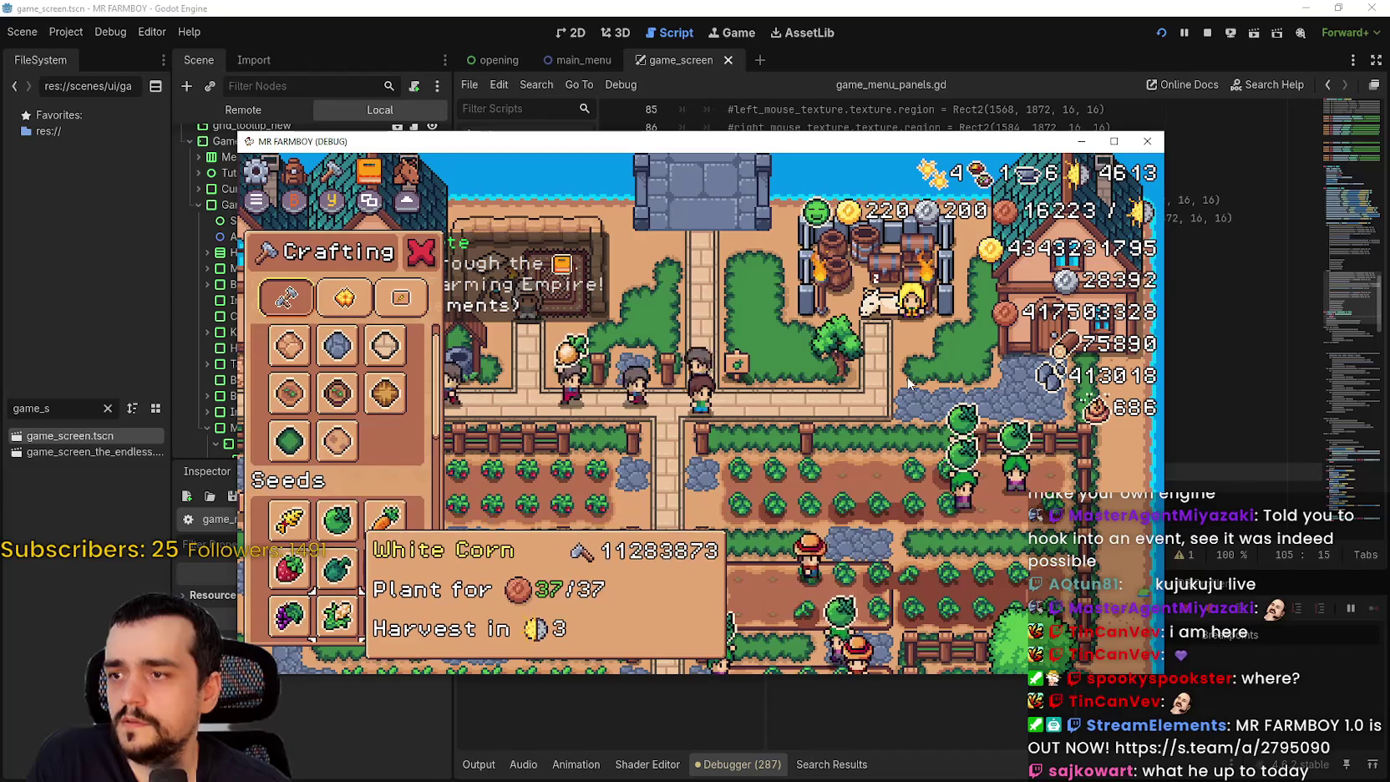
{"action": "key", "text": "Down"}
{"action": "key", "text": "Down"}
{"action": "key", "text": "Down"}
{"action": "key", "text": "Down"}
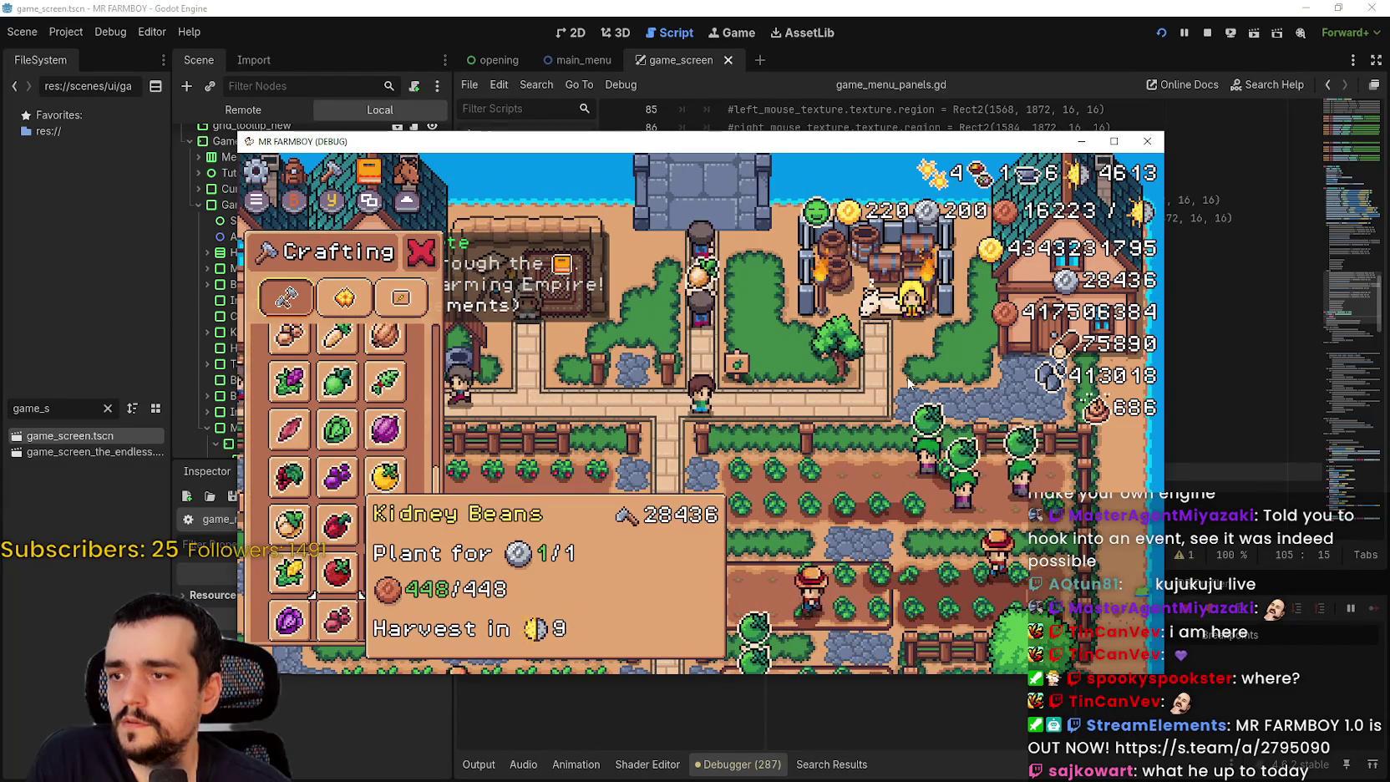
{"action": "key", "text": "Up"}
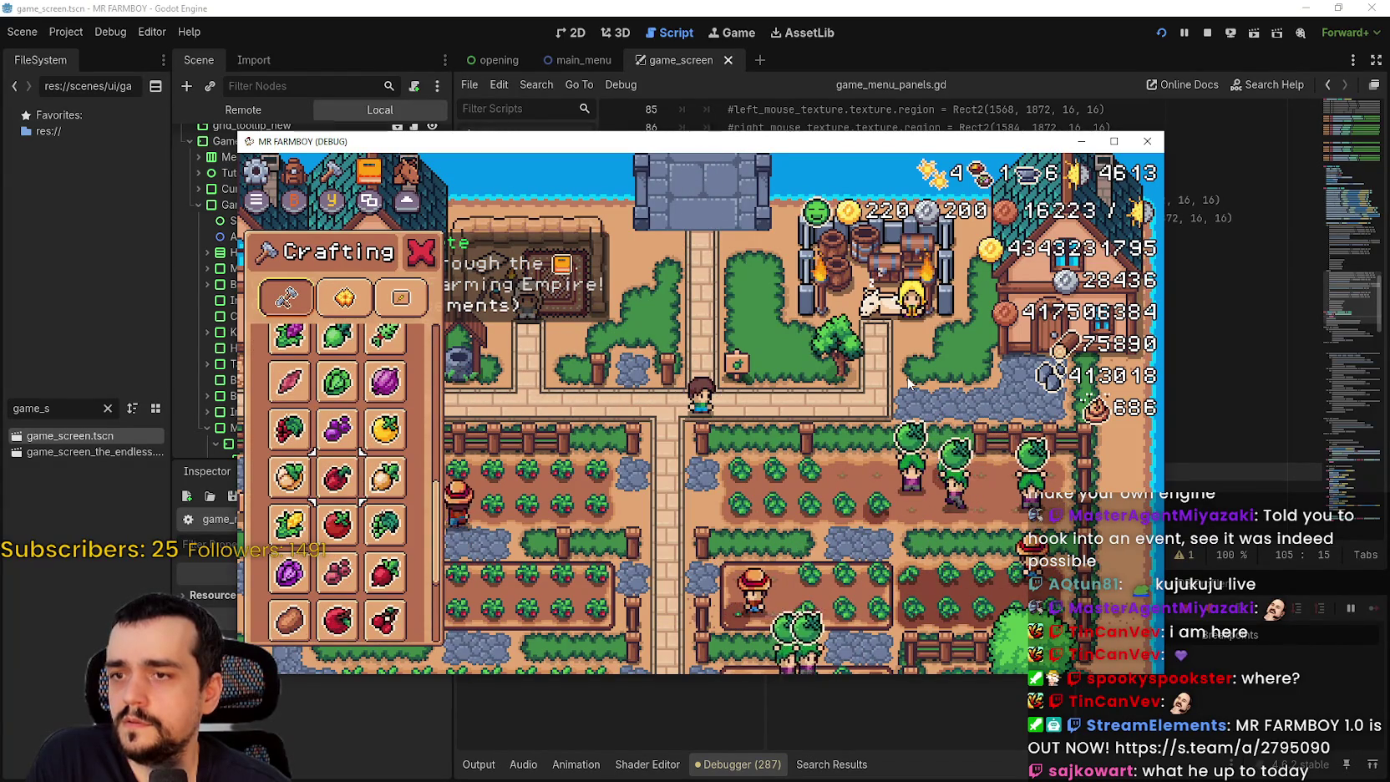
{"action": "key", "text": "Escape"}
- Walk to the Merchant Seller, browse Stone and Sheep, then close the panel
{"action": "key", "text": "Left"}
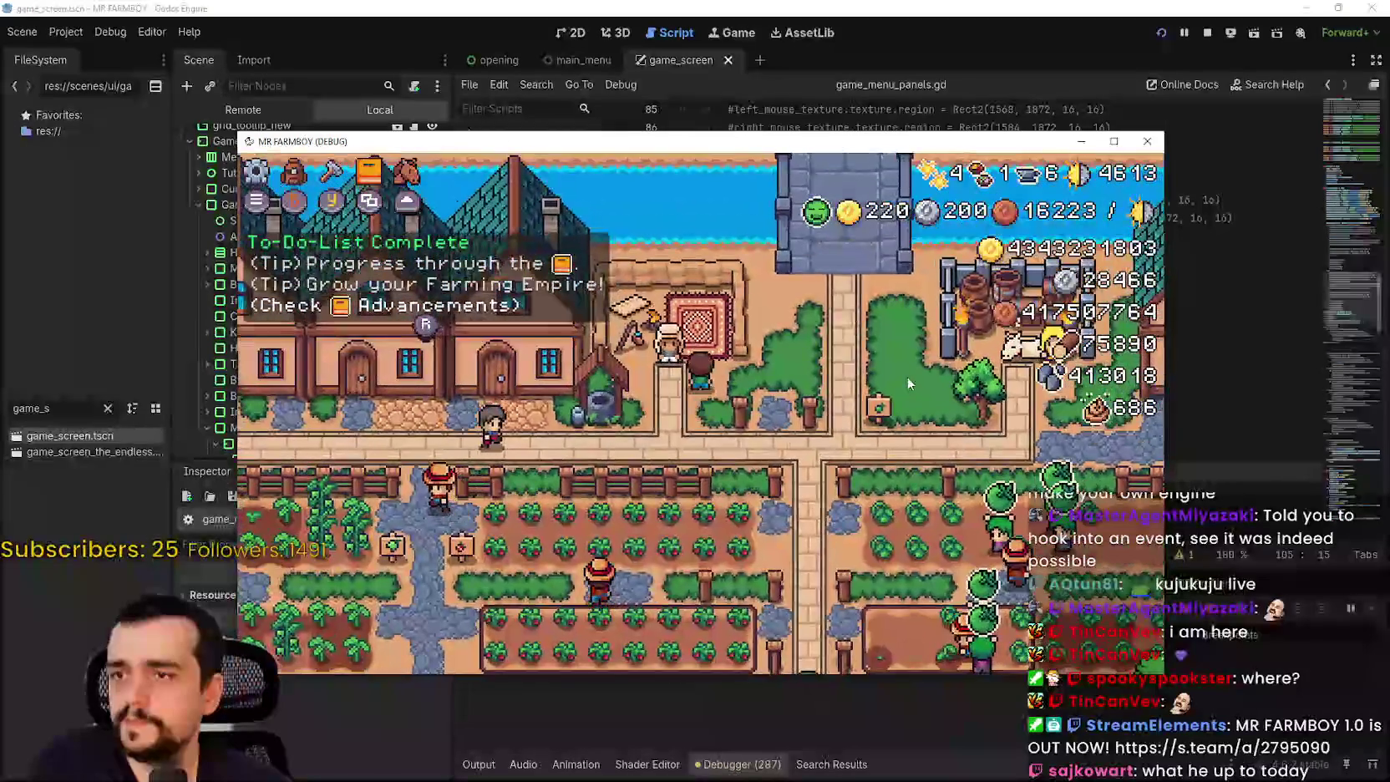
{"action": "key", "text": "e"}
{"action": "key", "text": "Right"}
{"action": "key", "text": "Down"}
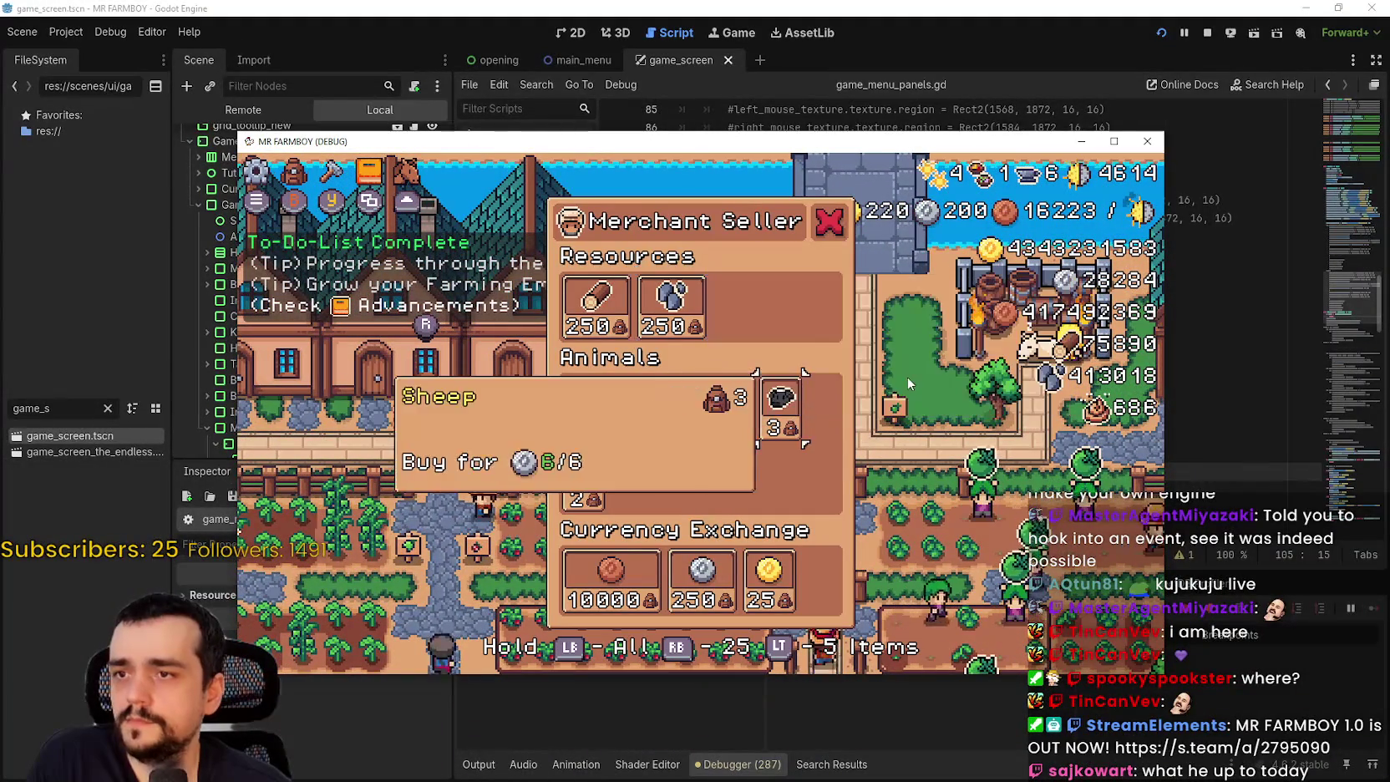
{"action": "key", "text": "Up"}
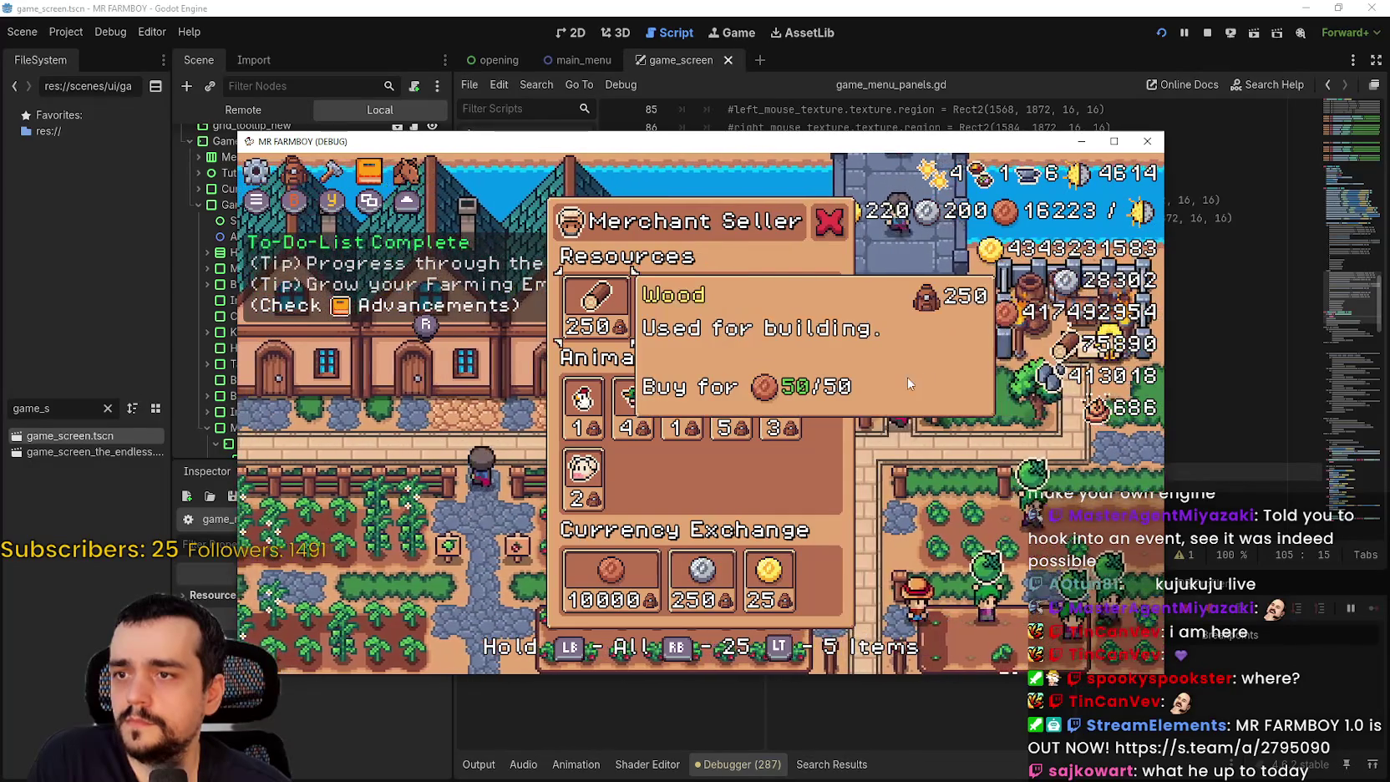
{"action": "key", "text": "Escape"}
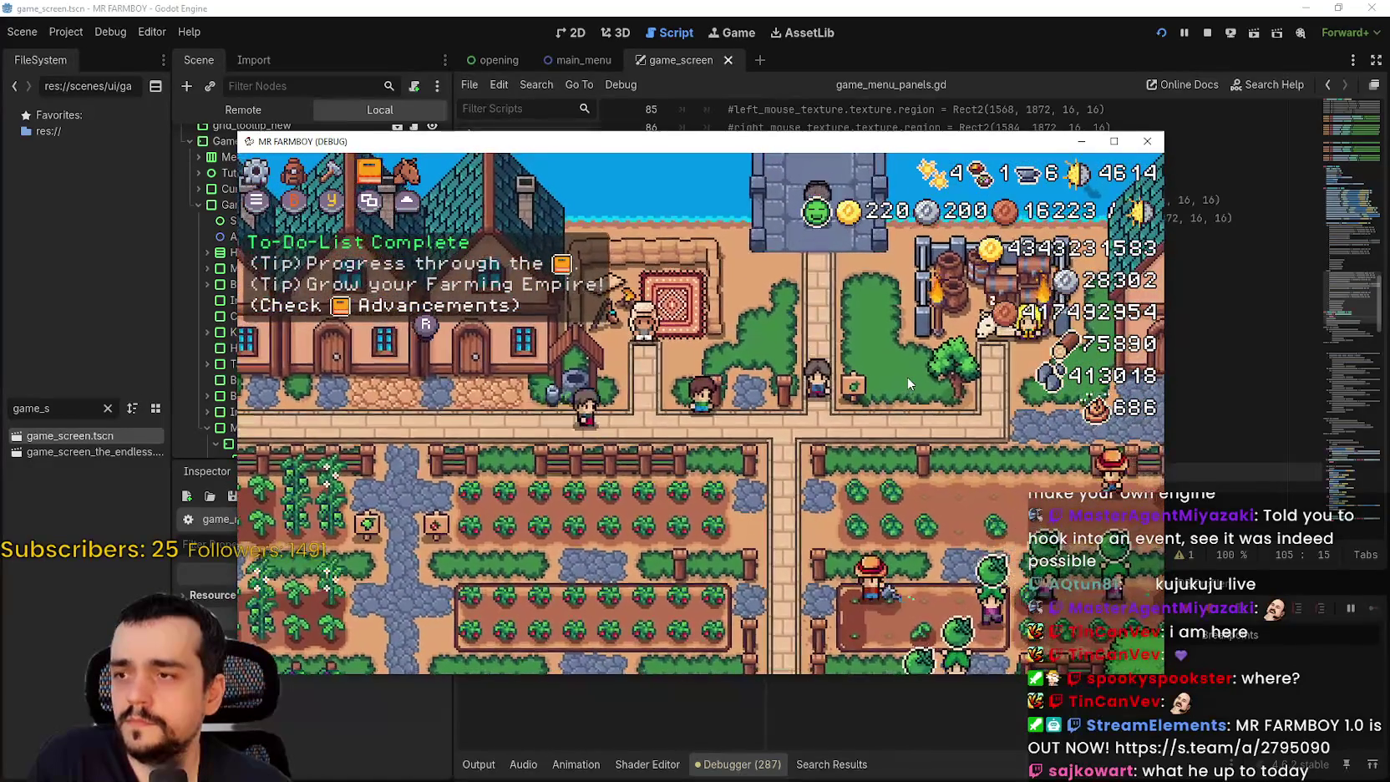
- Reopen Crafting and toggle the selection among White Pumpkin, Red Pepper and White Radish
{"action": "key", "text": "c"}
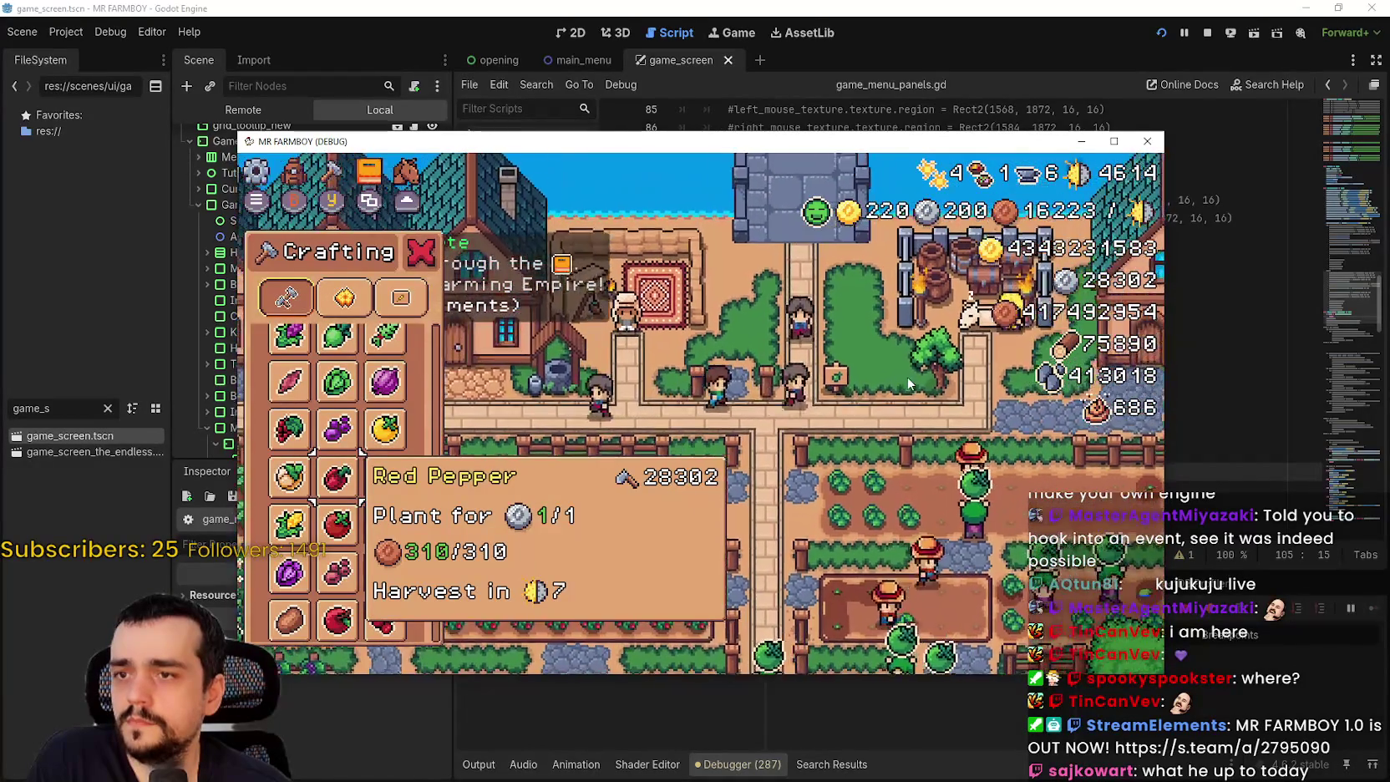
{"action": "key", "text": "Left"}
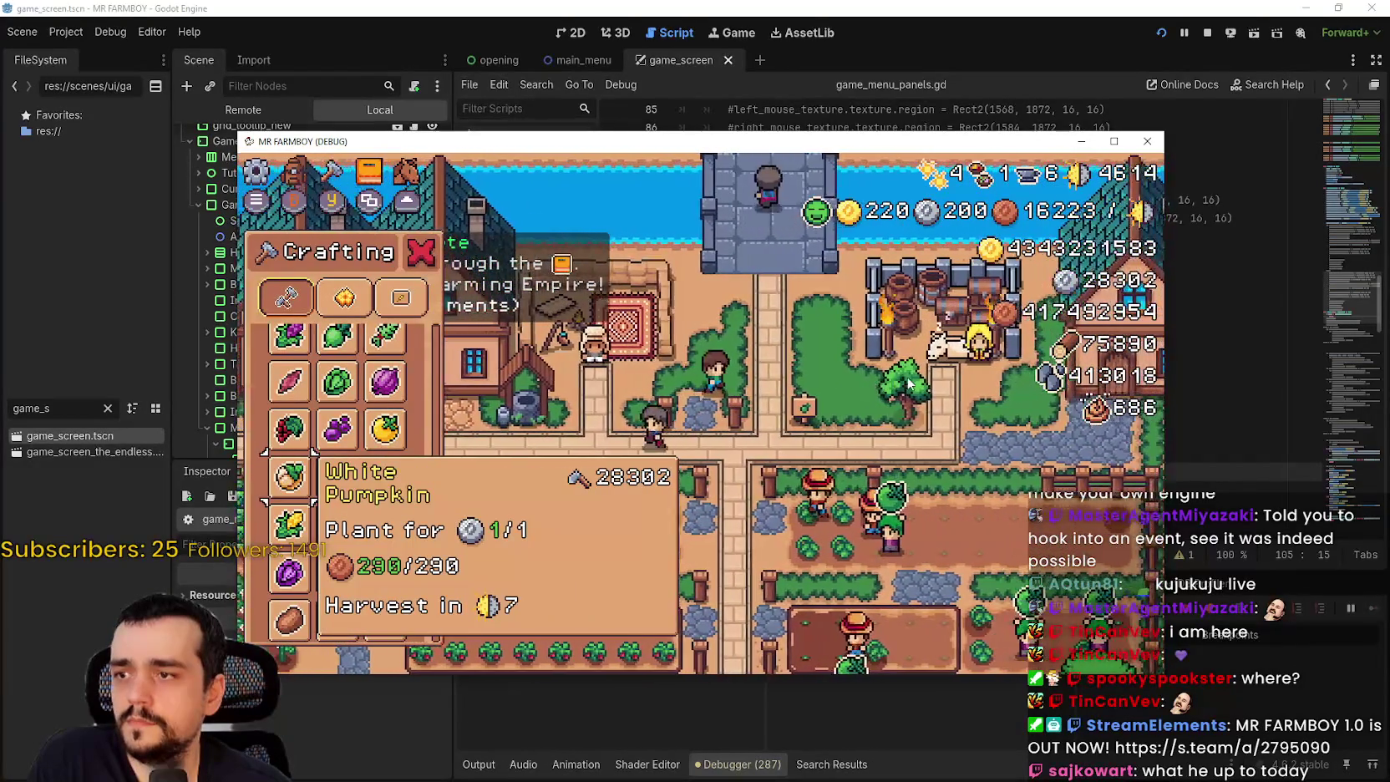
{"action": "key", "text": "Right"}
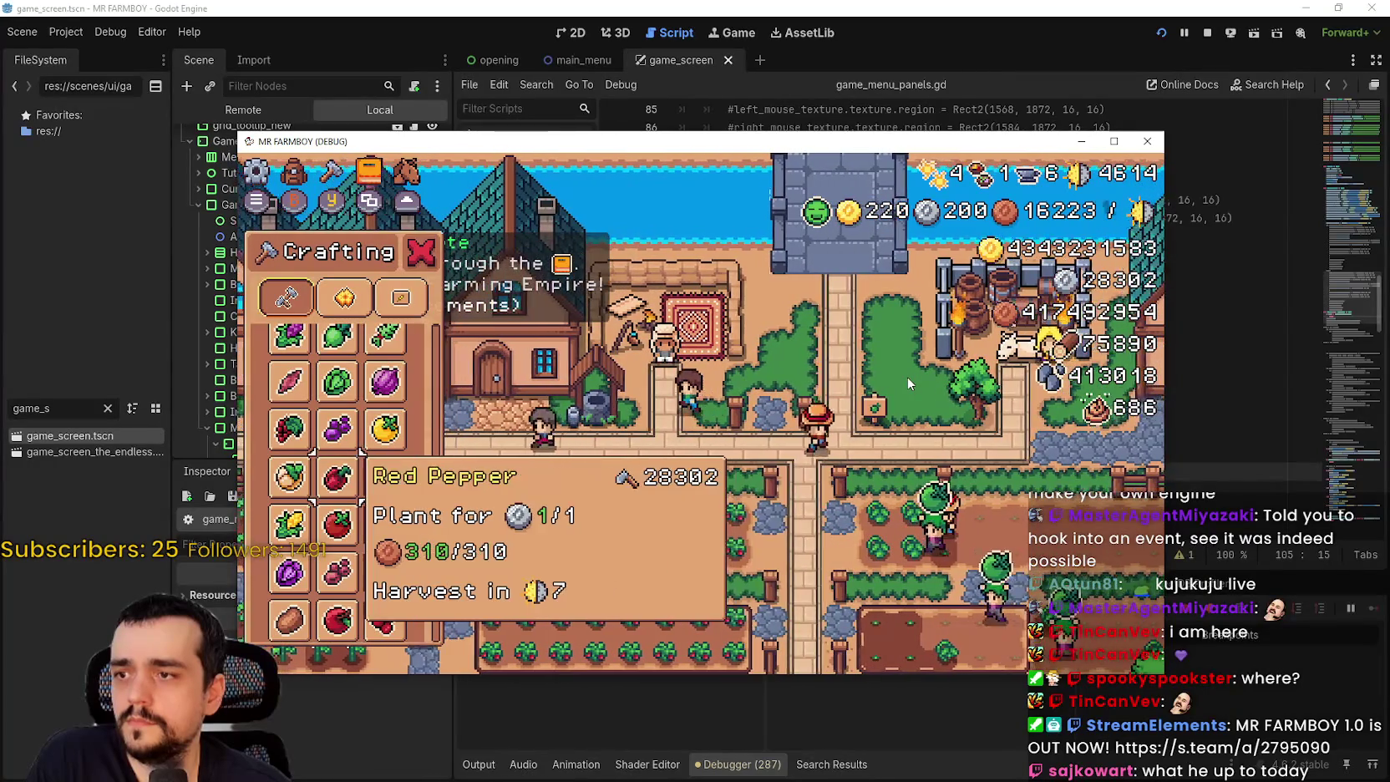
{"action": "key", "text": "Left"}
{"action": "key", "text": "Right"}
{"action": "key", "text": "Right"}
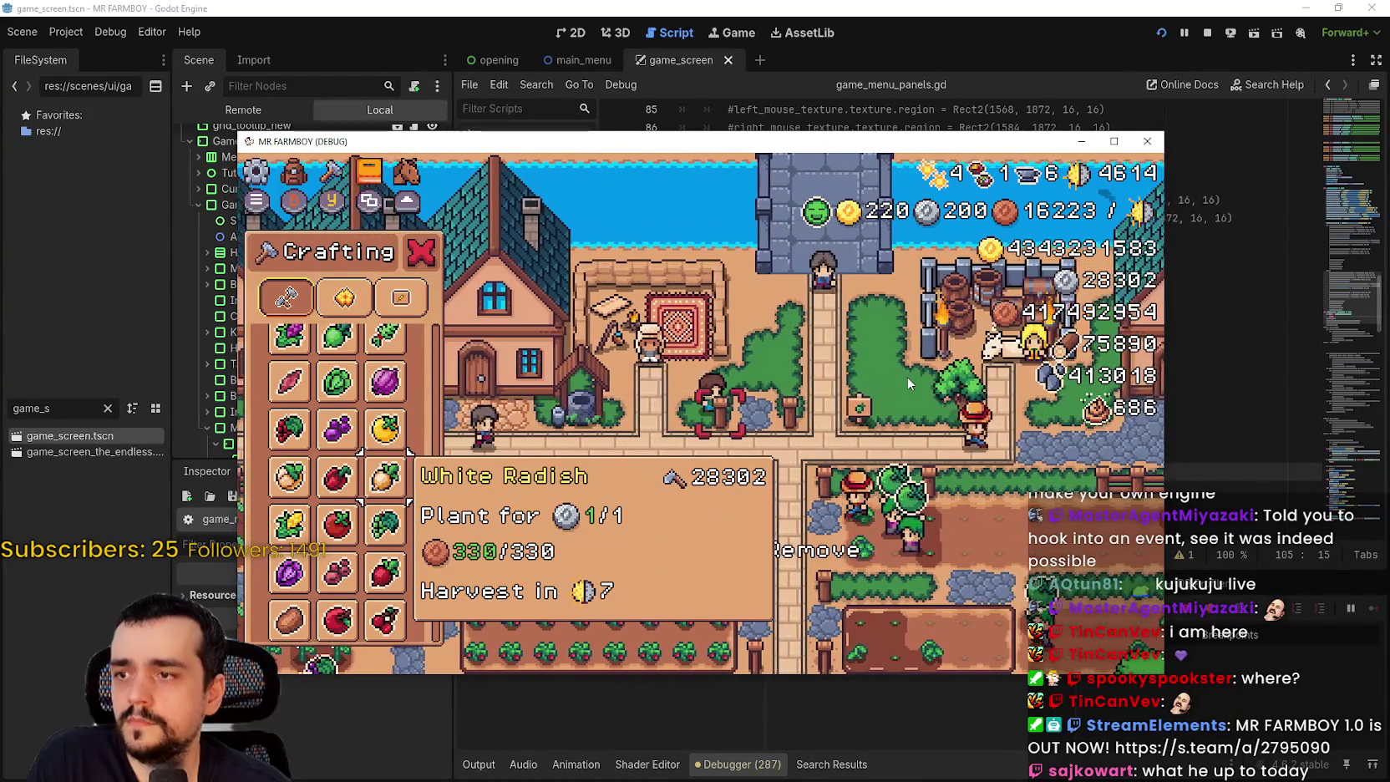
{"action": "key", "text": "Left"}
{"action": "key", "text": "Left"}
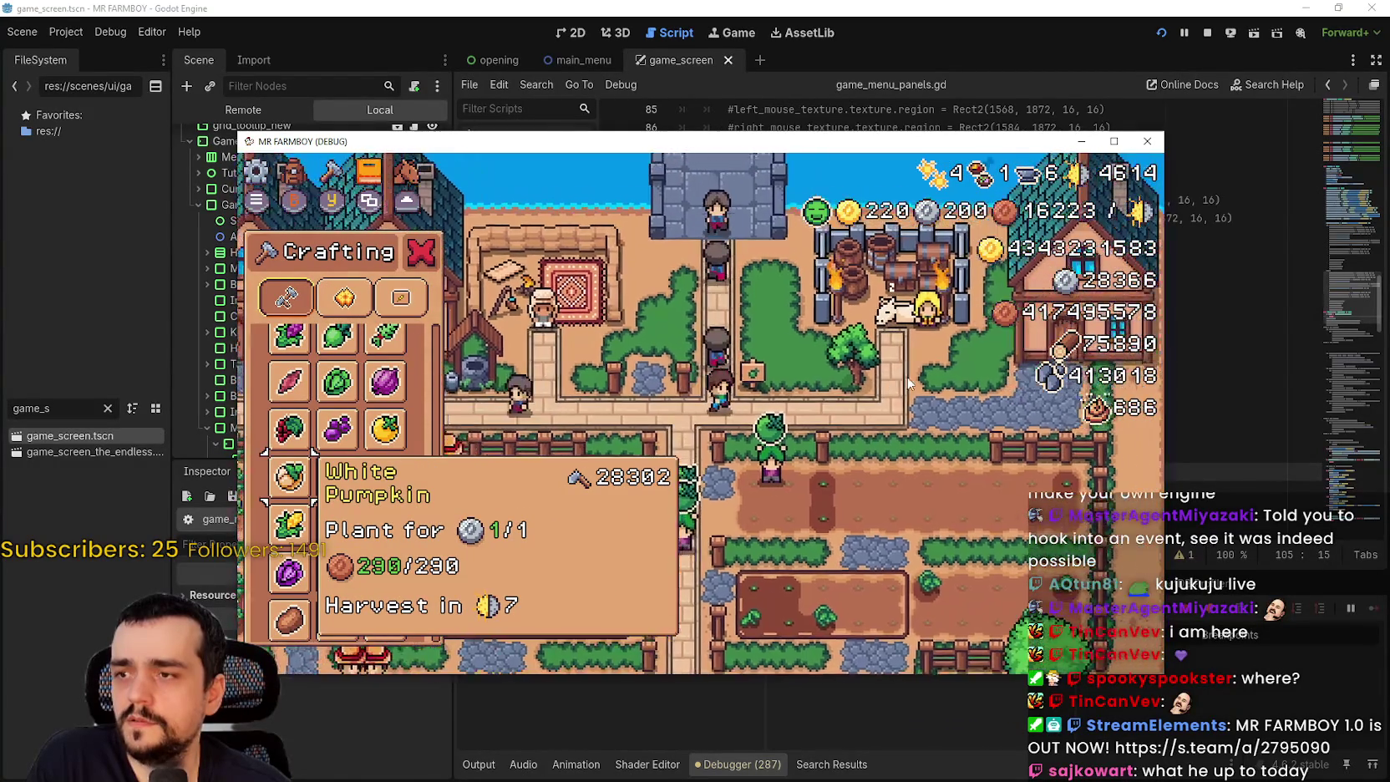
{"action": "key", "text": "Right"}
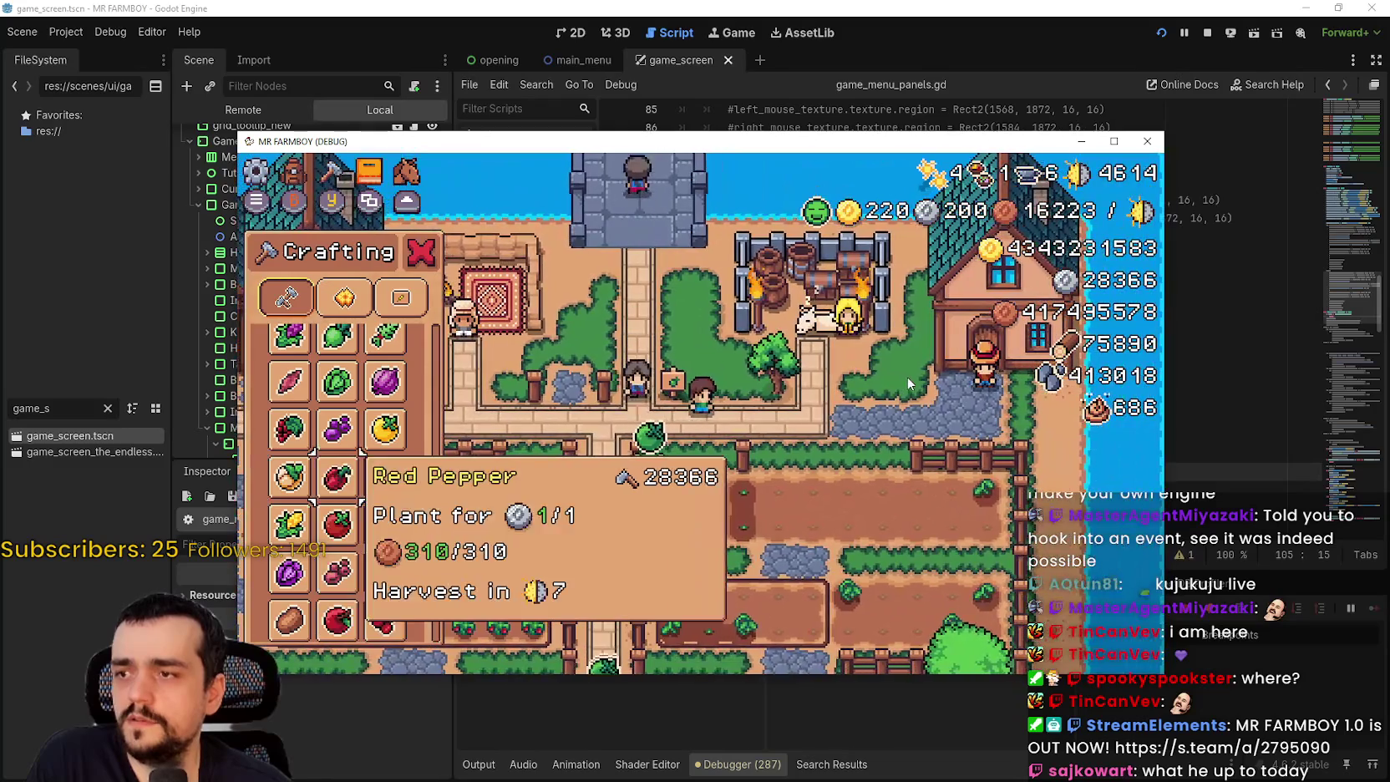
{"action": "key", "text": "Left"}
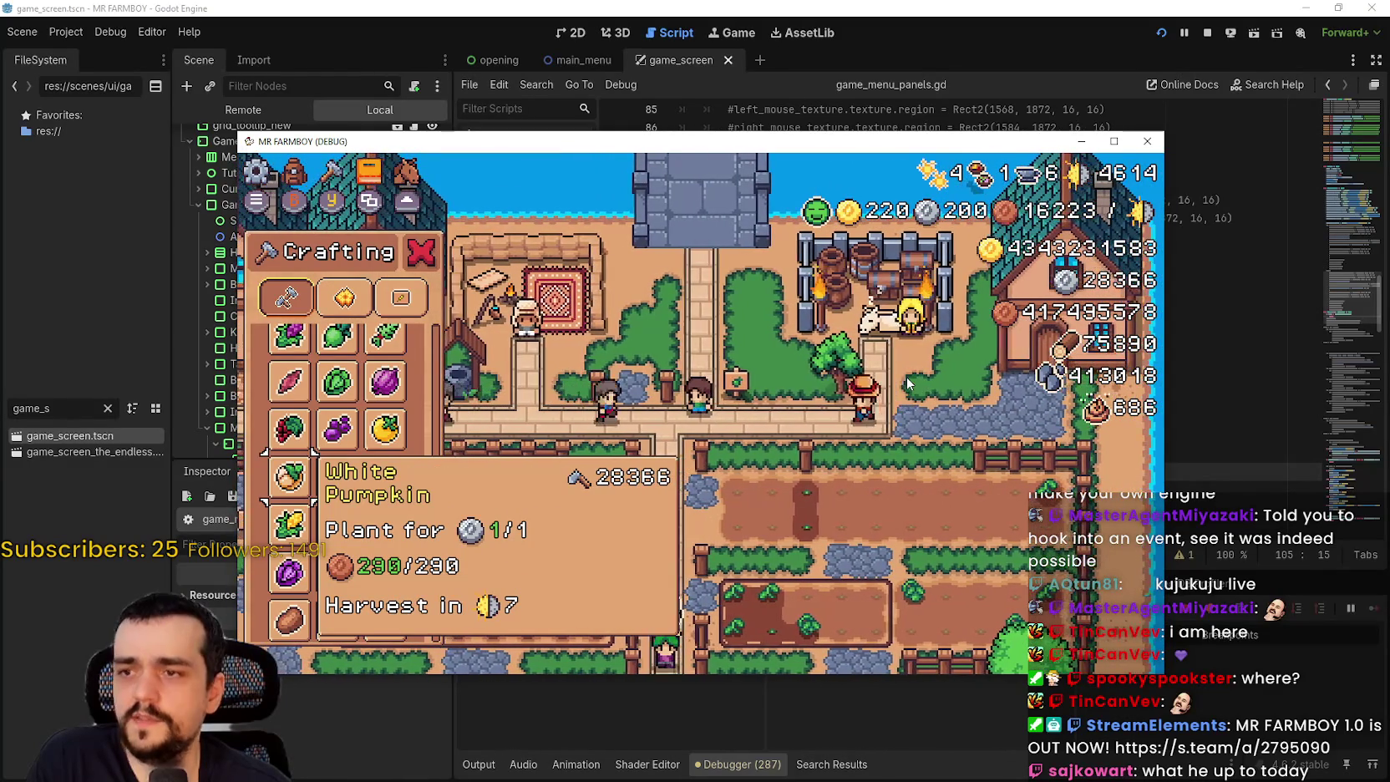
{"action": "key", "text": "Right"}
{"action": "key", "text": "Left"}
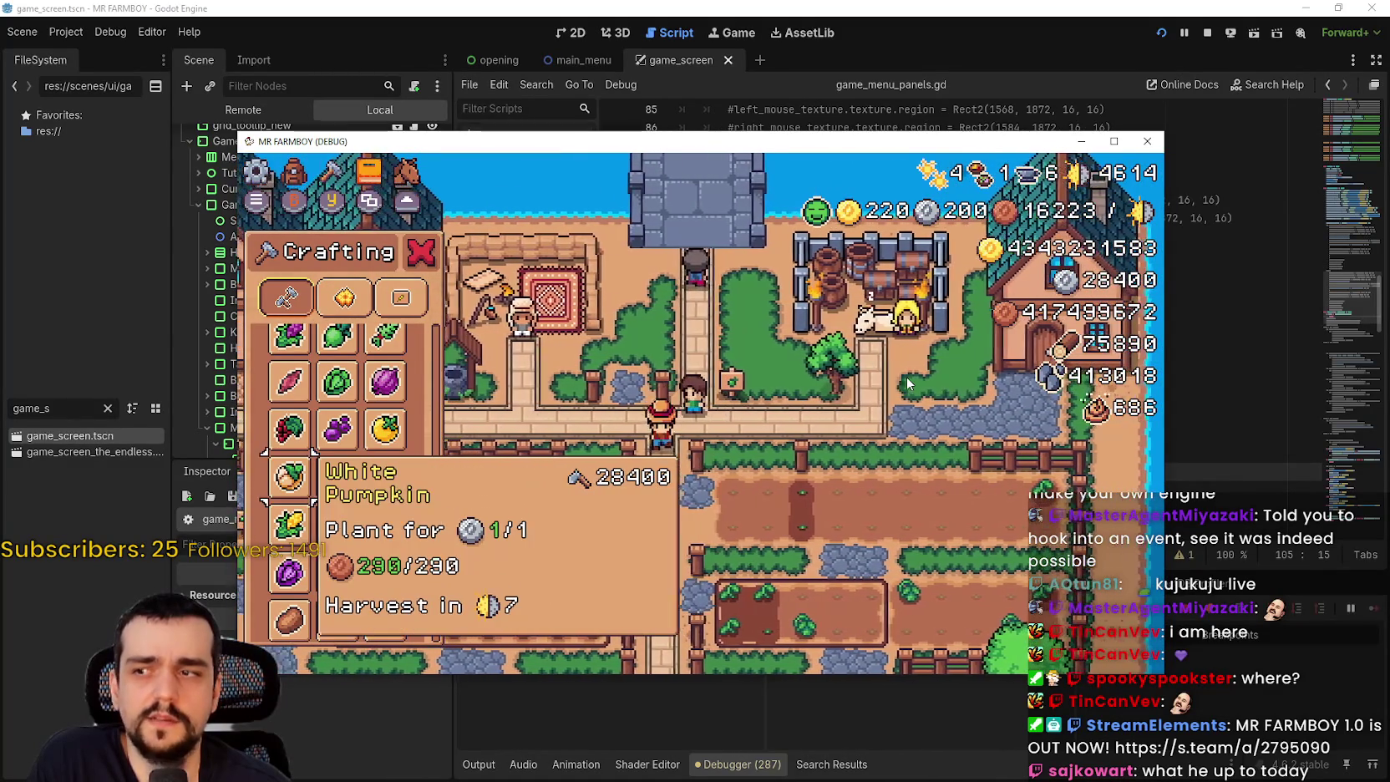
{"action": "key", "text": "Right"}
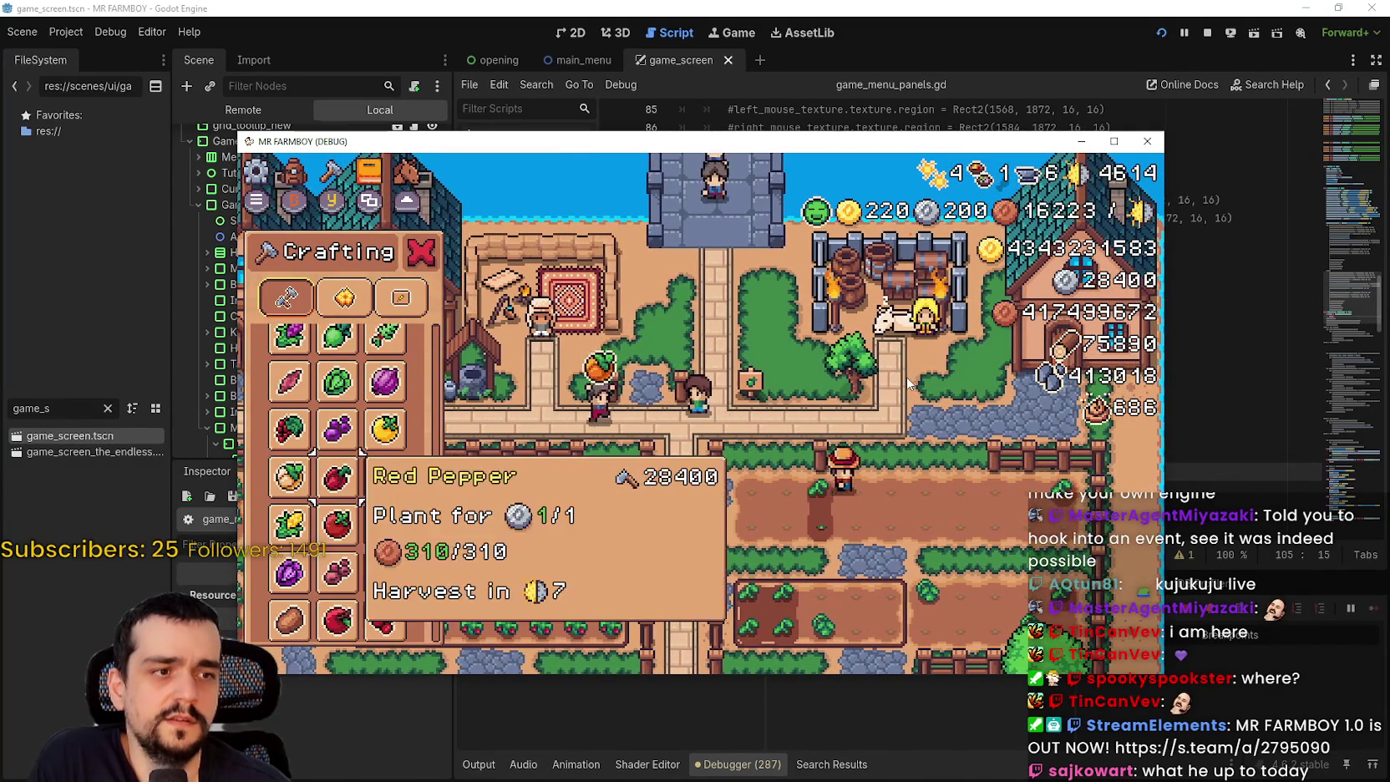
{"action": "key", "text": "Left"}
{"action": "key", "text": "Right"}
{"action": "key", "text": "Left"}
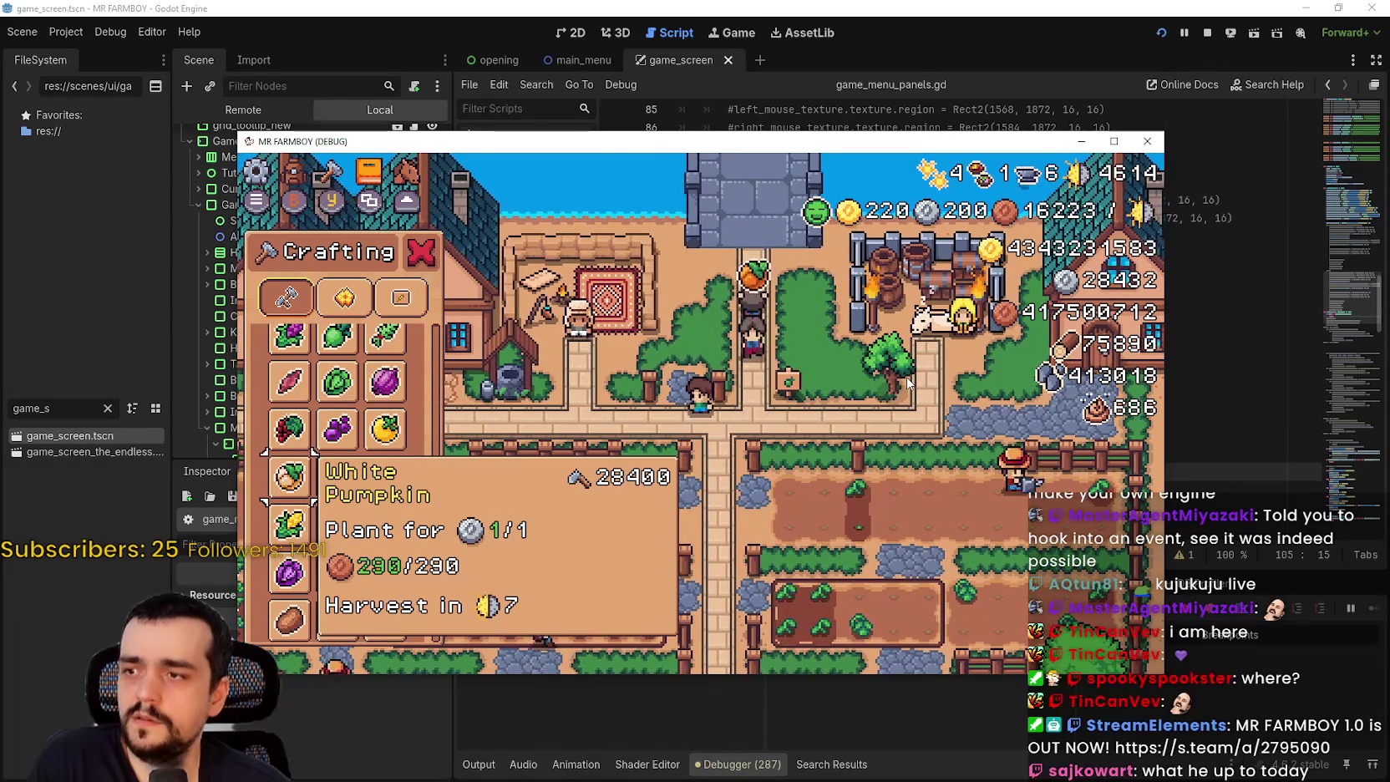
{"action": "key", "text": "Right"}
{"action": "key", "text": "Left"}
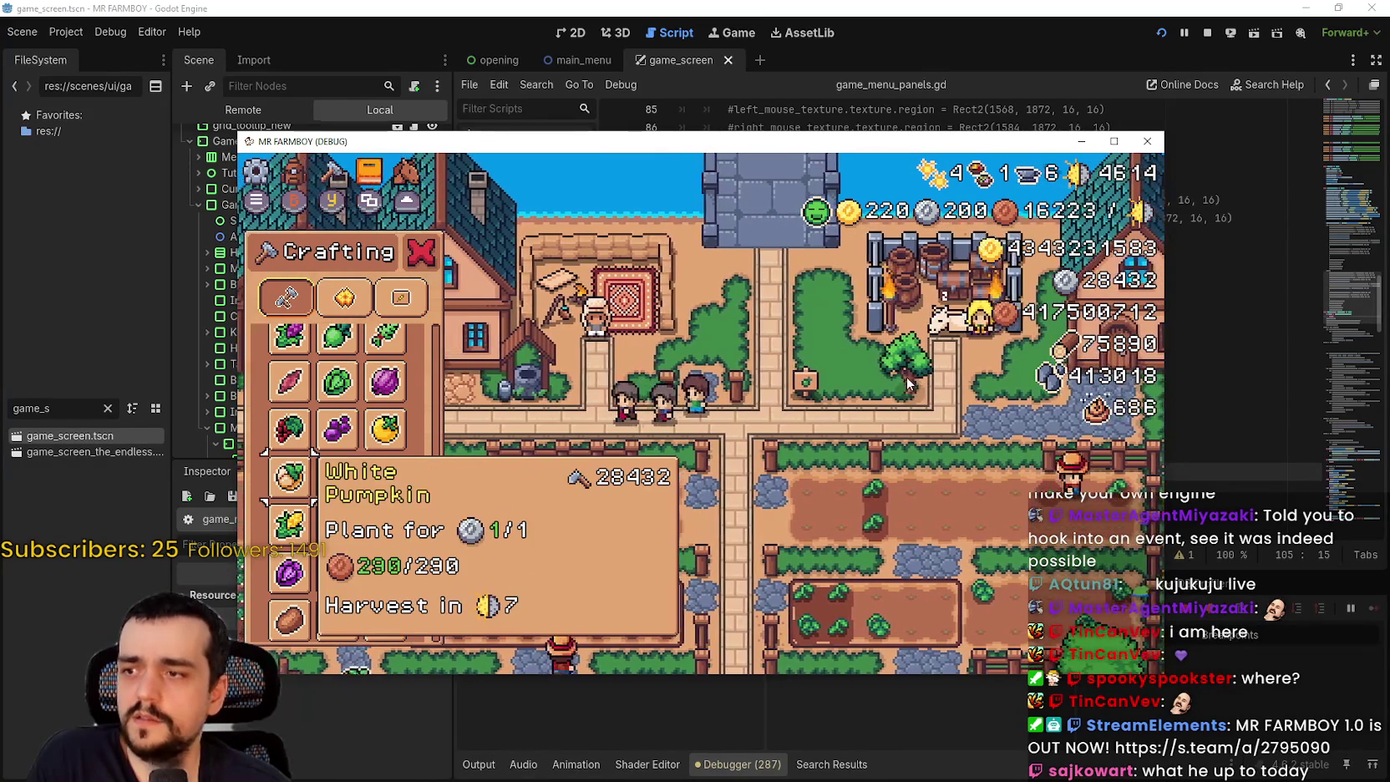
{"action": "key", "text": "Right"}
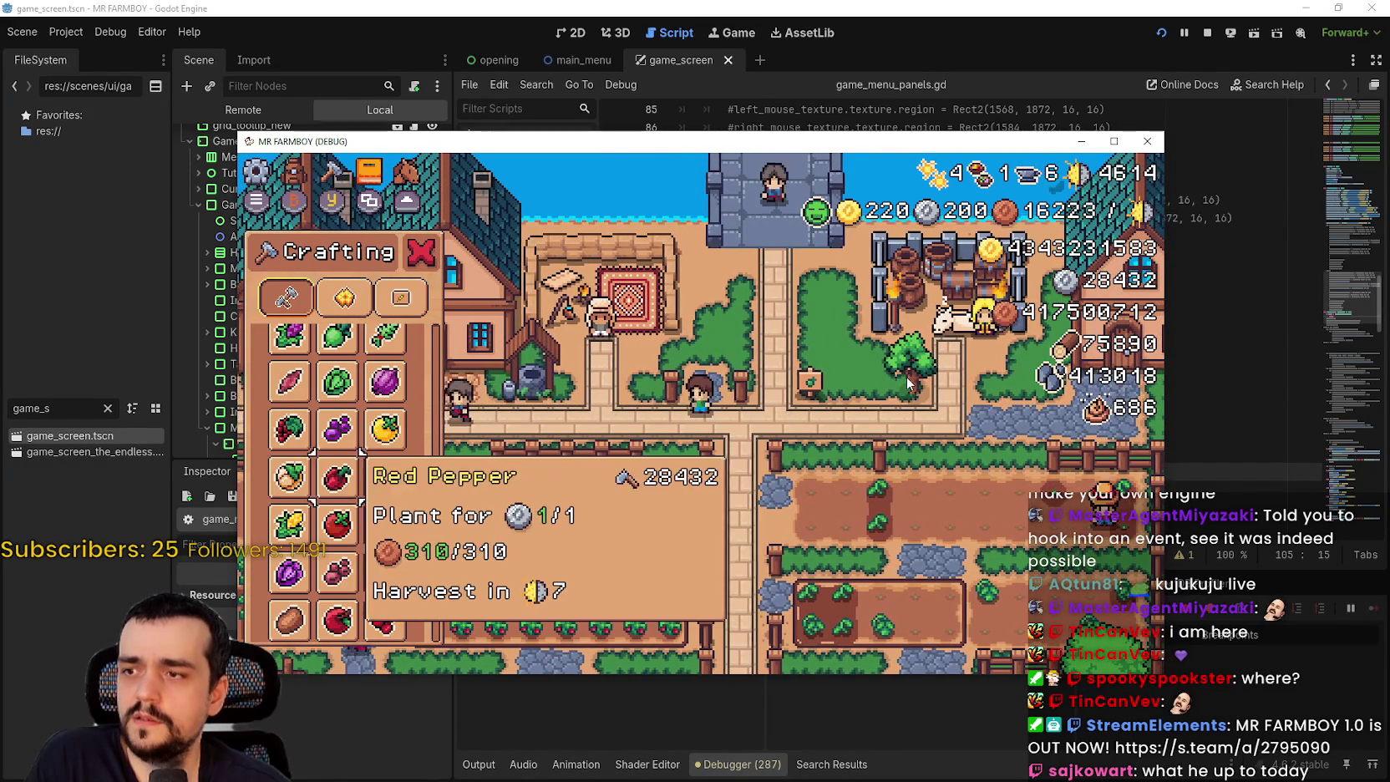
{"action": "key", "text": "Left"}
{"action": "key", "text": "Right"}
- Switch Crafting to the Signs category, browse Wheat Sign and Wood Sign, then close it
{"action": "key", "text": "Right"}
{"action": "key", "text": "Left"}
{"action": "key", "text": "Left"}
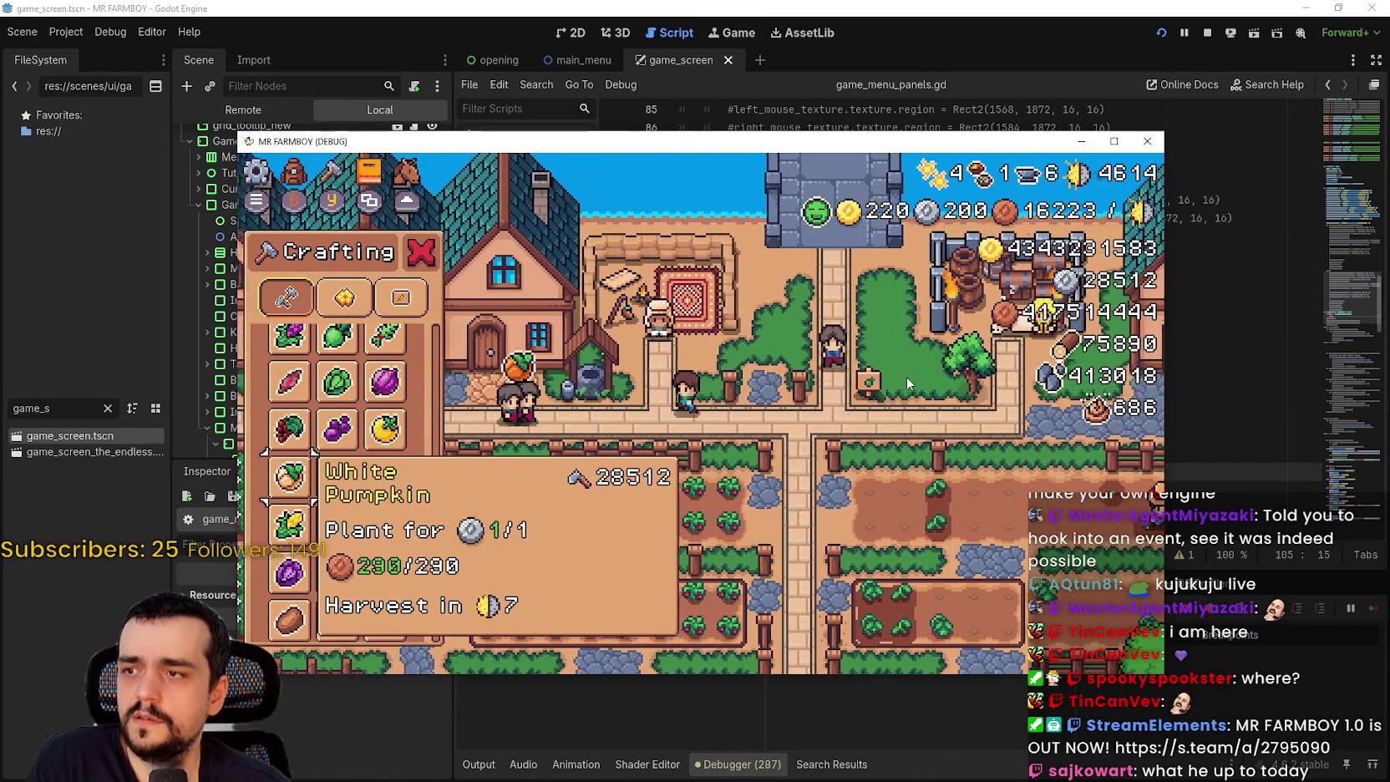
{"action": "key", "text": "Up"}
{"action": "key", "text": "Right"}
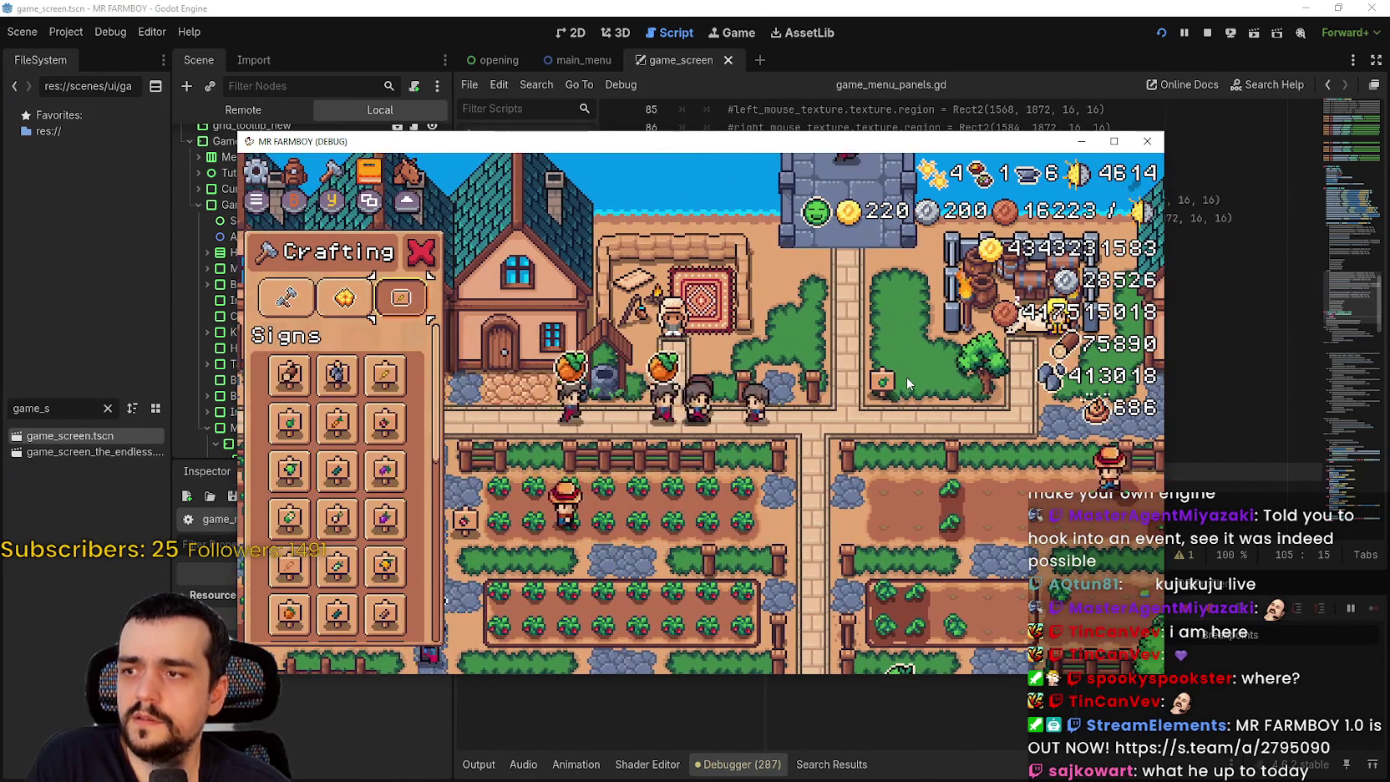
{"action": "key", "text": "Down"}
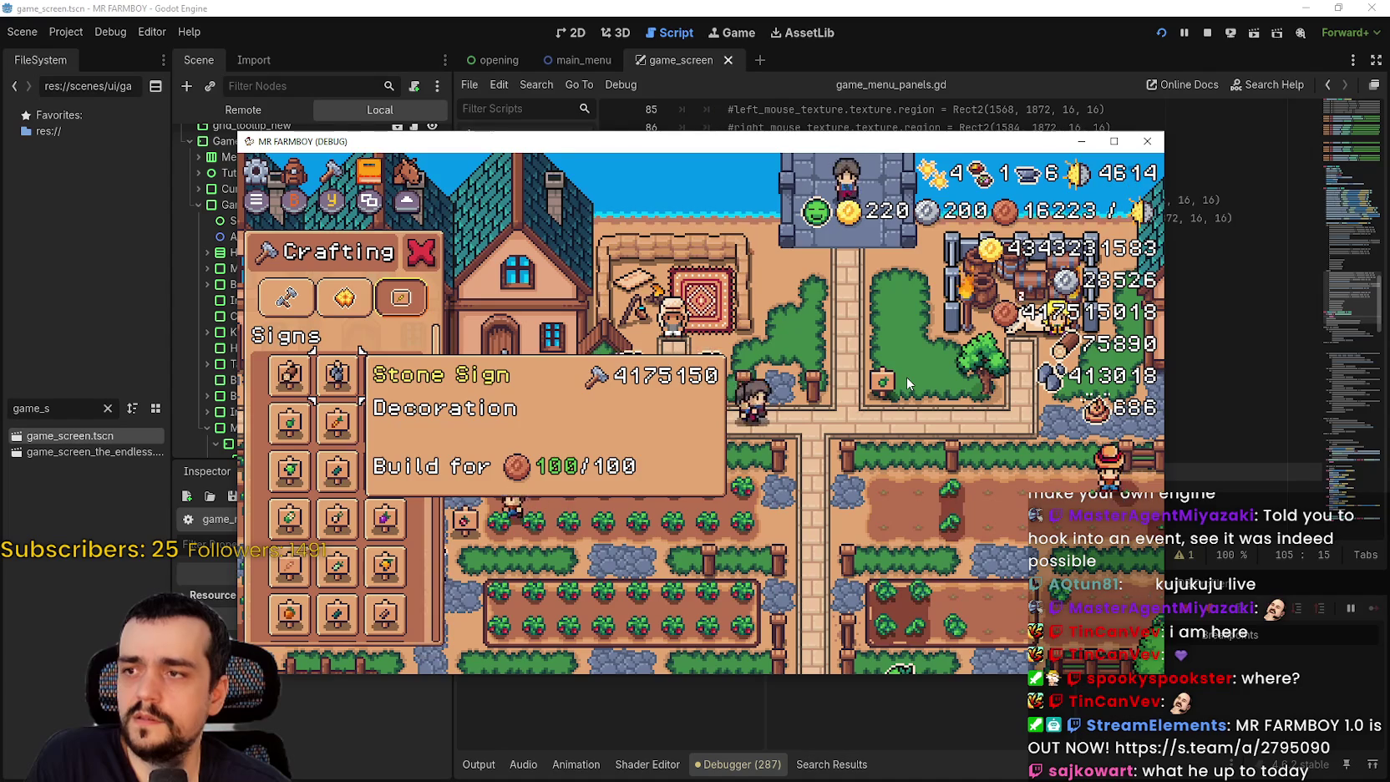
{"action": "key", "text": "Right"}
{"action": "key", "text": "Right"}
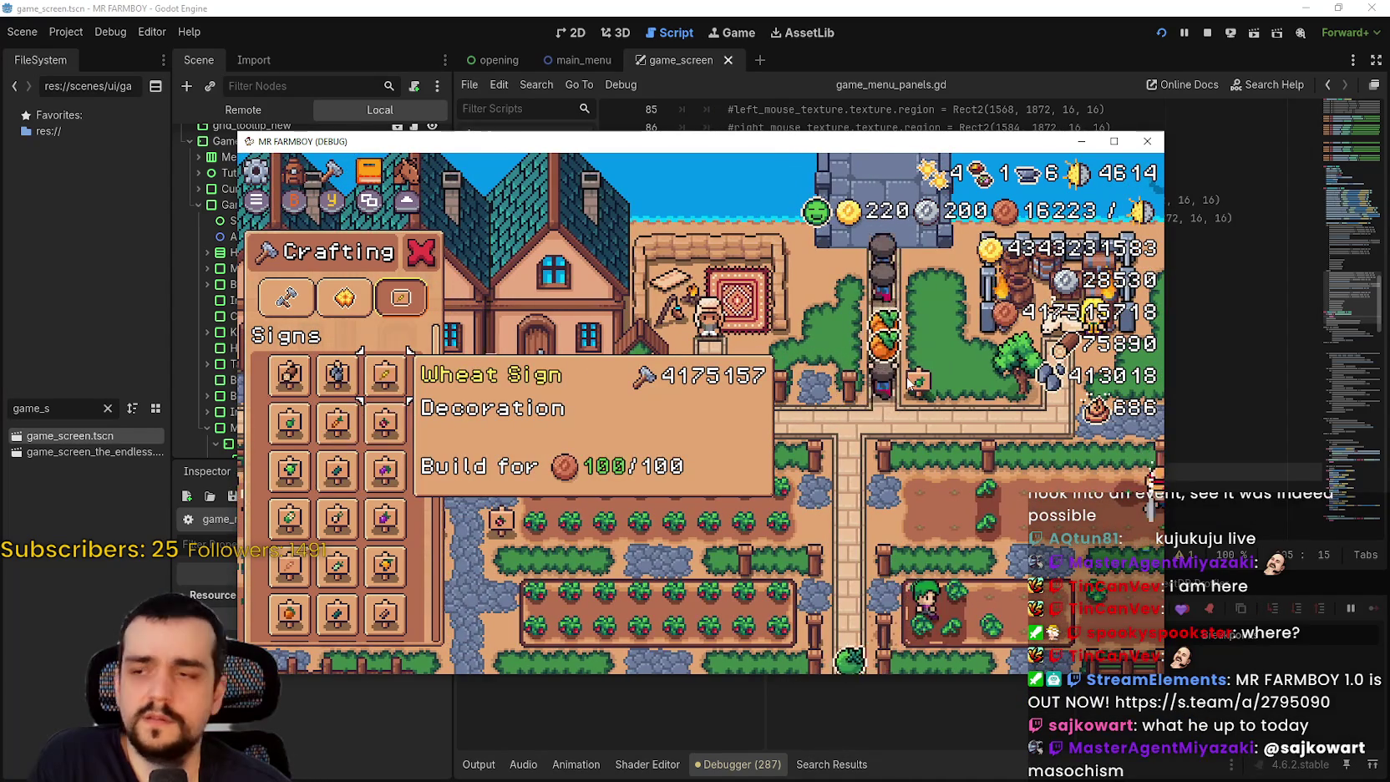
{"action": "key", "text": "Left"}
{"action": "key", "text": "Left"}
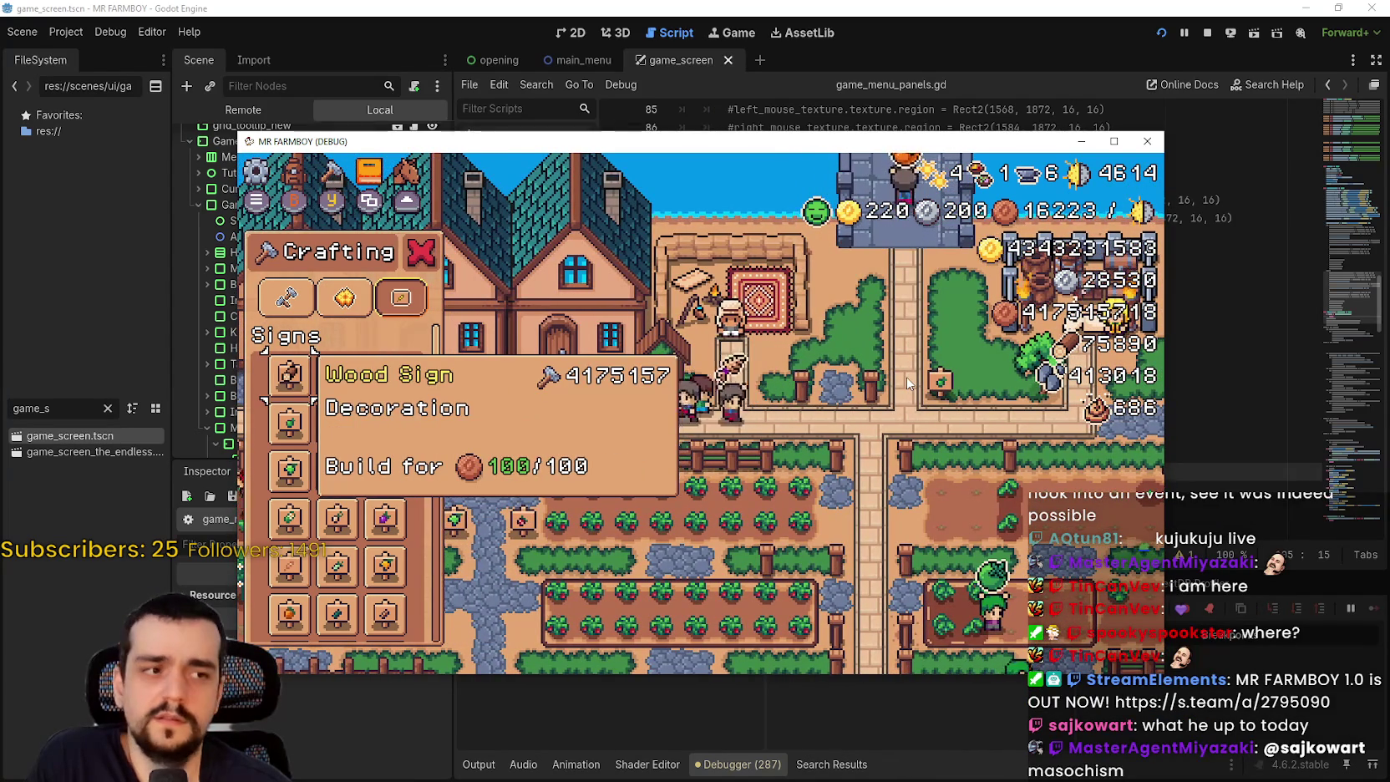
{"action": "key", "text": "Escape"}
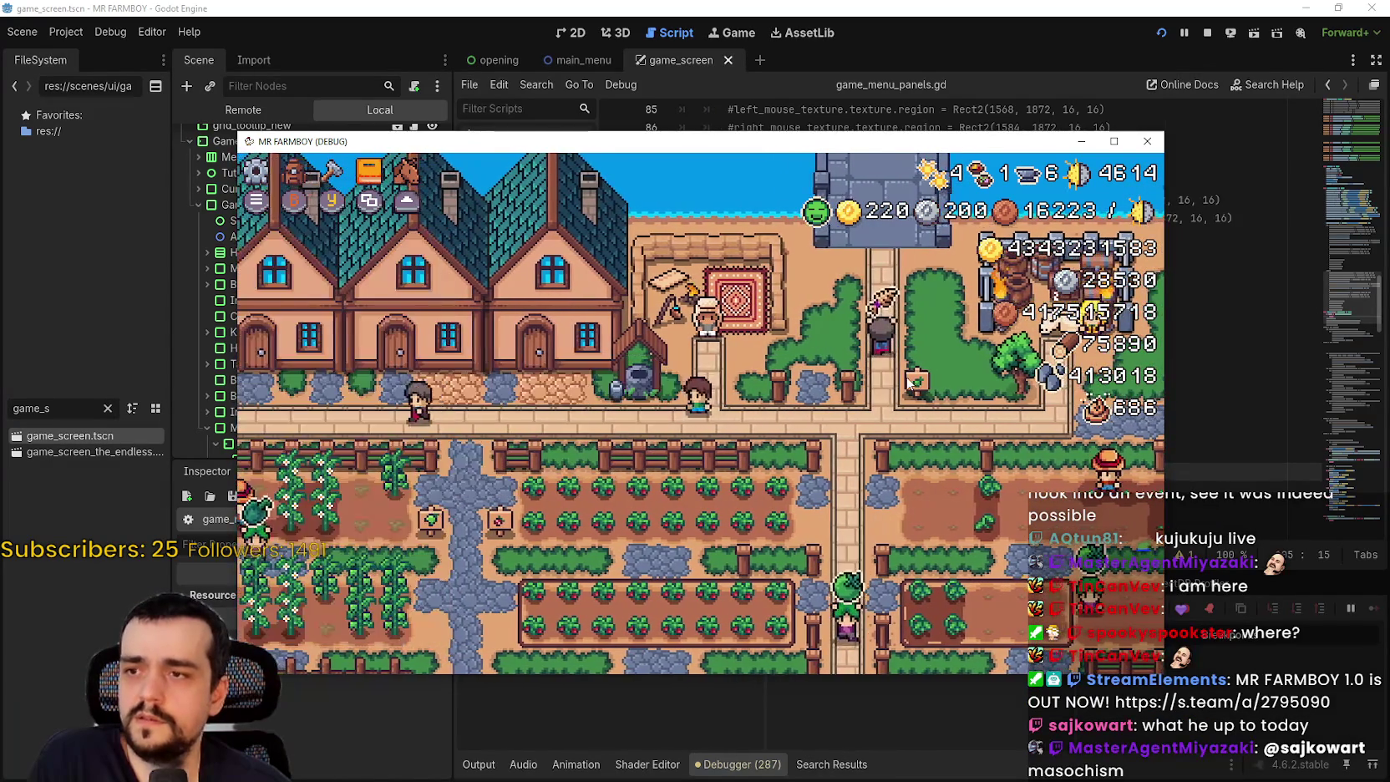
- Reopen Merchant Seller, browse from Wood to Pig among the animals, then close it
{"action": "key", "text": "Up"}
{"action": "key", "text": "e"}
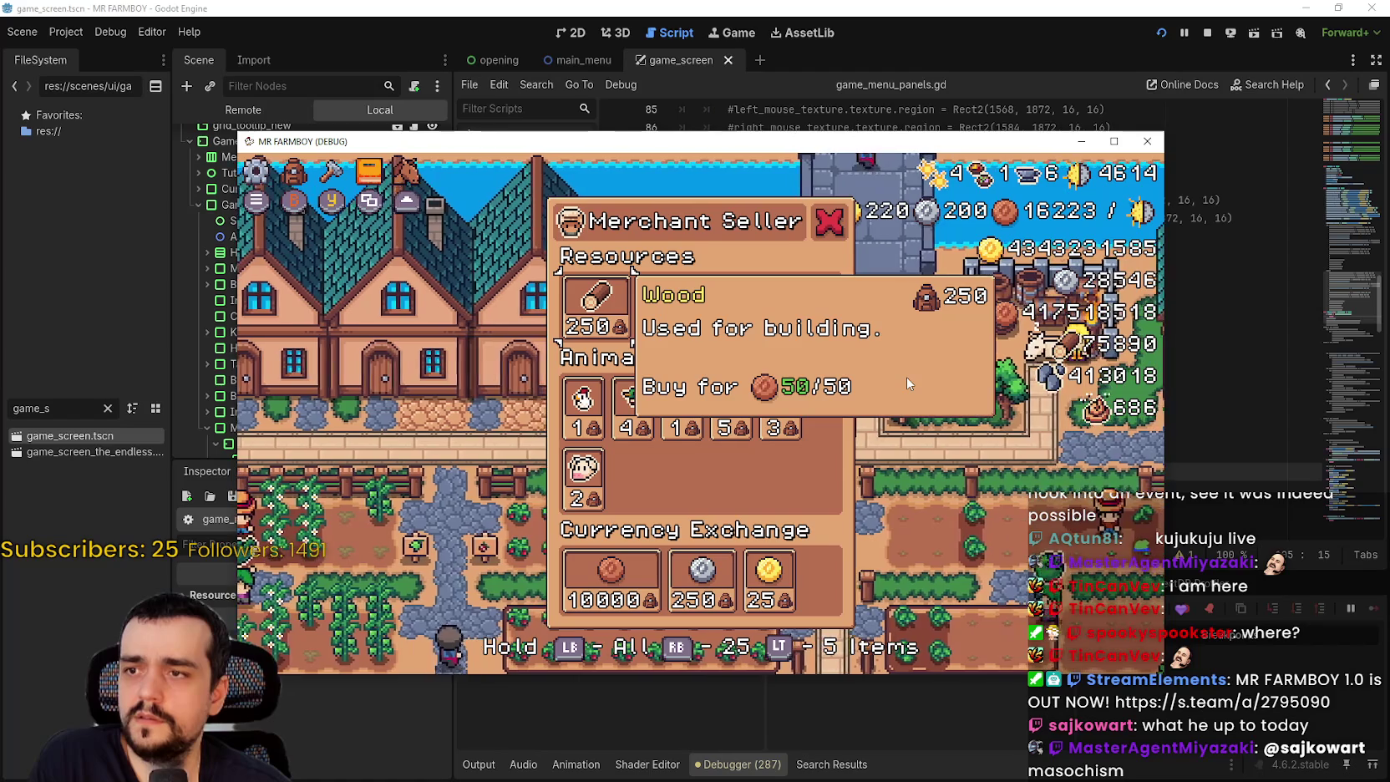
{"action": "key", "text": "Down"}
{"action": "key", "text": "Right"}
{"action": "key", "text": "Right"}
{"action": "key", "text": "Right"}
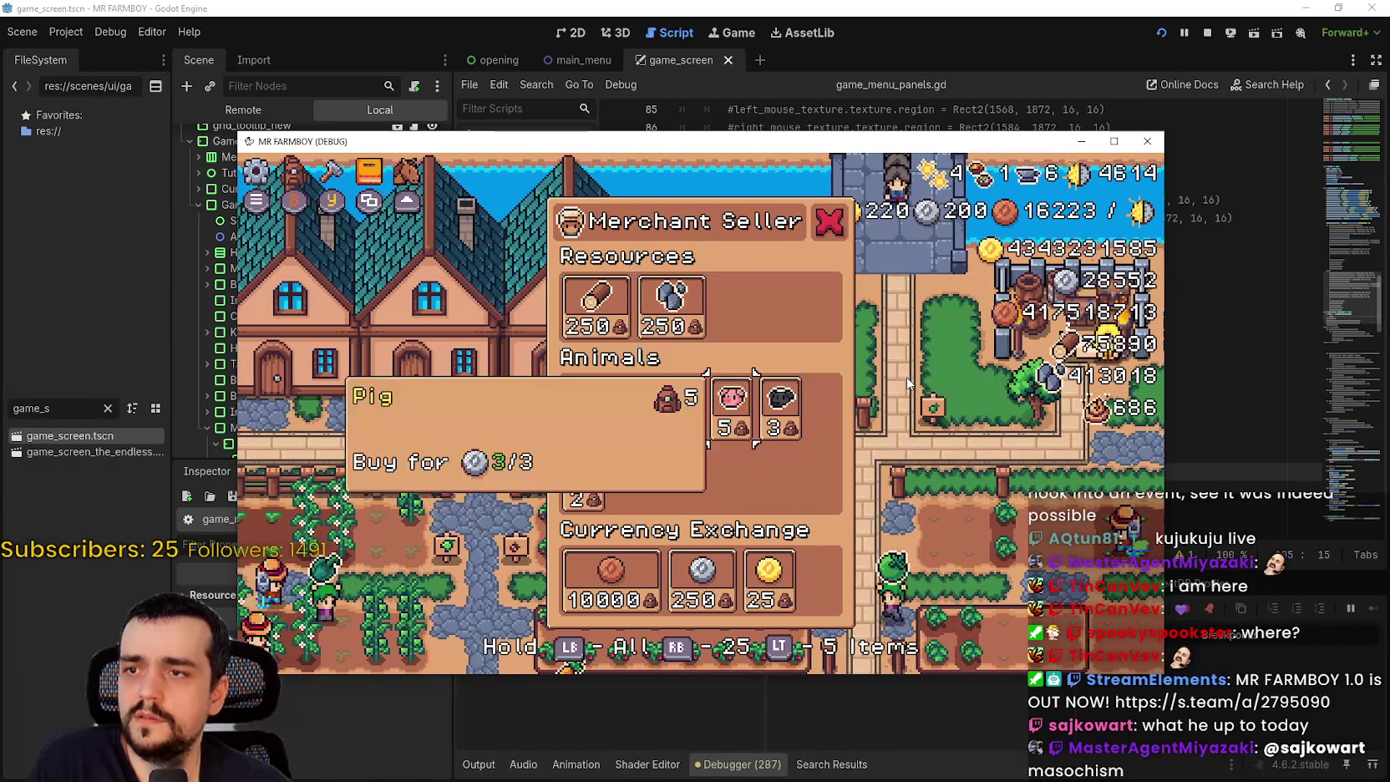
{"action": "key", "text": "Right"}
{"action": "key", "text": "Left"}
{"action": "key", "text": "Left"}
{"action": "key", "text": "Escape"}
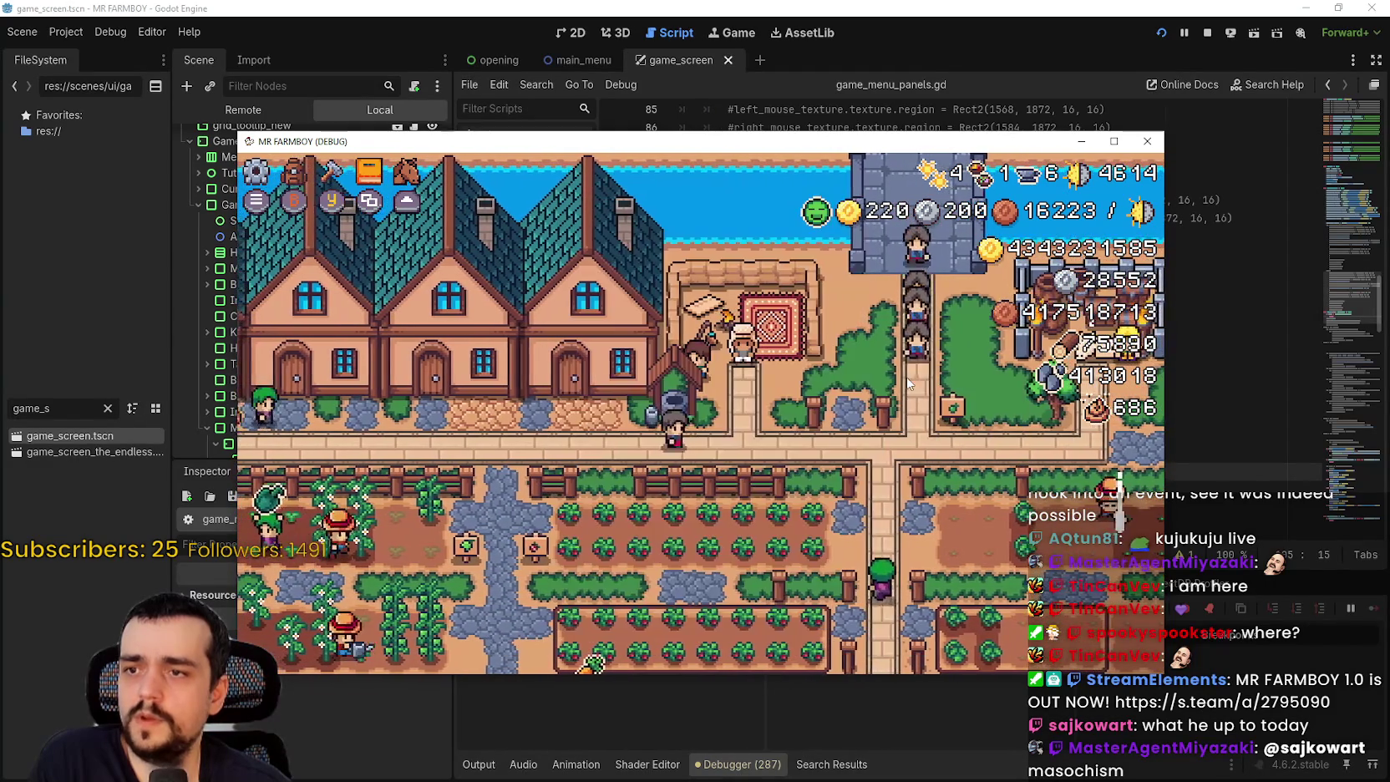
- Walk to the King's Envoy, browse task items Cabbage to Milk, then close its panel
{"action": "key", "text": "Right"}
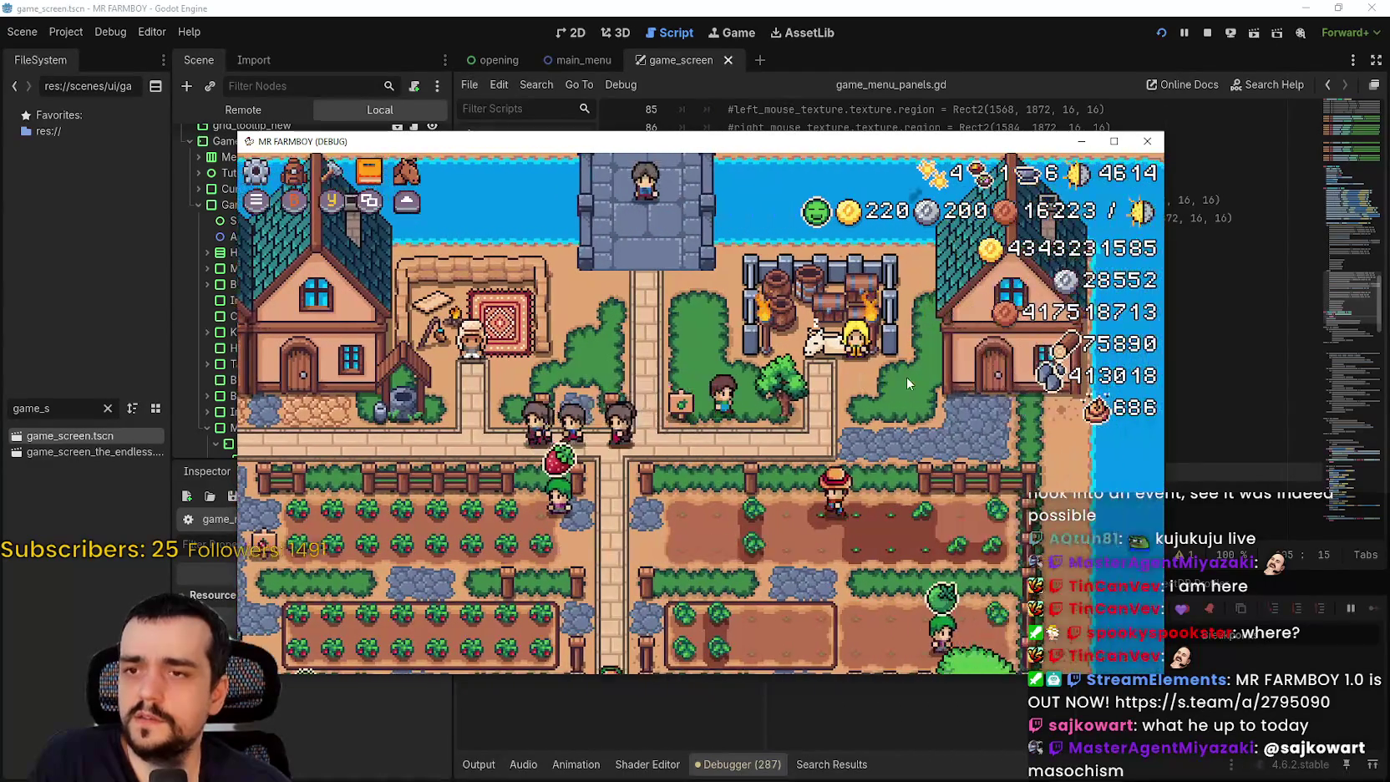
{"action": "key", "text": "Down"}
{"action": "key", "text": "e"}
{"action": "key", "text": "Right"}
{"action": "key", "text": "Right"}
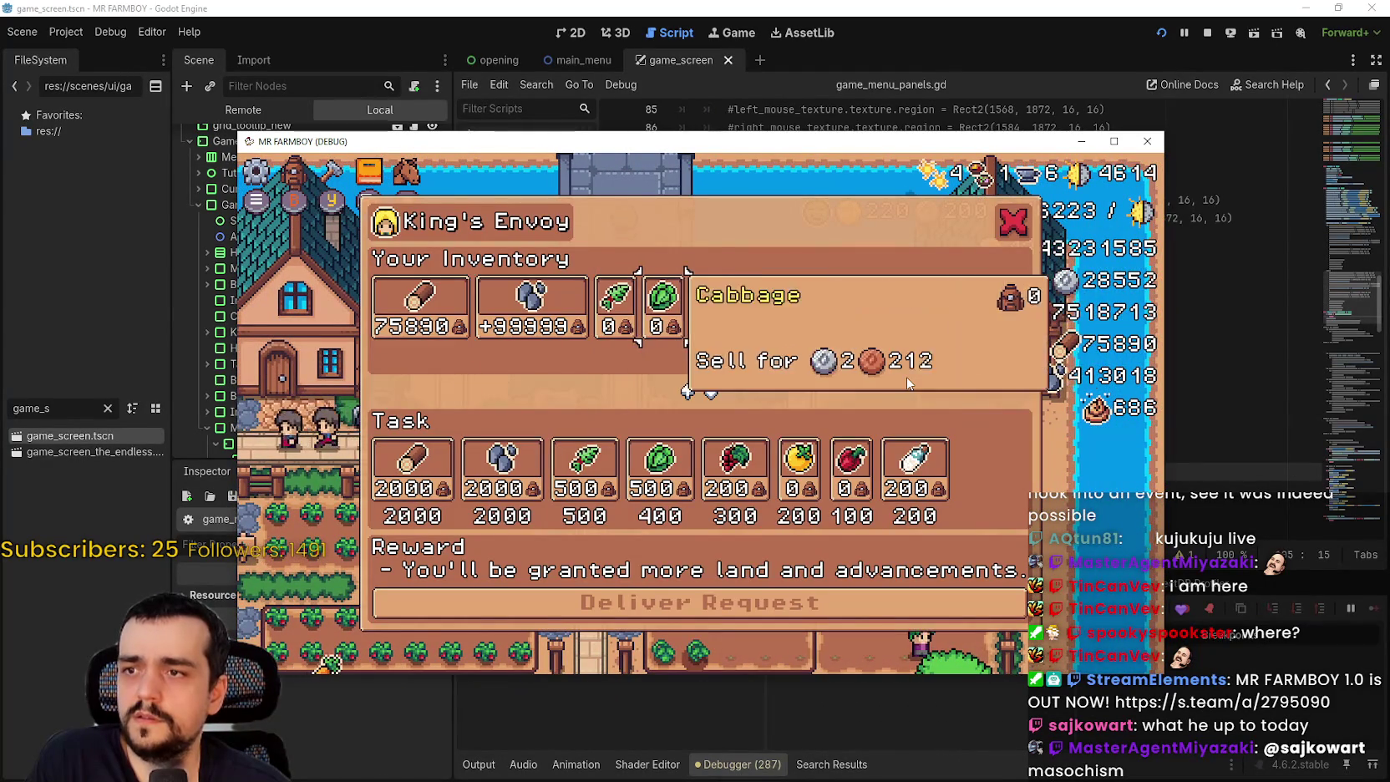
{"action": "key", "text": "Right"}
{"action": "key", "text": "Right"}
{"action": "key", "text": "Right"}
{"action": "key", "text": "Down"}
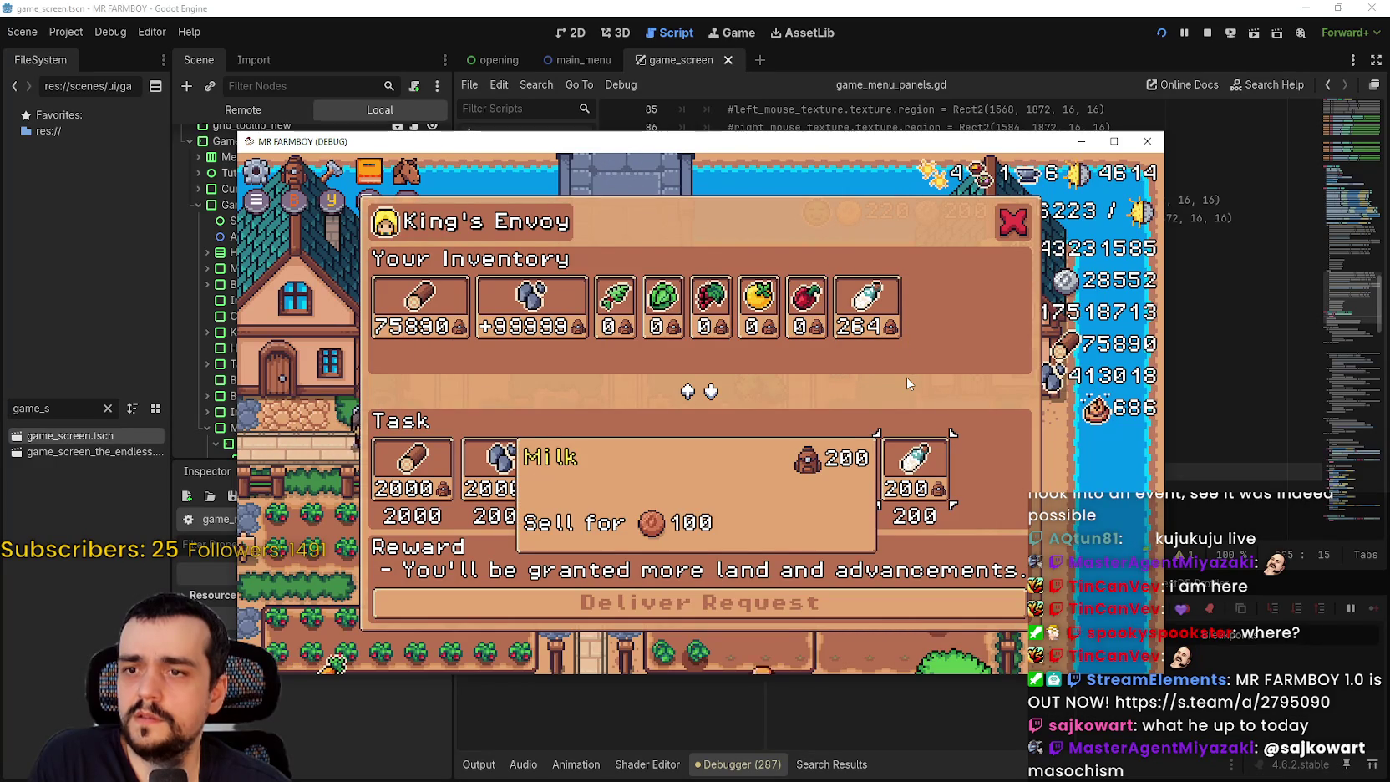
{"action": "key", "text": "Left"}
{"action": "key", "text": "Left"}
{"action": "key", "text": "Escape"}
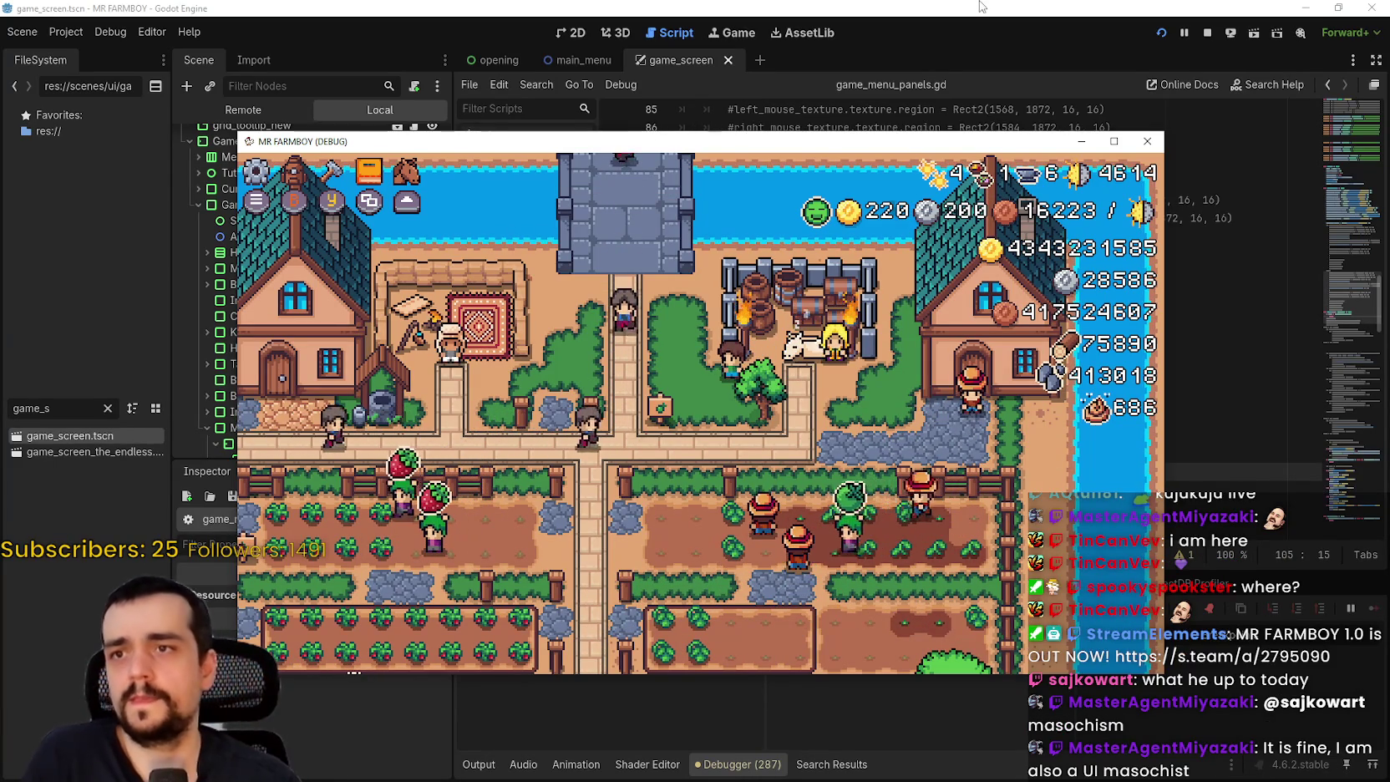
- Stop the running game with F8 and return to the game_menu_panels.gd code
{"action": "key", "text": "F8"}
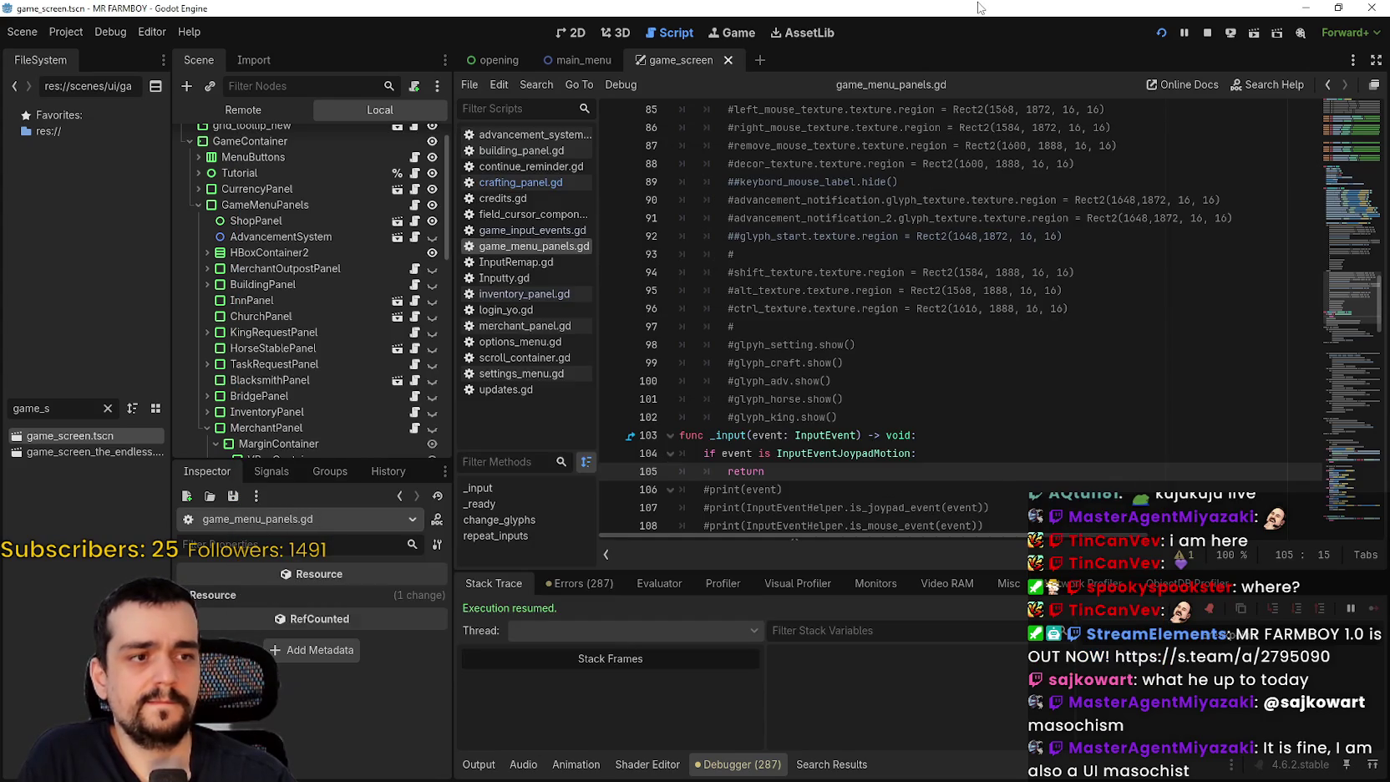
{"action": "left_click", "coordinate": [771, 380]}
{"action": "scroll", "coordinate": [777, 380], "scroll_direction": "down", "scroll_amount": 6}
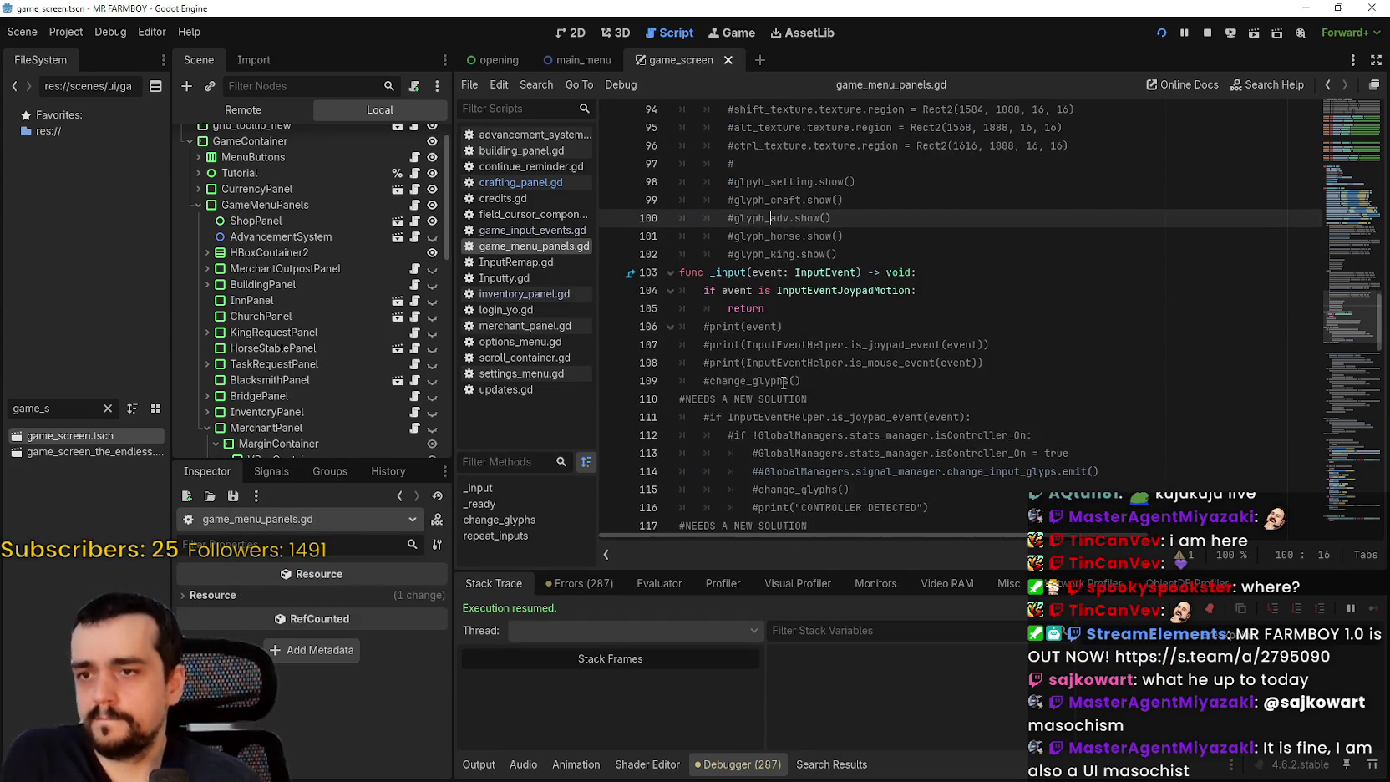
{"action": "scroll", "coordinate": [848, 343], "scroll_direction": "down", "scroll_amount": 5}
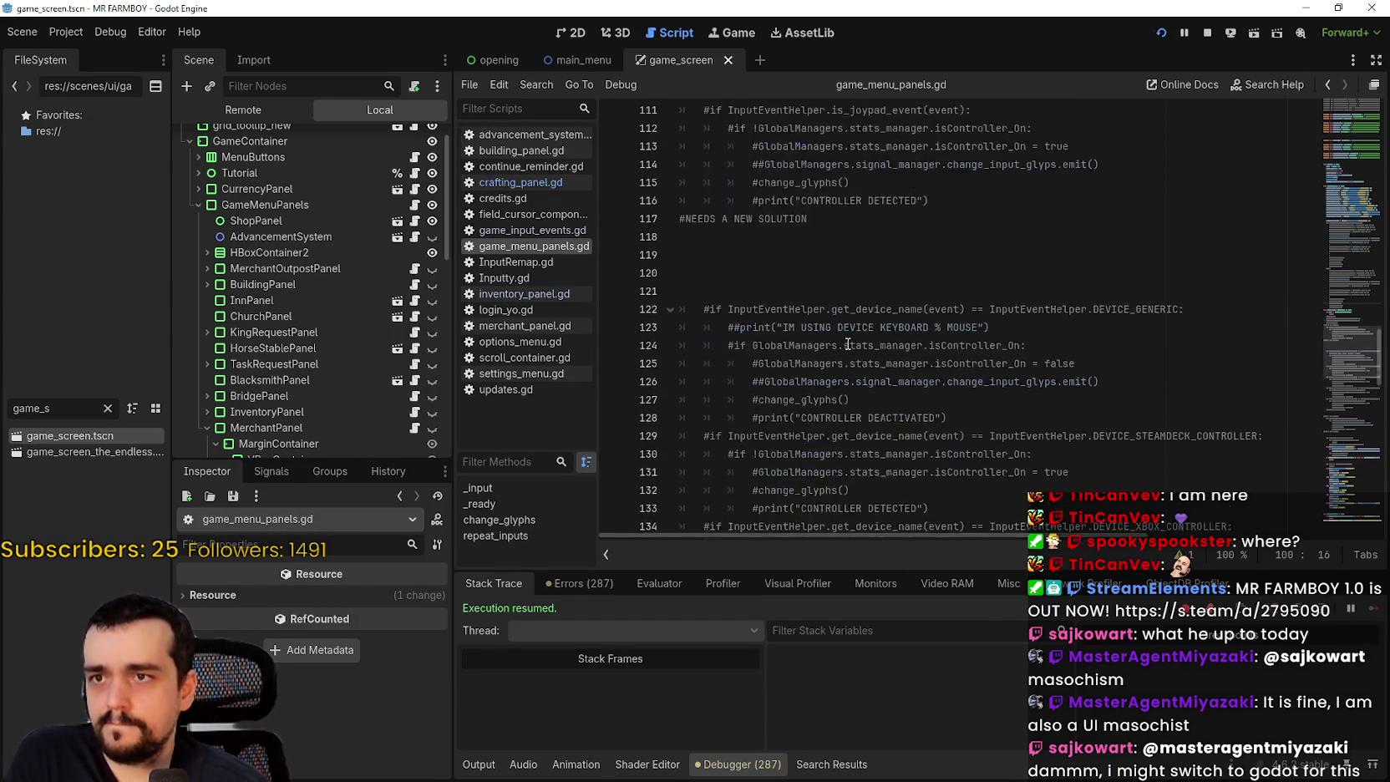
{"action": "scroll", "coordinate": [848, 343], "scroll_direction": "up", "scroll_amount": 6}
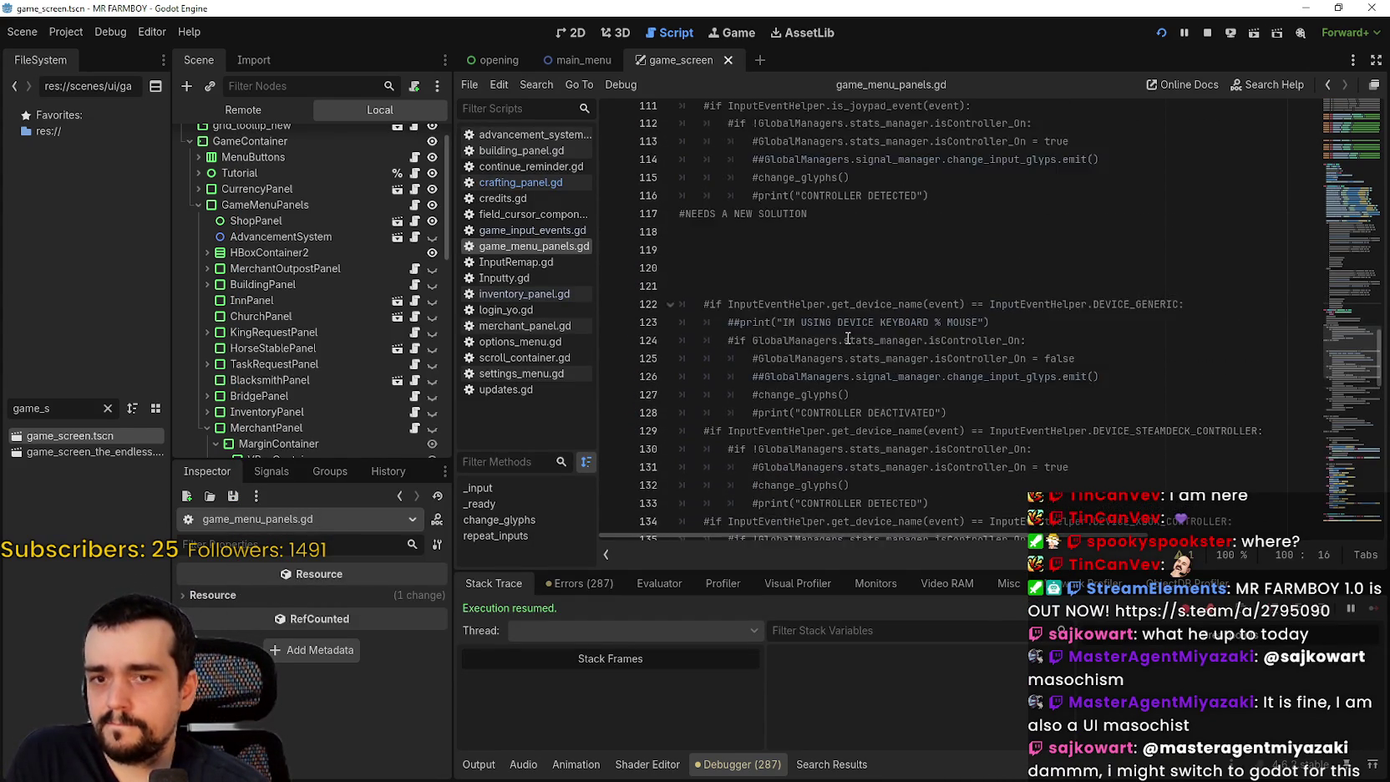
- Review repeat_inputs, which builds an InputEventAction and parses it, near print line 204
{"action": "left_click", "coordinate": [1340, 292]}
{"action": "mouse_move", "coordinate": [1340, 314]}
{"action": "left_mouse_down"}
{"action": "mouse_move", "coordinate": [1330, 416]}
{"action": "mouse_move", "coordinate": [1342, 485]}
{"action": "left_mouse_up"}
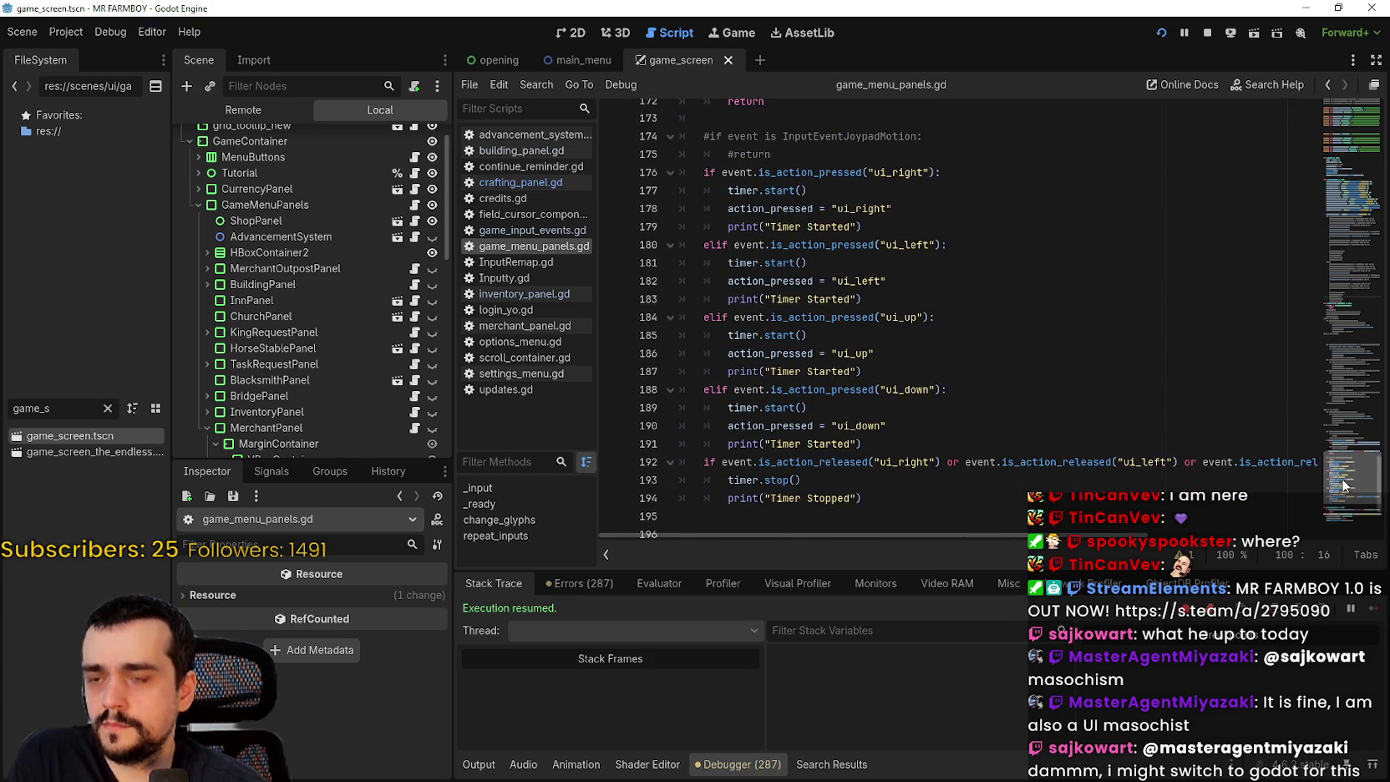
{"action": "left_click_drag", "start_coordinate": [1343, 485], "coordinate": [1343, 498]}
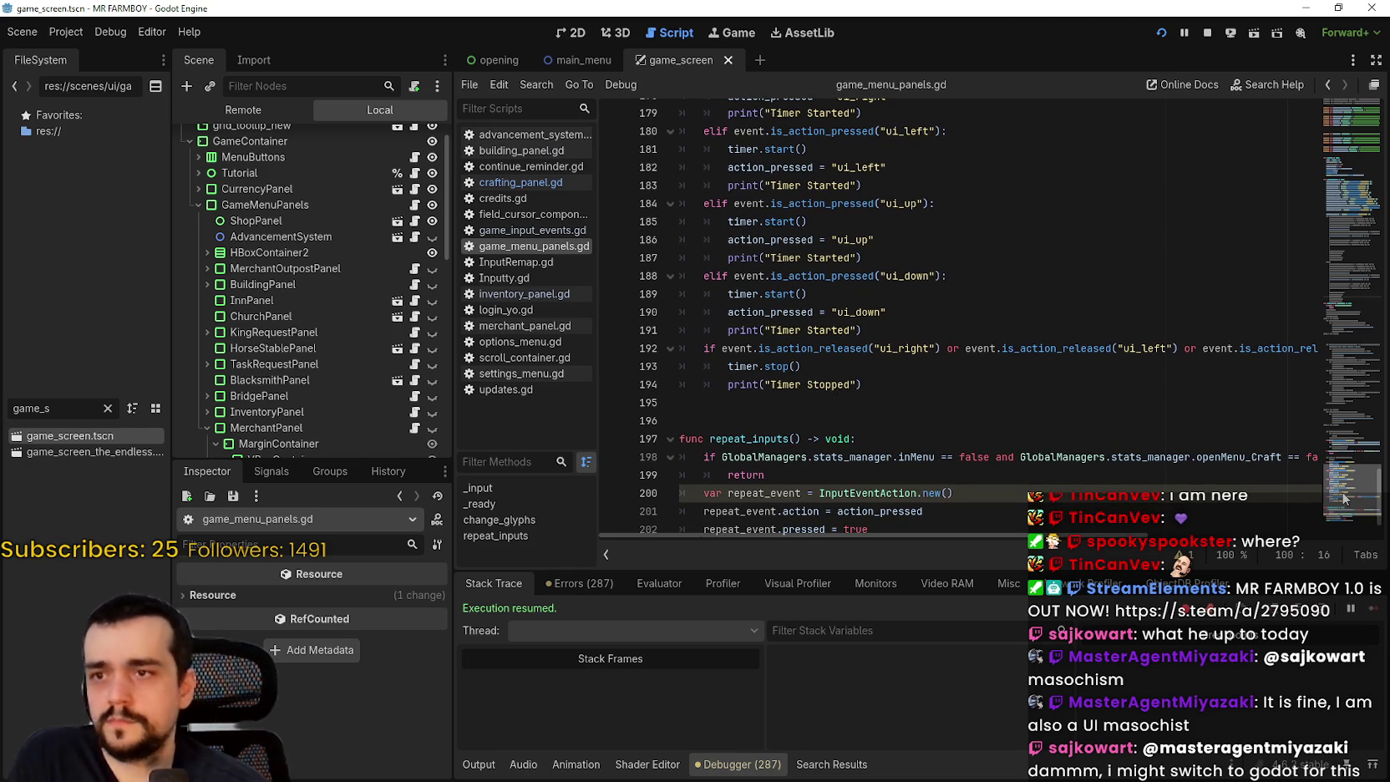
{"action": "left_click_drag", "start_coordinate": [1343, 498], "coordinate": [1332, 518]}
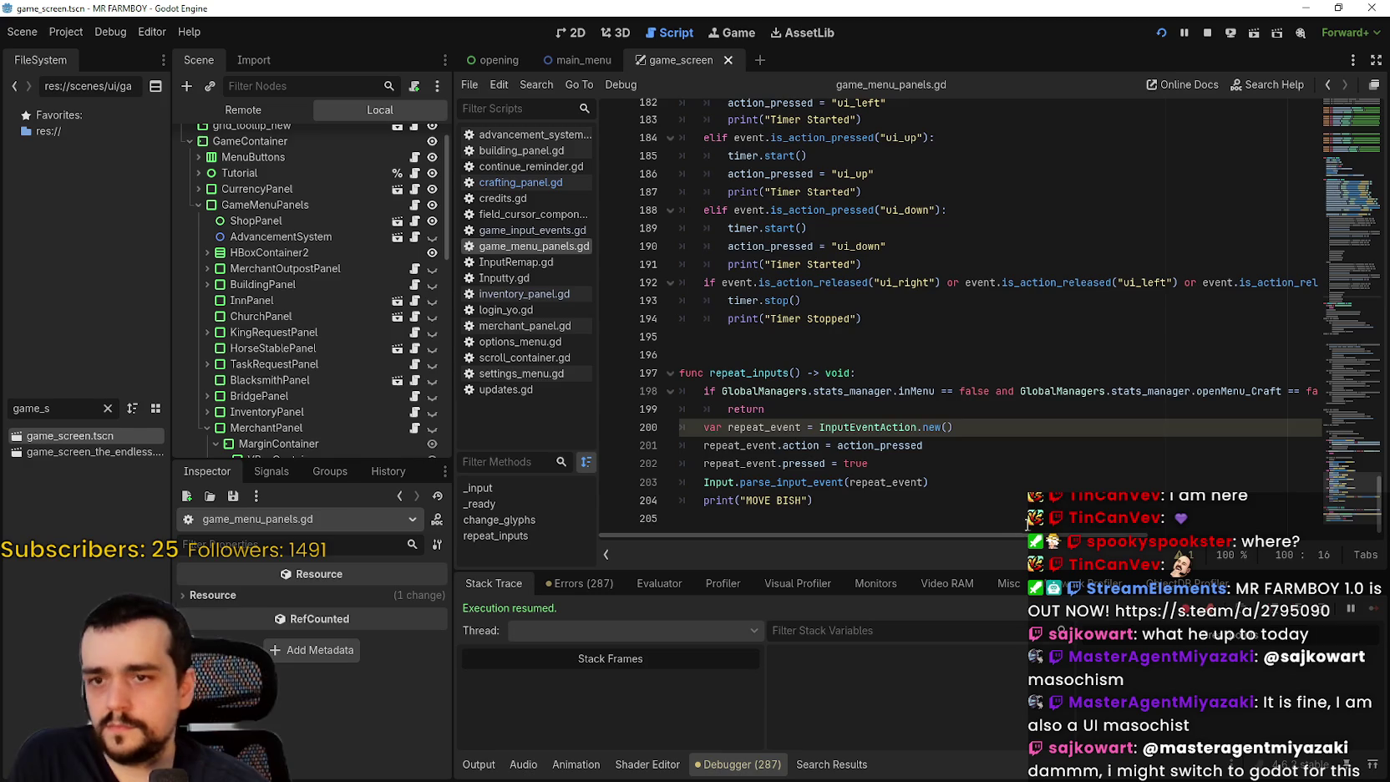
{"action": "left_click_drag", "start_coordinate": [1023, 535], "coordinate": [1062, 535]}
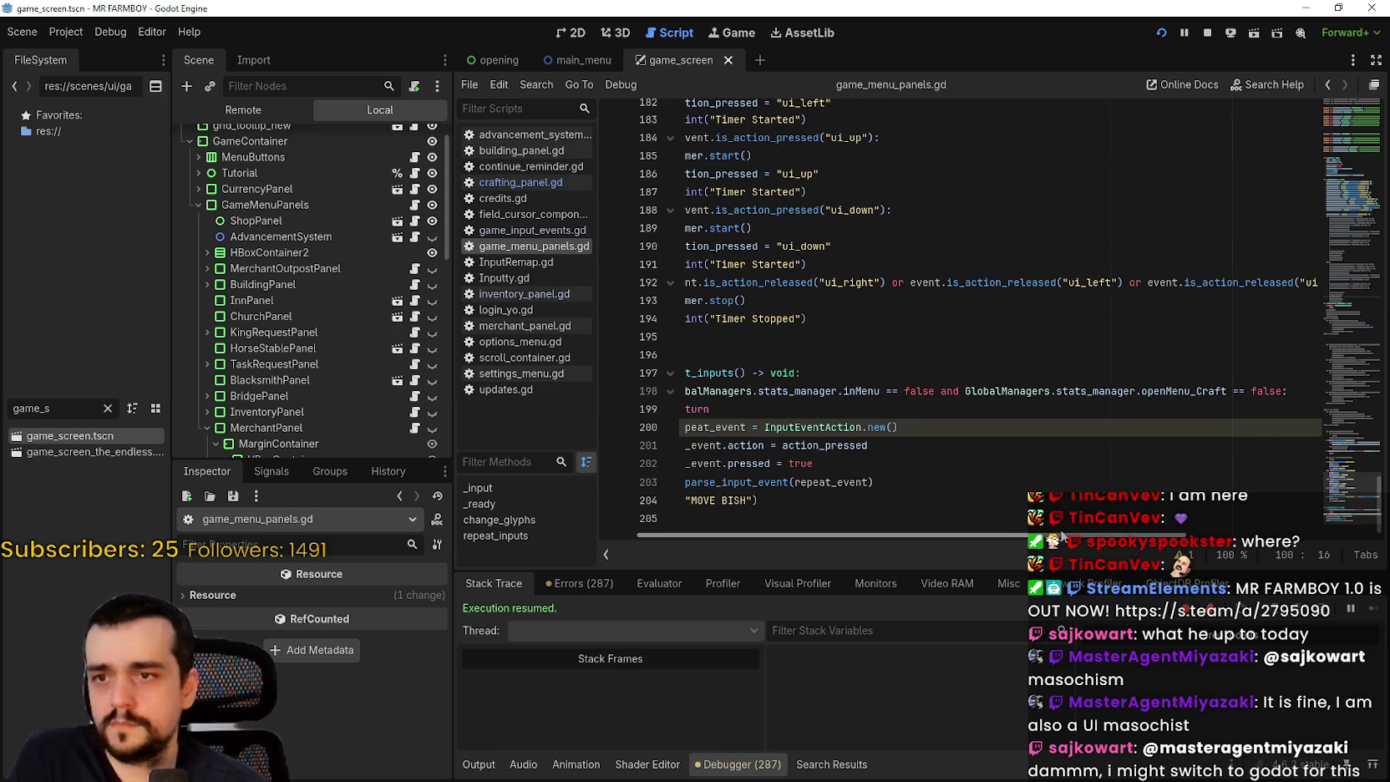
{"action": "mouse_move", "coordinate": [1061, 536]}
{"action": "left_mouse_down"}
{"action": "mouse_move", "coordinate": [1207, 535]}
{"action": "mouse_move", "coordinate": [842, 507]}
{"action": "left_mouse_up"}
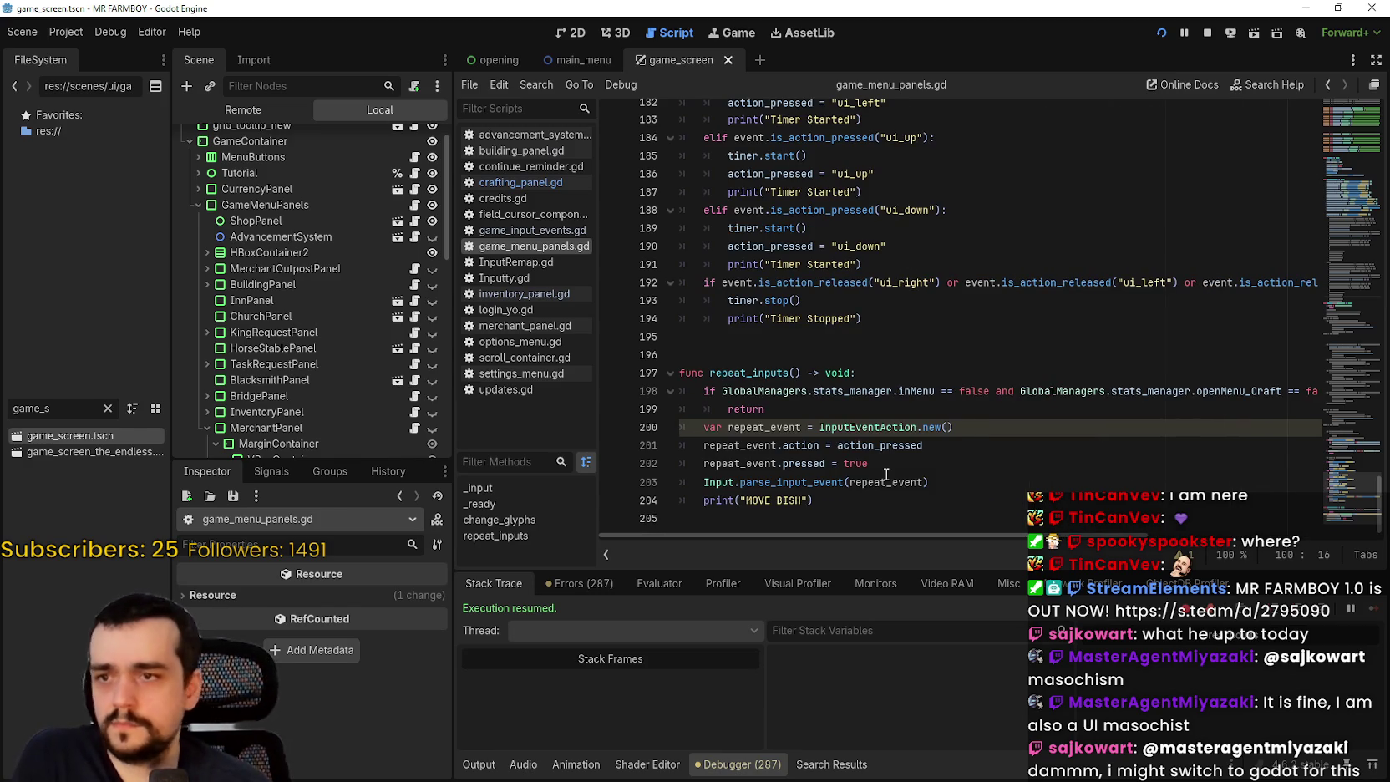
{"action": "left_click", "coordinate": [876, 501]}
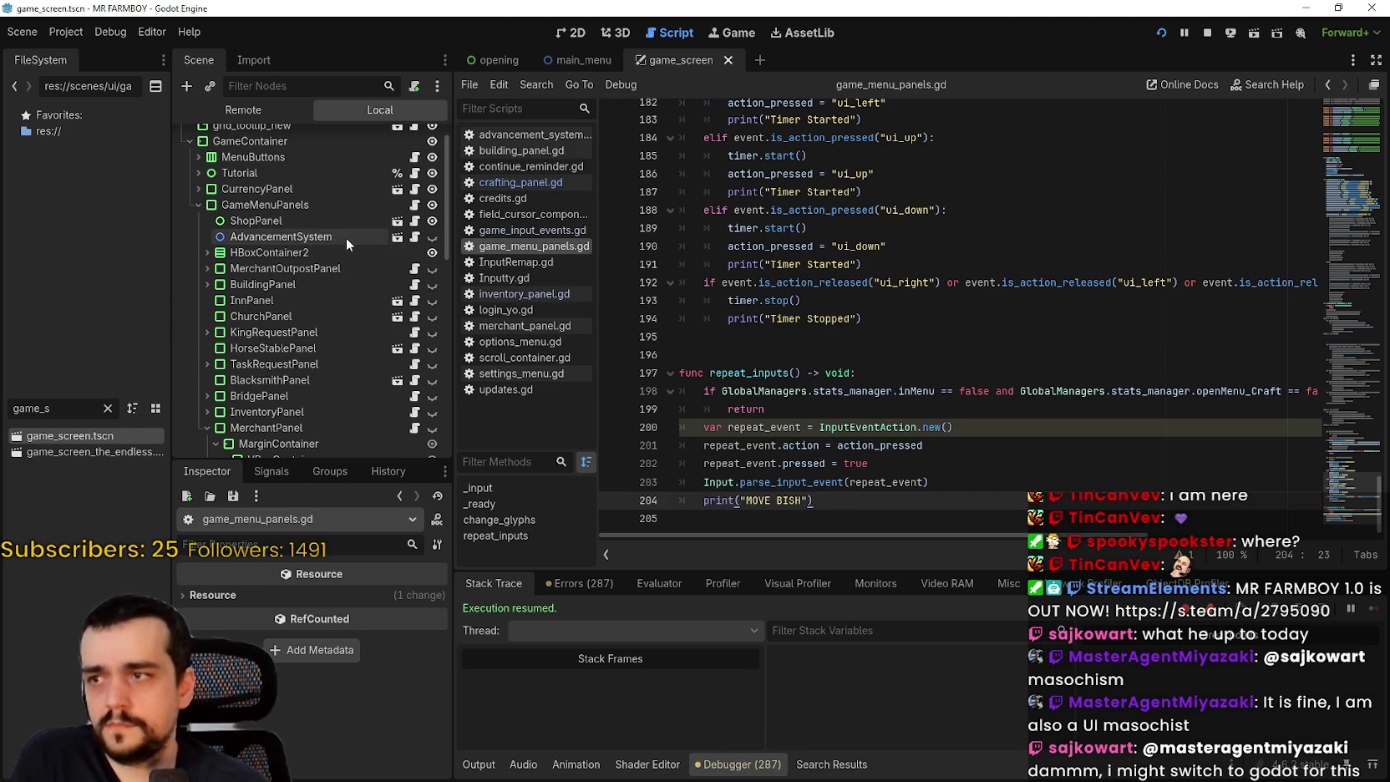
{"action": "scroll", "coordinate": [347, 244], "scroll_direction": "up", "scroll_amount": 1}
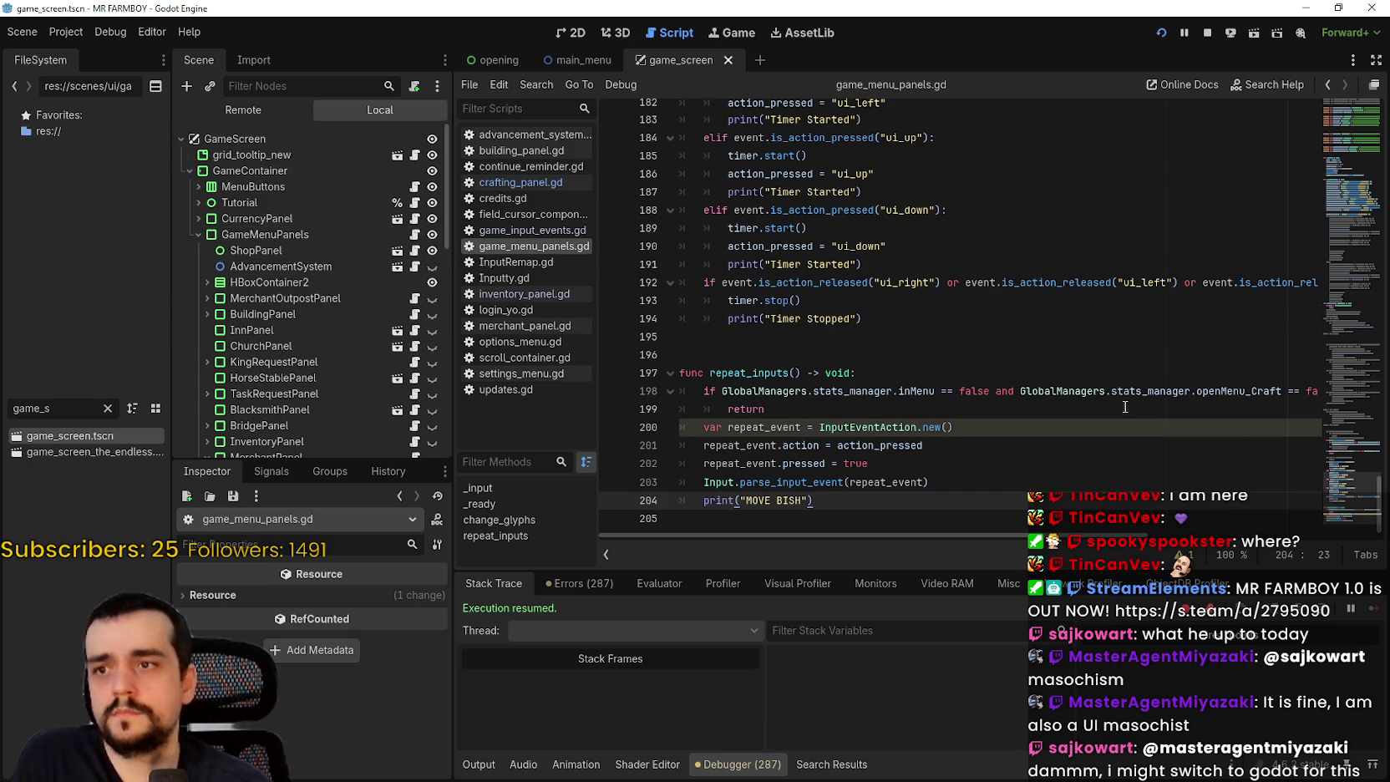
- Open crafting_panel.gd and inspect _input's mouse-motion return and tab_left/tab_right check, lines 210–214
{"action": "left_click", "coordinate": [415, 250]}
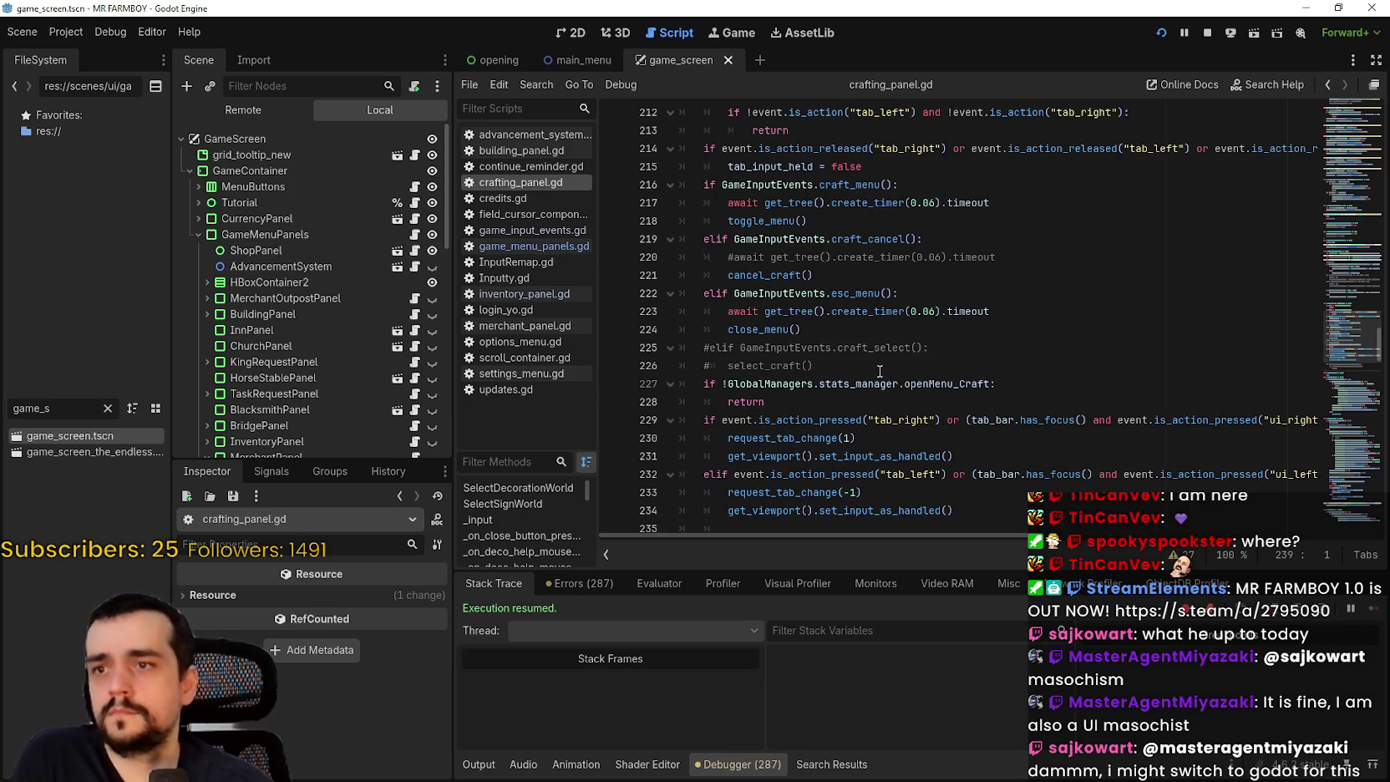
{"action": "left_click", "coordinate": [762, 199]}
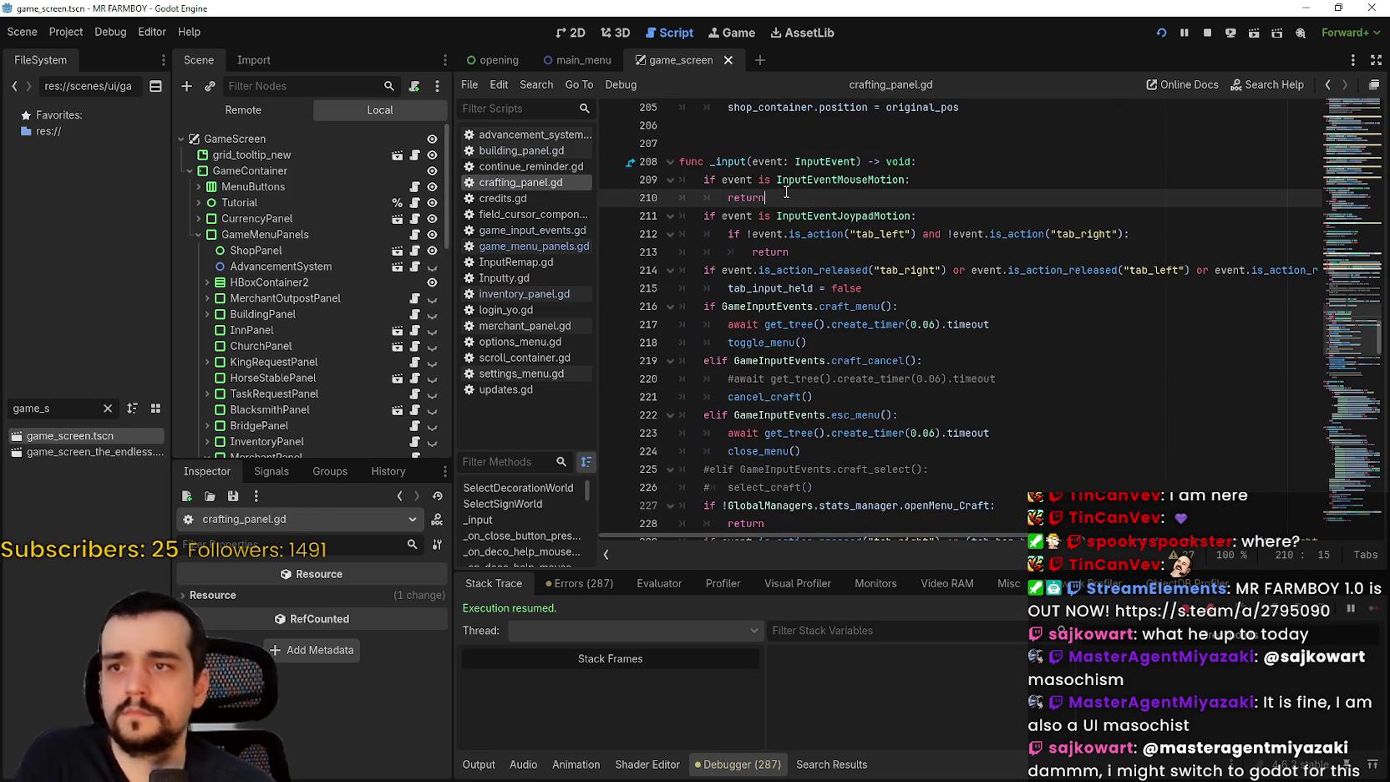
{"action": "left_click", "coordinate": [896, 257]}
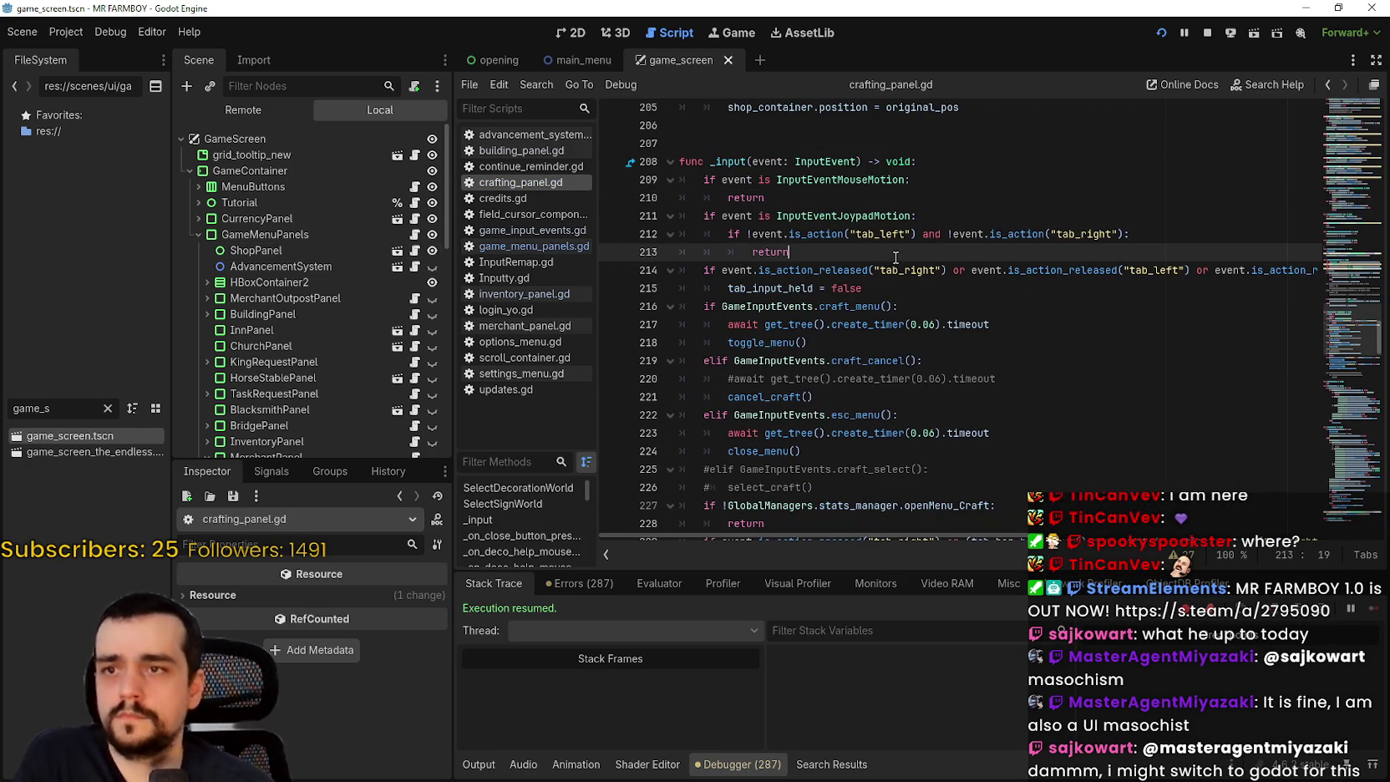
{"action": "double_click", "coordinate": [896, 236]}
{"action": "left_click", "coordinate": [851, 270]}
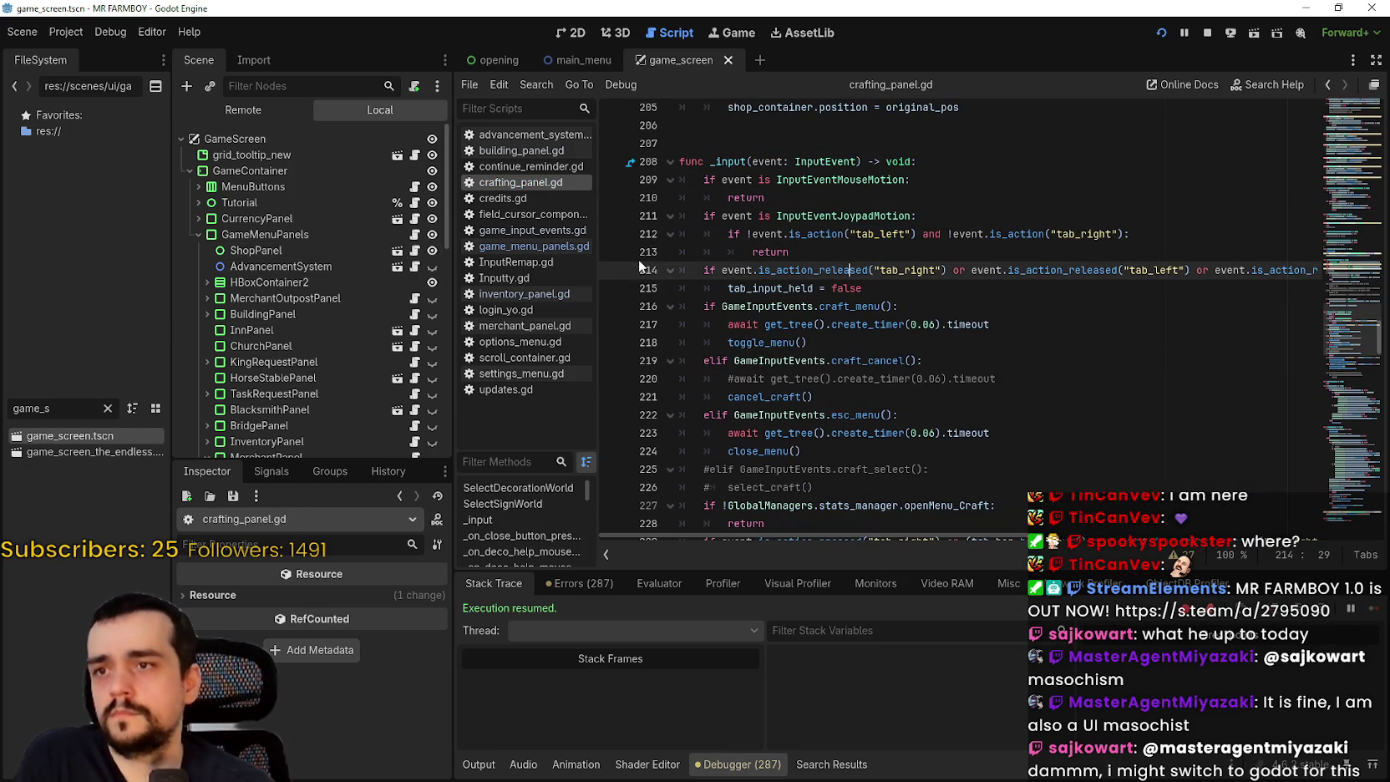
{"action": "left_click", "coordinate": [827, 257]}
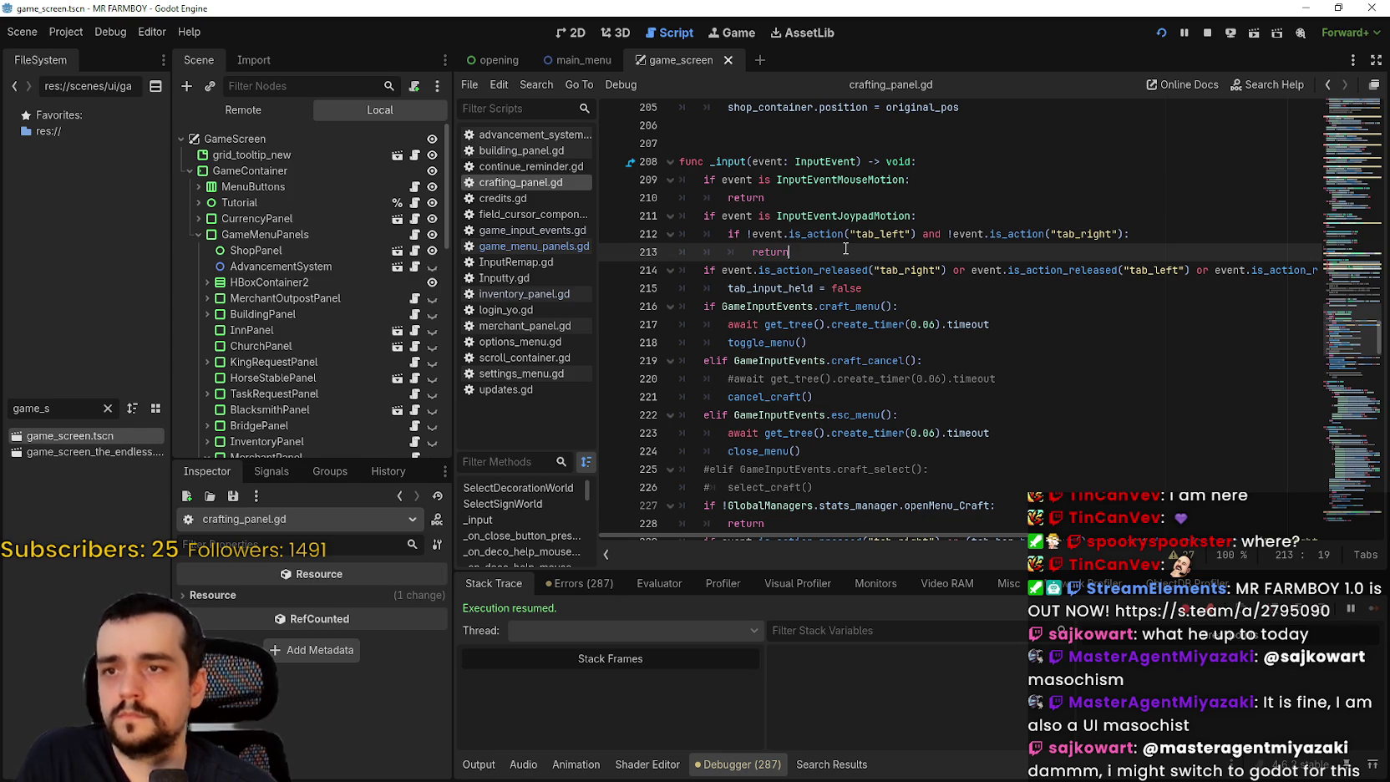
{"action": "left_click", "coordinate": [937, 219]}
{"action": "left_click", "coordinate": [810, 248]}
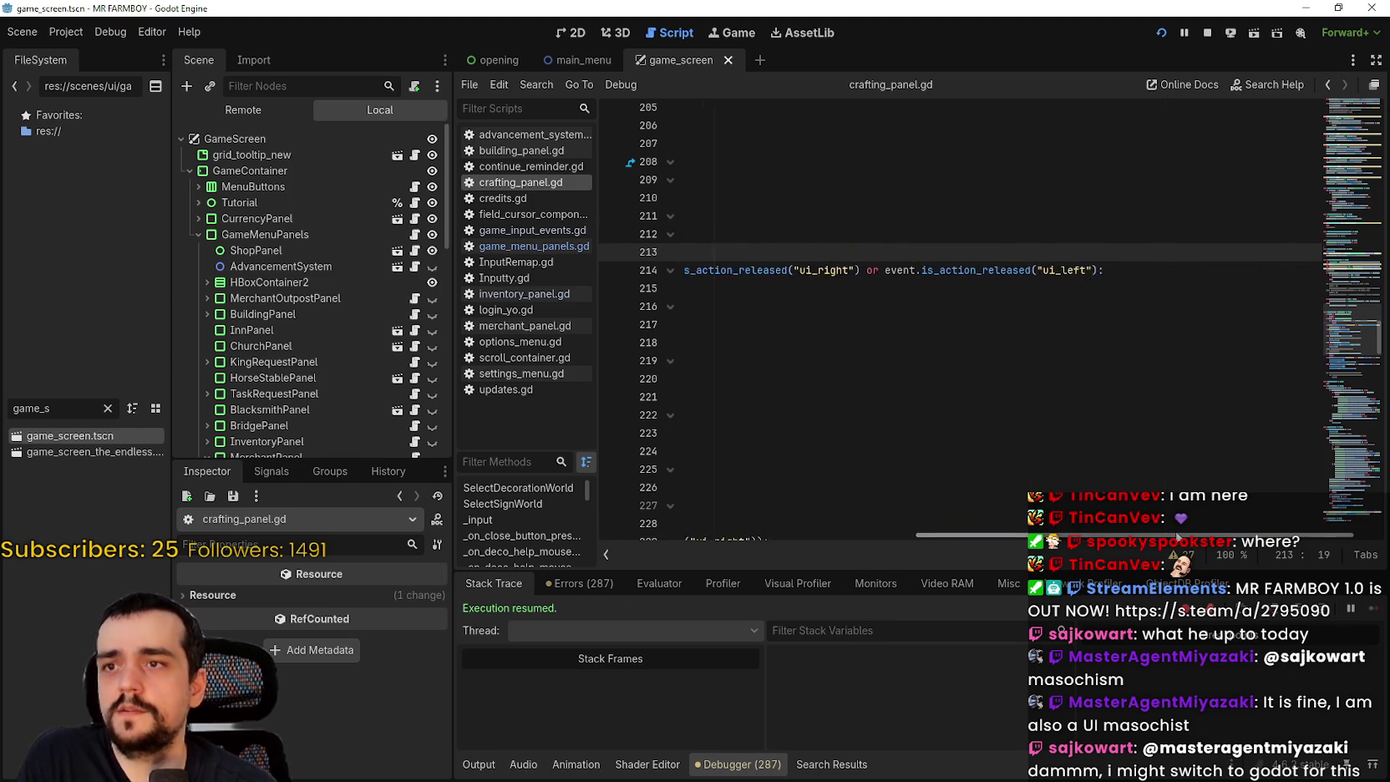
- Check the return on line 246, then add a breakpoint on line 212's joypad tab check
{"action": "scroll", "coordinate": [874, 398], "scroll_direction": "down", "scroll_amount": 4}
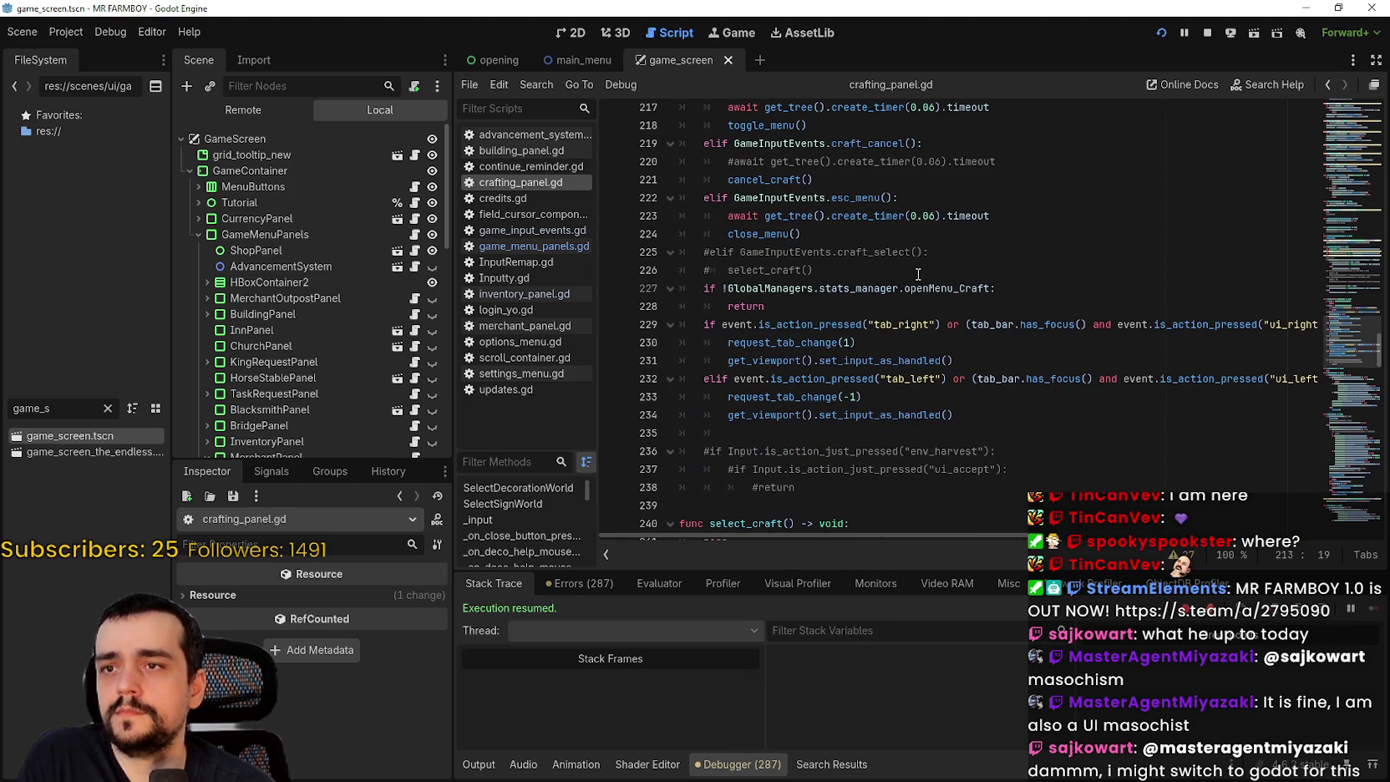
{"action": "scroll", "coordinate": [918, 274], "scroll_direction": "up", "scroll_amount": 4}
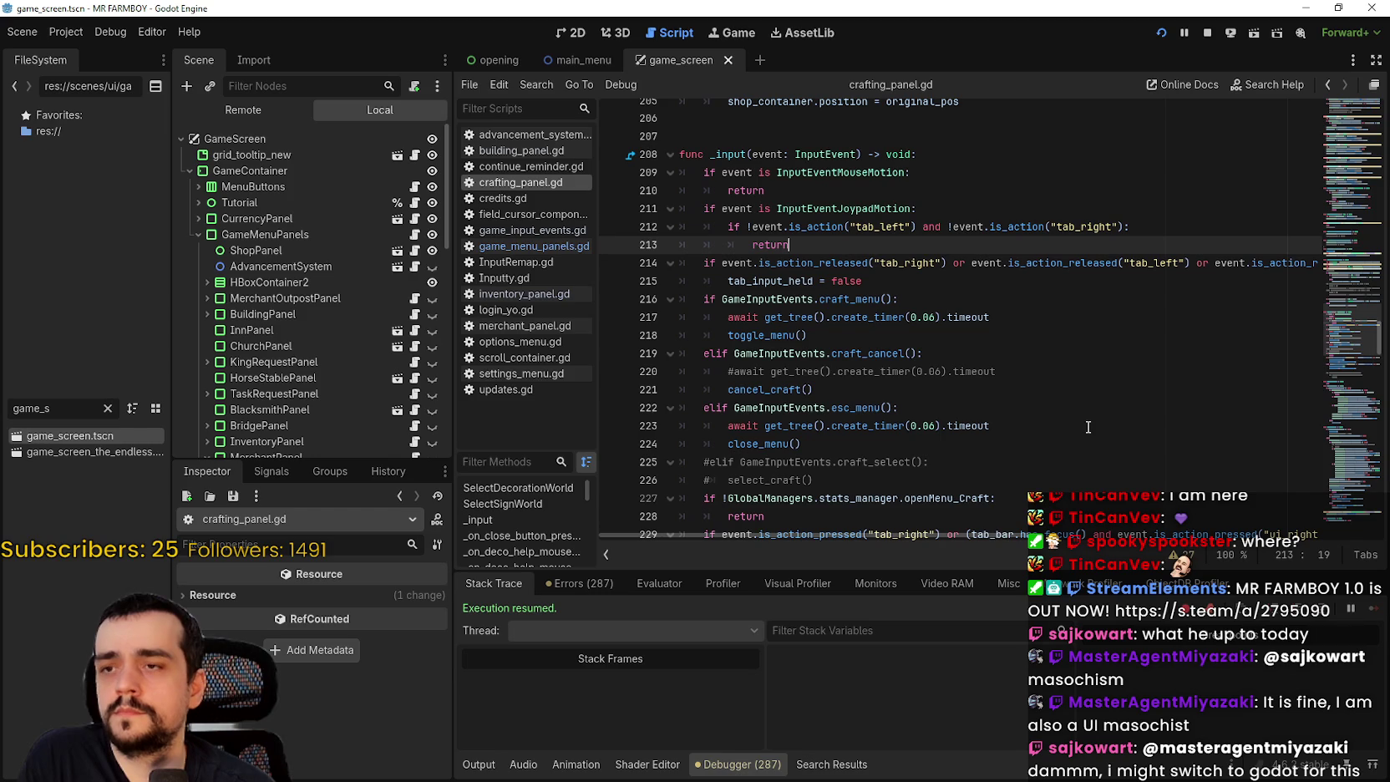
{"action": "scroll", "coordinate": [1083, 414], "scroll_direction": "down", "scroll_amount": 6}
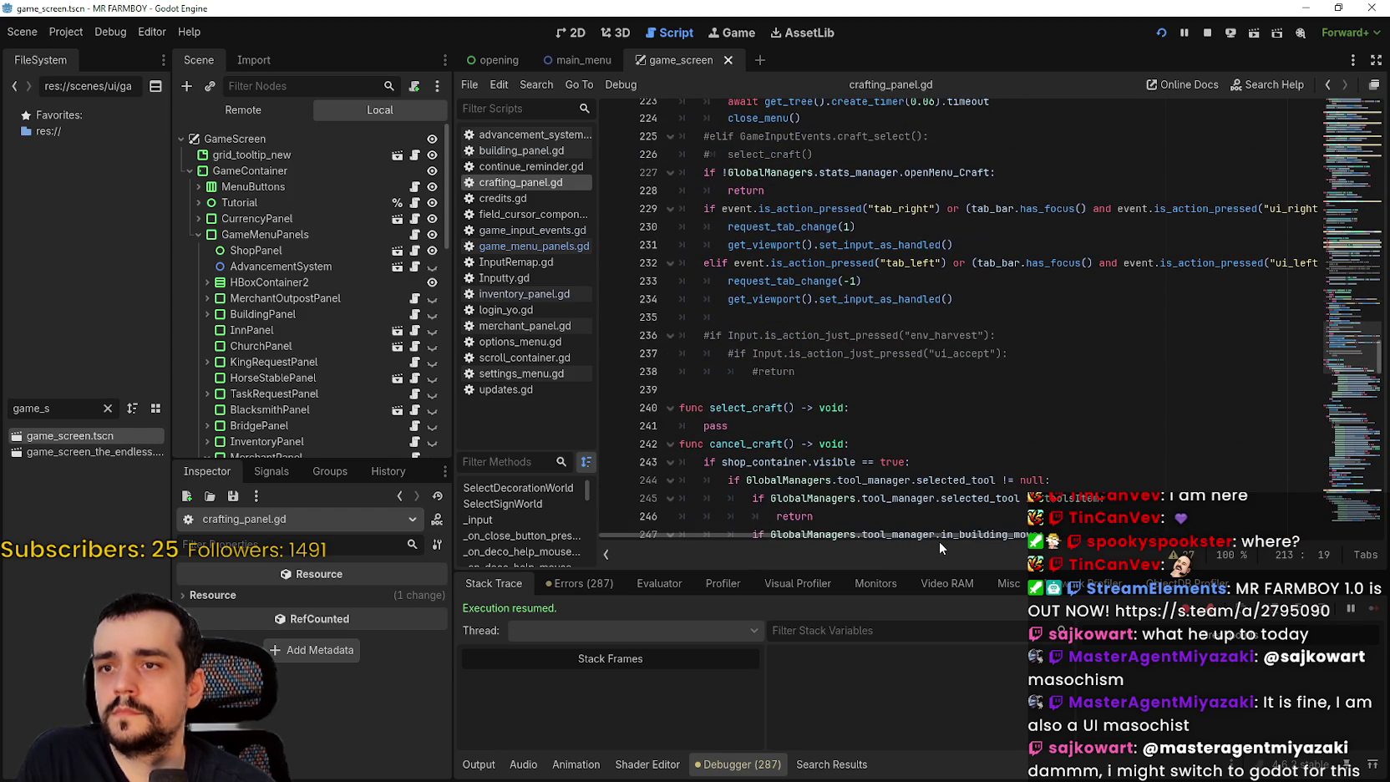
{"action": "left_click", "coordinate": [998, 519]}
{"action": "left_click_drag", "start_coordinate": [977, 535], "coordinate": [1057, 535]}
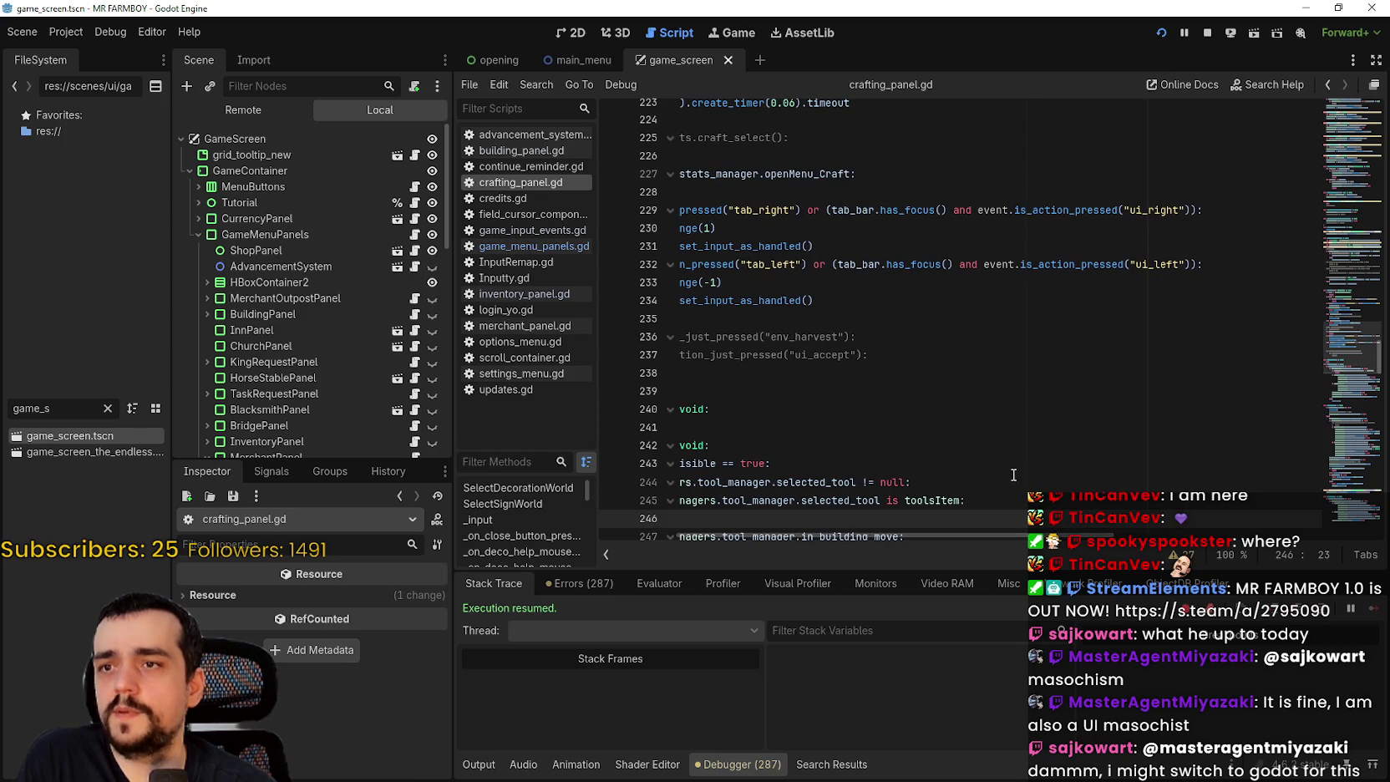
{"action": "left_click_drag", "start_coordinate": [960, 536], "coordinate": [827, 535]}
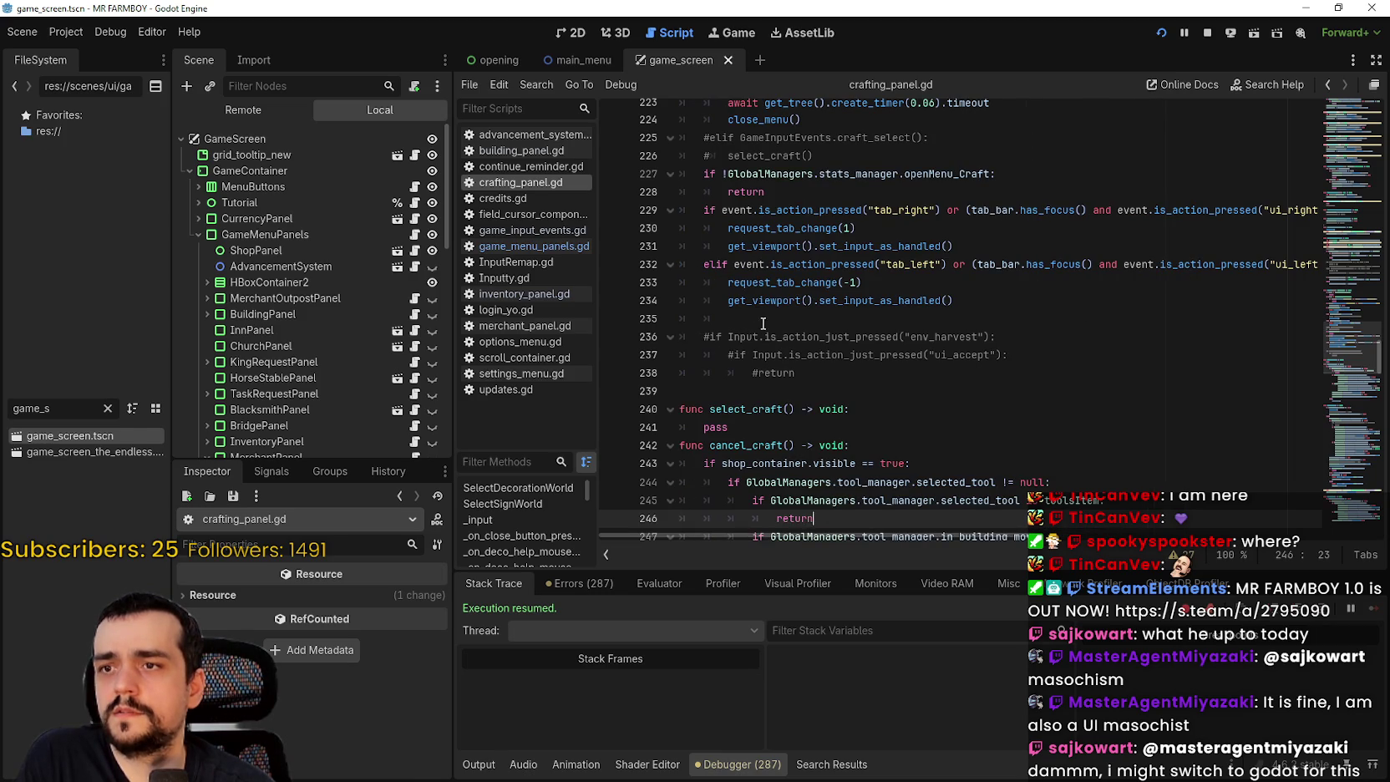
{"action": "left_click", "coordinate": [762, 321]}
{"action": "scroll", "coordinate": [983, 370], "scroll_direction": "up", "scroll_amount": 3}
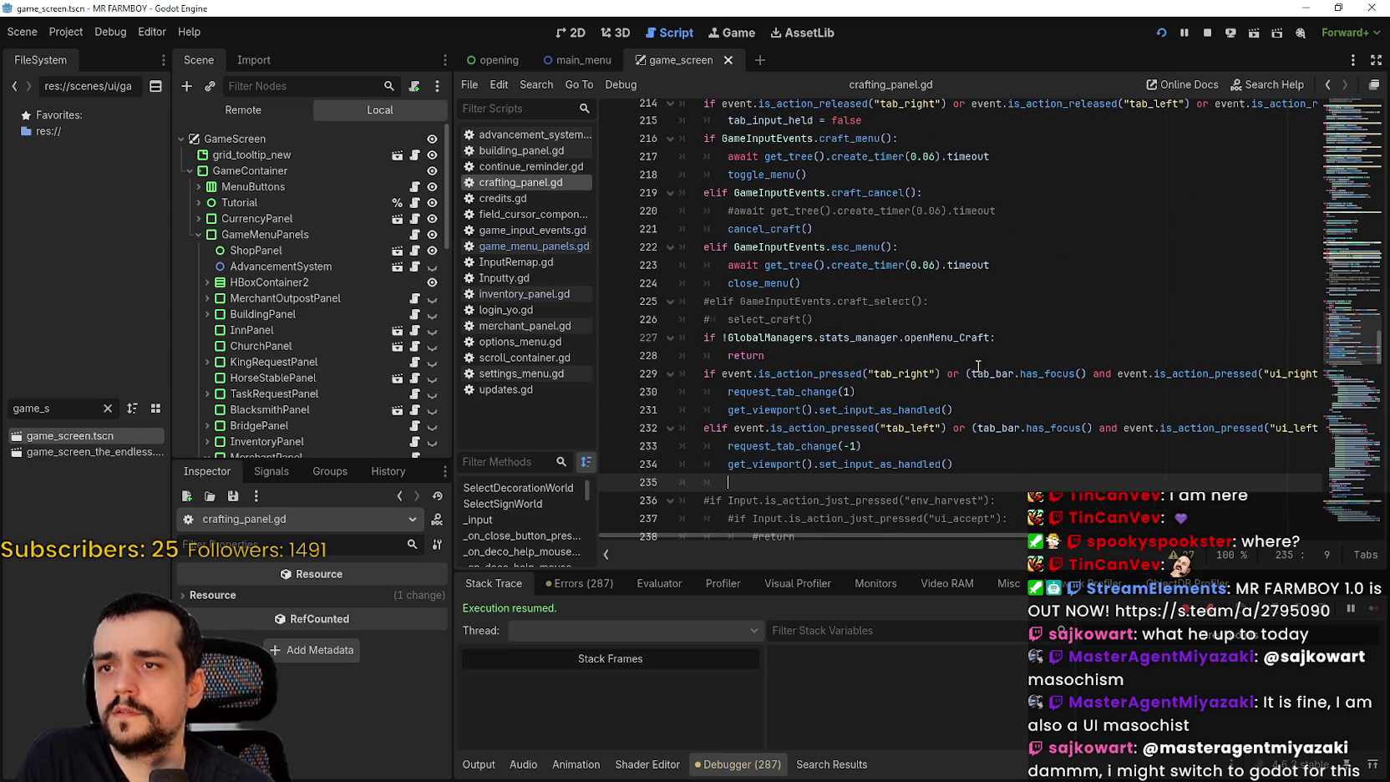
{"action": "scroll", "coordinate": [815, 277], "scroll_direction": "up", "scroll_amount": 4}
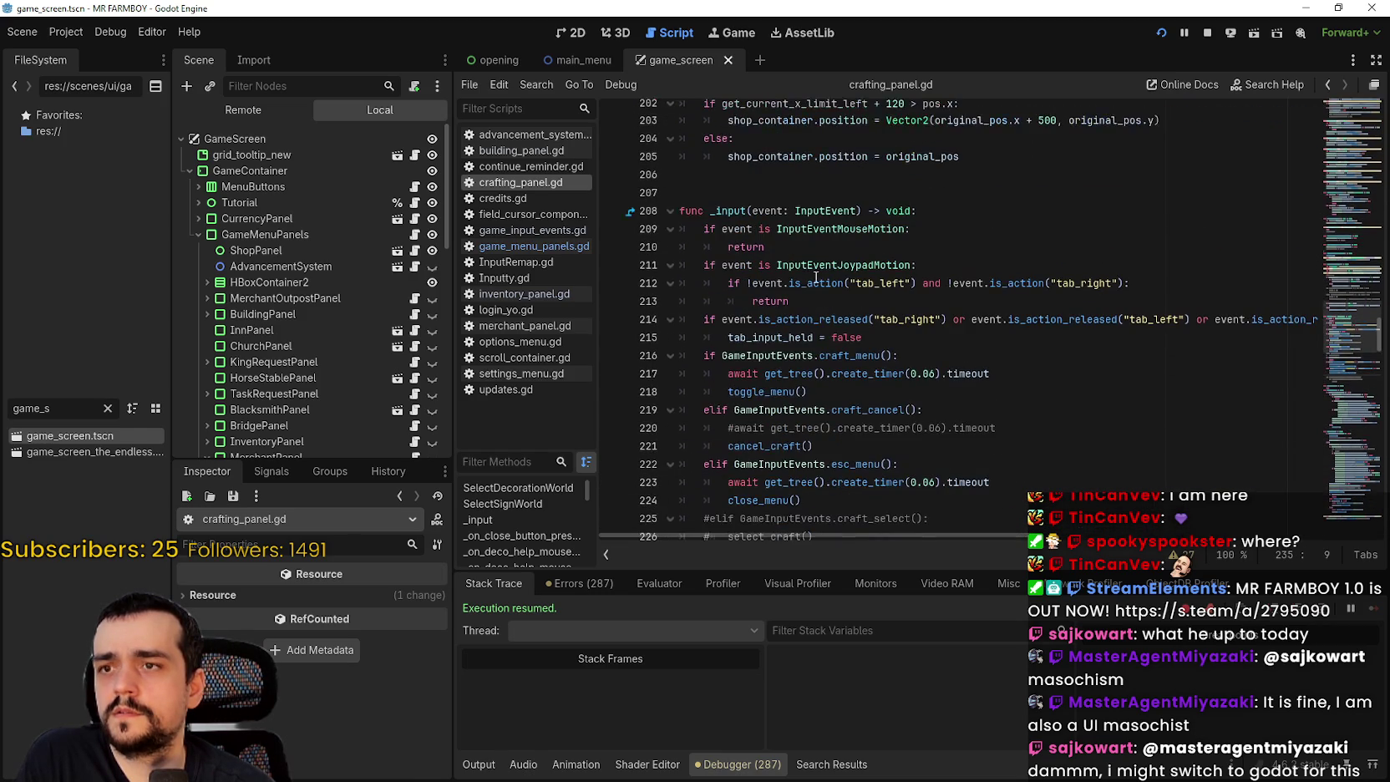
{"action": "left_click", "coordinate": [626, 282]}
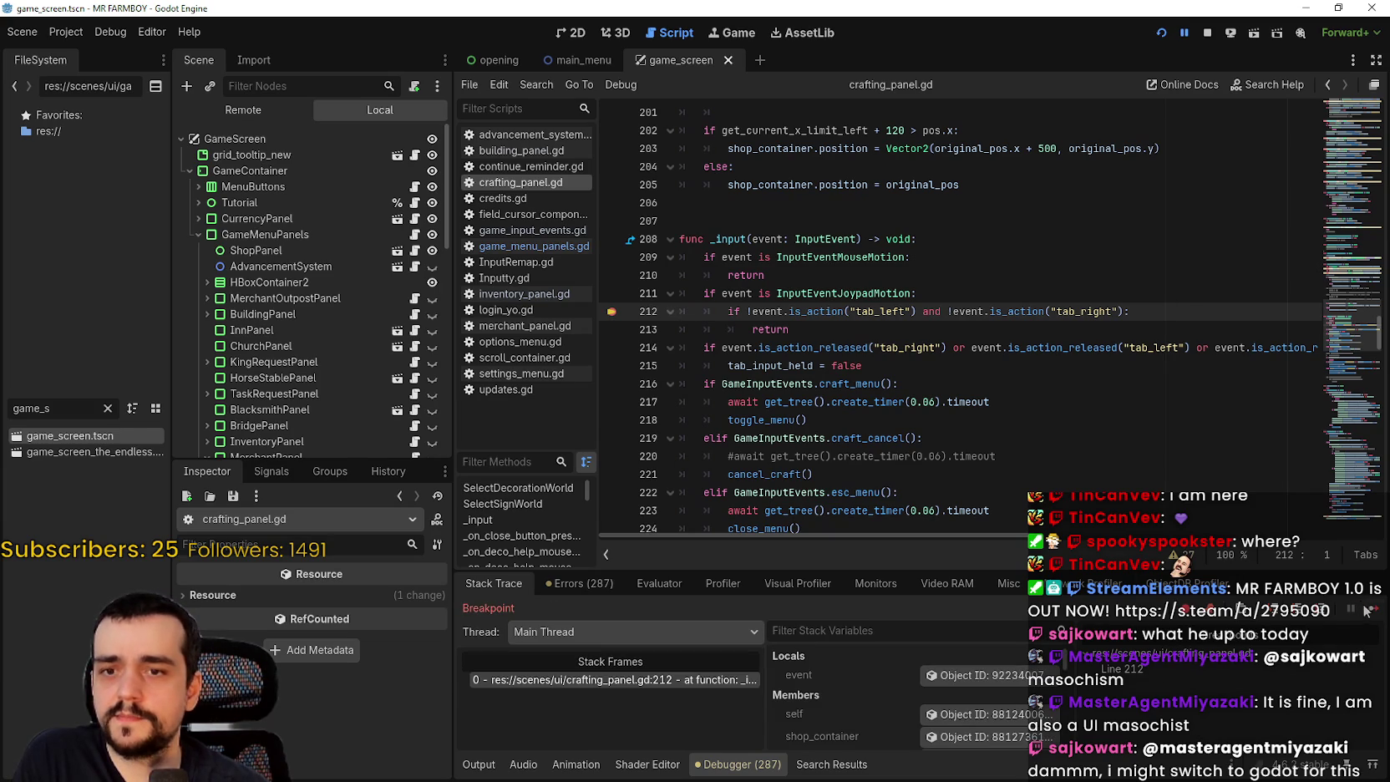
- Continue repeatedly past the line 213 breakpoint and press C in-game to open Crafting
{"action": "left_click", "coordinate": [1366, 610]}
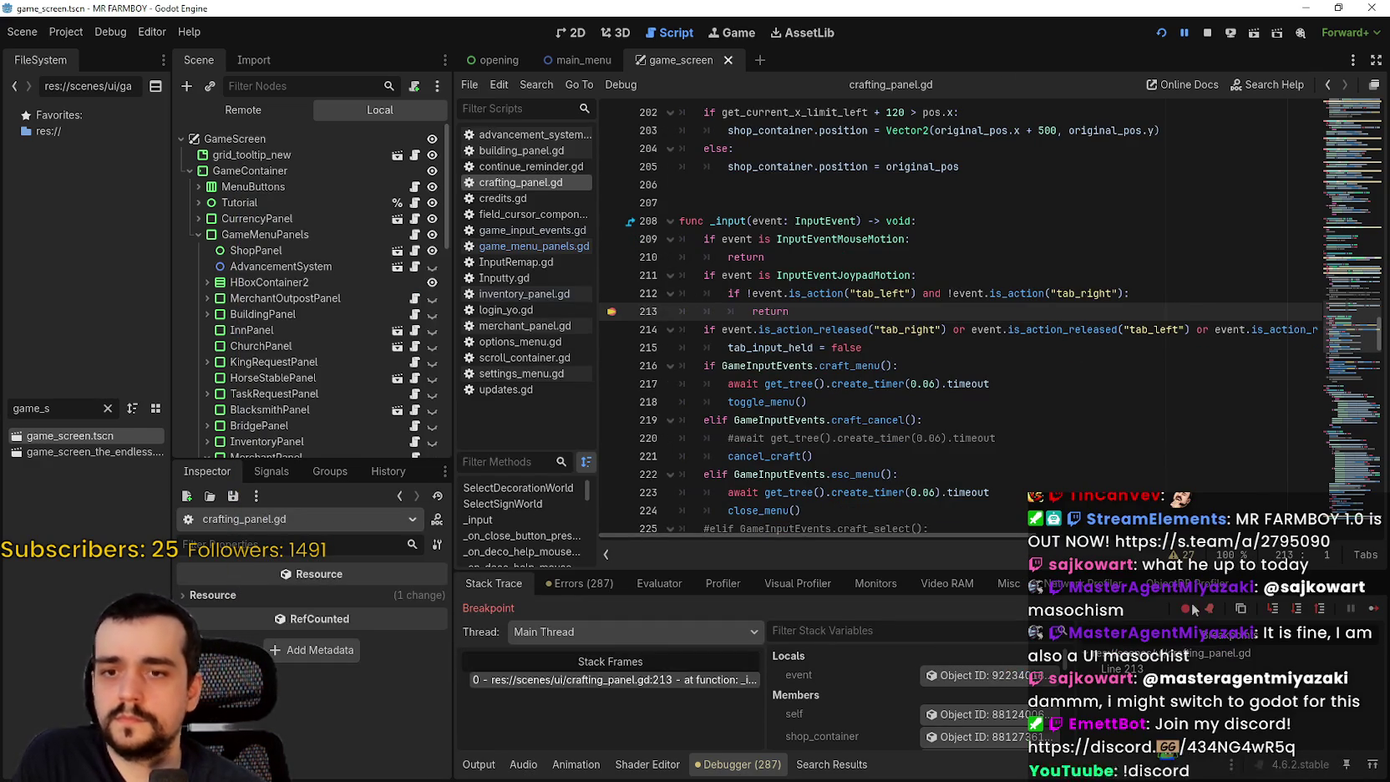
{"action": "left_click", "coordinate": [1368, 608]}
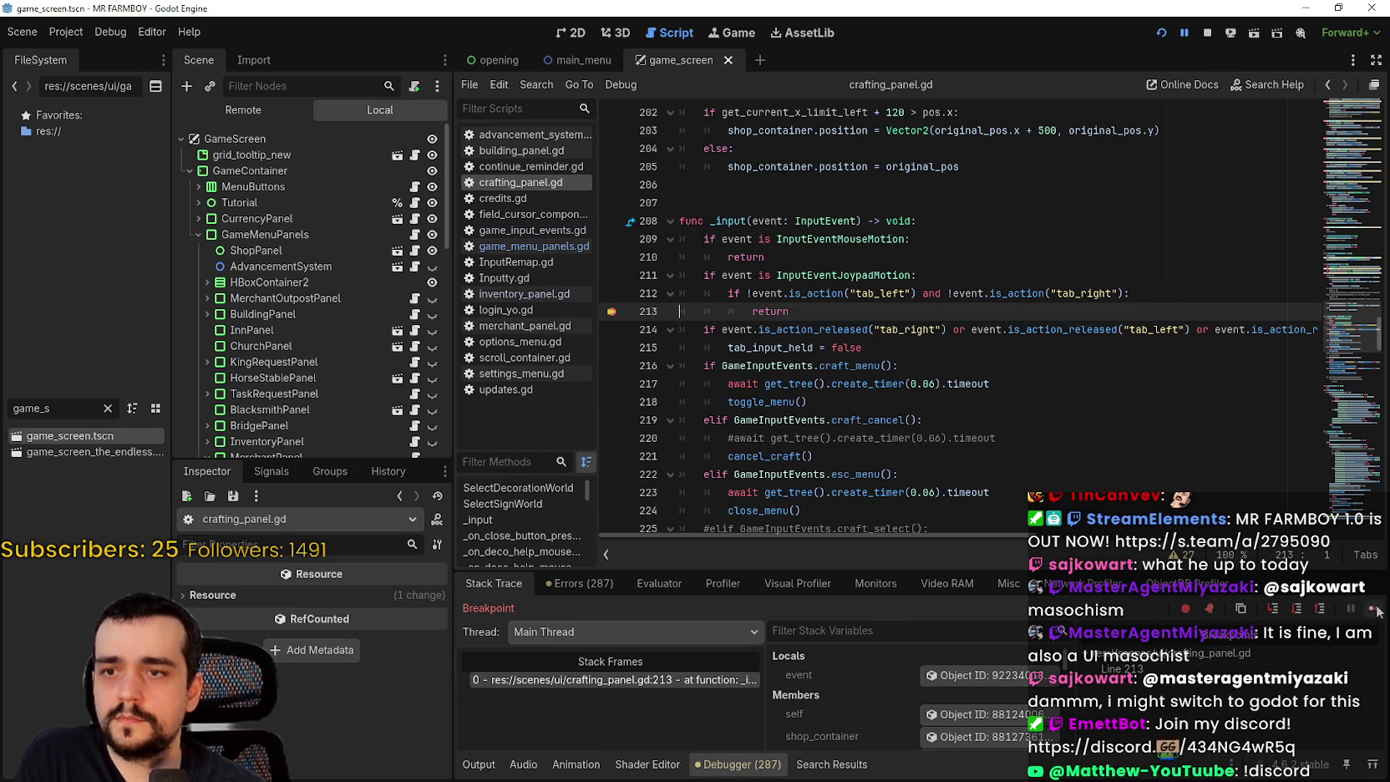
{"action": "left_click", "coordinate": [1373, 608]}
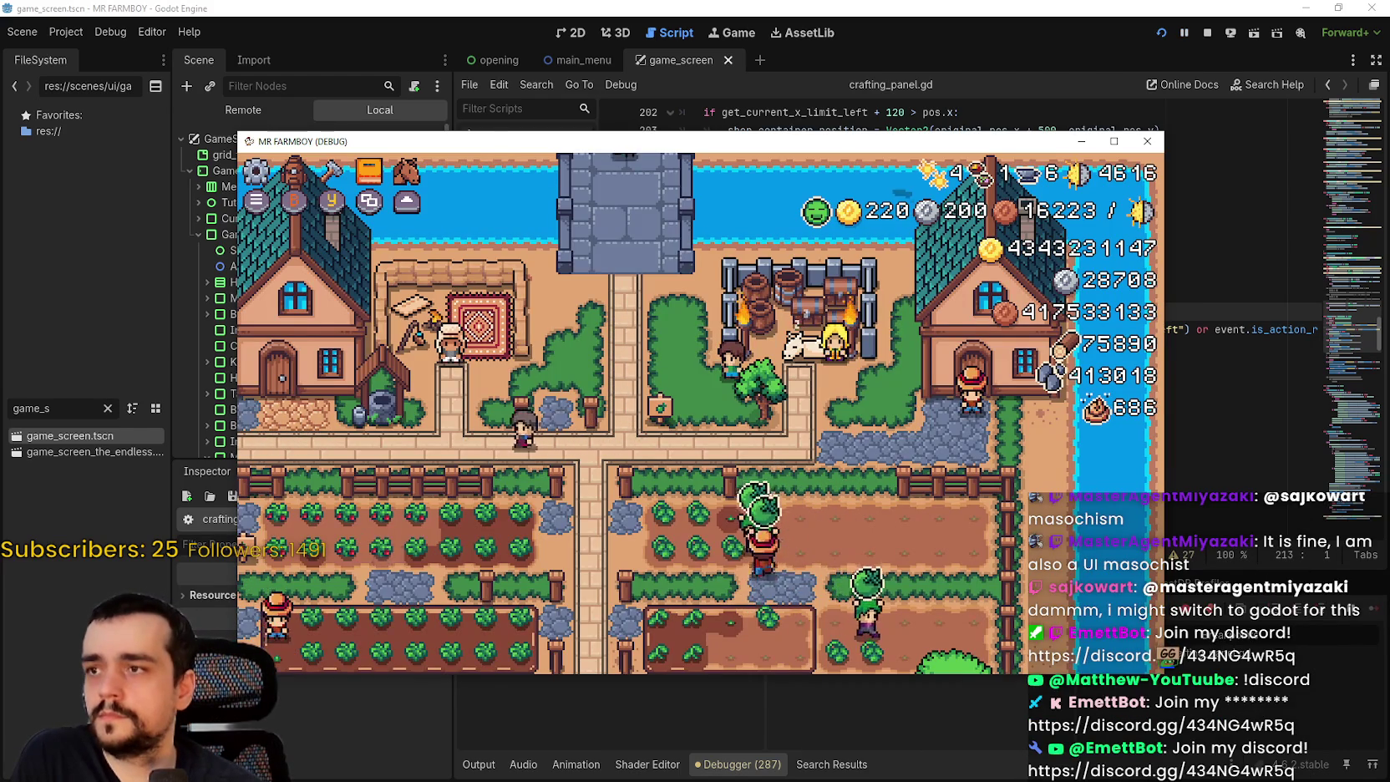
{"action": "key", "text": "c"}
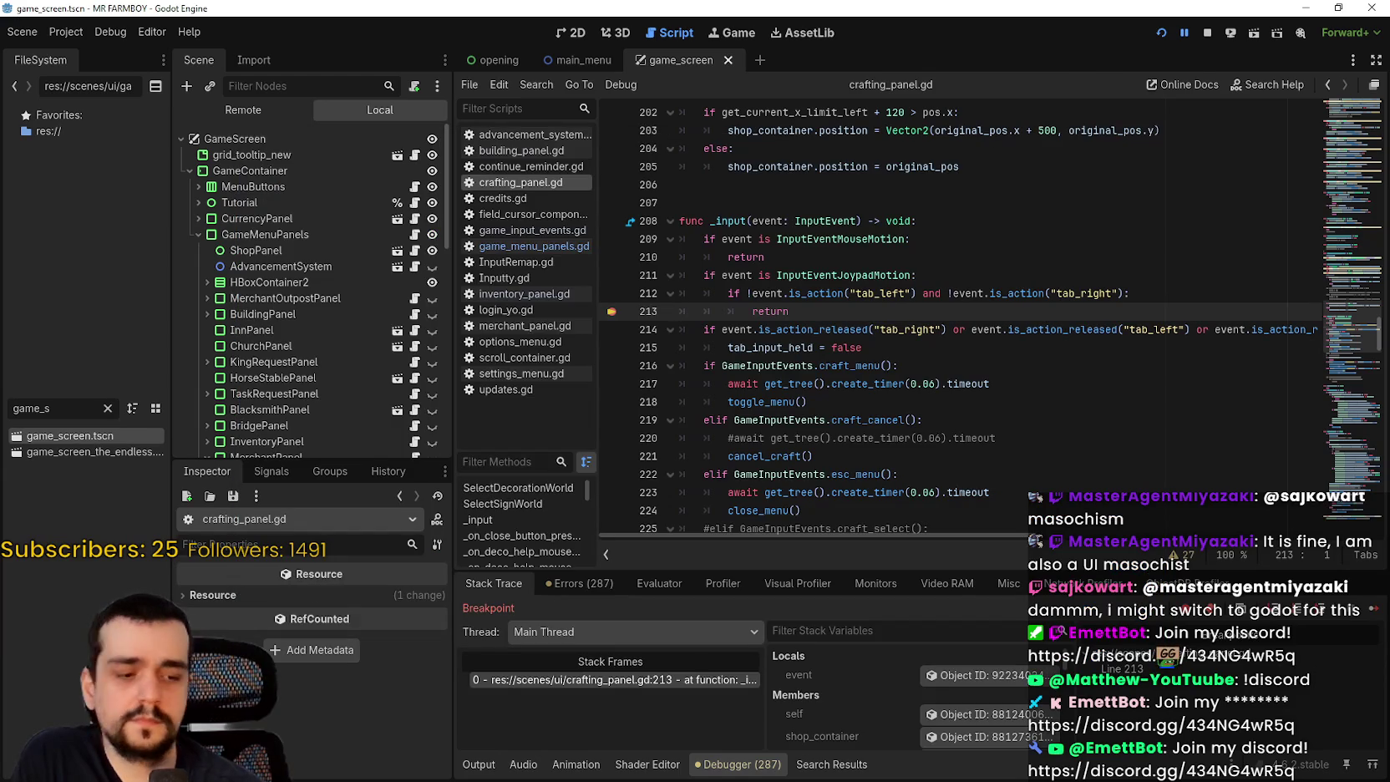
{"action": "left_click", "coordinate": [1375, 607]}
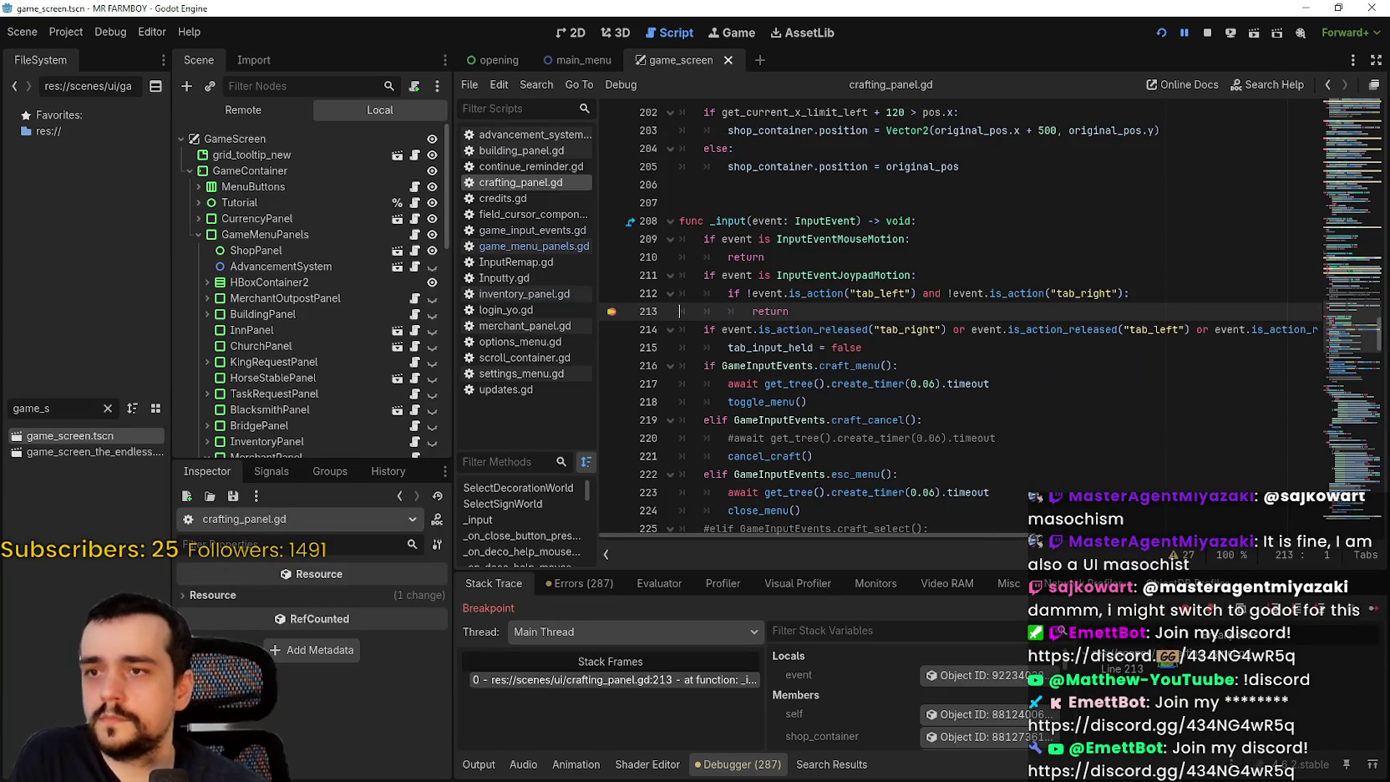
{"action": "left_click", "coordinate": [1371, 611]}
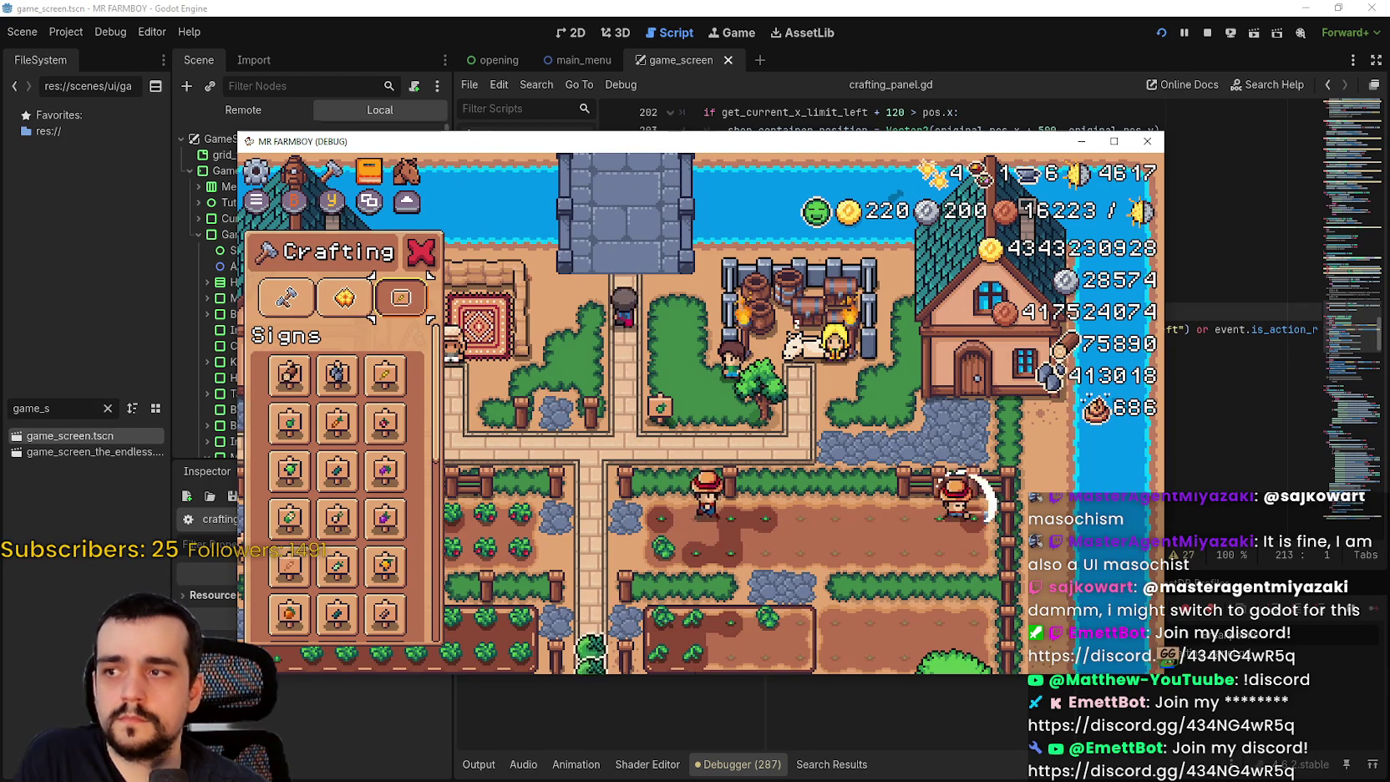
- Switch Crafting to the crops list, choose Cabbage, and resume three times past line 213
{"action": "left_click", "coordinate": [307, 306]}
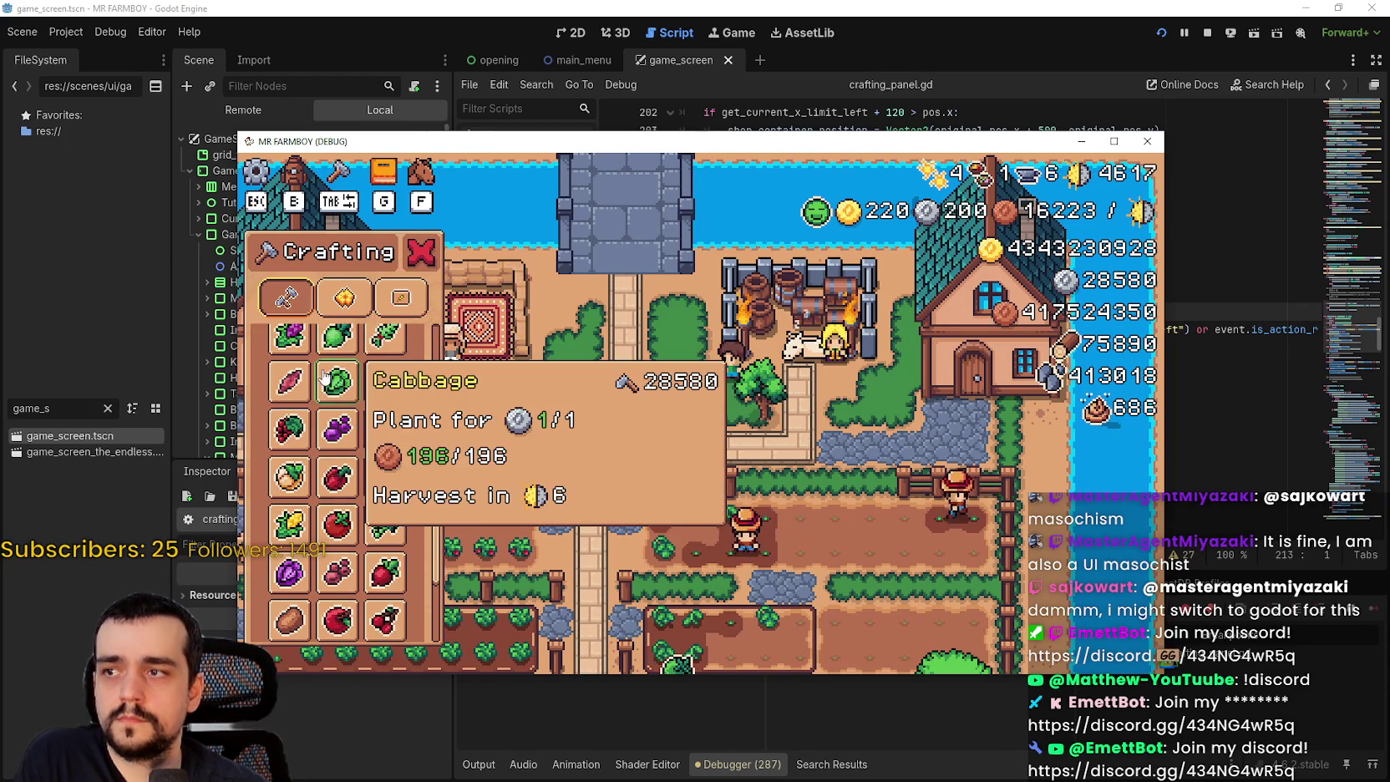
{"action": "left_click", "coordinate": [361, 389]}
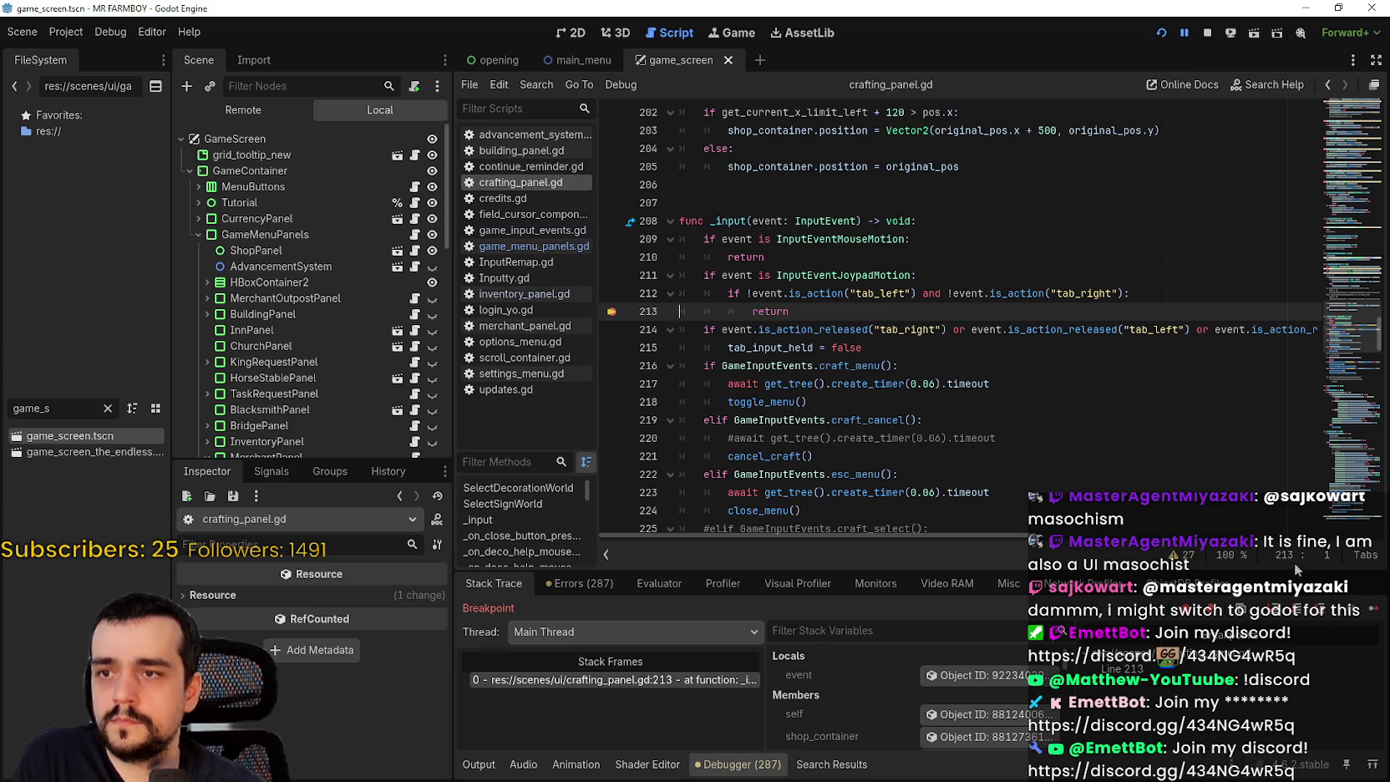
{"action": "left_click", "coordinate": [1373, 612]}
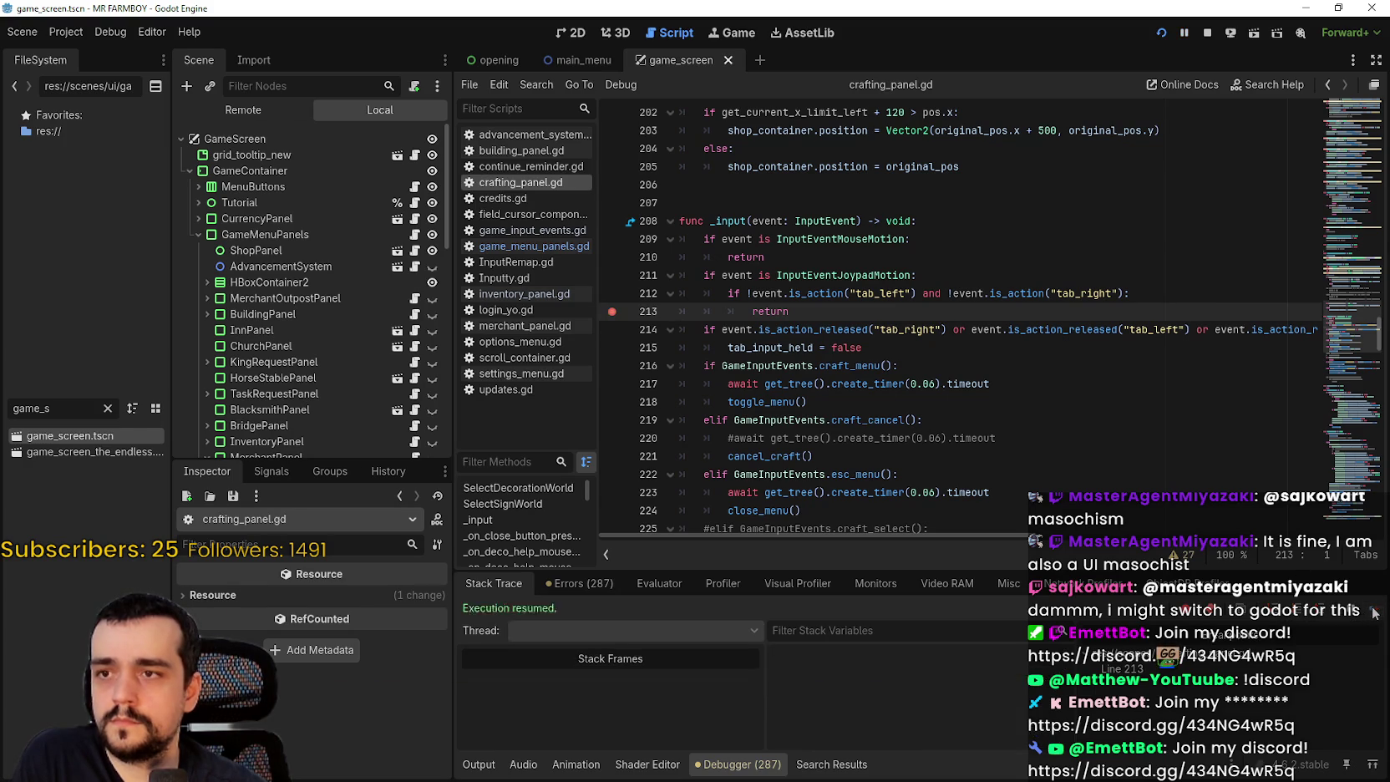
{"action": "left_click", "coordinate": [1373, 612]}
{"action": "left_click", "coordinate": [1373, 612]}
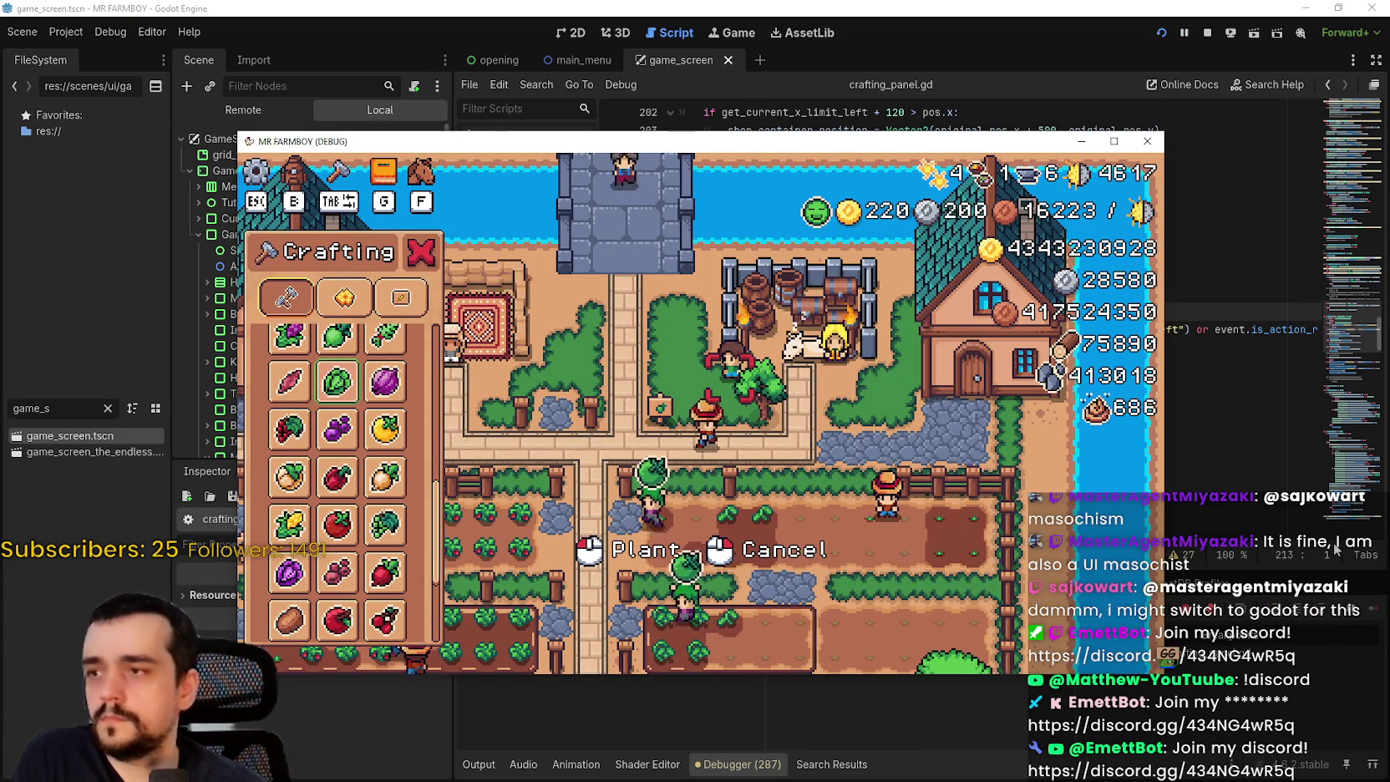
- Open Stats & Inventory with B, close the panels with Escape, and reopen Crafting with C
{"action": "key", "text": "b"}
{"action": "key", "text": "Escape"}
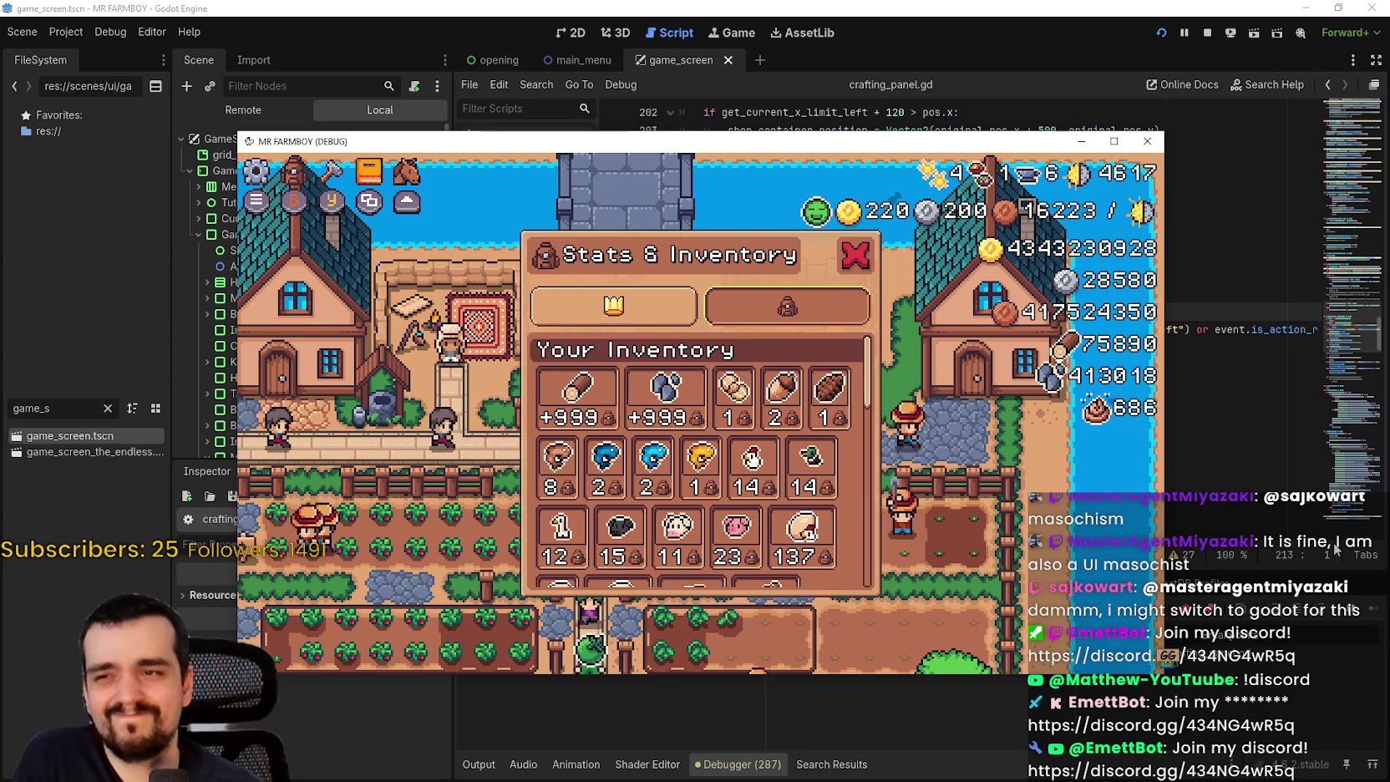
{"action": "key", "text": "Escape"}
{"action": "key", "text": "c"}
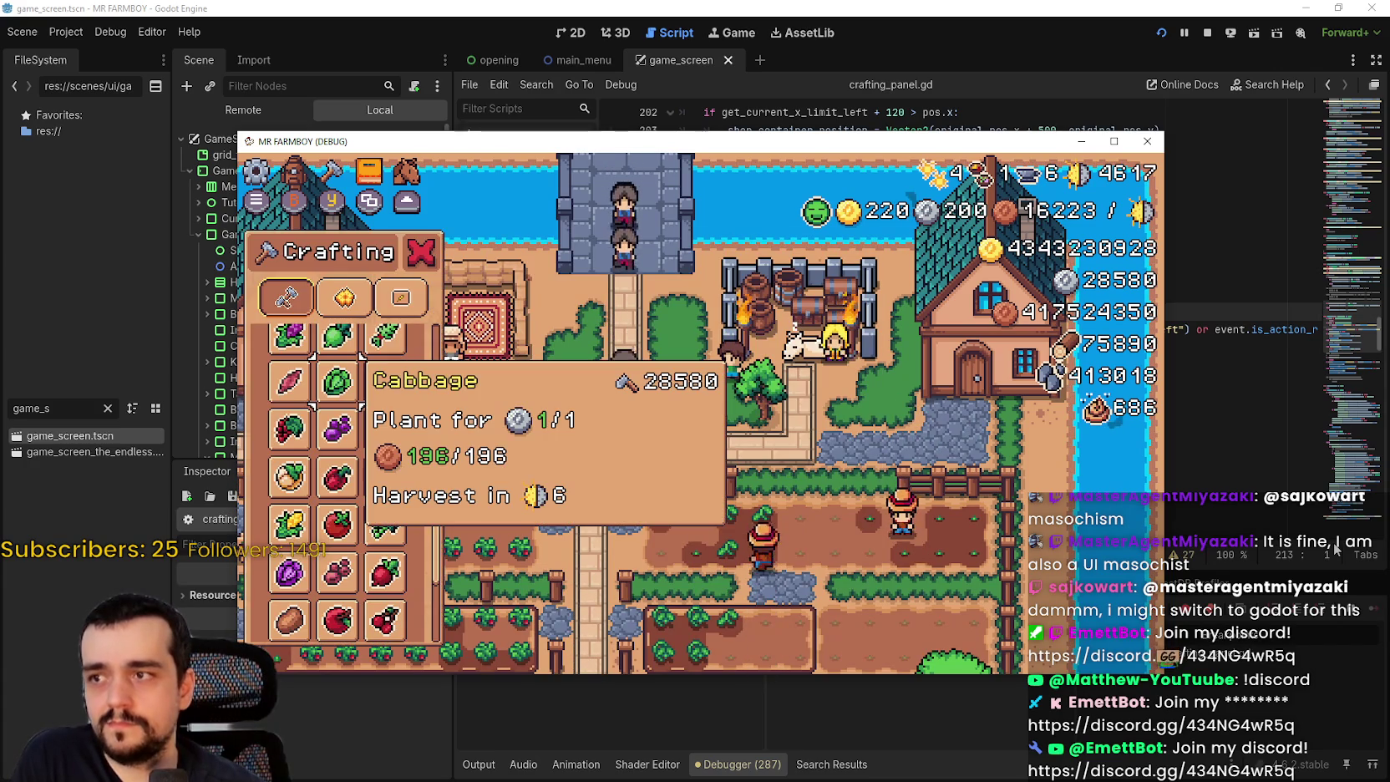